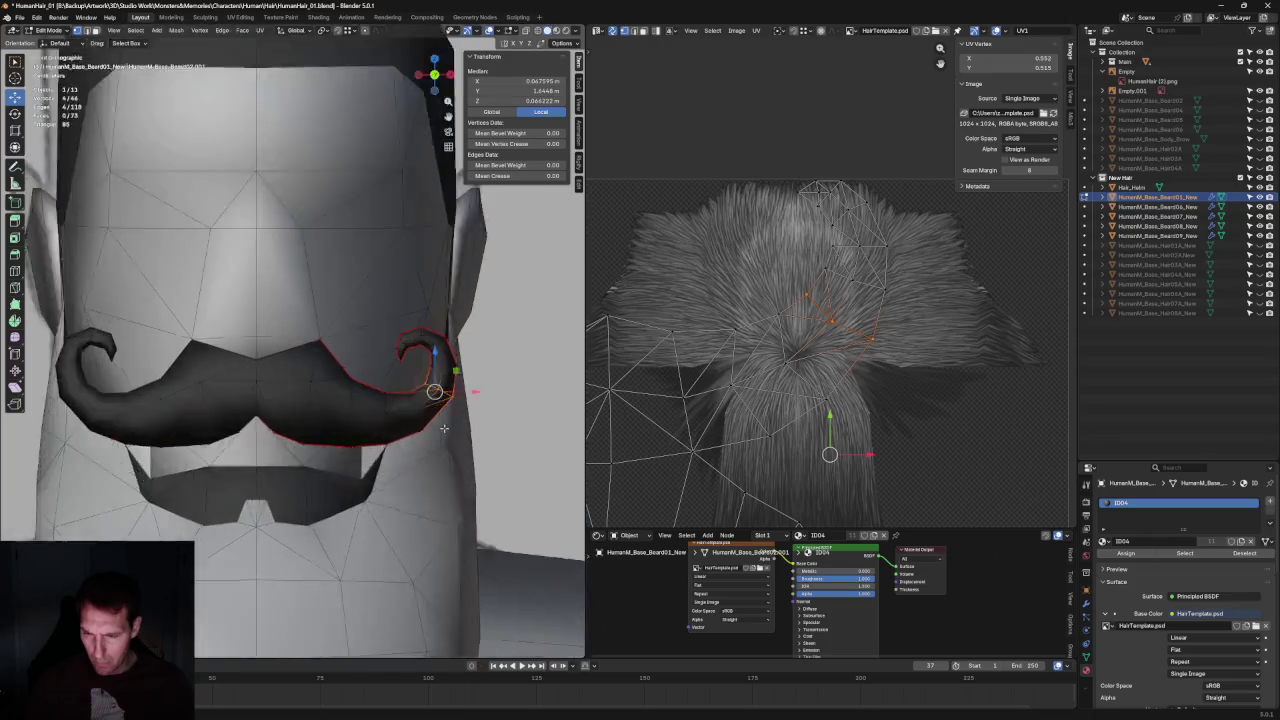
scroll(495, 398, up, 2)
Slide the curl's inner-edge vertices, including hidden ones, horizontally along X.
drag(500, 397, 406, 444)
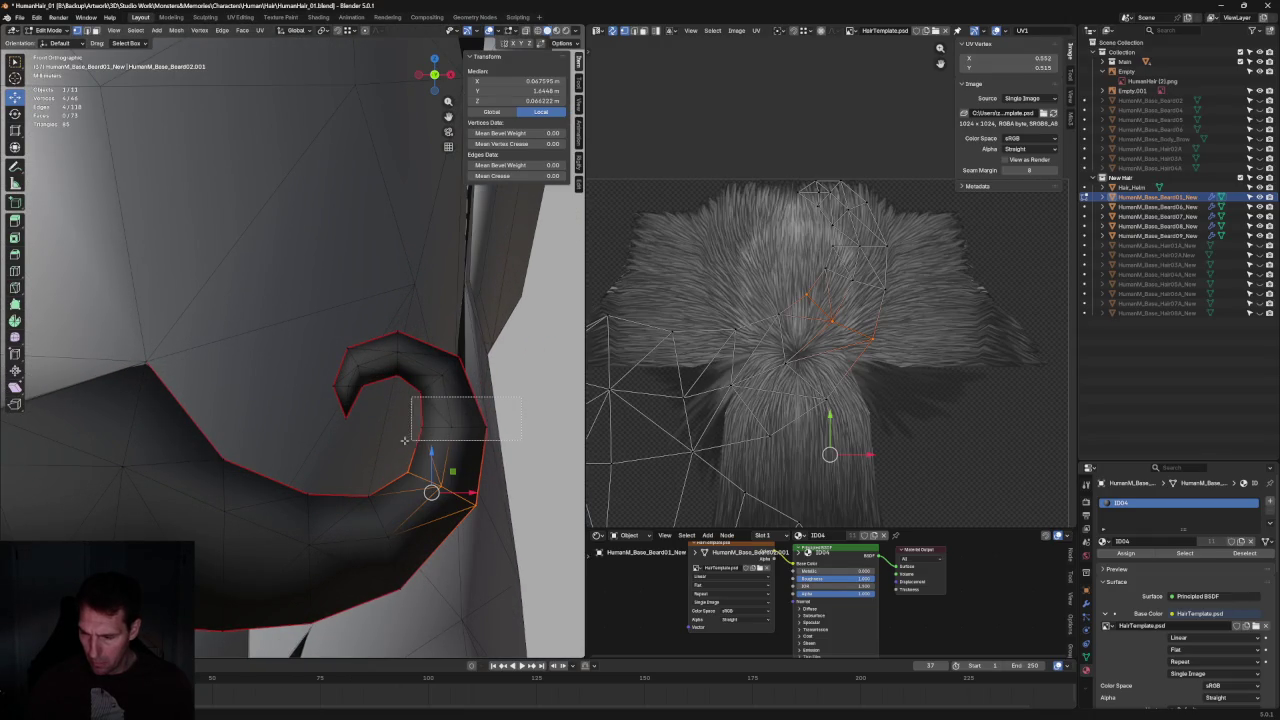
key(alt+z)
drag(537, 412, 400, 445)
key(alt+z)
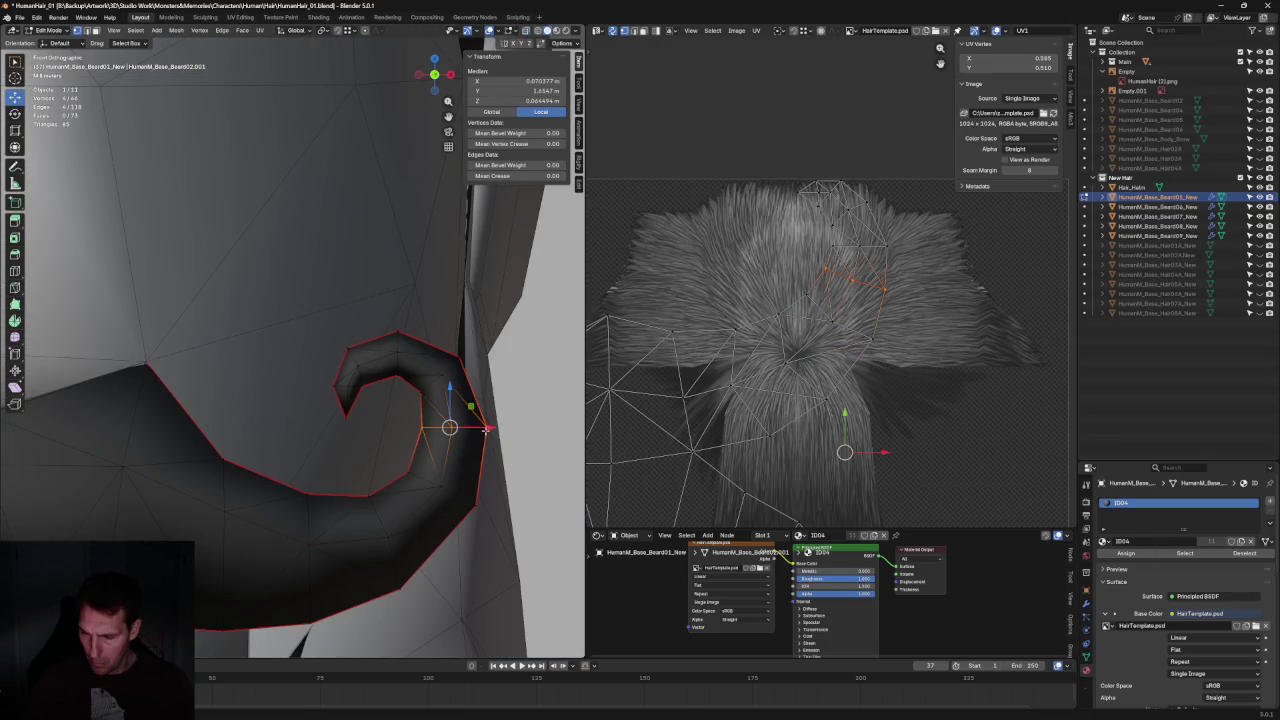
key(g)
key(x)
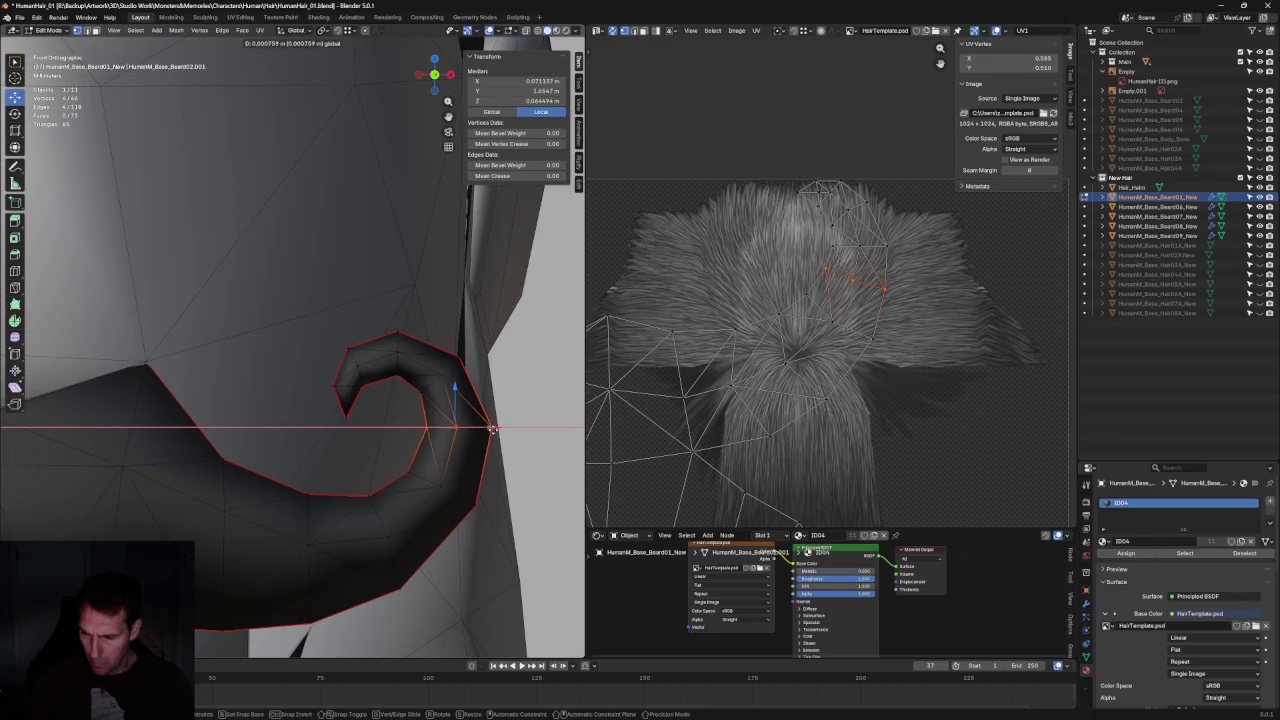
click(492, 428)
key(alt+a)
Slide two more inner-edge curl vertices horizontally along X.
scroll(498, 474, down, 4)
scroll(490, 454, up, 4)
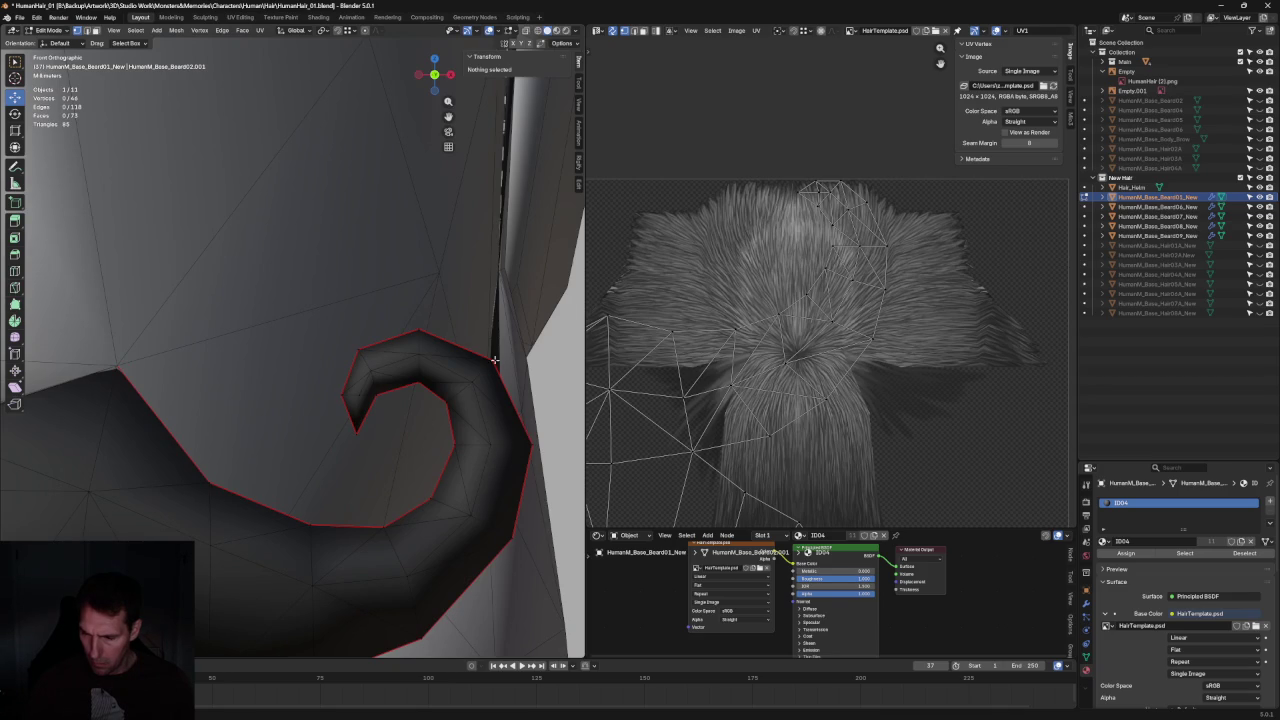
key(alt+z)
drag(492, 402, 458, 378)
key(alt+z)
key(g)
key(x)
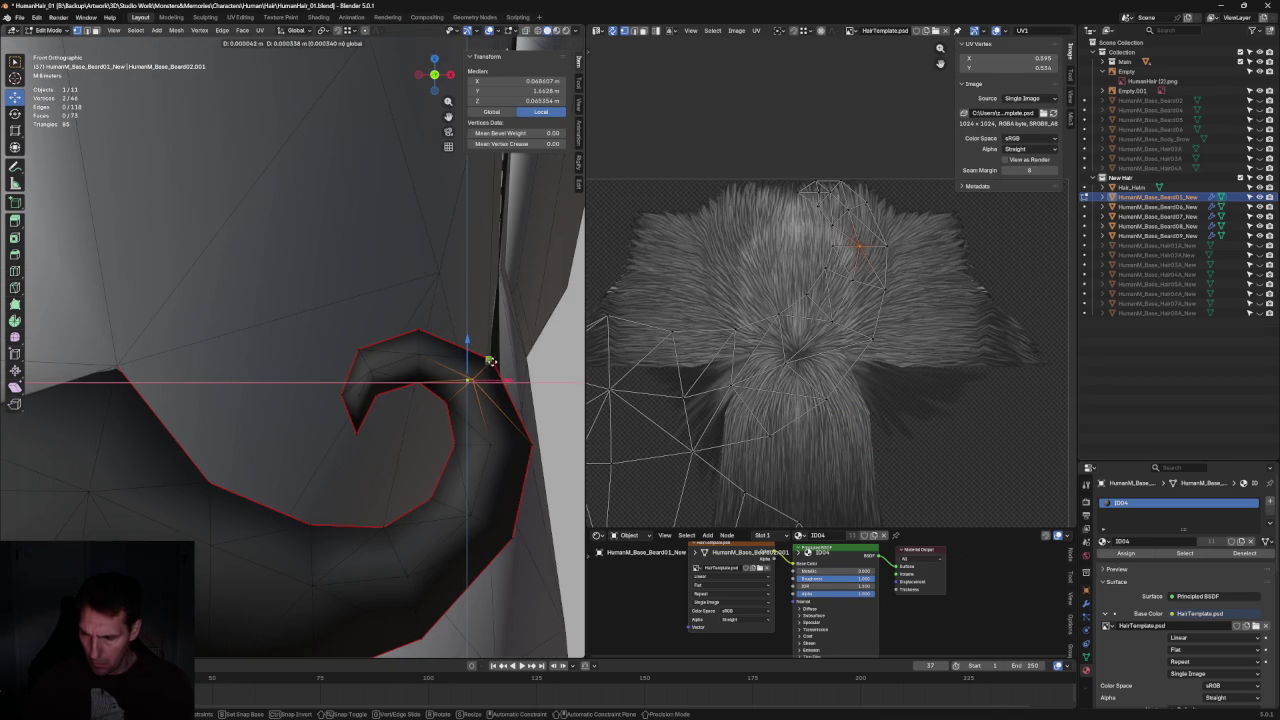
click(491, 362)
key(alt+a)
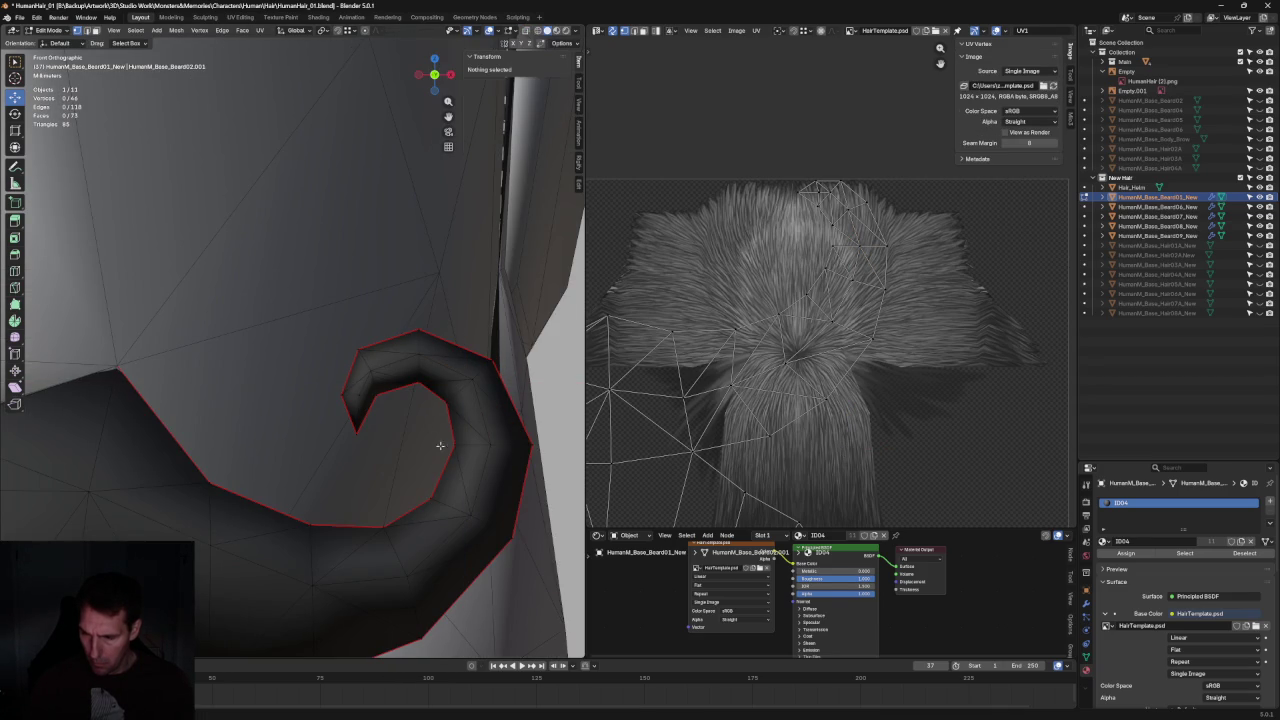
Reposition a single vertex inside the curl within the front plane.
shift+middle_drag(390, 362, 375, 290)
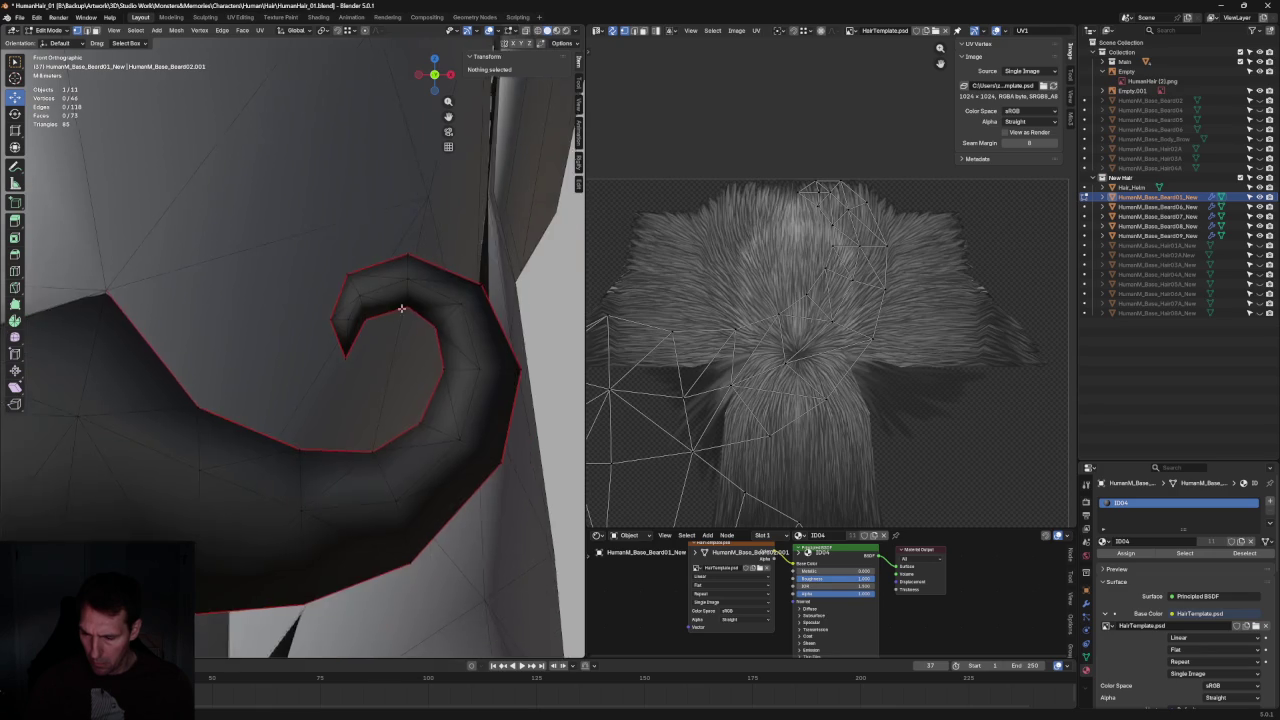
key(alt+z)
click(437, 403)
key(alt+z)
drag(437, 403, 436, 401)
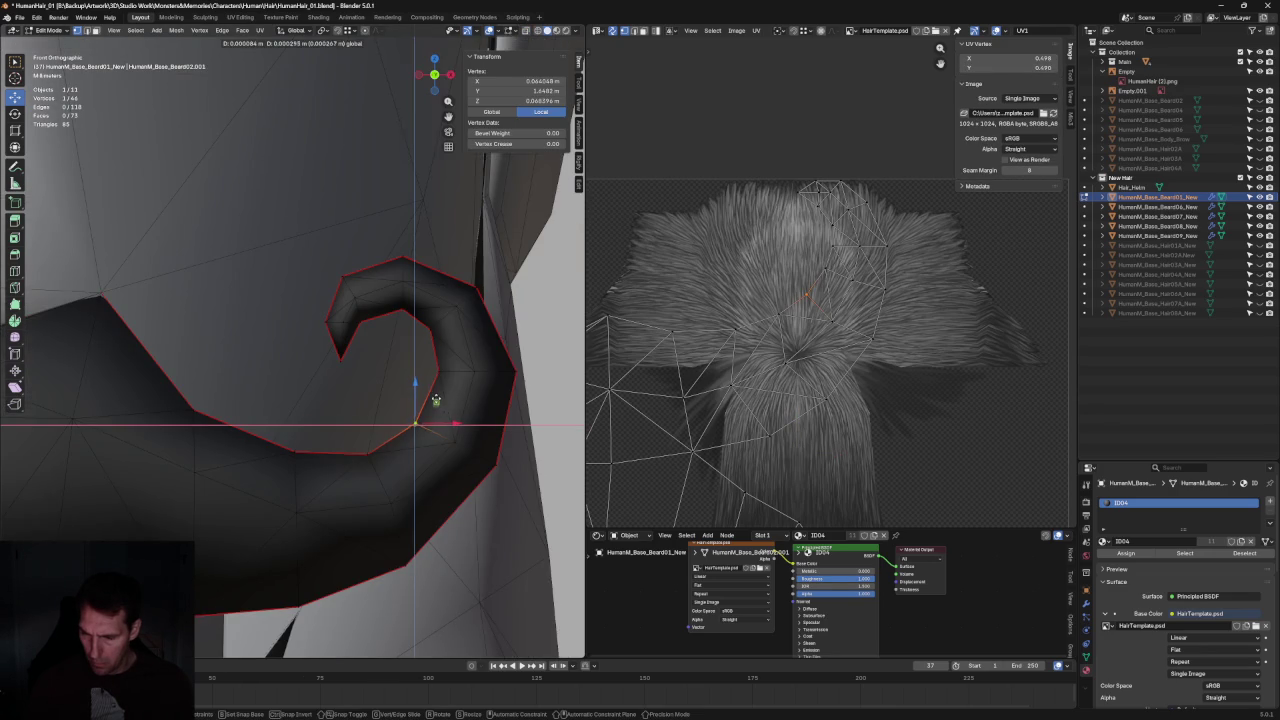
click(437, 398)
key(alt+a)
scroll(519, 421, down, 2)
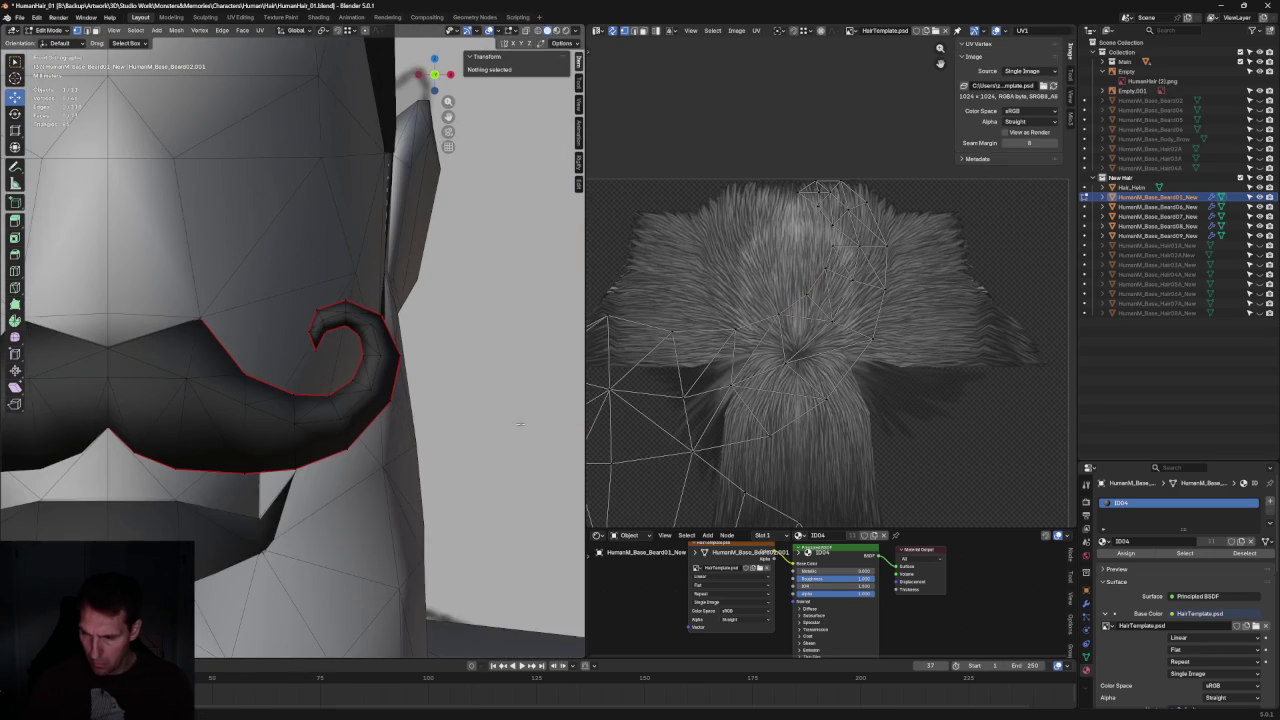
Shift the right curl's vertices slightly vertically against the reference sketch.
mouse_move(418, 271)
mouse_down()
mouse_move(274, 376)
mouse_move(262, 369)
mouse_up()
key(alt+z)
key(alt+z)
mouse_move(347, 298)
mouse_down()
mouse_move(385, 343)
mouse_move(412, 426)
mouse_up()
key(alt+a)
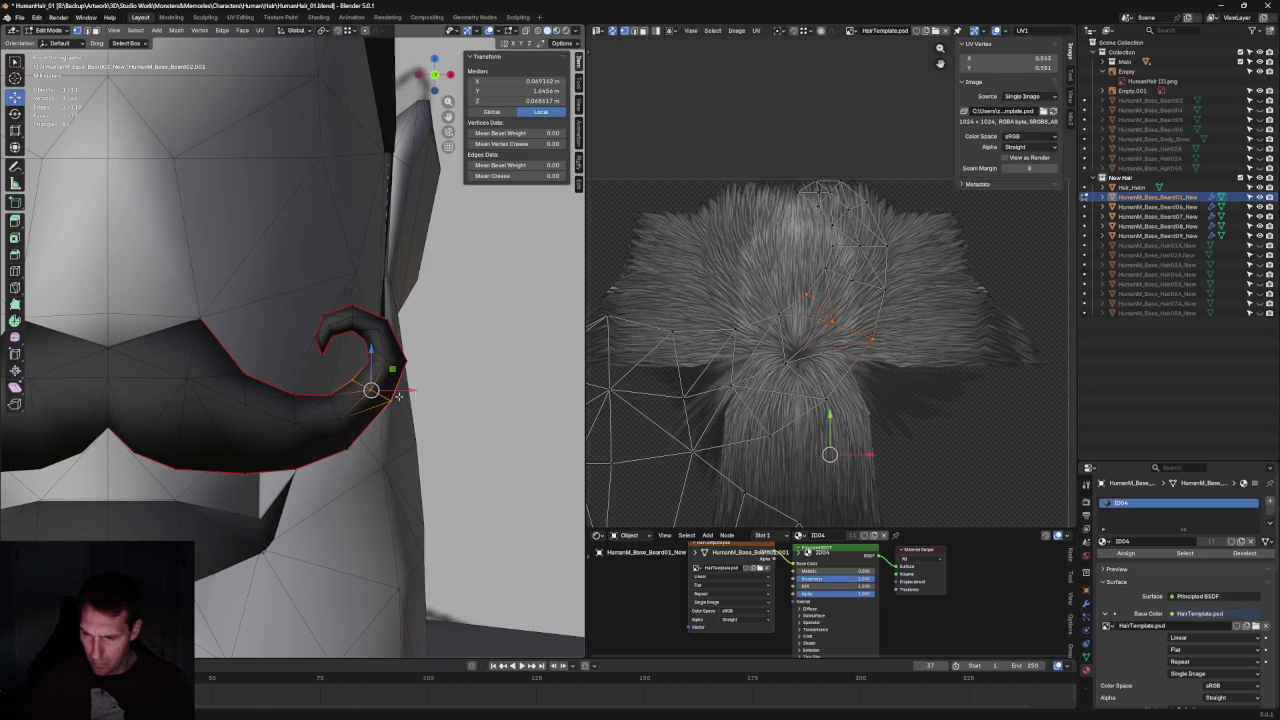
key(alt+z)
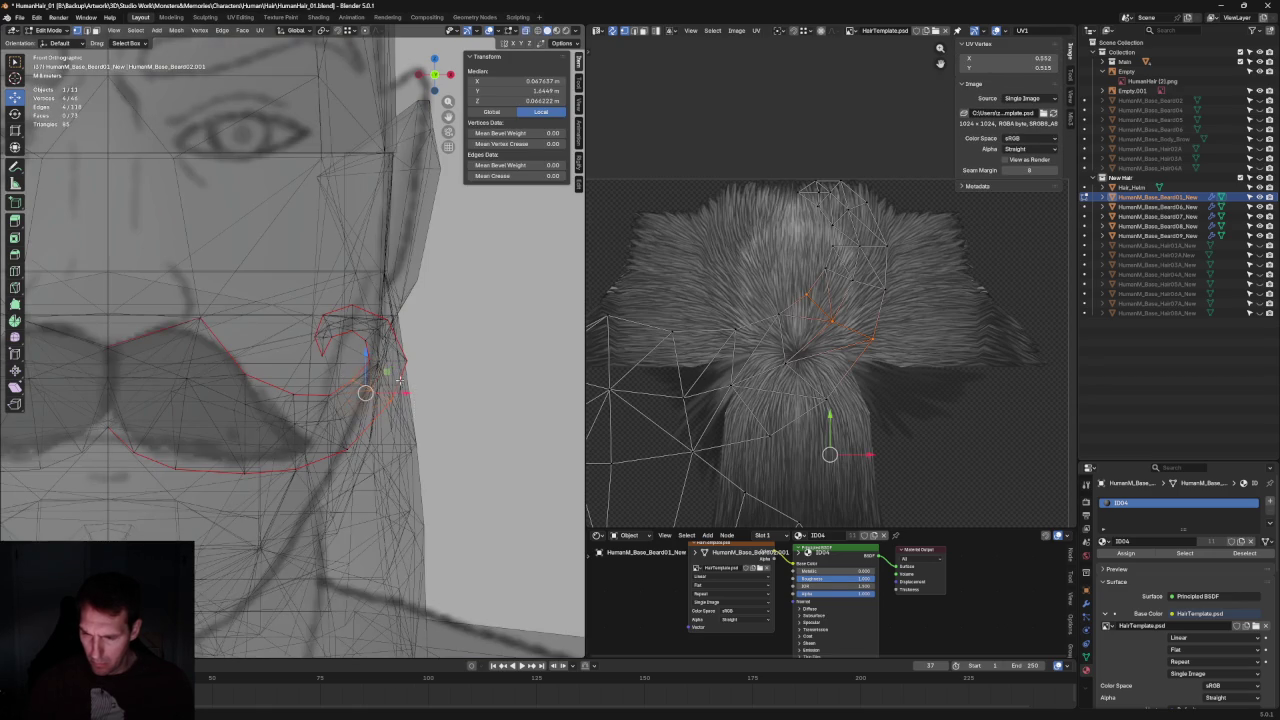
key(alt+z)
key(g)
key(alt+a)
Move the curl-tip vertices horizontally along X to match the sketch.
scroll(546, 403, up, 3)
key(alt+z)
drag(399, 393, 400, 394)
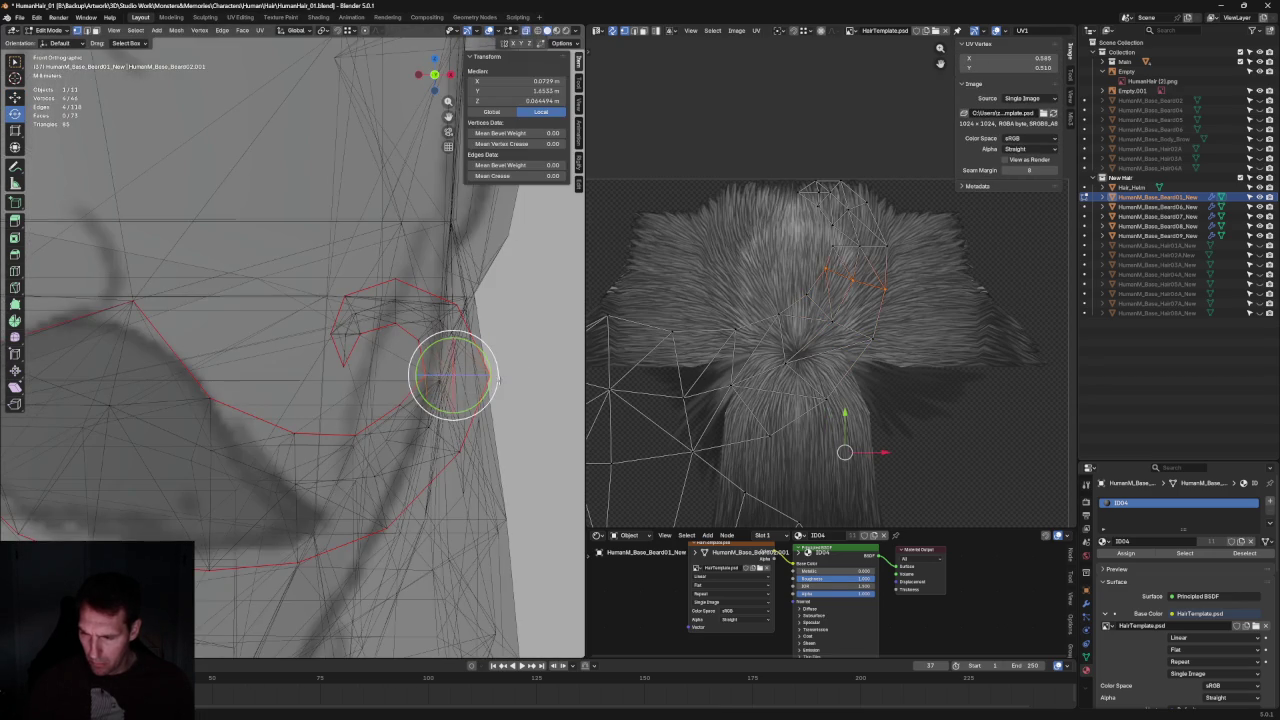
key(shift+space)
key(g)
key(alt+z)
key(g)
key(x)
click(487, 398)
key(alt+a)
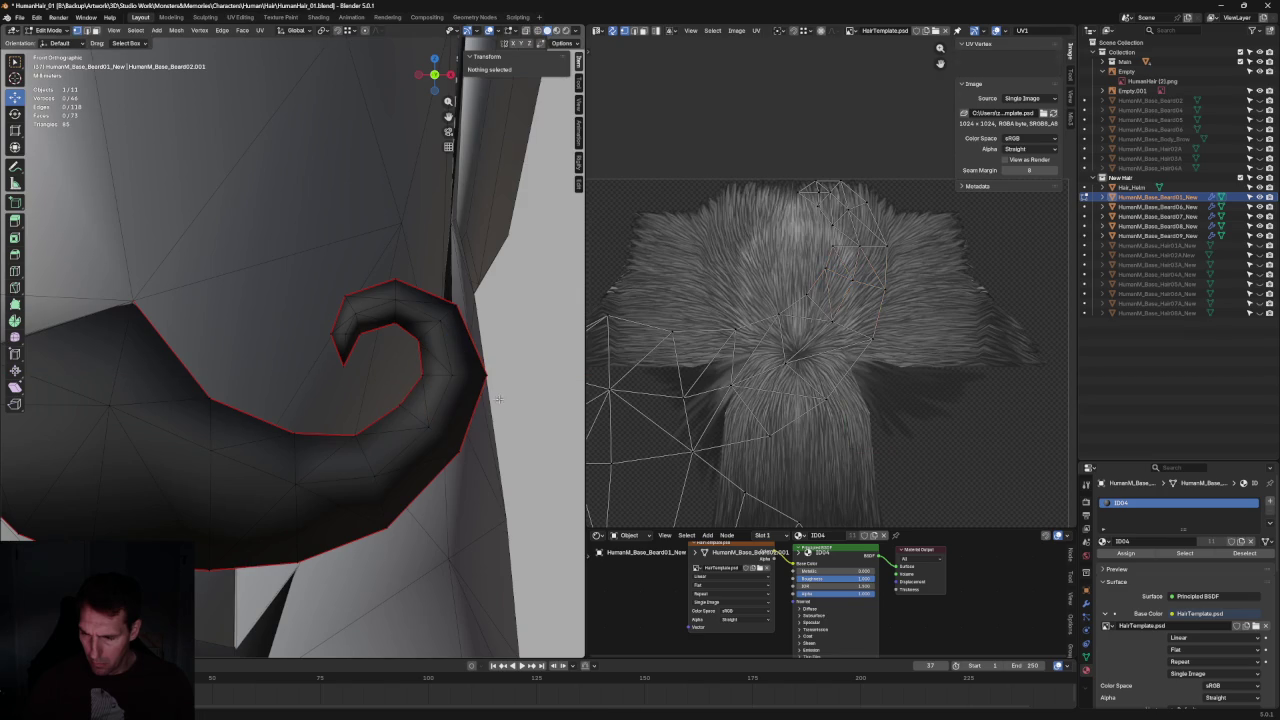
Raise a single curl vertex along Z to refine the curl's shape.
key(alt+z)
scroll(487, 398, up, 3)
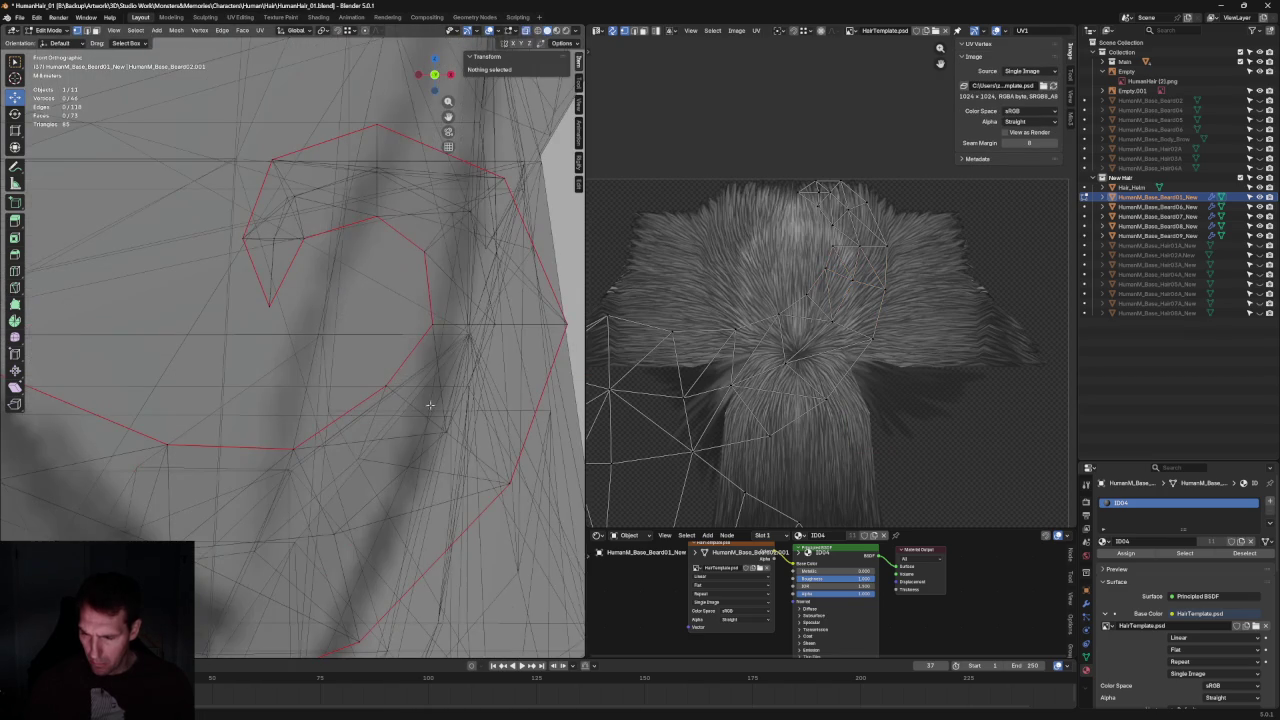
drag(338, 380, 472, 480)
scroll(453, 320, down, 3)
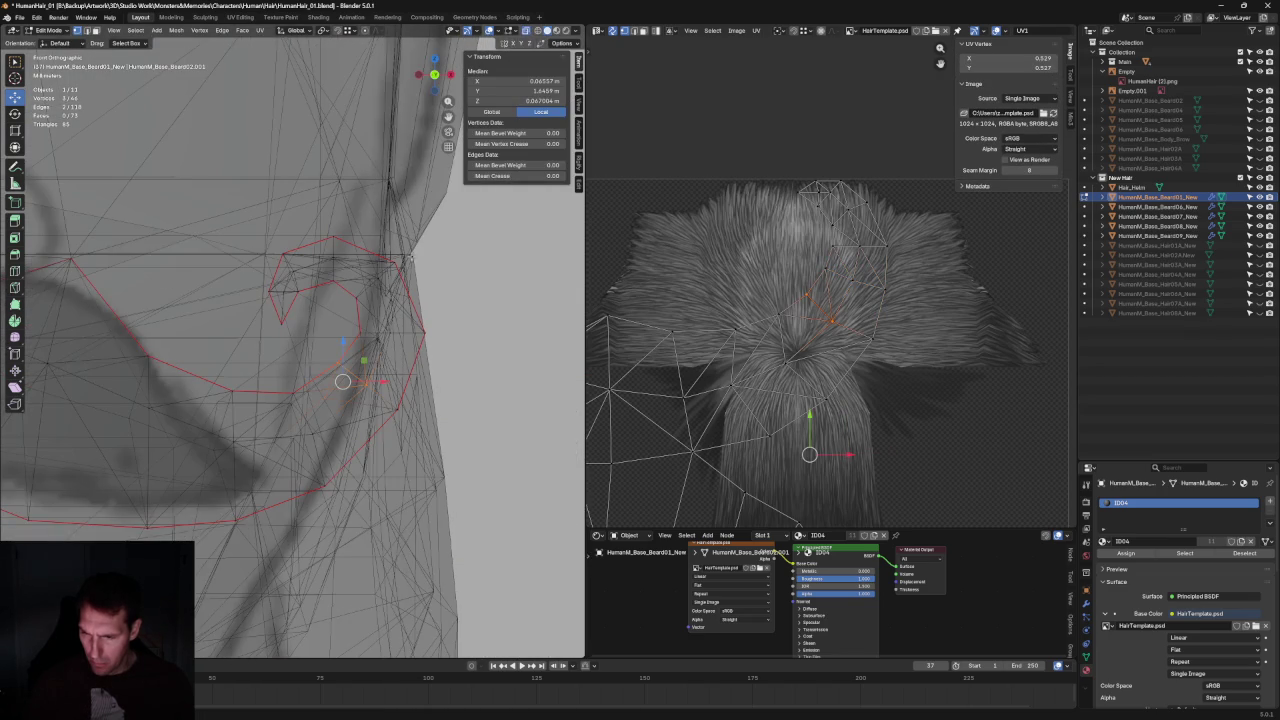
scroll(412, 250, up, 4)
click(305, 400)
key(g)
key(z)
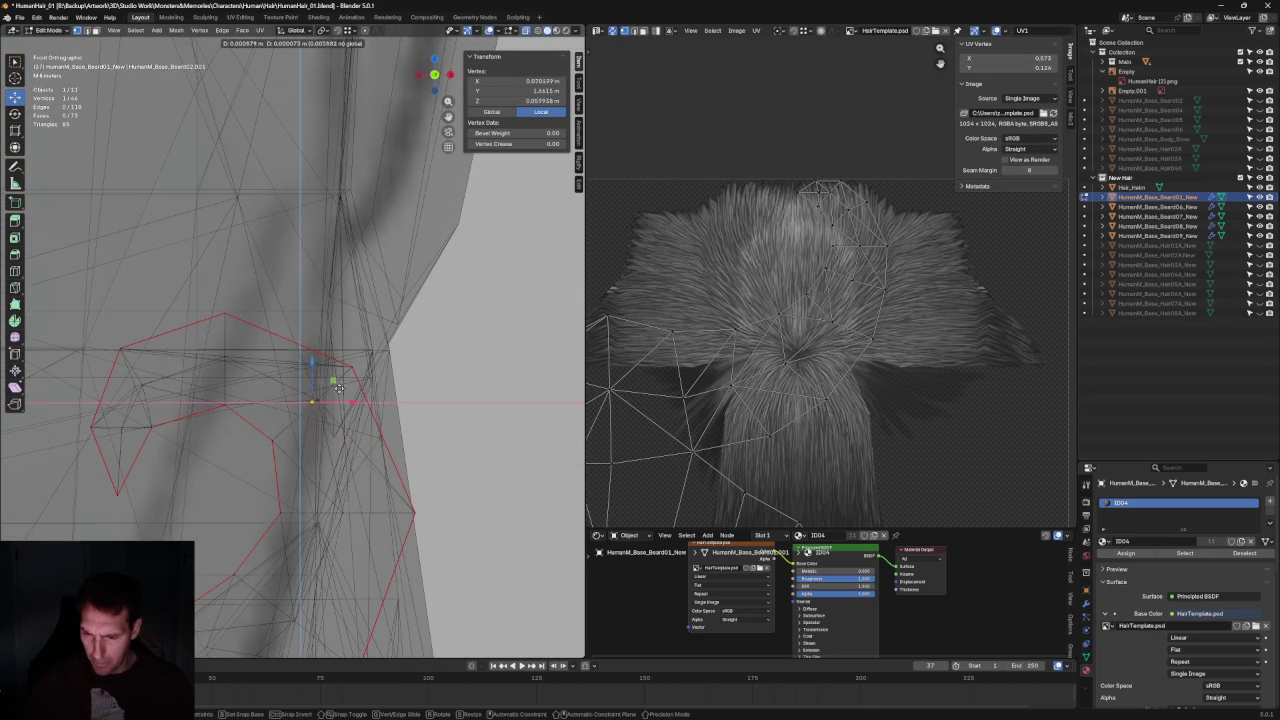
click(341, 390)
drag(225, 330, 225, 325)
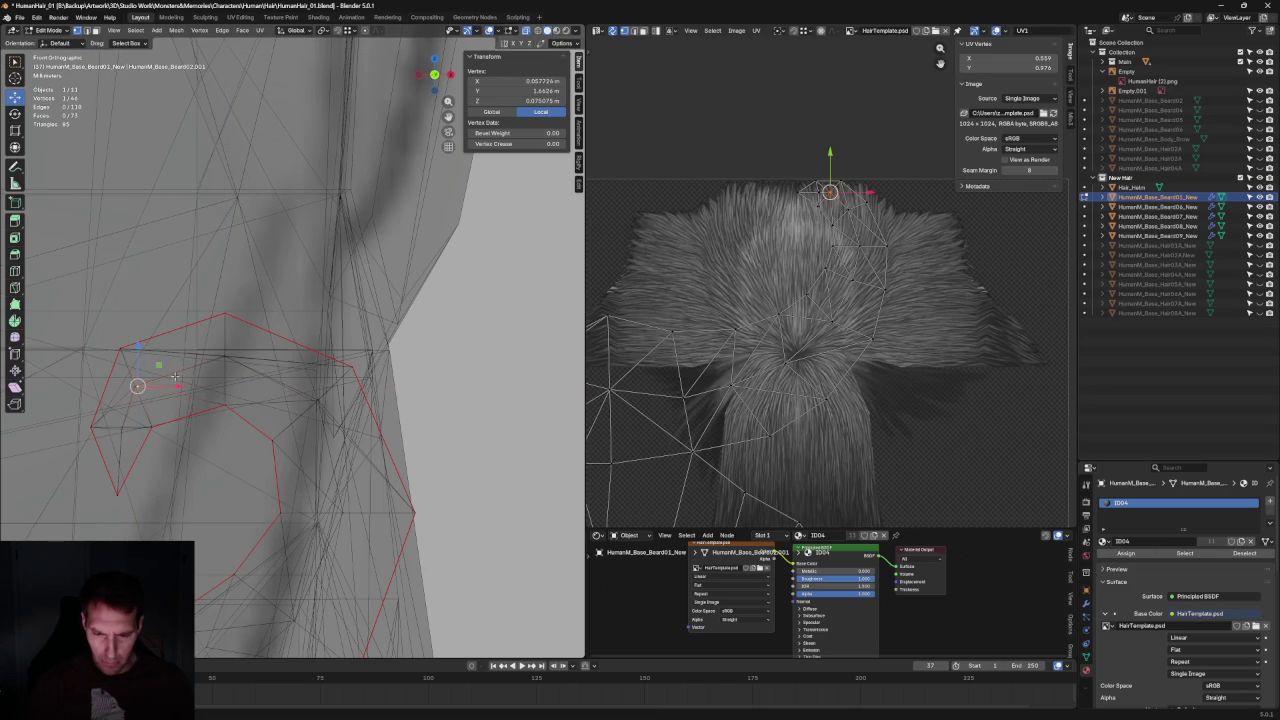
Flatten the edge loop near the curl tip by scaling it to 0 along Z.
alt+click(138, 411)
key(g)
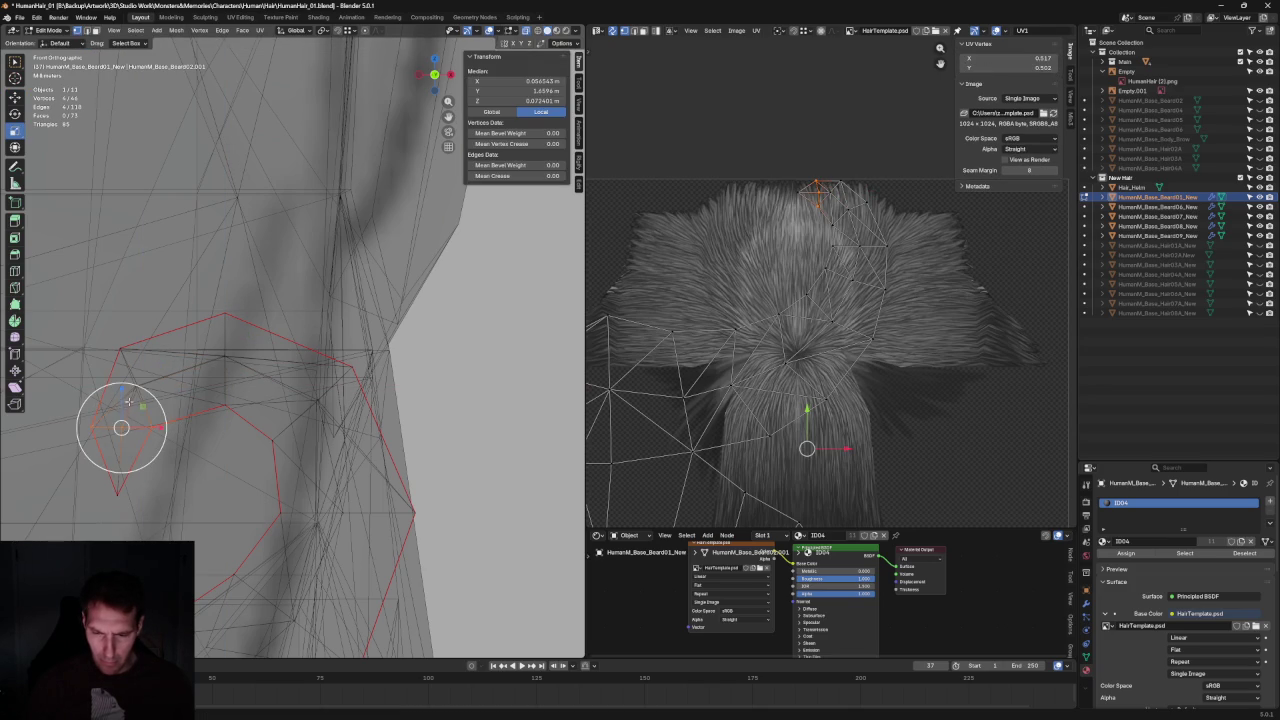
key(s)
key(z)
key(0)
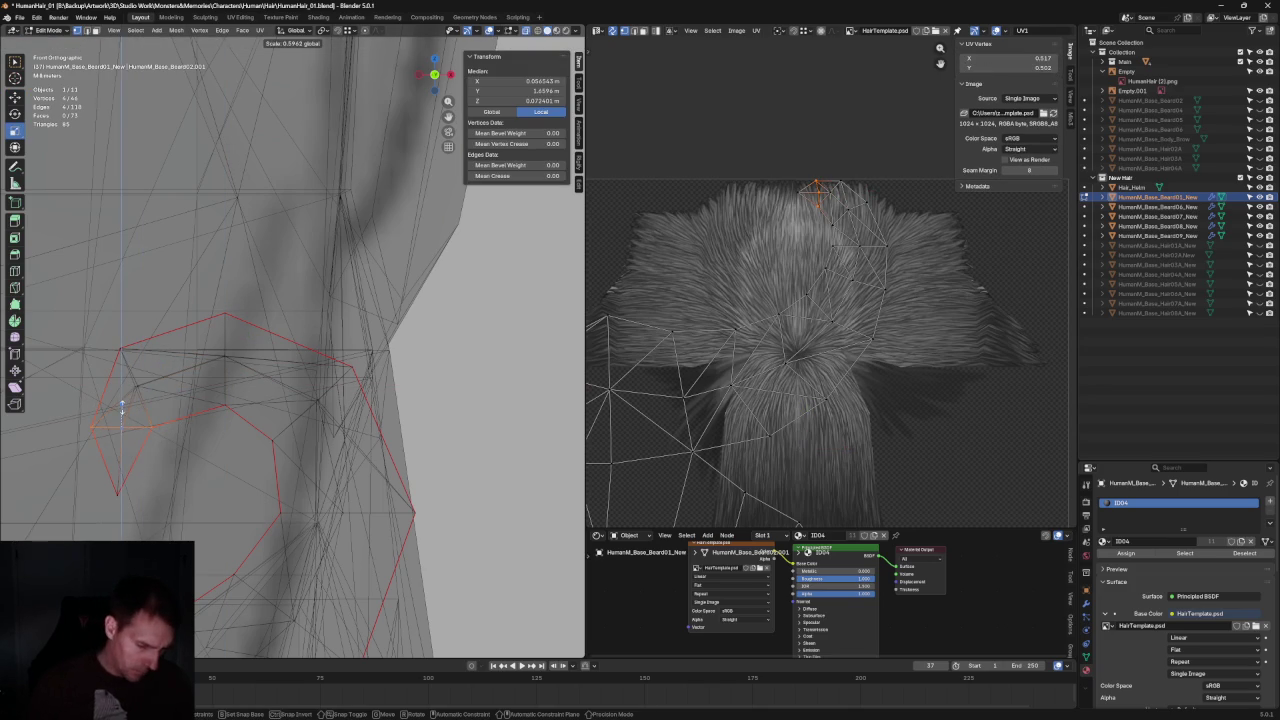
key(Return)
key(alt+a)
scroll(298, 433, down, 2)
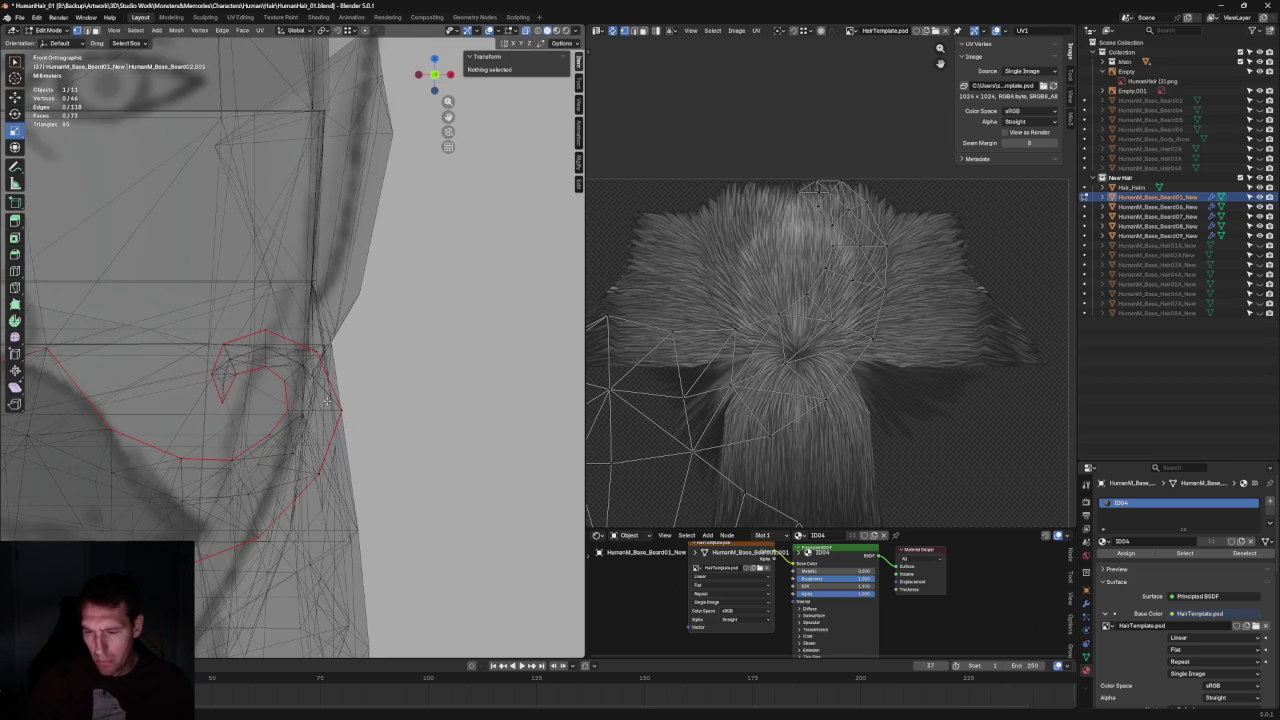
scroll(328, 400, down, 2)
key(alt+z)
scroll(360, 395, down, 2)
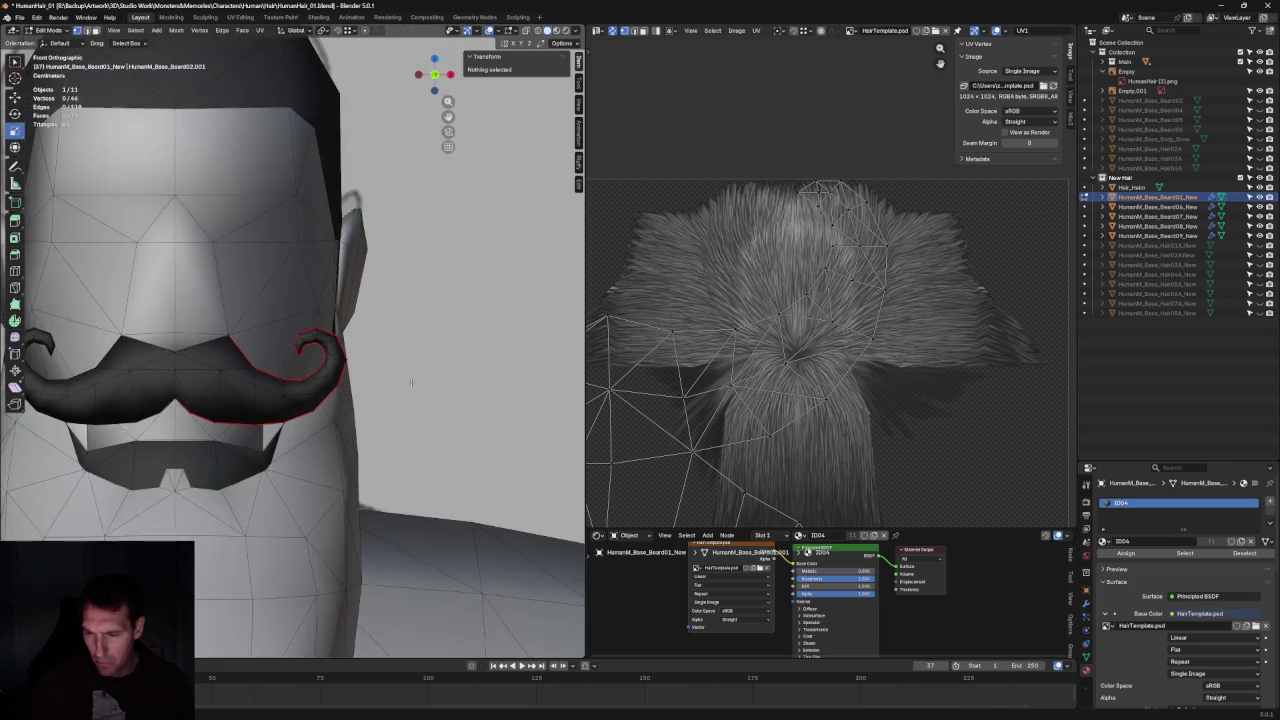
Nudge a vertex on the right curl slightly downward.
scroll(400, 385, down, 2)
scroll(410, 382, down, 2)
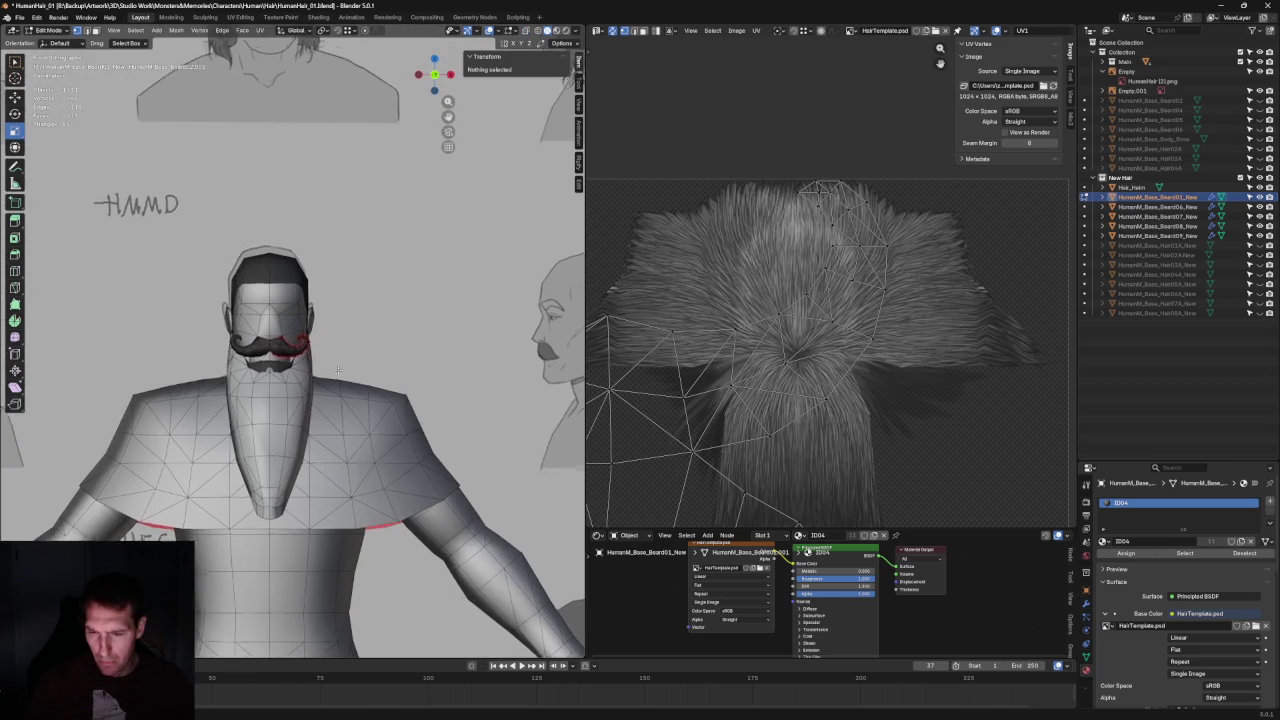
scroll(342, 367, up, 5)
scroll(342, 367, up, 2)
scroll(405, 343, up, 2)
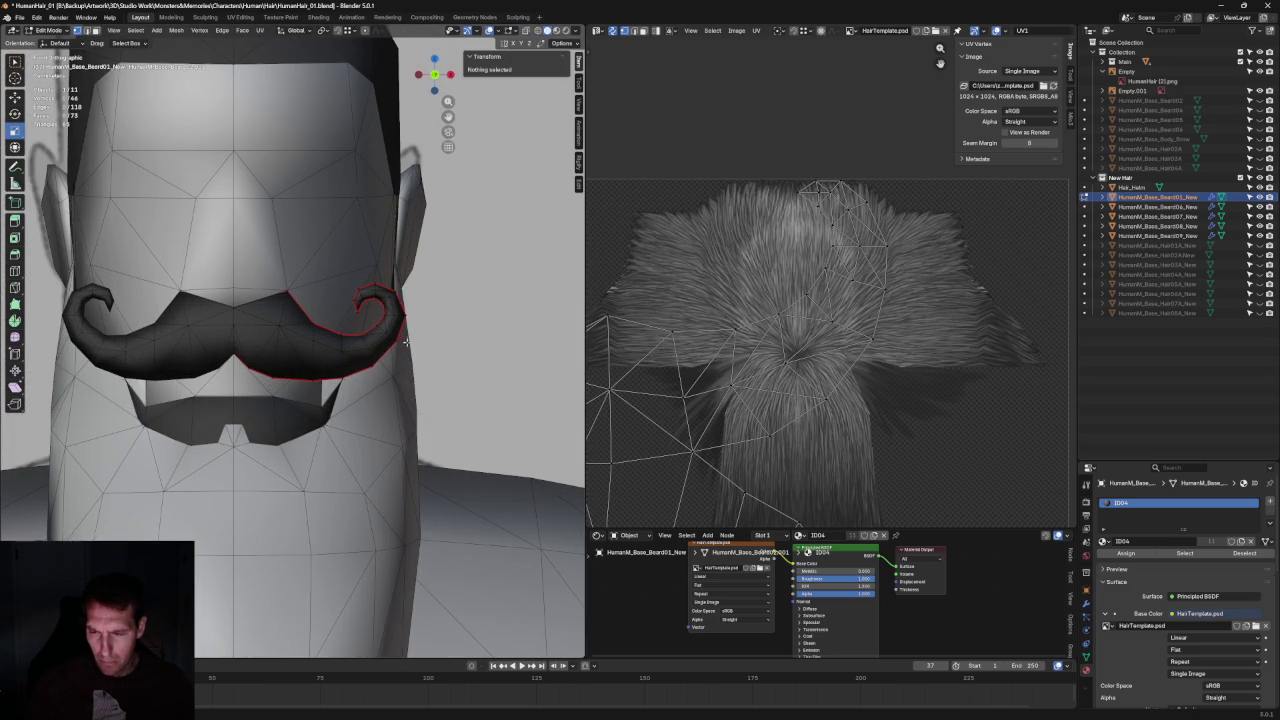
key(alt+z)
click(405, 342)
key(alt+z)
key(g)
click(418, 326)
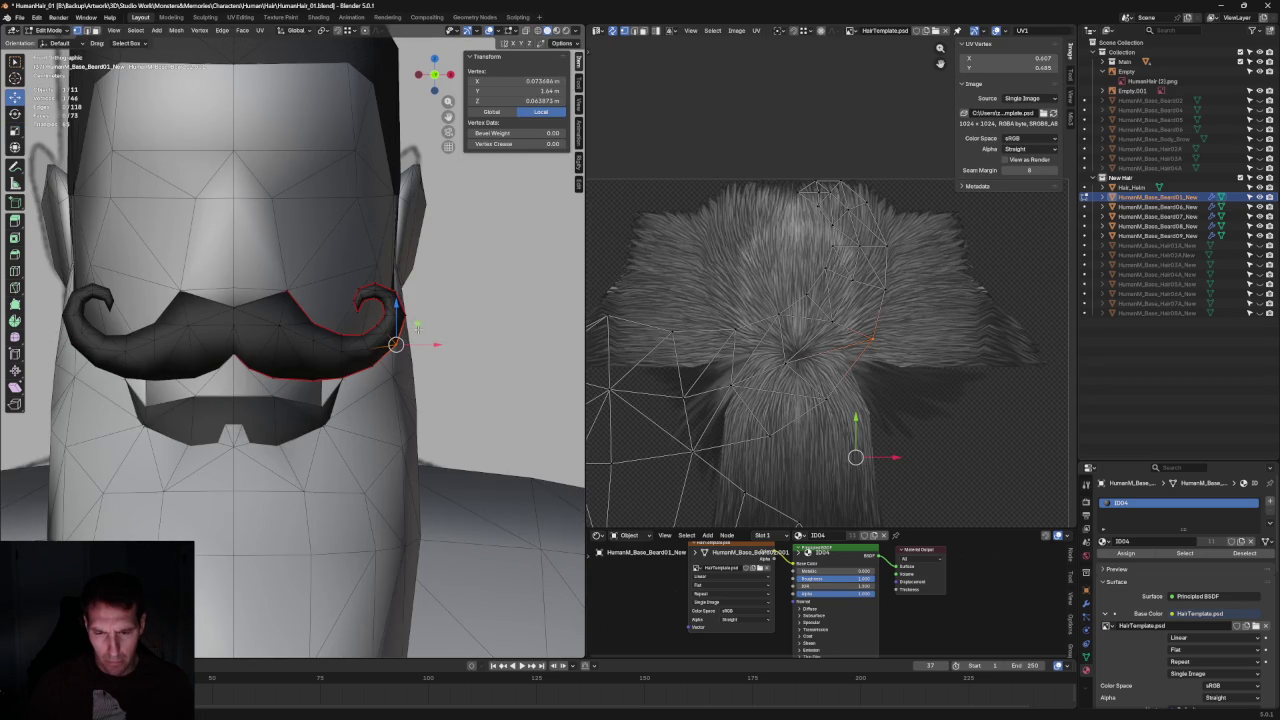
click(485, 387)
Inspect the curl-tip vertices and whole mustache selection from an angled view.
mouse_move(427, 370)
middle_down()
mouse_move(289, 368)
mouse_move(393, 357)
middle_up()
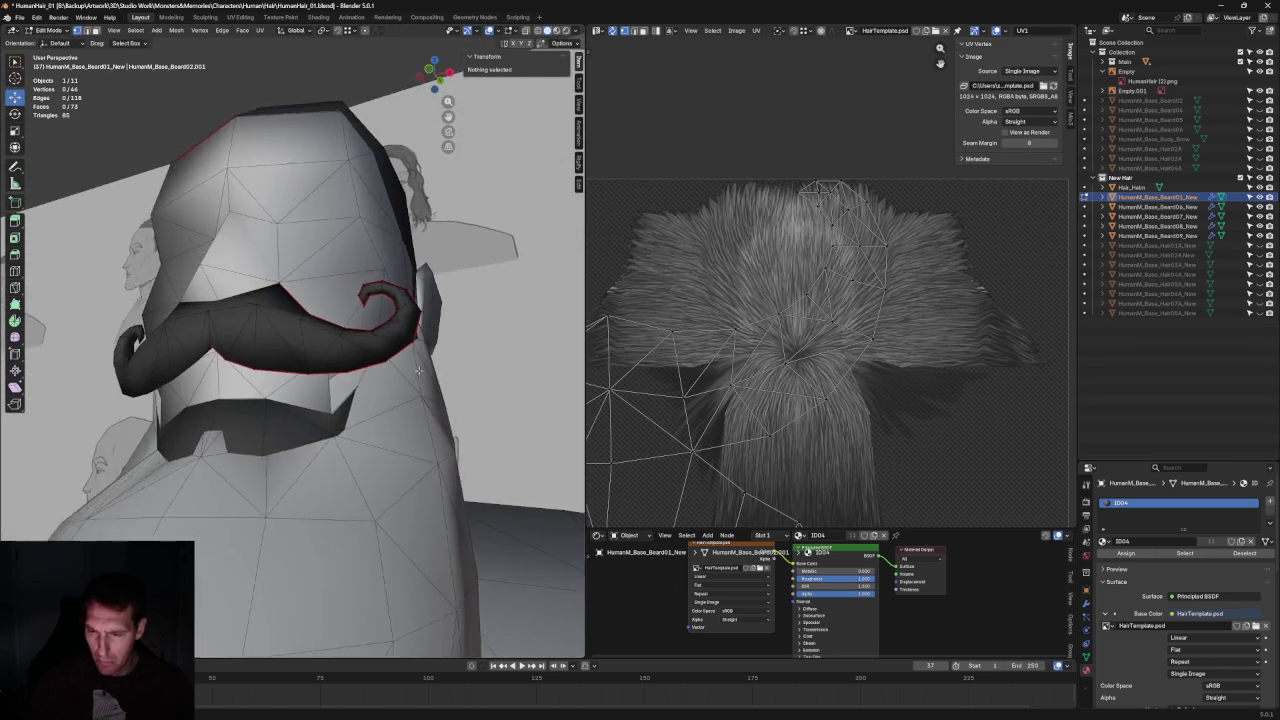
click(418, 360)
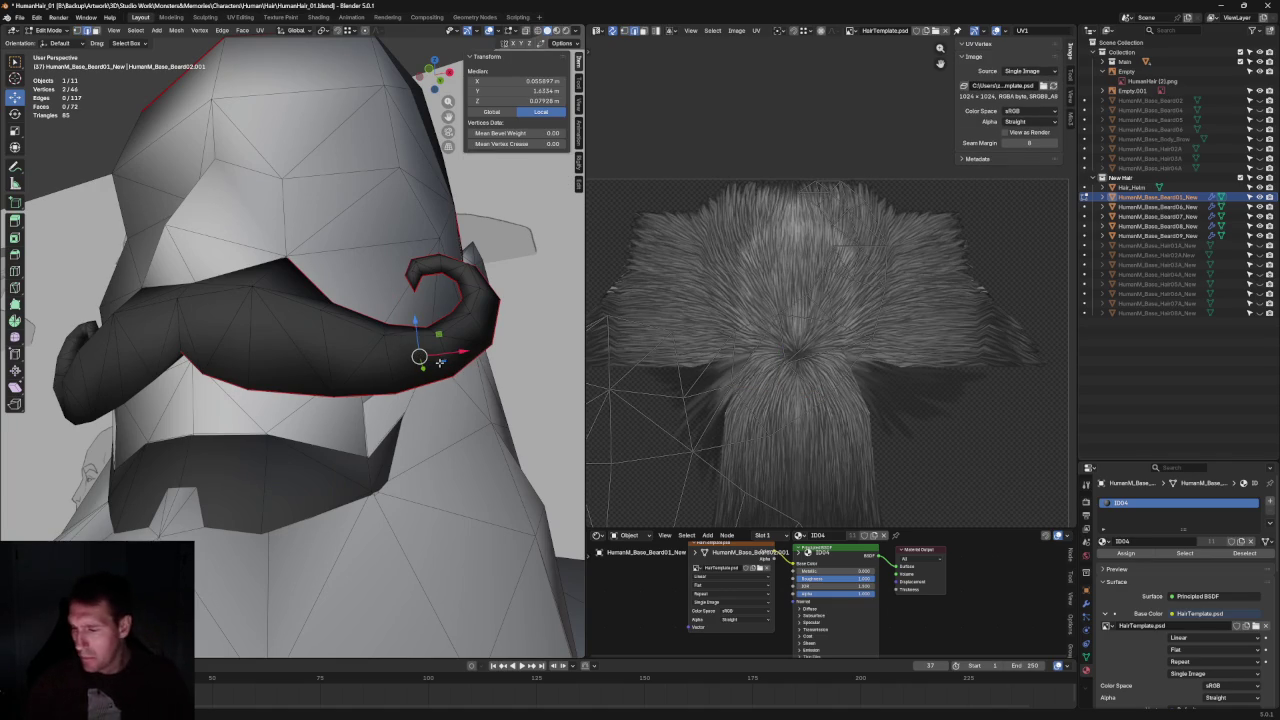
click(438, 335)
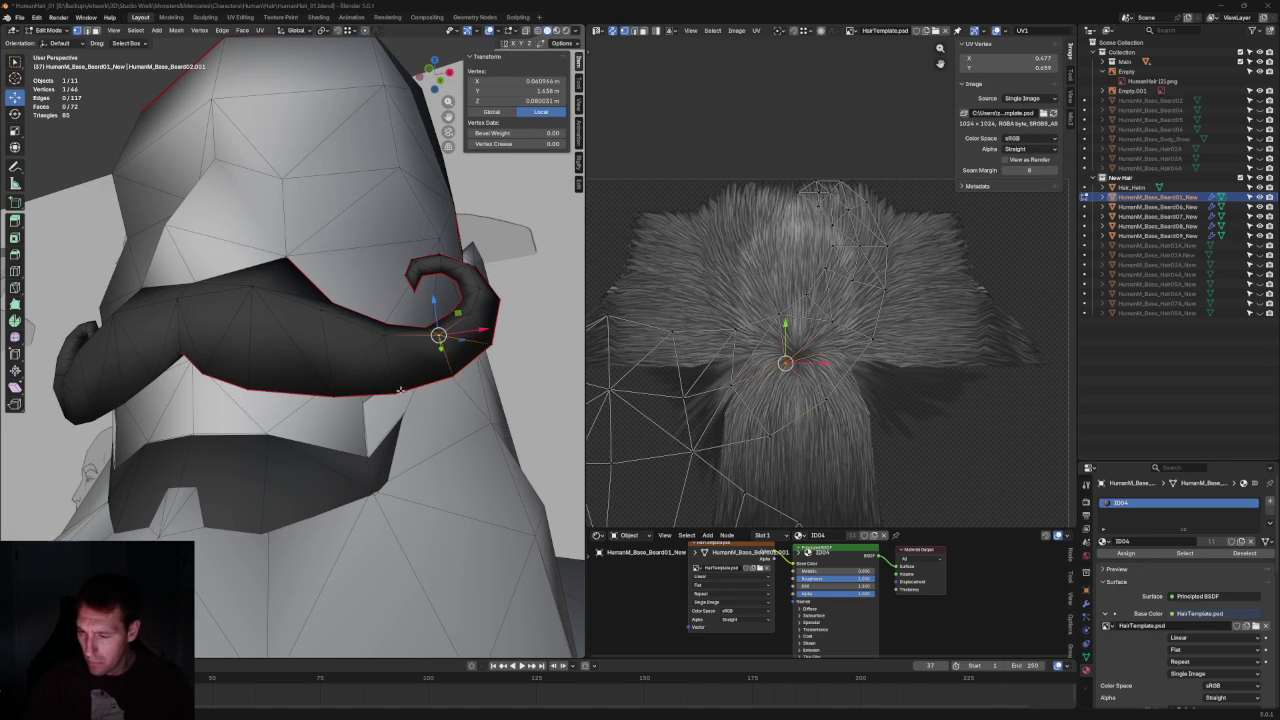
key(l)
key(alt+a)
click(428, 314)
shift+click(416, 363)
right_click(375, 422)
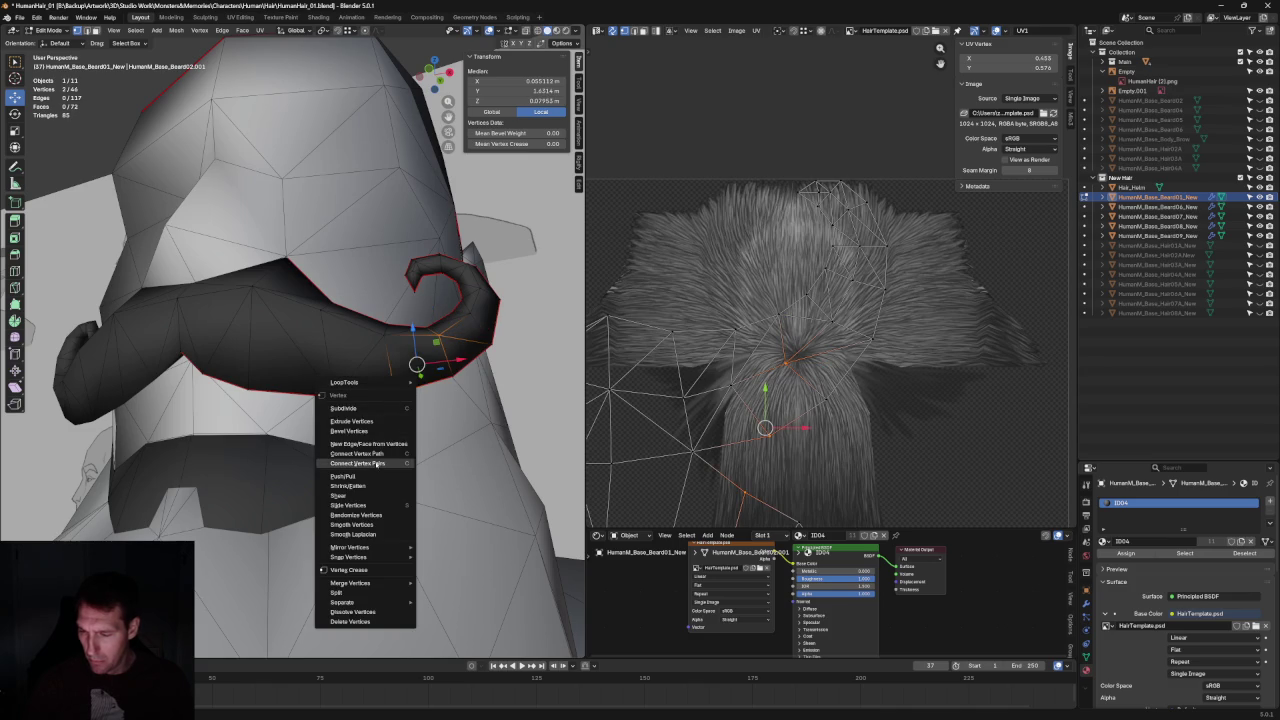
key(Escape)
Return to the full-body front orthographic view (numpad 1).
scroll(378, 463, down, 3)
mouse_move(378, 463)
middle_down()
mouse_move(461, 388)
mouse_move(440, 378)
middle_up()
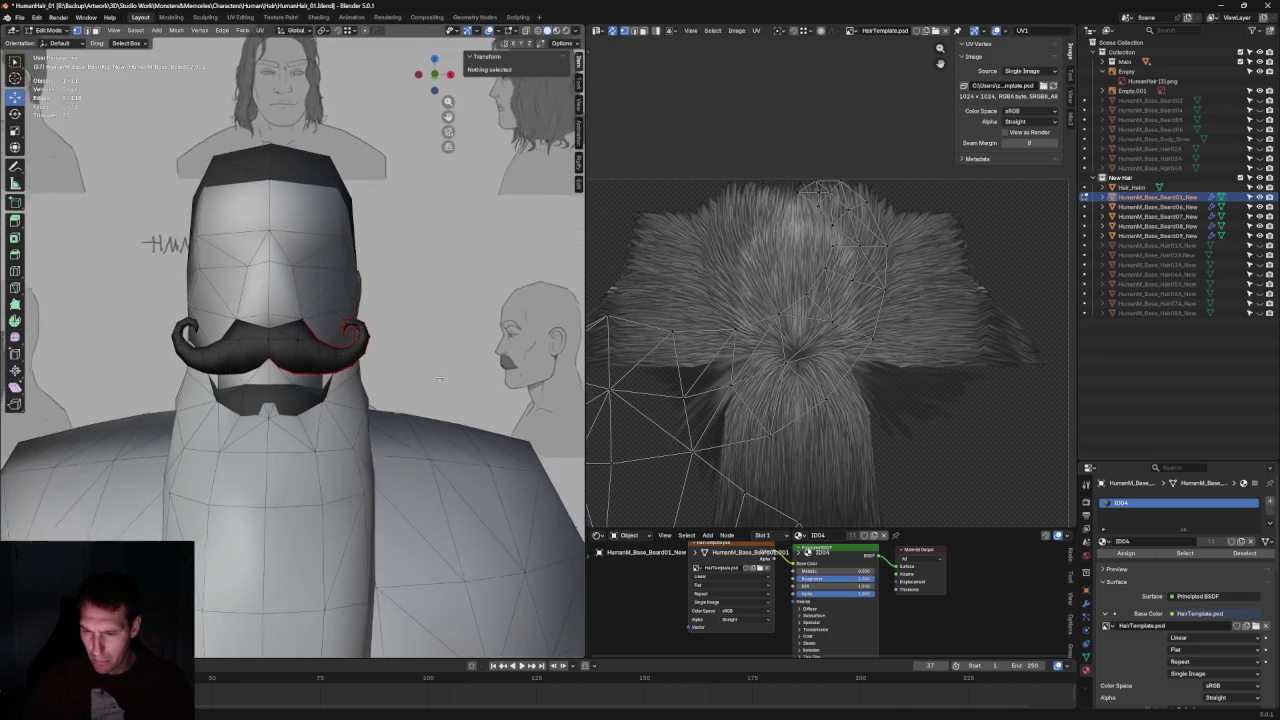
scroll(440, 378, down, 2)
scroll(440, 378, down, 3)
key(KP_1)
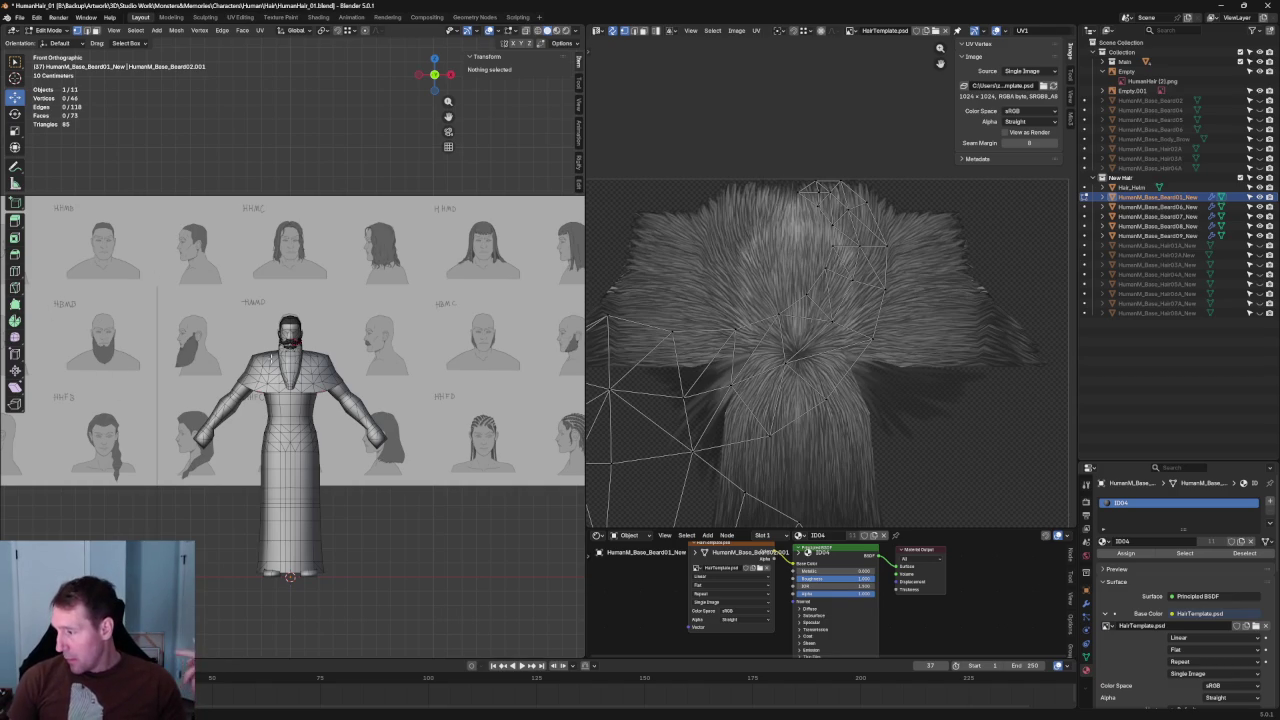
Re-unwrap the mustache UVs from a selected vertex on the island.
scroll(750, 145, down, 3)
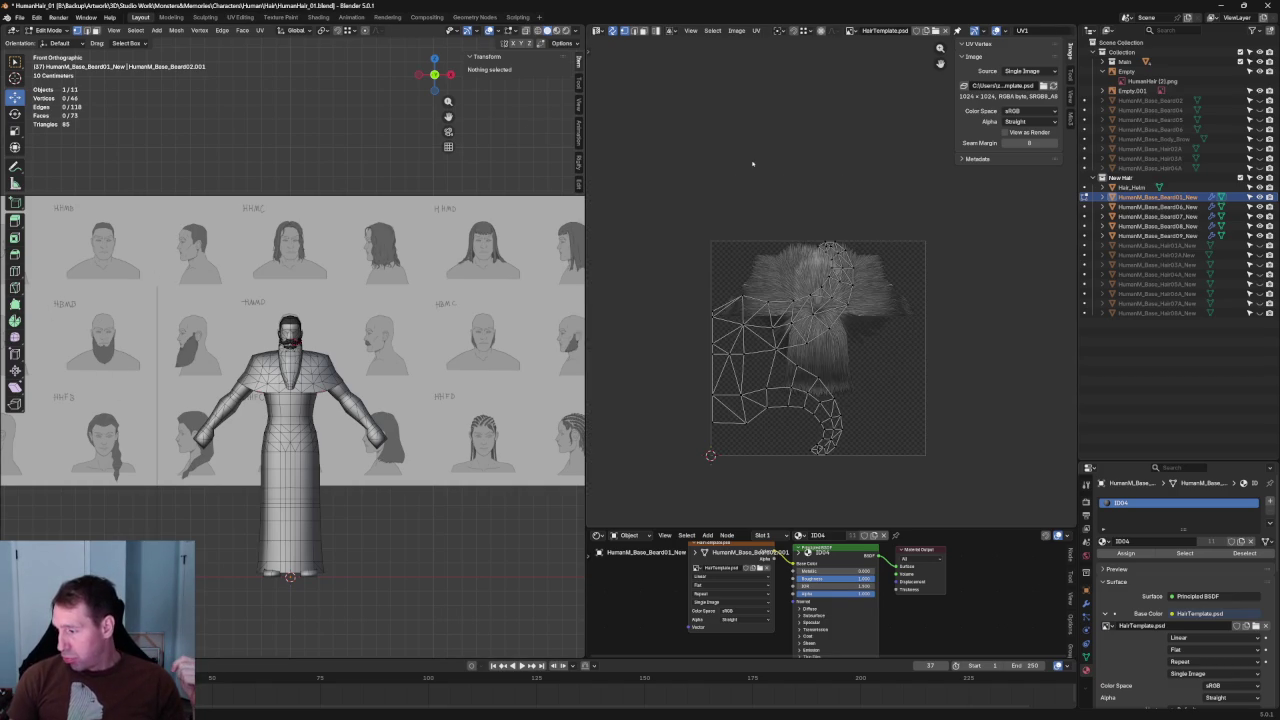
scroll(755, 405, up, 2)
scroll(741, 403, up, 3)
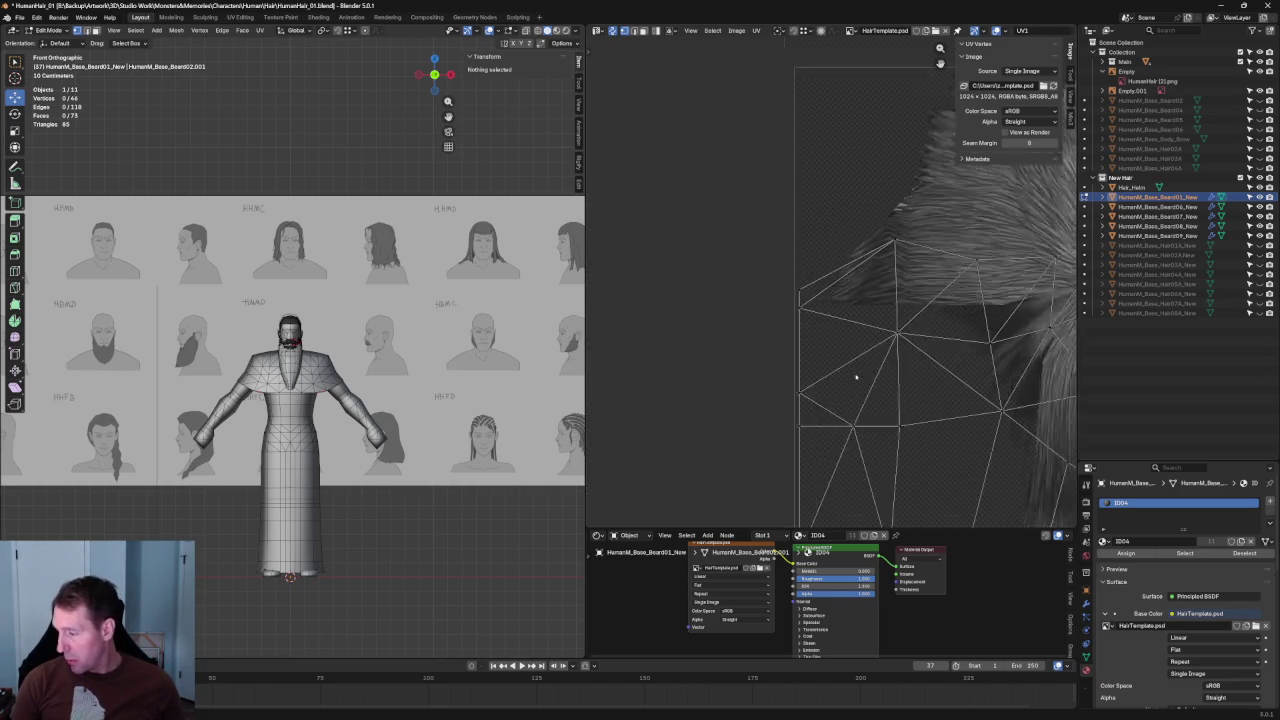
scroll(741, 403, up, 2)
click(709, 320)
key(u)
click(685, 324)
scroll(291, 339, up, 12)
scroll(291, 339, up, 6)
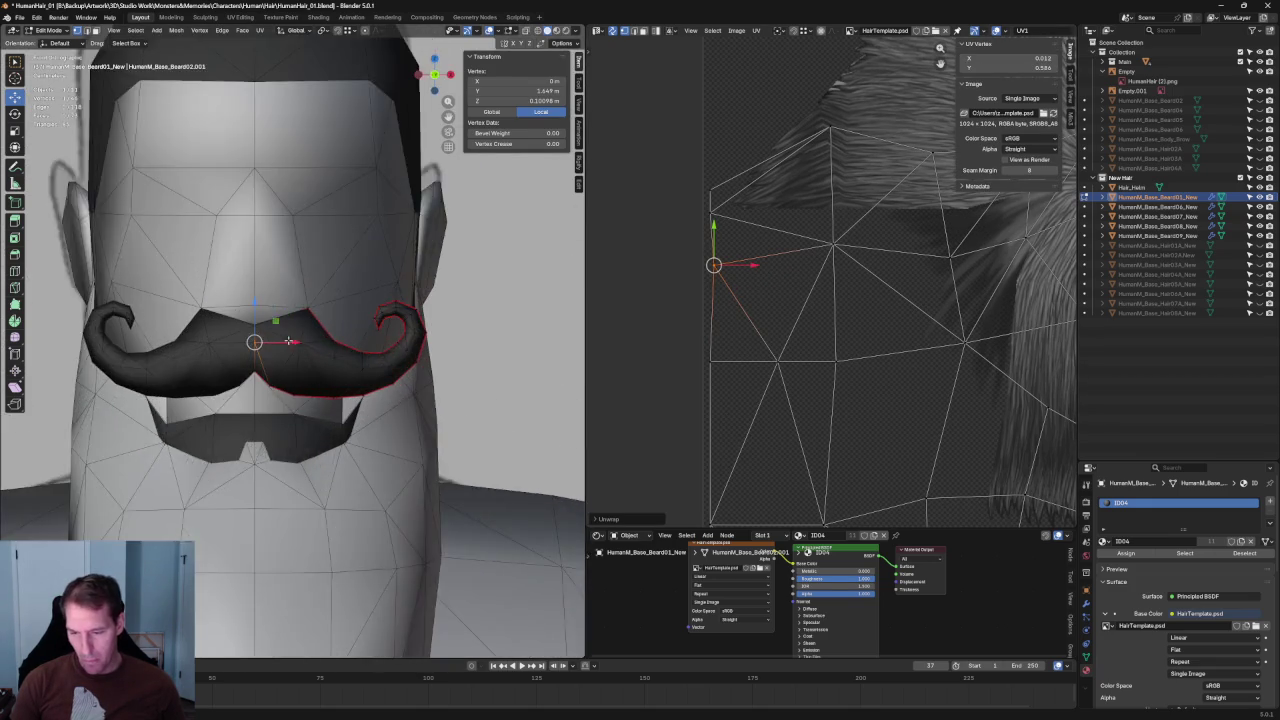
scroll(291, 339, up, 2)
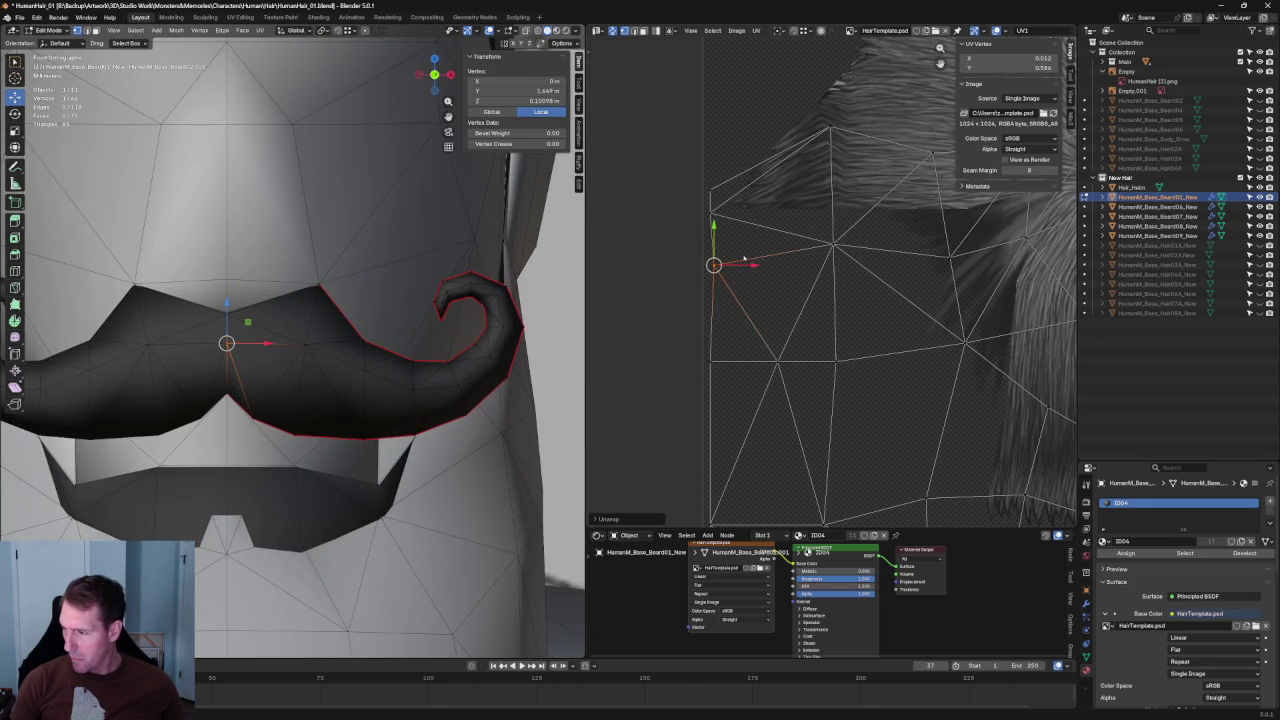
scroll(751, 259, down, 5)
Re-unwrap the mustache island twice more from two other UV vertices.
click(771, 399)
key(u)
click(800, 438)
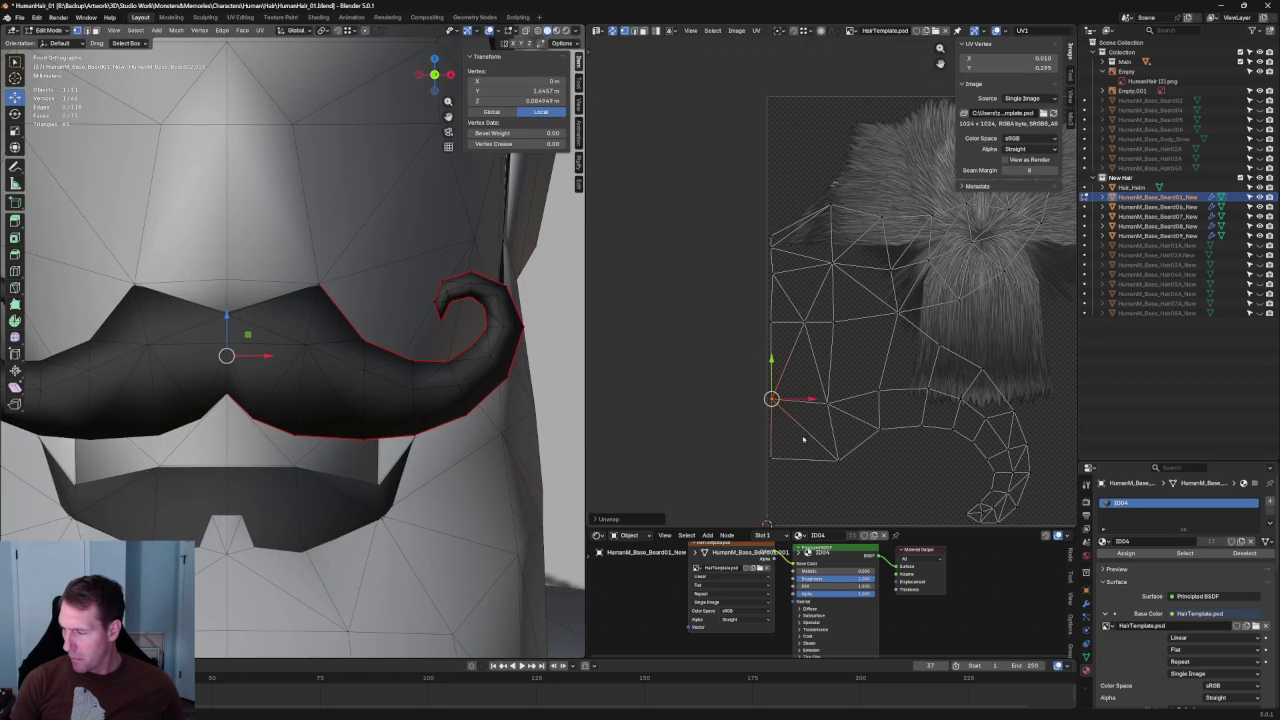
click(771, 458)
key(u)
click(769, 463)
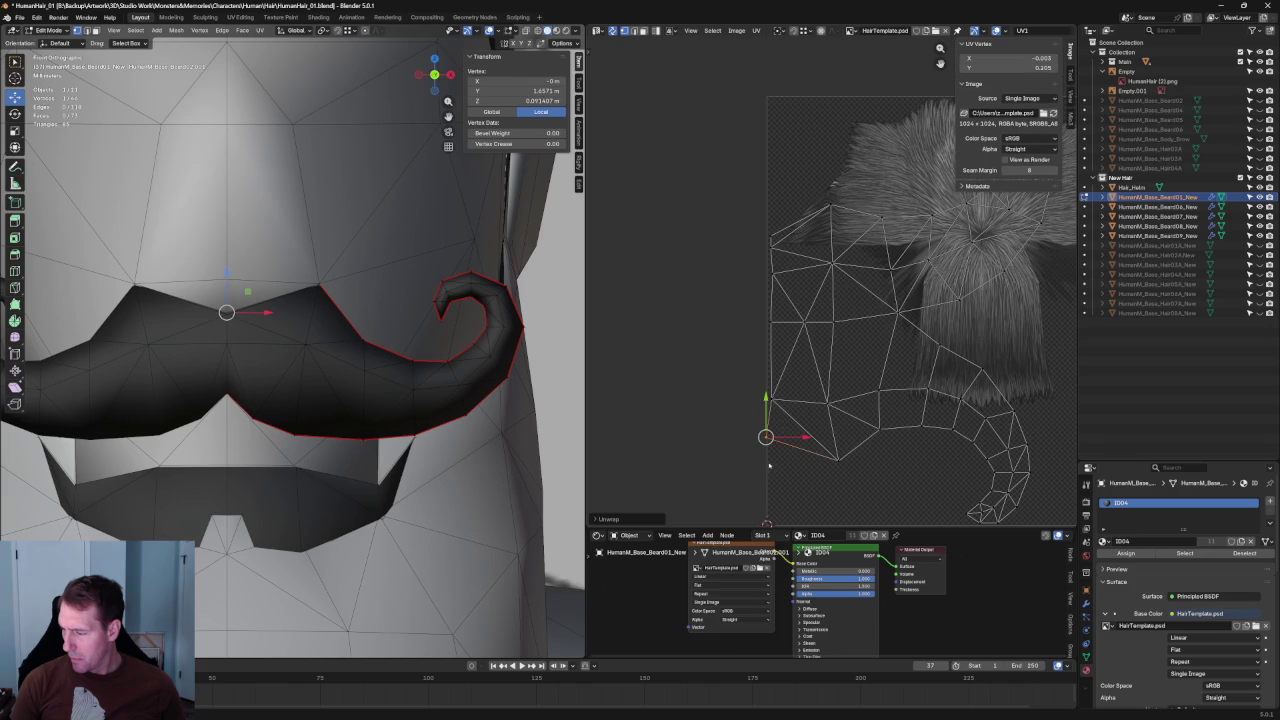
Place a UV vertex further right, unwrap again, and add more vertices to the selection.
click(879, 429)
click(830, 398)
key(u)
click(830, 406)
scroll(815, 440, up, 2)
scroll(808, 453, up, 2)
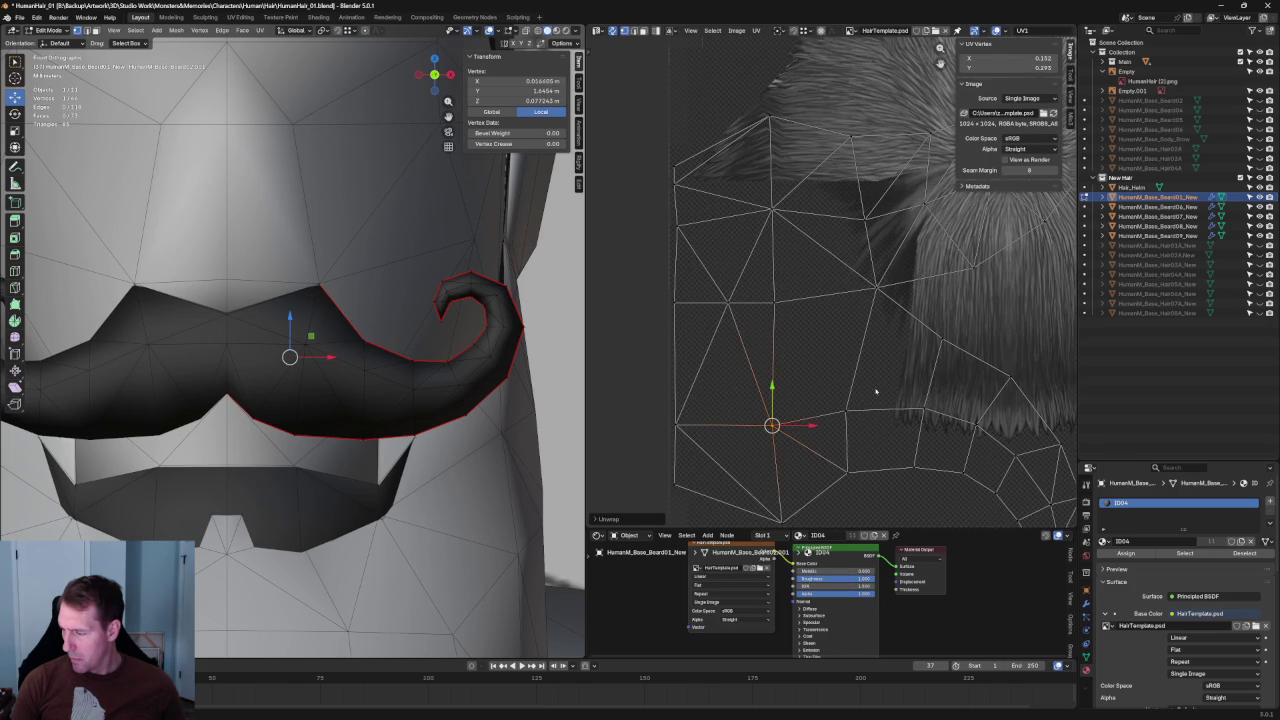
shift+click(808, 453)
scroll(805, 440, down, 3)
Re-unwrap the mustache UV island and straighten its middle and leftmost UV columns vertically.
key(u)
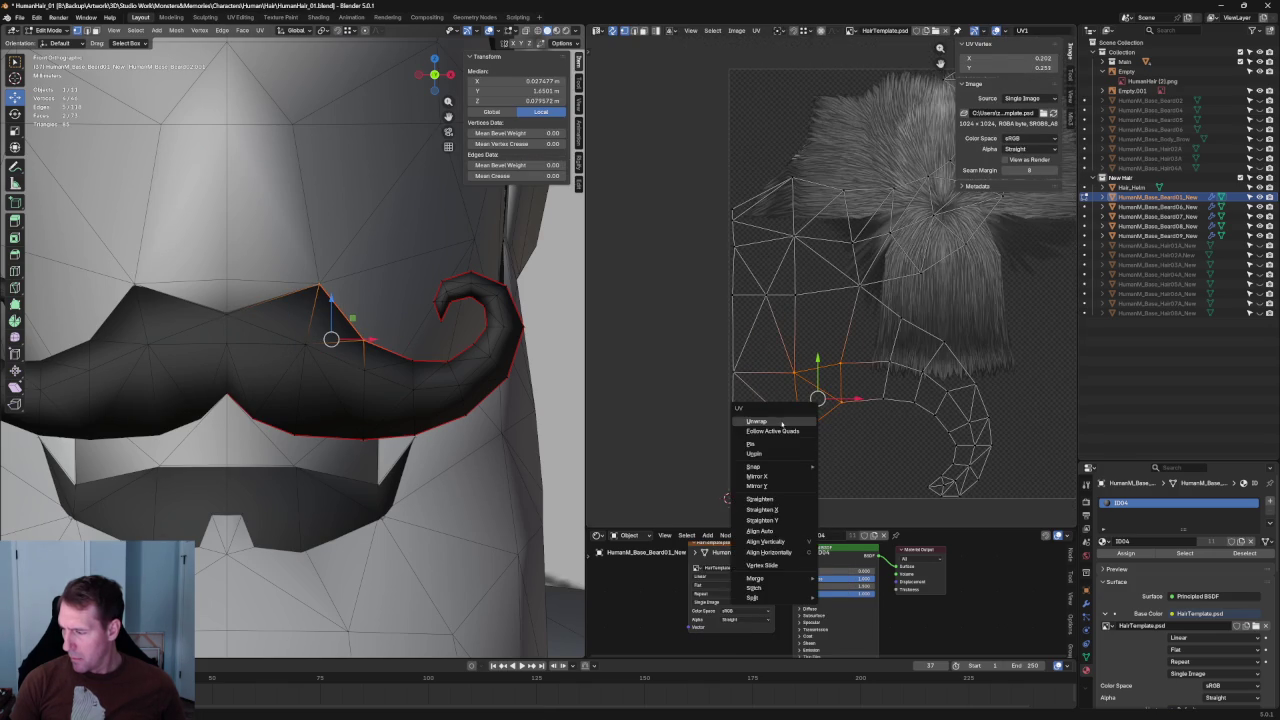
click(782, 424)
shift+click(783, 447)
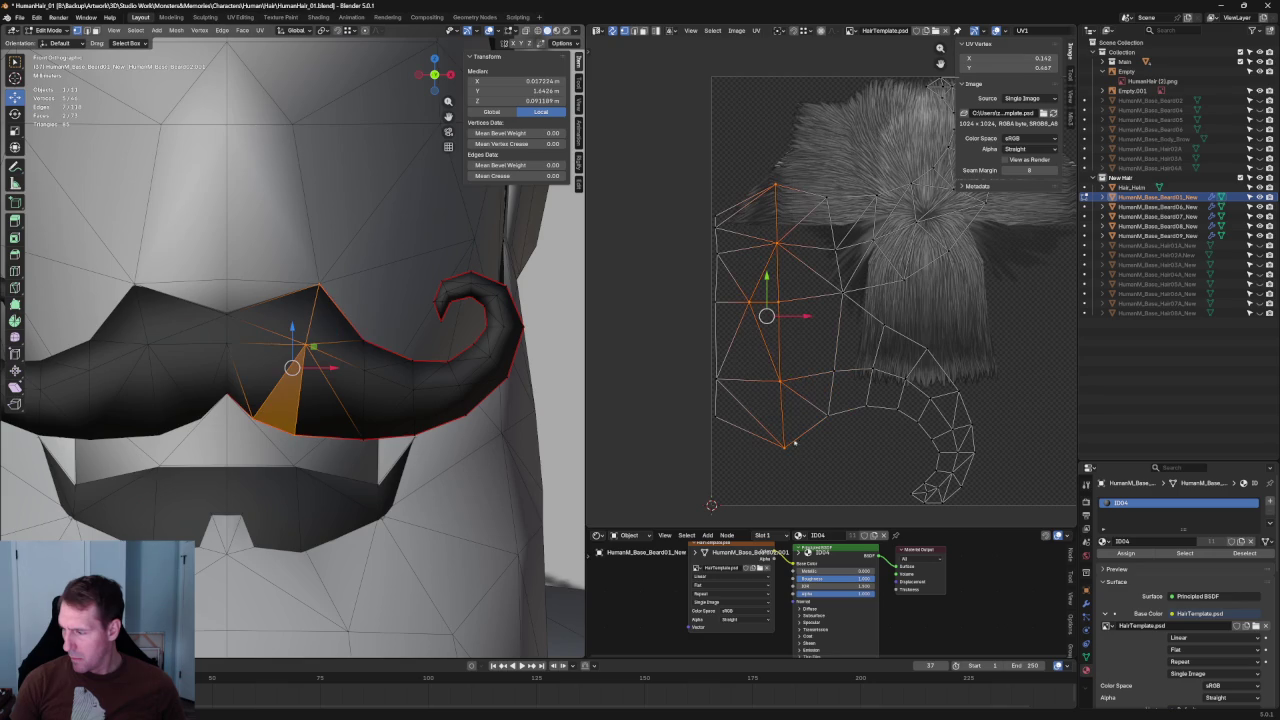
key(shift+w)
drag(676, 150, 734, 444)
key(shift+w)
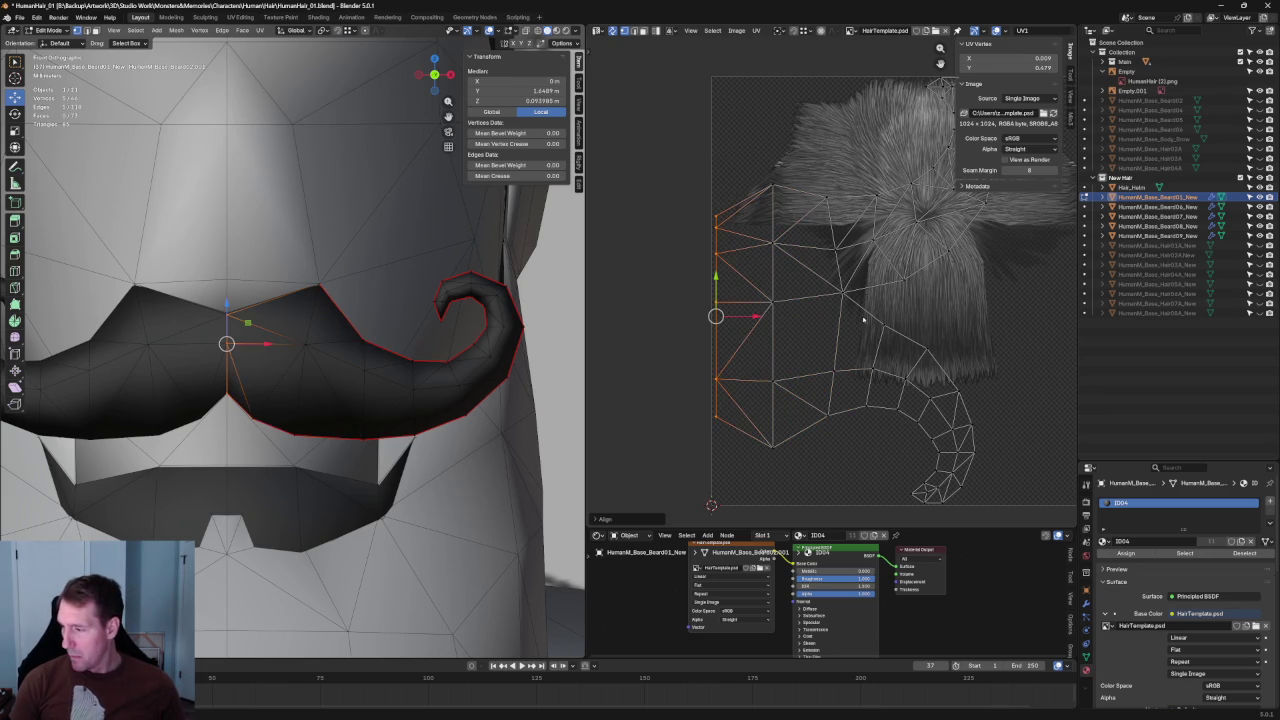
drag(849, 182, 775, 455)
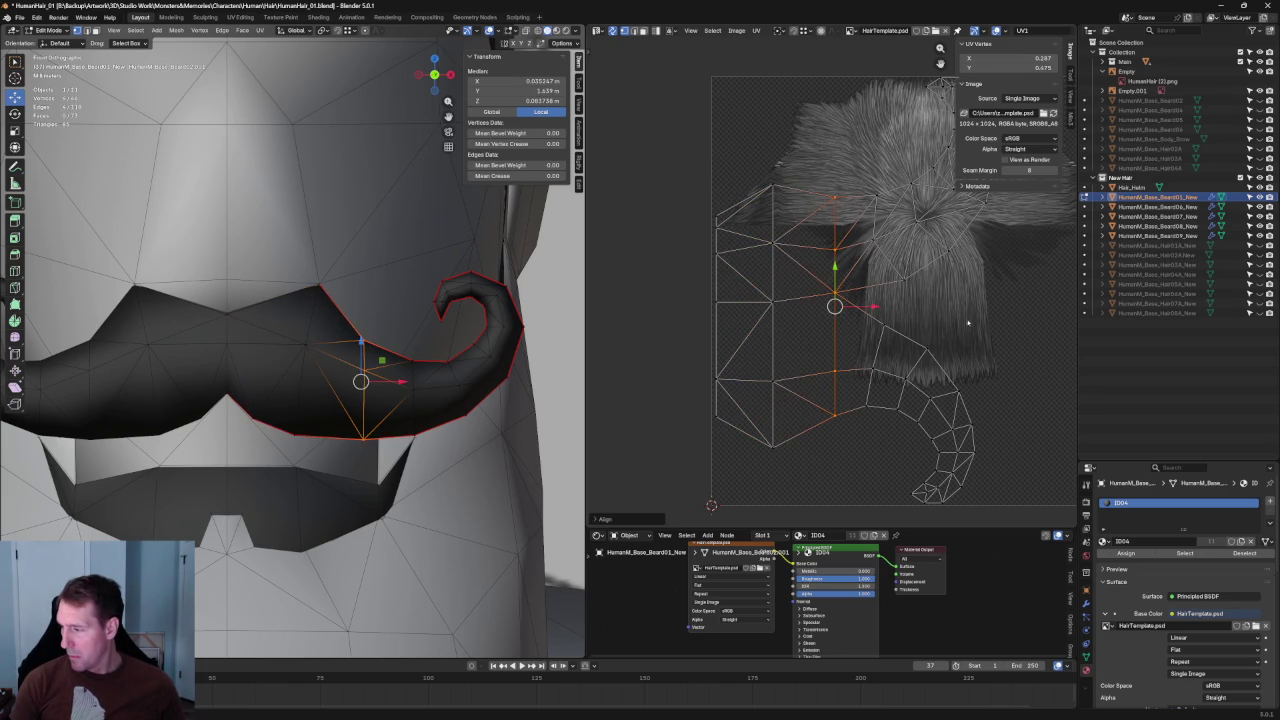
middle_drag(927, 331, 863, 357)
scroll(863, 357, down, 1)
scroll(787, 349, down, 1)
Select the curl end of the UV island and re-unwrap it.
mouse_move(856, 158)
mouse_down()
mouse_move(896, 243)
mouse_move(736, 516)
mouse_up()
key(u)
click(770, 357)
key(u)
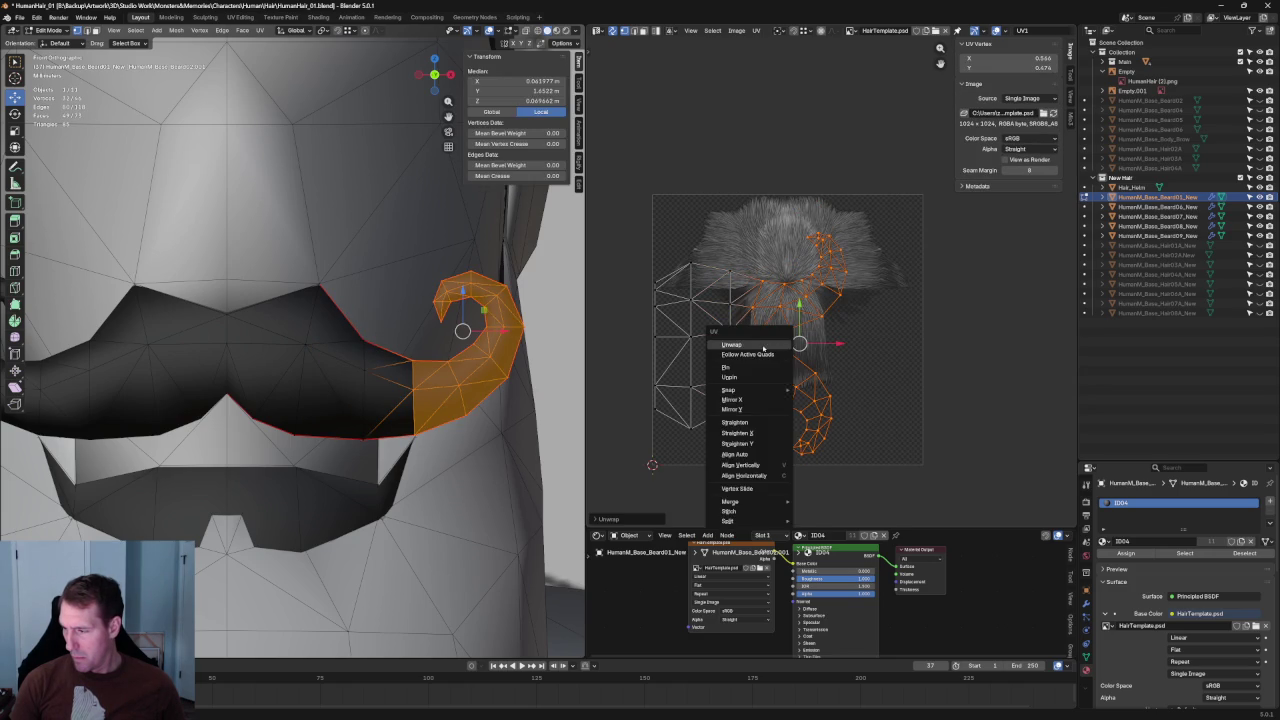
click(506, 286)
scroll(865, 272, up, 1)
scroll(870, 272, up, 2)
Align a selected group of curl UV vertices with Shift+W.
key(alt+a)
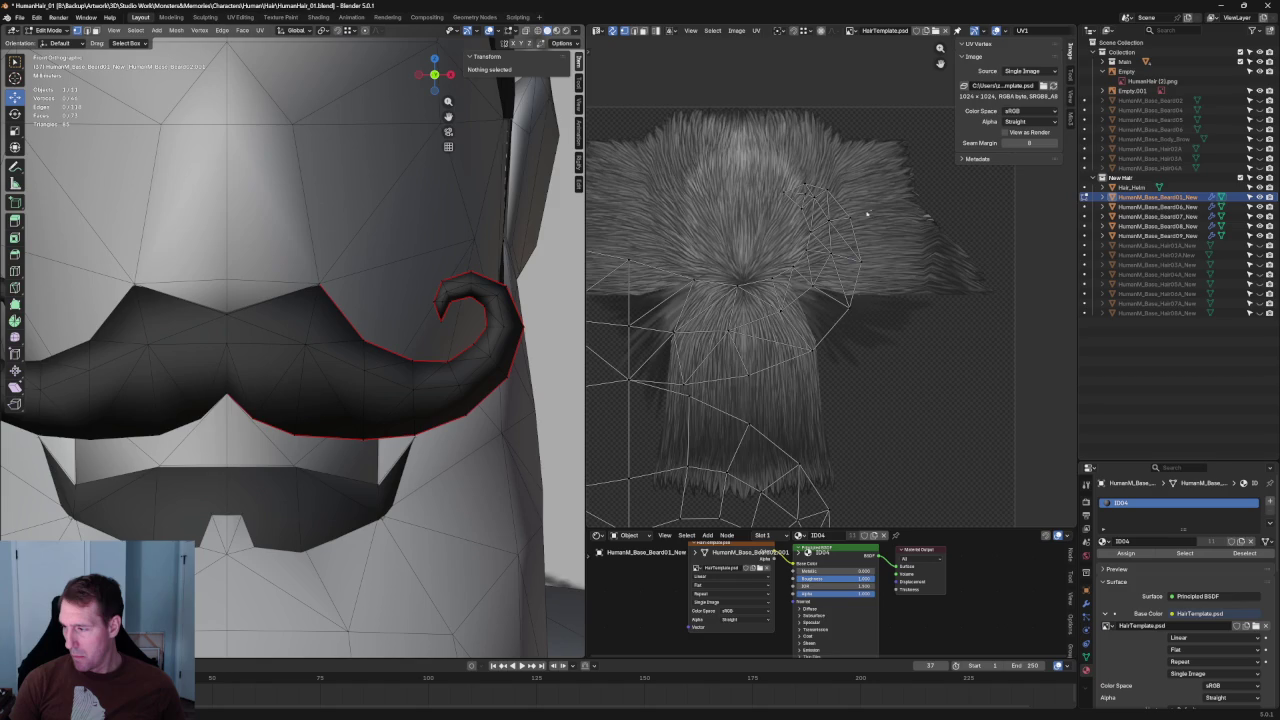
drag(800, 241, 799, 242)
scroll(798, 242, up, 1)
scroll(797, 242, up, 1)
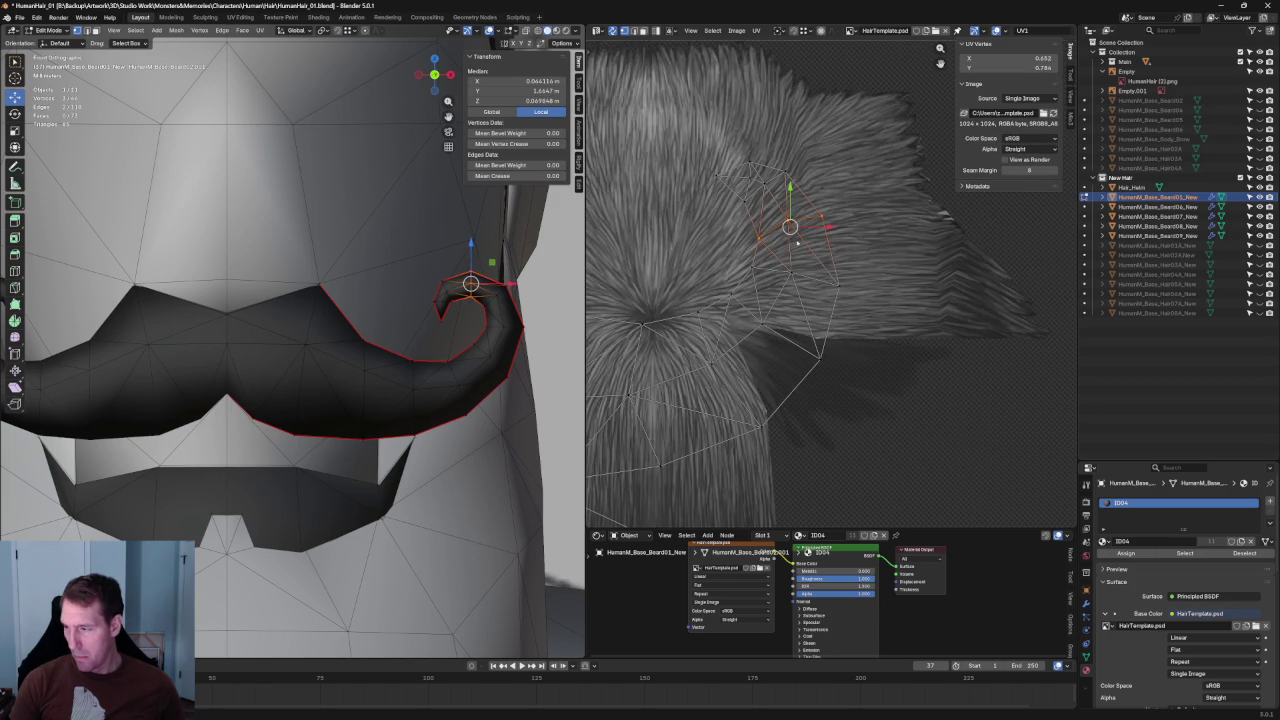
key(shift+w)
click(796, 252)
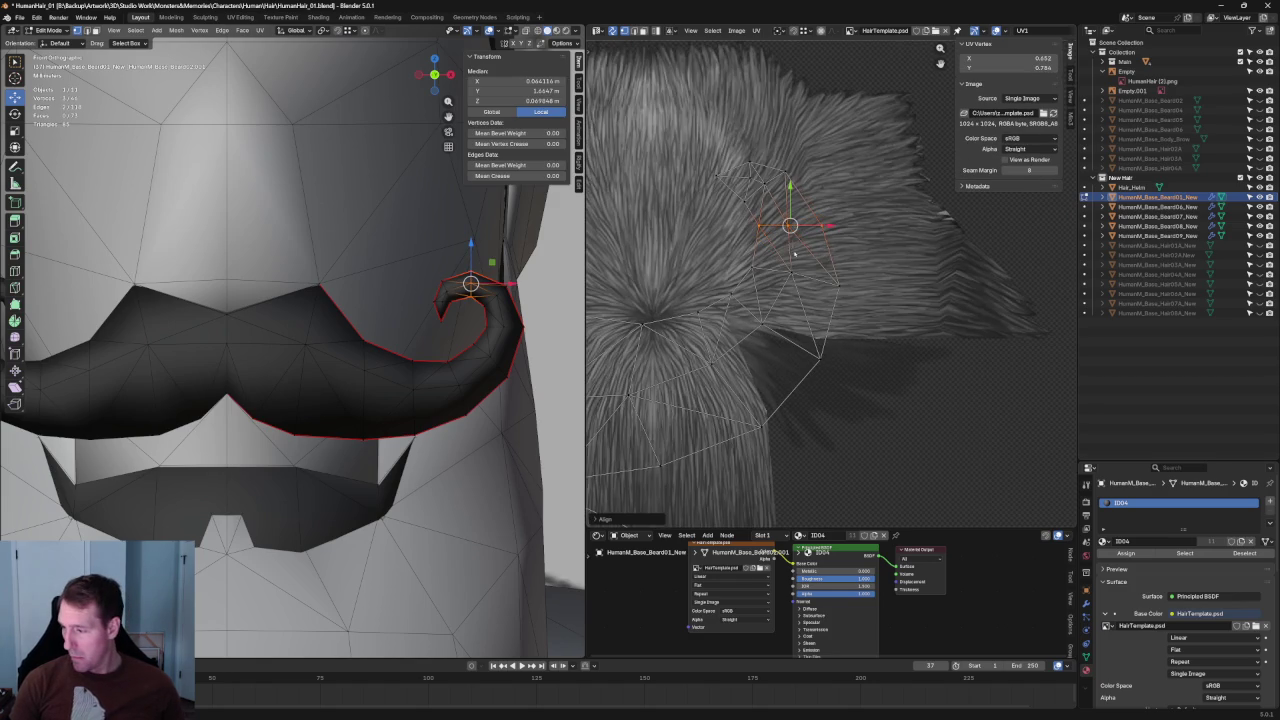
scroll(795, 262, down, 2)
Select a new set of curl UV vertices and re-unwrap them.
key(alt+a)
drag(856, 162, 738, 240)
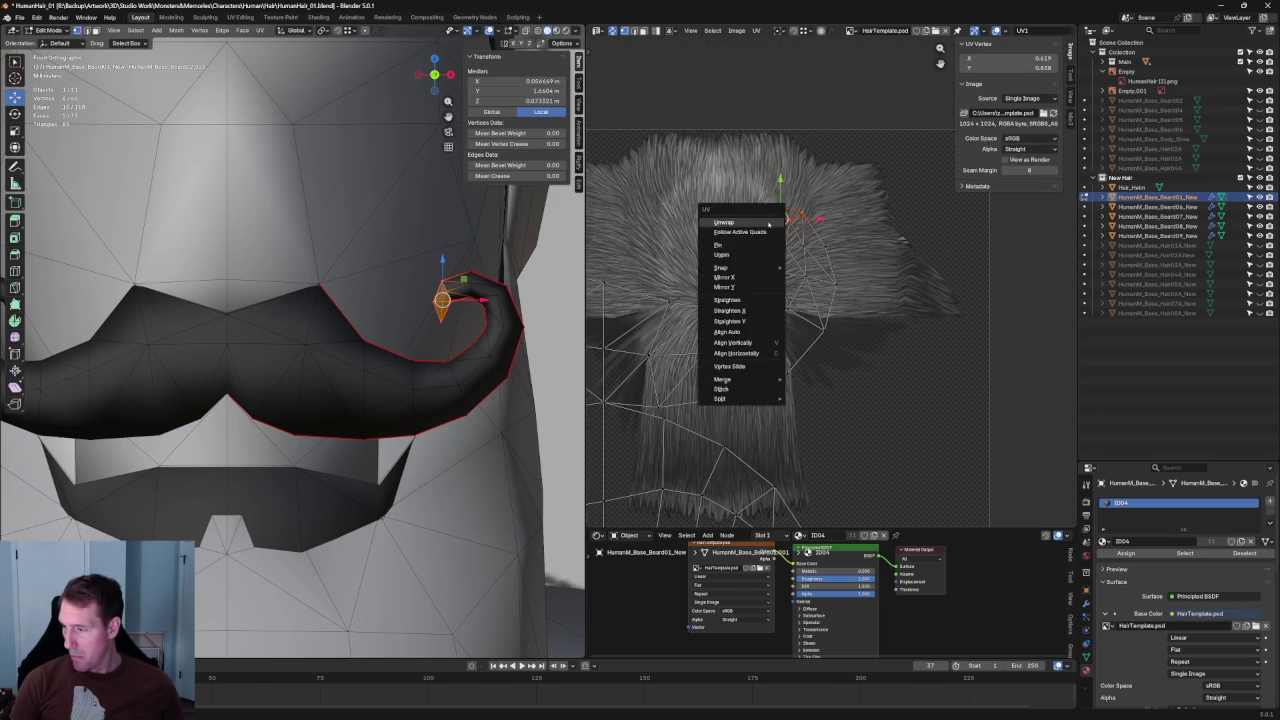
shift+scroll(842, 280, down, 5)
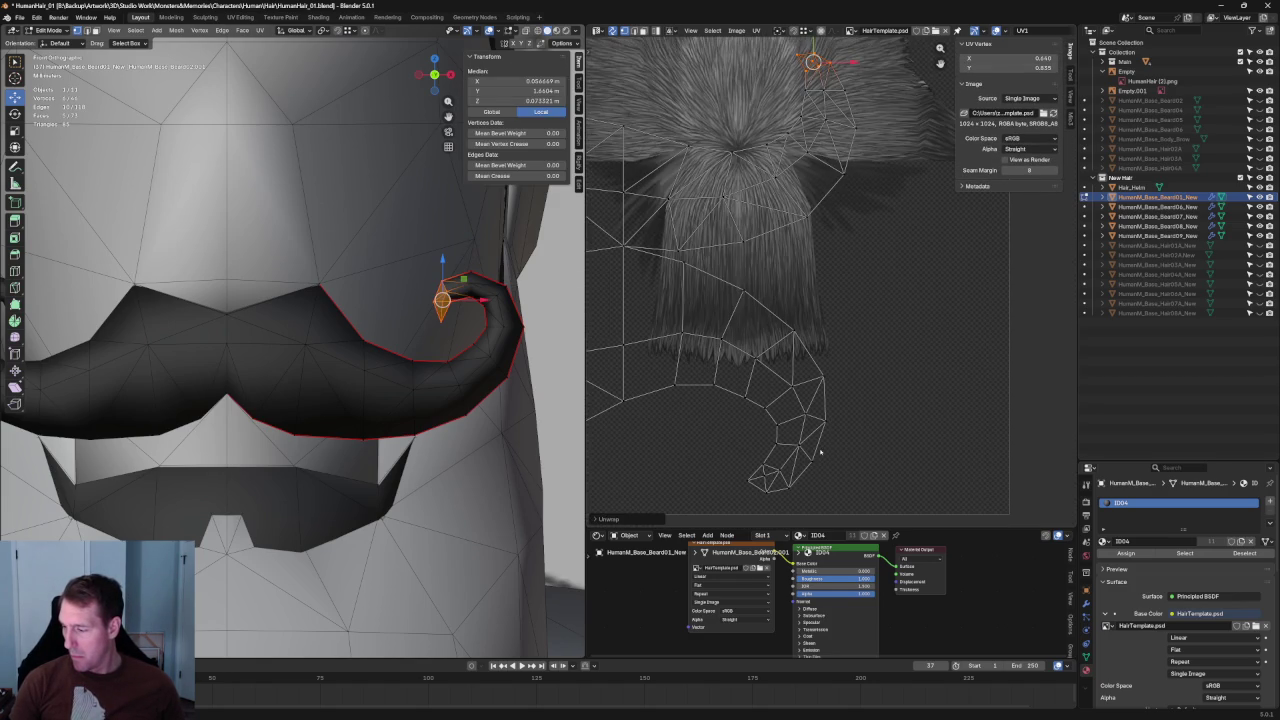
drag(770, 468, 775, 463)
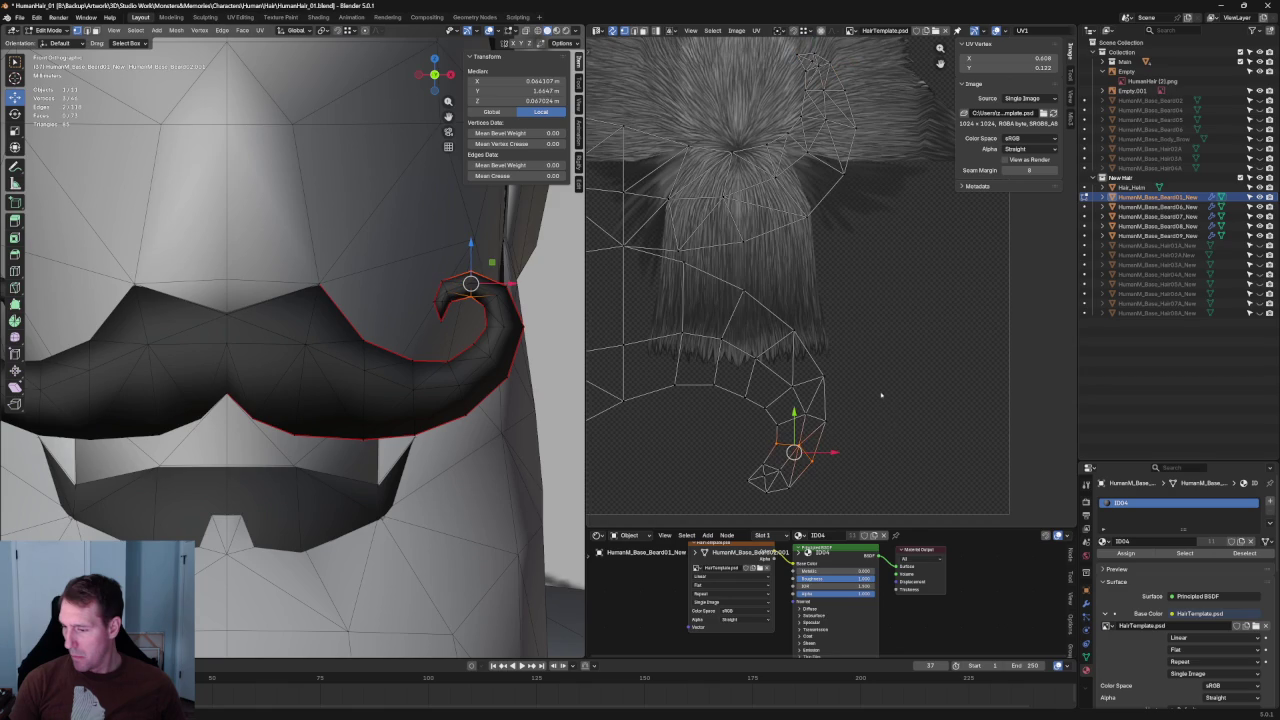
scroll(881, 397, down, 3)
scroll(881, 394, up, 1)
scroll(881, 390, up, 2)
scroll(871, 381, down, 1)
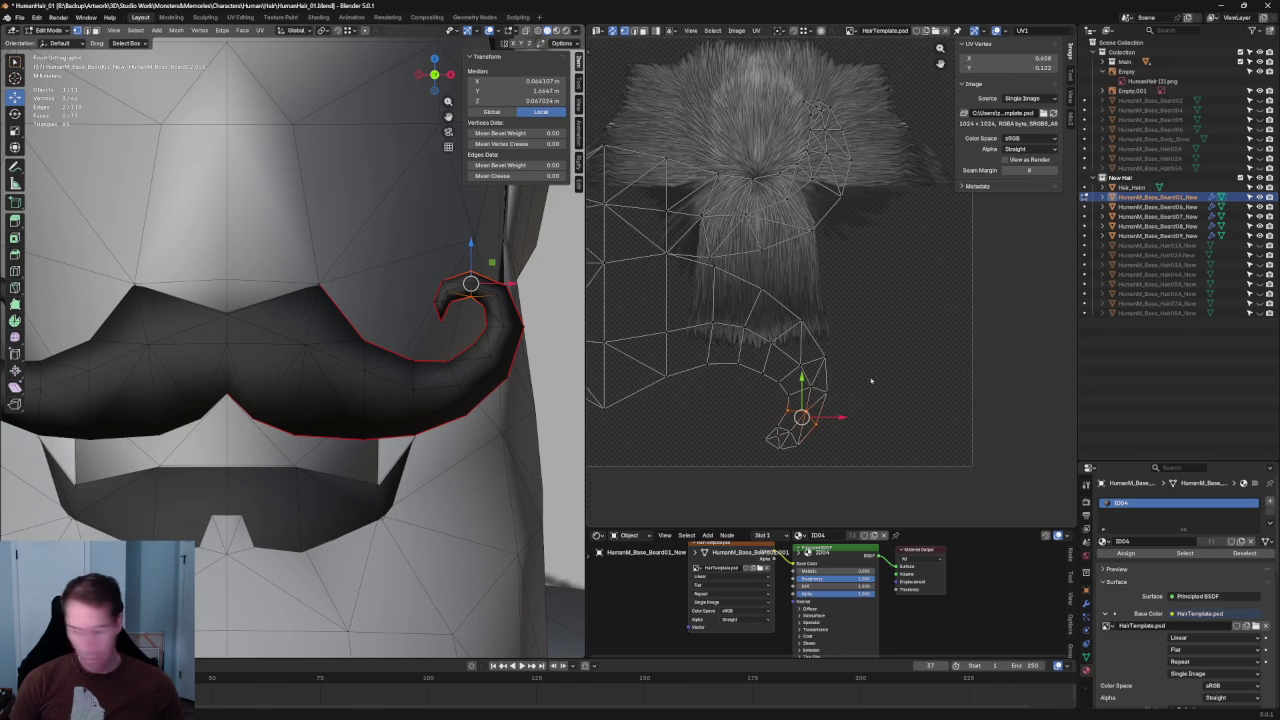
drag(835, 428, 752, 476)
key(u)
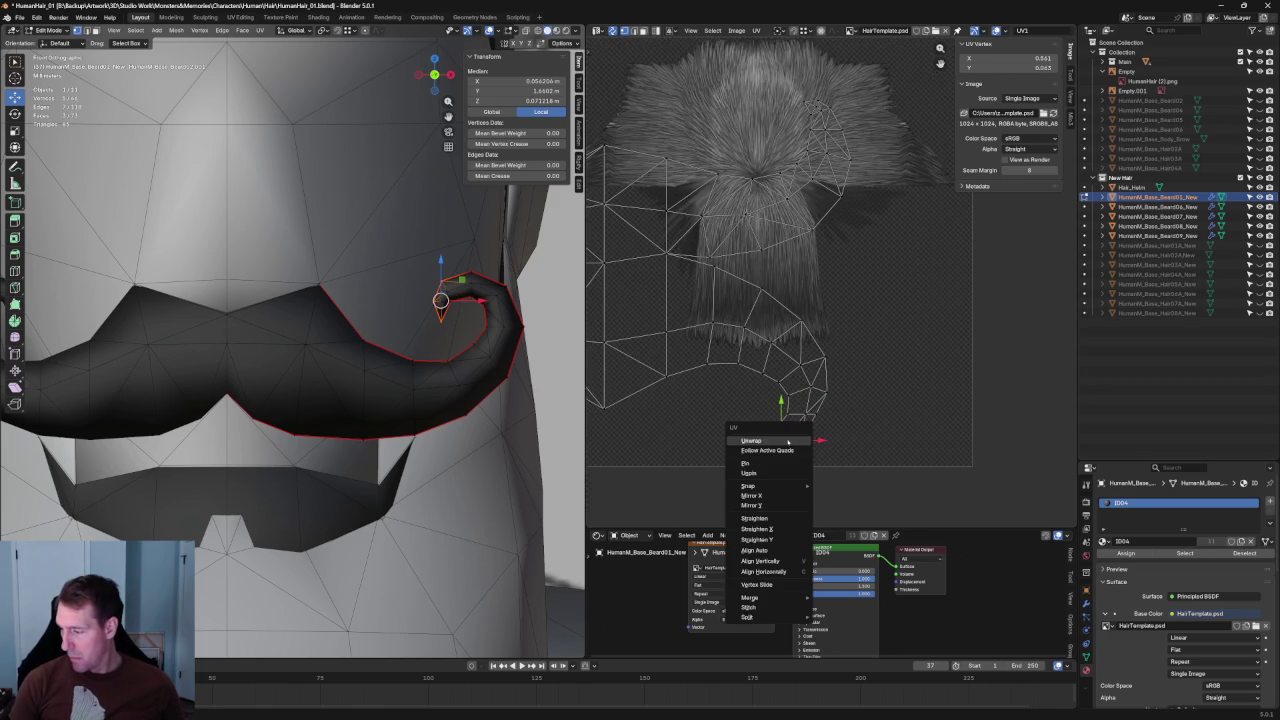
click(751, 441)
Re-unwrap the curl-tip UVs, then reselect the tip vertices.
drag(740, 421, 805, 446)
key(u)
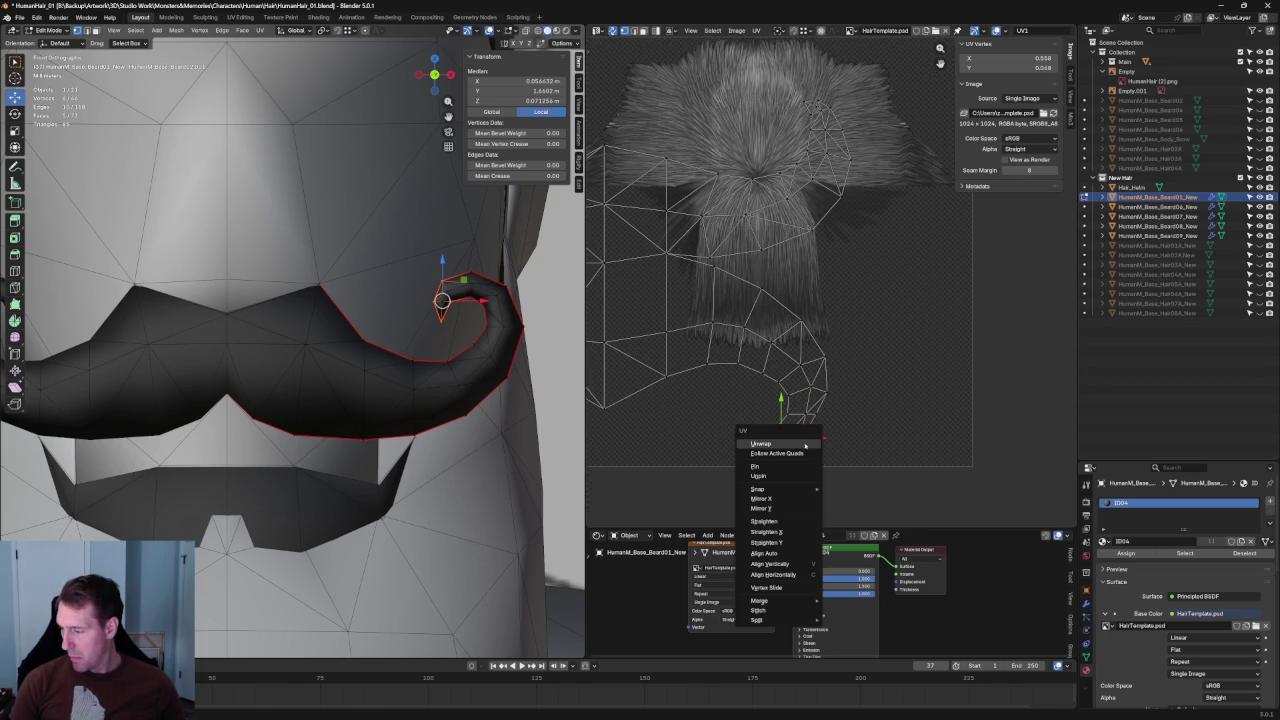
click(797, 444)
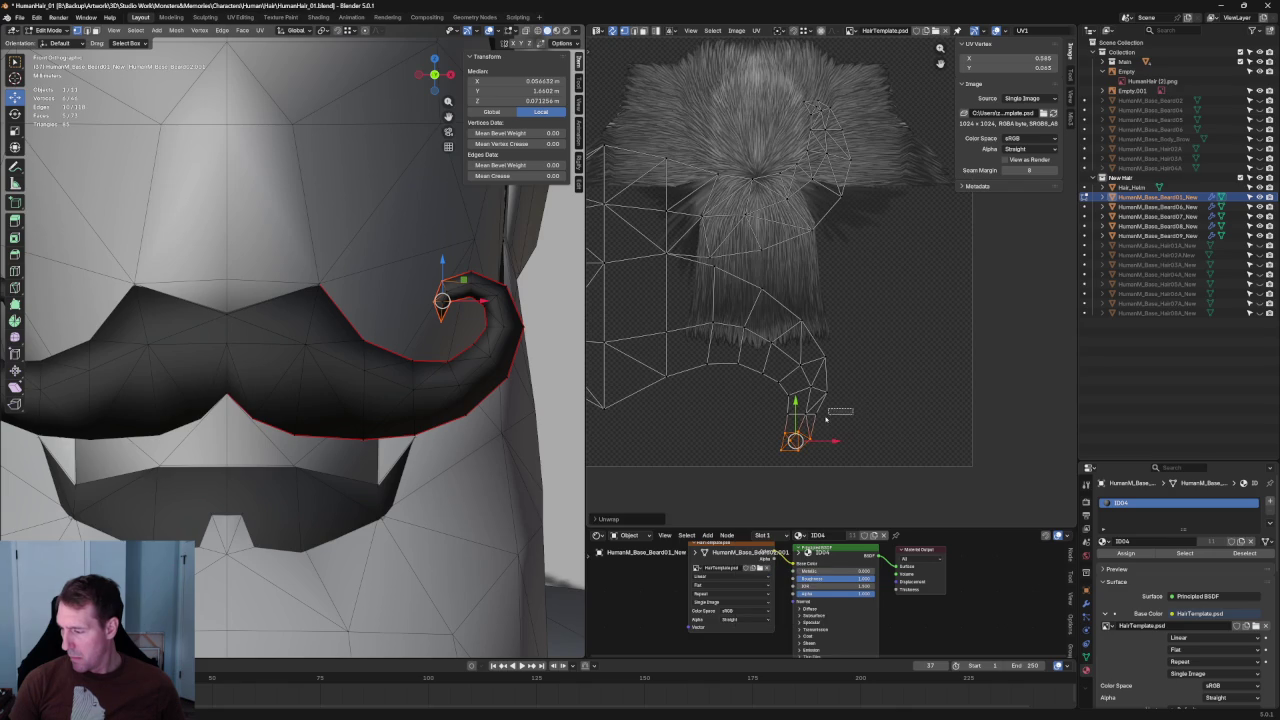
click(842, 402)
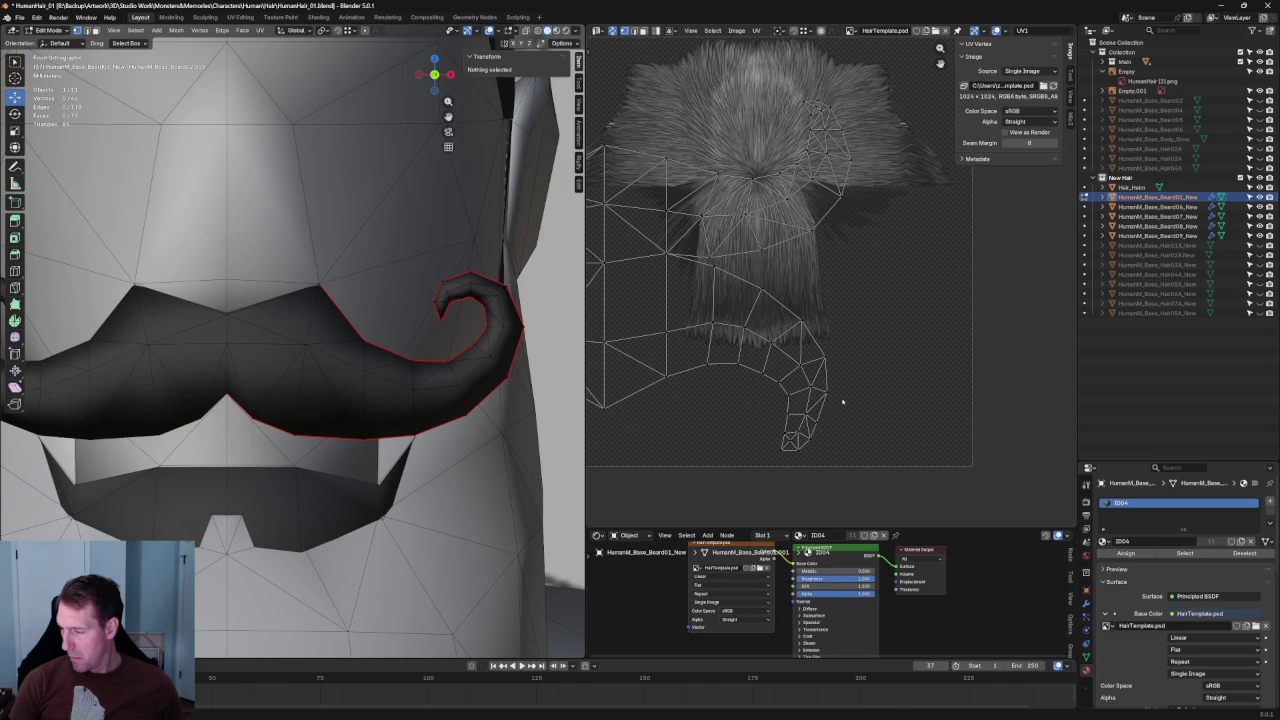
click(840, 404)
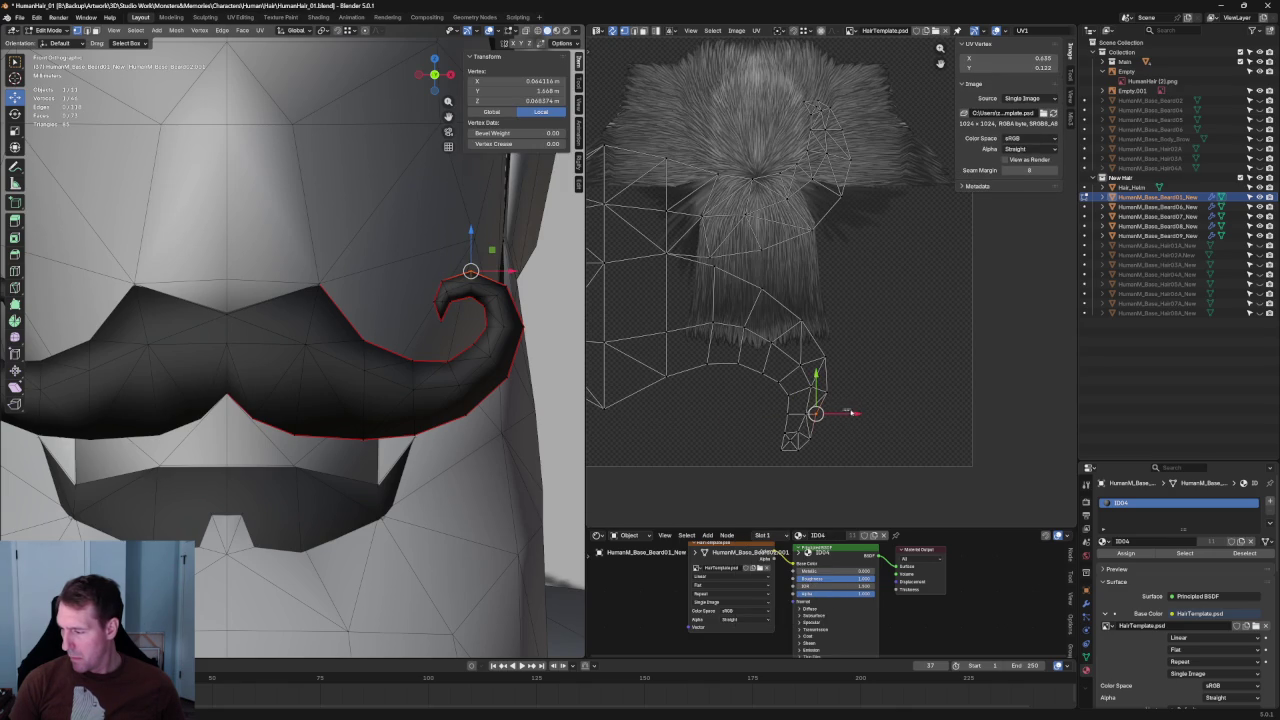
click(837, 455)
drag(838, 458, 757, 396)
right_click(760, 420)
click(880, 413)
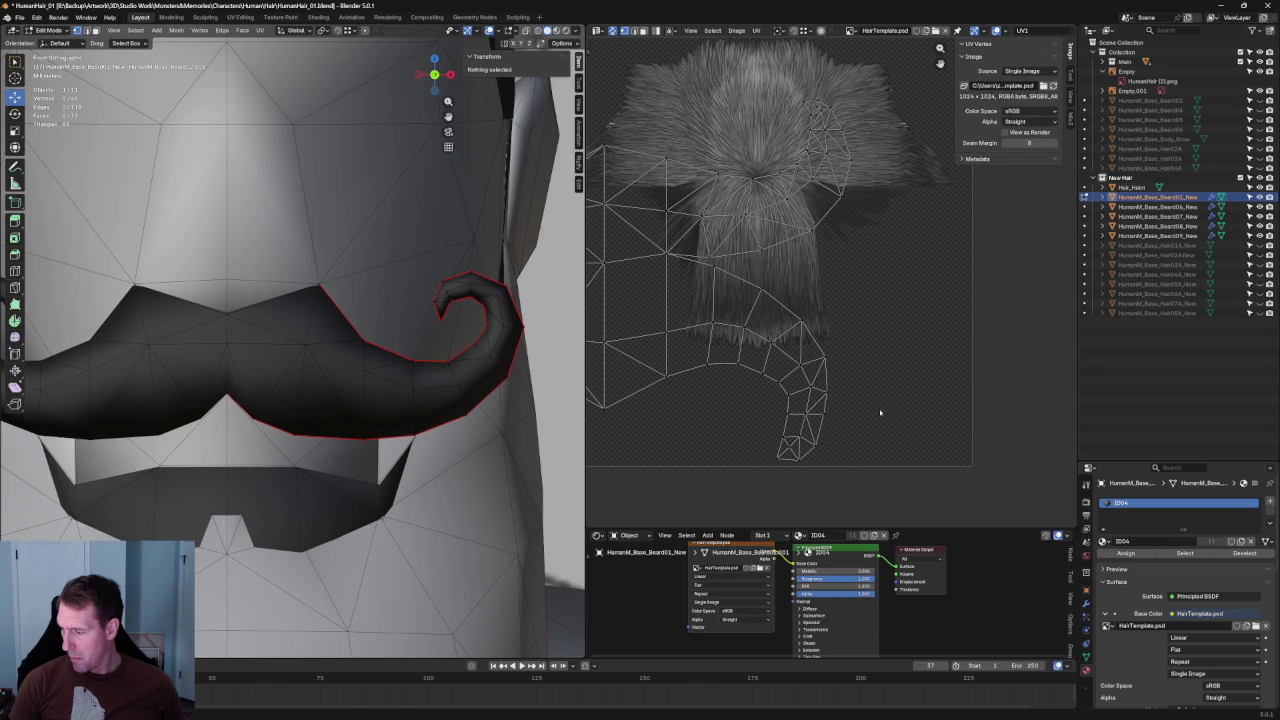
Unwrap the curl-tip UVs once more and reselect the whole curl.
click(814, 366)
click(826, 354)
drag(878, 305, 777, 388)
key(u)
click(781, 387)
drag(831, 402, 750, 472)
right_click(770, 445)
key(Escape)
key(alt+a)
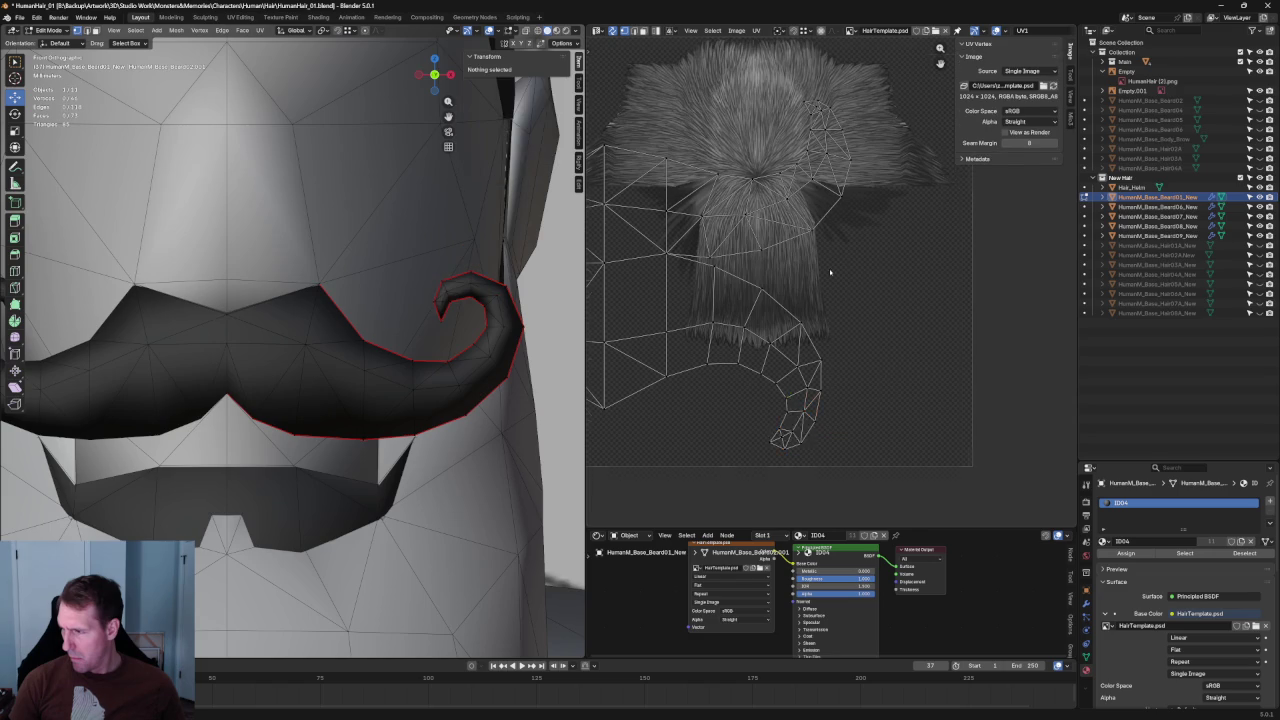
scroll(828, 271, down, 2)
drag(877, 242, 749, 339)
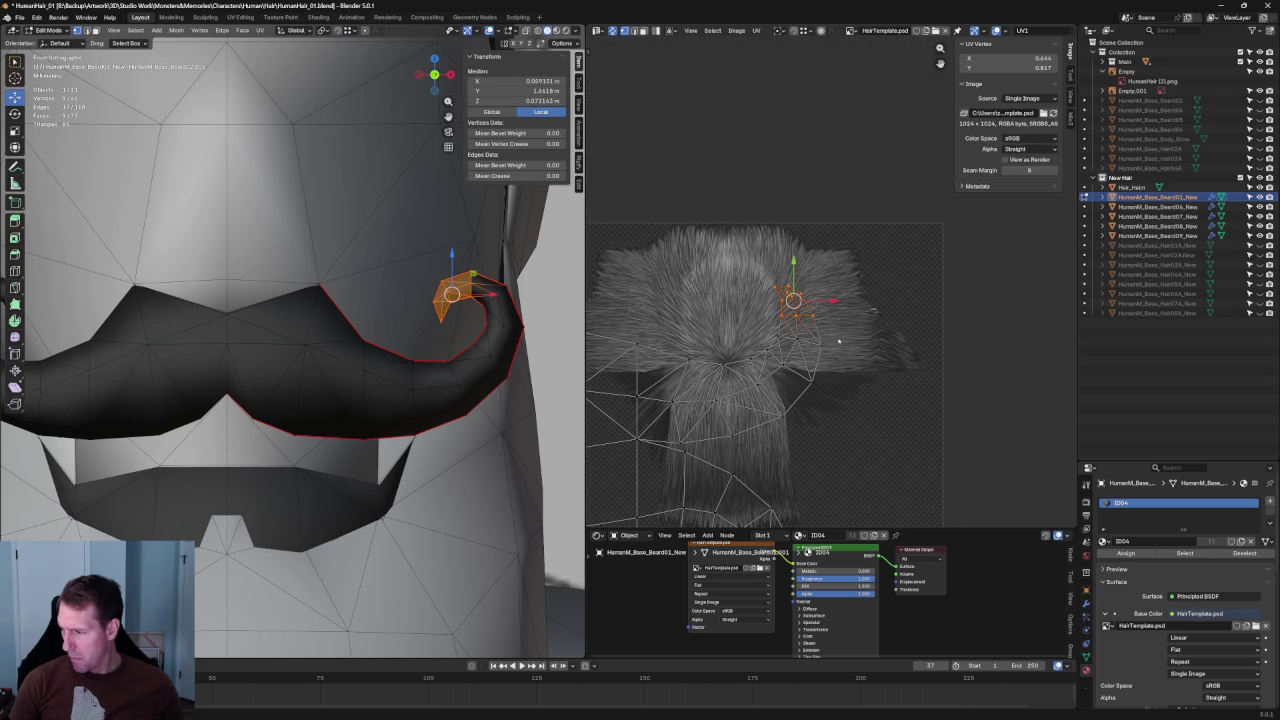
Re-unwrap the faces next to the mustache curl.
drag(842, 326, 732, 434)
key(u)
click(758, 389)
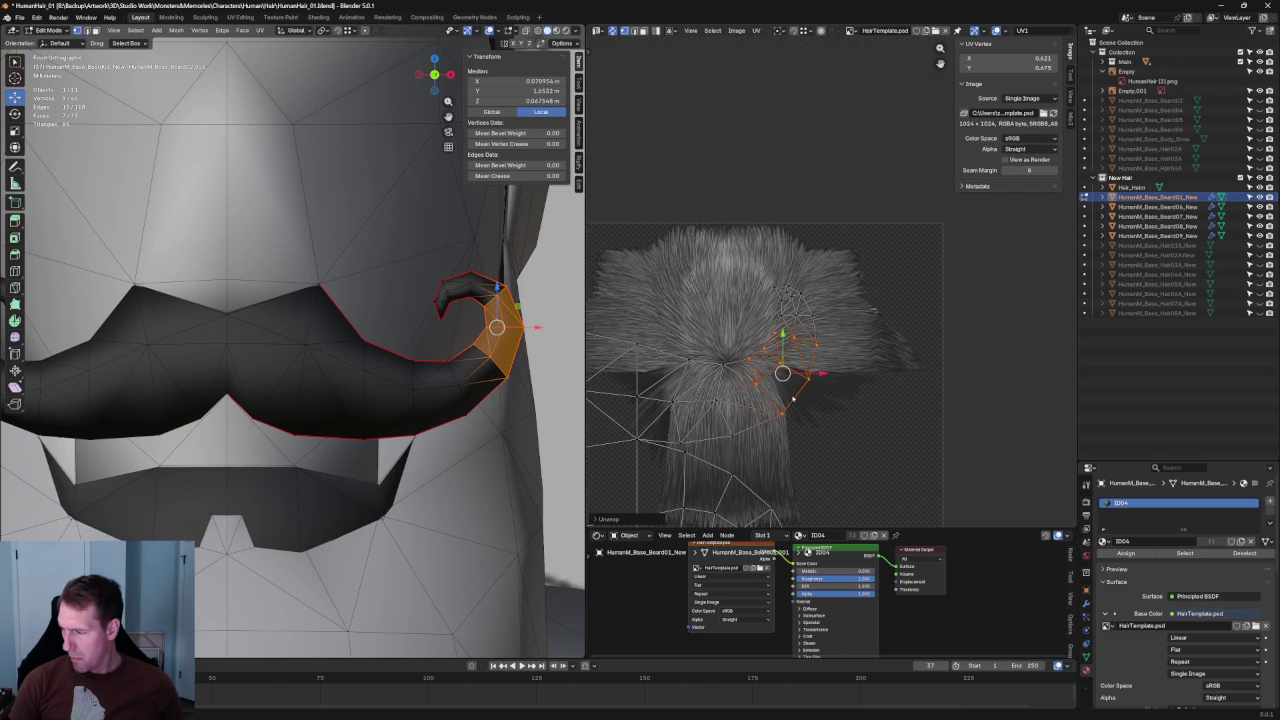
key(alt+a)
drag(738, 348, 664, 450)
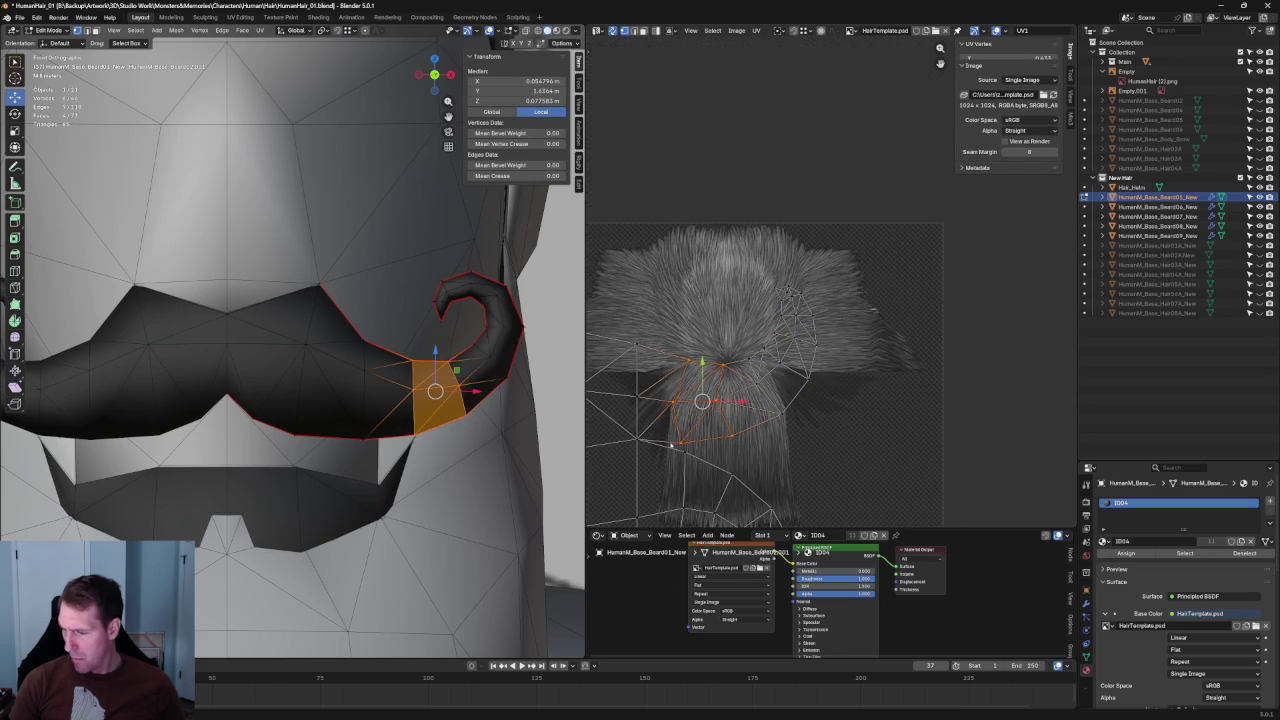
click(684, 426)
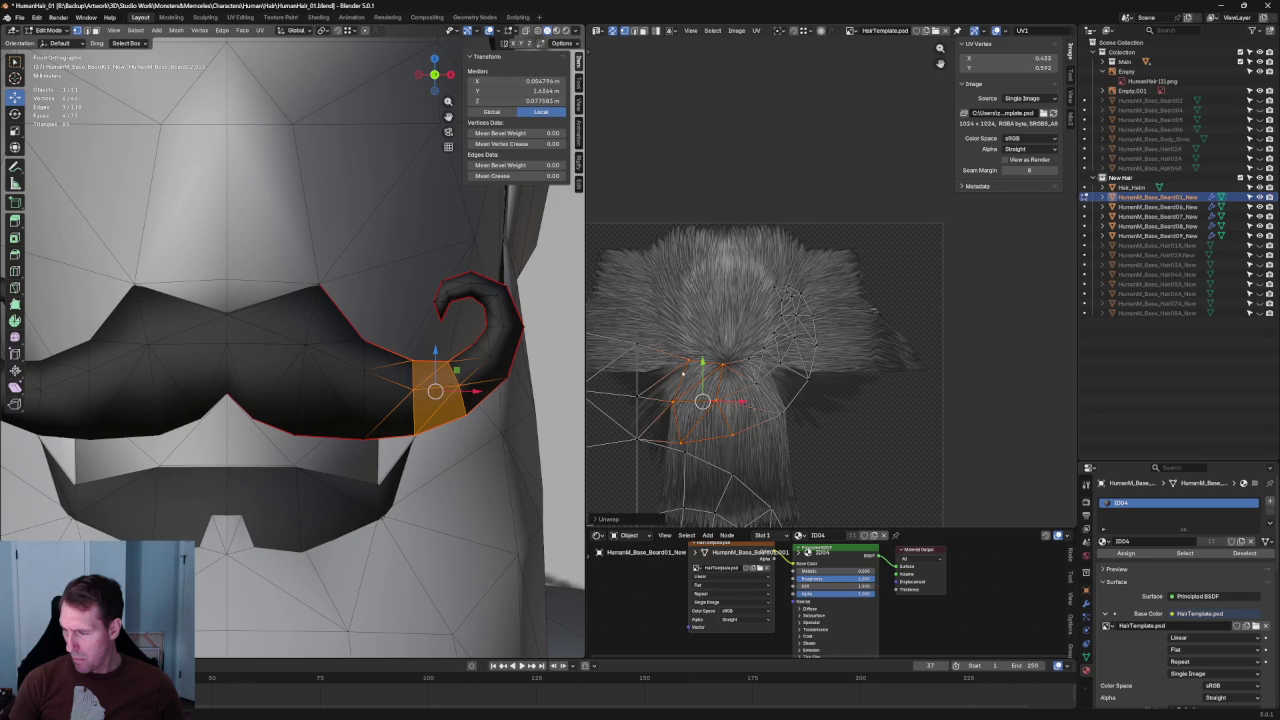
scroll(720, 420, up, 1)
Straighten a UV column vertically and re-unwrap the neighbouring vertex group.
drag(697, 254, 724, 477)
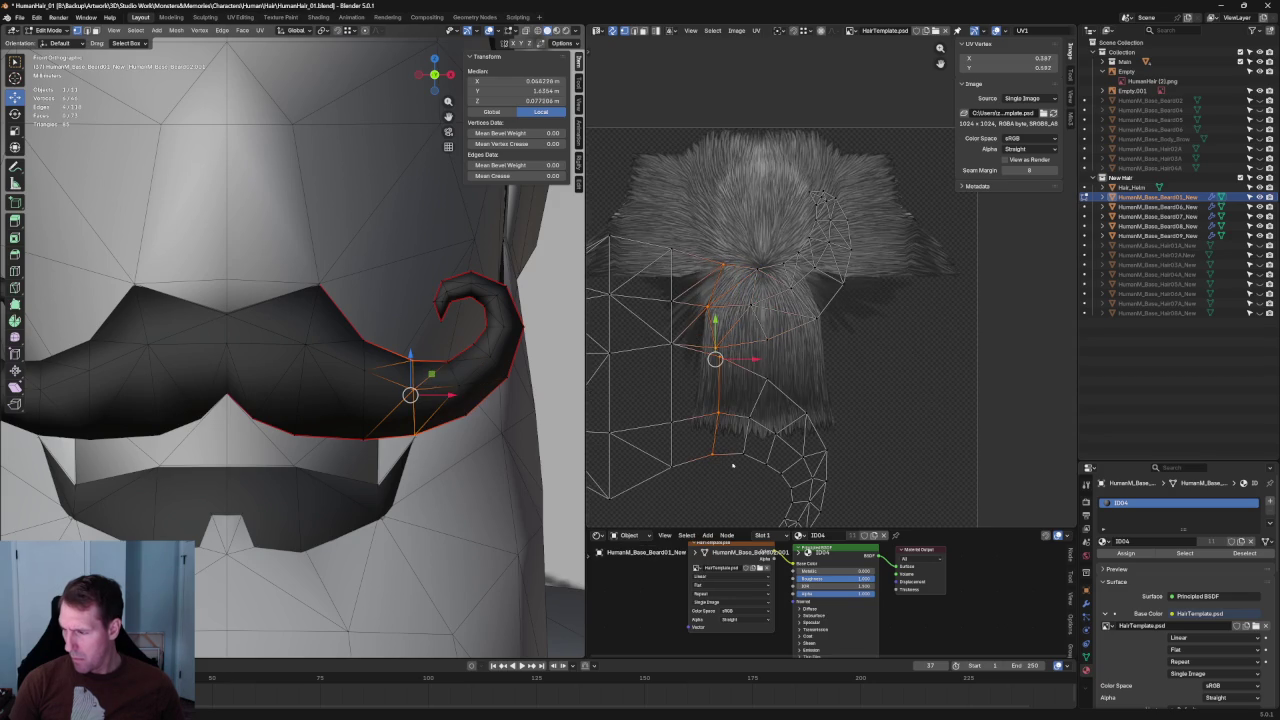
key(shift+w)
click(757, 270)
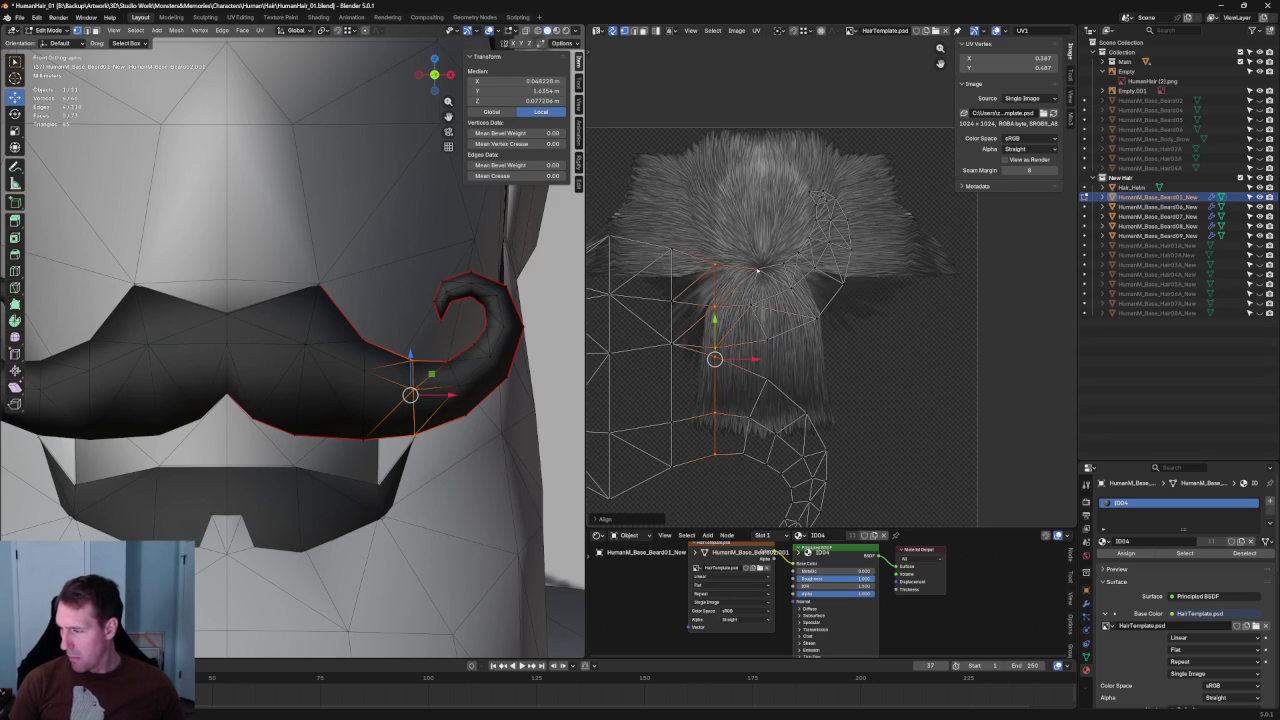
drag(741, 349, 750, 346)
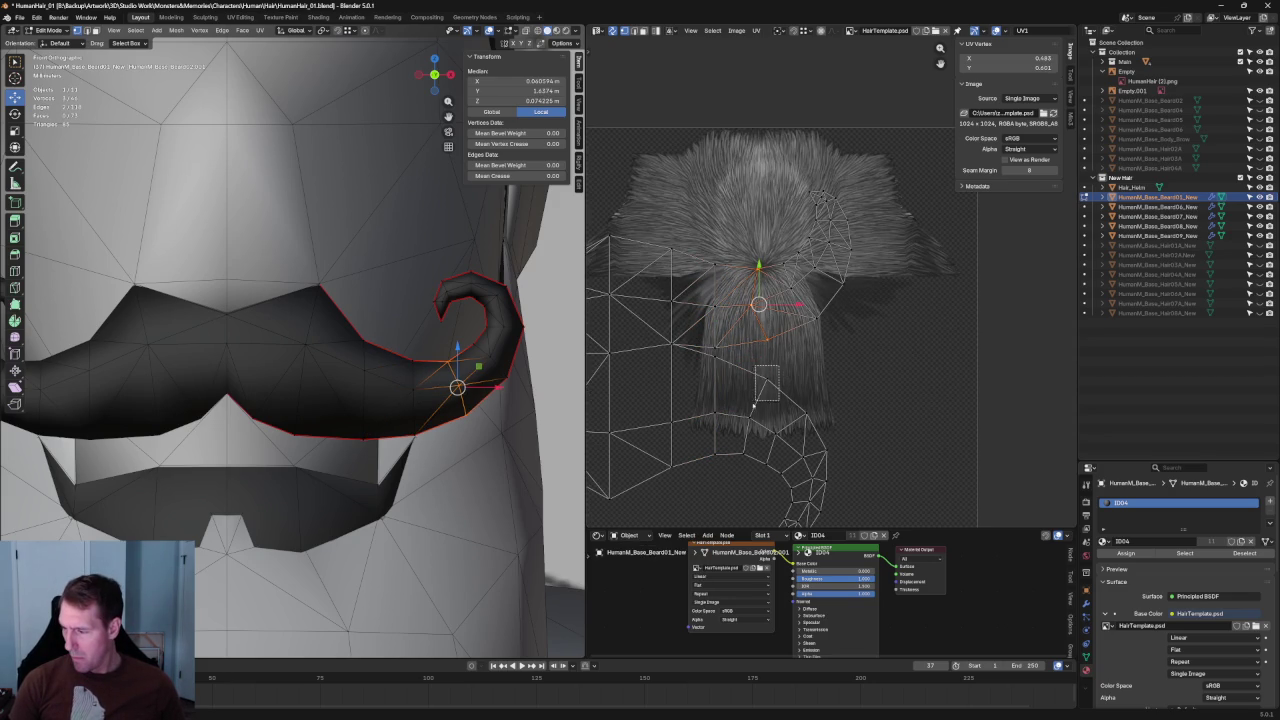
key(u)
click(745, 440)
Unwrap the curl's UVs again so it curves down through the lower right of the texture.
drag(875, 197, 772, 455)
key(u)
click(827, 340)
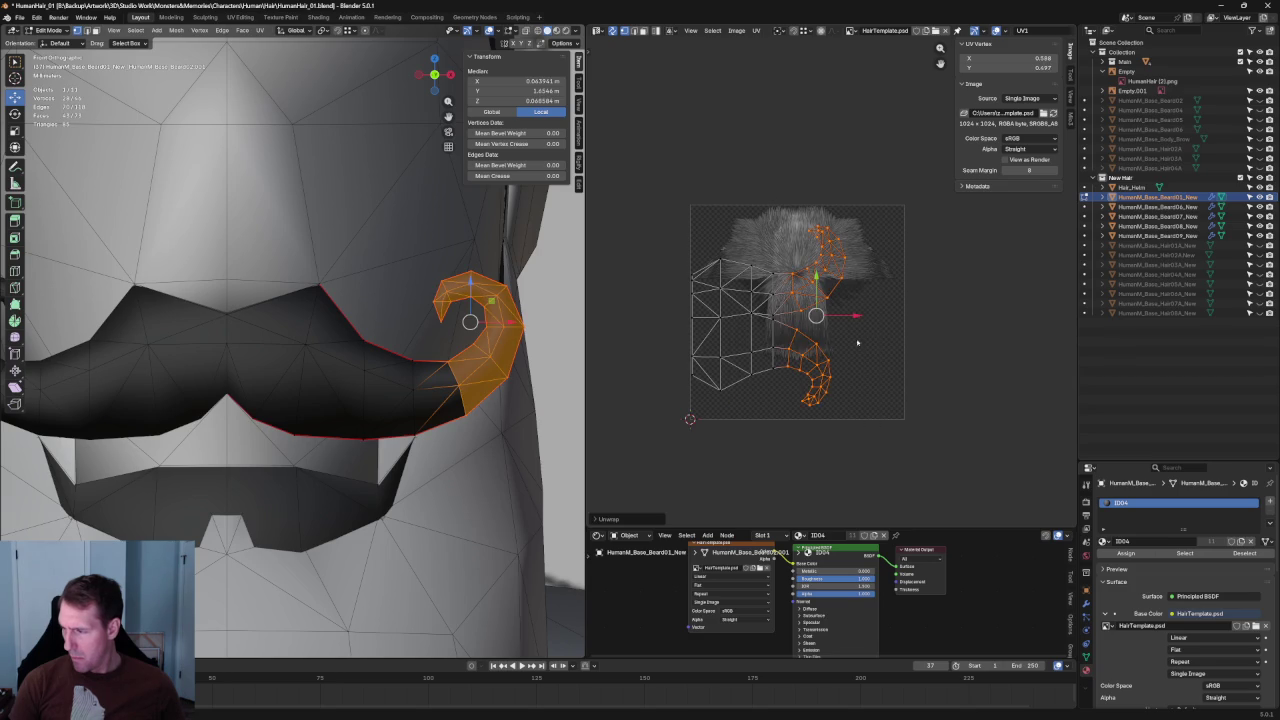
click(877, 385)
scroll(756, 338, up, 3)
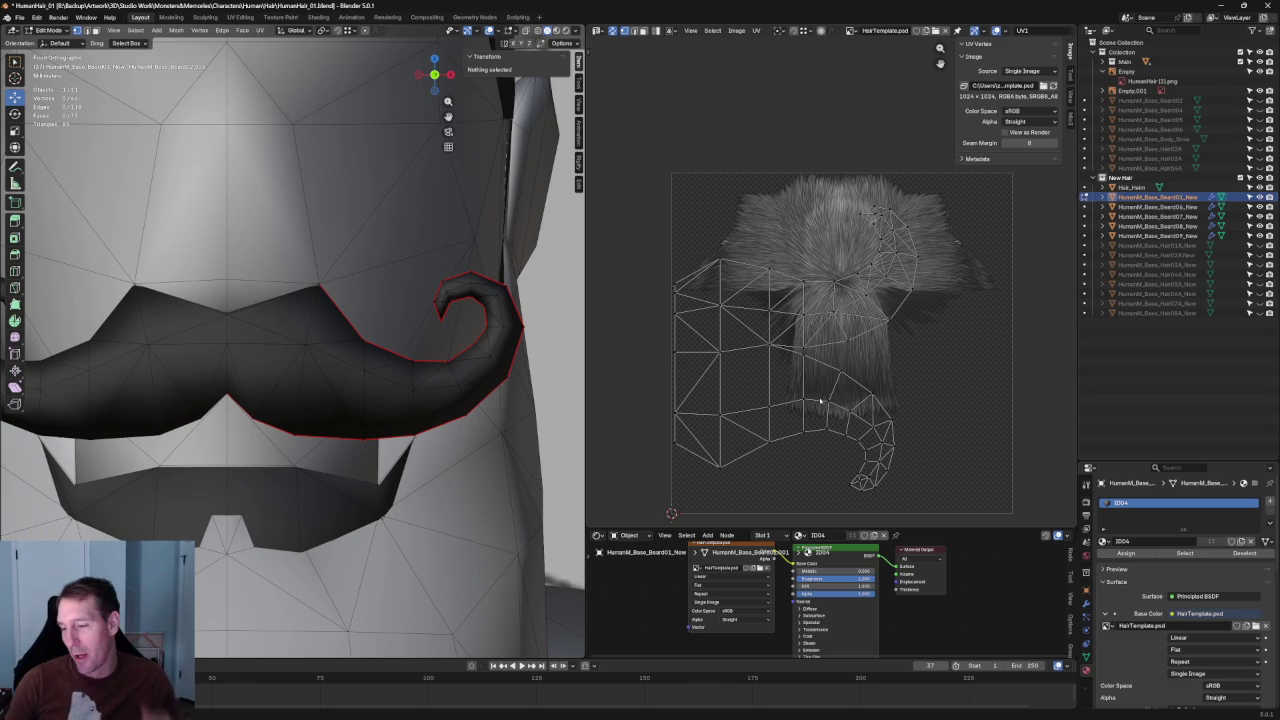
scroll(750, 395, down, 3)
Align UV vertices along the strip's edge into a horizontal row.
scroll(751, 340, up, 5)
scroll(868, 344, up, 2)
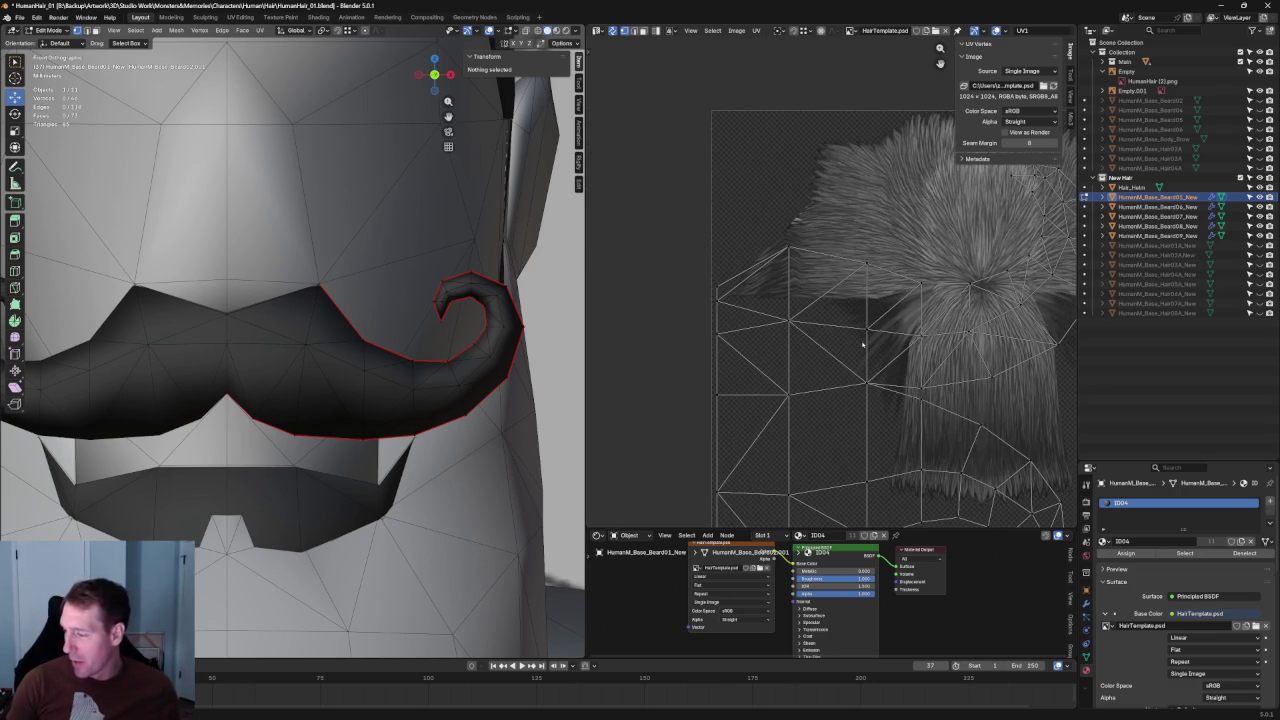
click(791, 324)
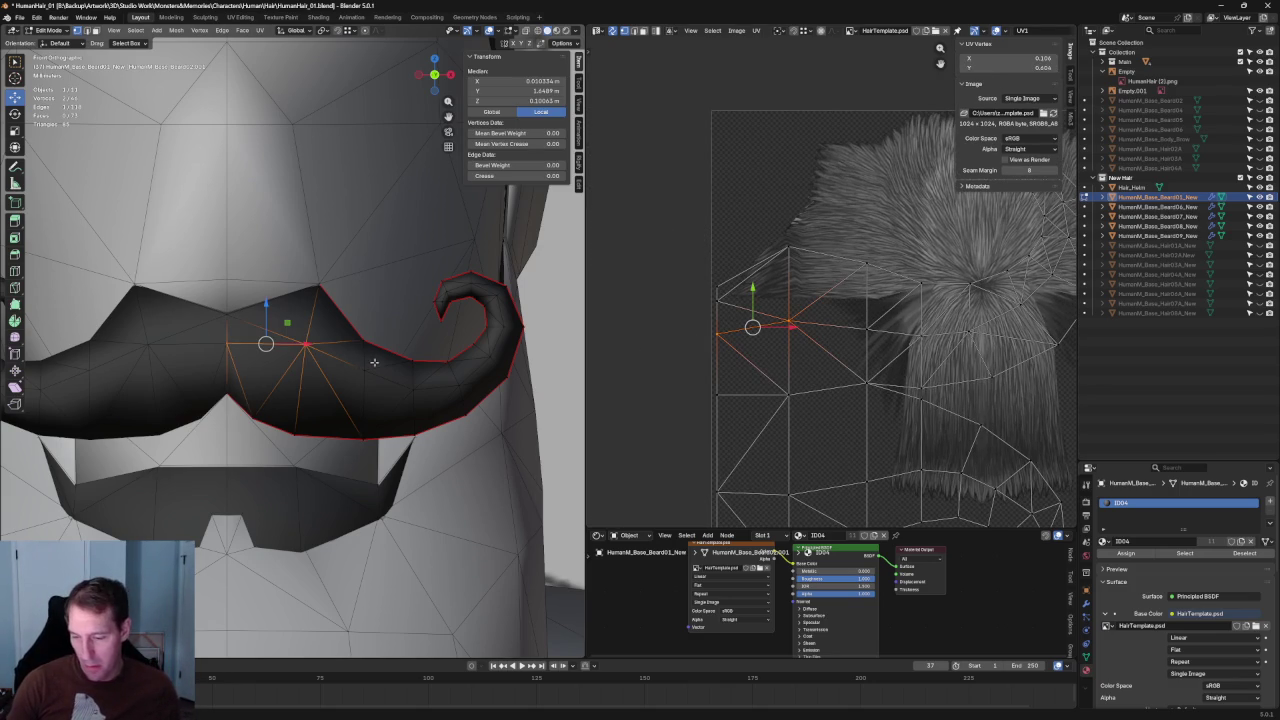
key(shift+w)
click(787, 392)
scroll(800, 425, down, 2)
scroll(800, 425, down, 2)
click(783, 446)
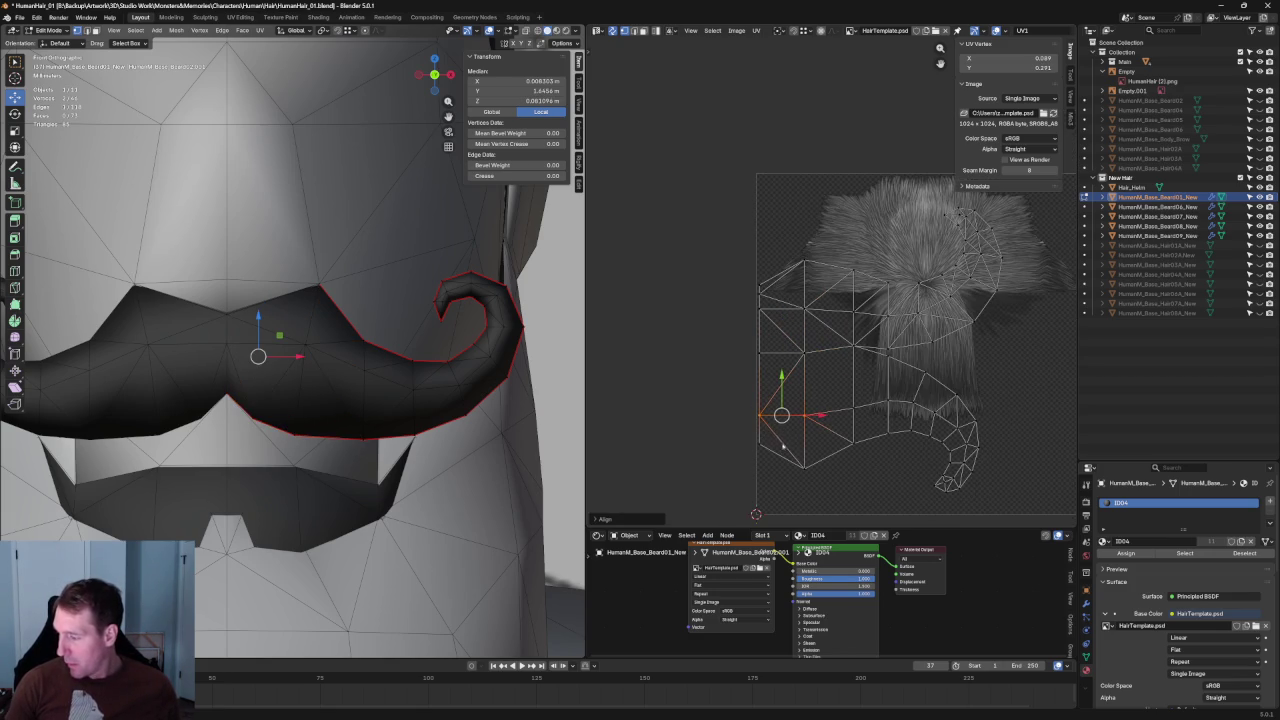
scroll(808, 330, up, 3)
scroll(693, 272, down, 2)
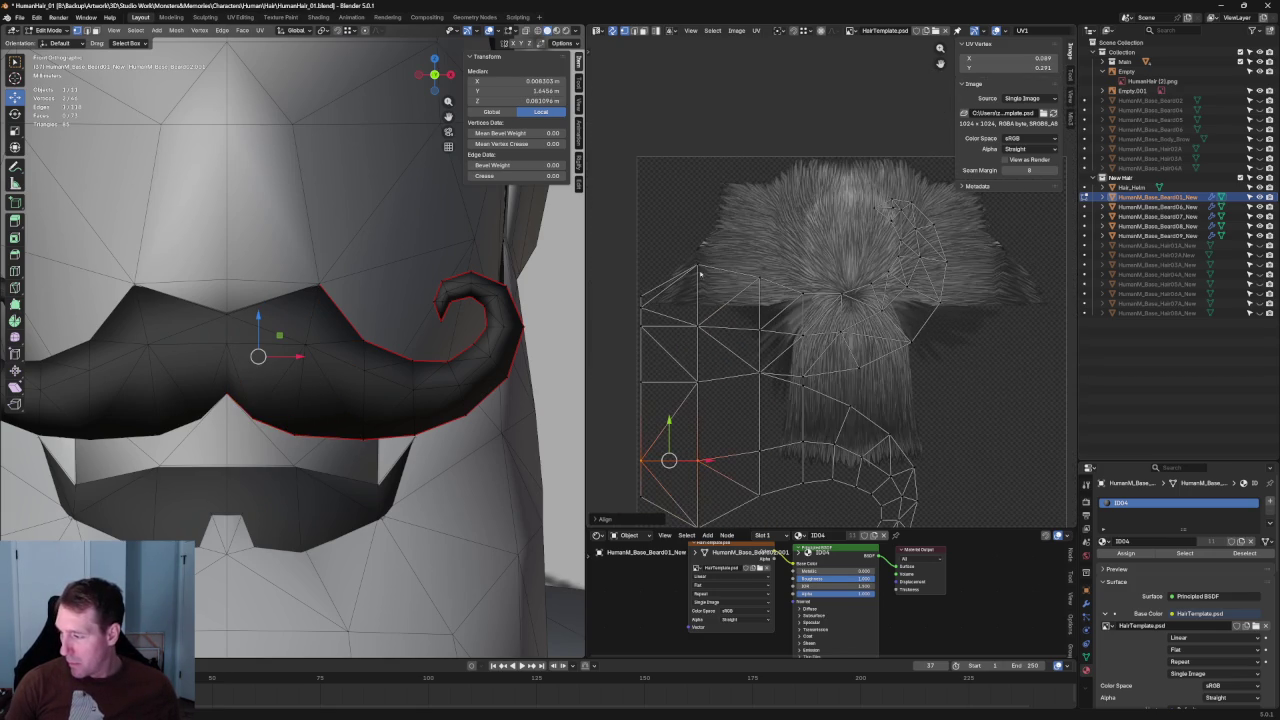
Re-unwrap the top edge row of the mustache UVs.
alt+click(761, 287)
right_click(785, 295)
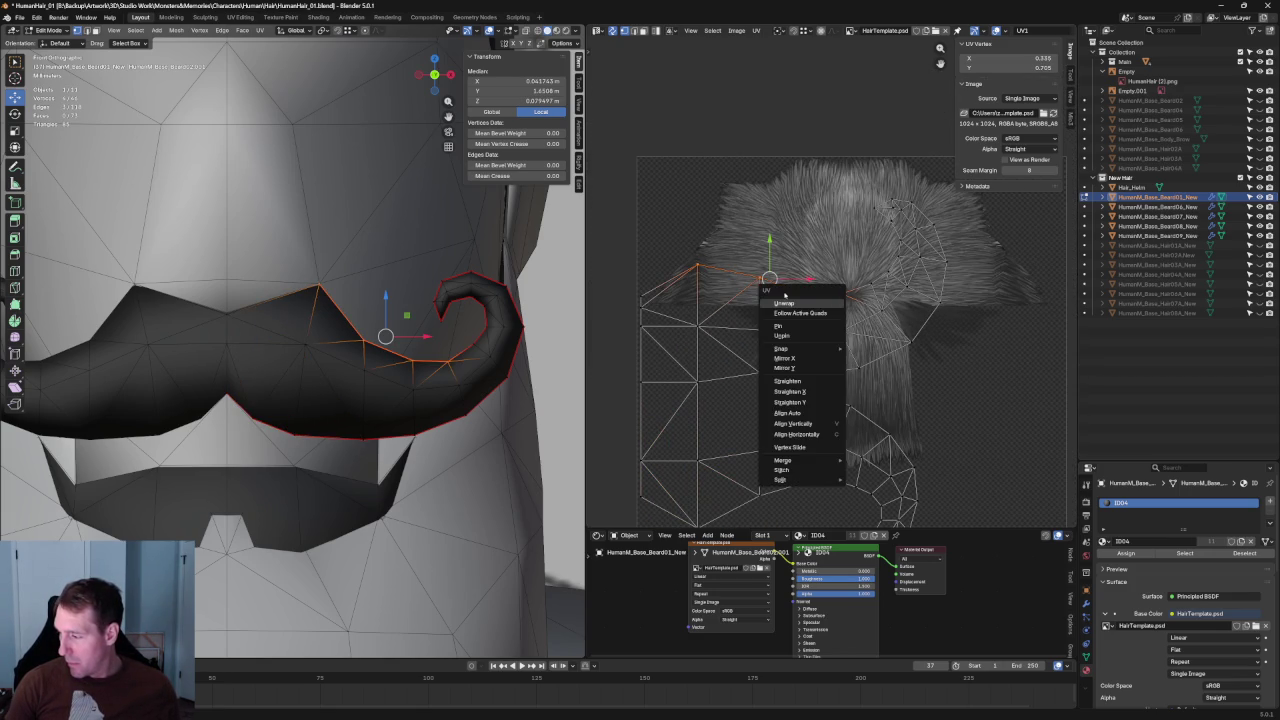
click(785, 303)
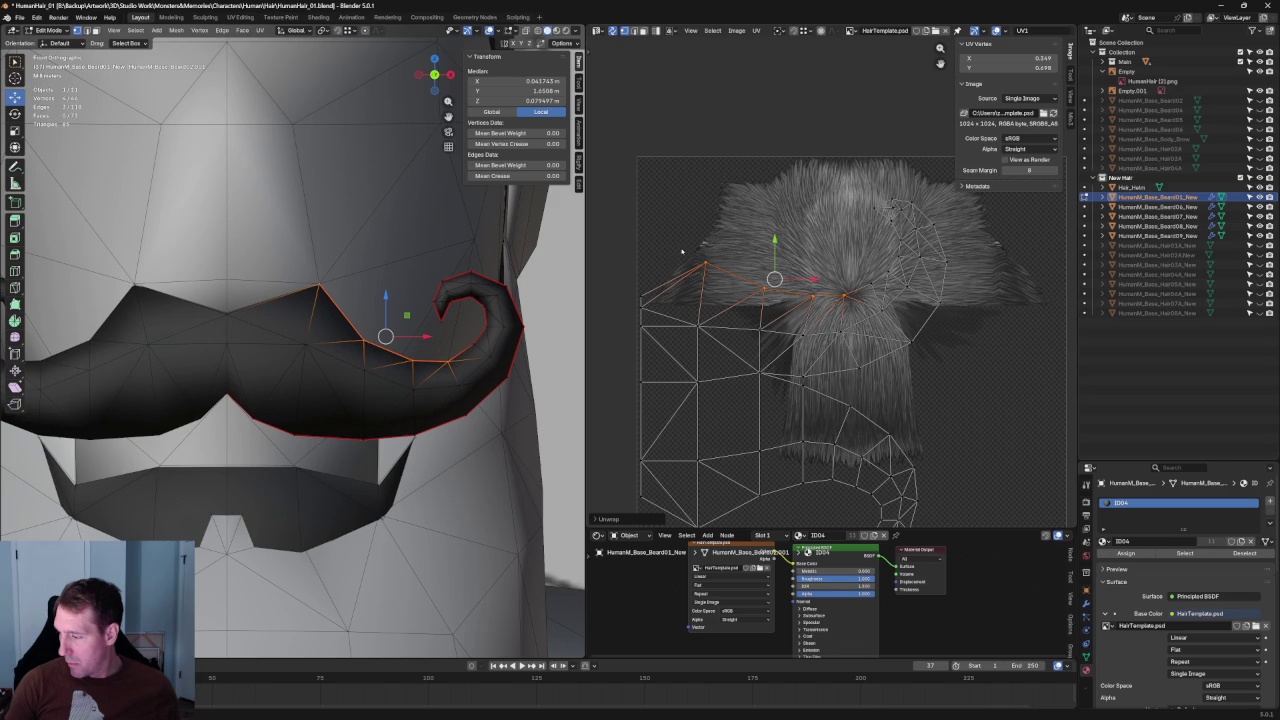
alt+click(725, 520)
scroll(745, 452, down, 2)
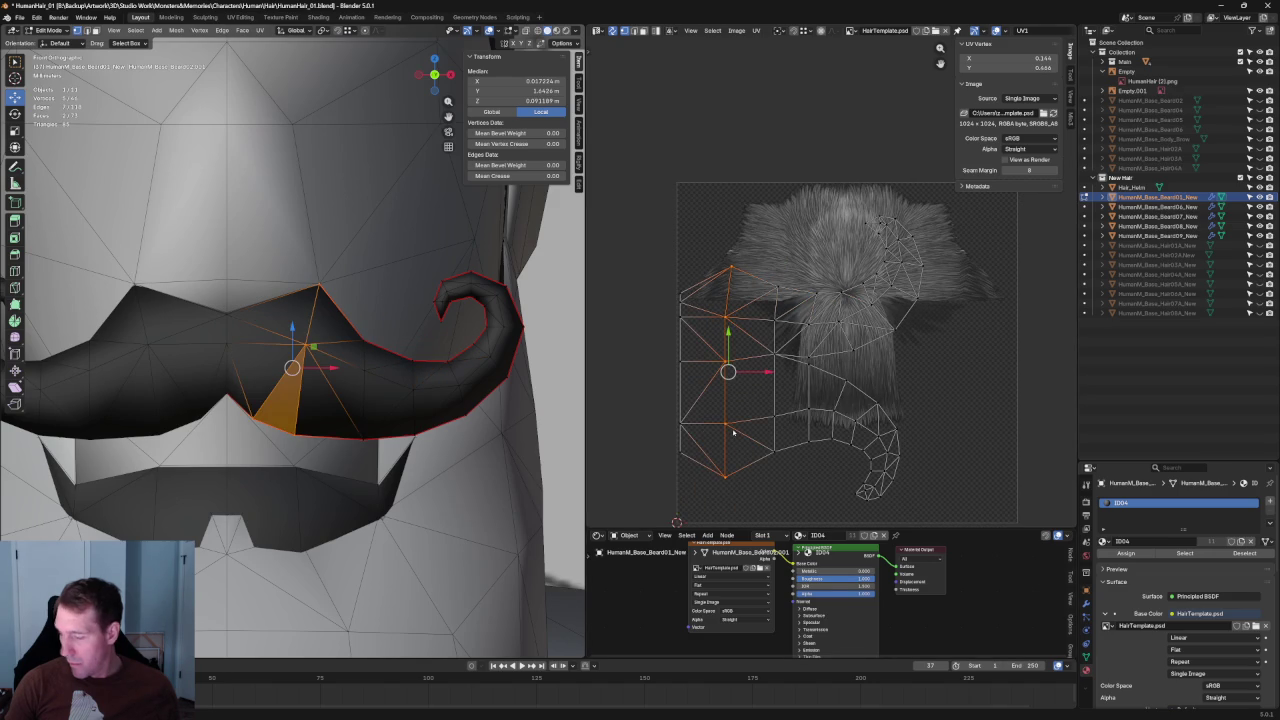
Re-unwrap a vertical column of UV edges and deselect all.
key(alt+a)
scroll(863, 355, up, 2)
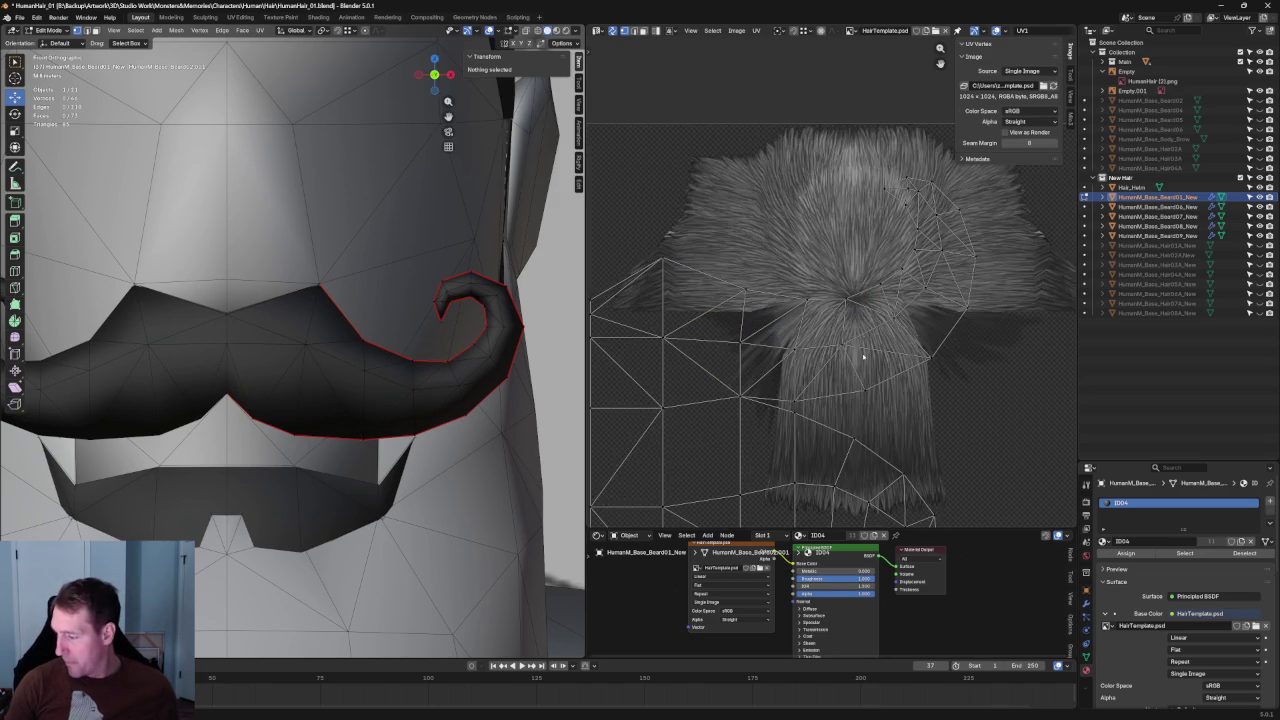
middle_drag(863, 355, 835, 240)
alt+click(770, 400)
alt+shift+click(770, 320)
key(u)
click(752, 304)
key(alt+a)
Move the whole curl UV island slightly upward over the hair strands, then deselect everything.
drag(970, 318, 785, 500)
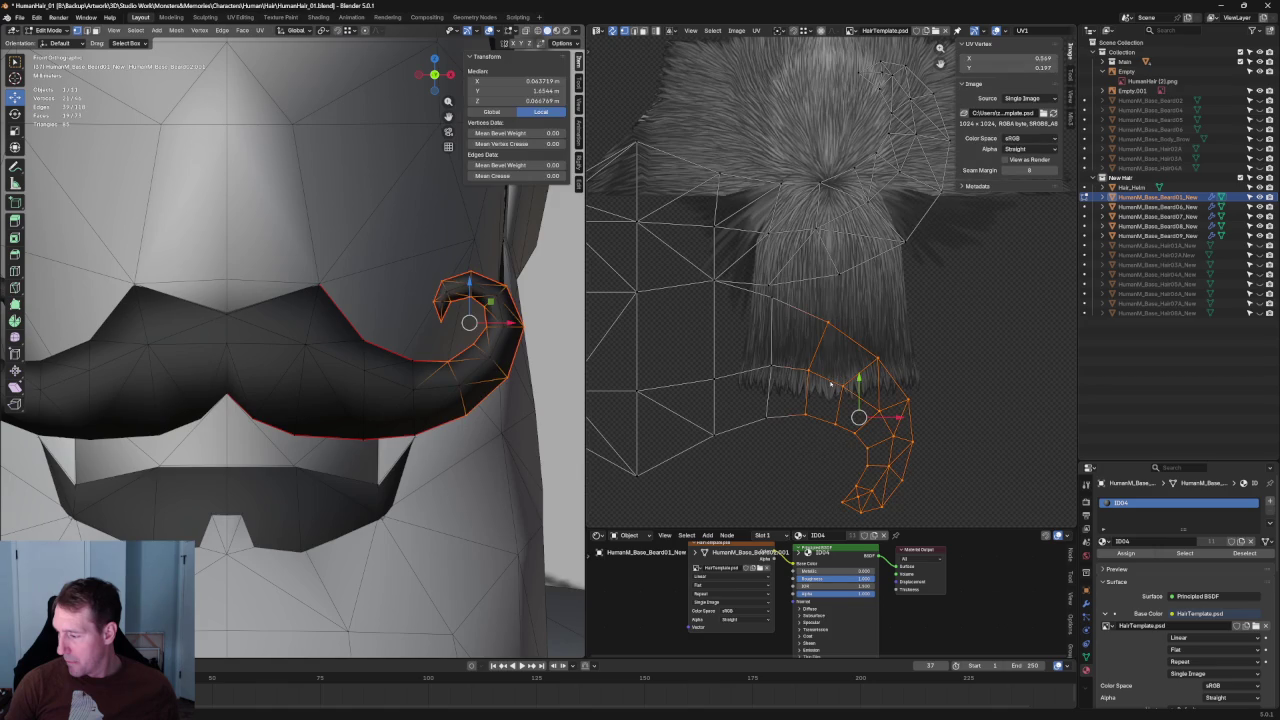
key(g)
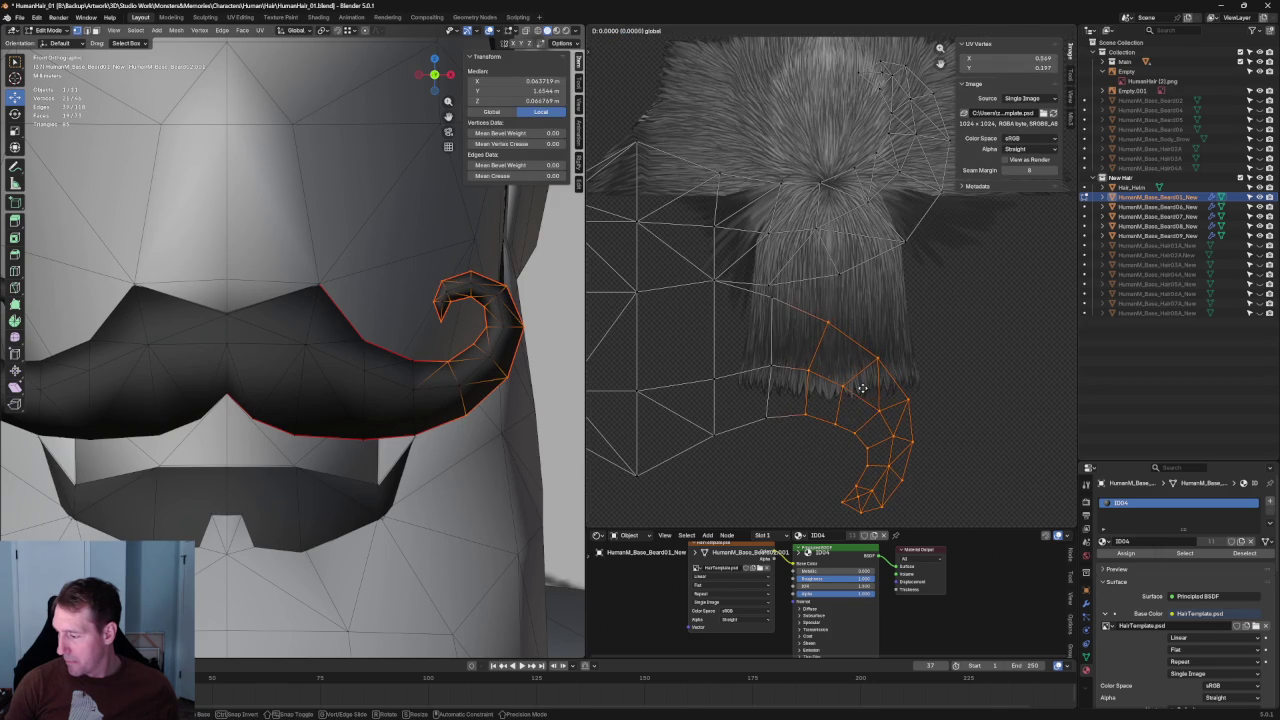
click(765, 333)
alt+shift+click(765, 333)
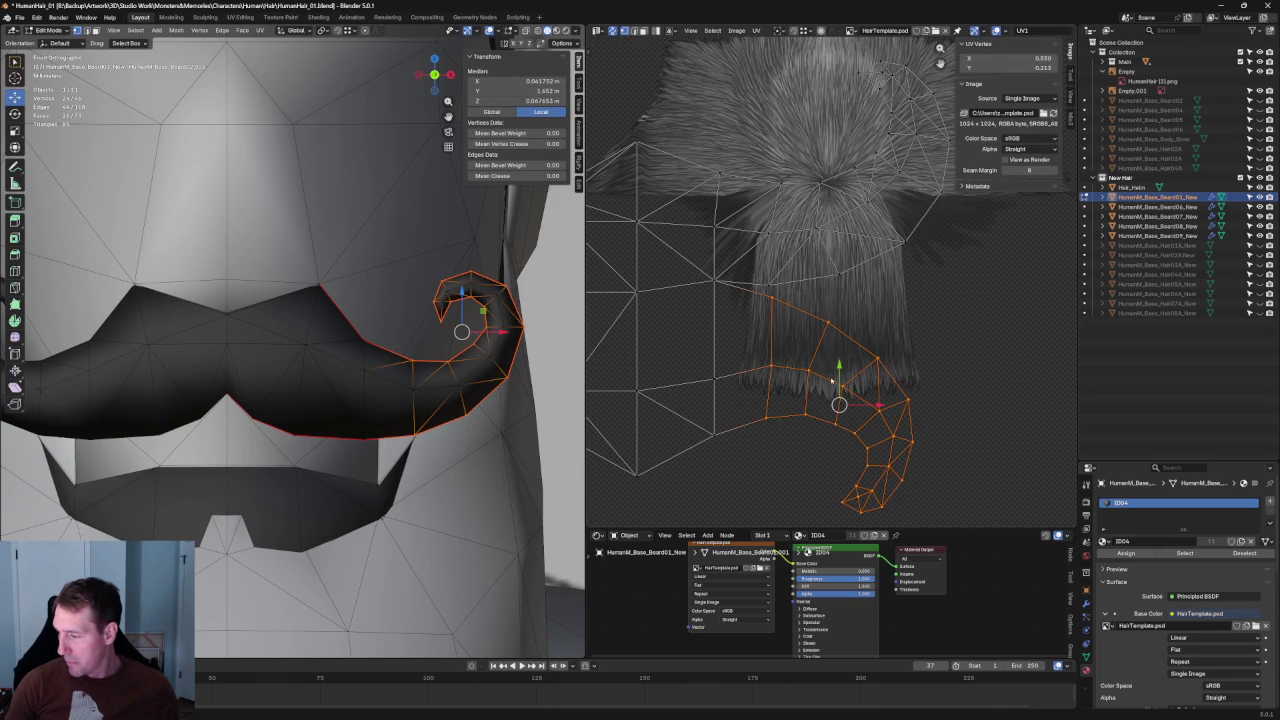
key(alt+a)
key(l)
key(g)
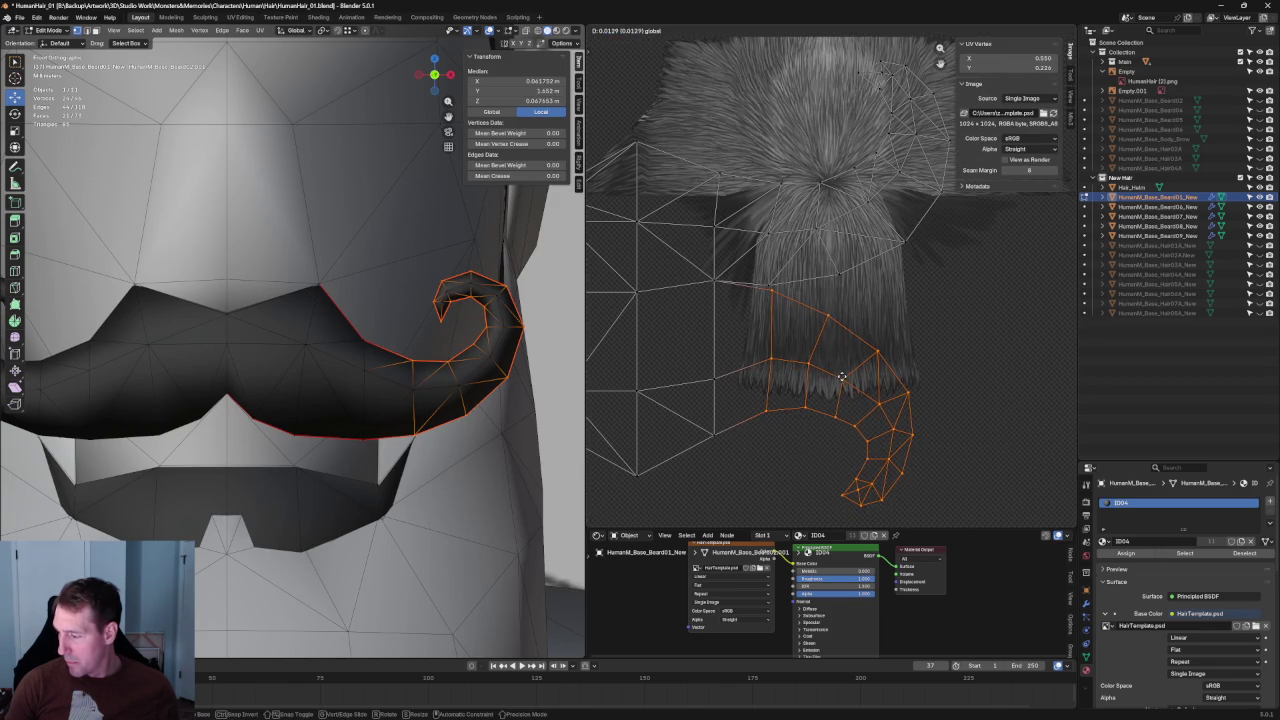
click(842, 376)
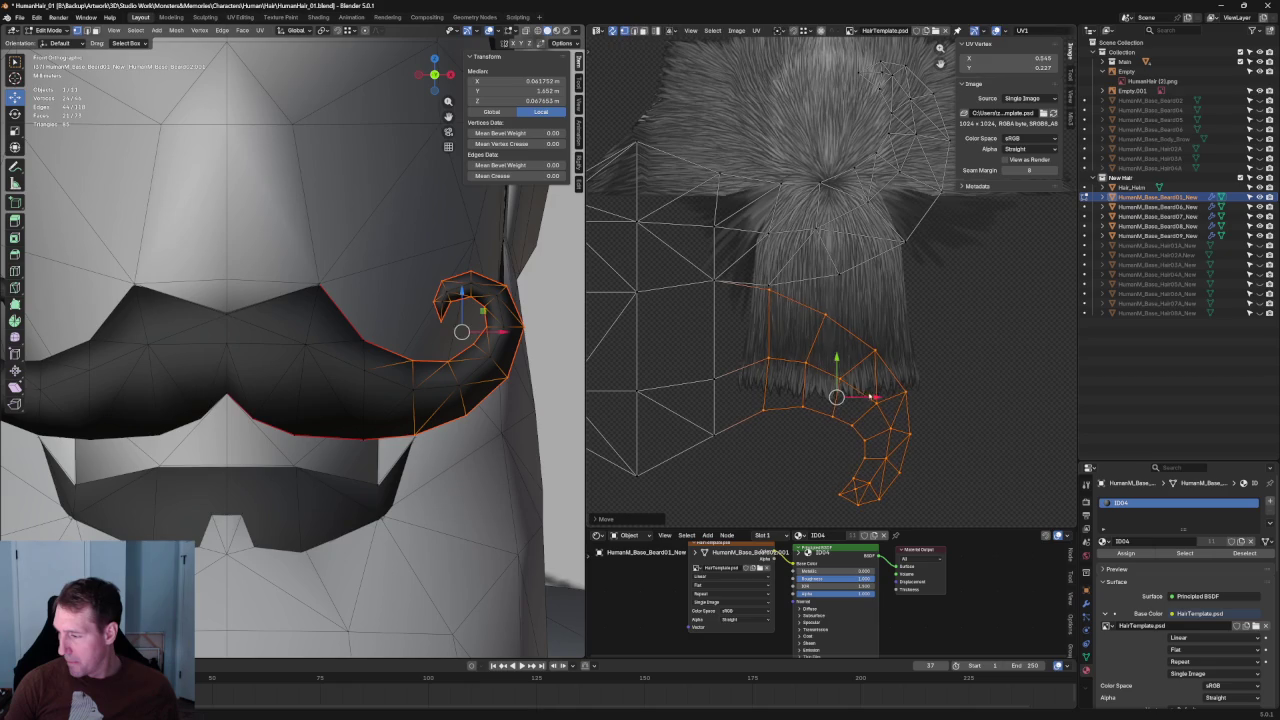
key(alt+a)
scroll(910, 323, down, 3)
scroll(300, 340, down, 3)
mouse_move(300, 340)
middle_down()
mouse_move(311, 394)
mouse_move(330, 340)
middle_up()
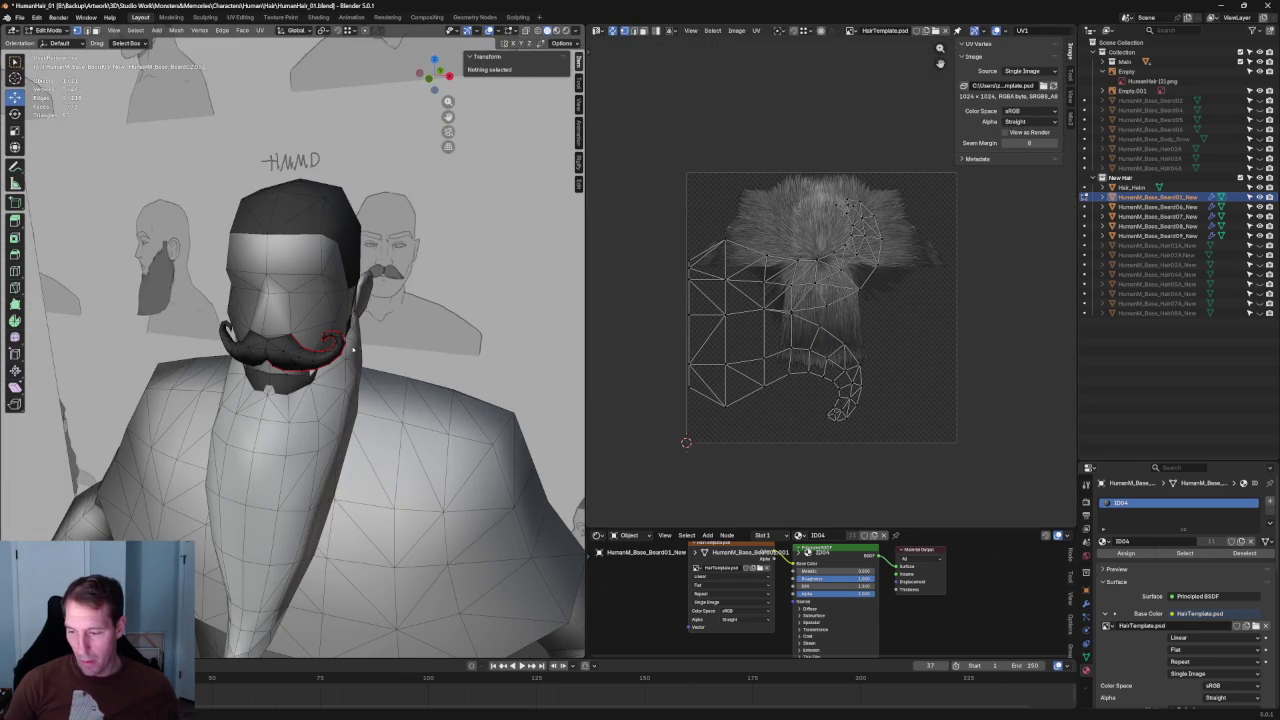
Switch to front view and take the mustache out of Edit Mode.
key(KP_1)
scroll(330, 345, up, 2)
scroll(327, 345, up, 2)
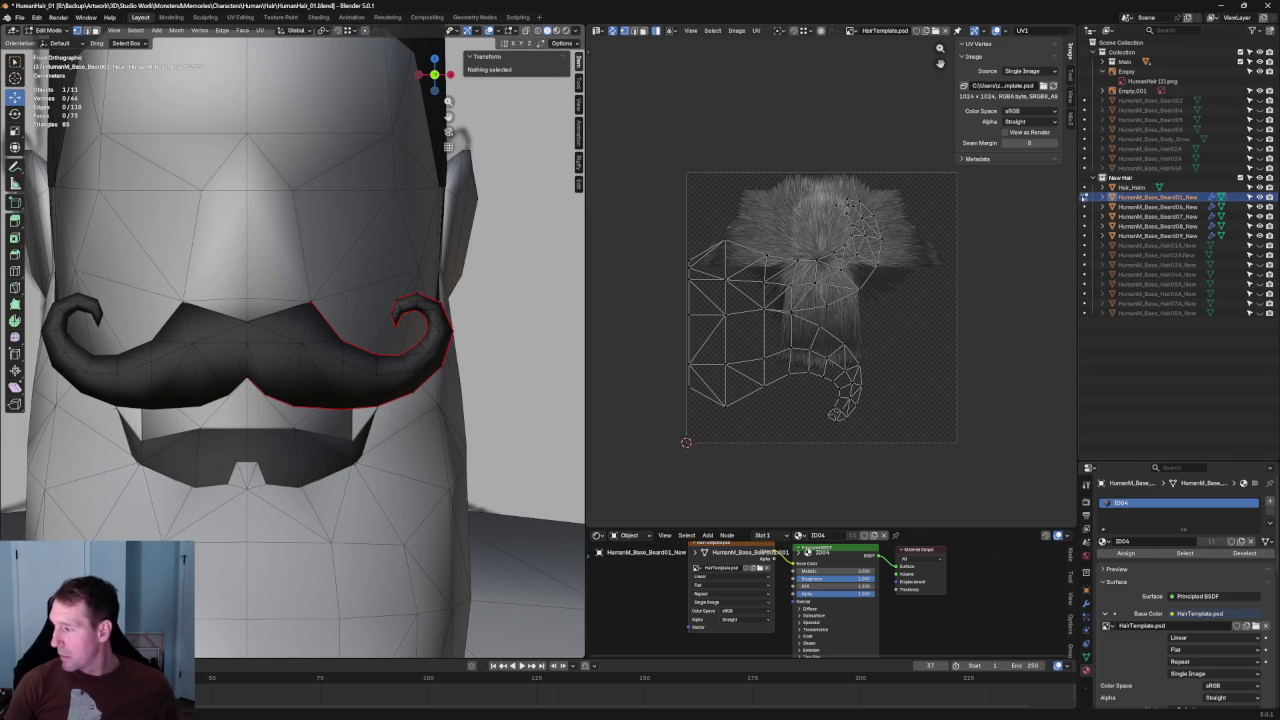
click(1083, 197)
scroll(316, 332, down, 5)
scroll(352, 260, down, 5)
scroll(380, 450, up, 2)
scroll(311, 348, up, 5)
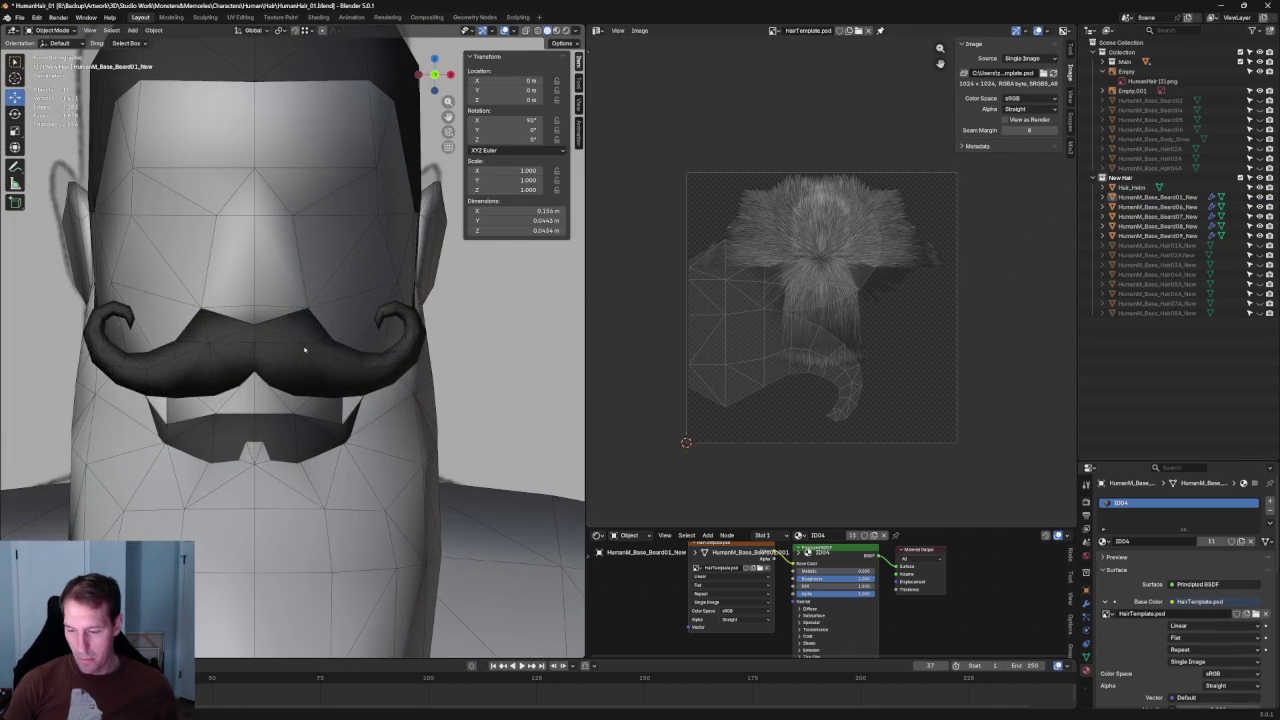
middle_drag(950, 263, 800, 331)
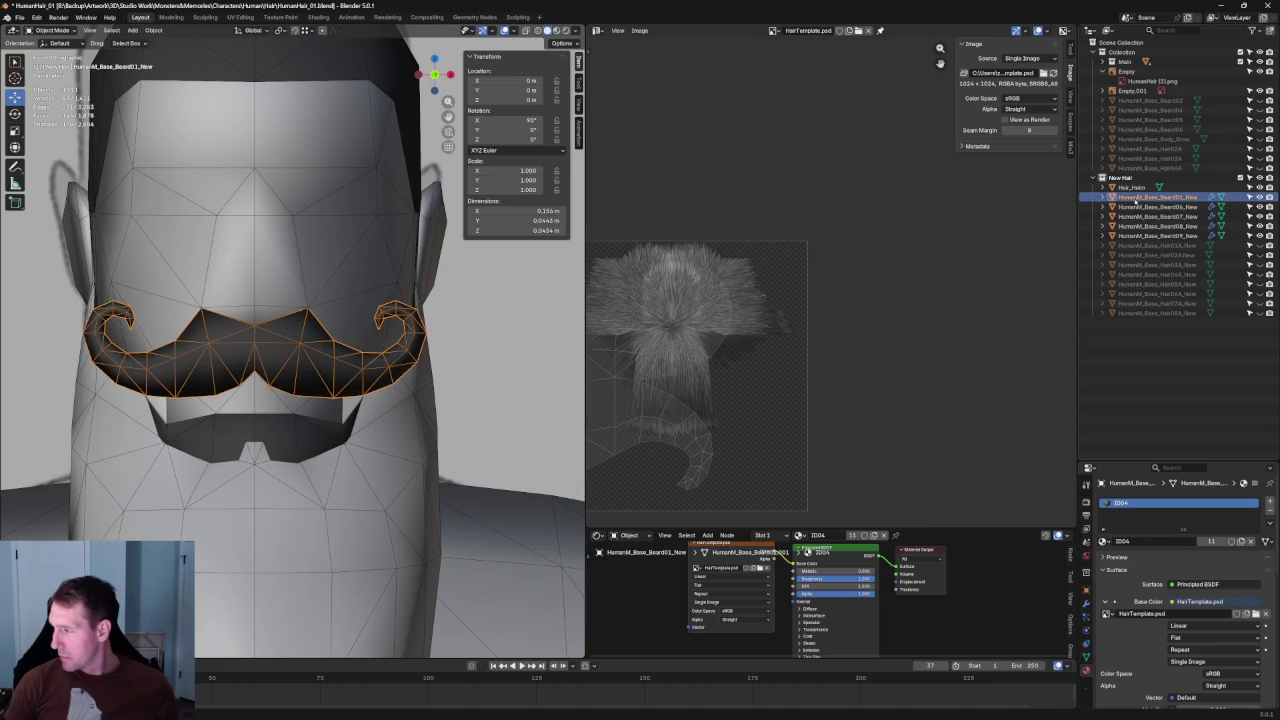
right_click(1135, 199)
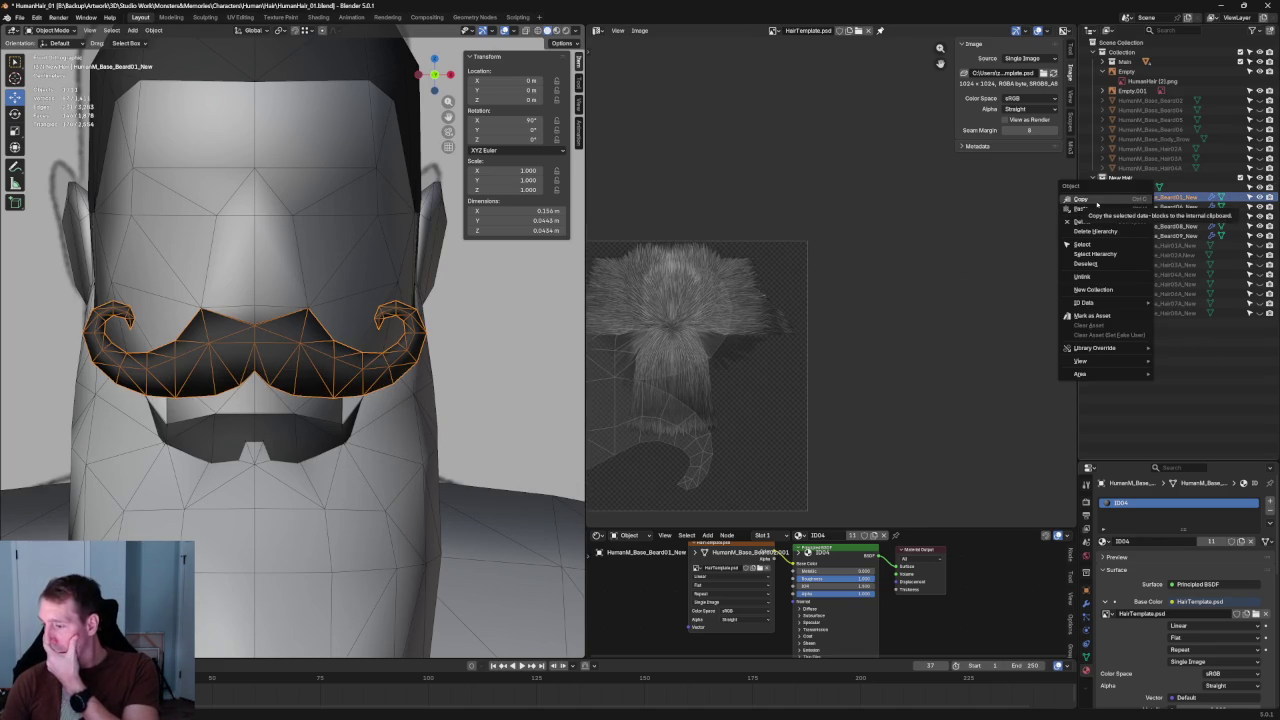
key(Escape)
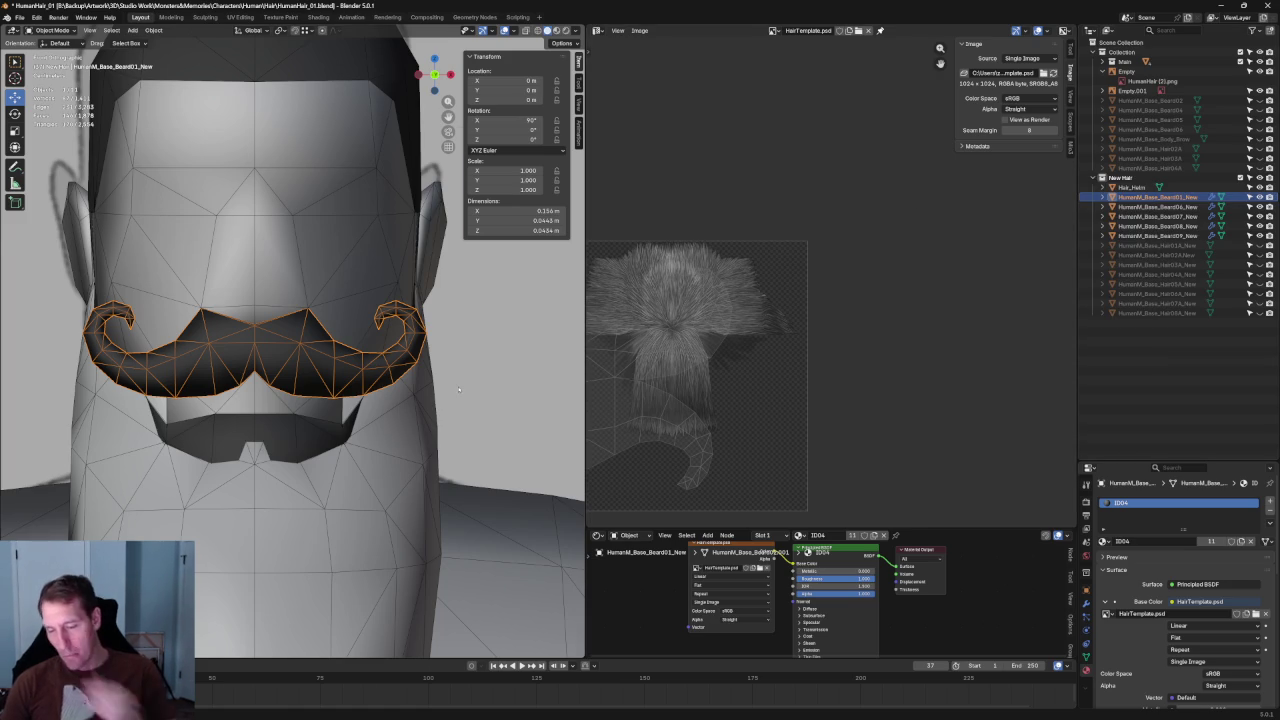
Make New Hair the active collection, add a plane, and frame it in side view.
scroll(357, 314, down, 5)
click(1121, 178)
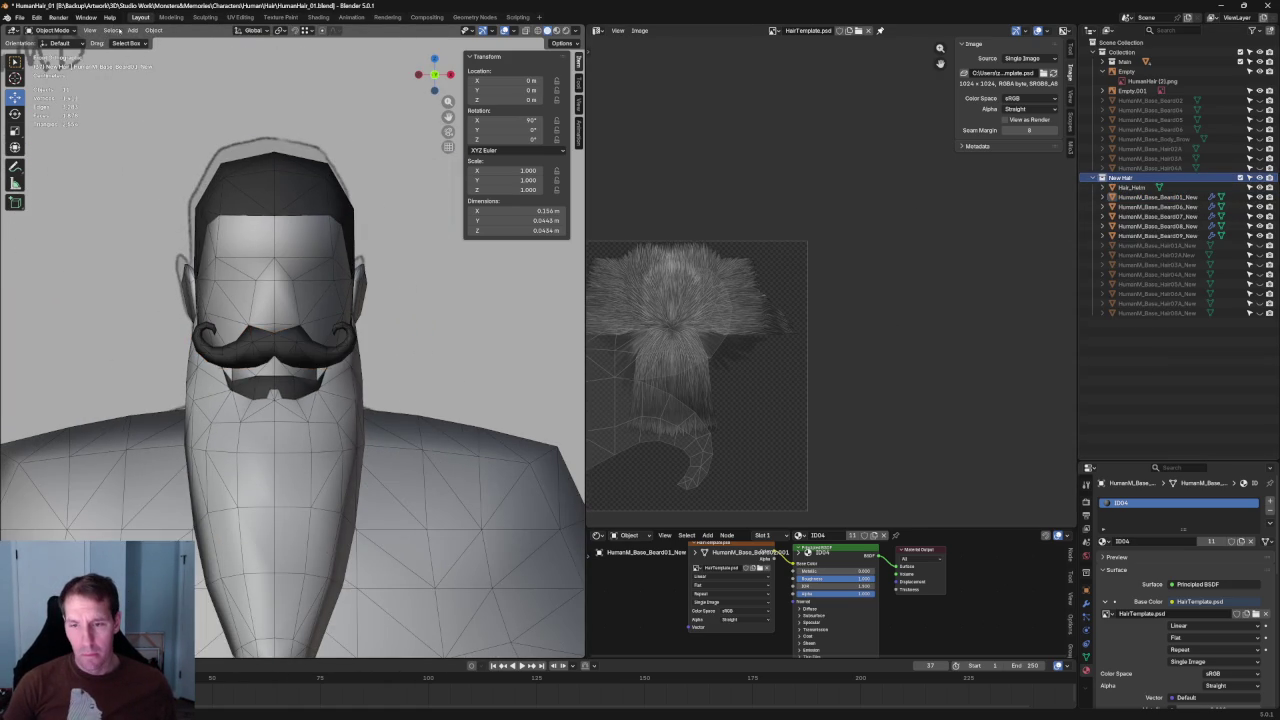
click(132, 30)
mouse_move(148, 41)
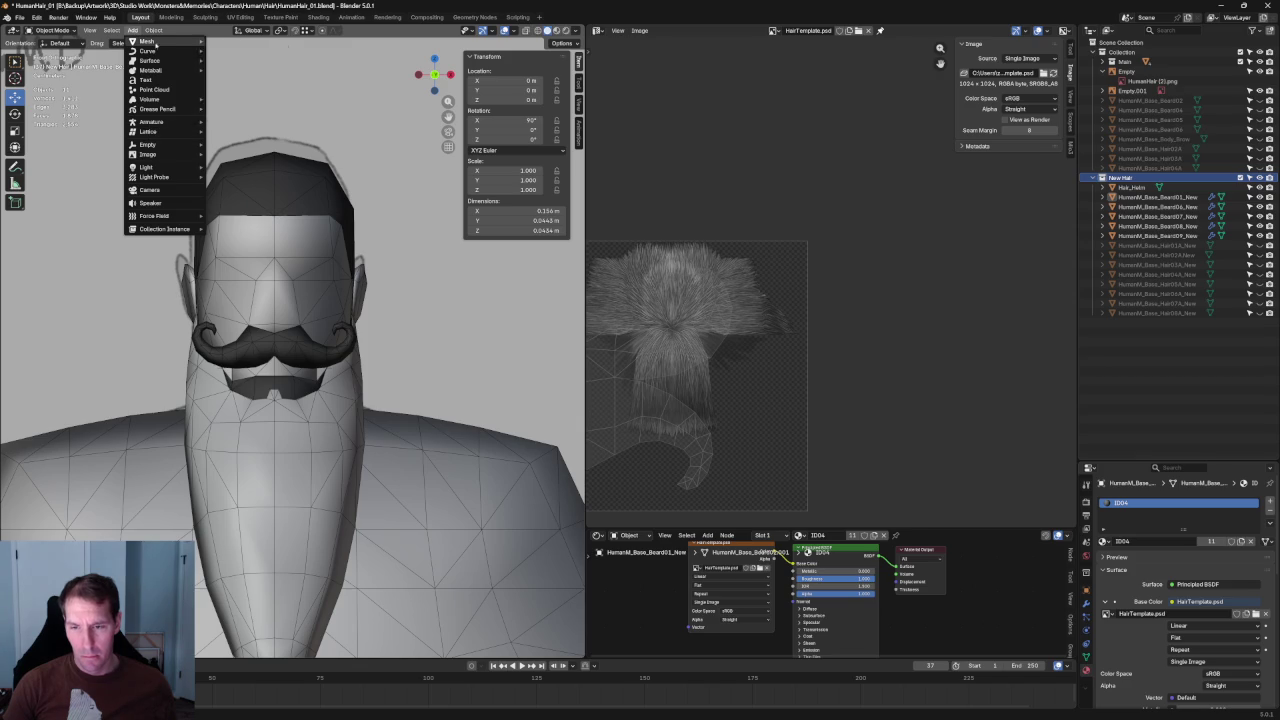
click(228, 41)
key(KP_1)
key(KP_Decimal)
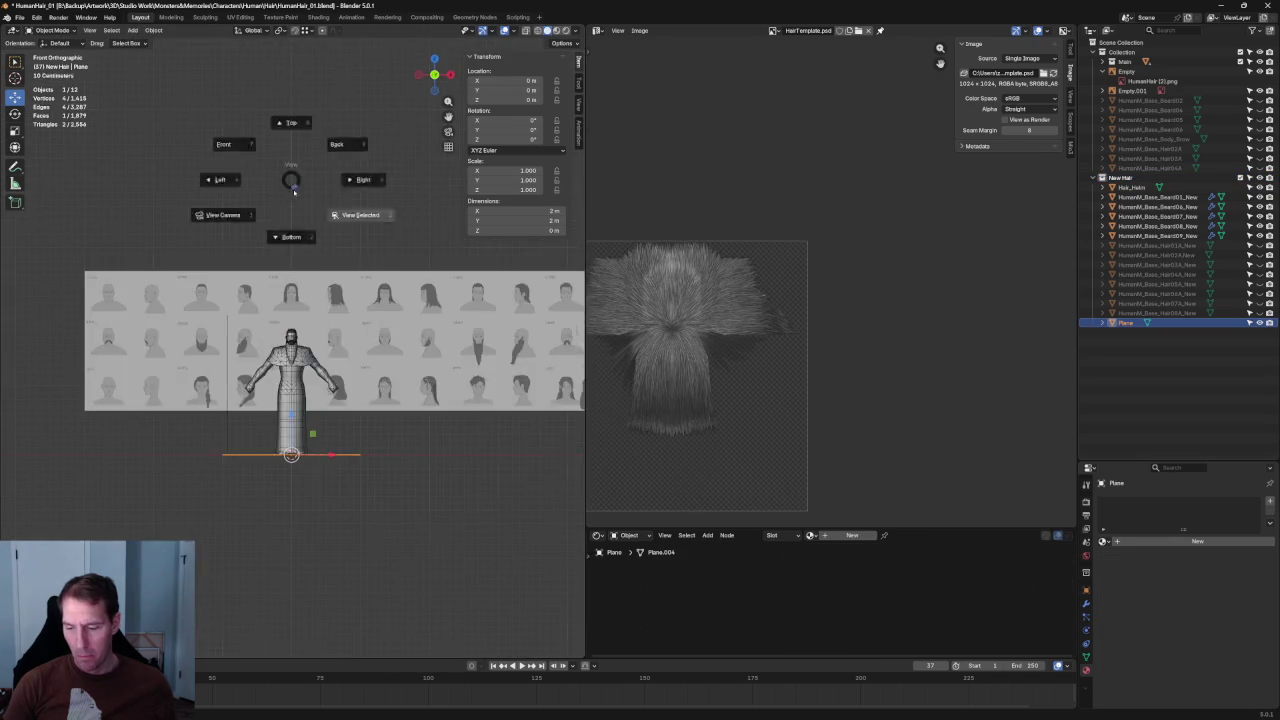
key(KP_3)
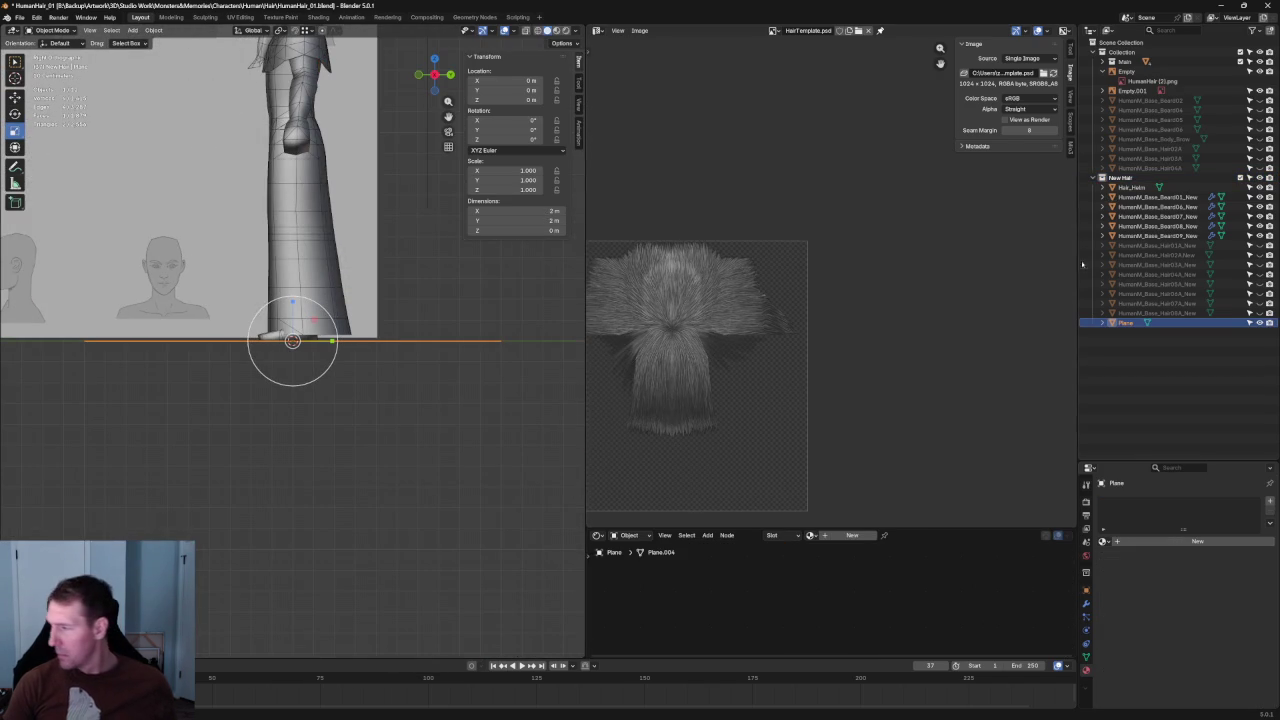
Rename the new plane to HumanM_Base_Beard02_New.
click(1146, 197)
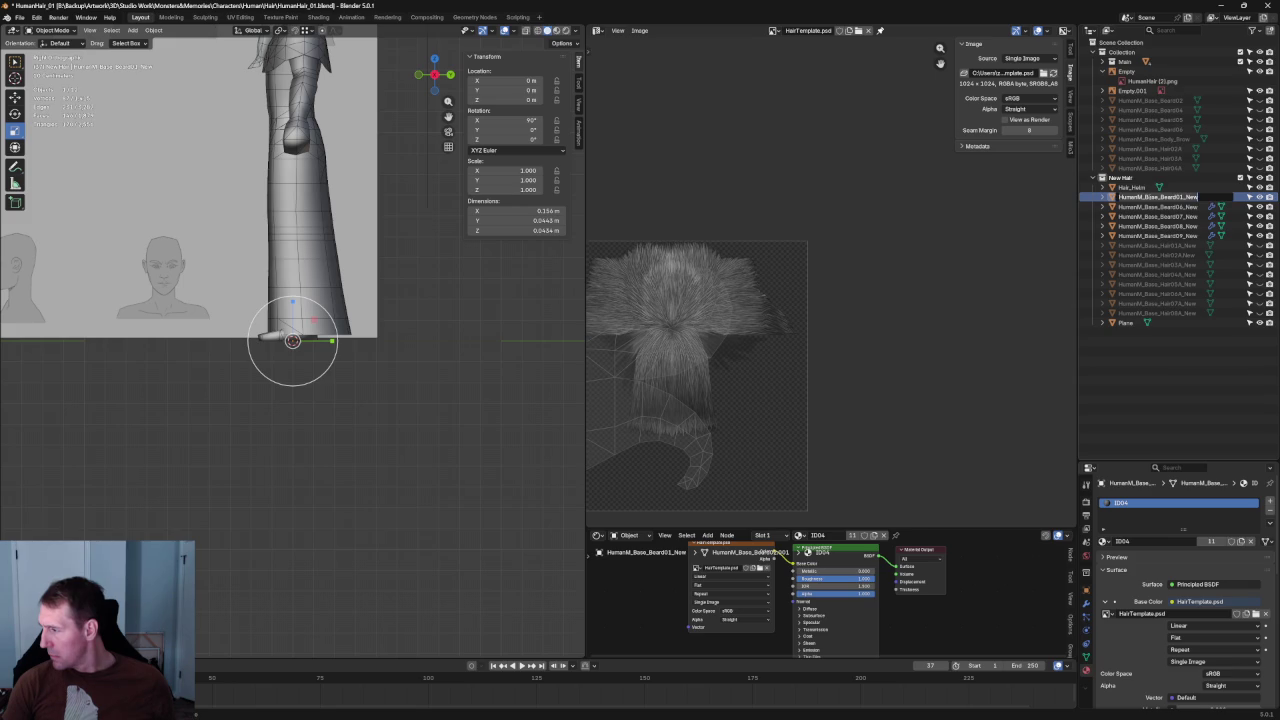
double_click(1125, 324)
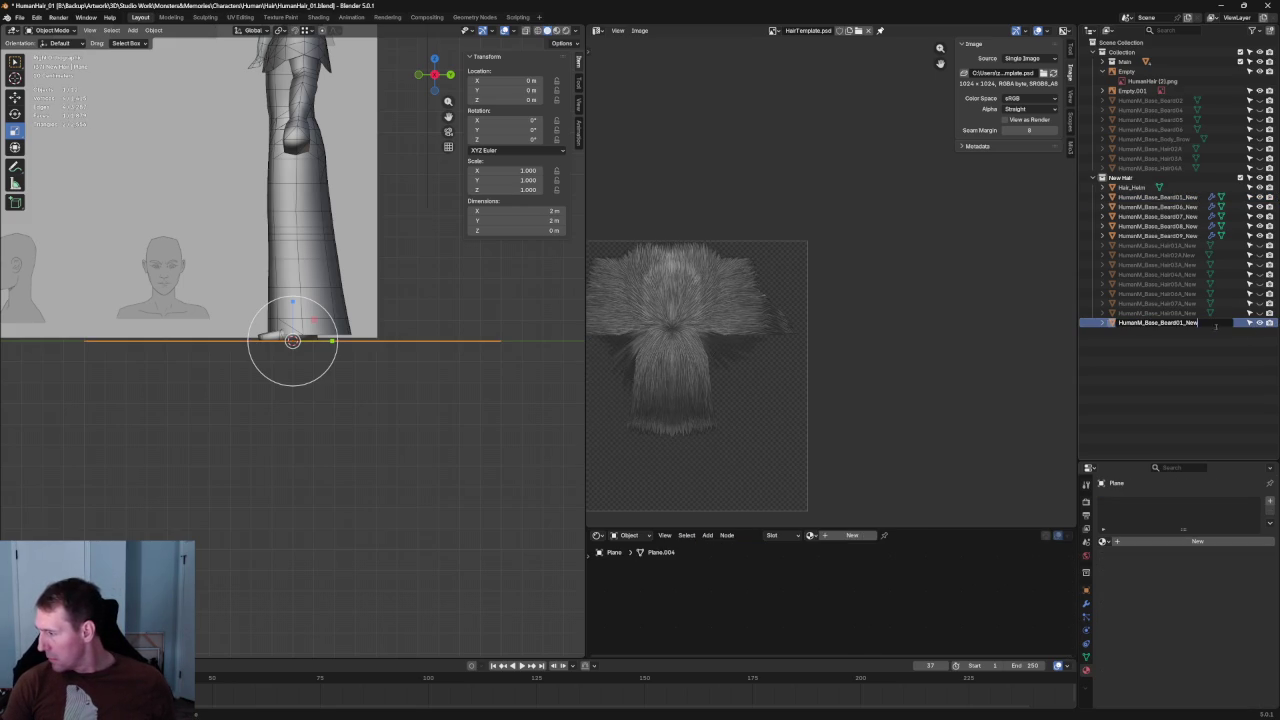
key(BackSpace)
text(2)
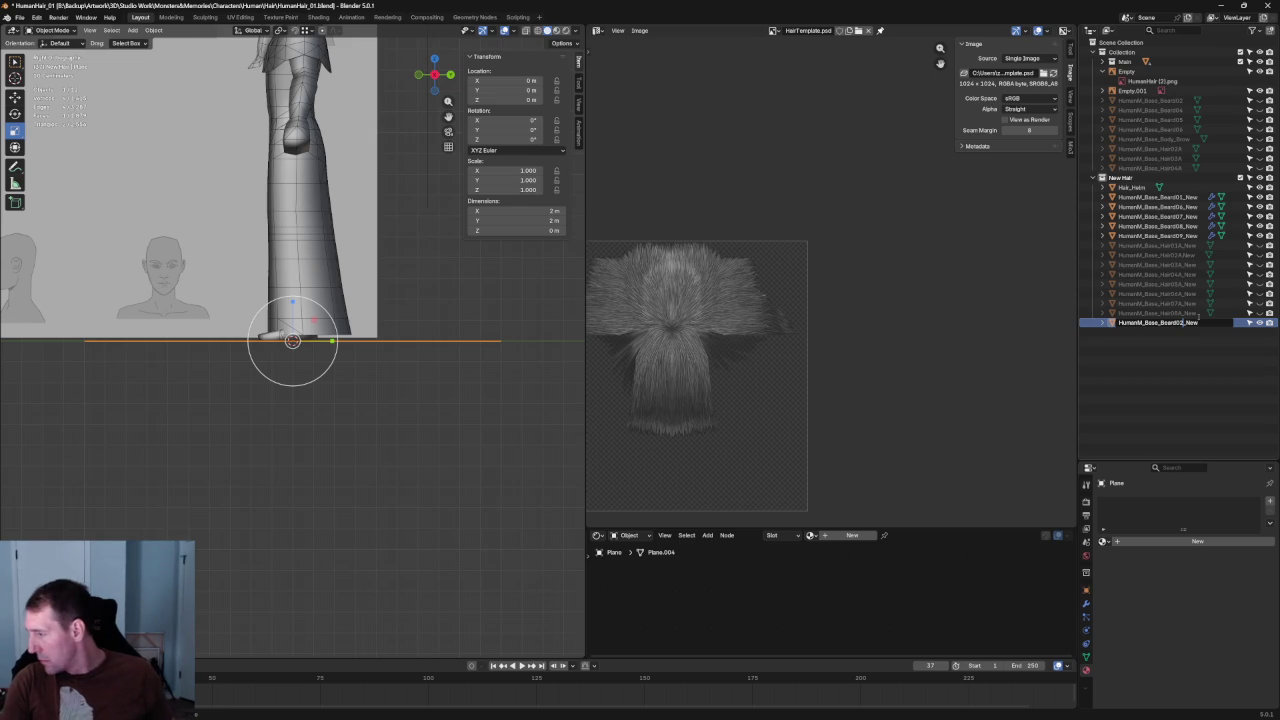
key(Return)
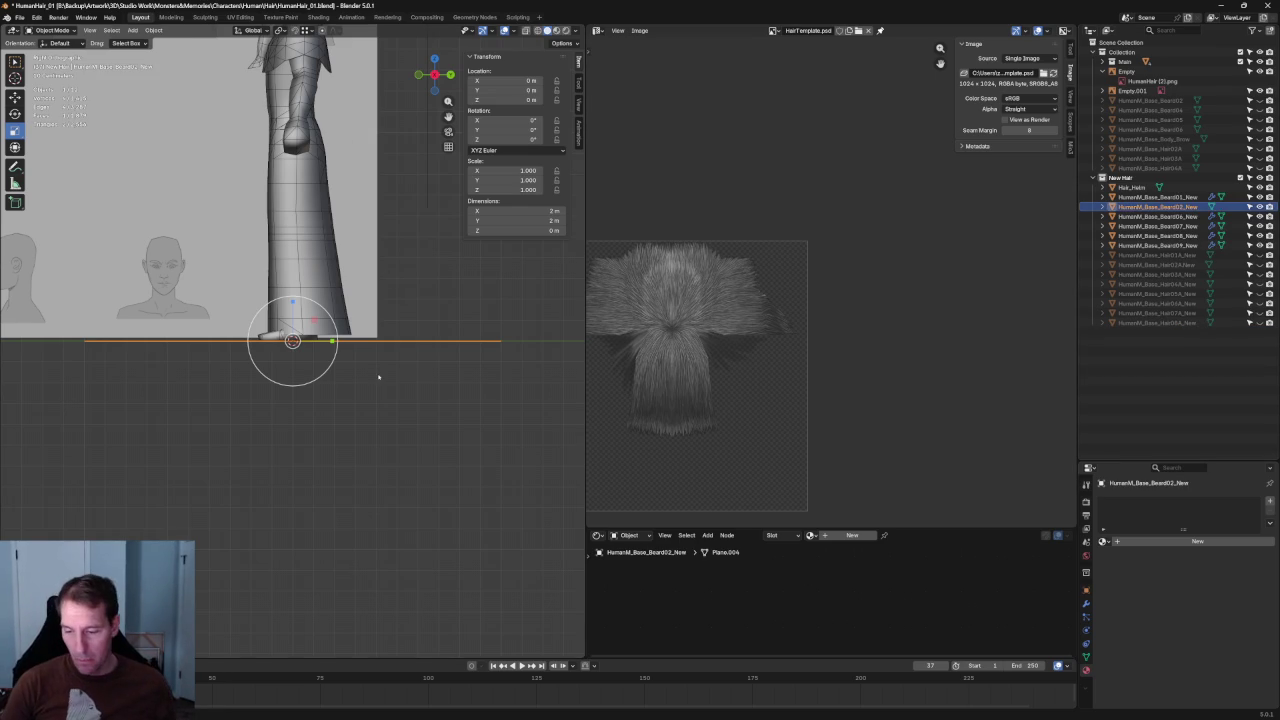
Stand the plane upright with a -90° rotation around X.
key(s)
click(316, 356)
key(s)
key(Escape)
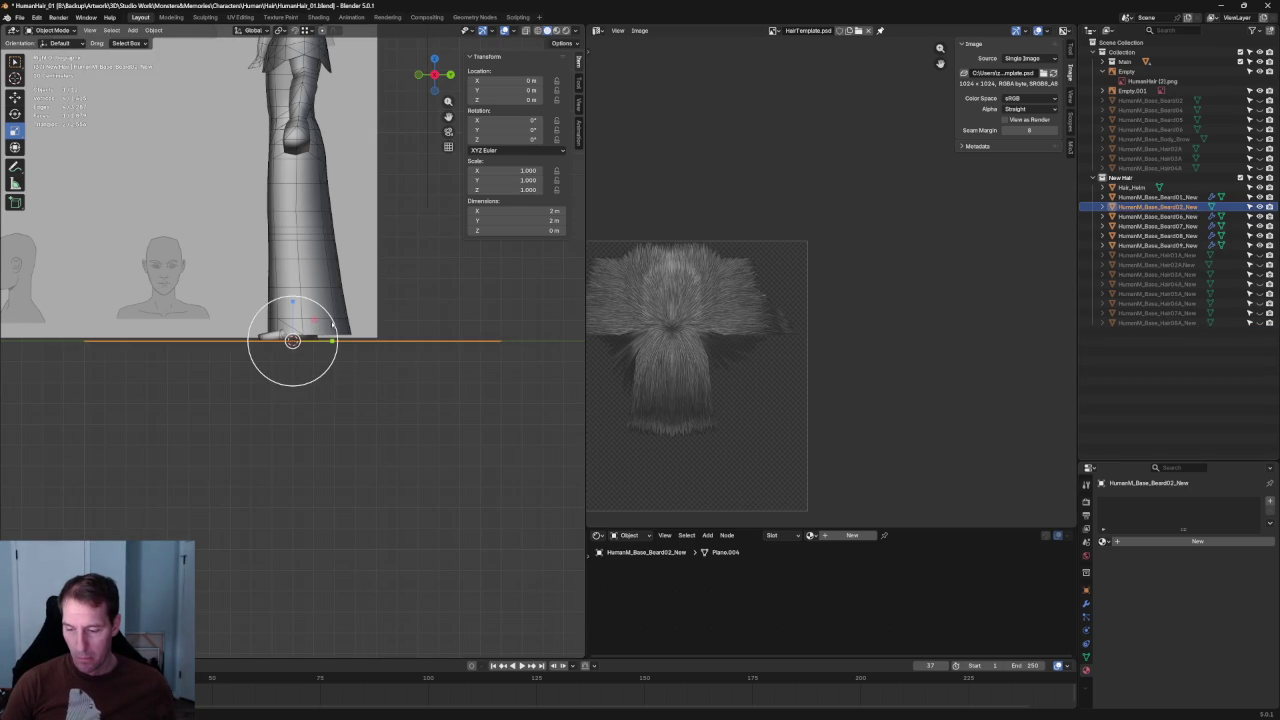
key(r)
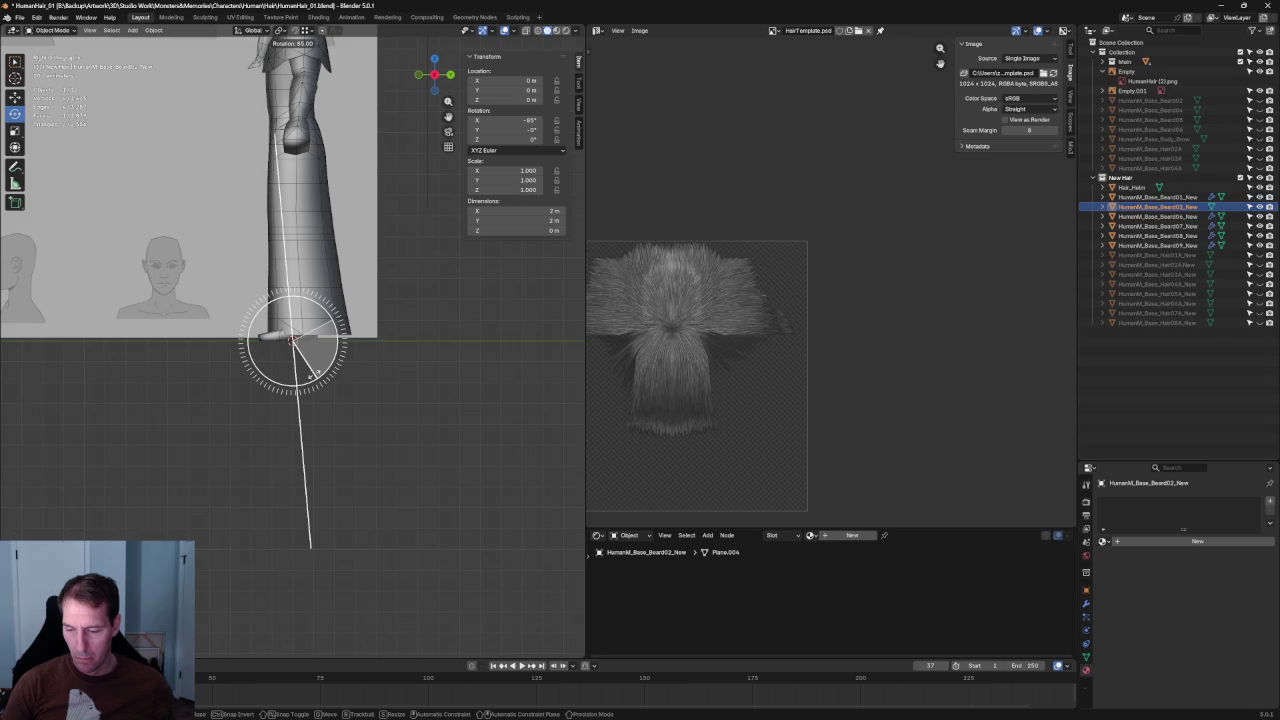
key(Return)
Shrink the plane down to a small card about 0.065 m across.
key(KP_1)
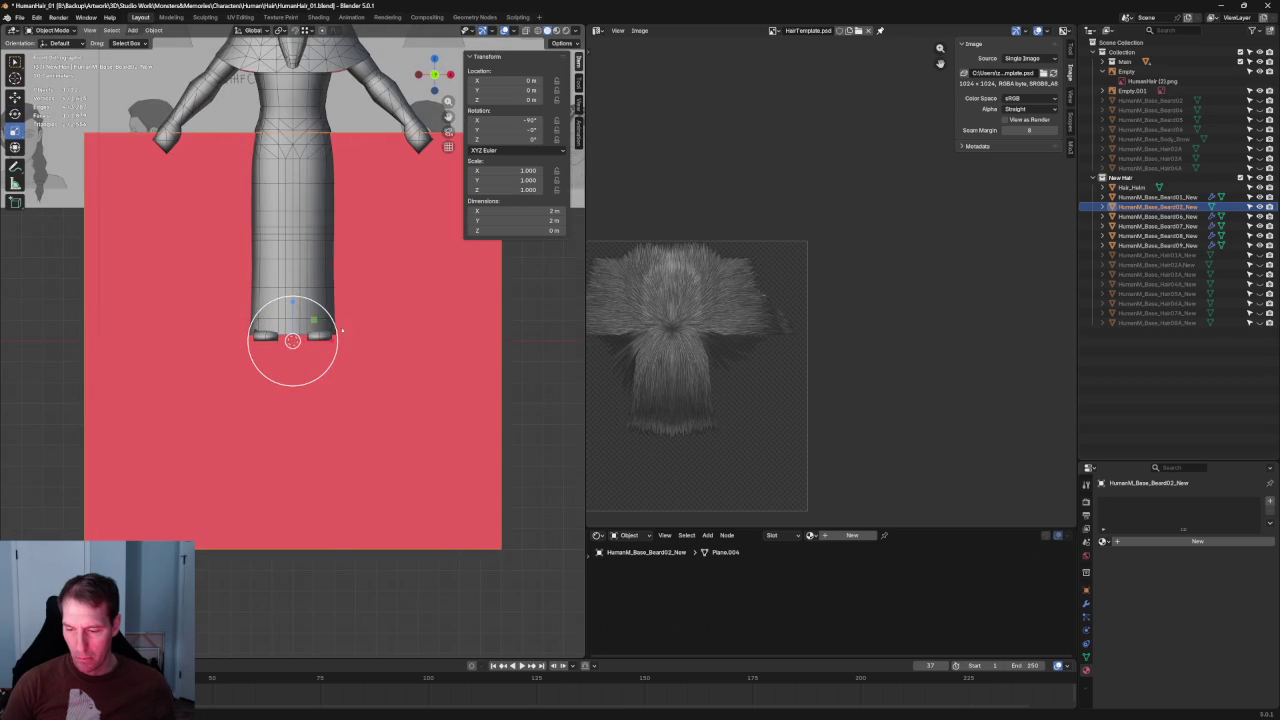
key(s)
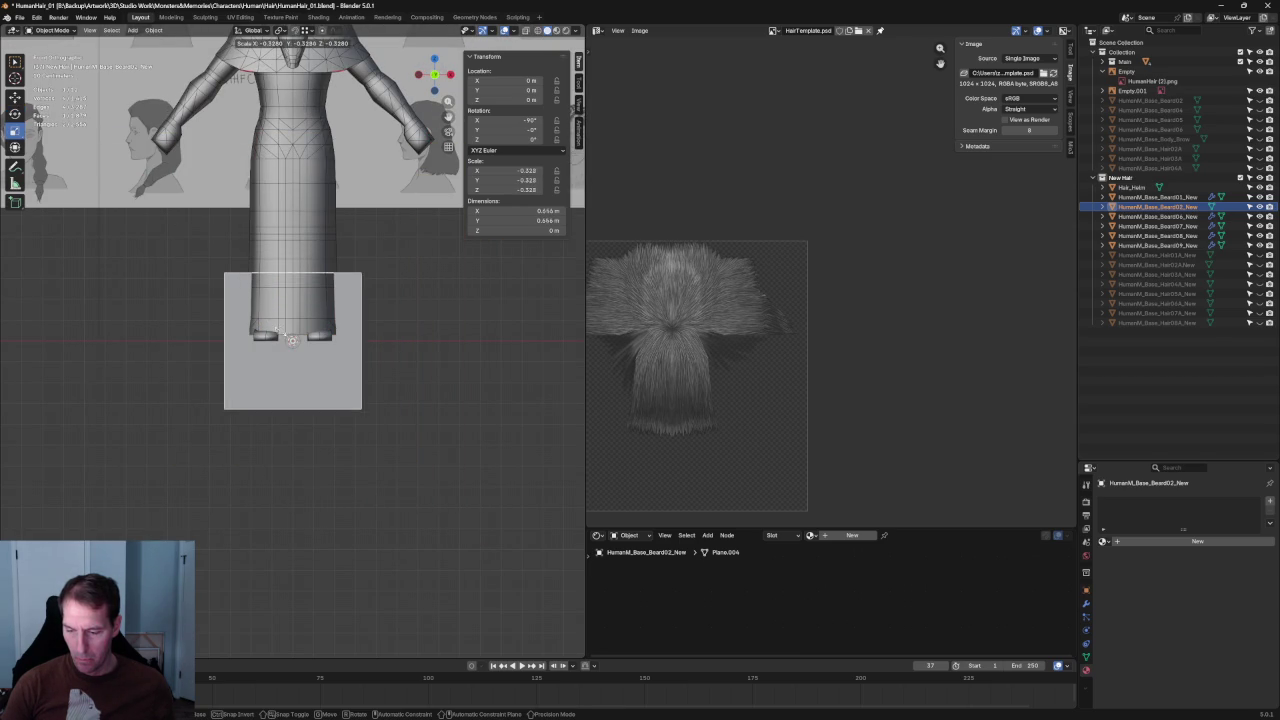
click(311, 341)
key(s)
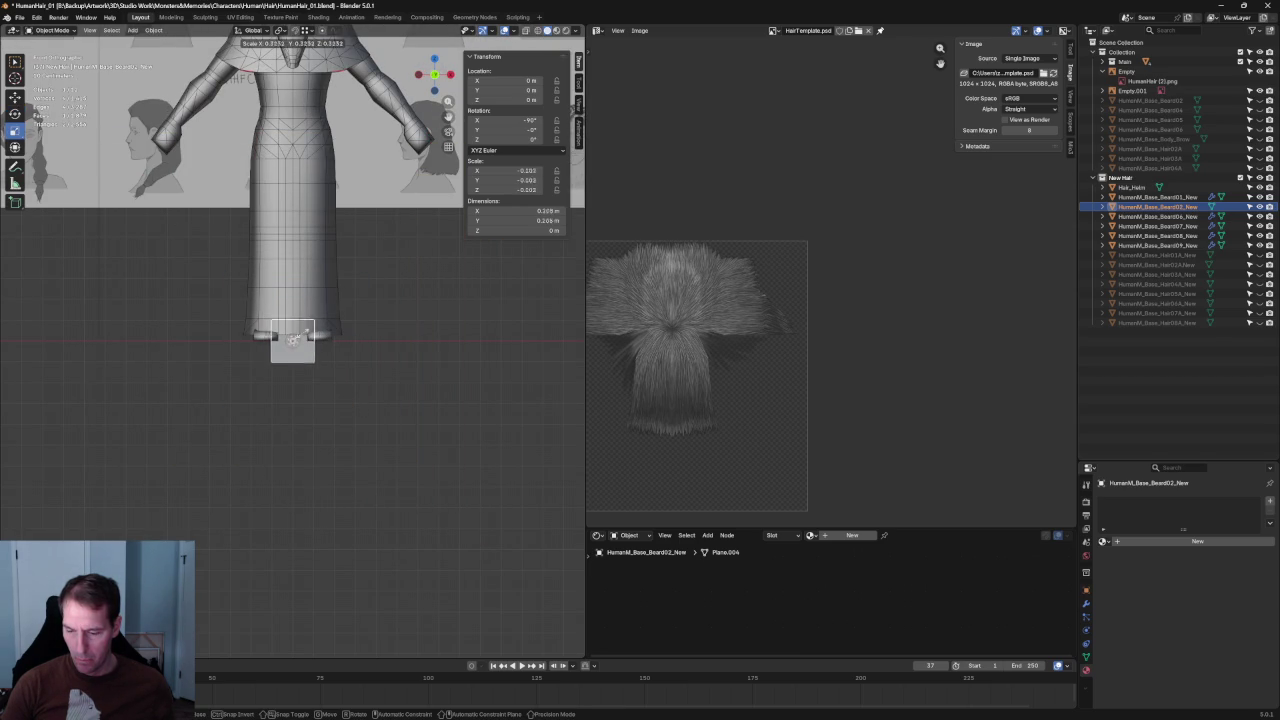
click(292, 341)
alt+middle_drag(292, 343, 386, 351)
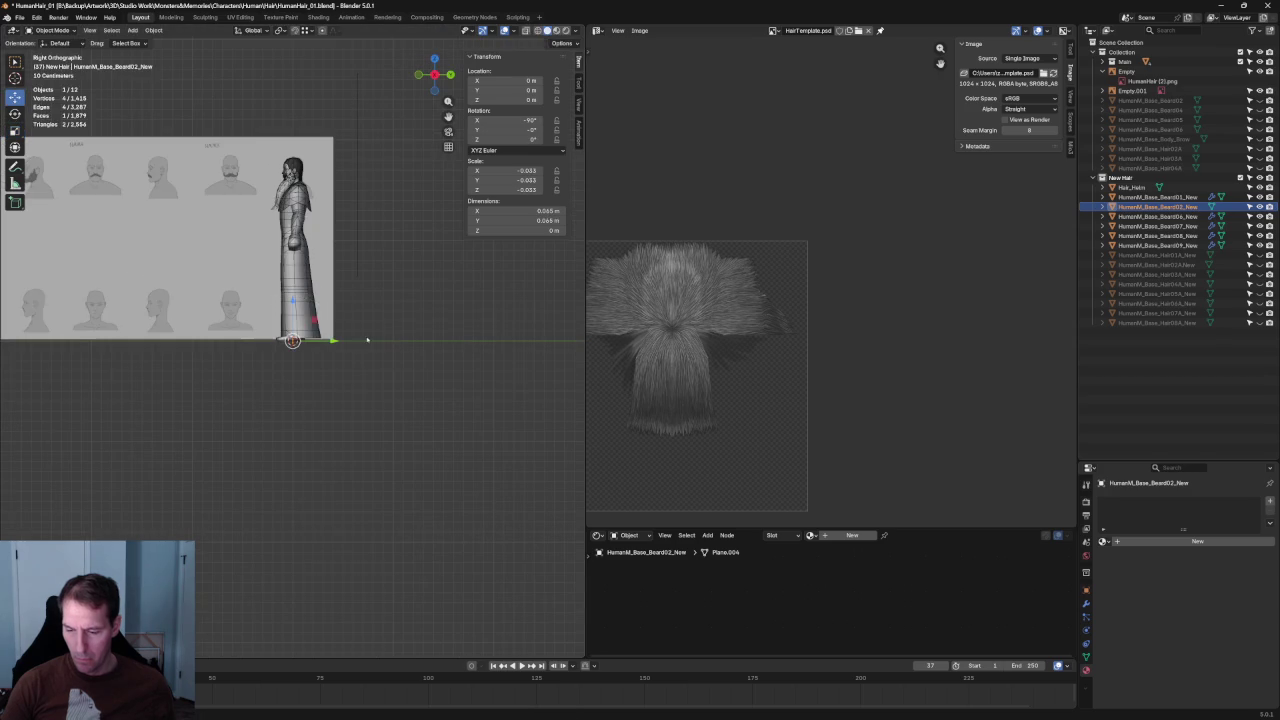
Raise the small plane up to the character's head height.
key(g)
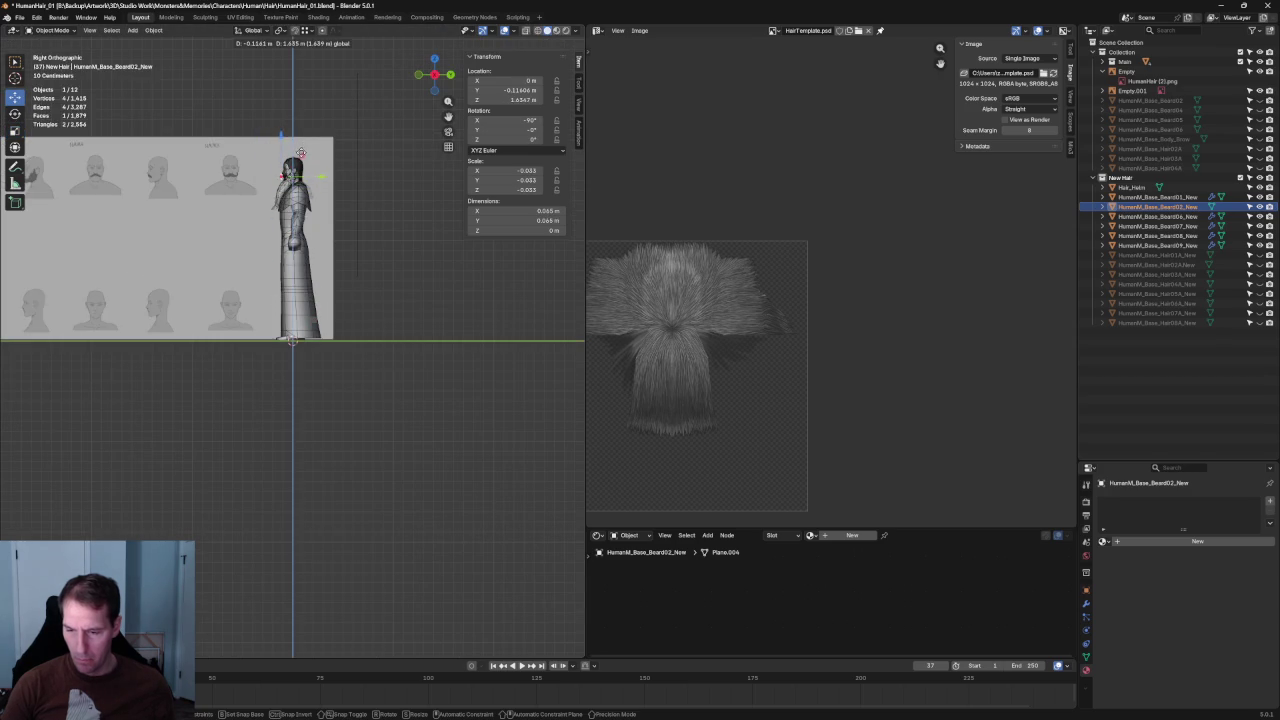
click(300, 152)
middle_drag(300, 152, 296, 300)
scroll(296, 300, up, 5)
scroll(296, 330, up, 4)
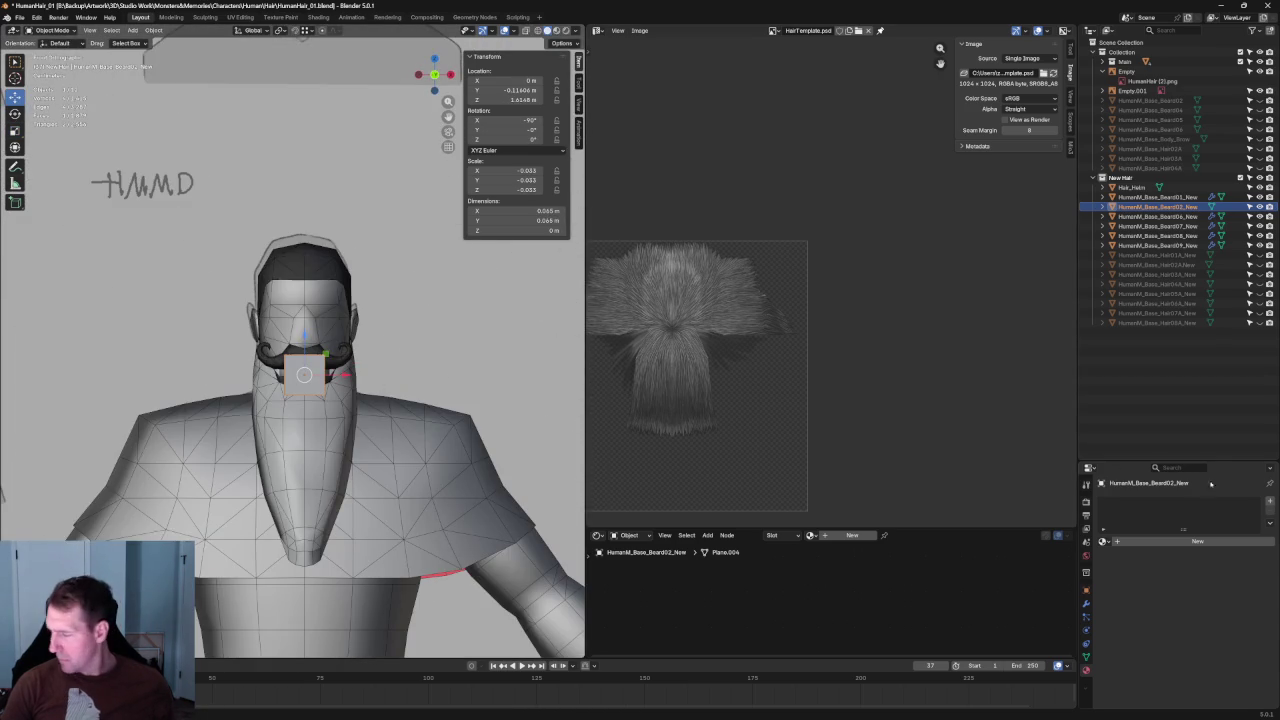
Add a Mirror modifier to the beard plane.
click(1087, 604)
click(1108, 500)
mouse_move(1100, 510)
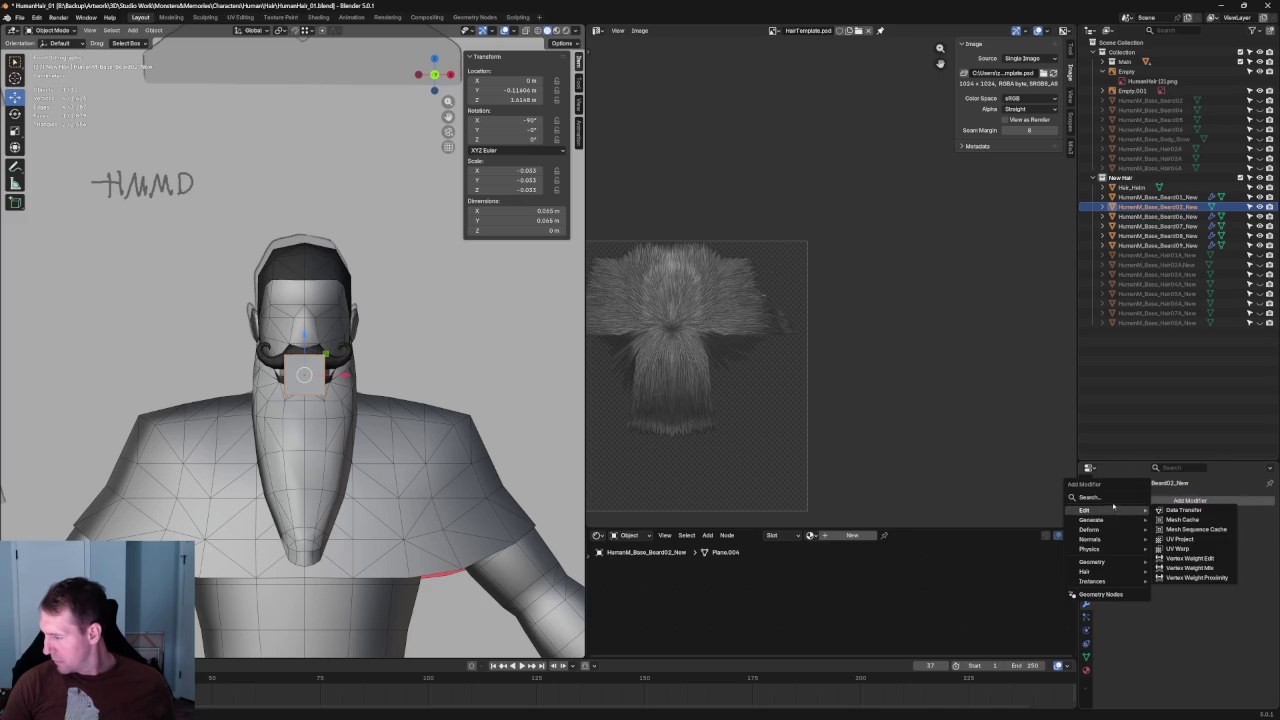
click(1115, 497)
key(Return)
Shift the plane sideways along X, off the face's centre line.
key(KP_Decimal)
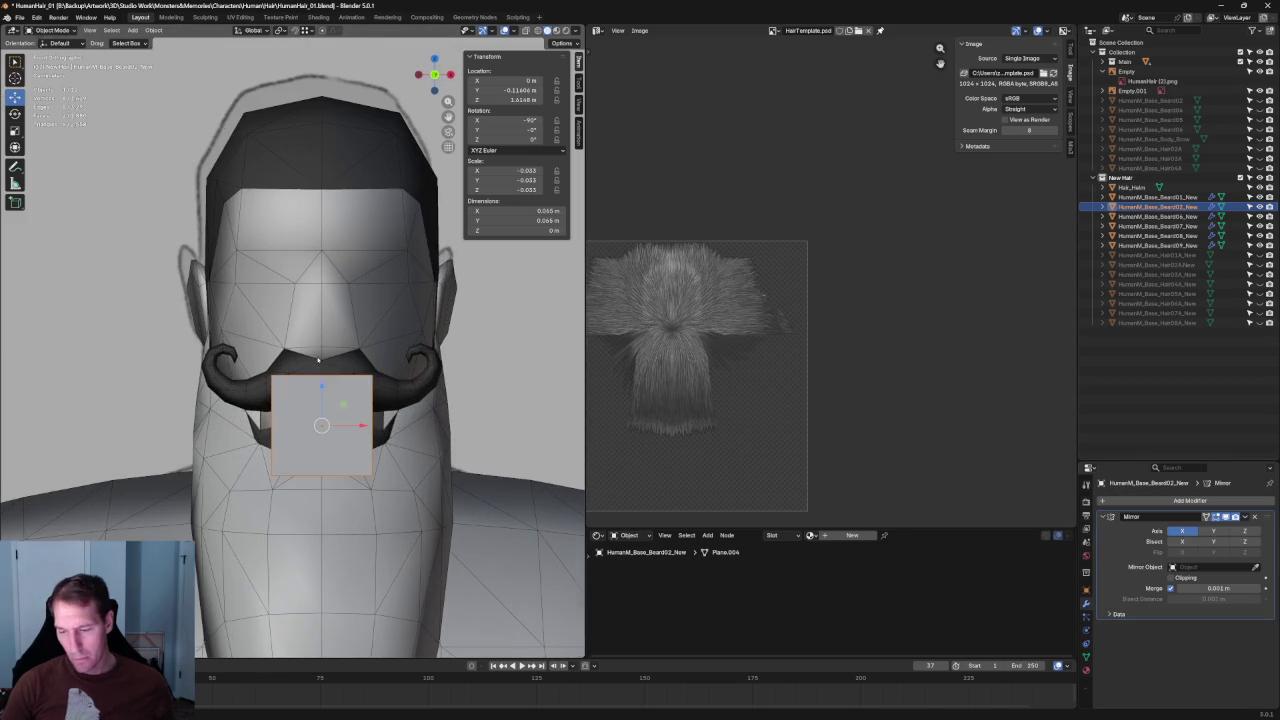
key(g)
key(x)
click(393, 425)
Inspect the mirrored plane in front view and isolated Local View, then enter Edit Mode.
key(Home)
scroll(393, 425, up, 5)
mouse_move(393, 425)
middle_down()
mouse_move(377, 468)
mouse_move(386, 537)
mouse_move(386, 480)
middle_up()
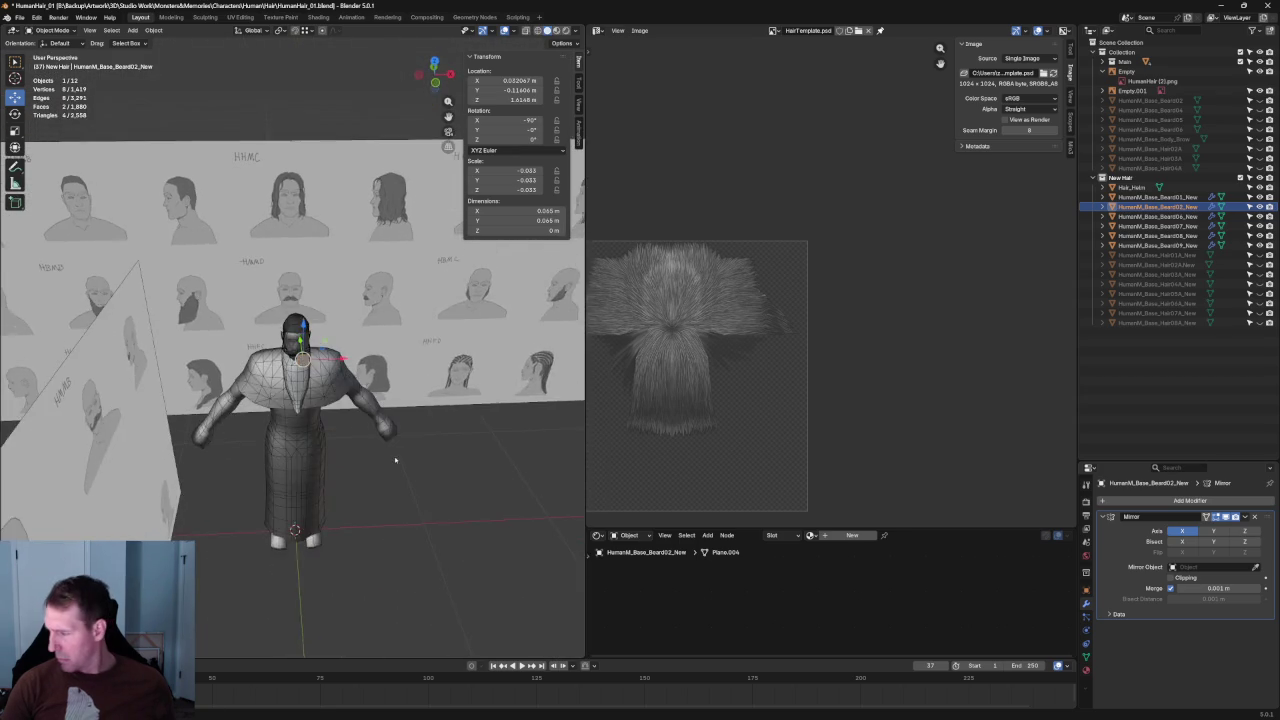
key(KP_1)
scroll(461, 393, down, 4)
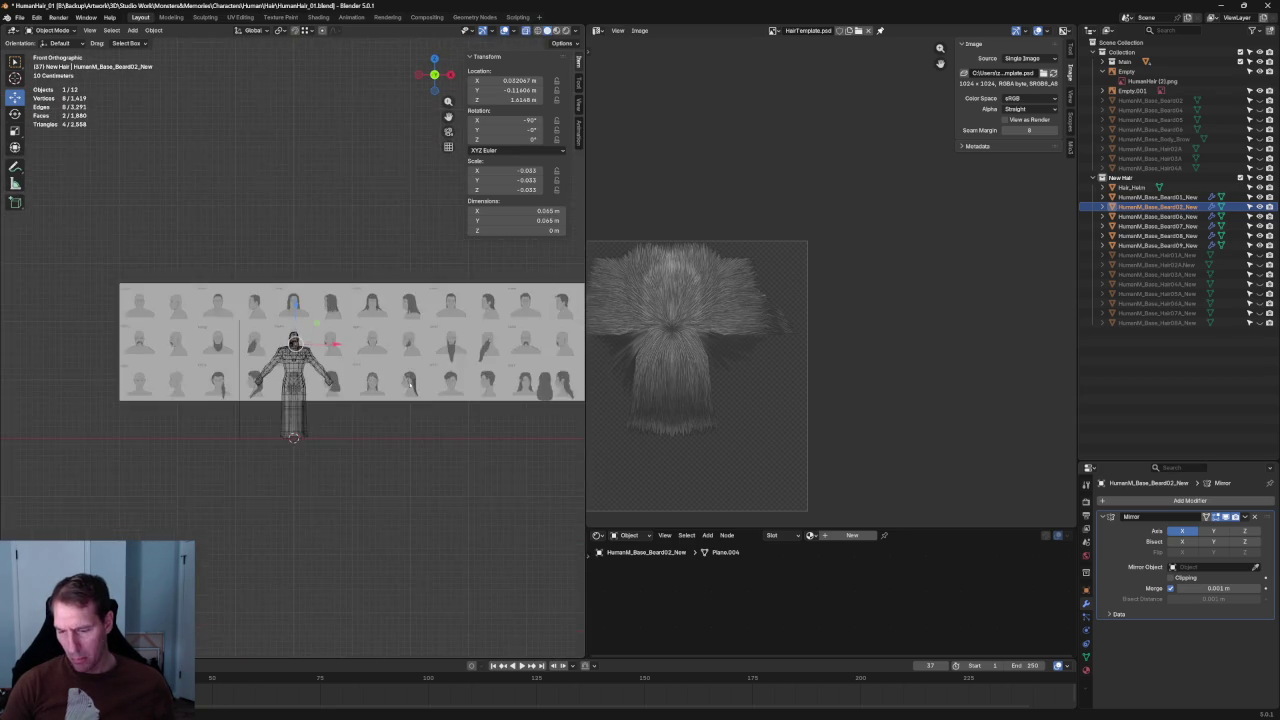
scroll(346, 399, up, 8)
scroll(346, 399, up, 7)
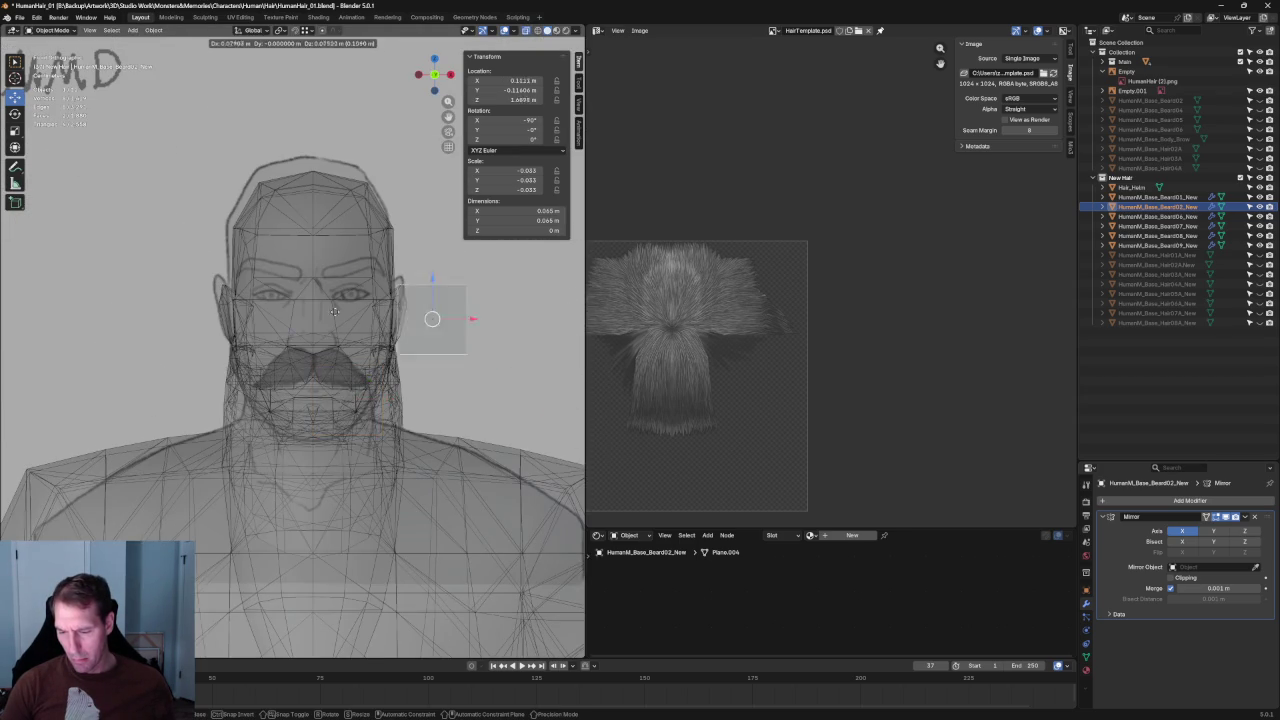
key(KP_Divide)
middle_drag(417, 373, 383, 423)
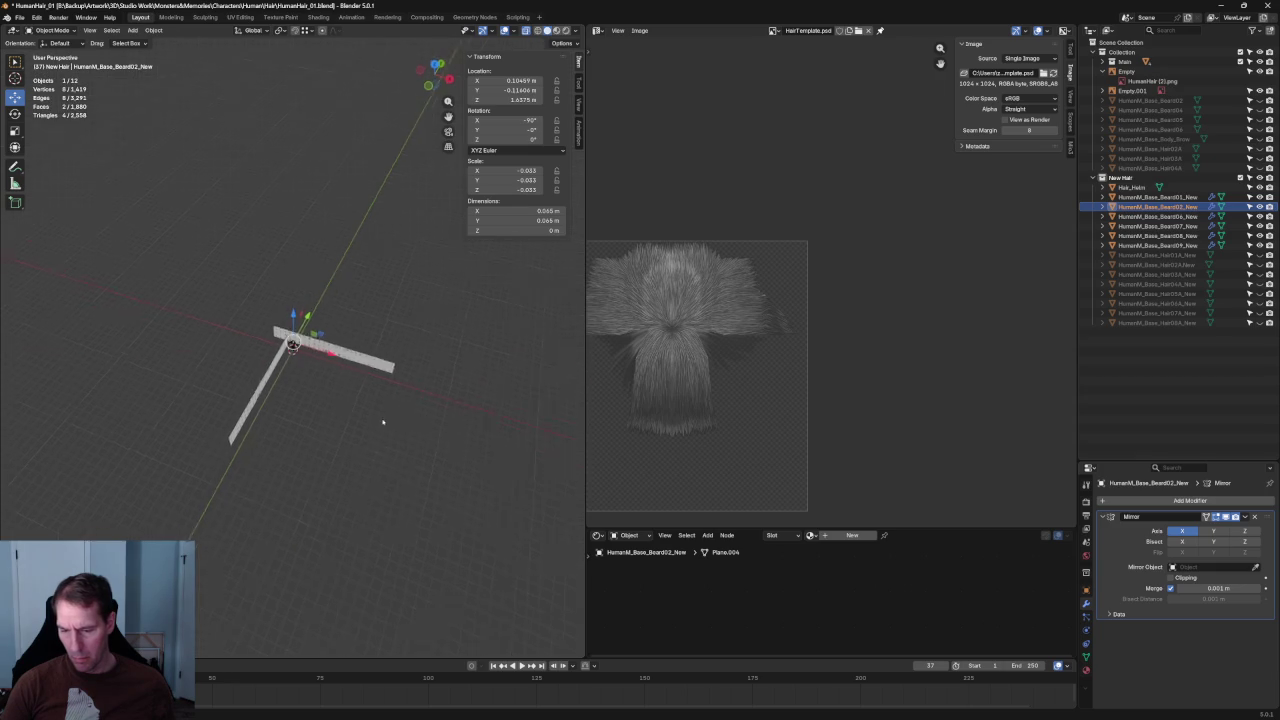
key(KP_1)
key(KP_Divide)
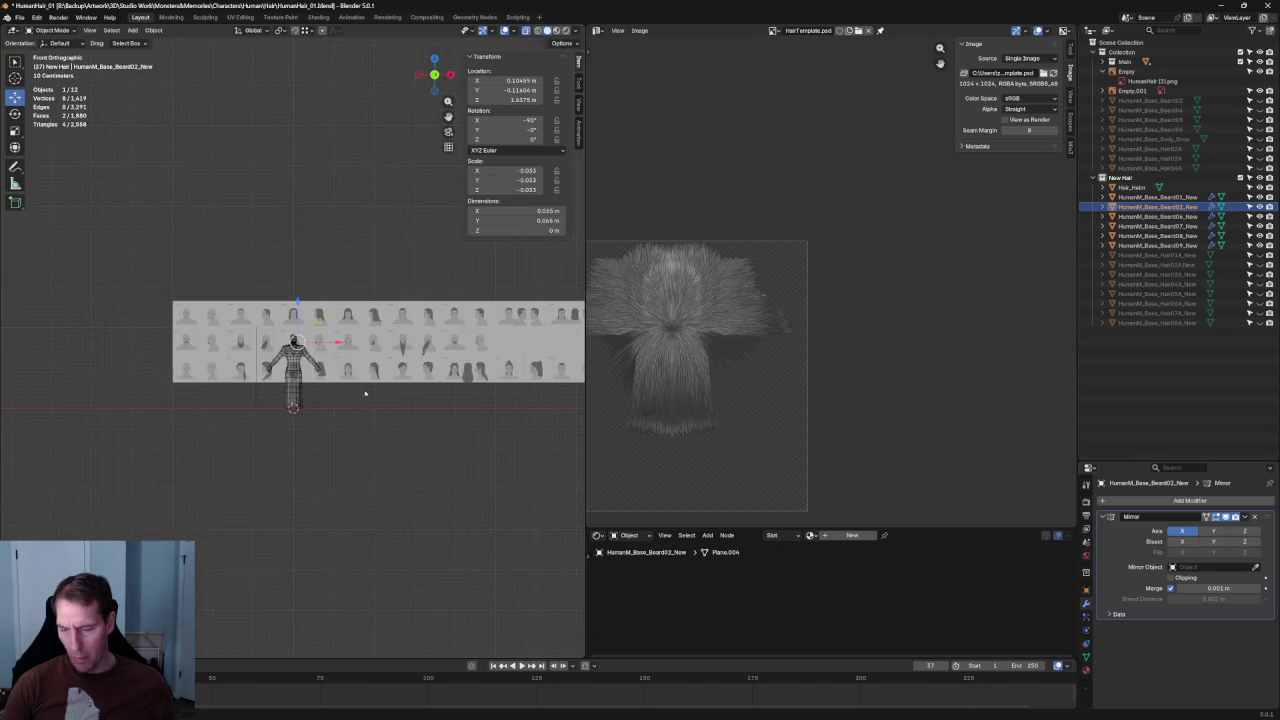
scroll(363, 394, down, 2)
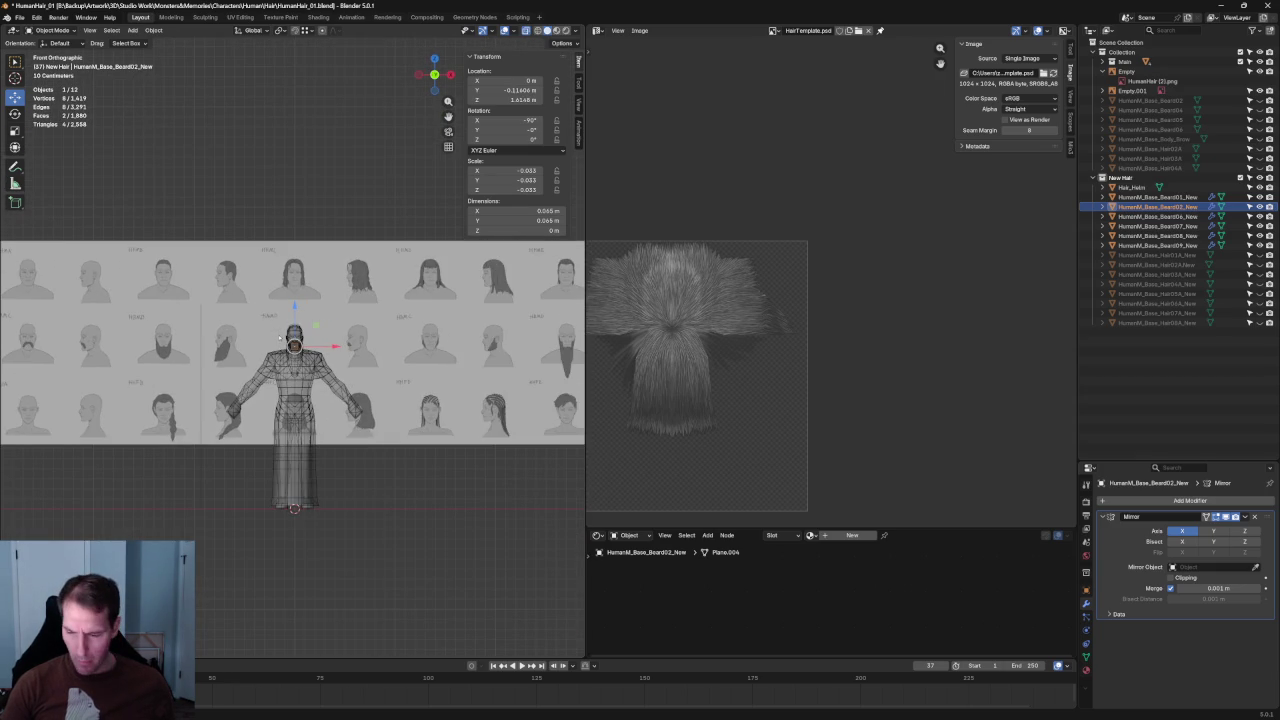
key(Tab)
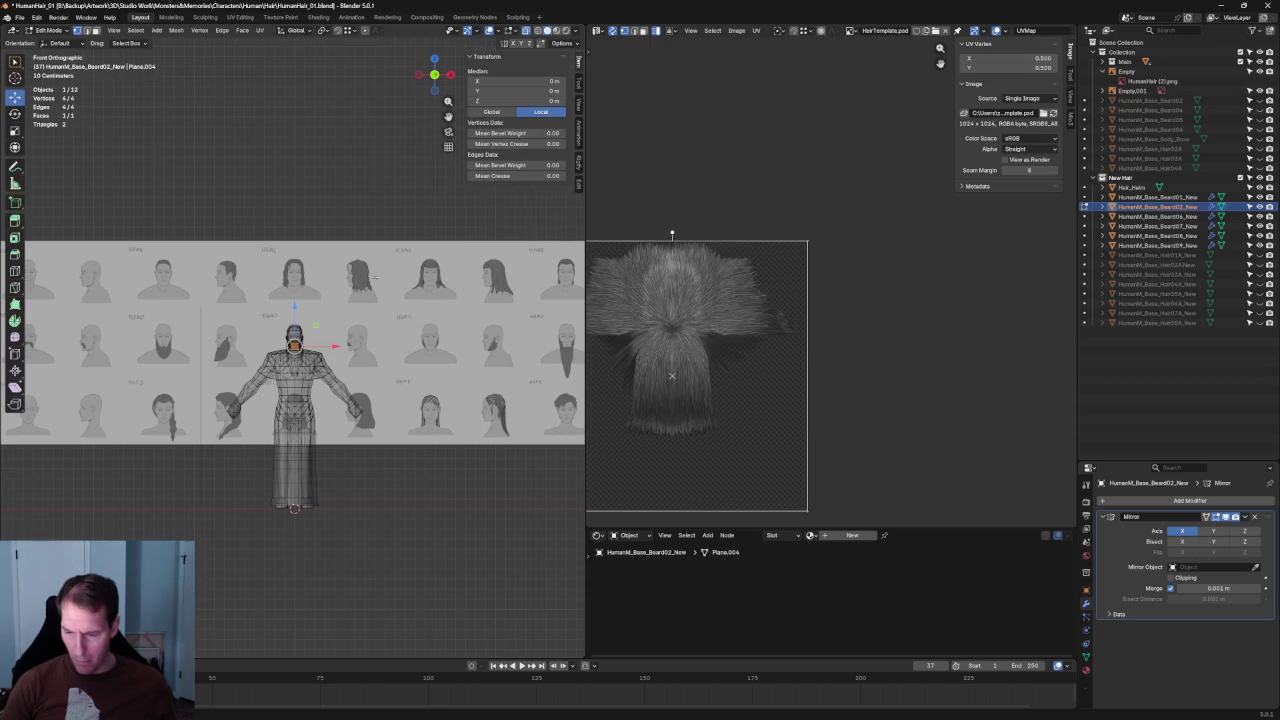
In front view, move the plane's geometry onto the mustache's right half.
scroll(330, 362, up, 2)
scroll(330, 362, up, 6)
key(g)
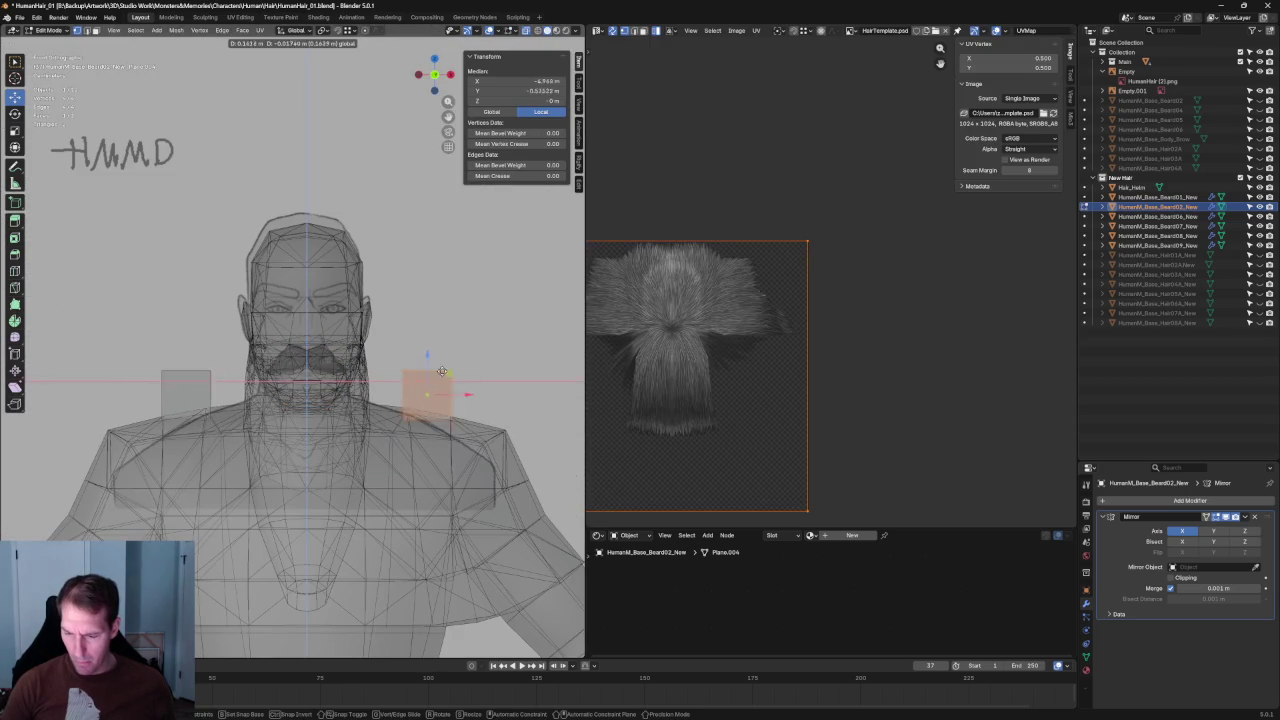
click(355, 355)
scroll(331, 374, up, 5)
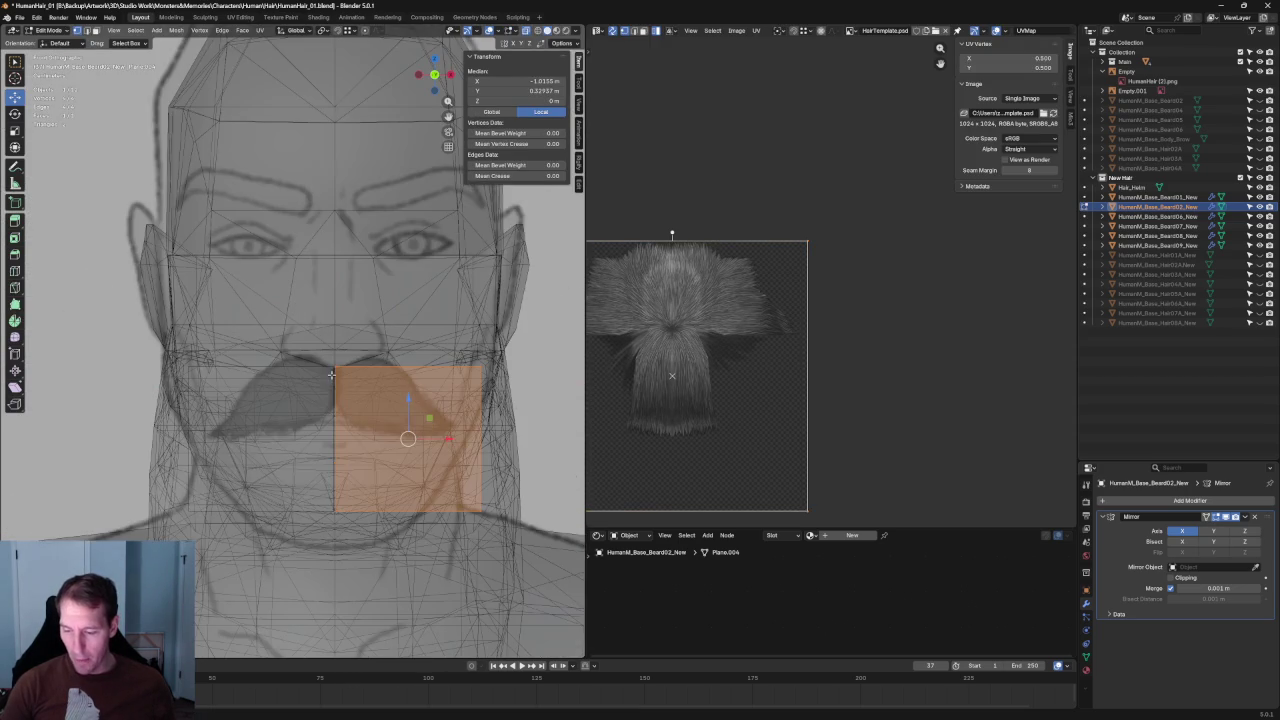
key(g)
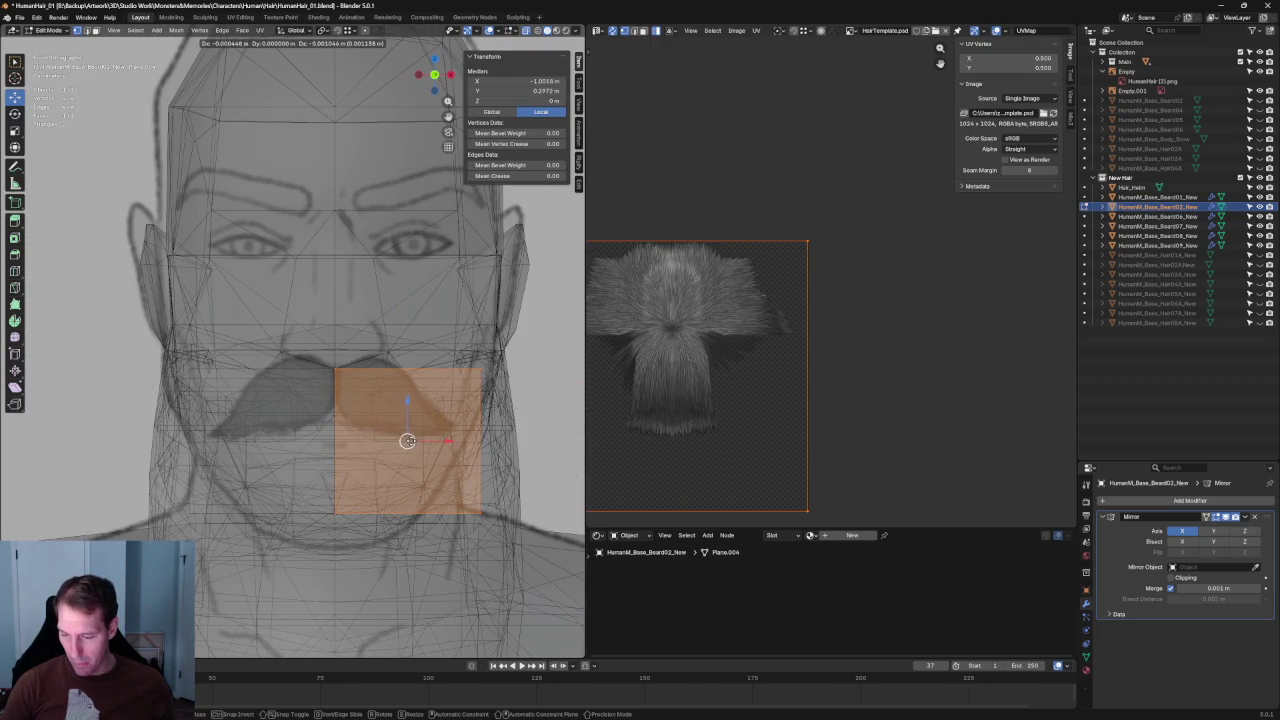
click(420, 476)
key(alt+z)
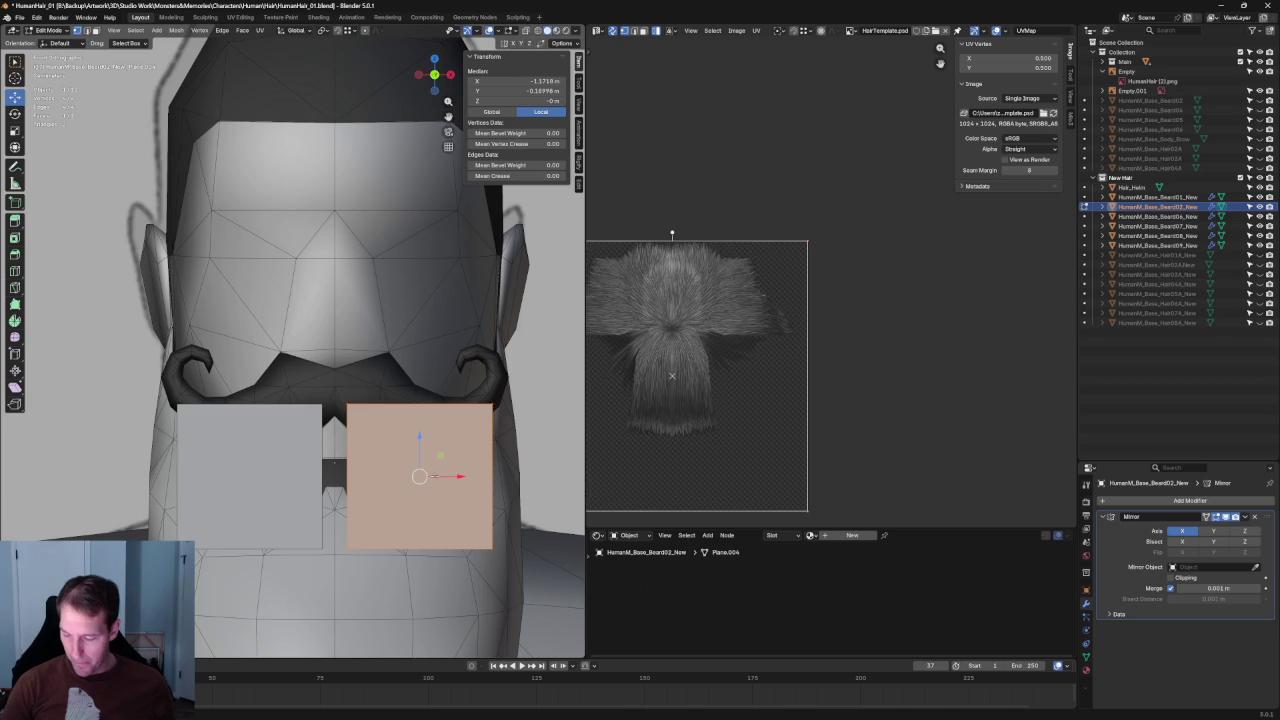
key(g)
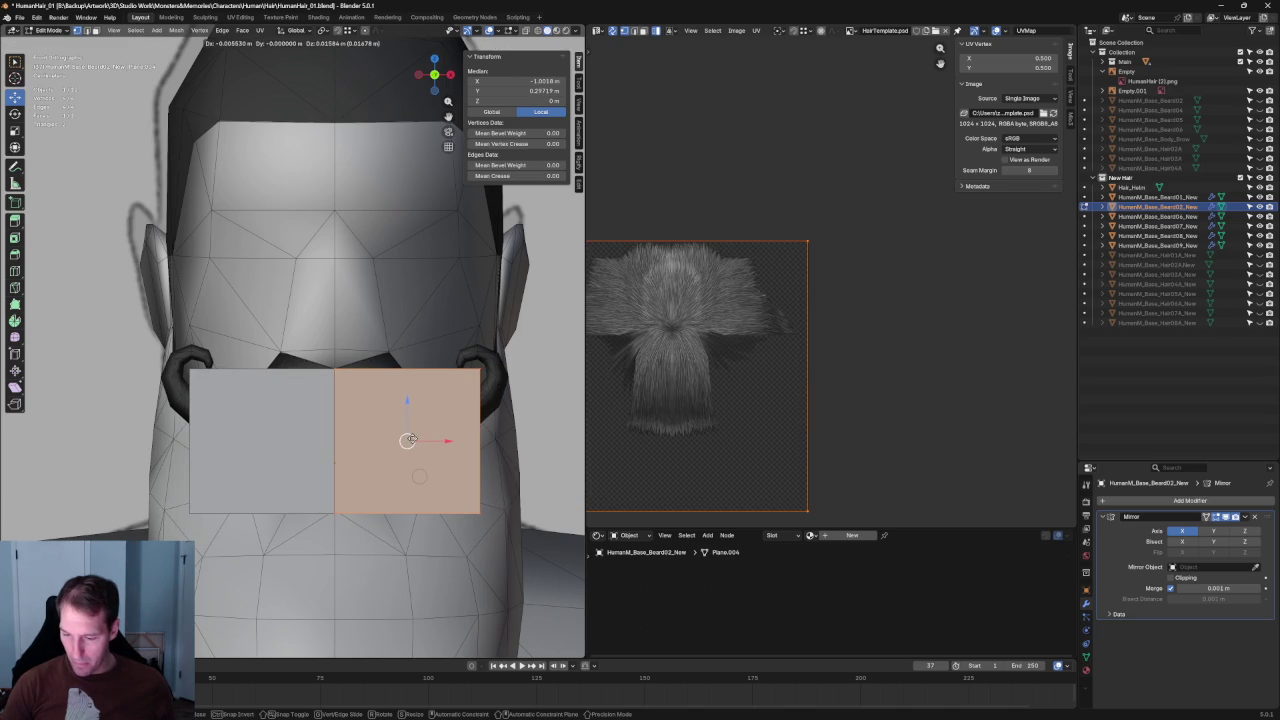
click(407, 440)
In side view, move the plane along Z against the mustache's front.
key(KP_3)
scroll(239, 457, up, 4)
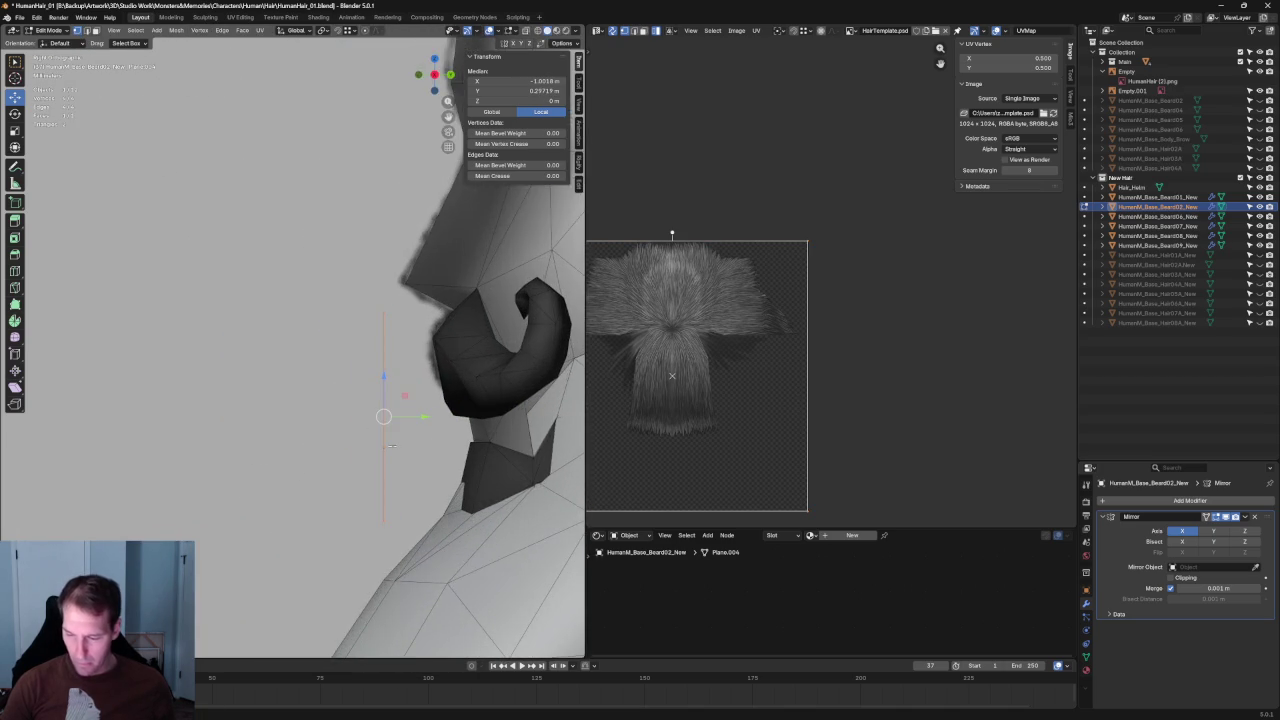
scroll(239, 457, up, 2)
key(g)
key(z)
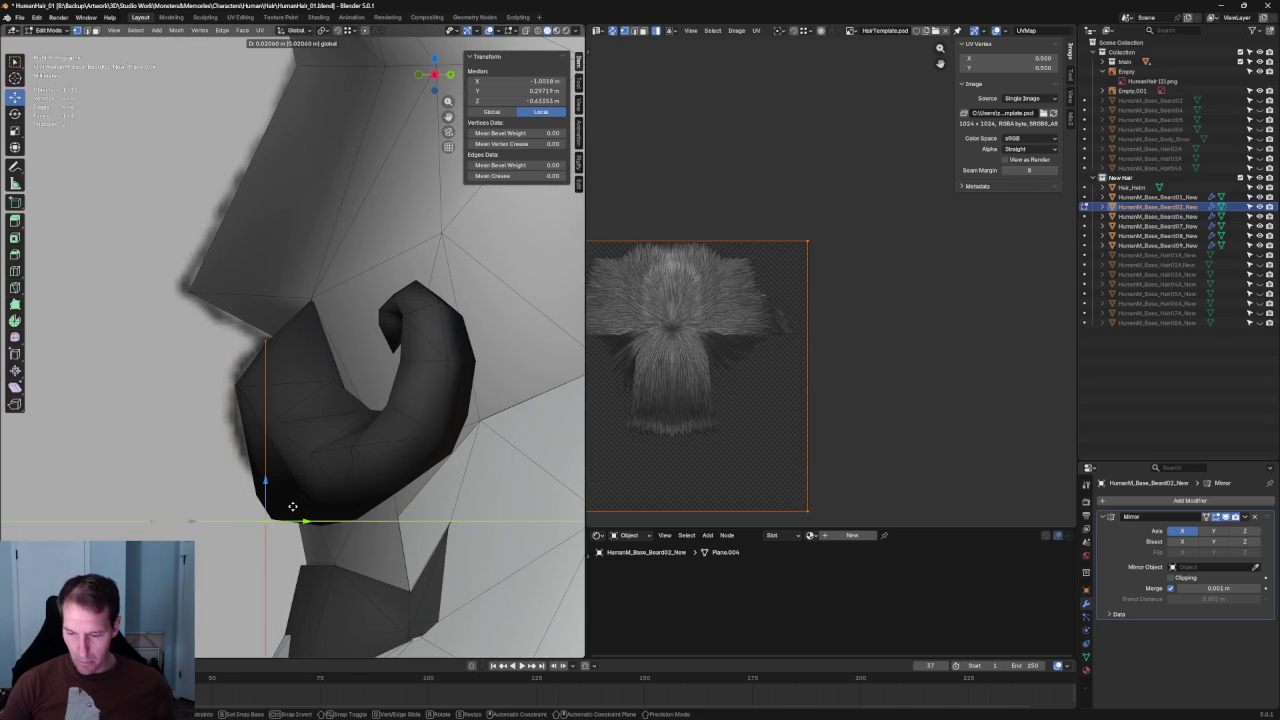
click(298, 501)
Select the plane's front vertices together using see-through shading.
scroll(300, 497, down, 3)
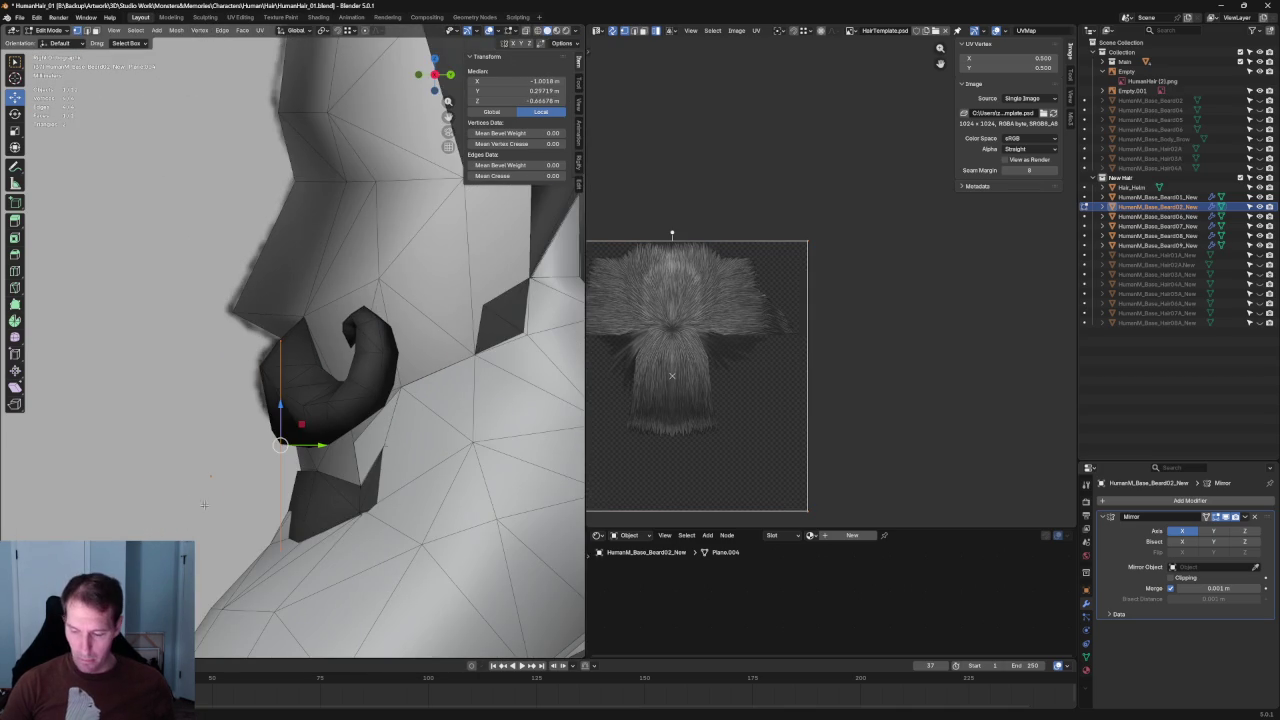
click(280, 549)
key(g)
key(Escape)
key(alt+z)
drag(270, 505, 297, 523)
key(alt+z)
Move the selected front vertices along Z to fit the chin's side profile.
key(g)
key(z)
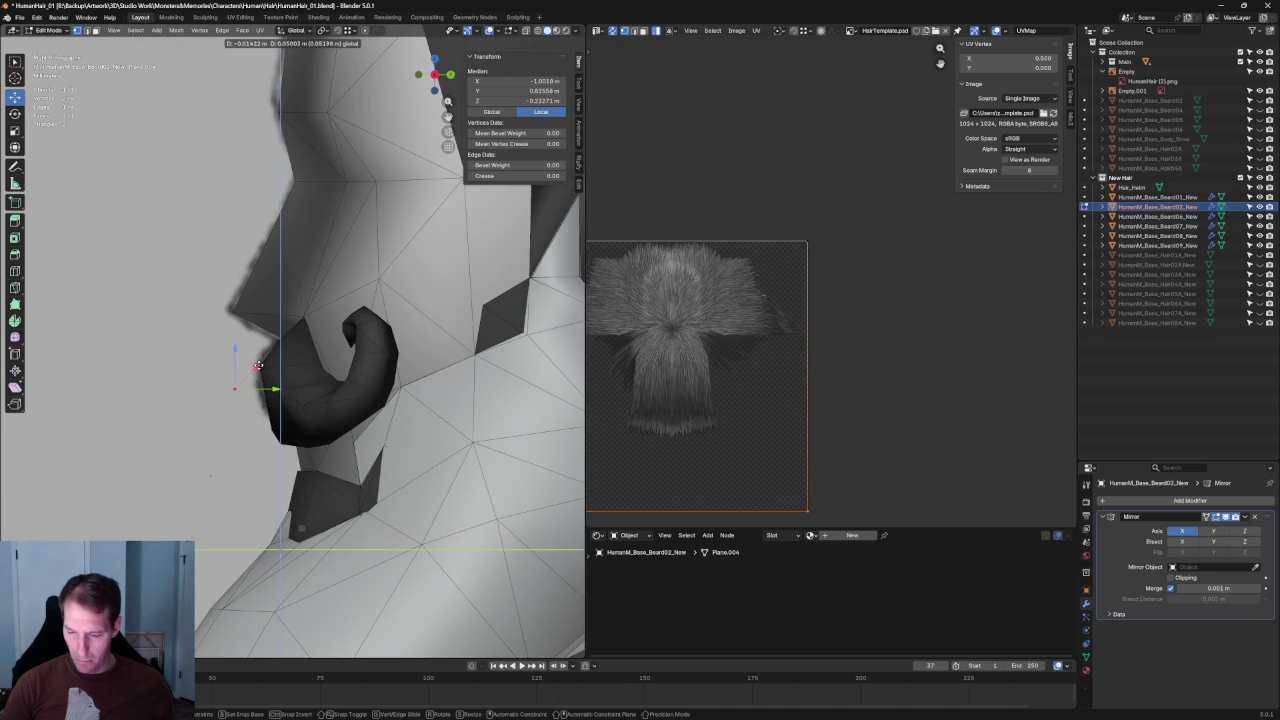
click(258, 365)
key(KP_1)
scroll(290, 370, up, 3)
scroll(310, 373, up, 2)
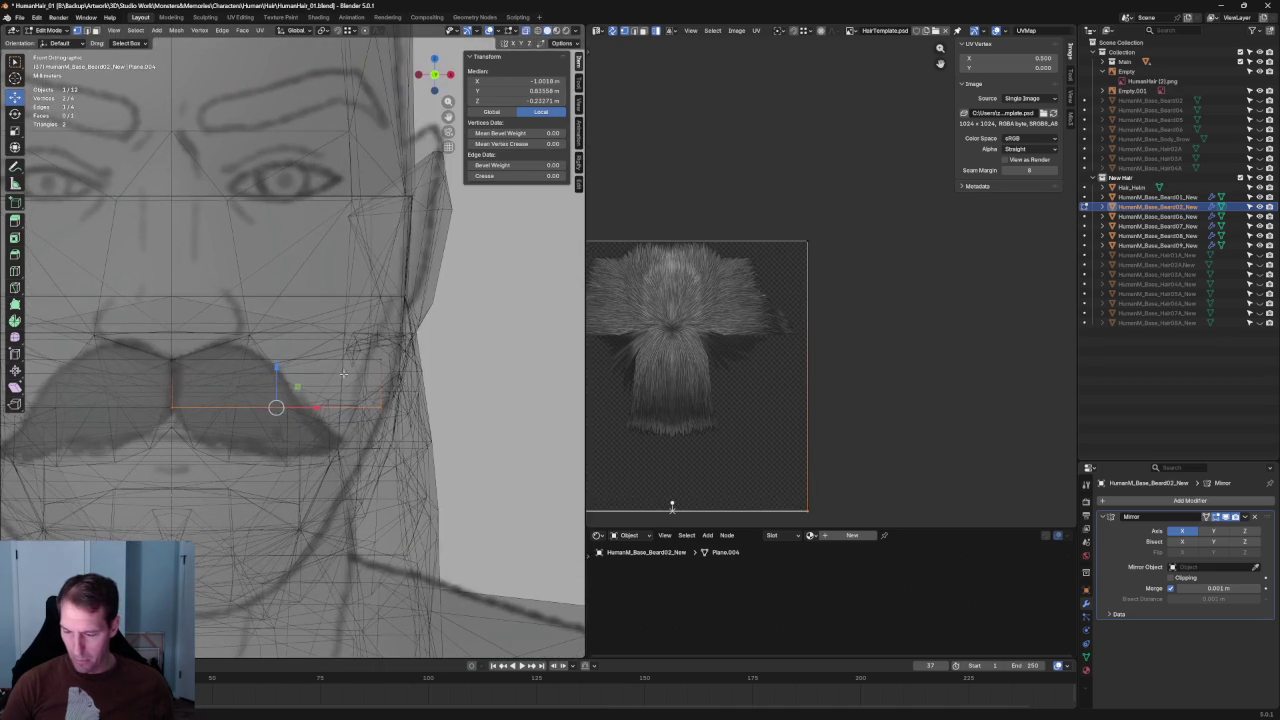
In front view, move a right-side vertex and the card's lower edge up onto the mustache.
click(408, 410)
key(g)
key(x)
key(z)
click(340, 404)
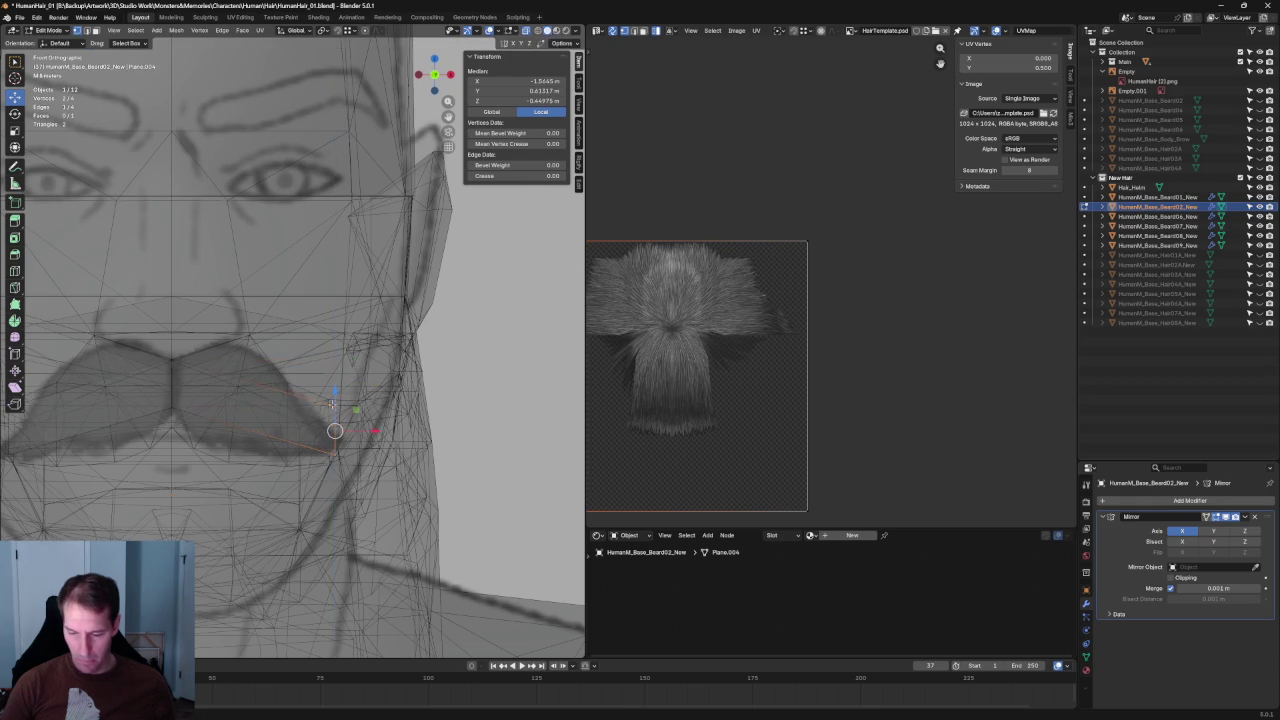
middle_drag(340, 404, 278, 402)
key(alt+z)
shift+click(285, 468)
ctrl+click(291, 502)
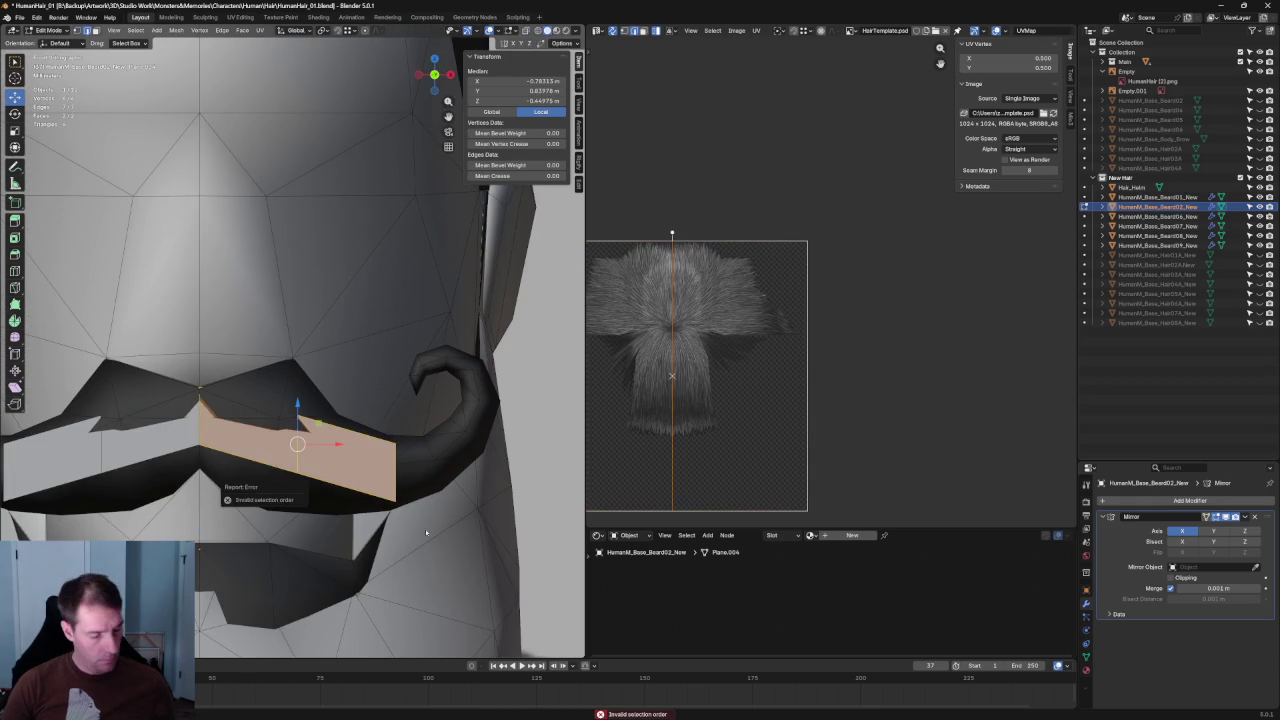
click(315, 477)
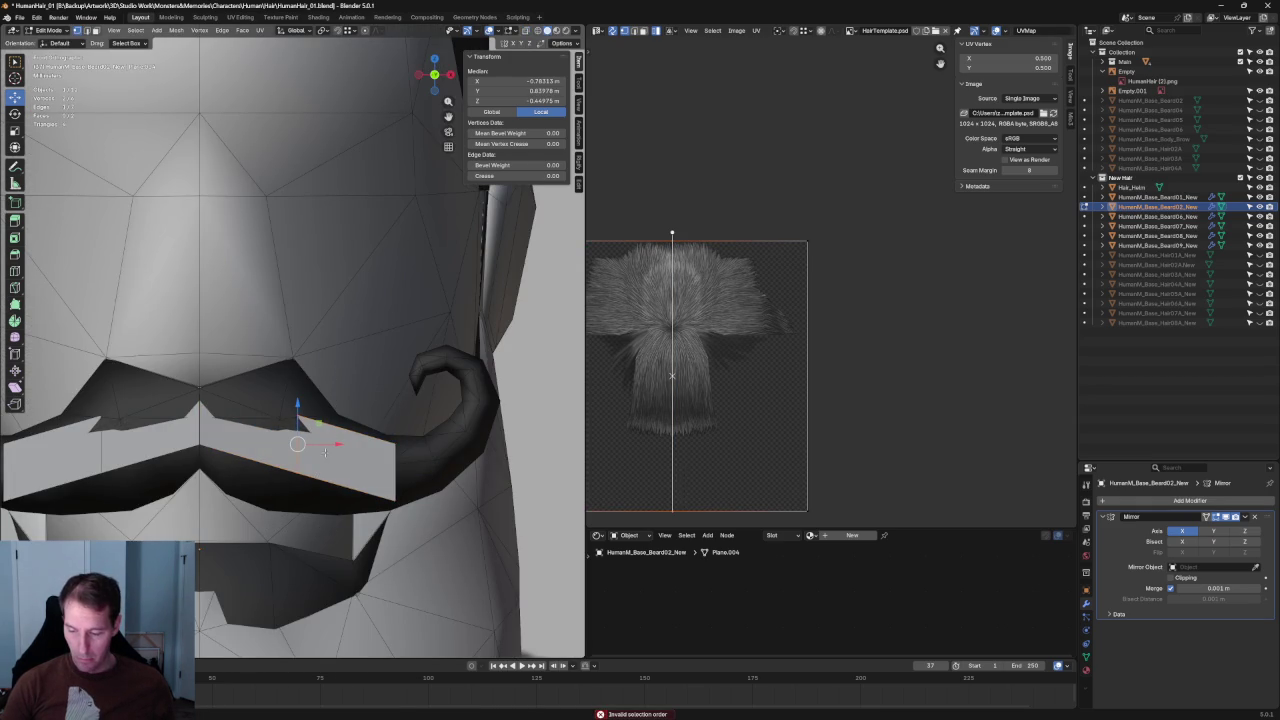
key(g)
click(293, 412)
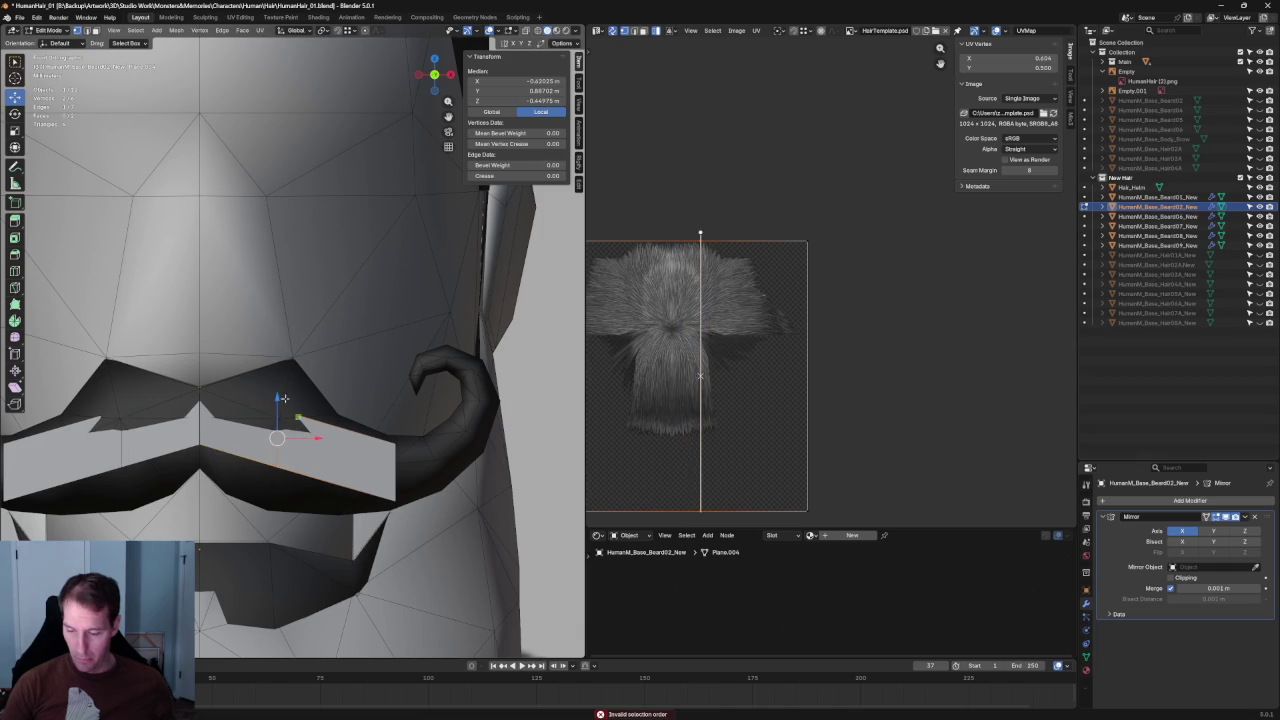
Raise a vertex toward the mustache top and shift the vertical edge right to match the sketch.
click(279, 409)
drag(277, 374, 303, 328)
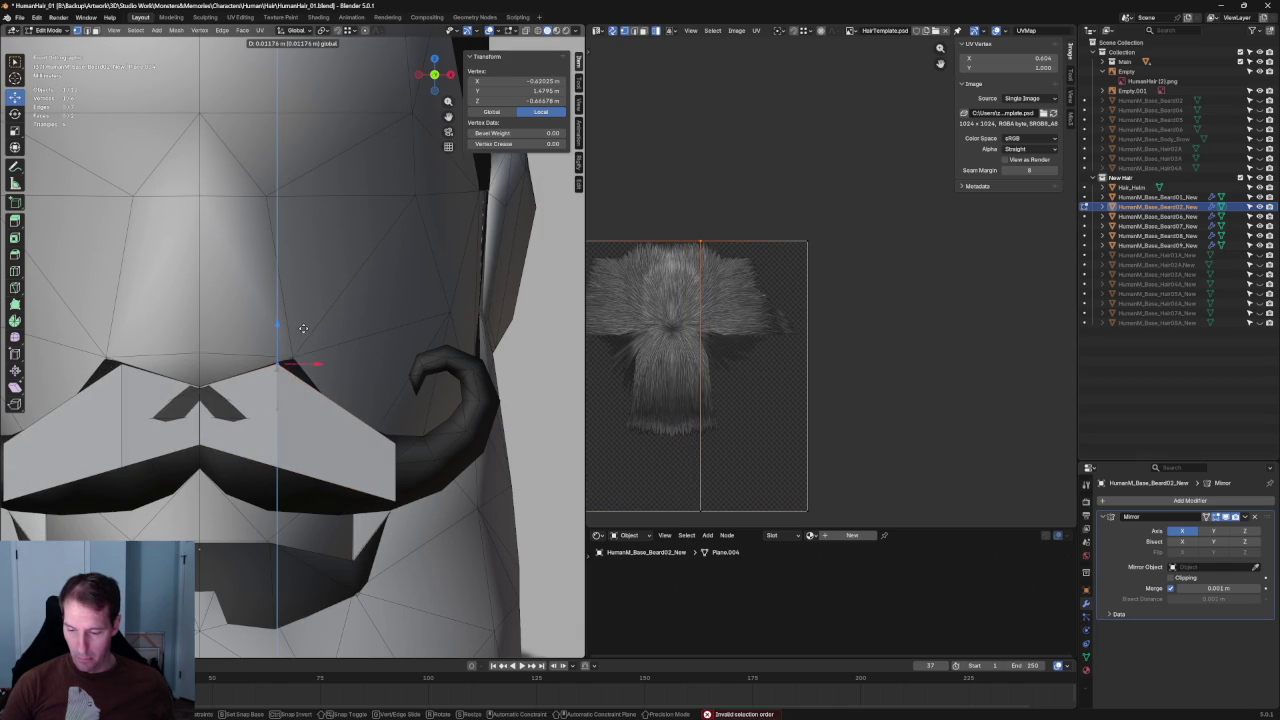
click(278, 405)
key(g)
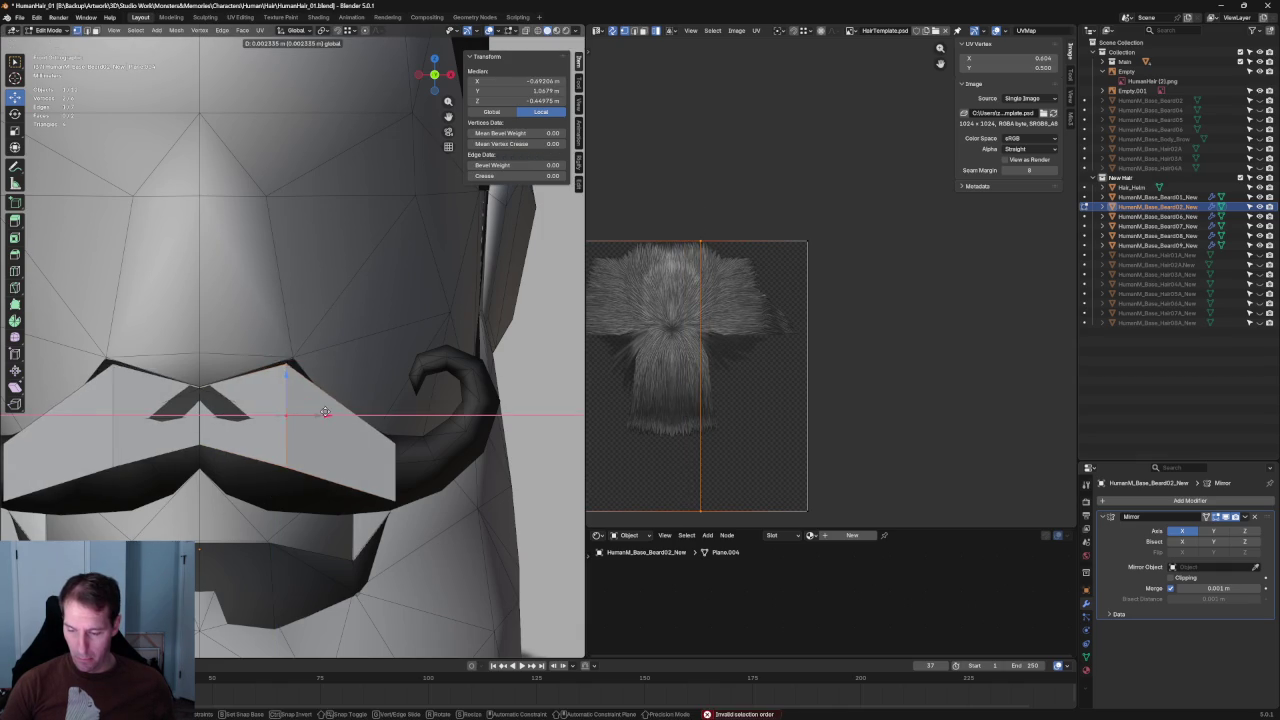
click(302, 385)
key(g)
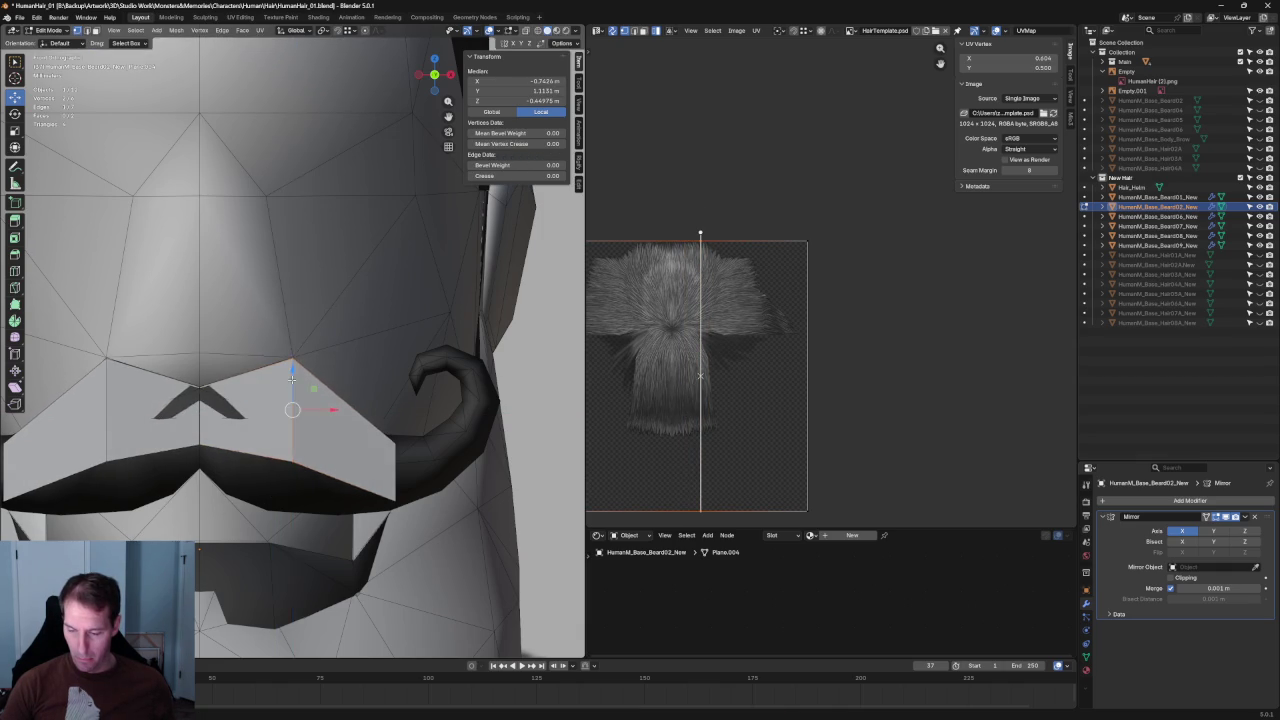
click(298, 384)
key(shift+z)
Lower a bottom vertex along Z, then slide it with the corner vertex sideways along X.
click(291, 462)
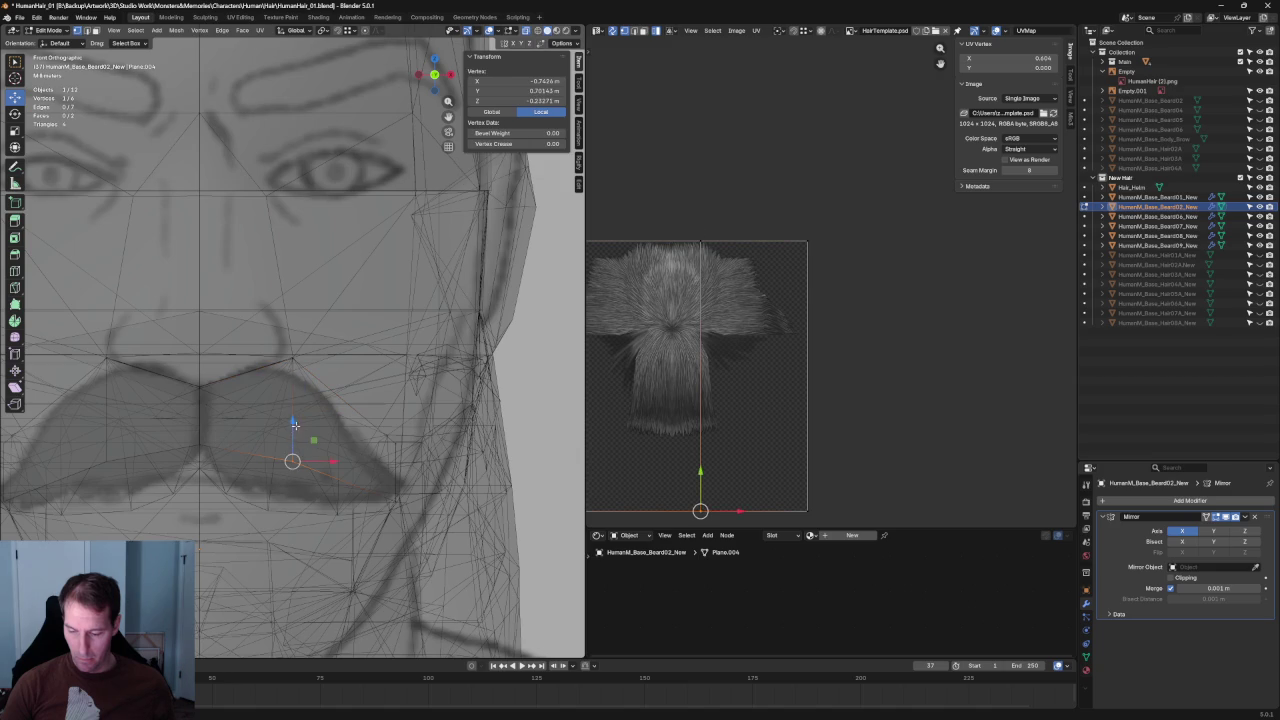
key(g)
key(z)
click(287, 475)
key(shift+z)
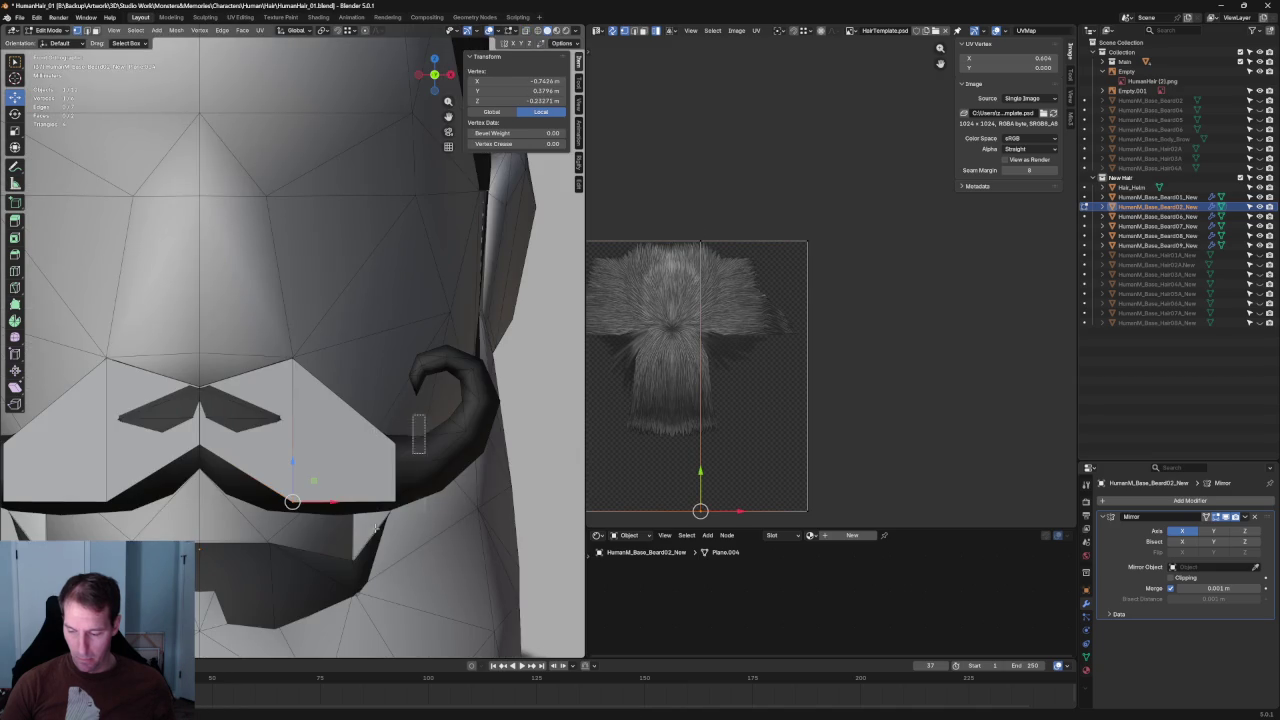
shift+click(408, 470)
key(shift+z)
key(g)
key(x)
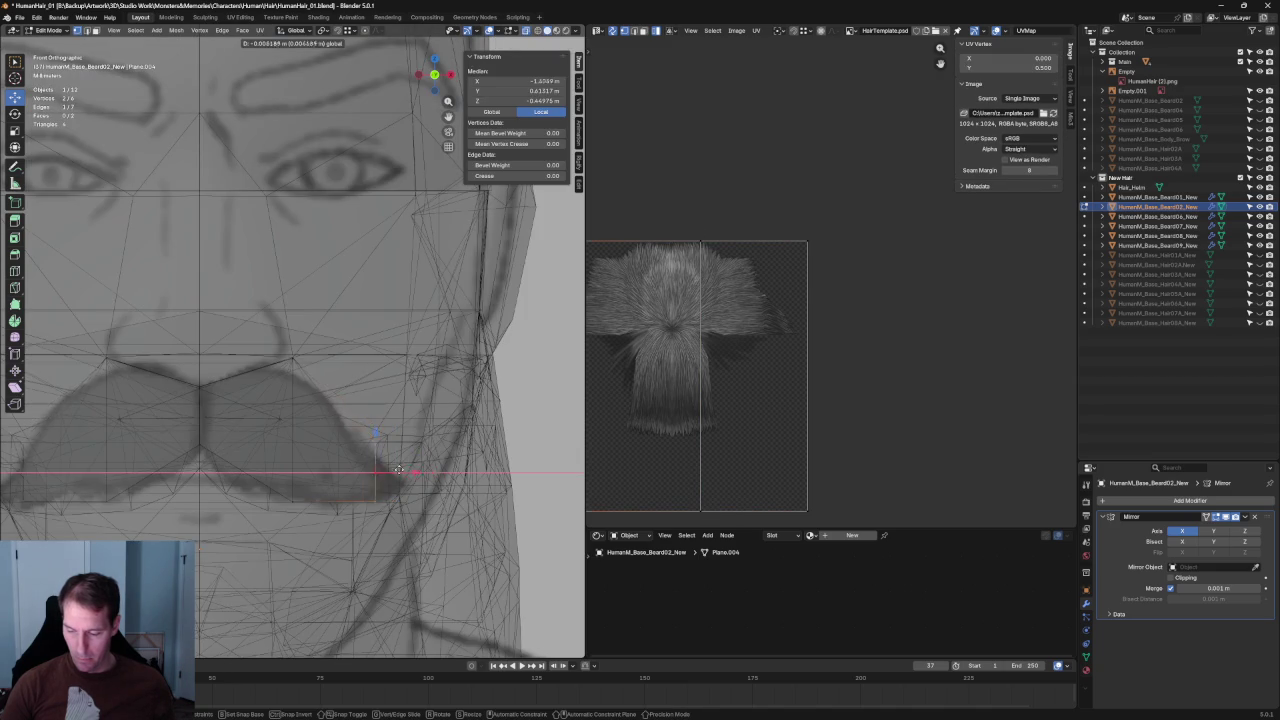
click(390, 468)
key(shift+z)
In side view, push the selected vertices along Y and adjust a single vertex to the profile.
middle_drag(390, 468, 283, 521)
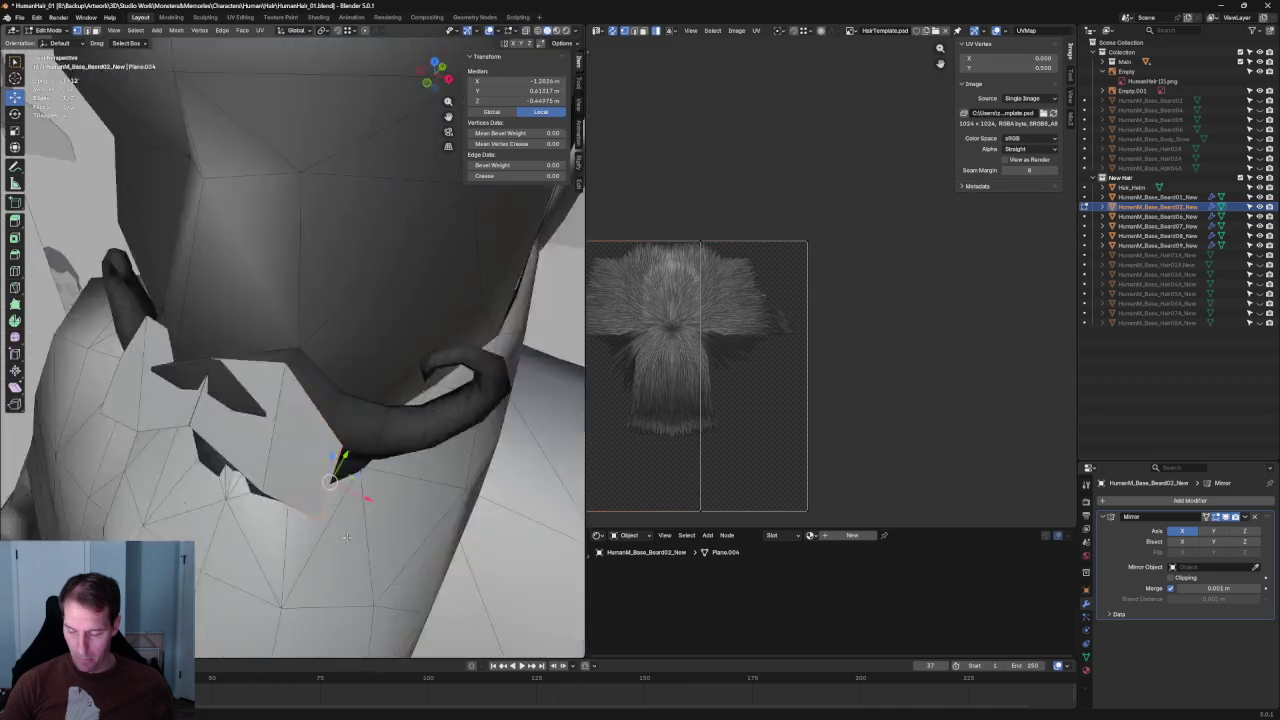
key(KP_3)
scroll(285, 460, up, 2)
key(g)
key(y)
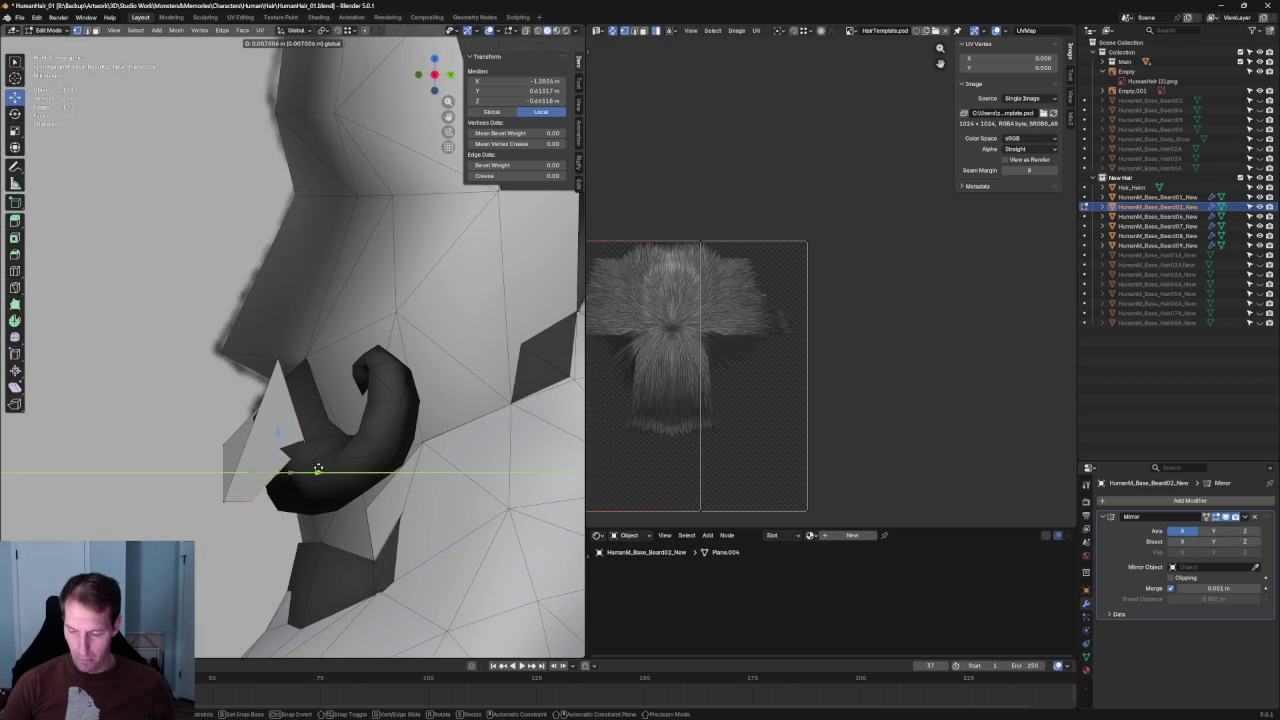
click(330, 470)
click(290, 492)
key(g)
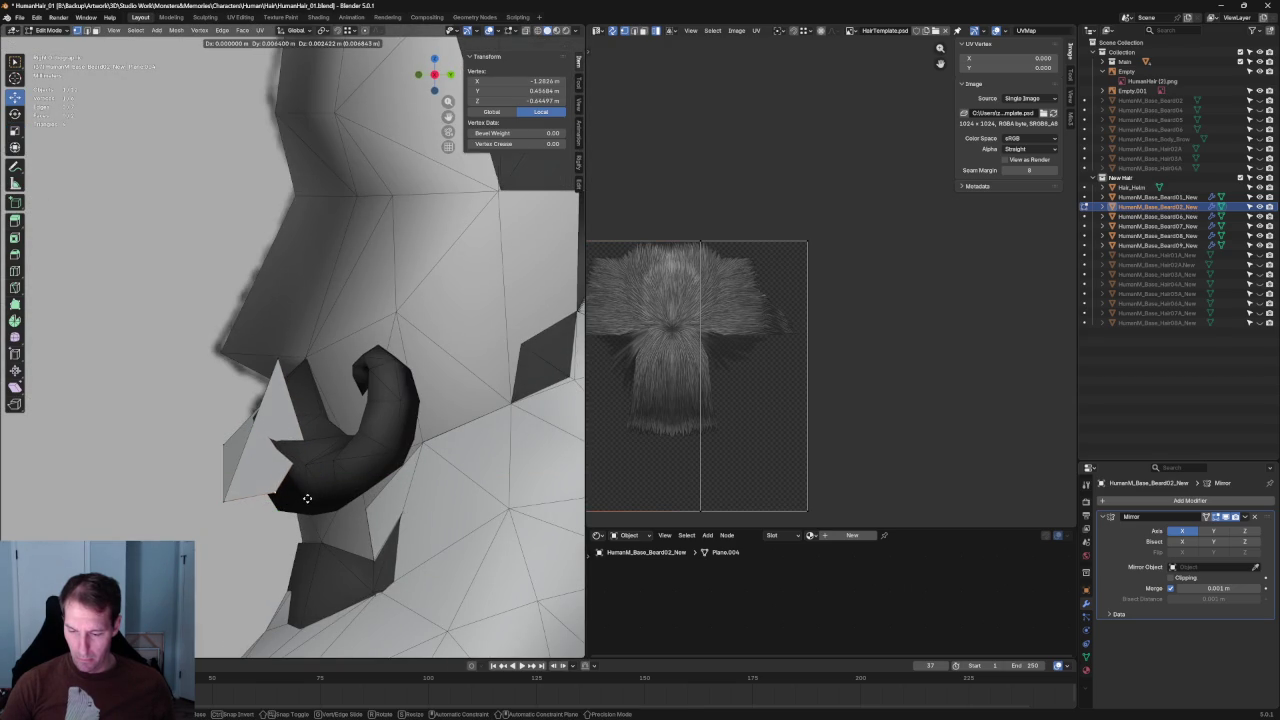
click(307, 498)
Move the mustache's upper-point and lip vertices front-to-back to match the side sketch.
click(281, 363)
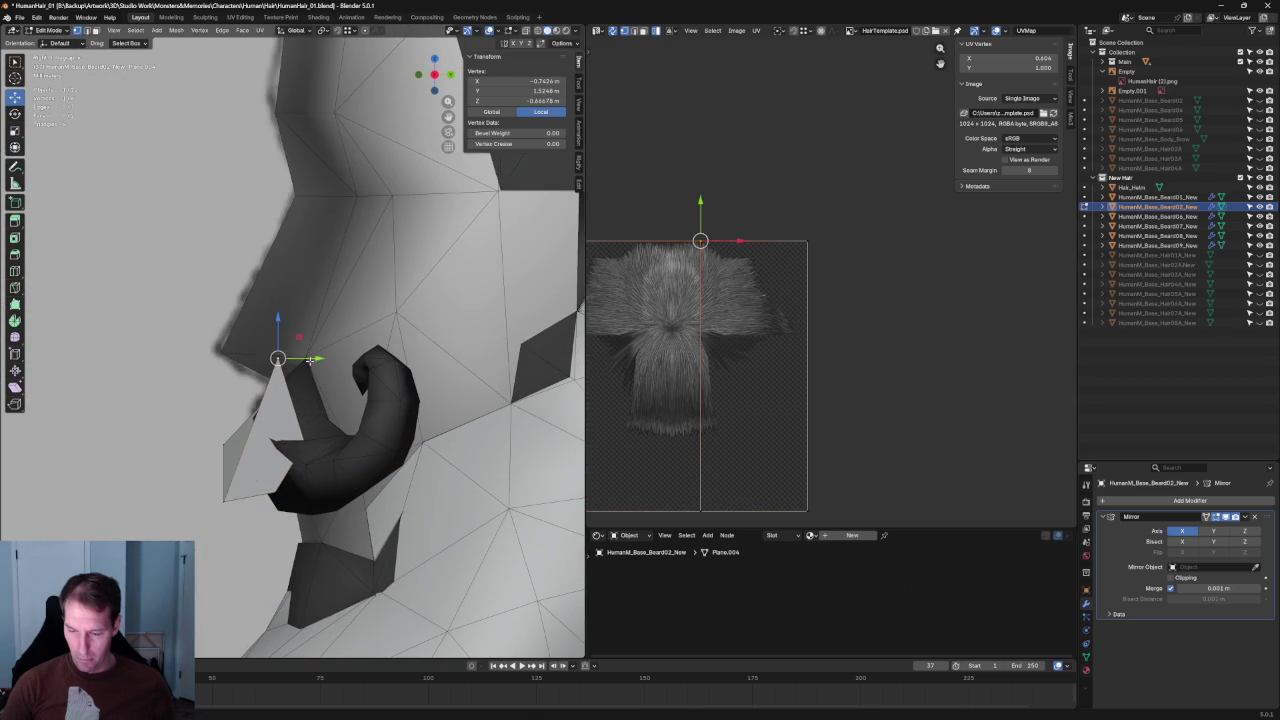
key(g)
key(y)
click(307, 363)
key(alt+z)
click(277, 380)
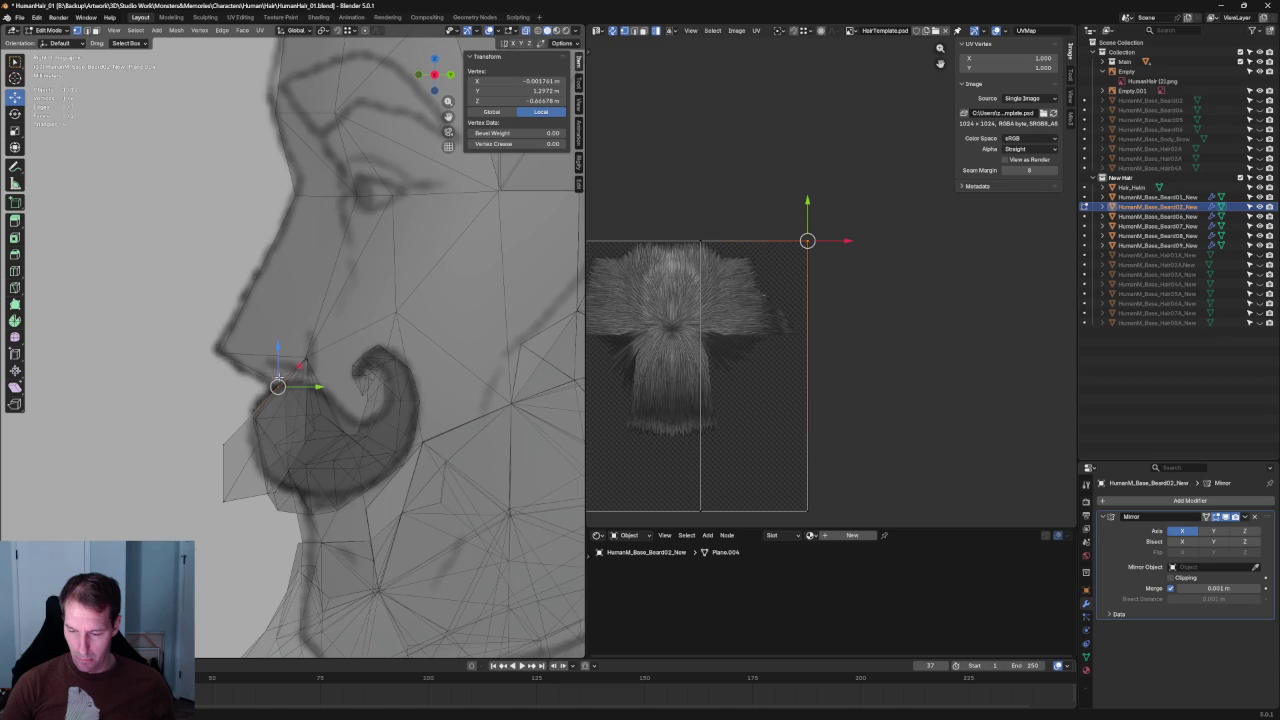
key(alt+z)
key(g)
key(y)
click(312, 390)
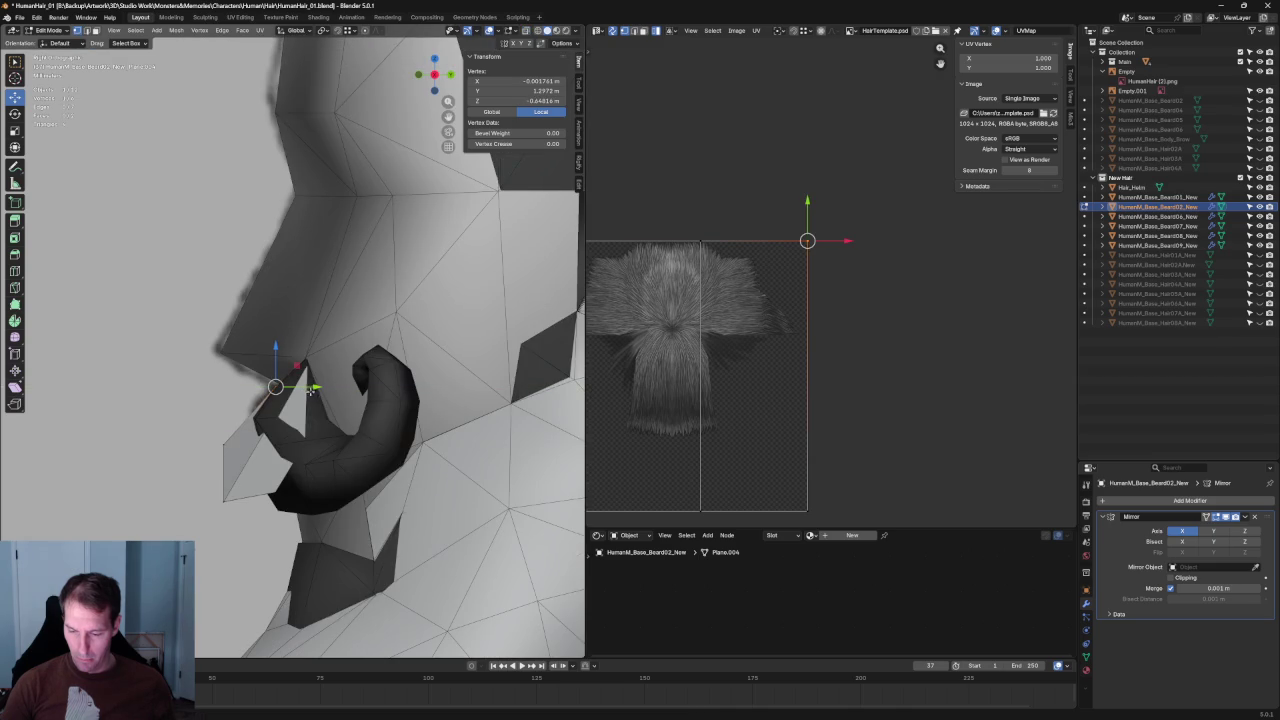
Move the mustache's lower-end vertices along Y, select the lower front vertices and return to front view.
drag(238, 556, 240, 557)
key(alt+z)
key(g)
key(y)
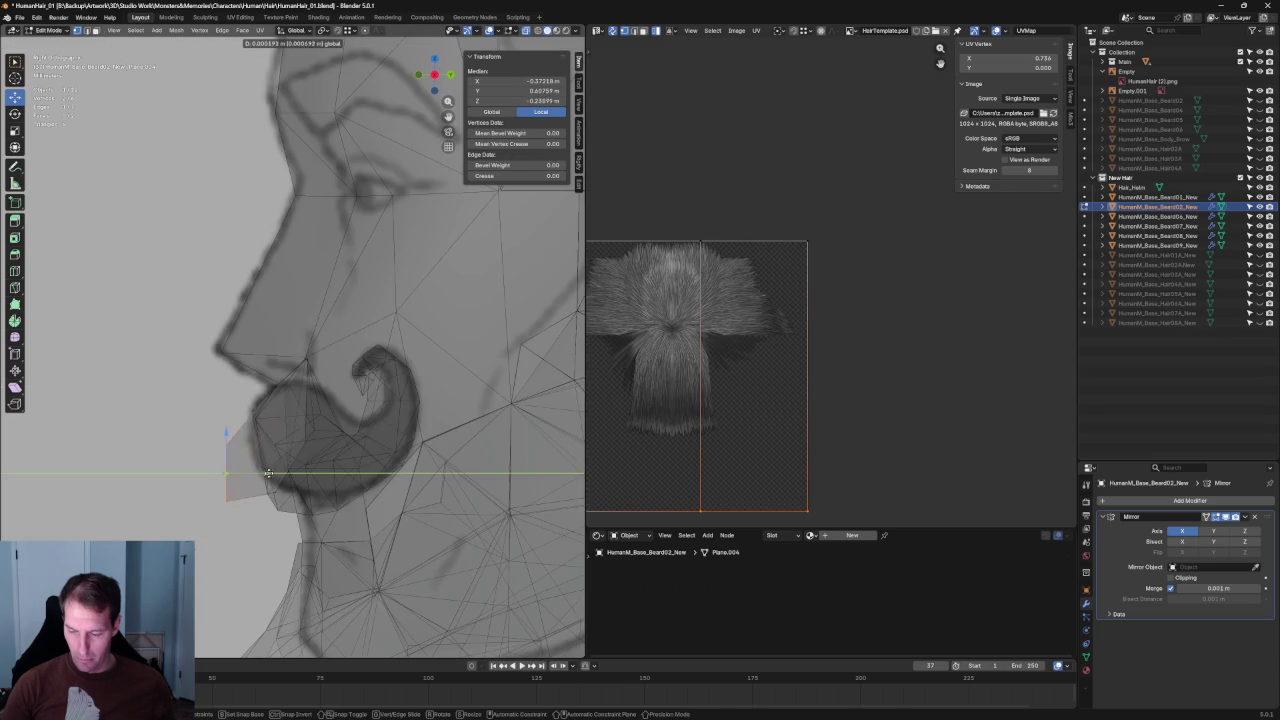
click(277, 472)
drag(356, 454, 240, 490)
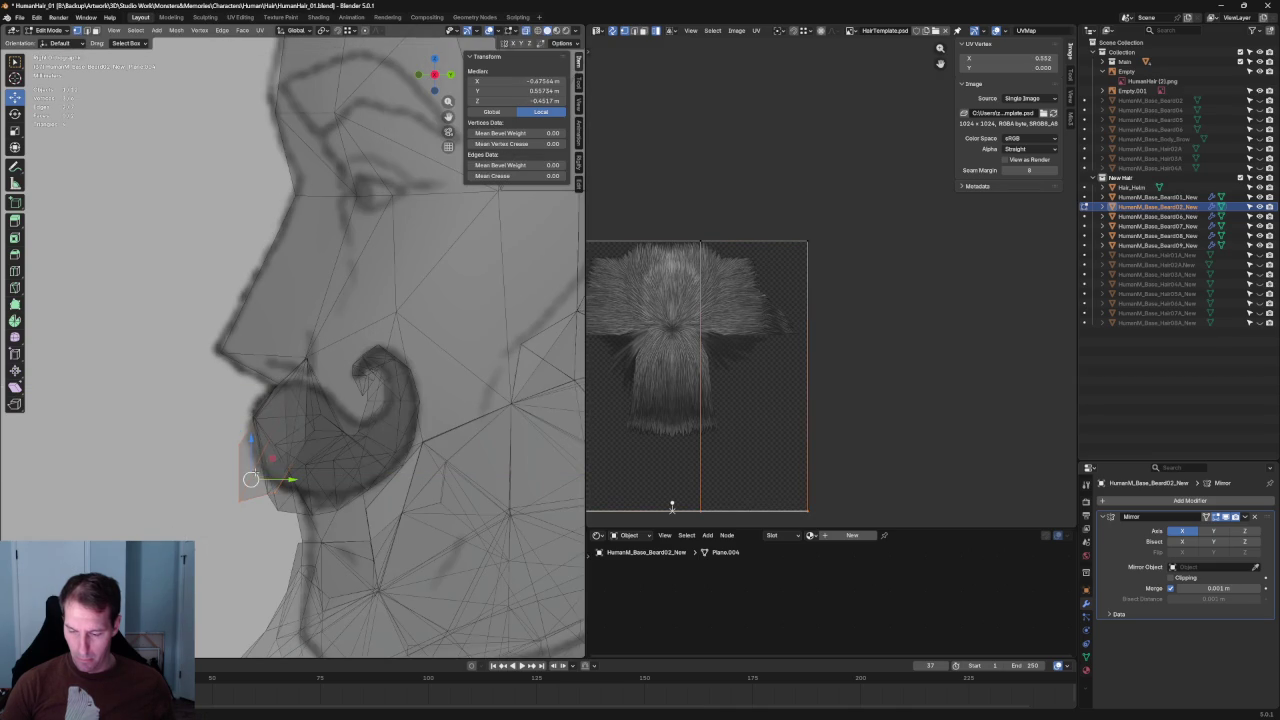
key(grave)
click(201, 447)
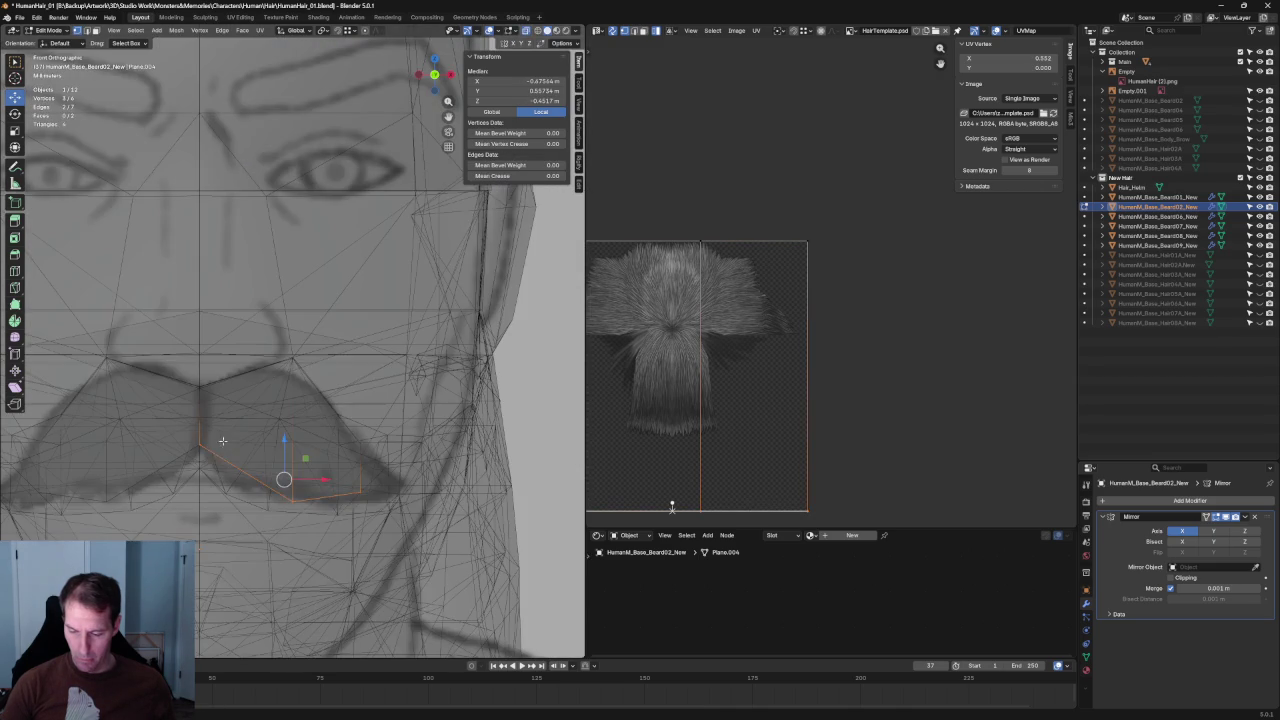
Raise the mustache's centre-line vertex straight up along Z.
key(alt+a)
click(201, 447)
key(g)
key(z)
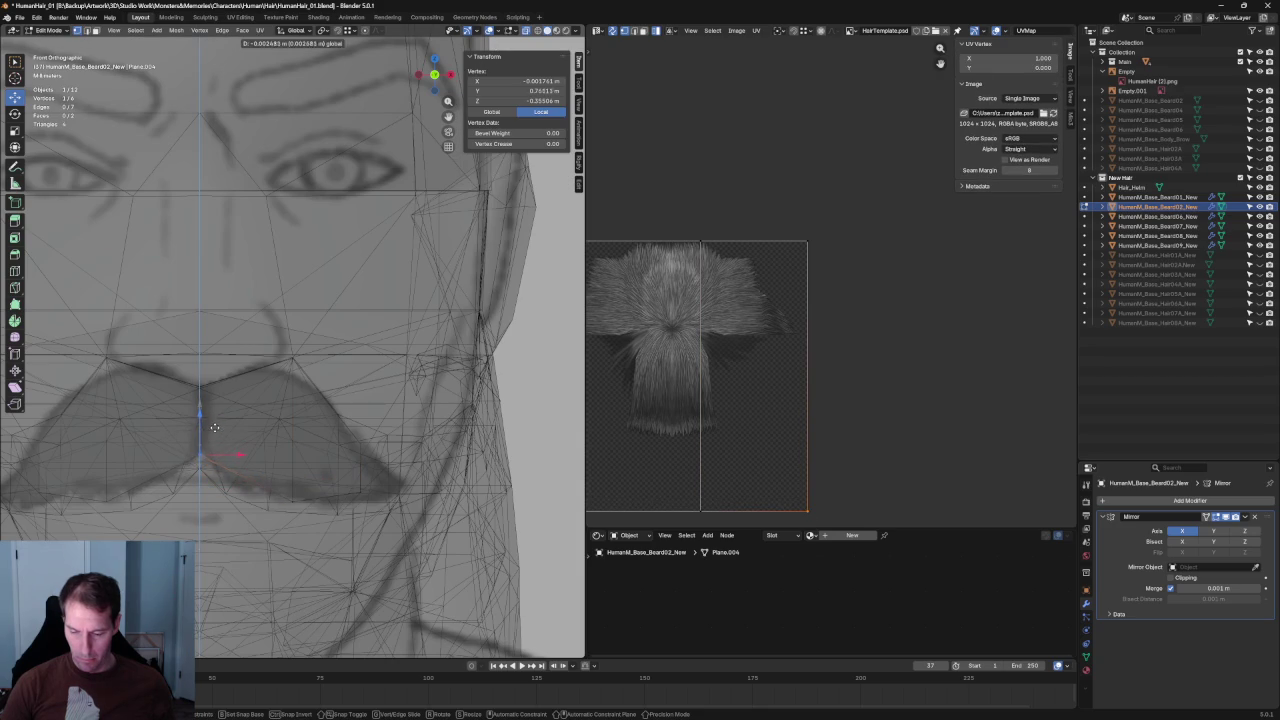
click(214, 427)
Pick a lower-edge vertex near the centre and try sliding it sideways along X.
click(245, 479)
key(ctrl+shift+KP_Add)
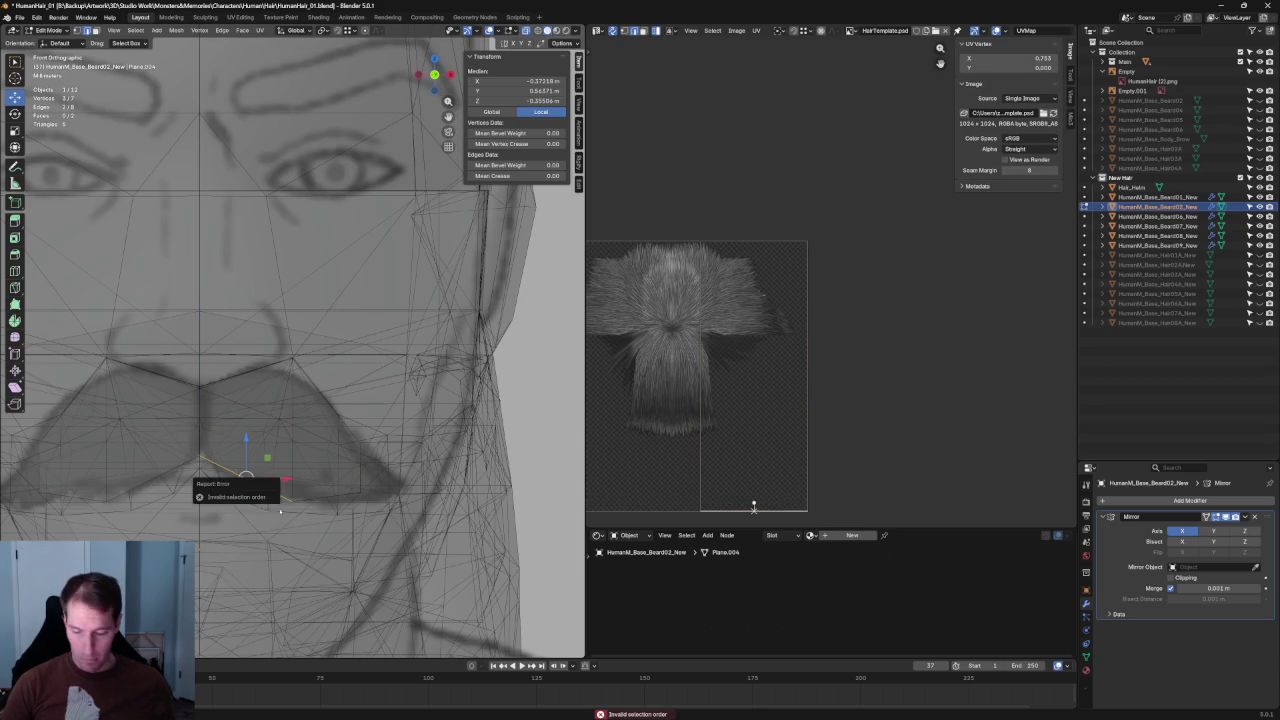
click(246, 480)
key(g)
key(Escape)
key(g)
key(x)
key(Escape)
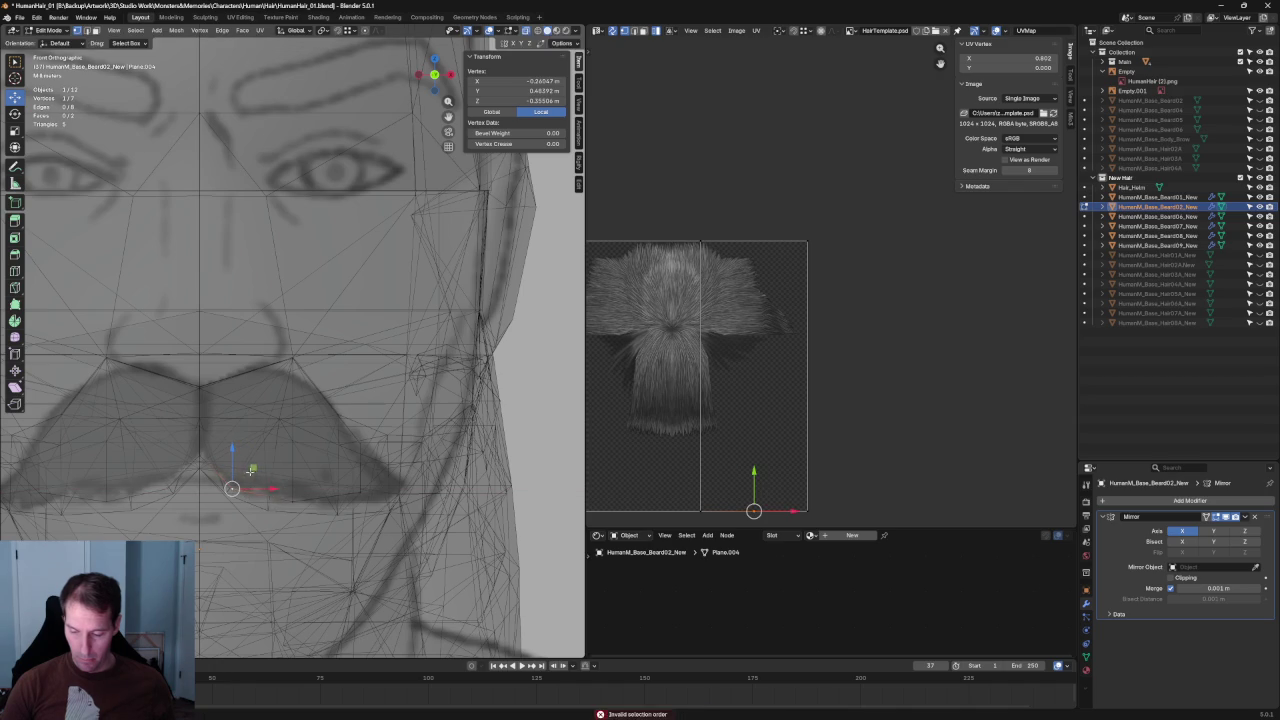
Move another lower-edge vertex along X and then Y onto the drooping sketch outline.
click(292, 501)
key(g)
key(x)
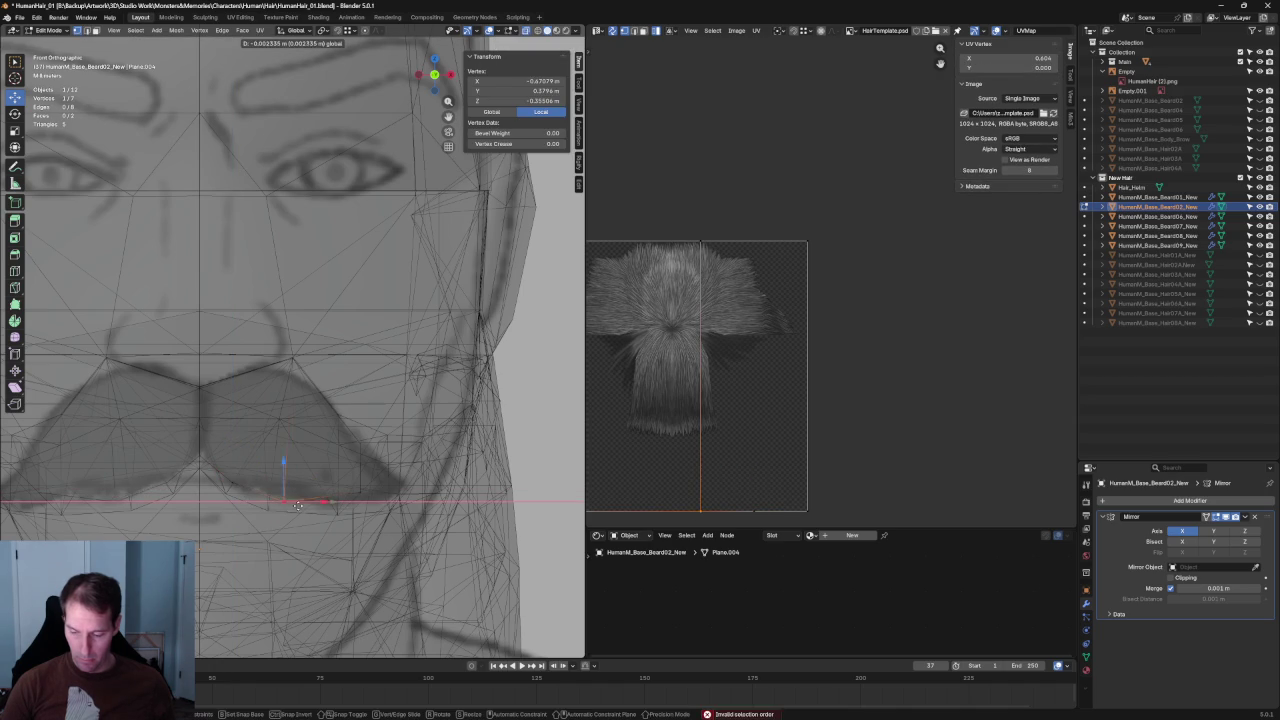
click(289, 502)
key(g)
key(y)
click(270, 475)
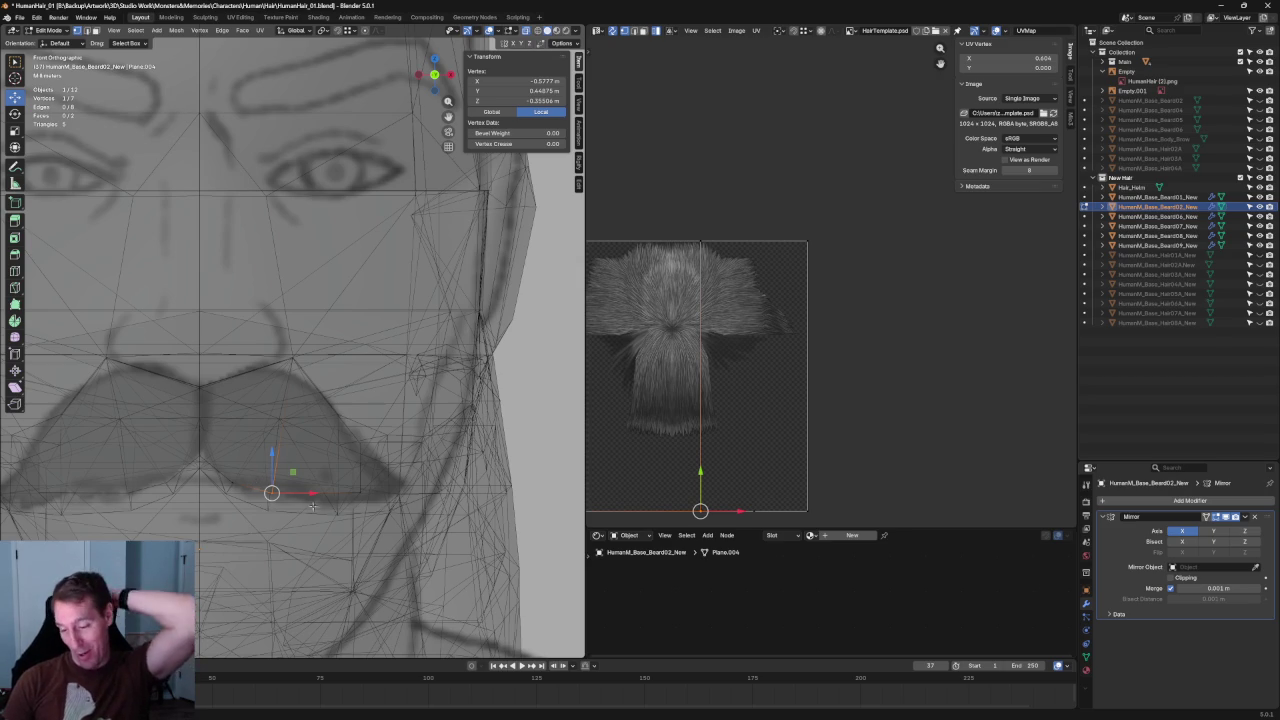
Box-select the vertices at the mustache's outer end and shift them along X.
drag(407, 426, 336, 520)
scroll(380, 490, up, 1)
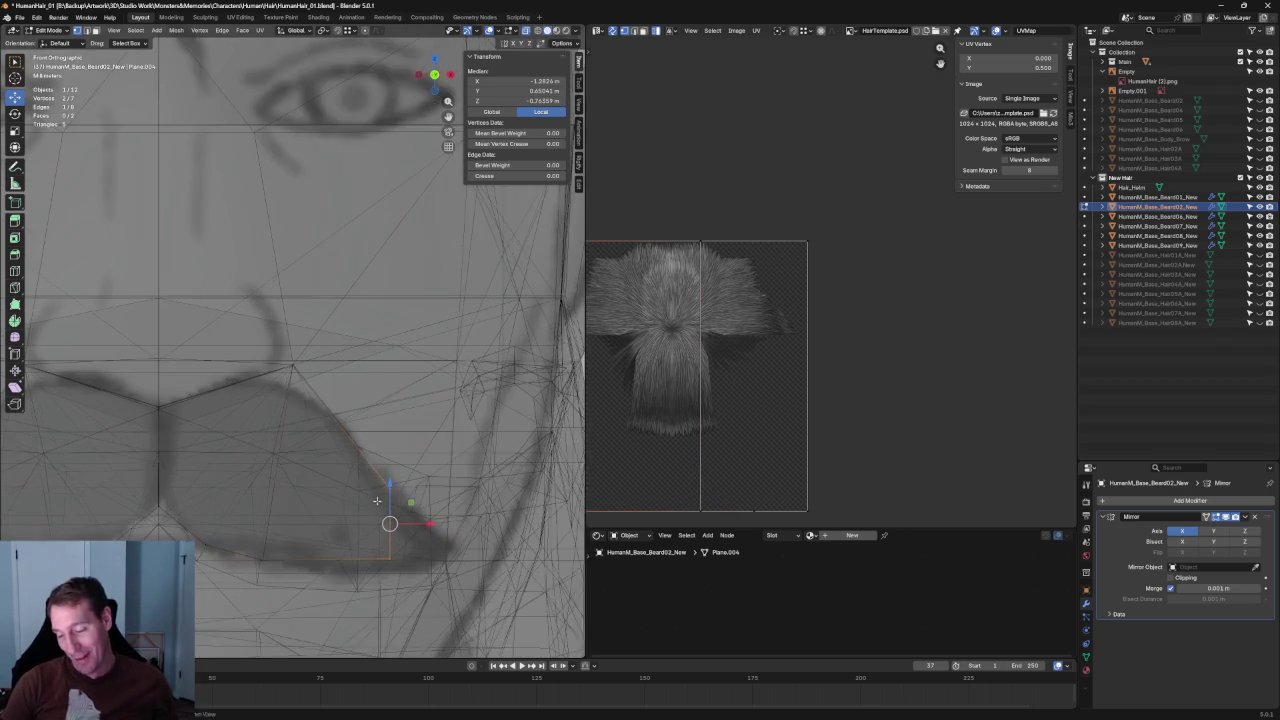
scroll(395, 500, up, 1)
key(g)
key(x)
click(400, 486)
Raise the upper outer vertex along Z and slide it left onto the sketch outline.
click(405, 450)
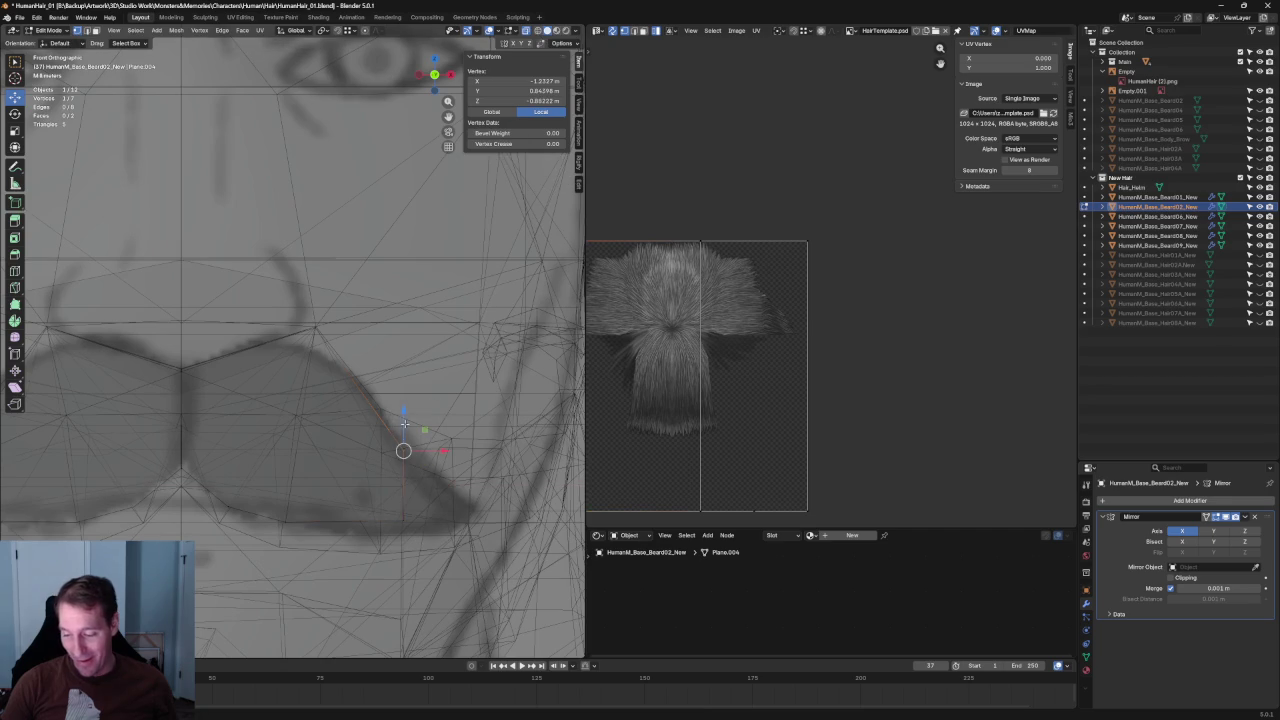
key(g)
key(z)
click(406, 407)
key(alt+z)
key(alt+z)
key(alt+z)
key(alt+z)
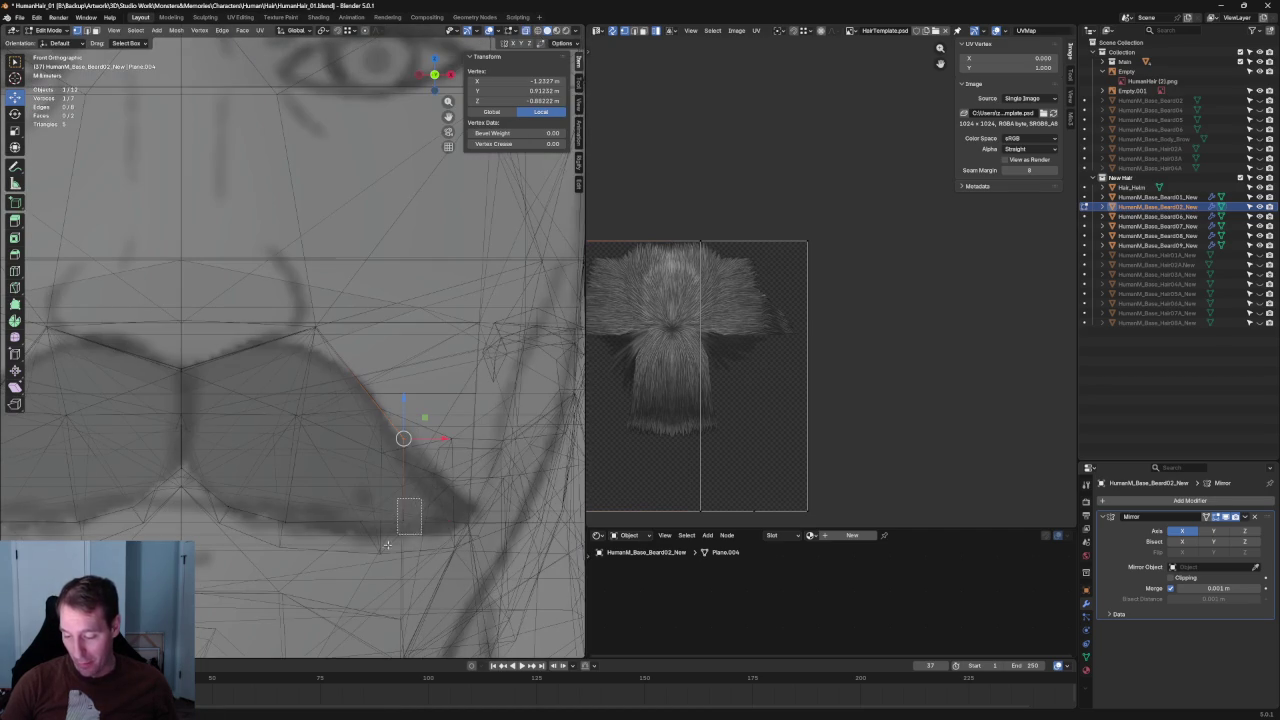
drag(425, 526, 357, 493)
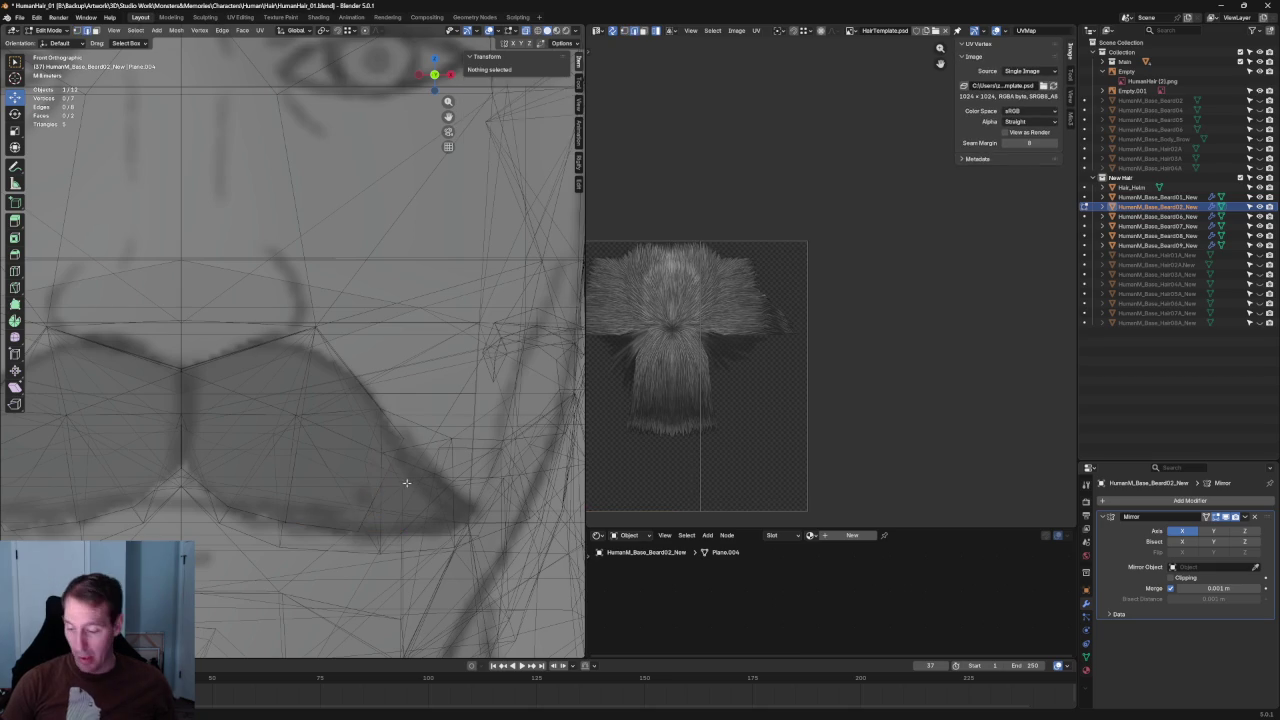
Rotate the outer vertex pair about 10 degrees, then scale and move it beneath the right curl.
shift+click(410, 450)
key(alt+z)
mouse_move(366, 442)
mouse_down()
mouse_move(426, 449)
mouse_move(425, 403)
mouse_move(430, 420)
mouse_up()
key(r)
key(alt+z)
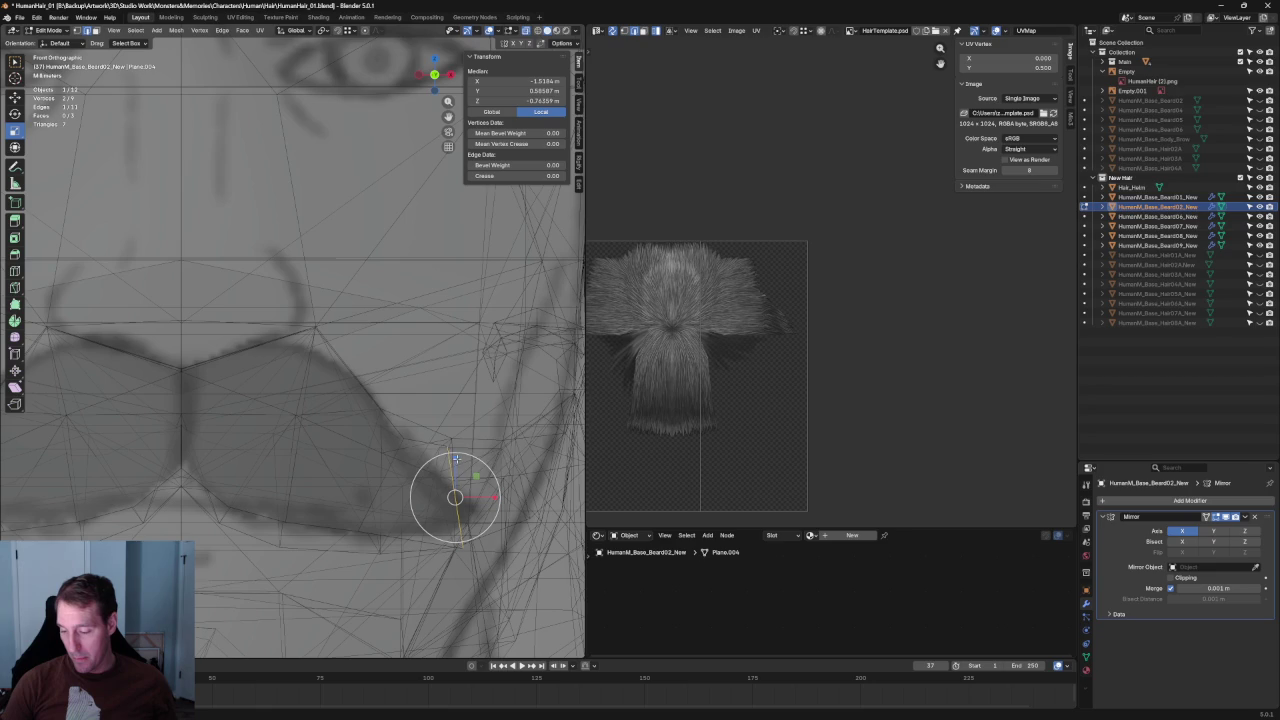
key(r)
mouse_move(495, 469)
mouse_down()
mouse_move(450, 494)
mouse_move(457, 513)
mouse_up()
key(s)
key(g)
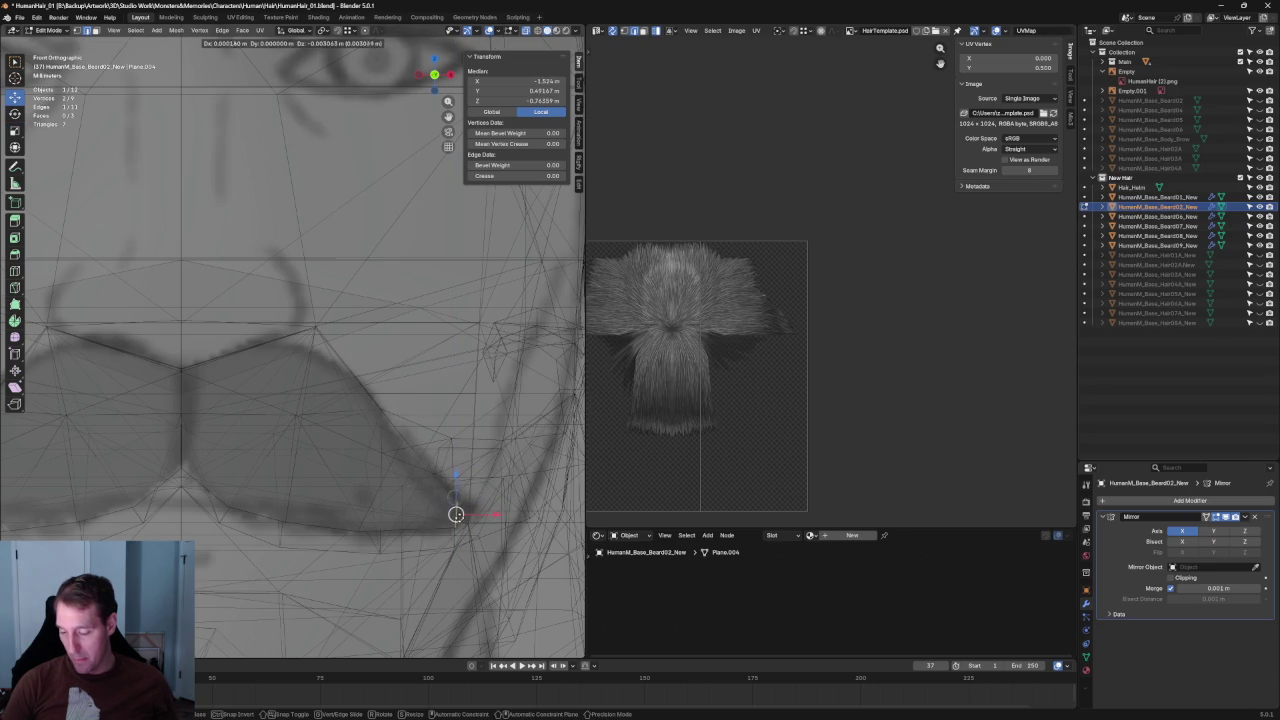
click(455, 514)
key(alt+z)
scroll(462, 500, down, 3)
middle_drag(464, 491, 351, 463)
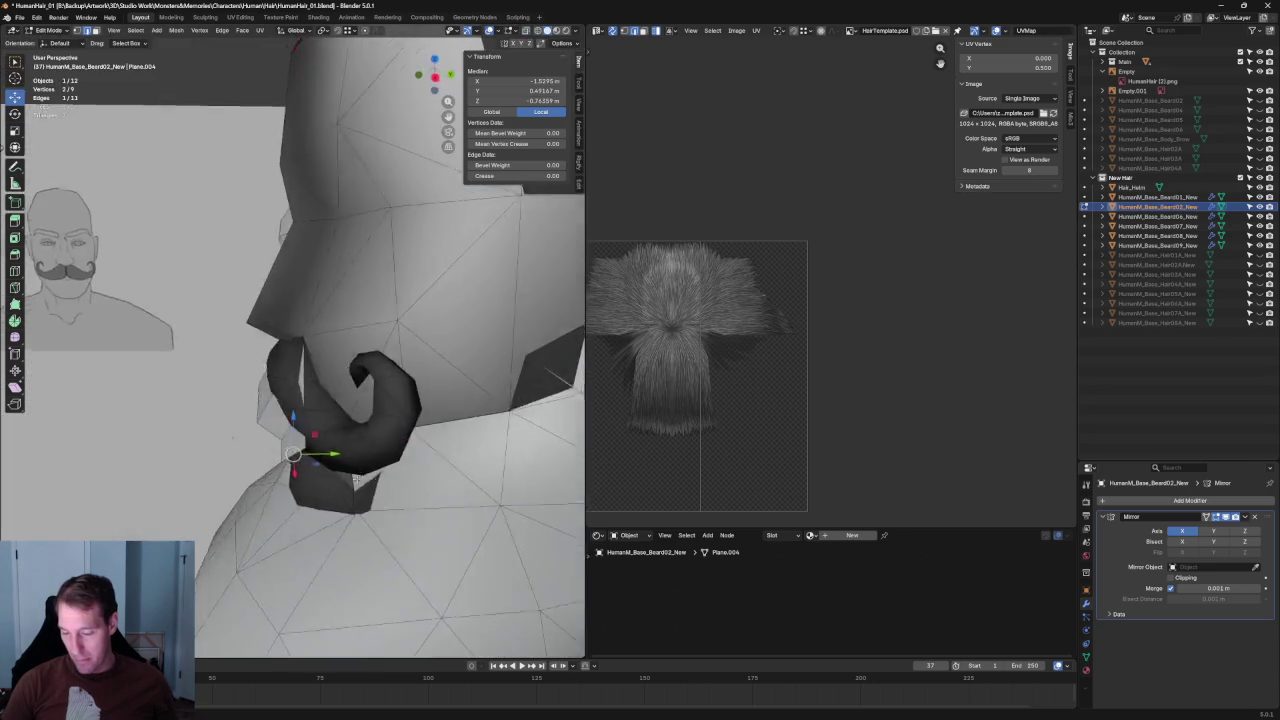
Slide the mustache vertex along Y to finish its placement.
drag(310, 436, 329, 434)
click(309, 435)
scroll(329, 434, down, 4)
scroll(322, 437, down, 5)
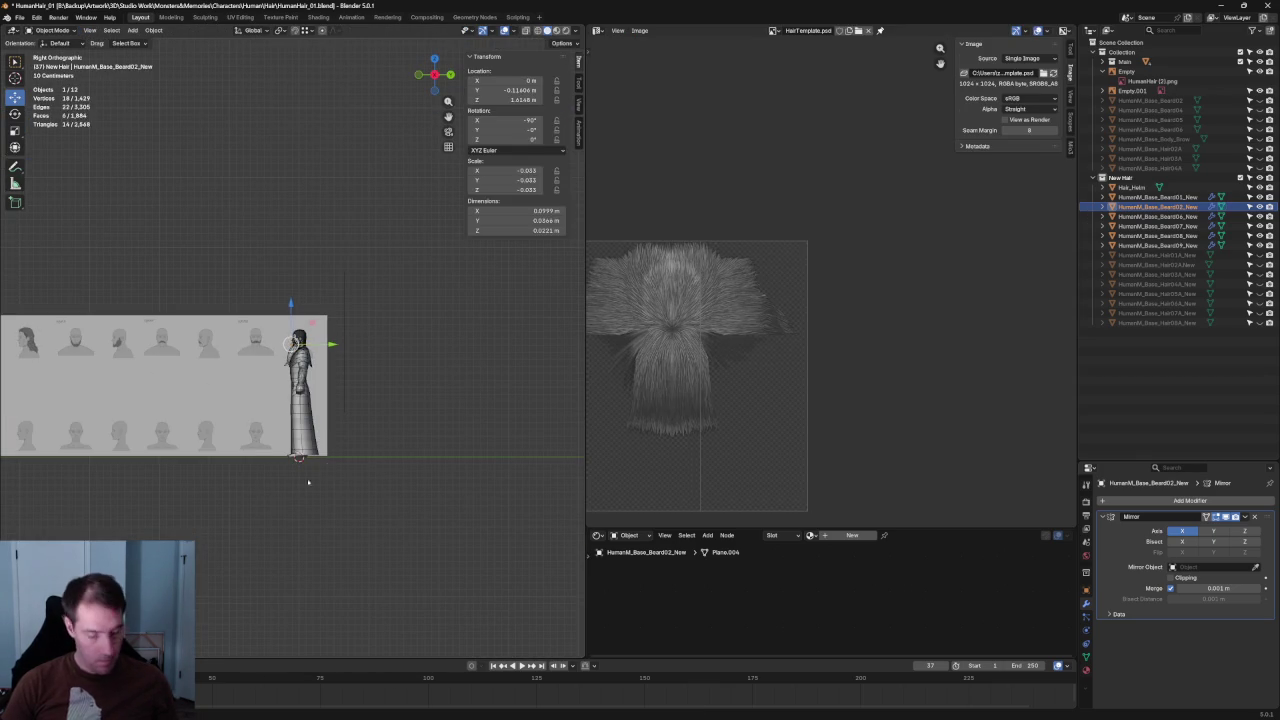
In Object Mode, select the reference-sketch empty and move it behind the head.
key(Tab)
click(189, 368)
scroll(189, 368, down, 3)
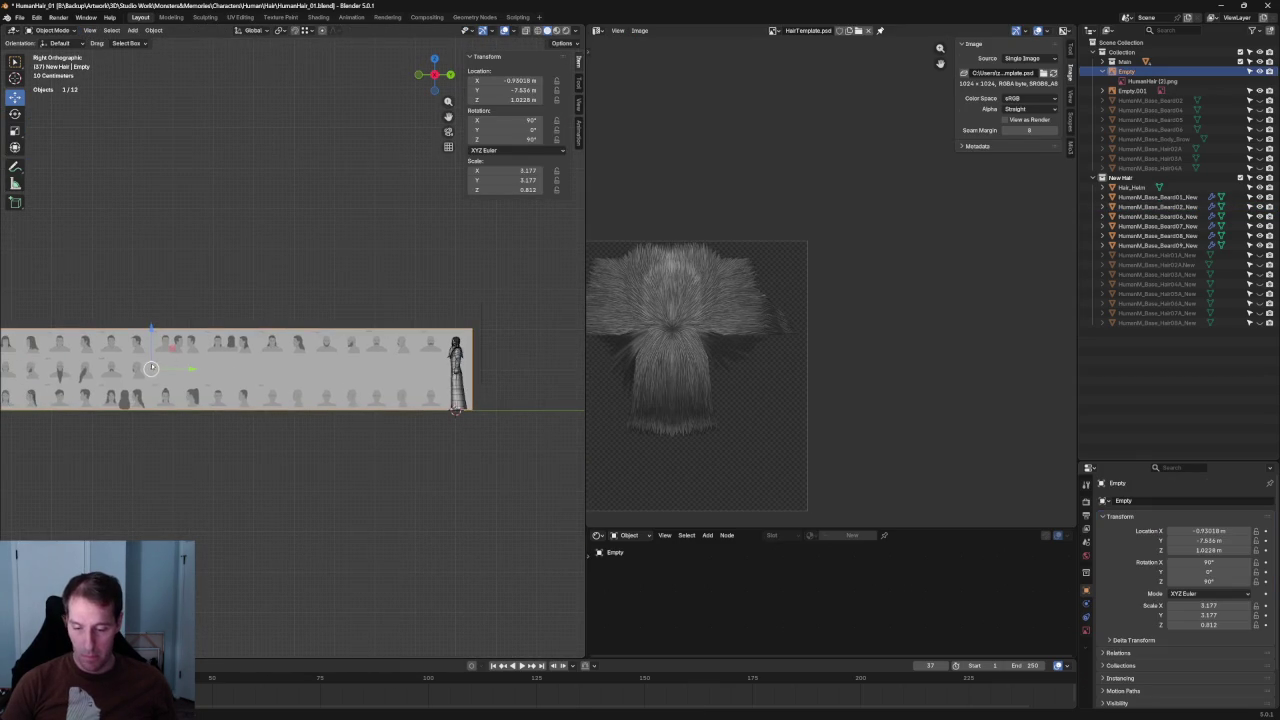
key(g)
click(351, 397)
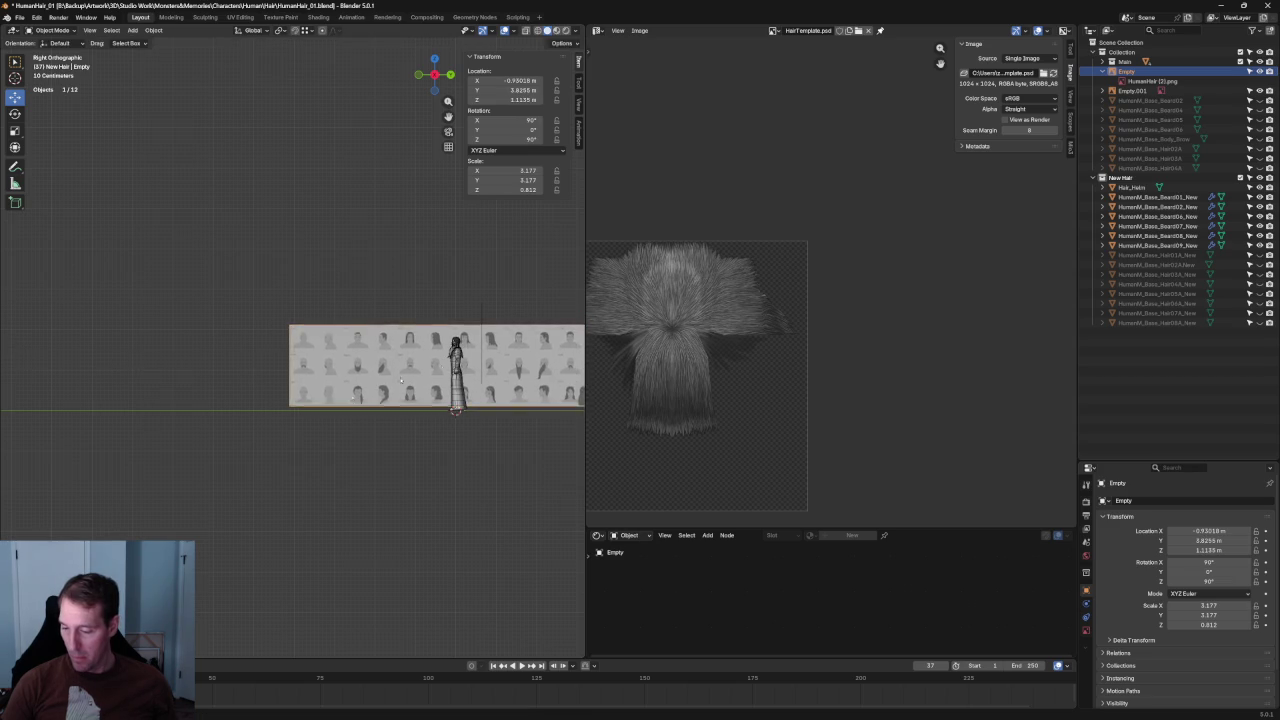
scroll(351, 397, up, 5)
scroll(351, 397, up, 4)
scroll(351, 397, up, 4)
With X-ray on, align the sketch's profile to the head (about Y 4.336, Z 1.651 m), then reselect the mustache card.
key(g)
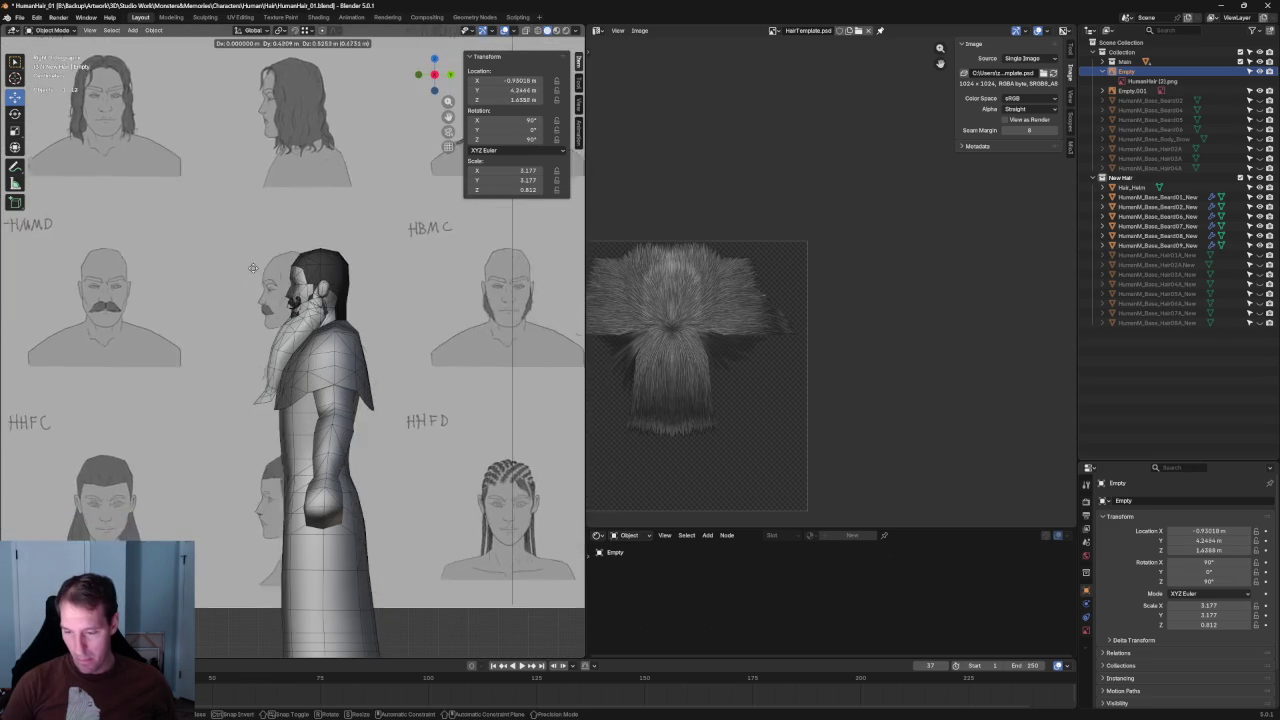
click(285, 267)
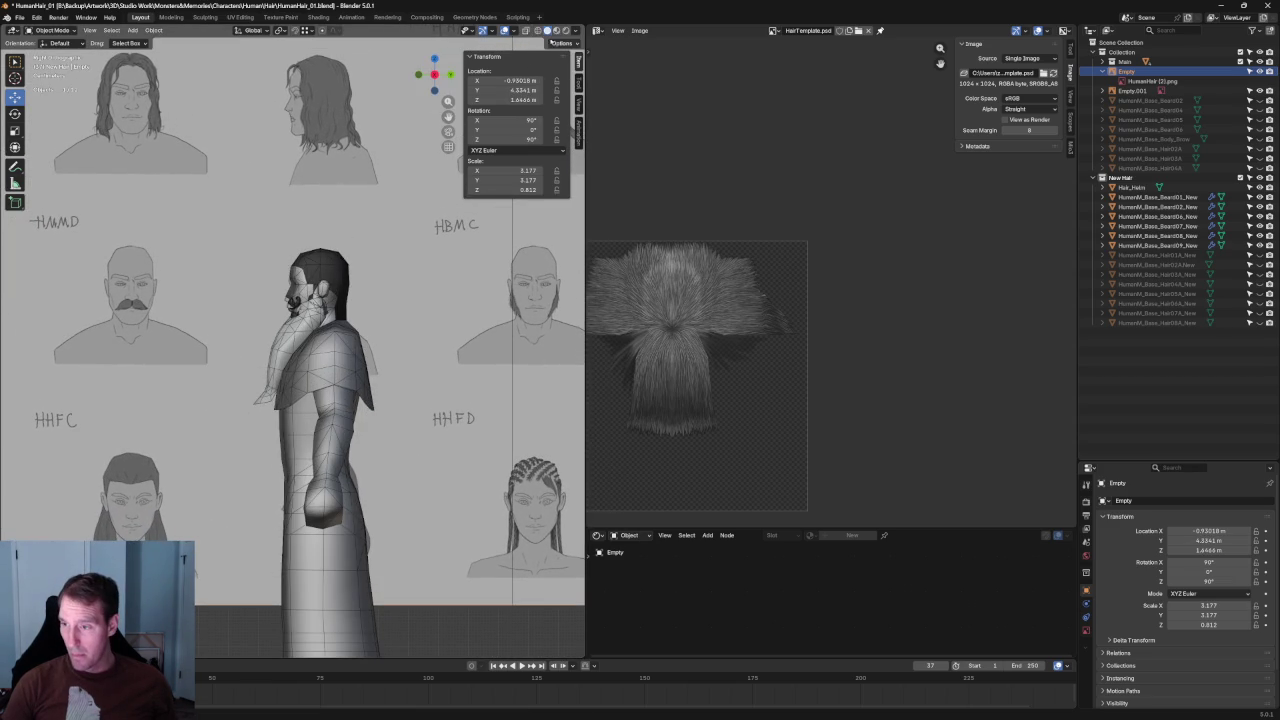
key(alt+z)
scroll(271, 255, up, 3)
scroll(271, 255, up, 2)
scroll(271, 255, up, 3)
key(g)
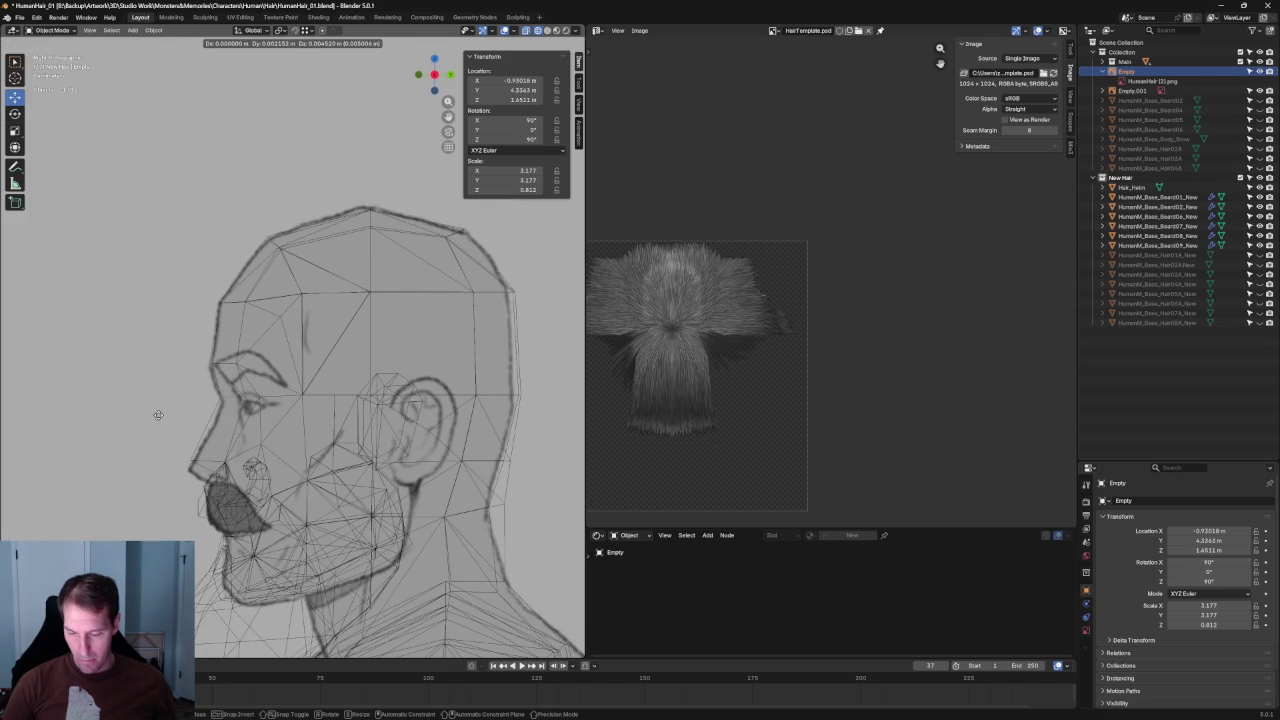
click(159, 419)
click(200, 512)
key(ctrl+KP_1)
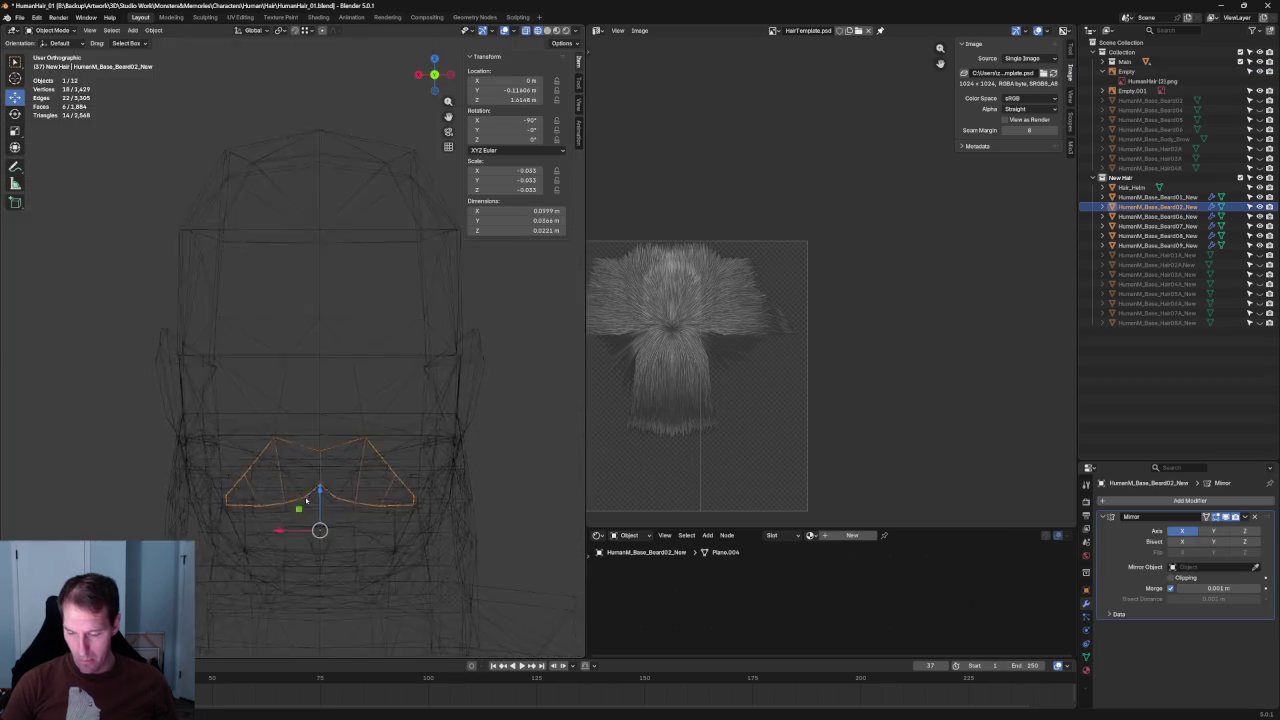
Frame Beard02, check it against the sketch in front and side views, and enter Edit Mode.
key(KP_Decimal)
scroll(338, 489, down, 2)
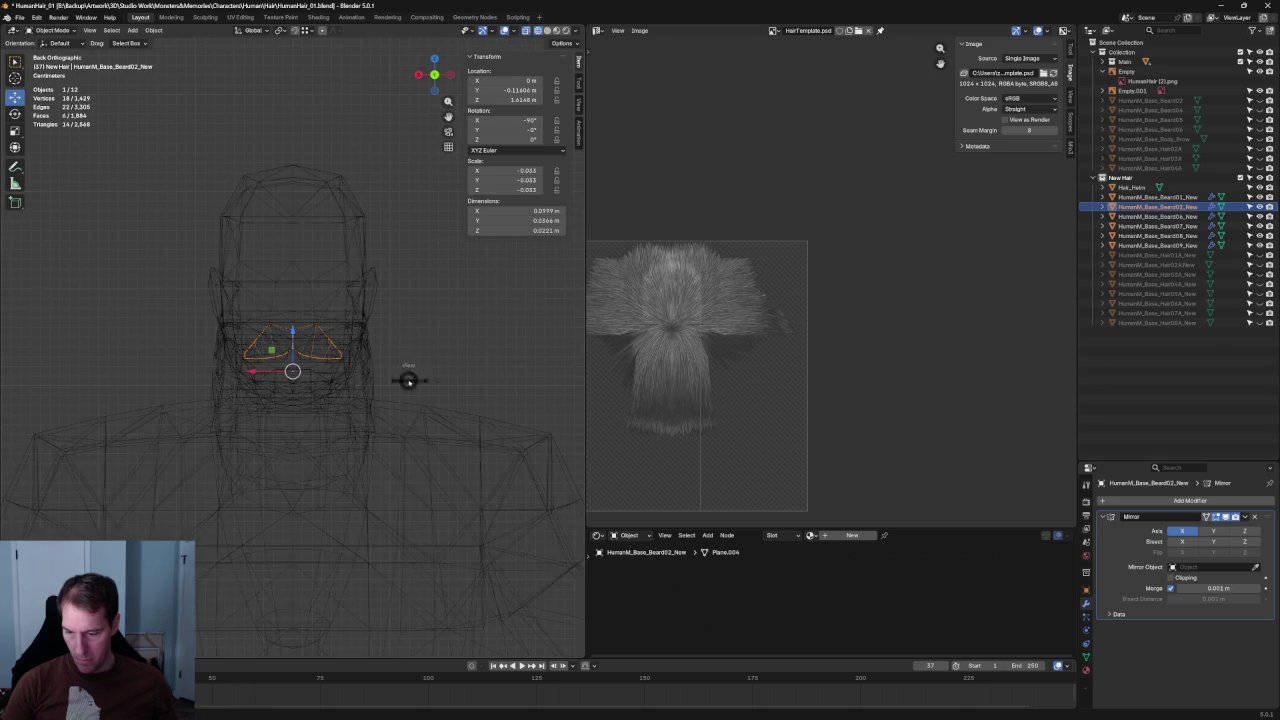
key(KP_1)
scroll(331, 351, up, 3)
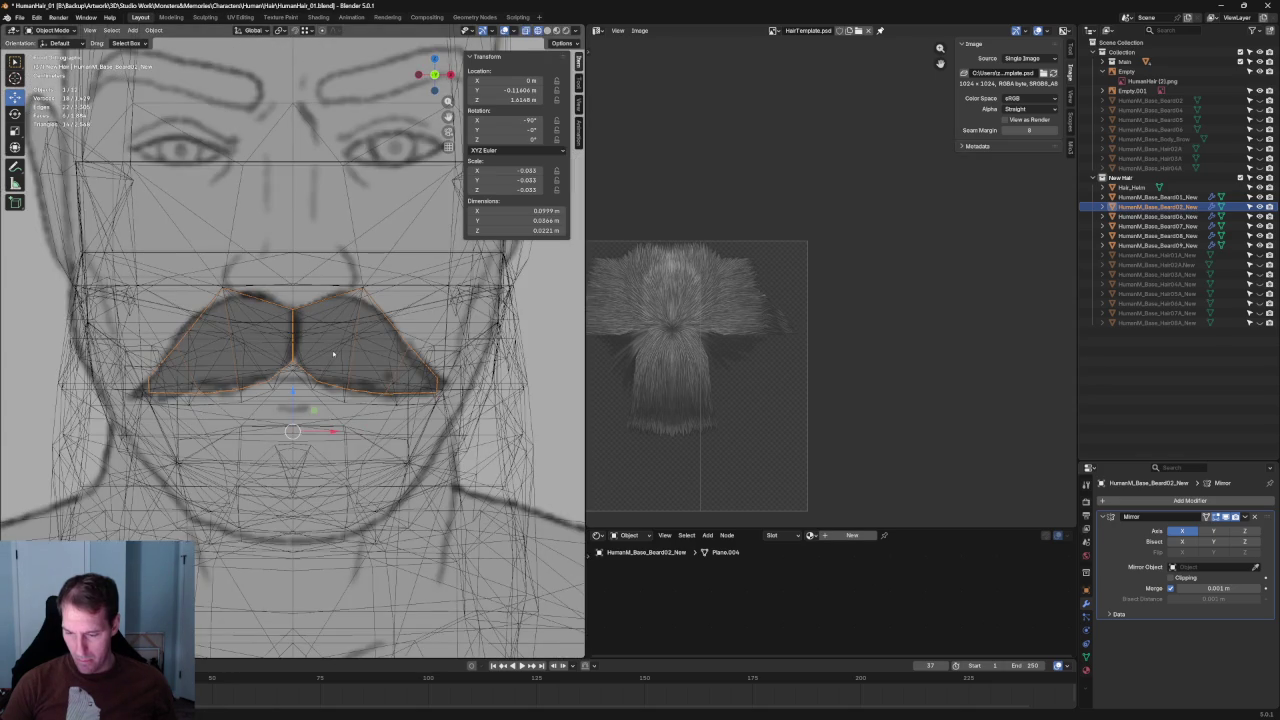
key(KP_3)
middle_drag(333, 353, 308, 422)
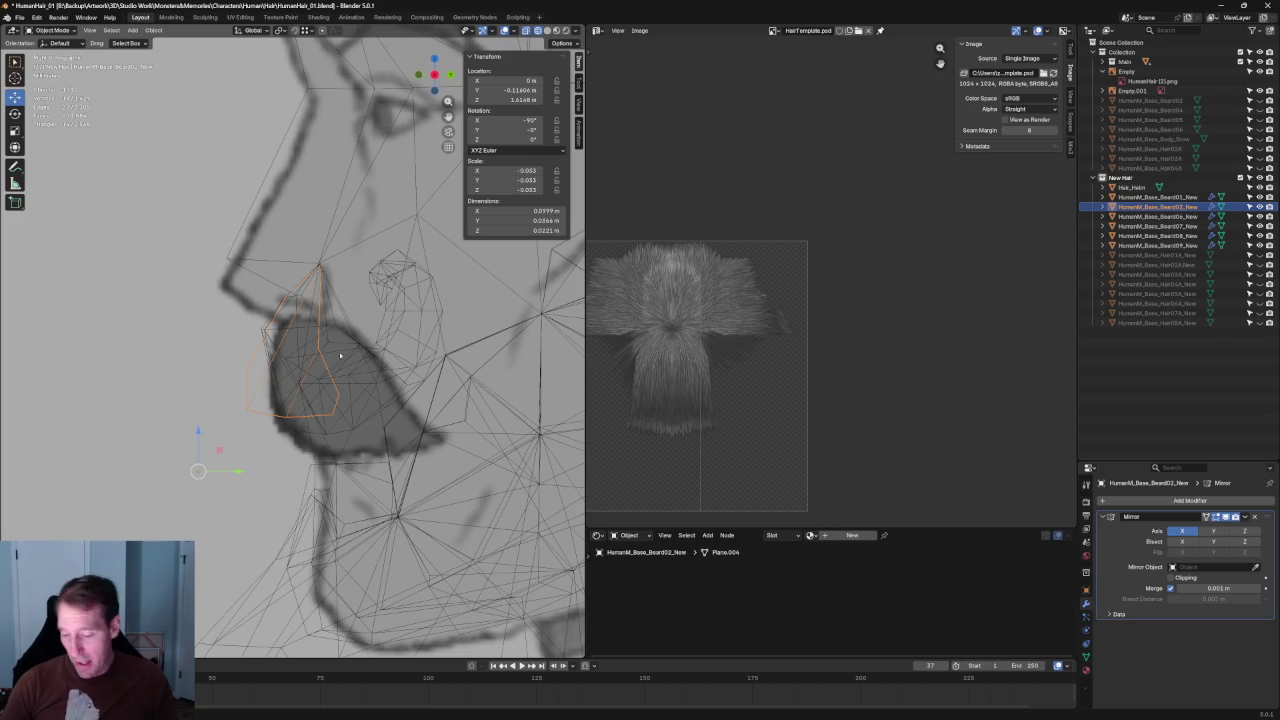
middle_drag(312, 398, 318, 395)
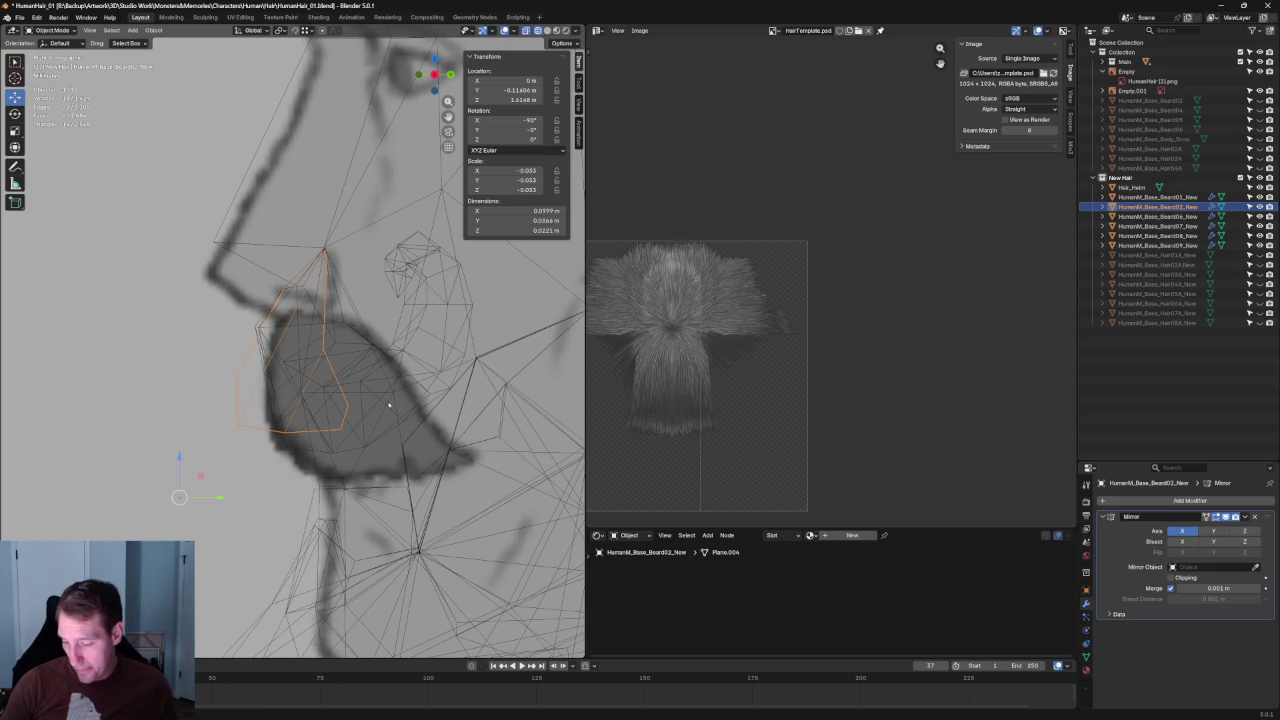
key(Tab)
key(shift+z)
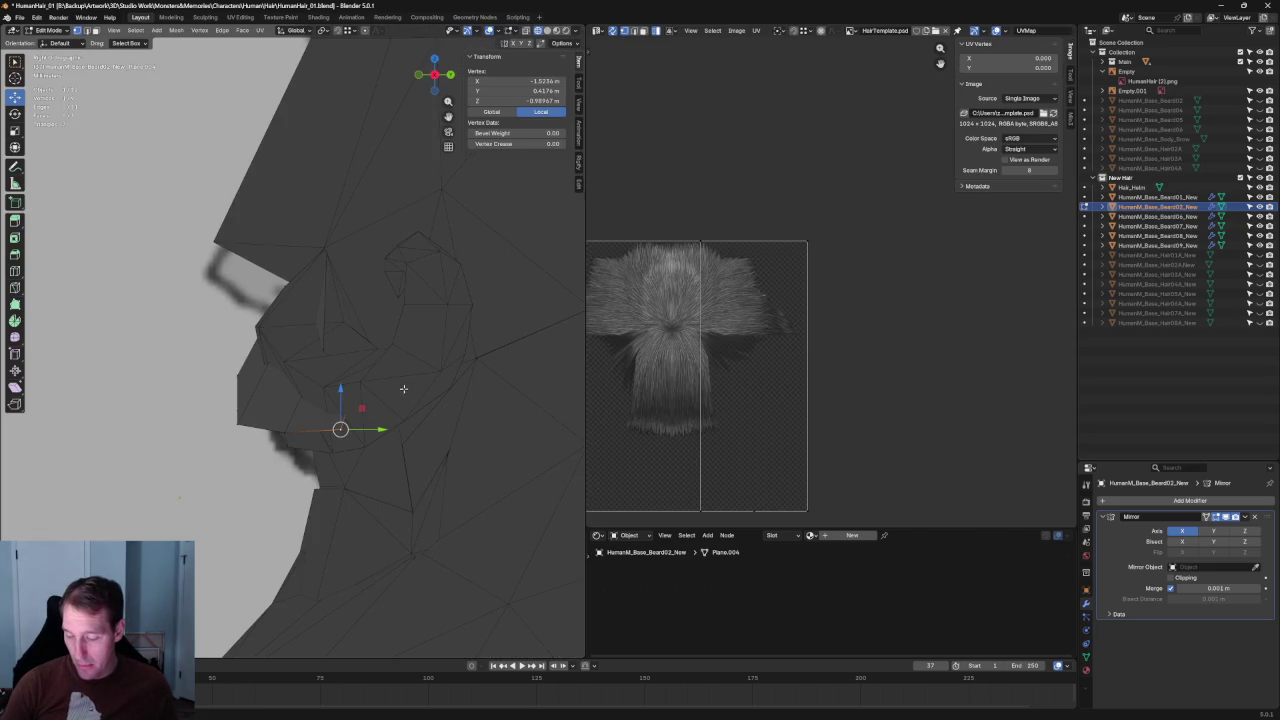
With the head see-through, select the lower mustache vertices and nudge the top vertex vertically.
key(shift+z)
shift+click(415, 405)
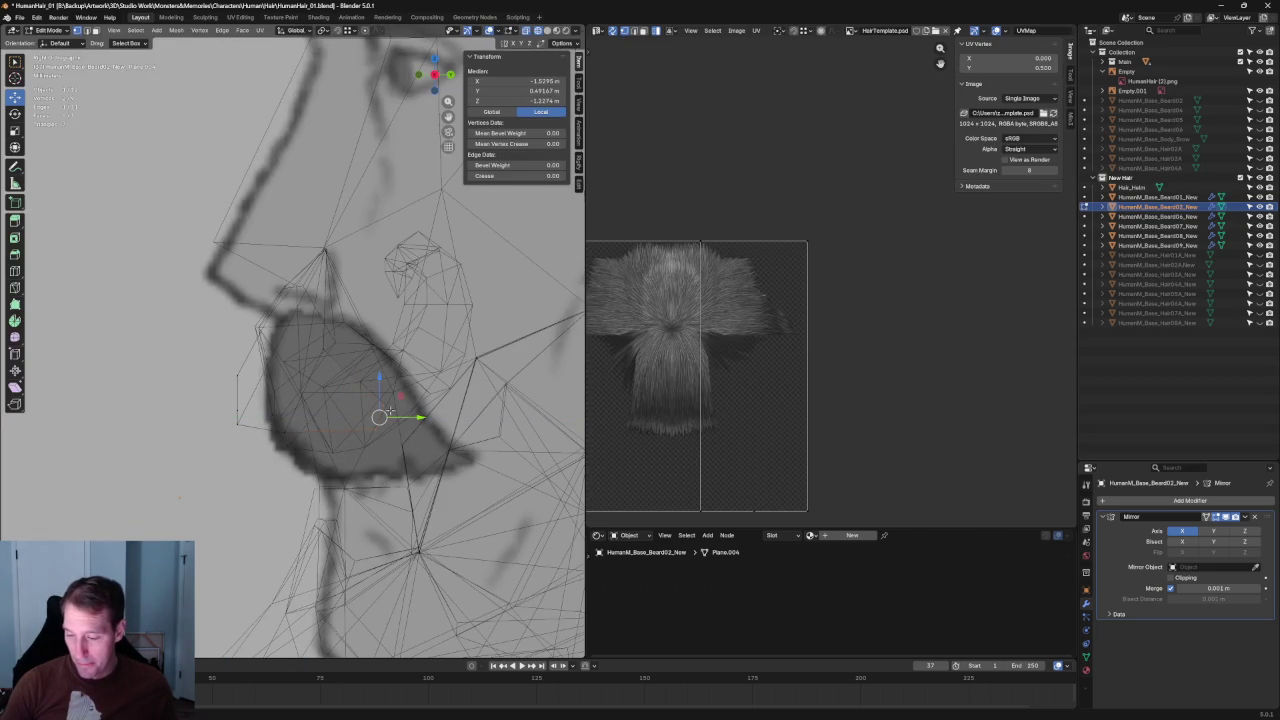
drag(295, 340, 347, 452)
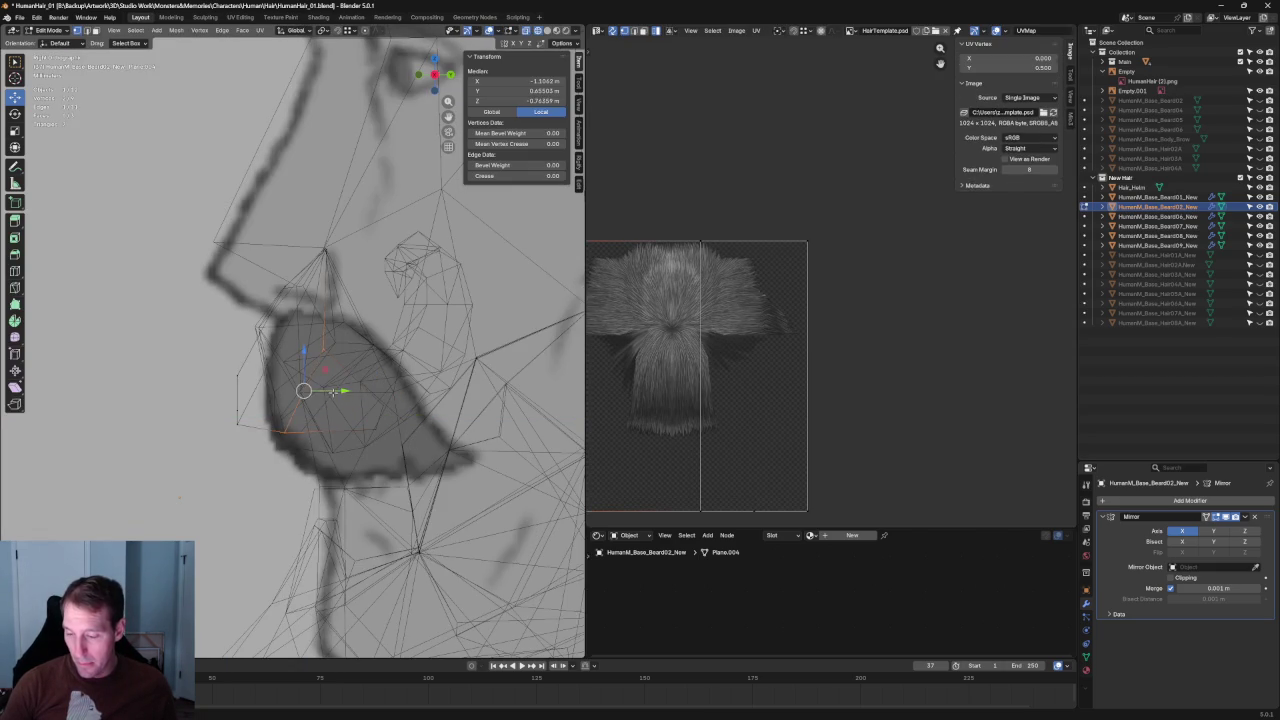
click(344, 320)
drag(355, 323, 359, 318)
click(271, 406)
Shift the front-edge vertex onto the sketch, to local X -0.578, Y 0.449, Z -0.494 m.
click(247, 410)
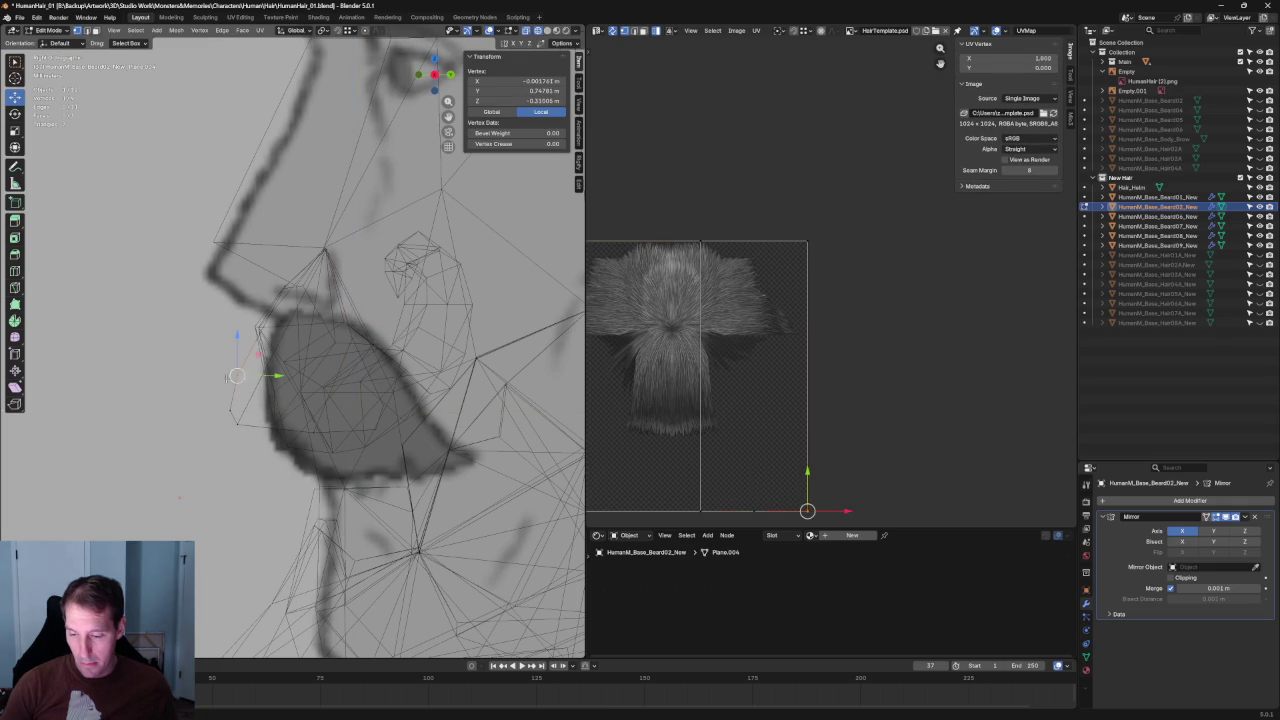
drag(277, 426, 300, 426)
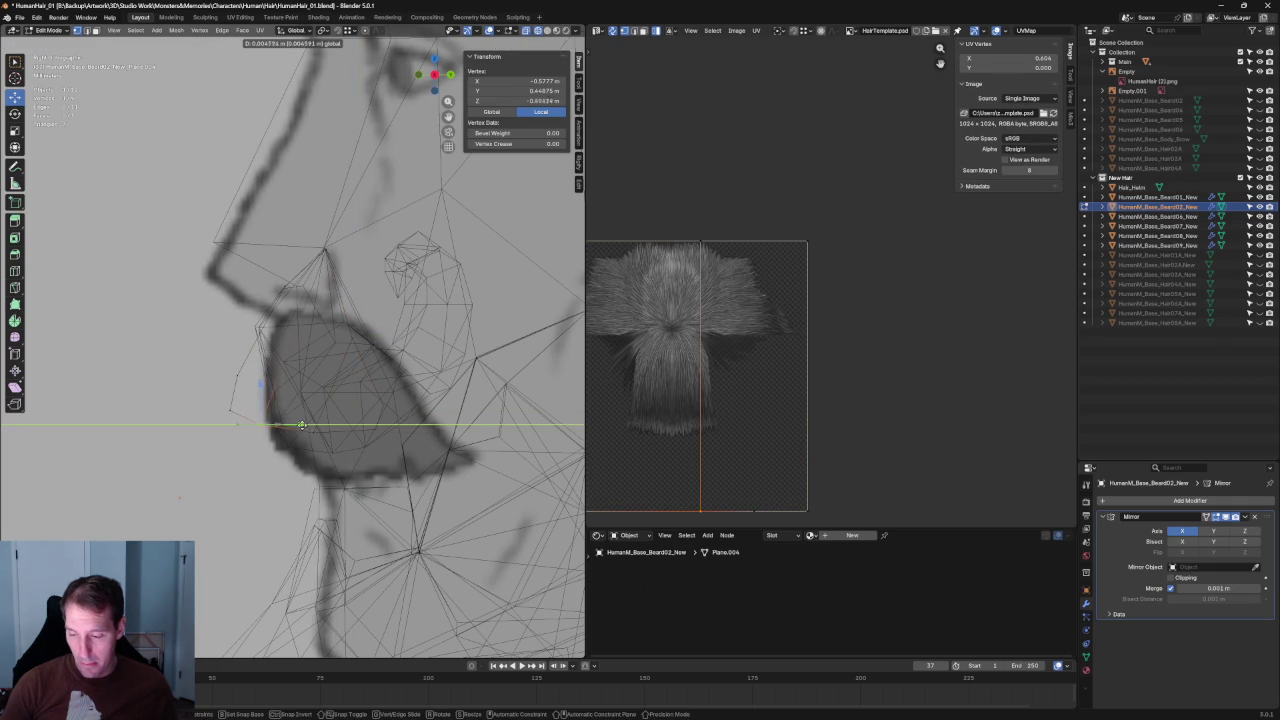
scroll(300, 420, down, 3)
scroll(300, 400, down, 2)
scroll(461, 430, up, 3)
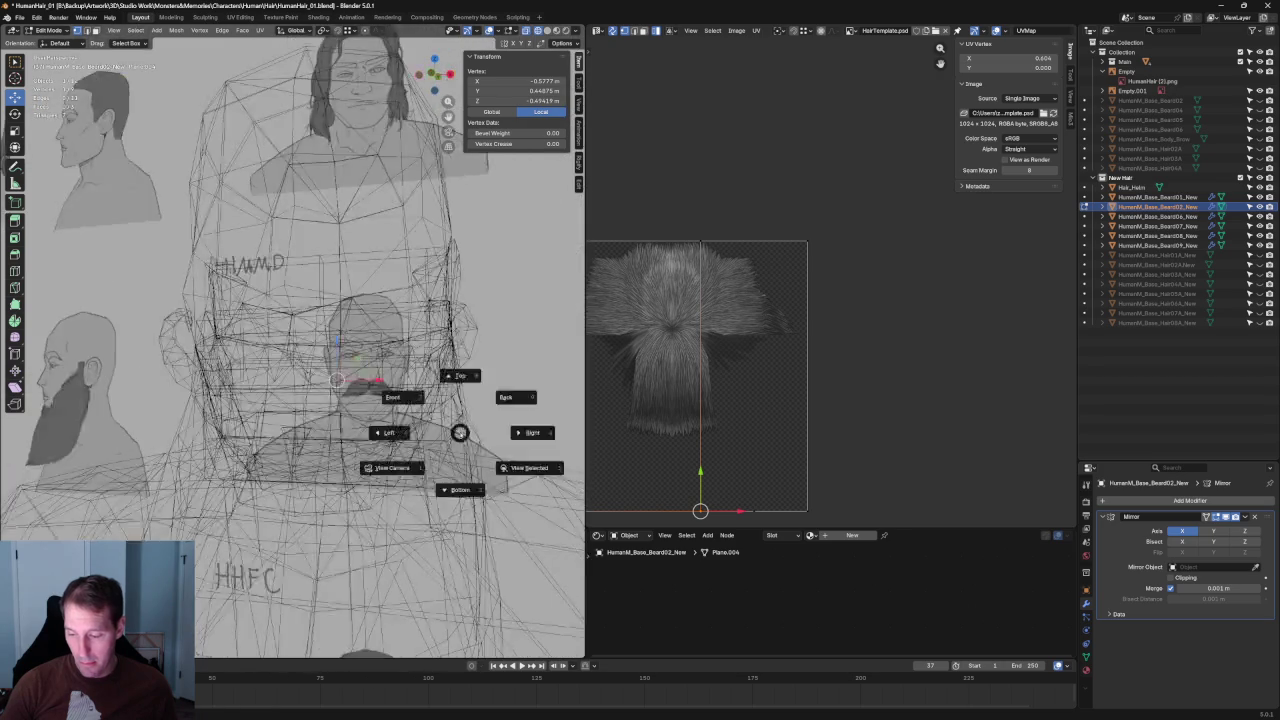
scroll(461, 430, up, 4)
scroll(438, 342, up, 2)
scroll(438, 342, down, 3)
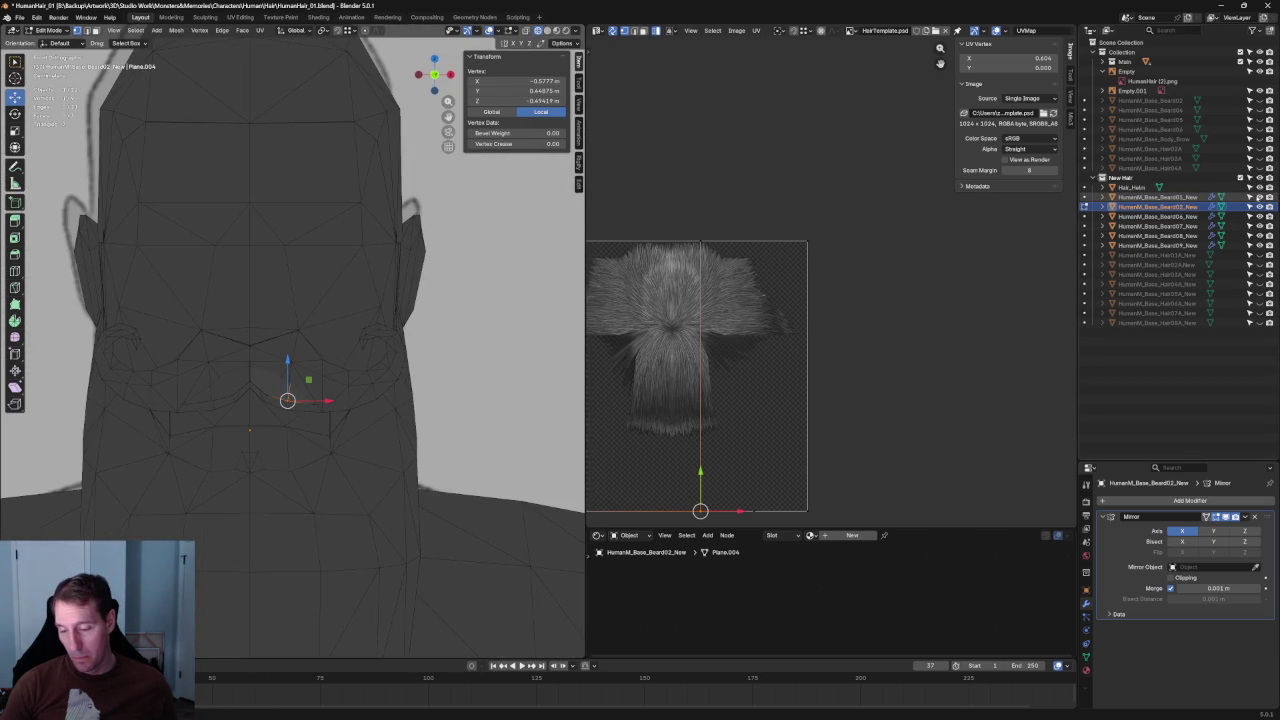
scroll(402, 468, up, 5)
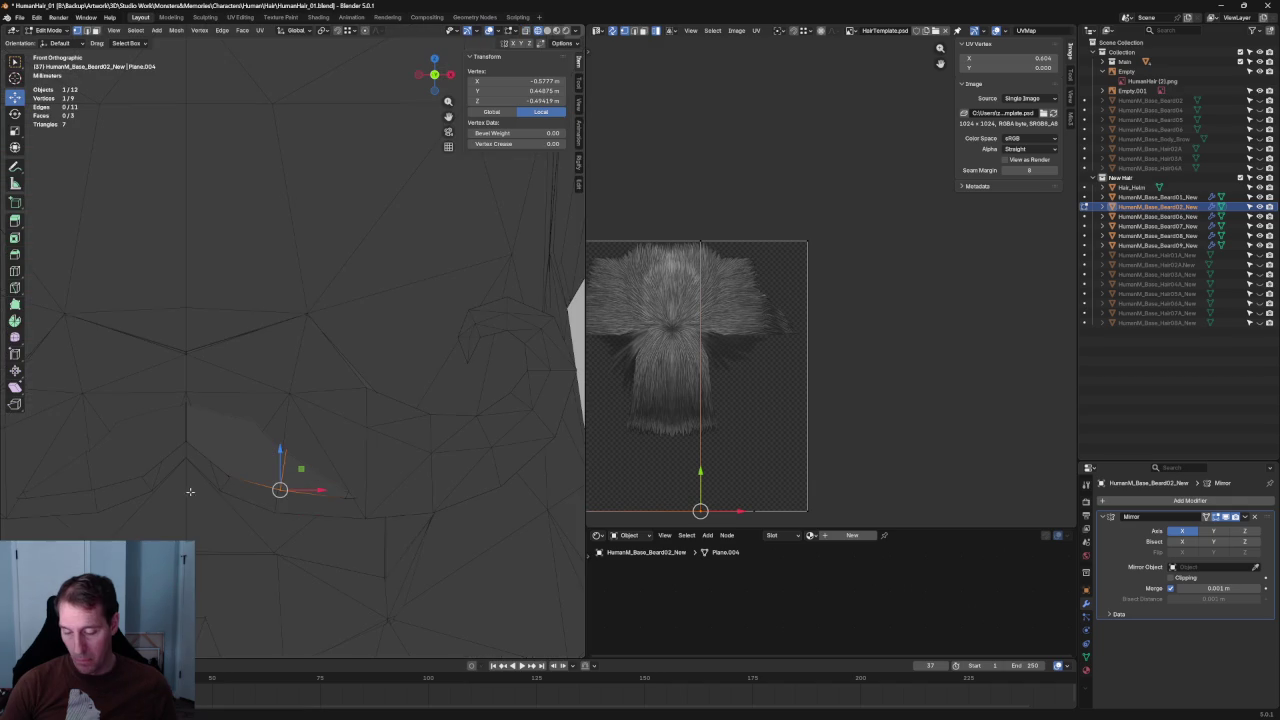
Select the mustache's bottom-edge vertices and lower them.
shift+drag(205, 463, 280, 507)
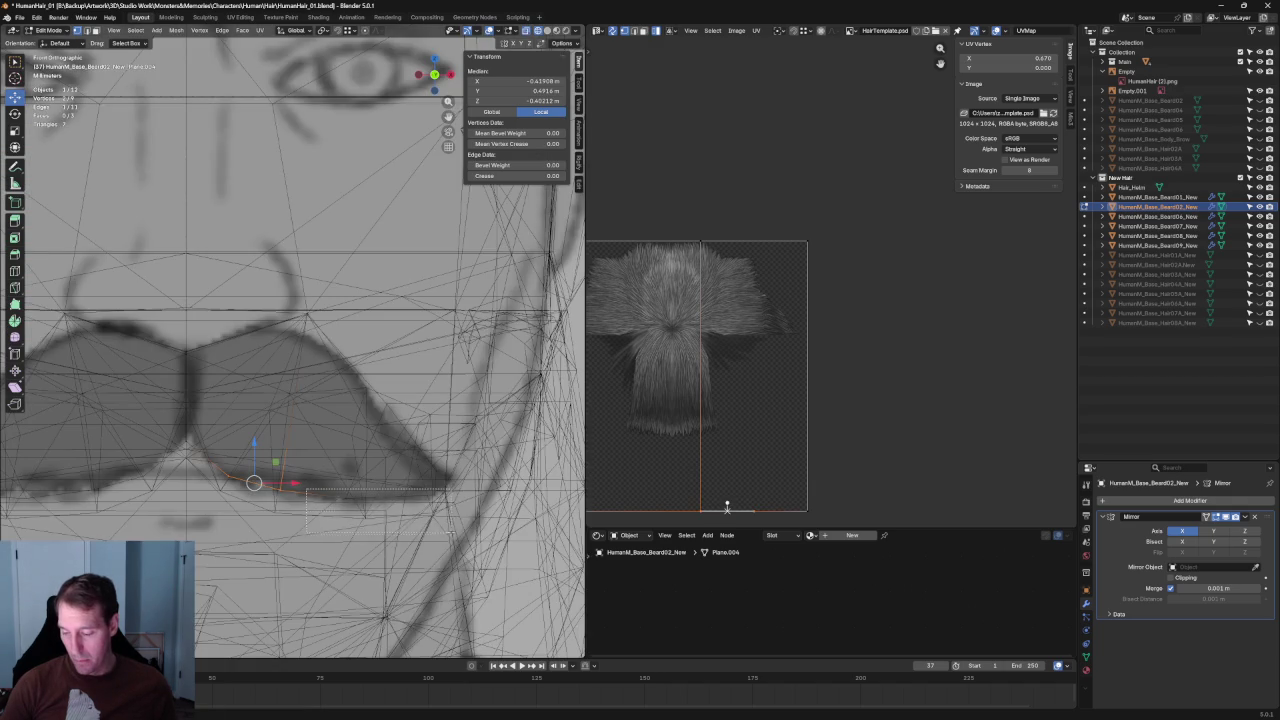
shift+drag(447, 530, 447, 530)
key(alt+z)
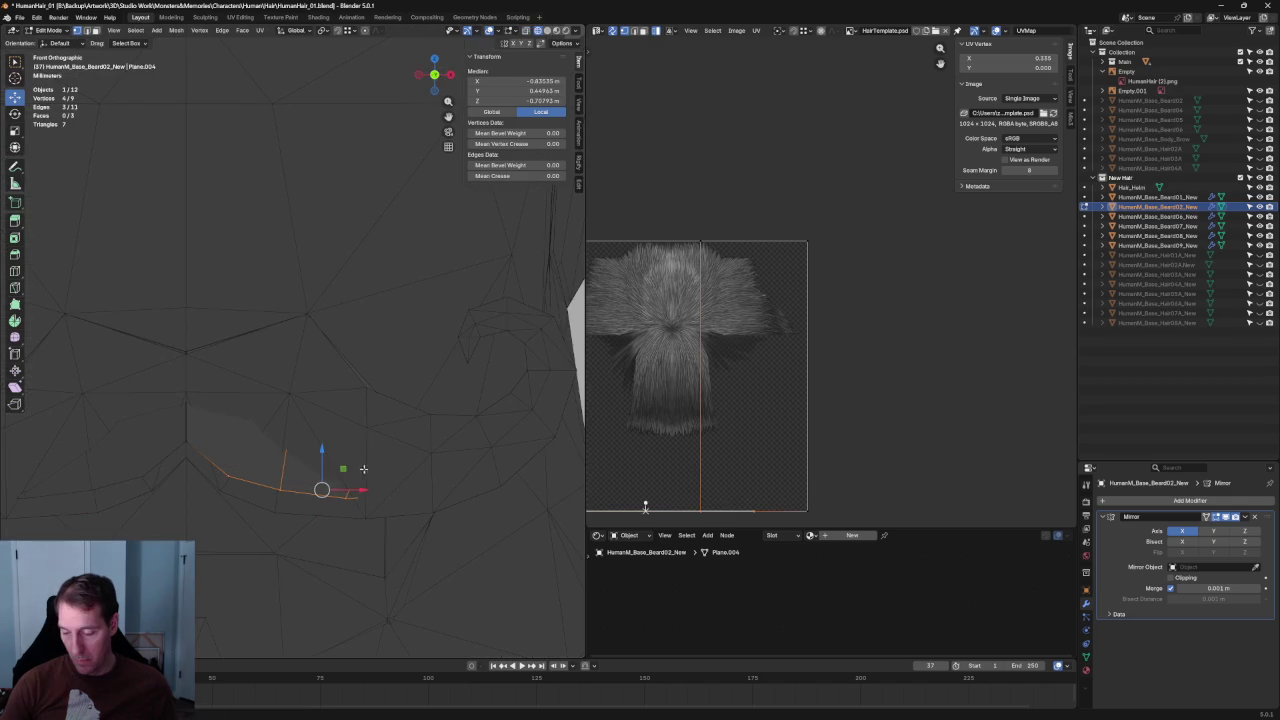
drag(329, 470, 320, 486)
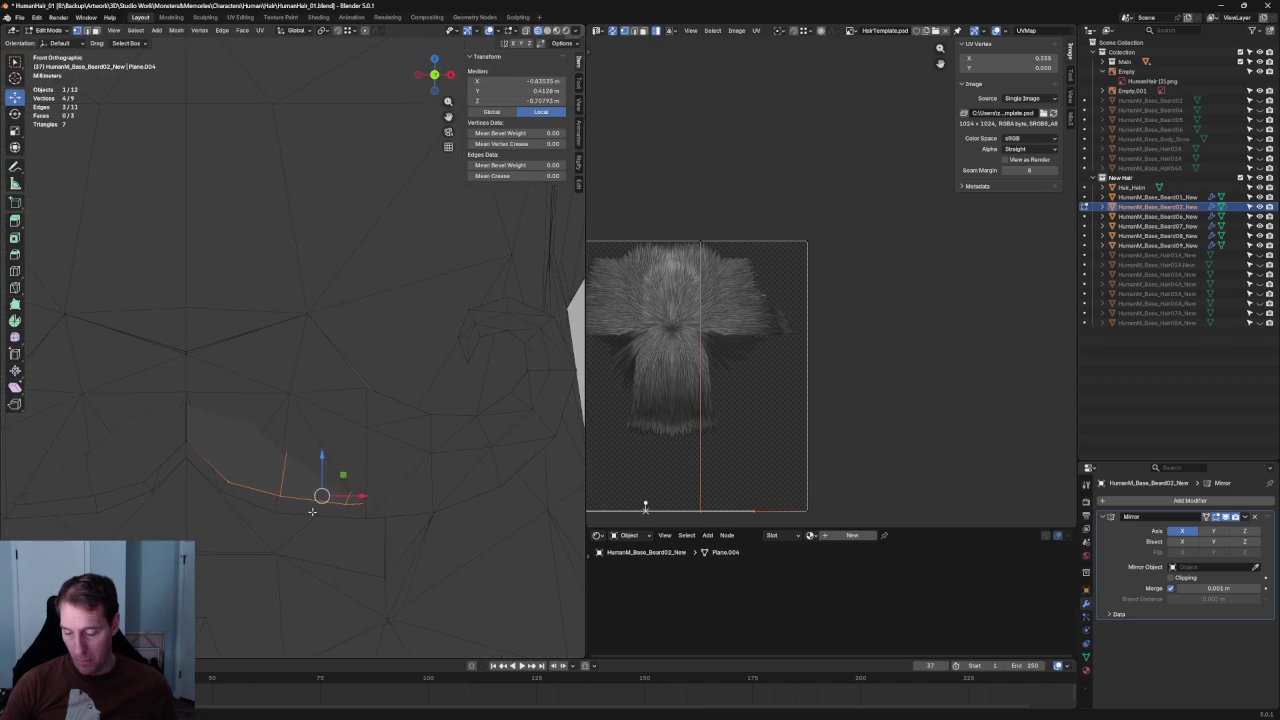
click(300, 486)
click(280, 503)
Compare the mesh with the sketch in X-ray and hide an extra object from the viewport.
key(alt+z)
scroll(290, 471, down, 2)
scroll(290, 471, down, 2)
key(alt+z)
click(1085, 197)
key(alt+z)
scroll(387, 380, up, 3)
scroll(387, 380, up, 3)
Move a mustache vertex vertically along Z and join it to a second vertex.
key(alt+z)
key(g)
key(z)
click(382, 399)
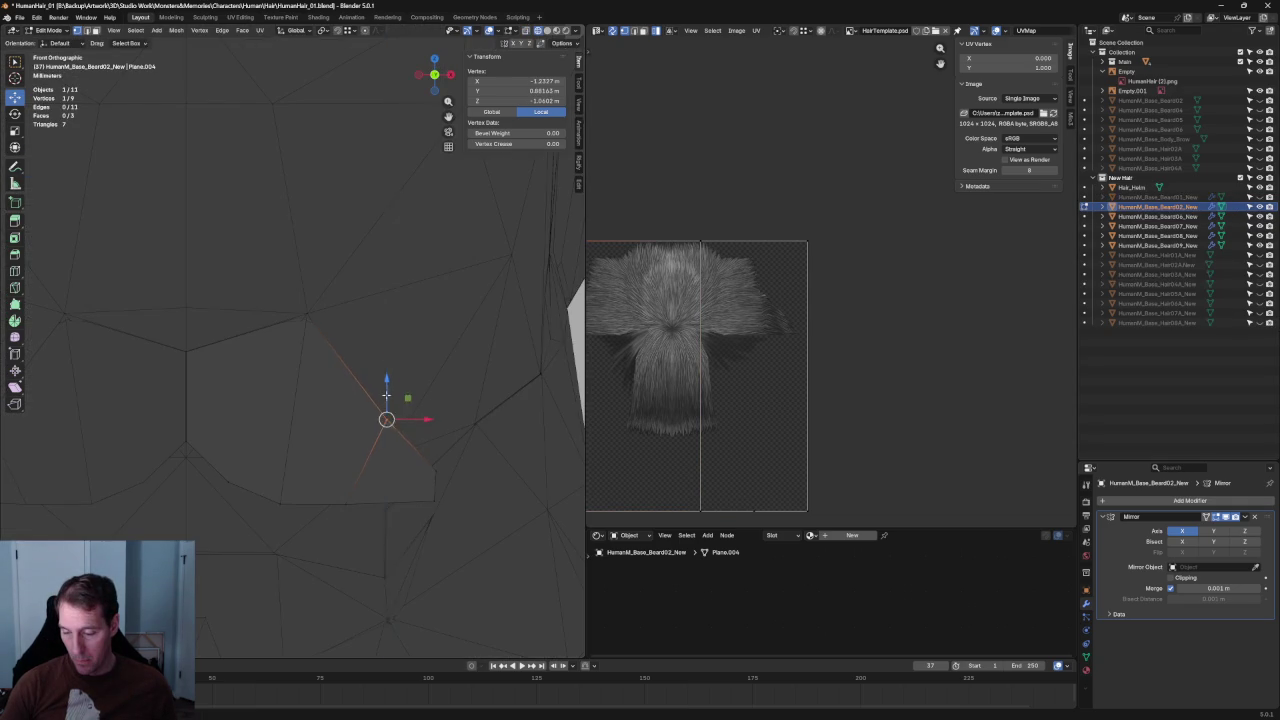
key(alt+z)
click(366, 383)
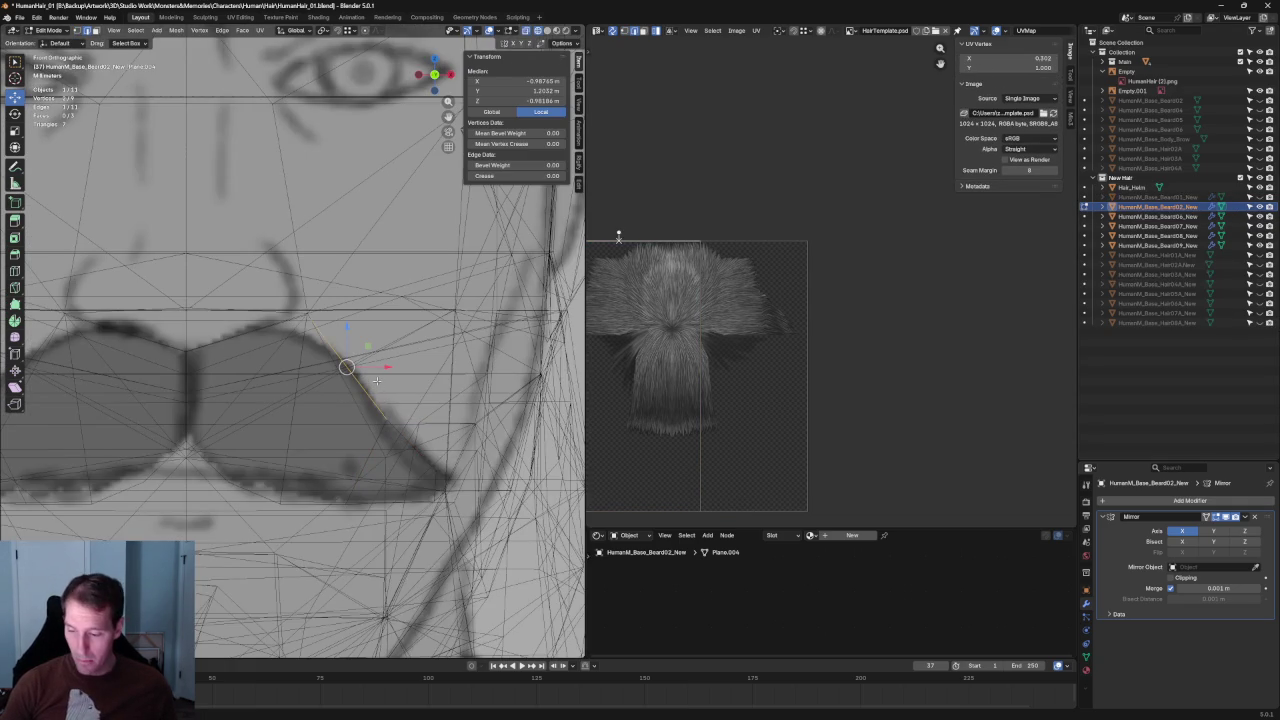
key(j)
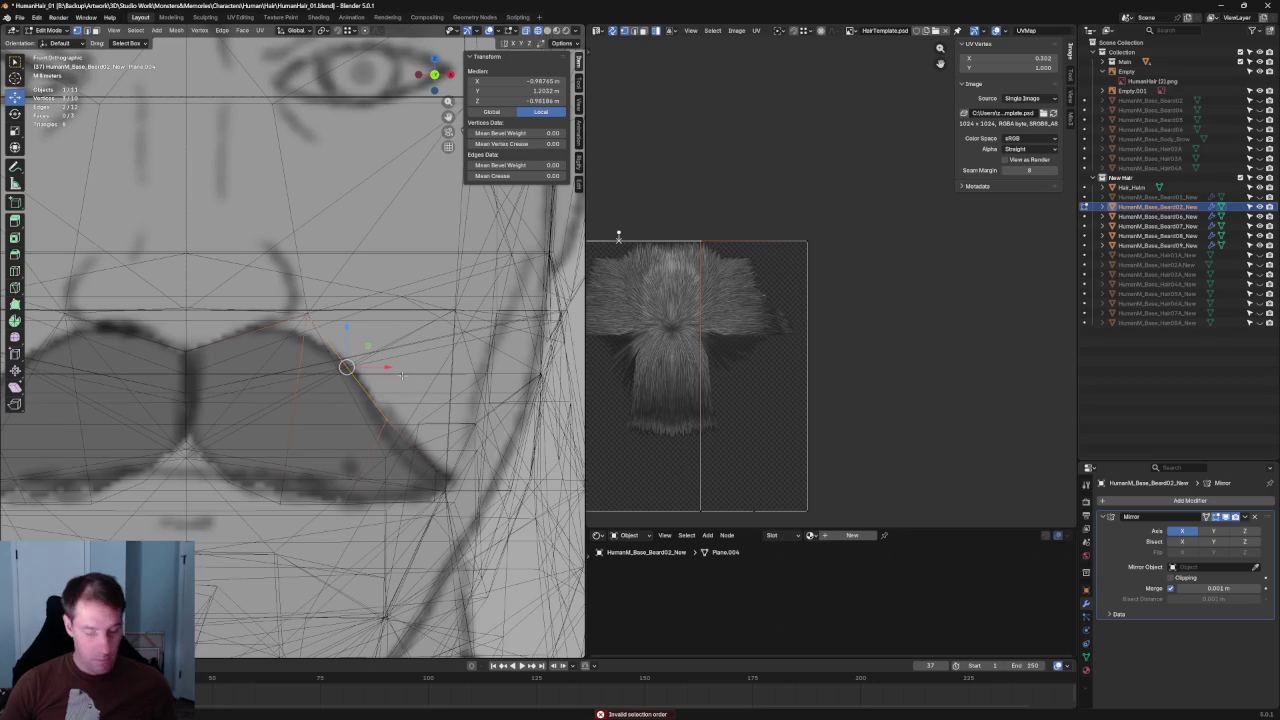
Reposition another vertex and connect it to a lower vertex with a new edge.
click(348, 368)
key(g)
click(355, 352)
key(alt+z)
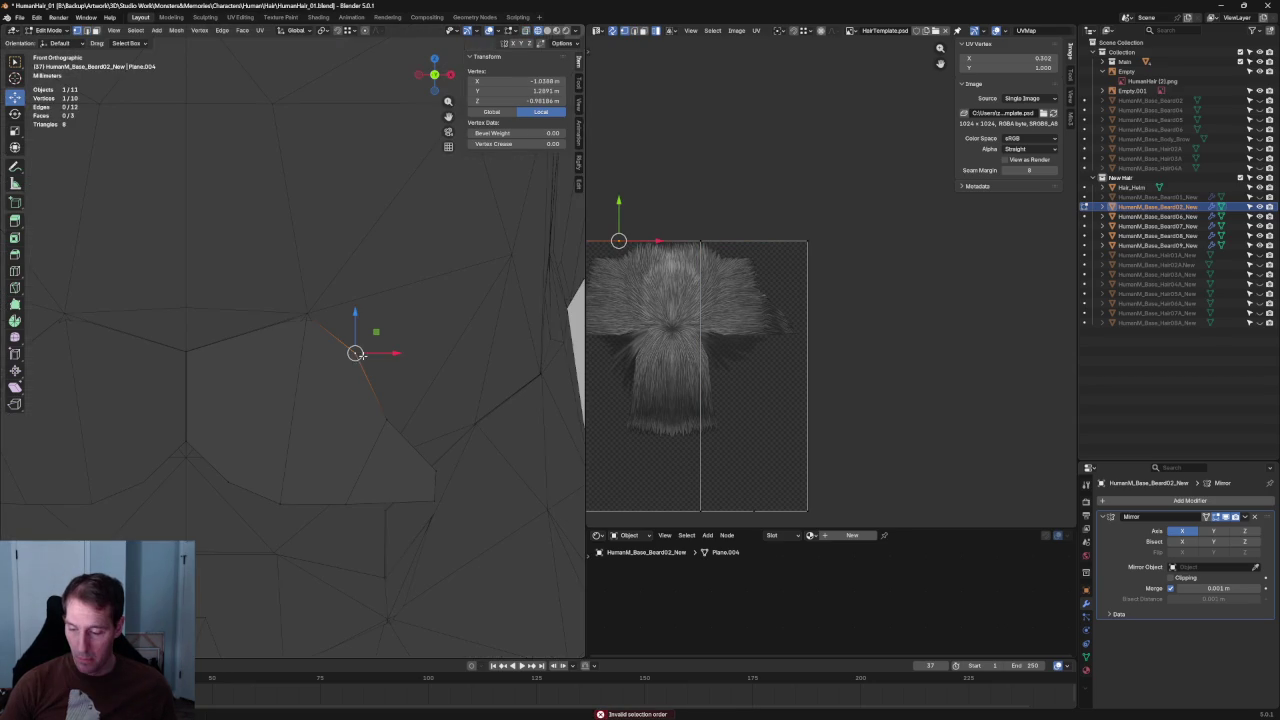
shift+click(300, 494)
key(j)
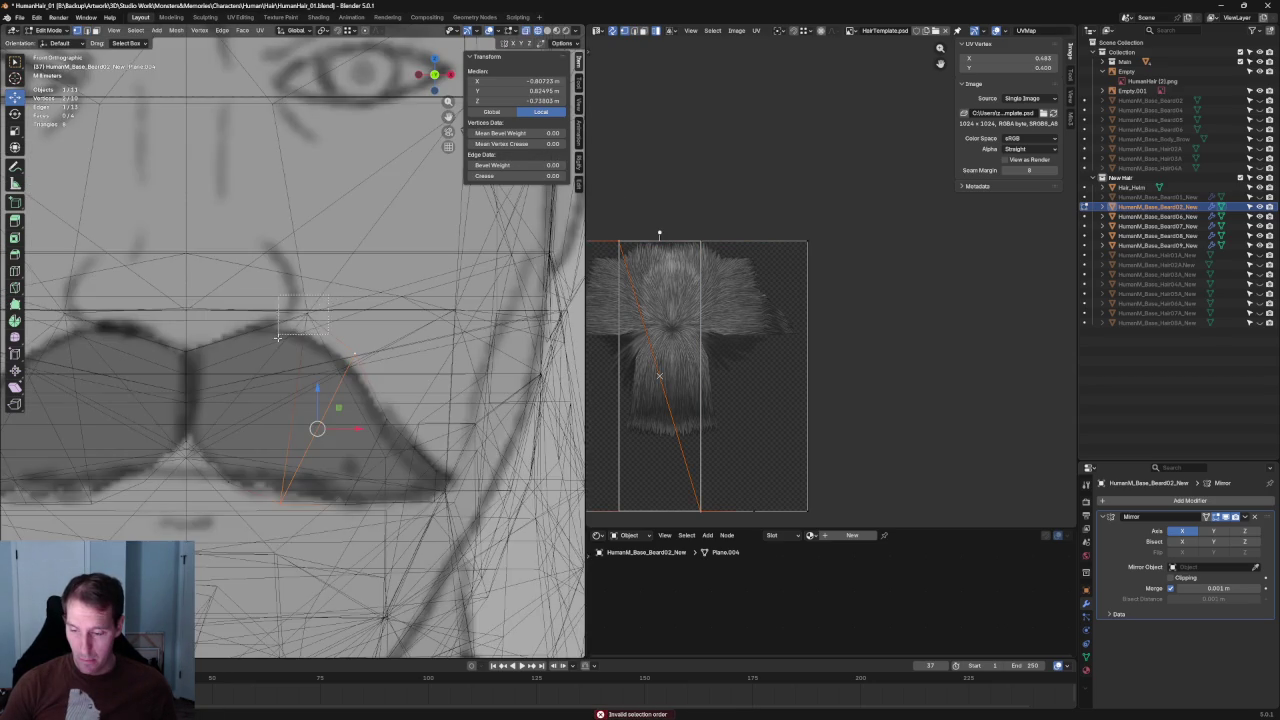
Split the mustache face with a diagonal edge from its top vertex to the lower-left vertex.
click(306, 318)
shift+click(240, 497)
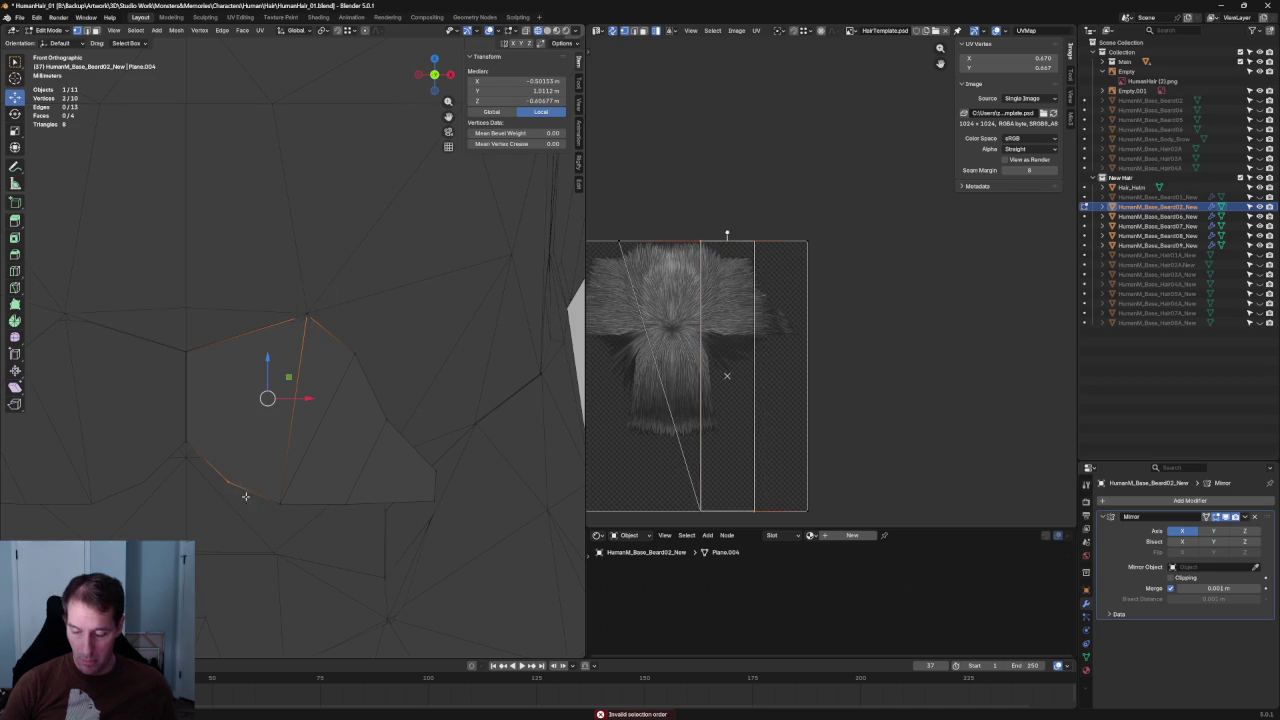
key(ctrl+z)
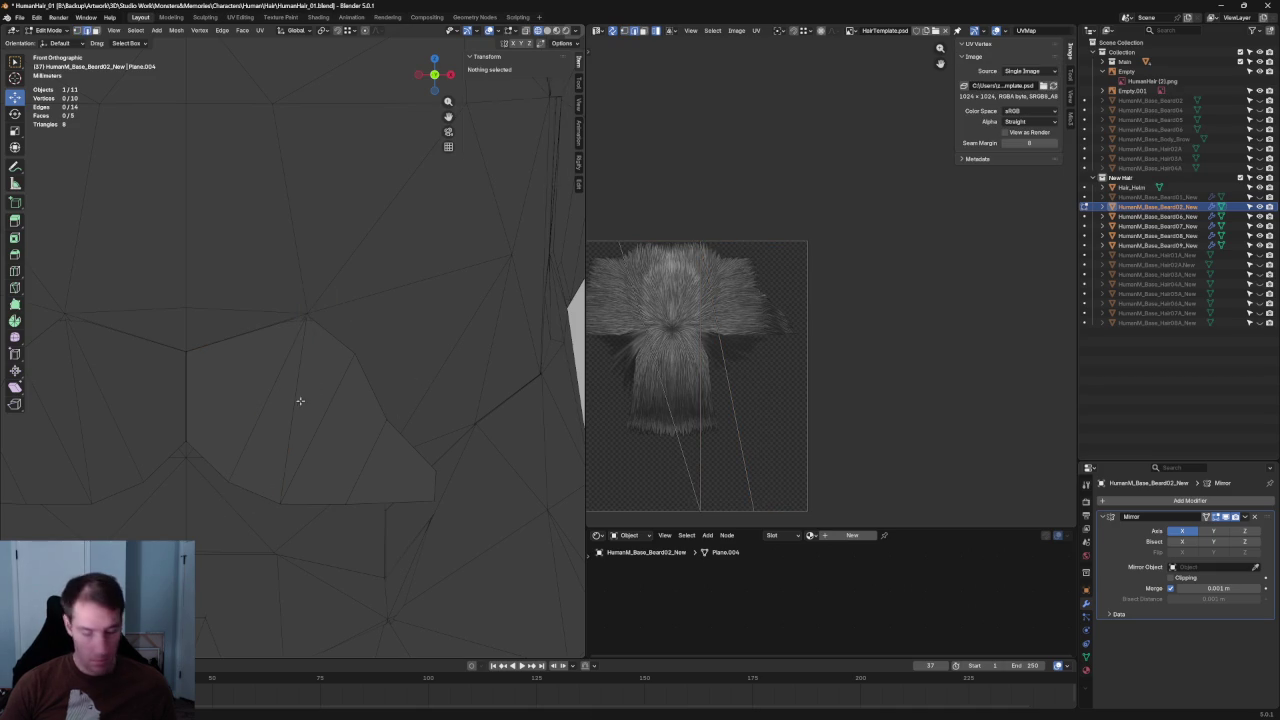
key(ctrl+z)
key(ctrl+z)
key(ctrl+shift+z)
scroll(286, 450, down, 3)
In right side view, slide a mustache vertex front-to-back to sit against the lip profile.
key(KP_3)
key(alt+a)
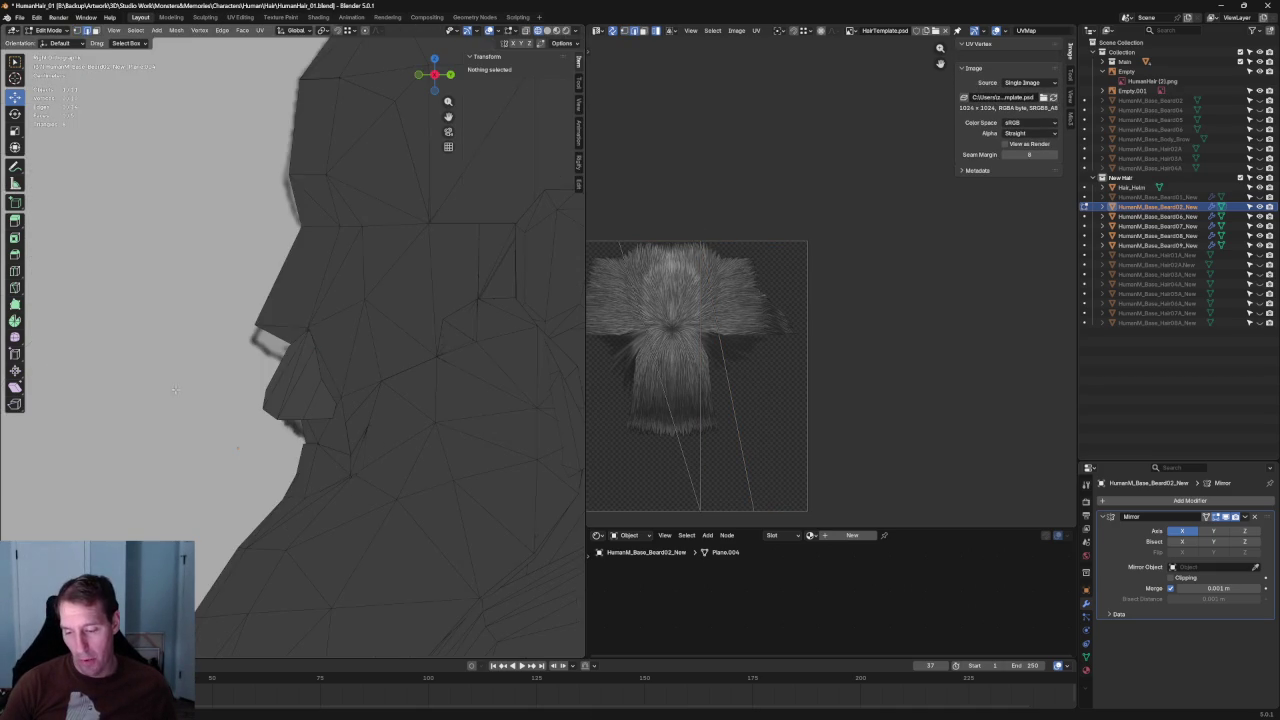
scroll(286, 450, up, 3)
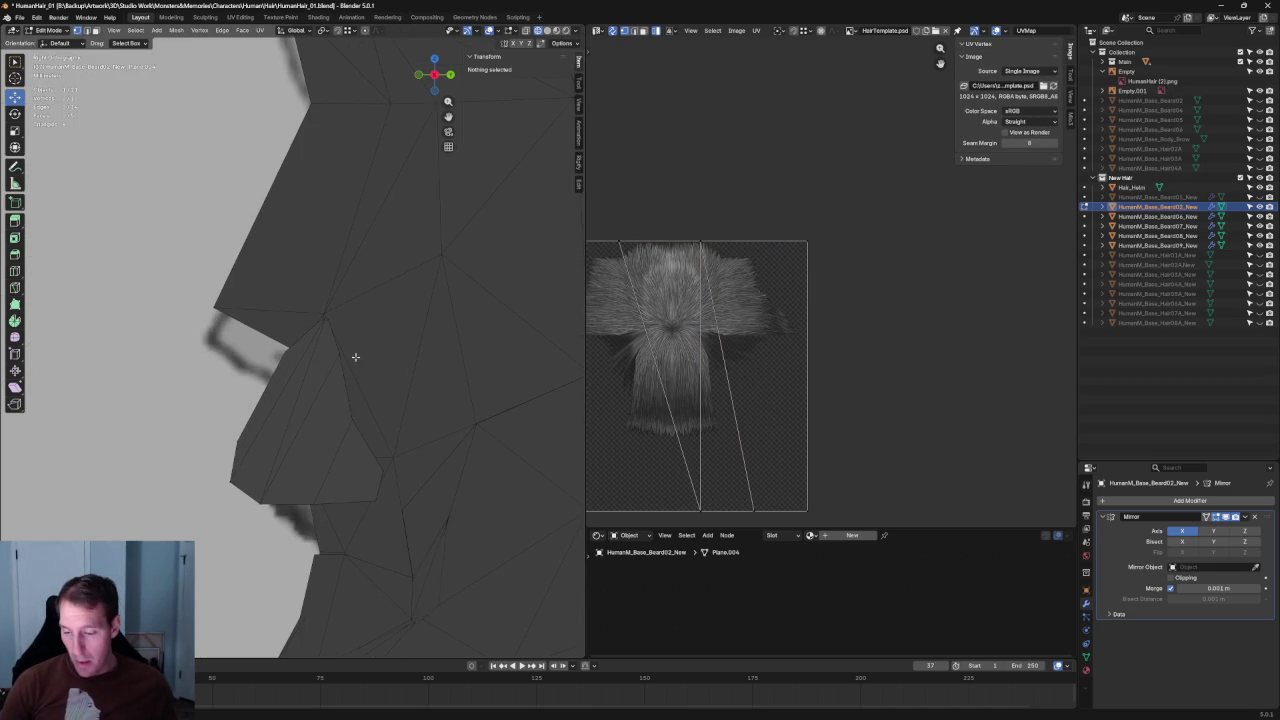
key(alt+z)
click(350, 356)
key(alt+z)
drag(370, 355, 351, 420)
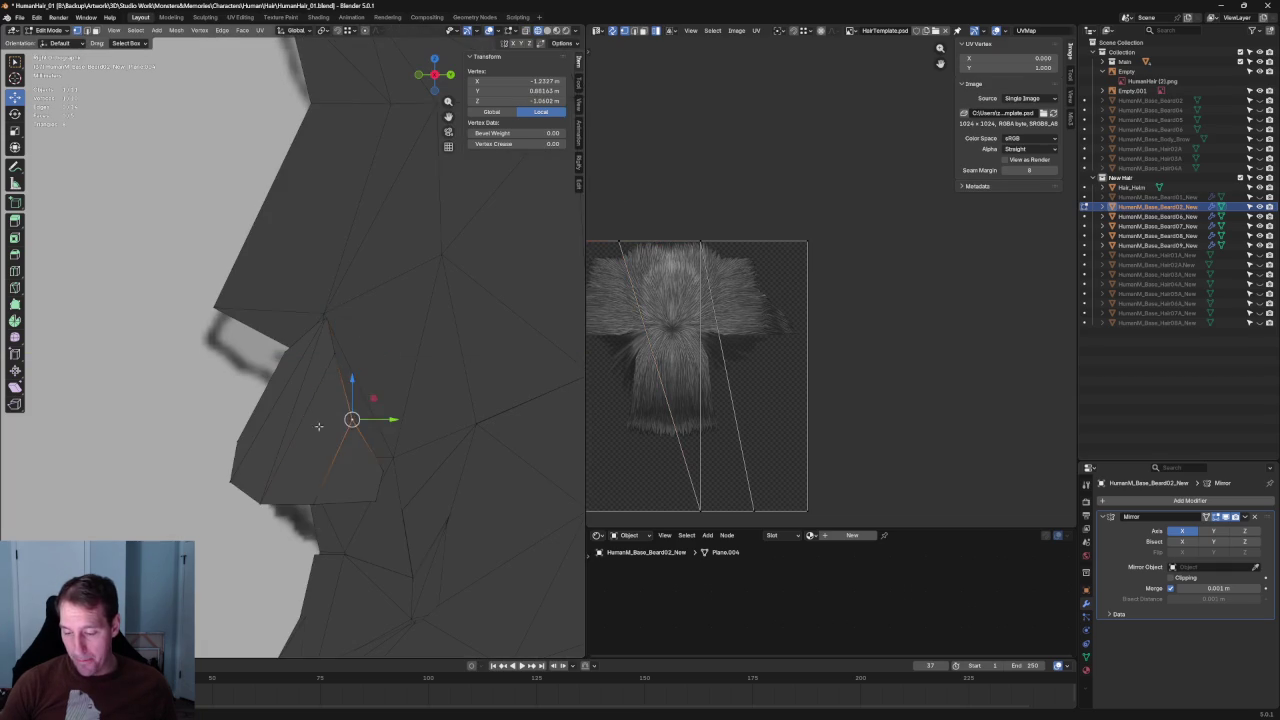
middle_drag(351, 420, 329, 371)
key(KP_1)
key(alt+z)
scroll(334, 358, up, 4)
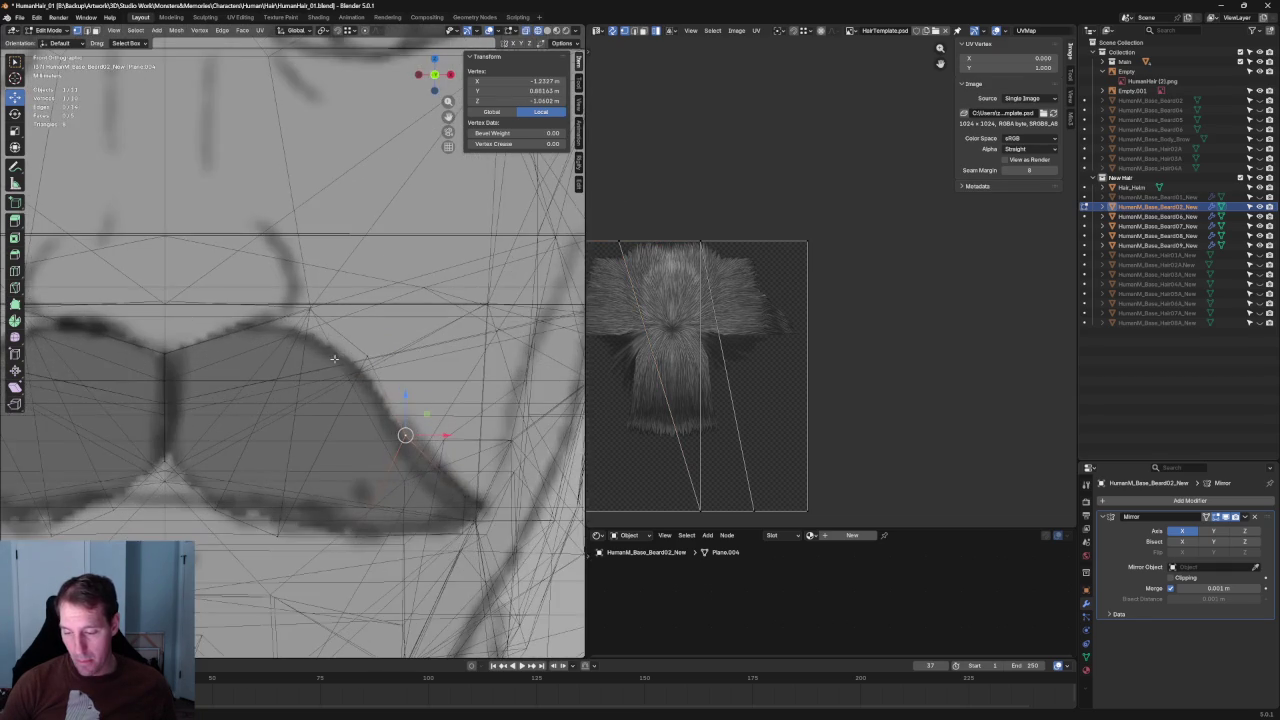
Zoom to the selected vertex and move it vertically along Z in front view.
scroll(363, 382, down, 3)
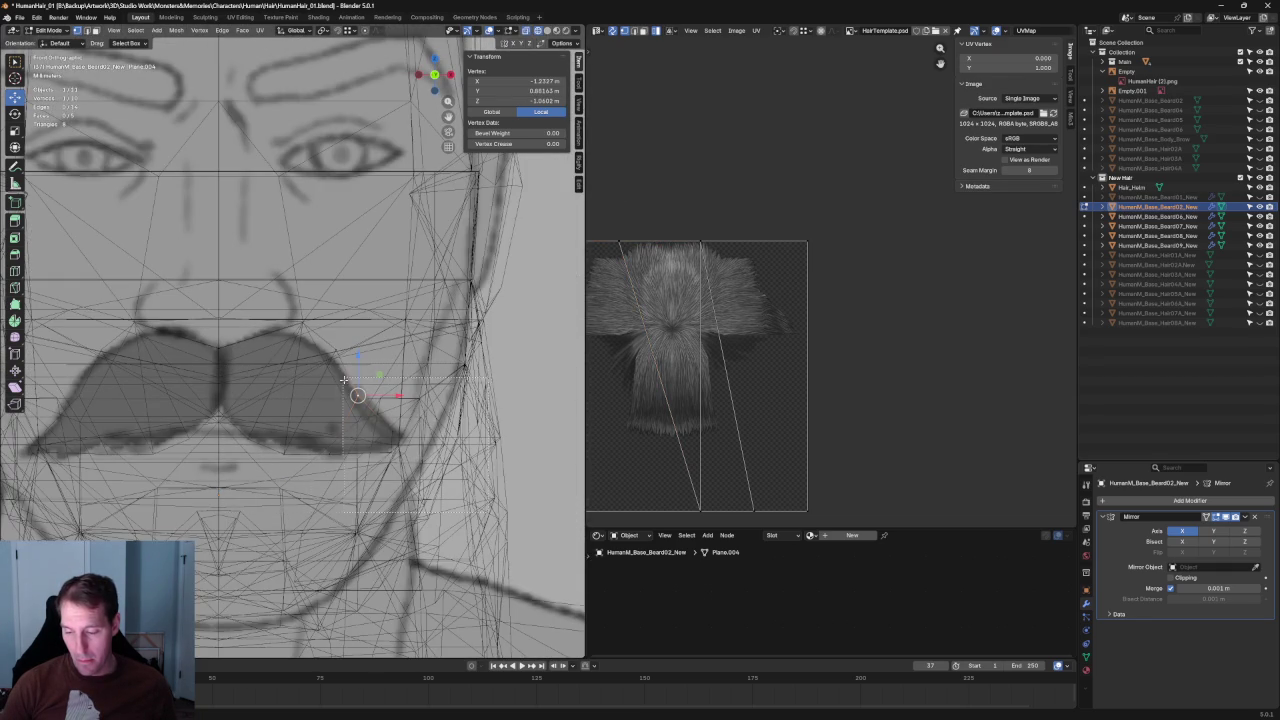
key(alt+z)
key(KP_Decimal)
key(g)
key(z)
key(z)
key(x)
key(Escape)
Move a mustache tip vertex within the front plane, excluding depth, to follow the sketch.
key(alt+a)
key(alt+z)
scroll(392, 397, down, 3)
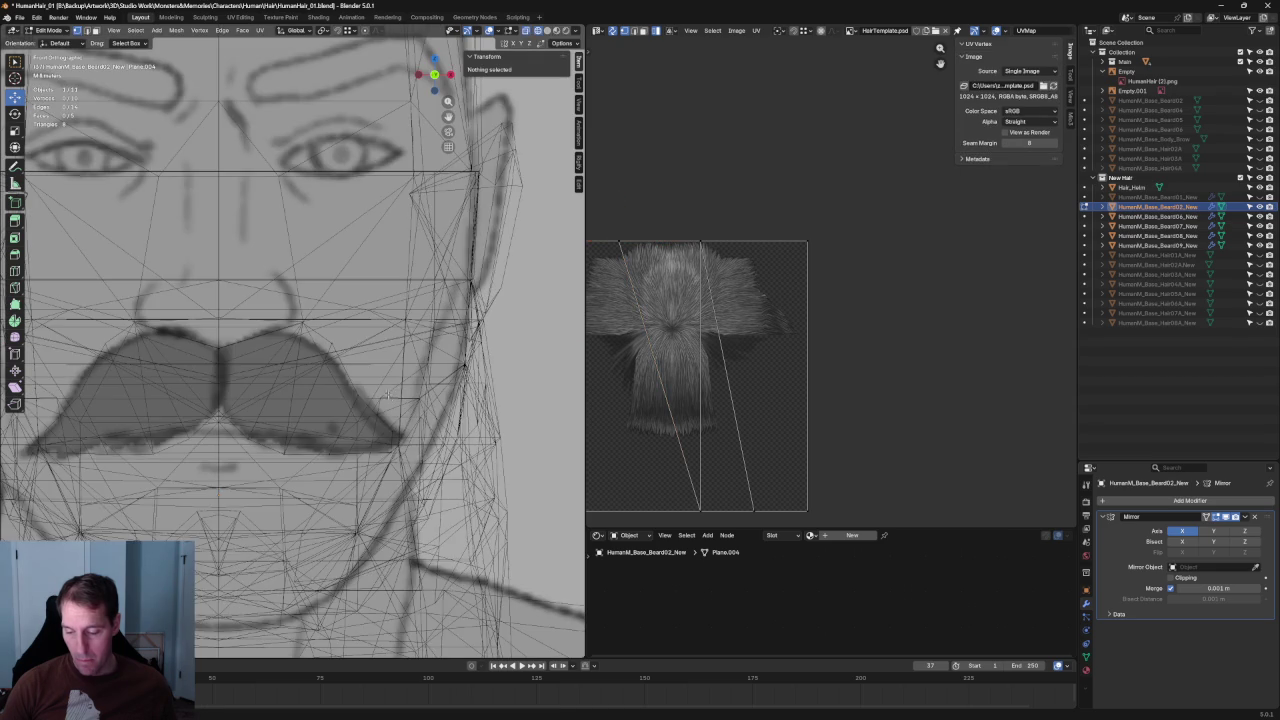
click(359, 392)
key(g)
key(shift+y)
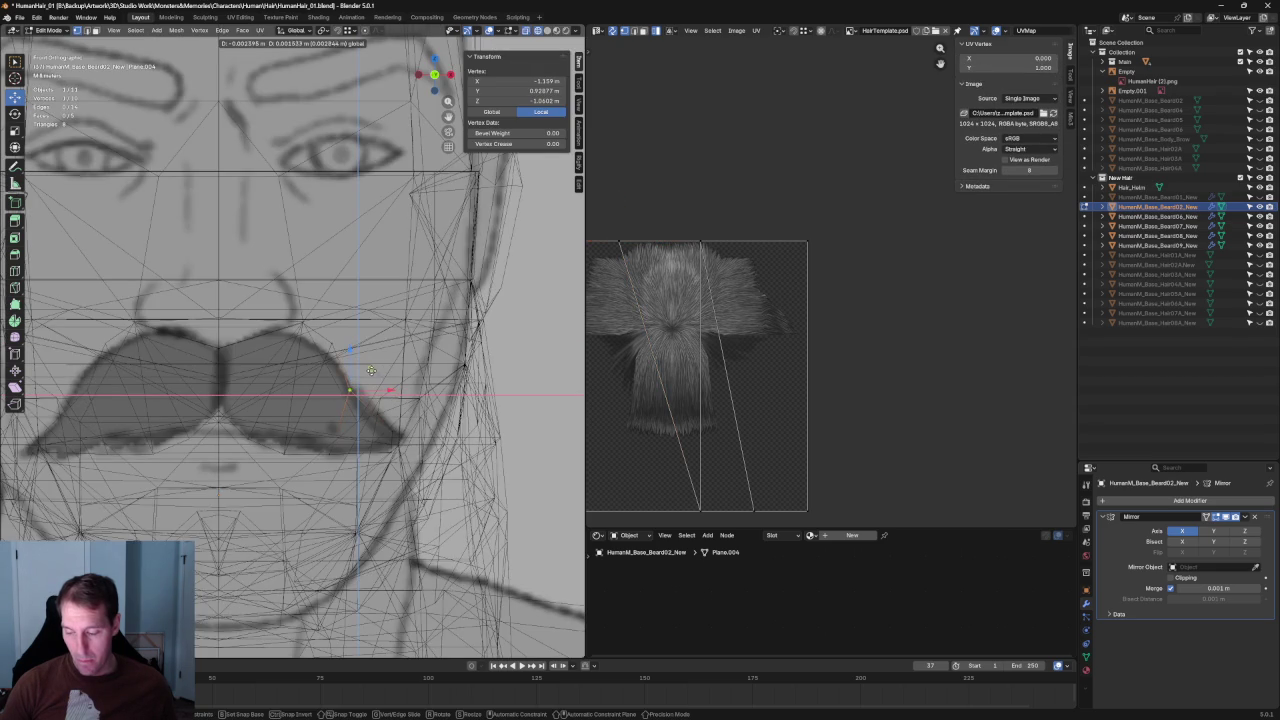
click(371, 370)
key(alt+a)
key(alt+z)
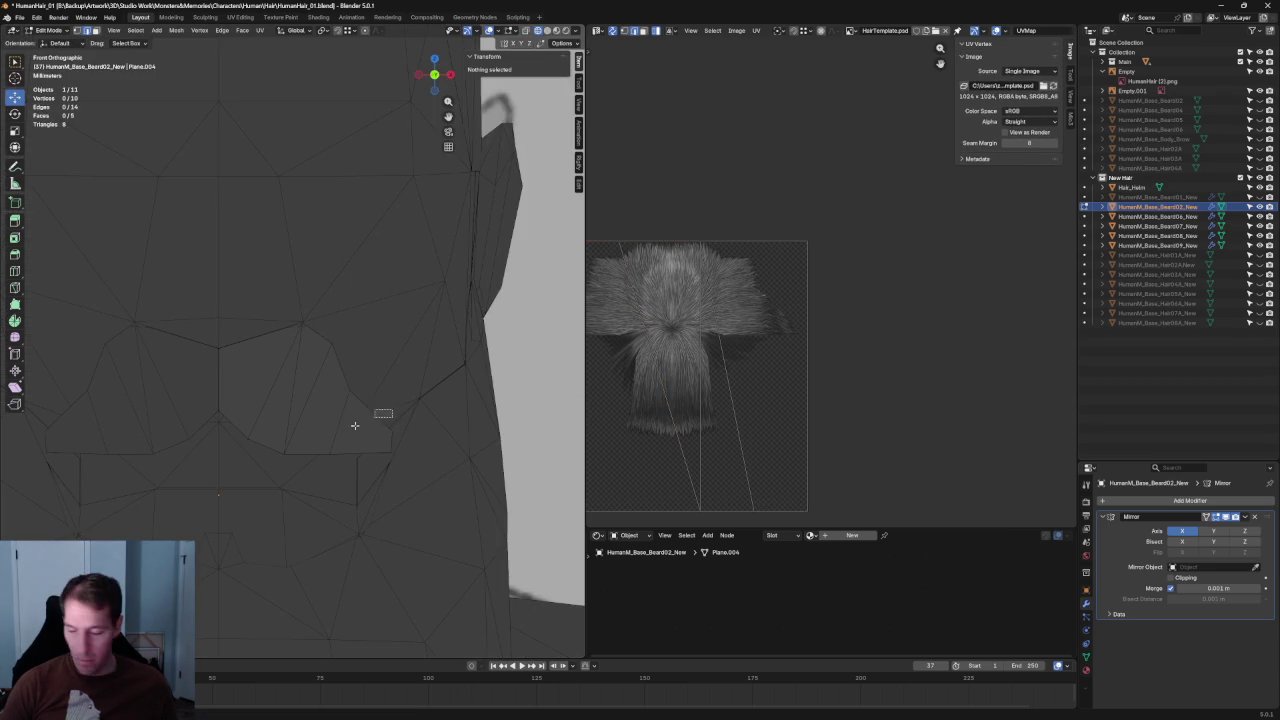
Nudge a single tip vertex sideways along X twice to match the sketched curl.
click(370, 410)
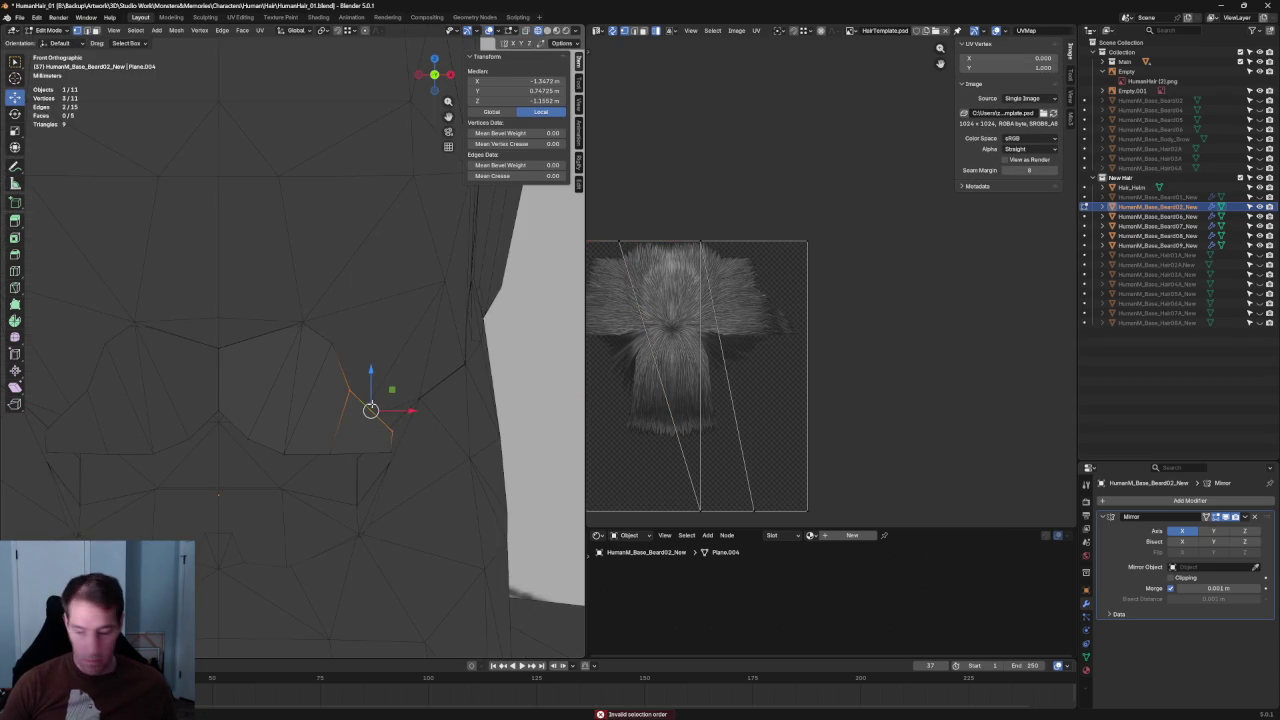
click(370, 410)
key(g)
key(x)
click(387, 397)
key(alt+z)
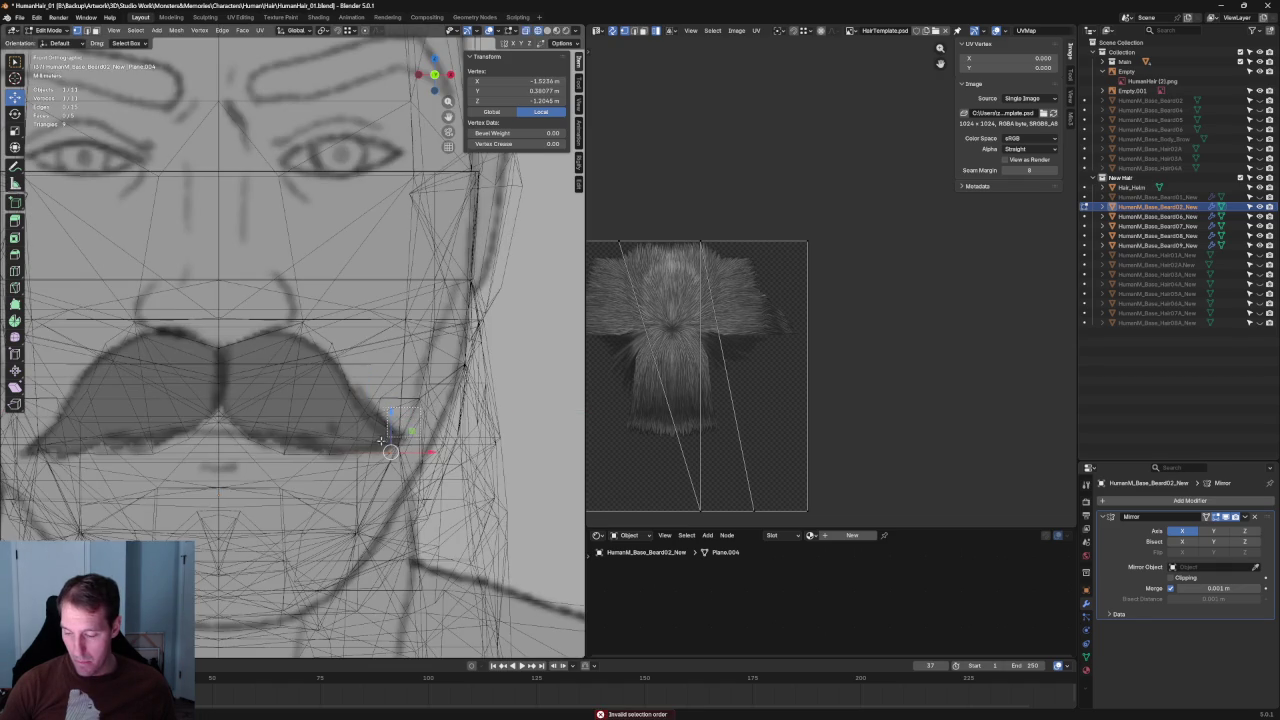
key(g)
key(x)
click(440, 432)
scroll(418, 434, up, 1)
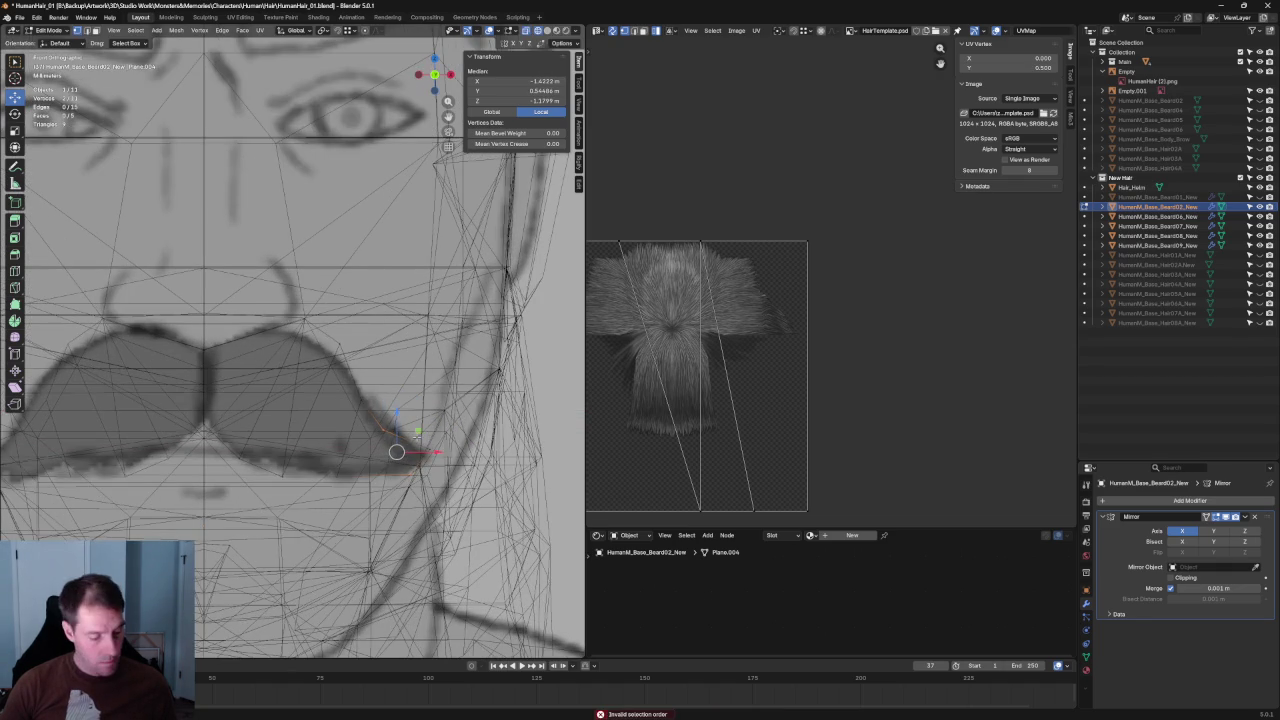
click(444, 464)
In right side view, adjust a vertex near the lip vertically and then front-to-back.
key(KP_3)
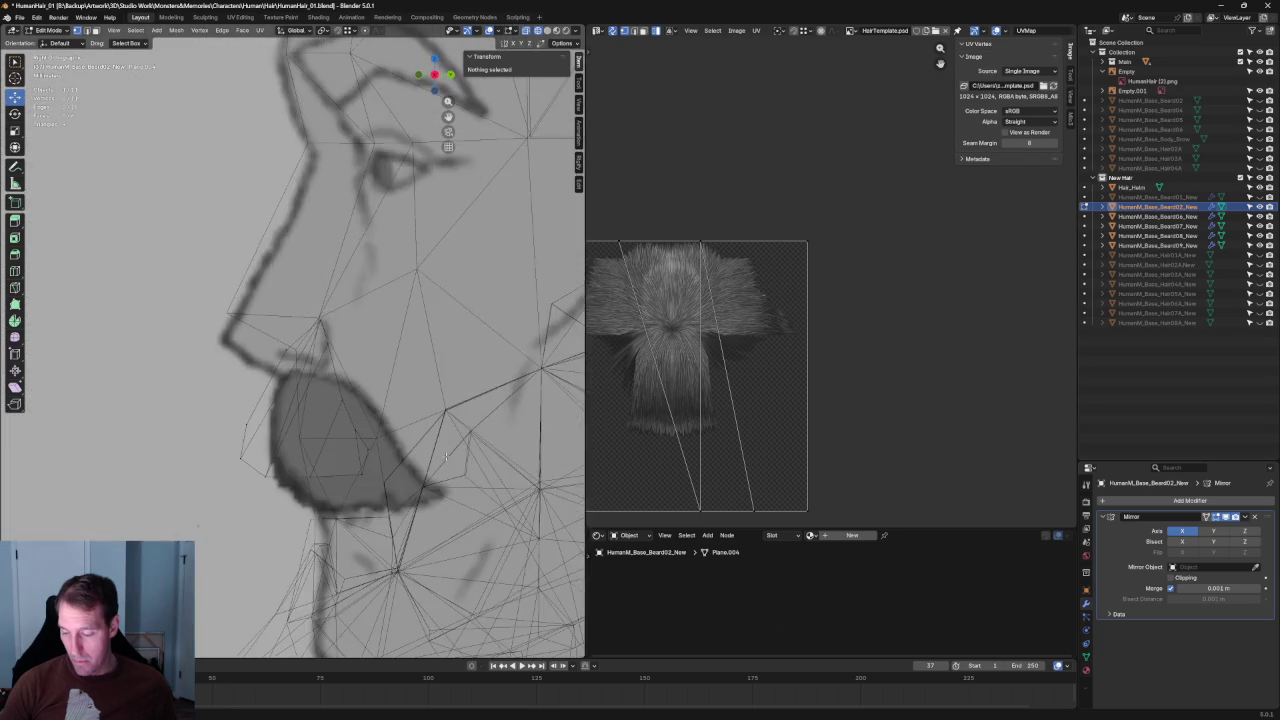
key(alt+z)
click(368, 449)
key(alt+z)
key(g)
key(y)
key(z)
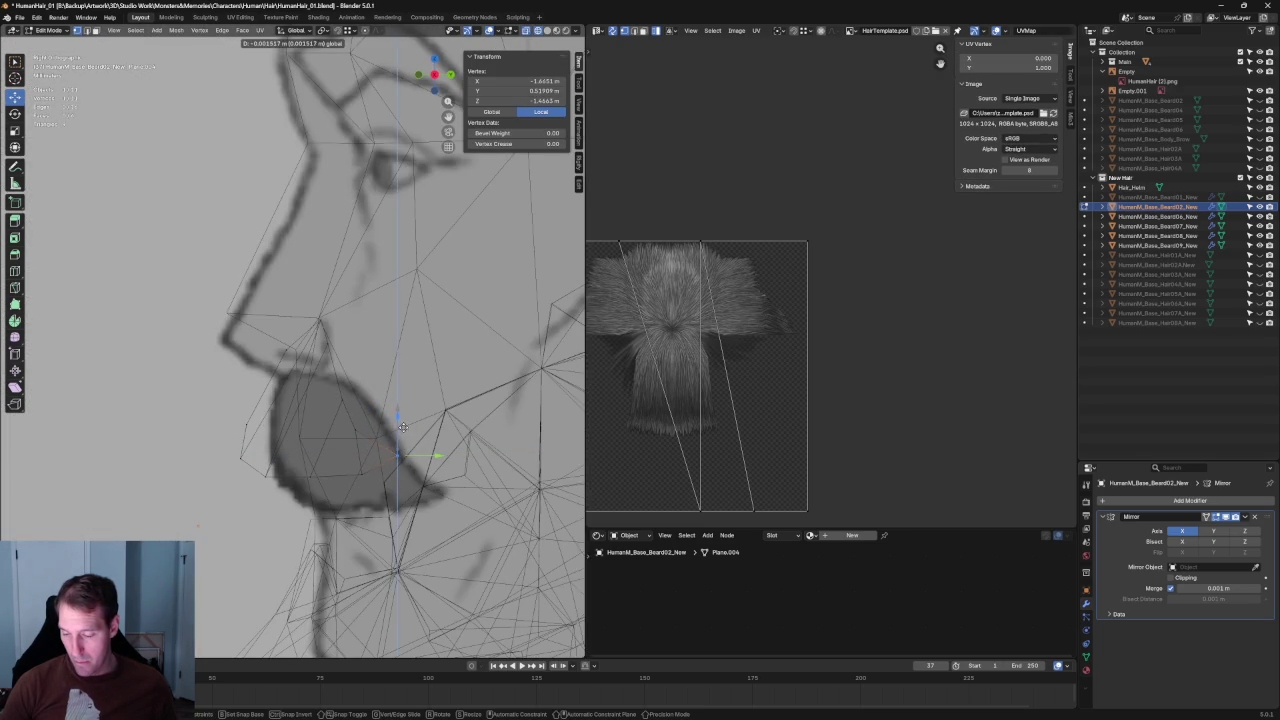
click(403, 427)
key(g)
key(y)
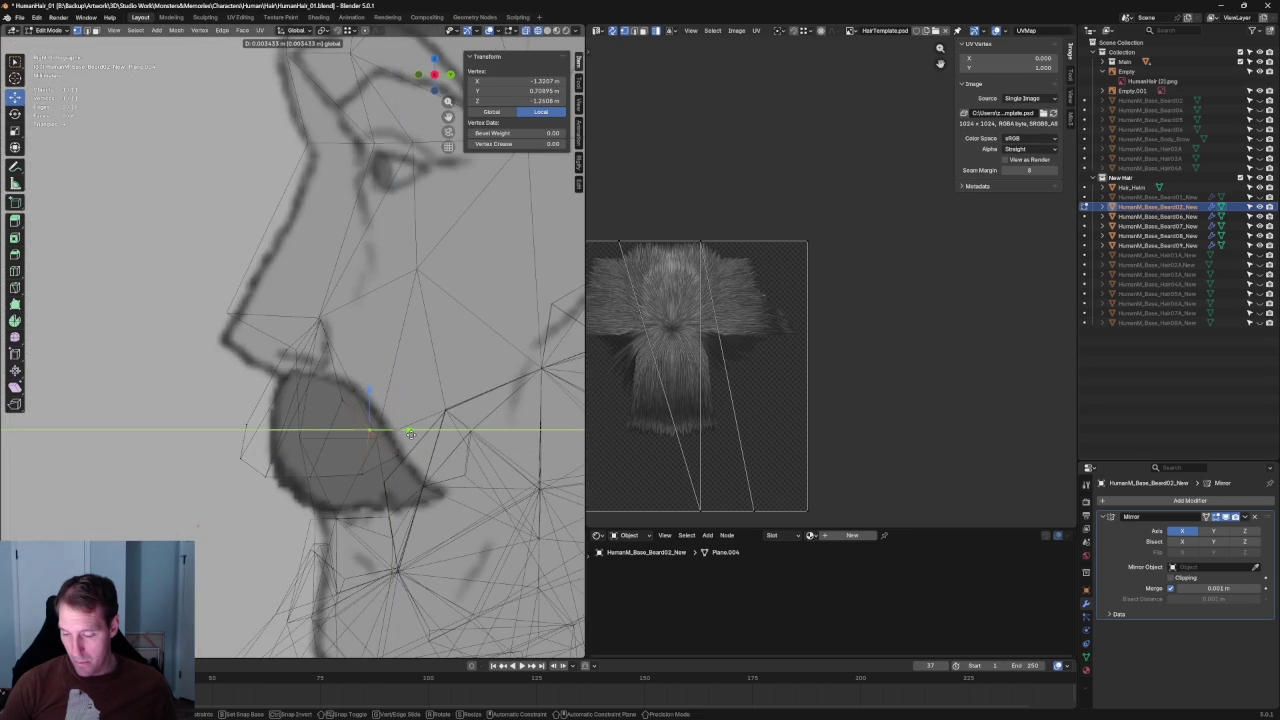
click(408, 431)
click(427, 412)
scroll(387, 402, down, 5)
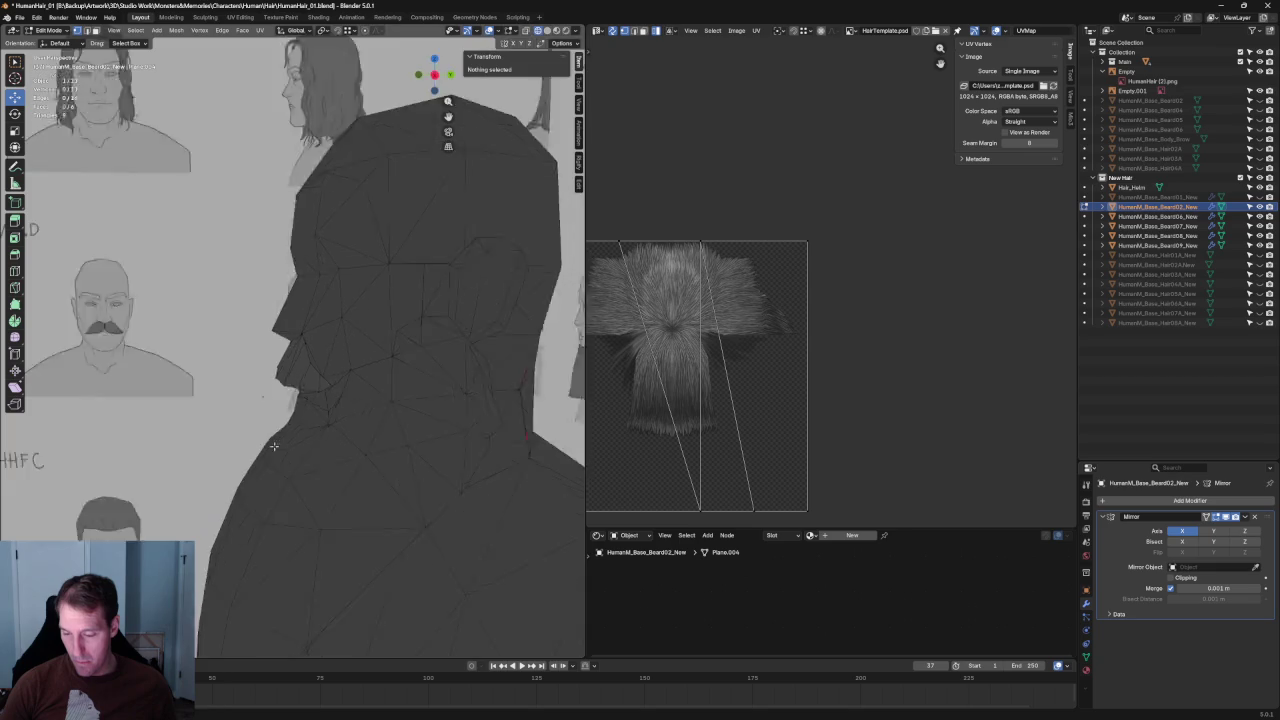
middle_drag(387, 402, 300, 380)
scroll(280, 373, up, 6)
click(281, 376)
scroll(300, 409, down, 3)
middle_drag(313, 395, 325, 393)
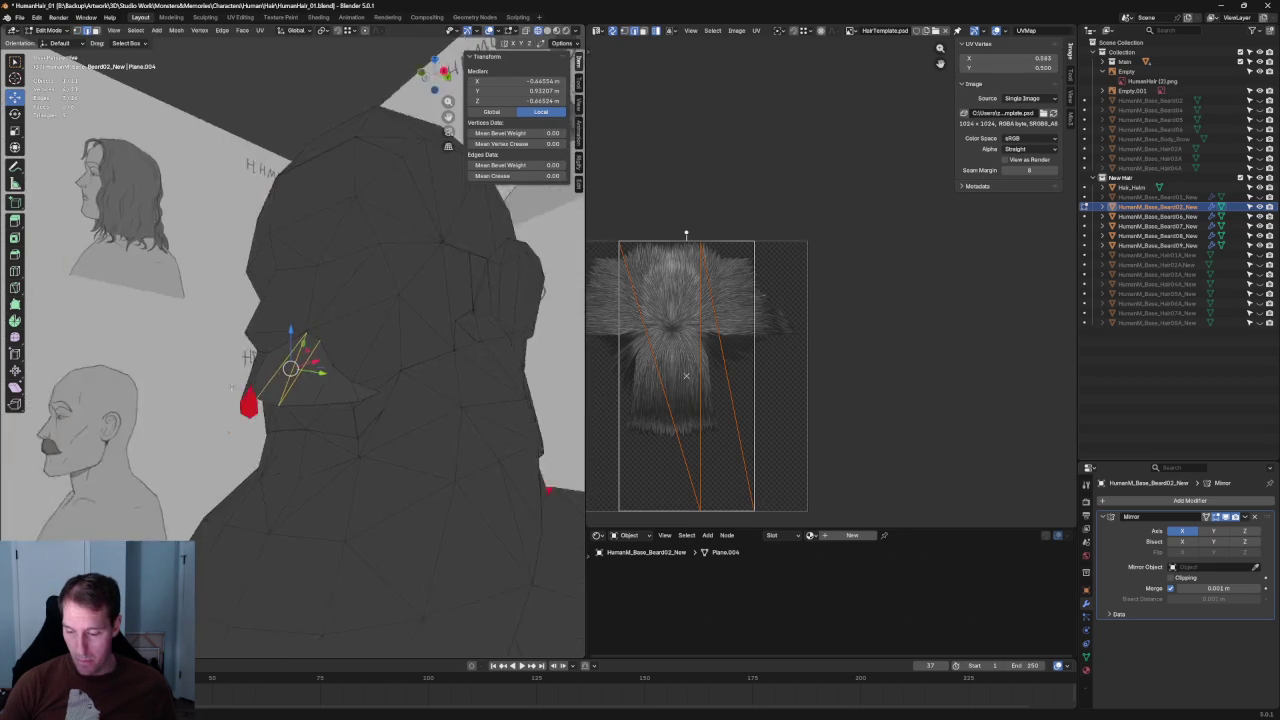
shift+click(335, 425)
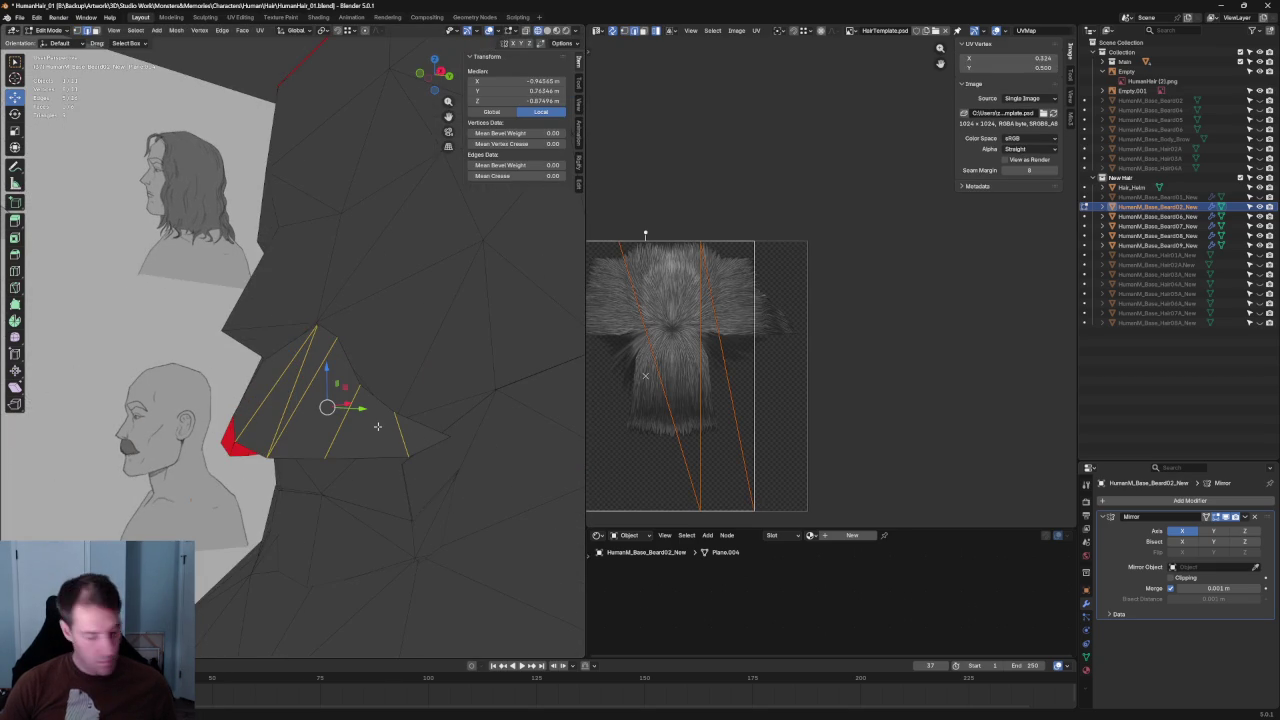
click(448, 438)
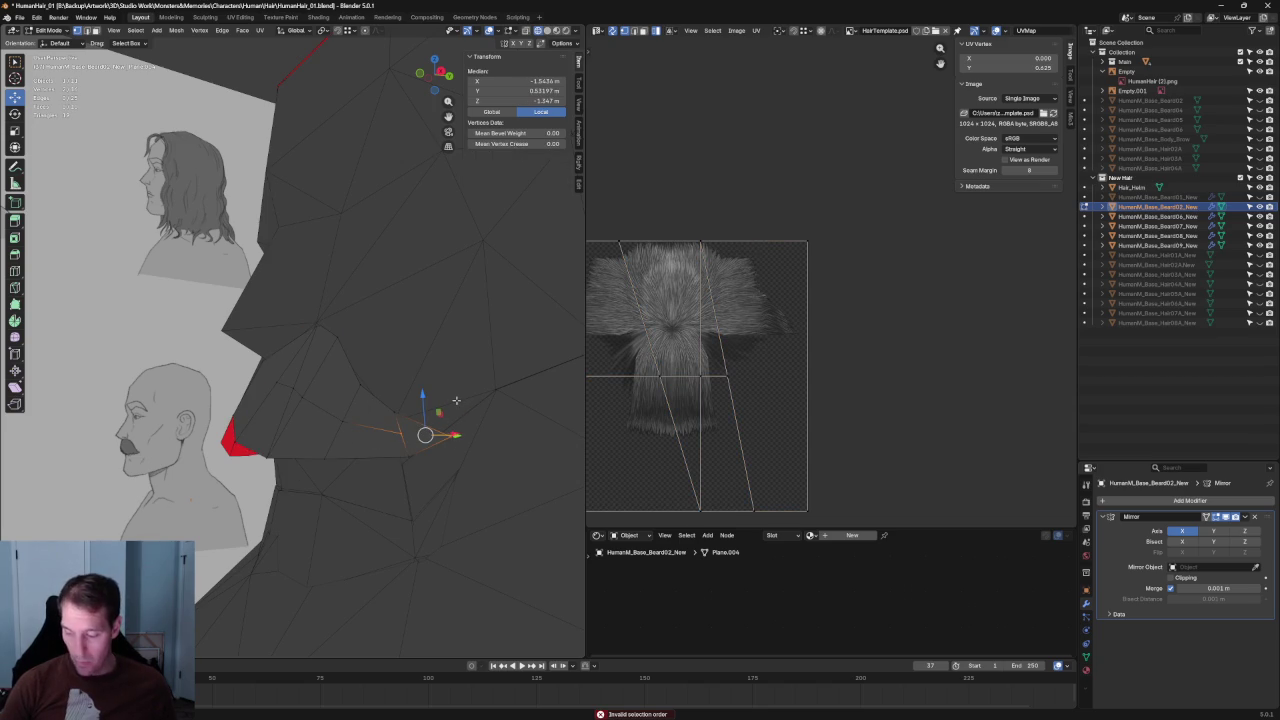
key(alt+a)
middle_drag(466, 389, 449, 414)
scroll(449, 414, up, 4)
key(alt+z)
key(alt+z)
middle_drag(296, 395, 342, 428)
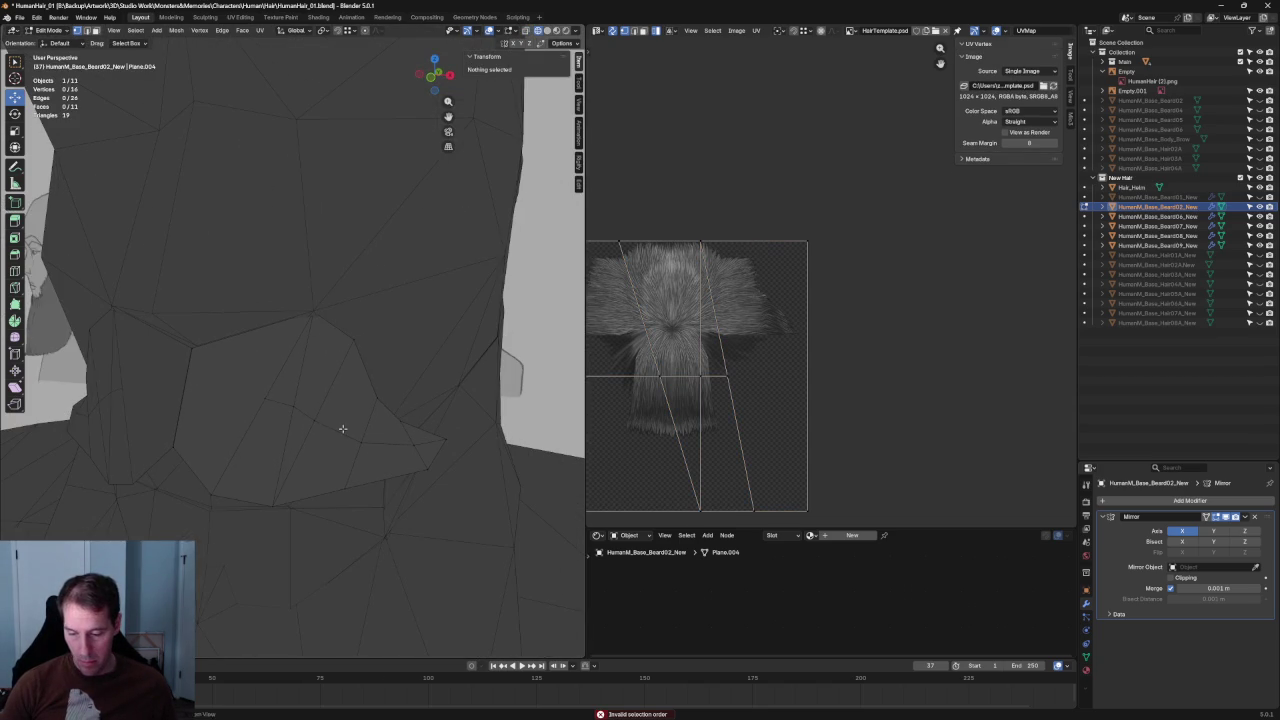
click(184, 395)
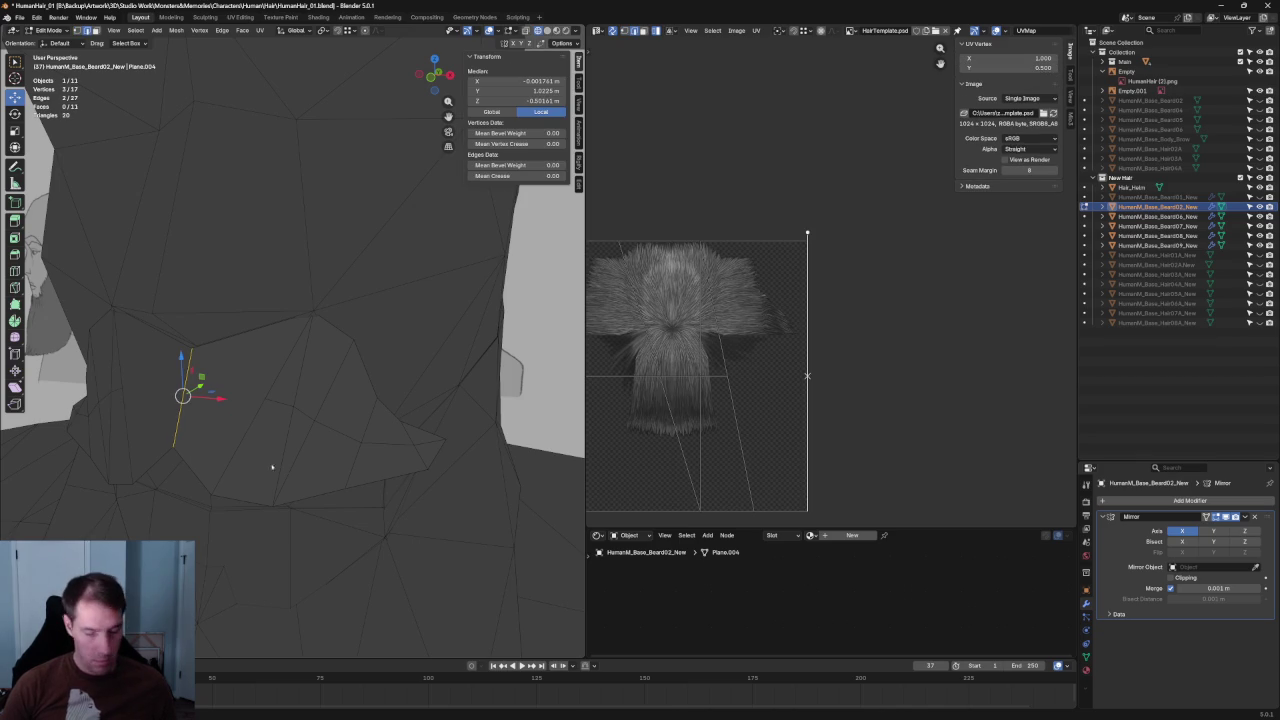
click(257, 386)
drag(148, 376, 288, 416)
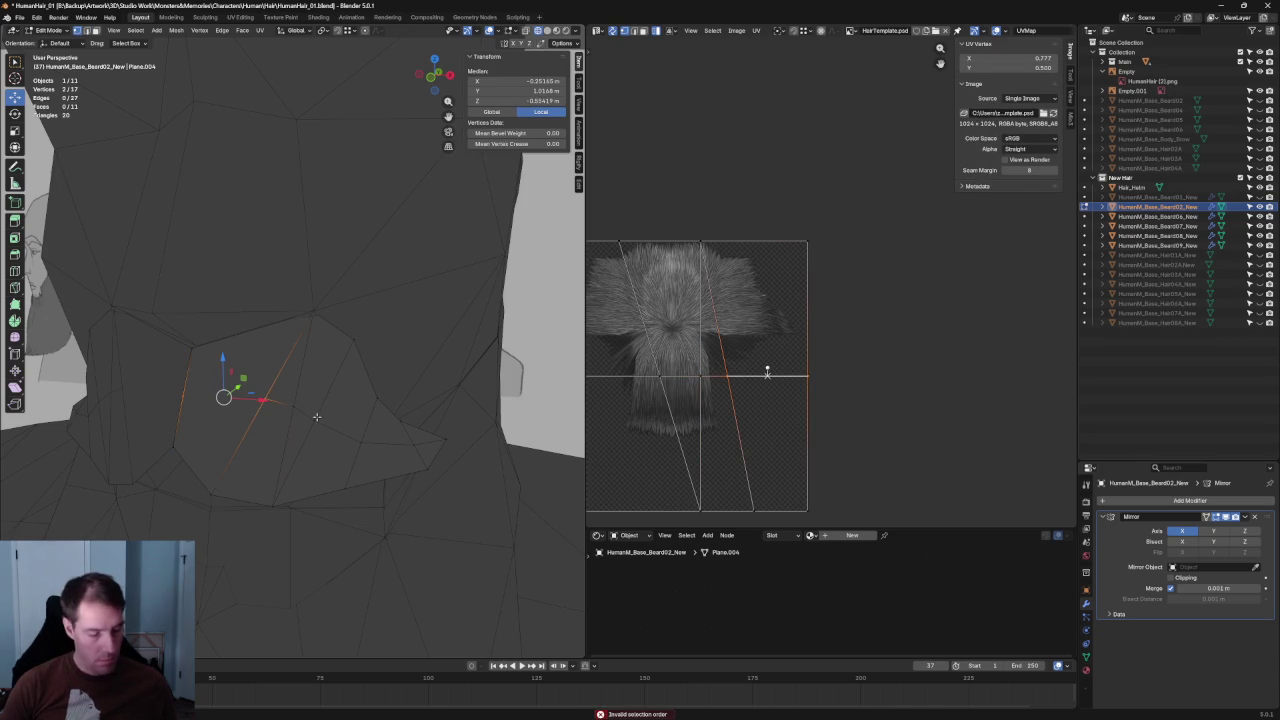
key(alt+a)
key(KP_3)
scroll(255, 400, up, 3)
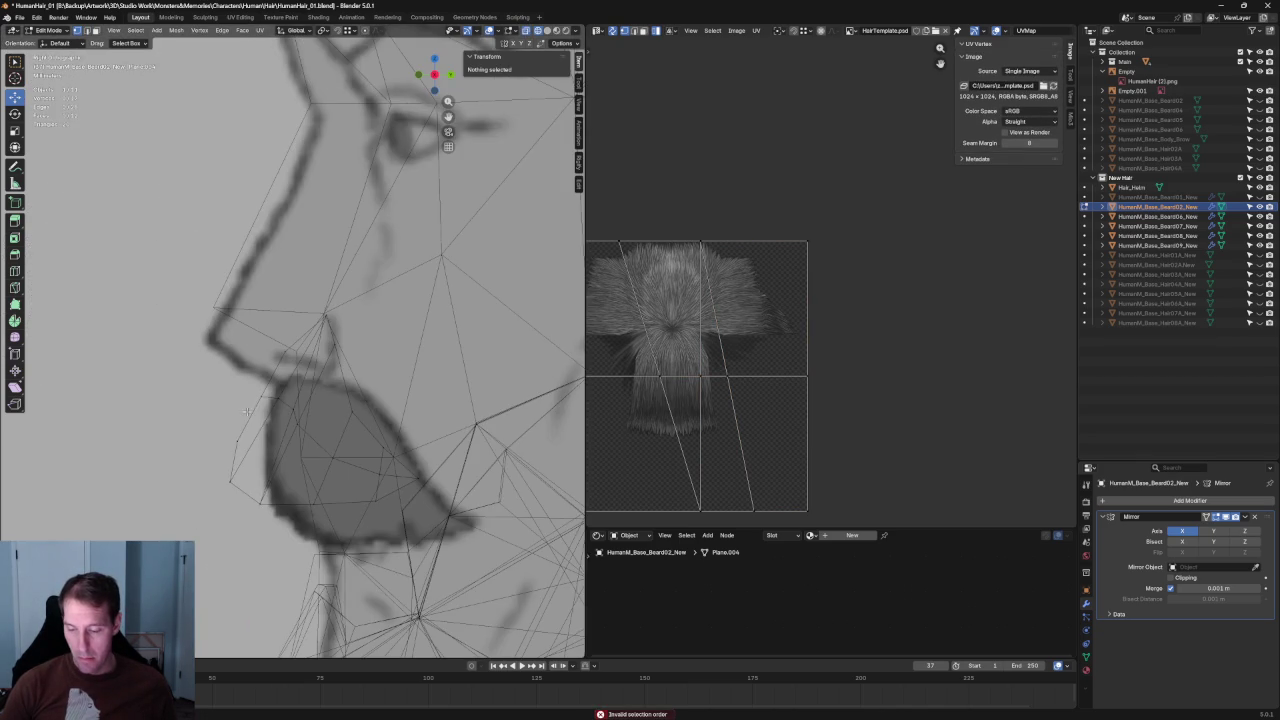
Box-select the card's front-edge vertices and shift them front-to-back along Y twice.
drag(186, 434, 295, 528)
key(g)
key(y)
click(249, 483)
key(g)
key(y)
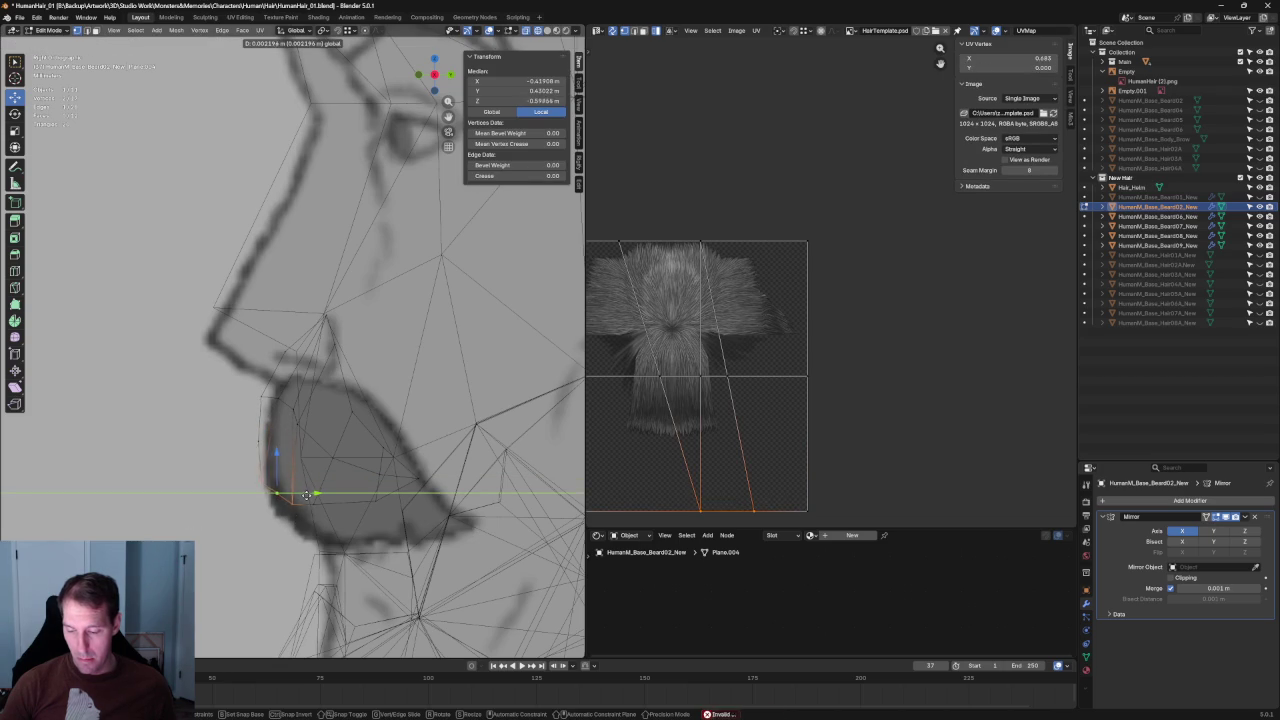
click(306, 494)
Move a vertex group and two single card vertices front-to-back along Y.
key(alt+z)
drag(270, 409, 272, 410)
key(g)
key(y)
click(290, 402)
click(316, 418)
key(g)
key(y)
click(312, 411)
click(265, 398)
key(g)
key(y)
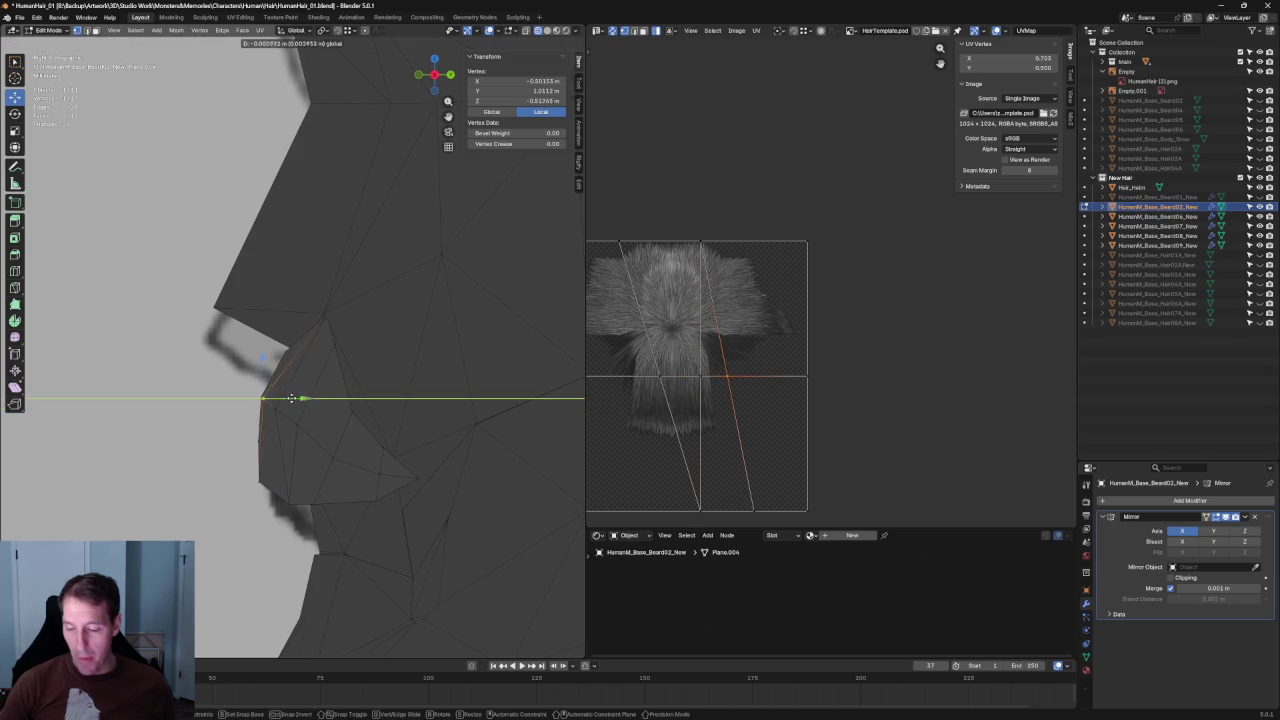
click(294, 398)
Push the next card vertex forward along Y, fine-tuning it against the reference.
click(299, 424)
key(g)
key(y)
click(346, 465)
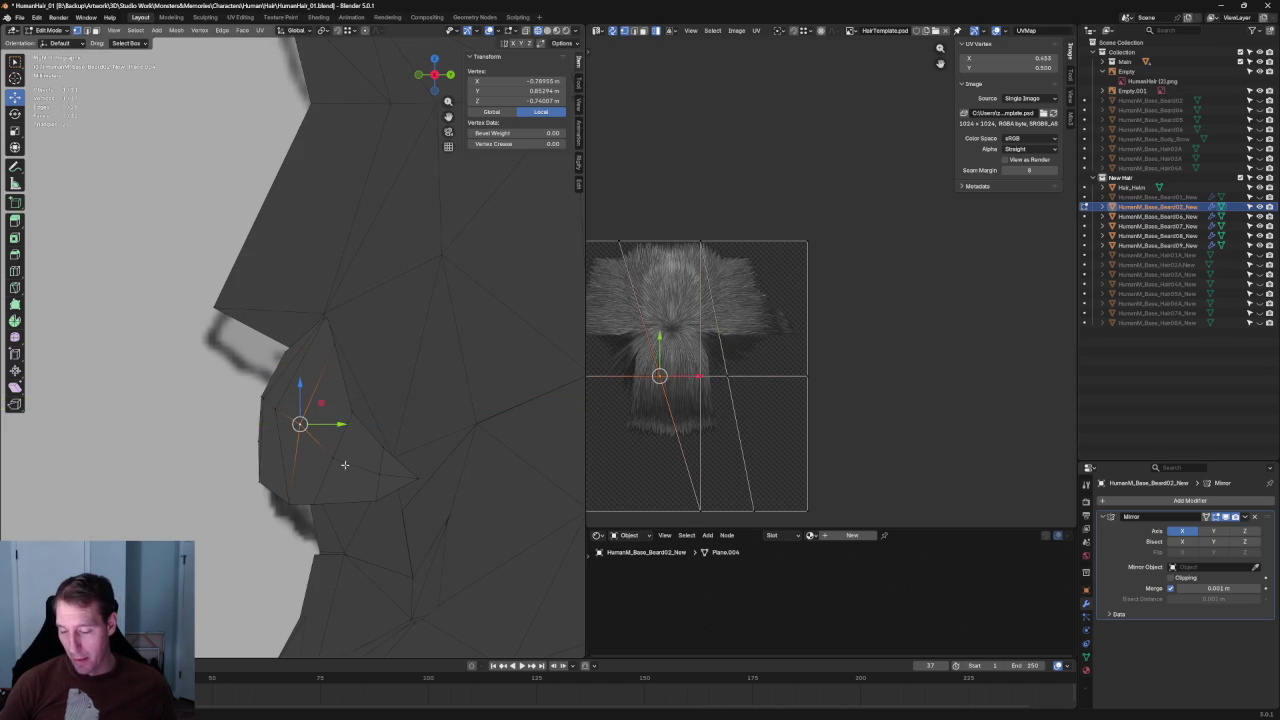
key(alt+z)
key(alt+z)
key(g)
key(y)
click(370, 457)
key(alt+z)
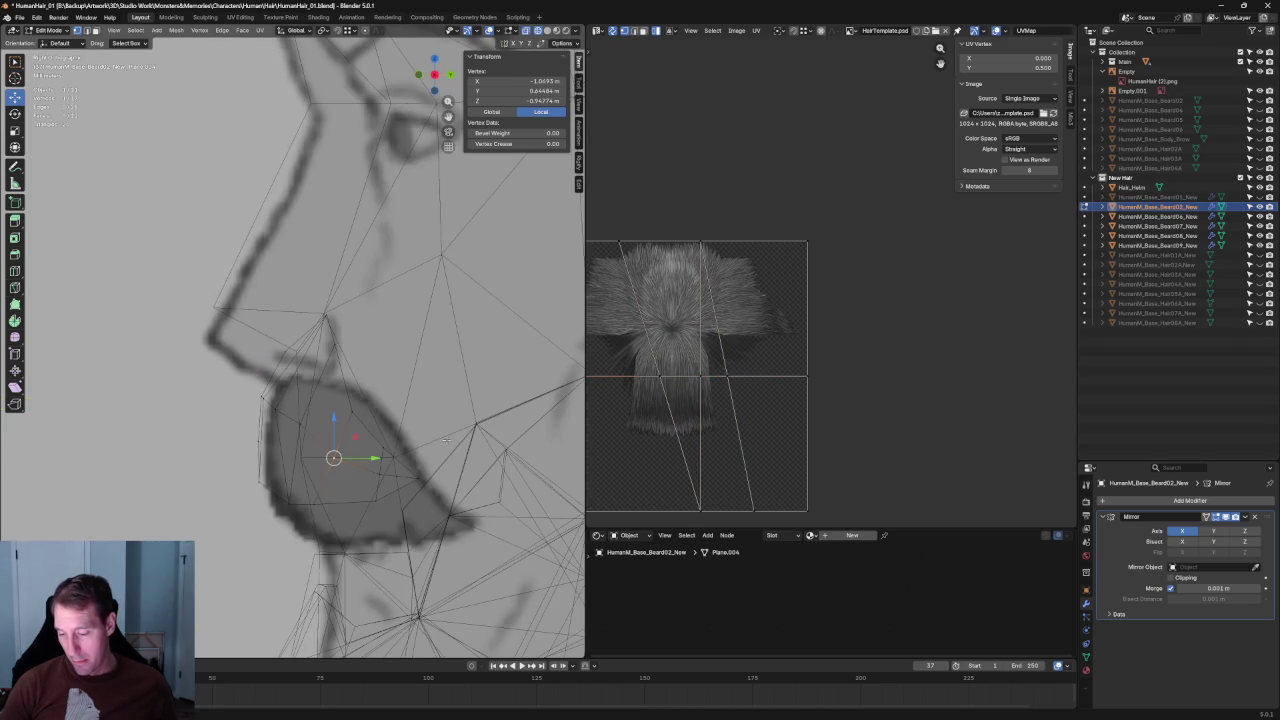
Pull the lower-edge vertices down and forward to follow the sketched lower curve.
click(386, 436)
drag(420, 501, 410, 503)
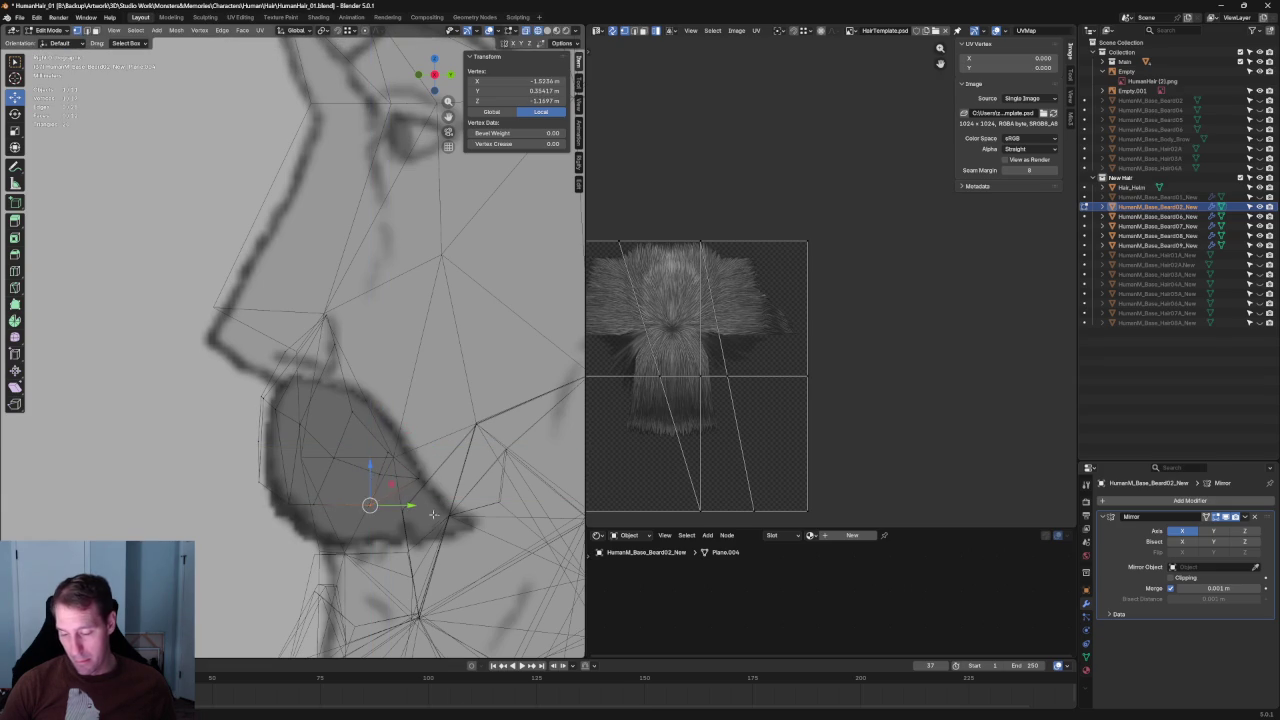
click(310, 512)
click(310, 512)
click(314, 465)
click(318, 413)
mouse_move(318, 413)
mouse_down()
mouse_move(262, 400)
mouse_move(260, 444)
mouse_up()
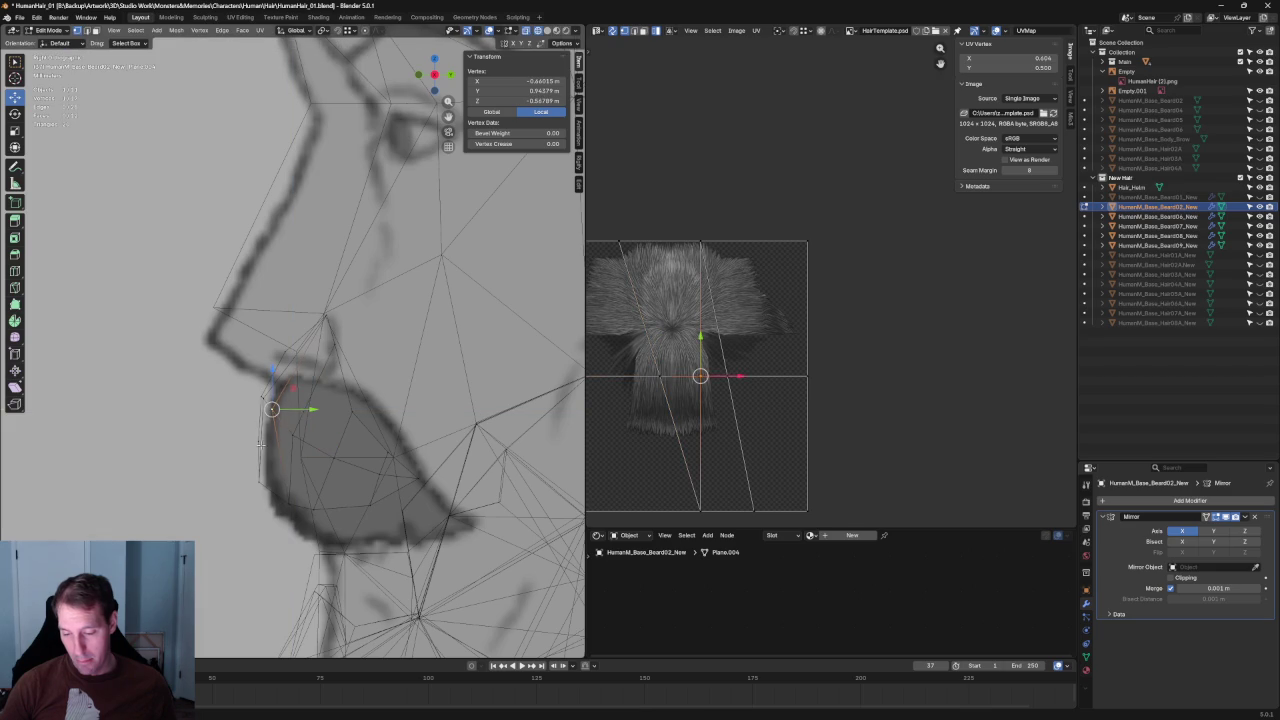
Move the card's top vertex up under the nose.
click(303, 343)
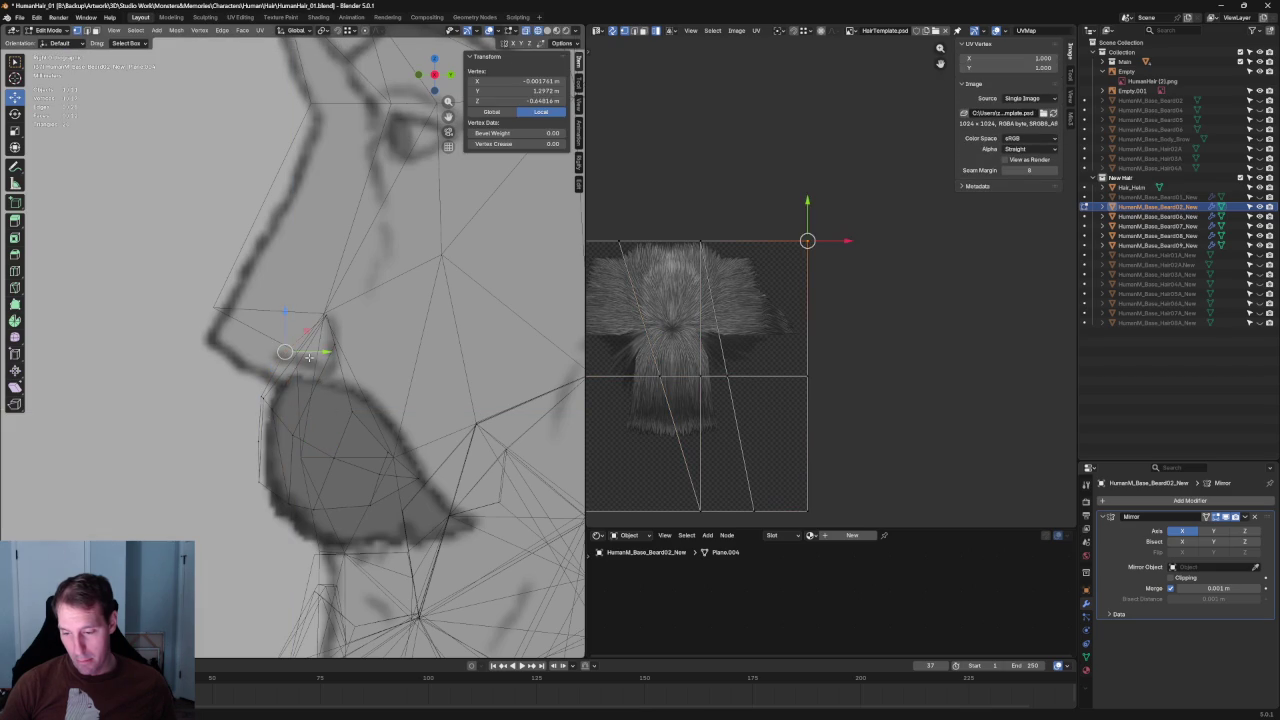
drag(303, 343, 293, 351)
key(alt+a)
scroll(317, 403, down, 3)
key(alt+z)
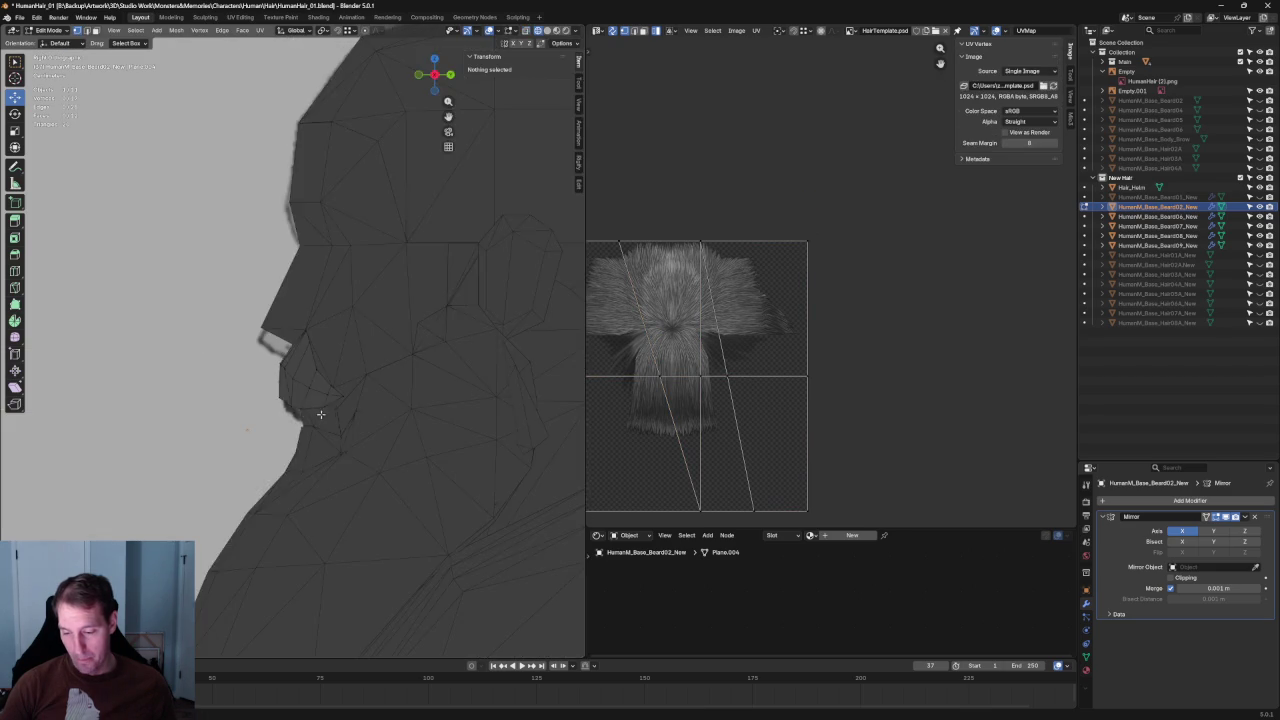
Switch to the side profile view and shift a card vertex slightly along Y.
scroll(290, 420, up, 2)
key(grave)
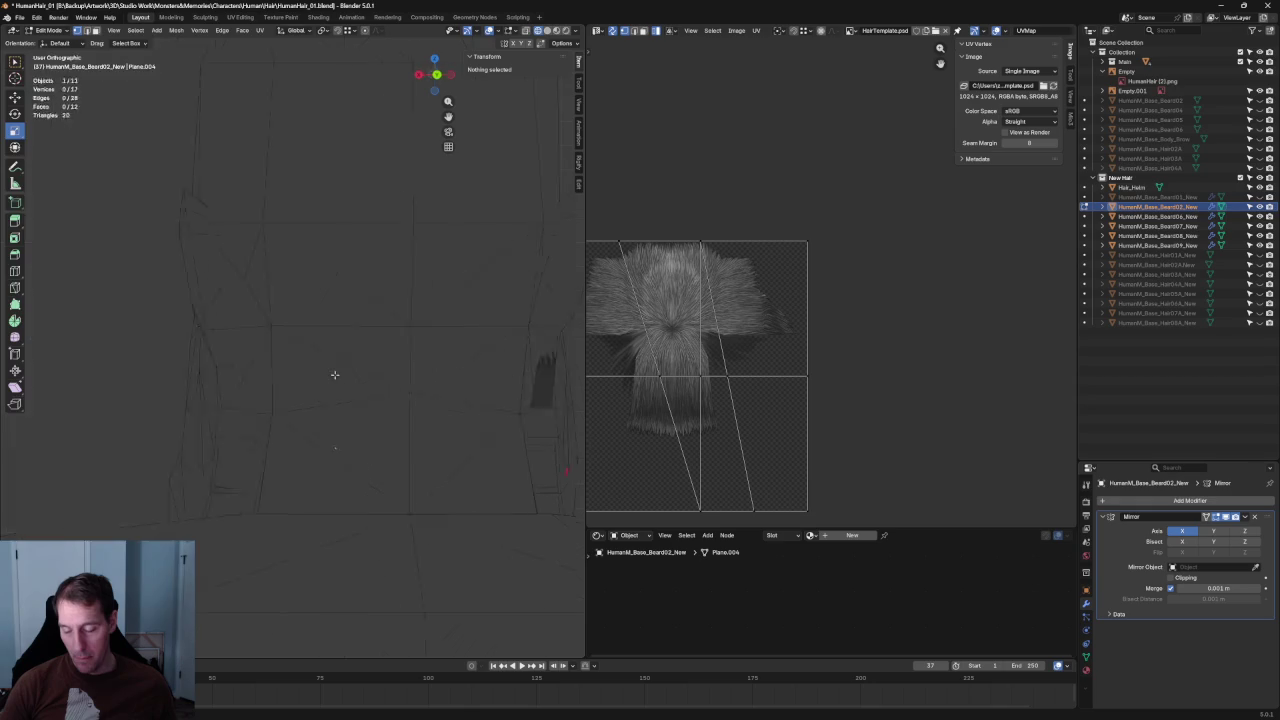
click(400, 367)
key(alt+z)
scroll(414, 440, up, 3)
click(368, 429)
key(alt+z)
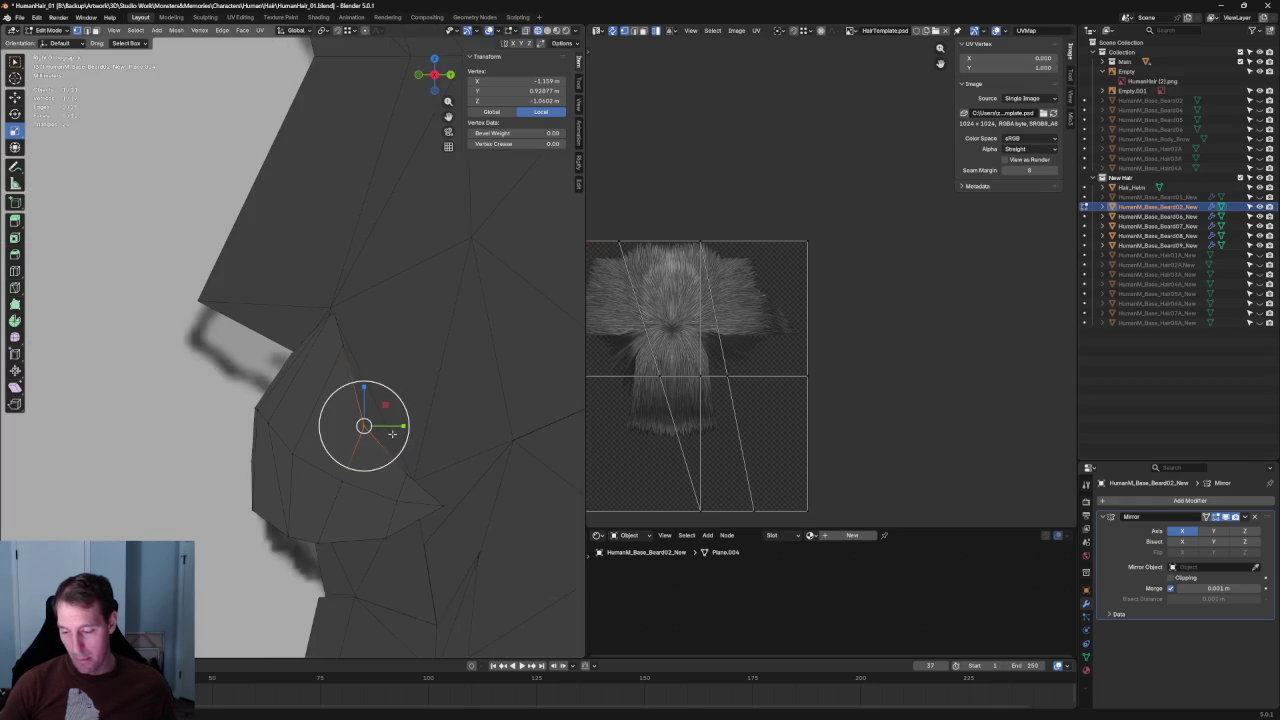
drag(397, 427, 398, 425)
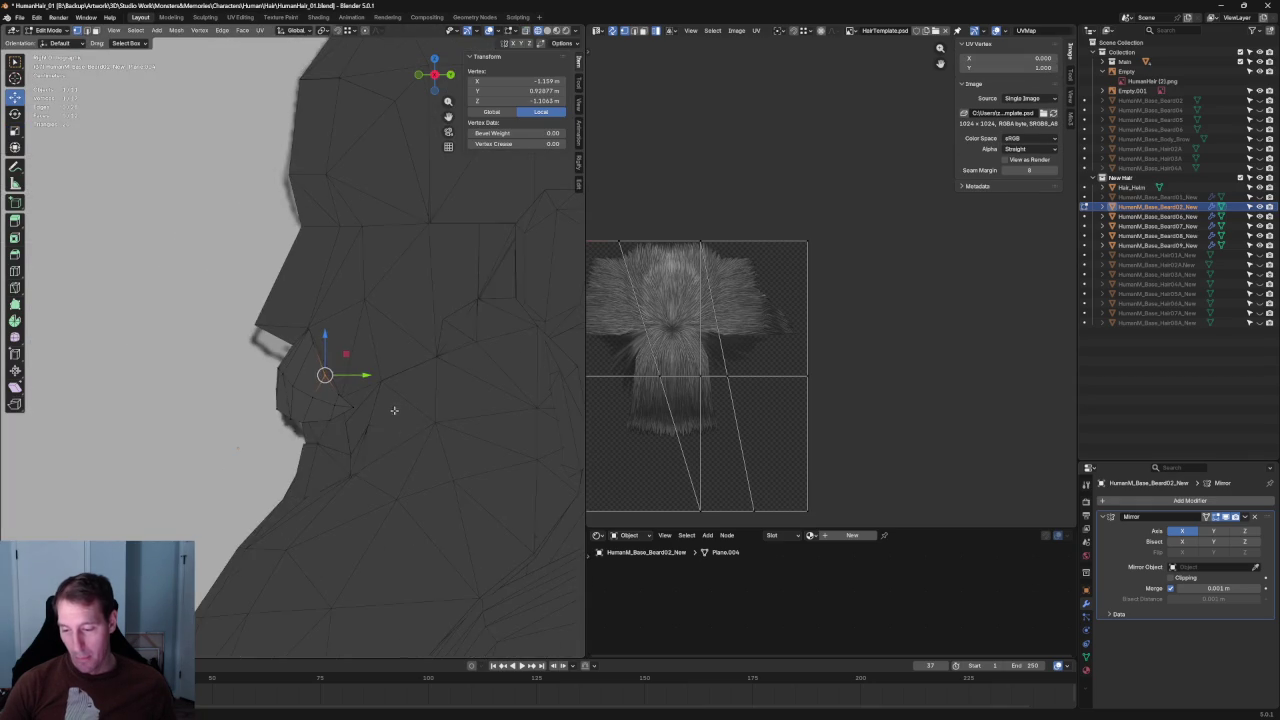
Move the upper mustache vertex slightly along the Y axis.
scroll(390, 402, down, 2)
scroll(369, 329, up, 3)
key(alt+z)
click(353, 287)
key(alt+z)
drag(385, 286, 383, 286)
click(420, 327)
Join two mustache card vertices with a new edge using F.
scroll(405, 339, down, 2)
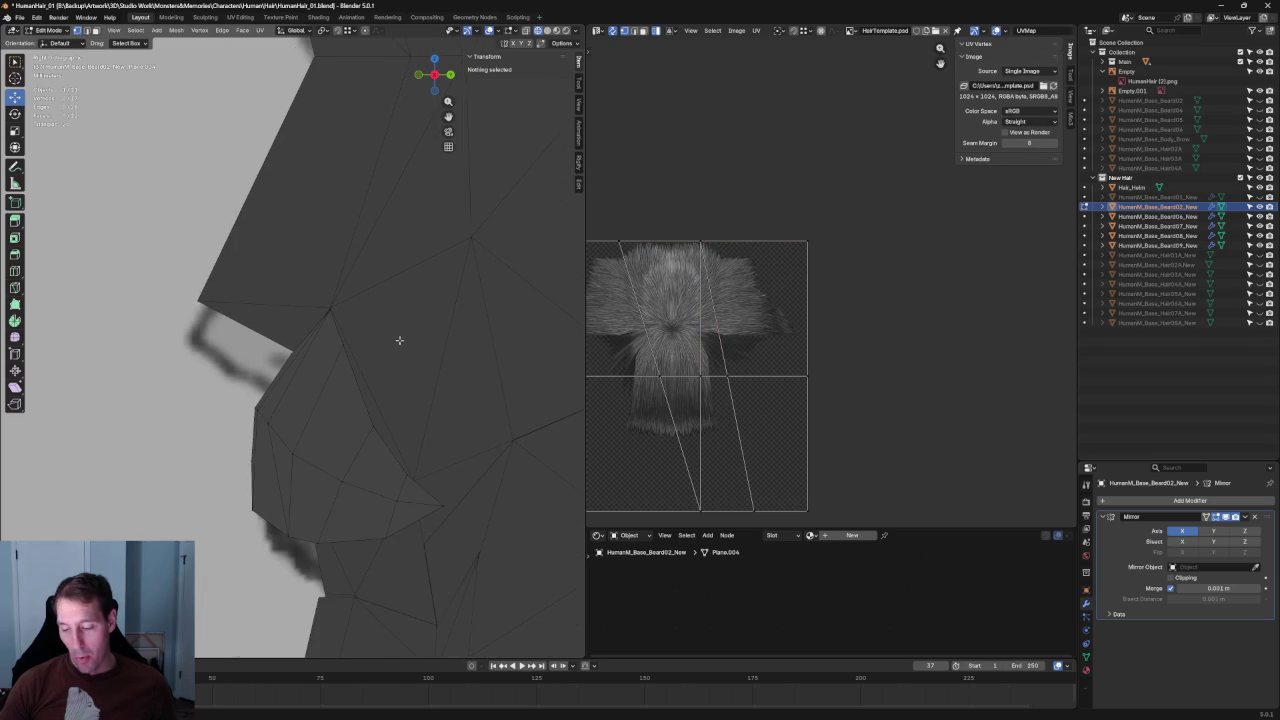
middle_drag(293, 359, 394, 317)
click(318, 336)
key(f)
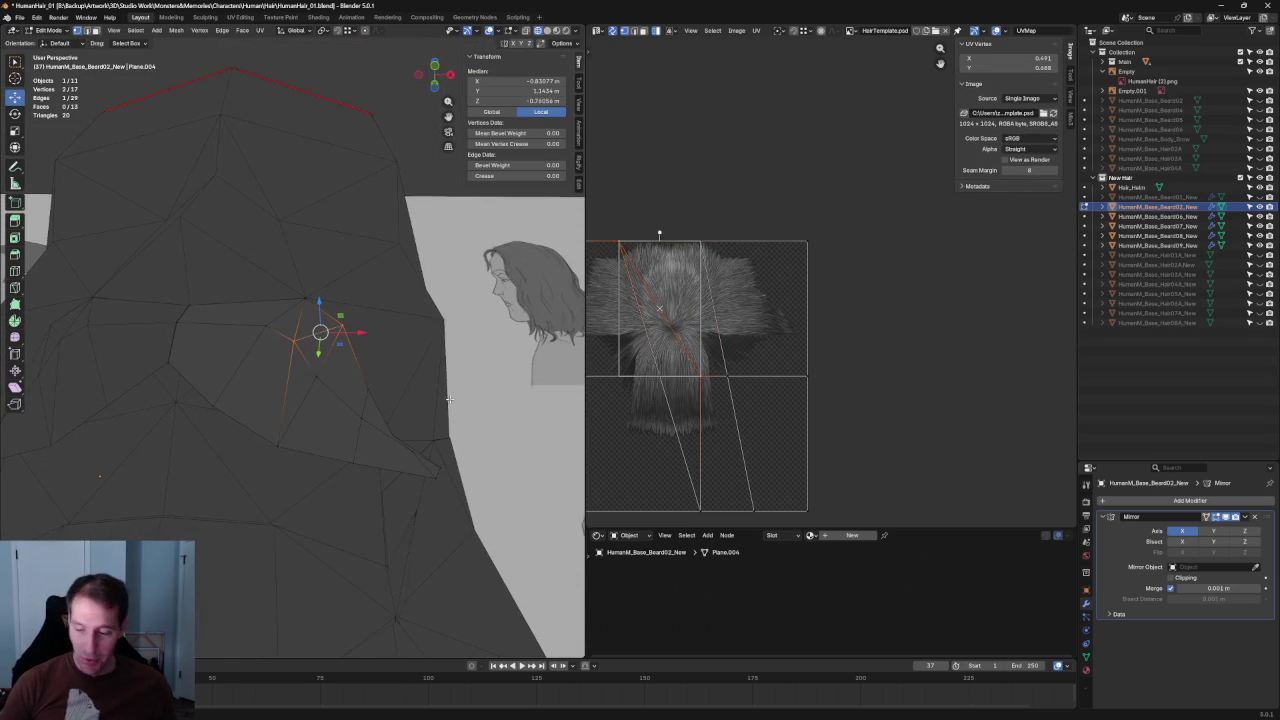
In front orthographic view, move two card vertices sideways along X.
middle_drag(394, 389, 385, 388)
scroll(366, 230, up, 3)
scroll(330, 340, up, 2)
click(349, 405)
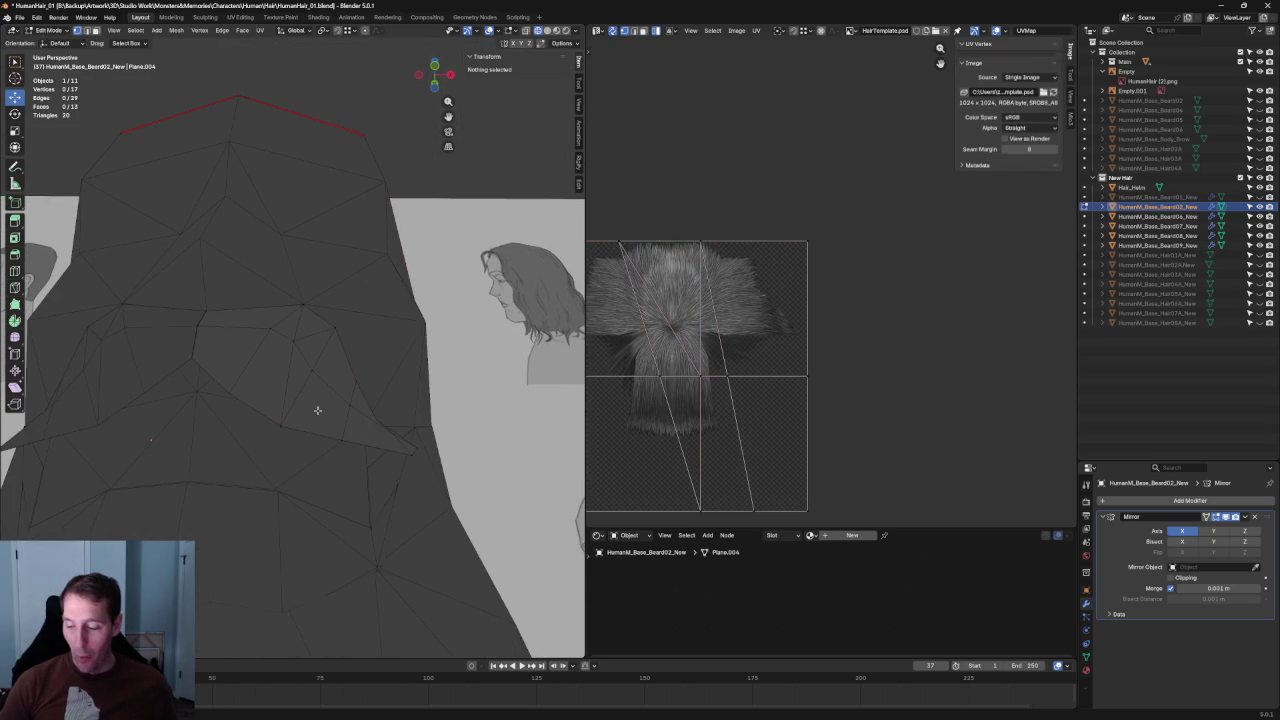
shift+click(320, 366)
middle_drag(320, 366, 349, 378)
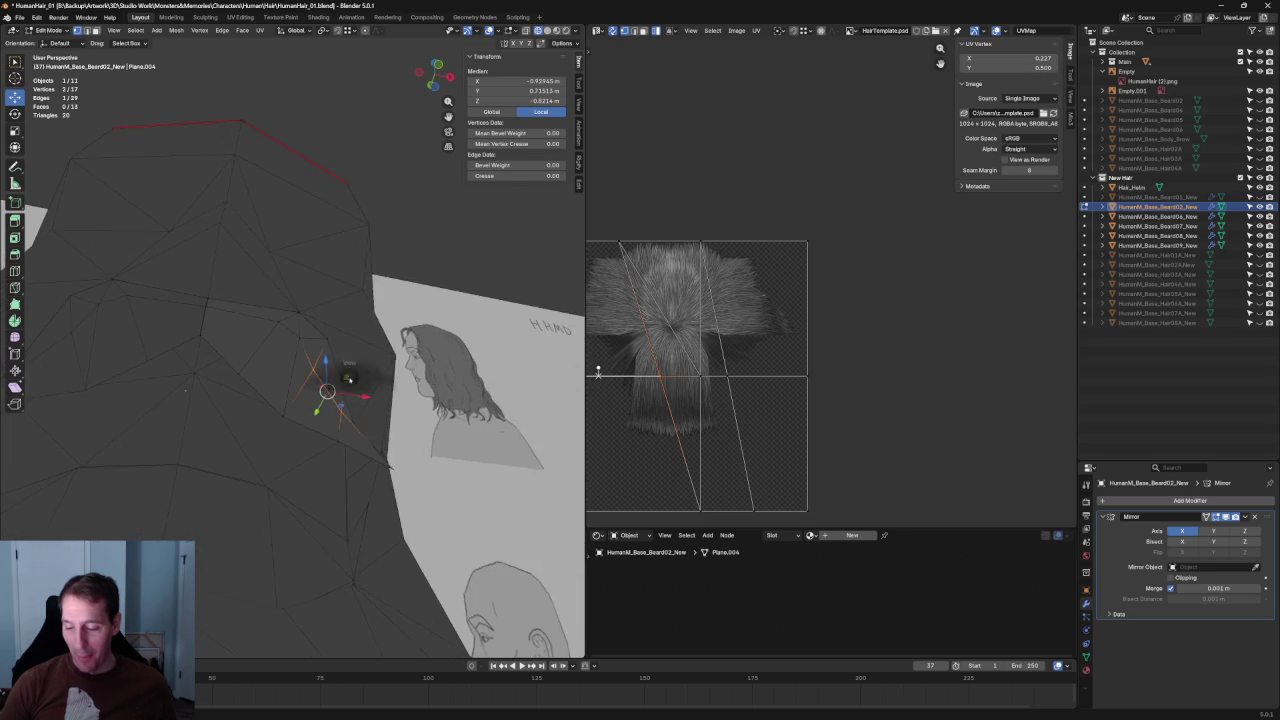
key(KP_1)
drag(357, 389, 427, 410)
click(401, 410)
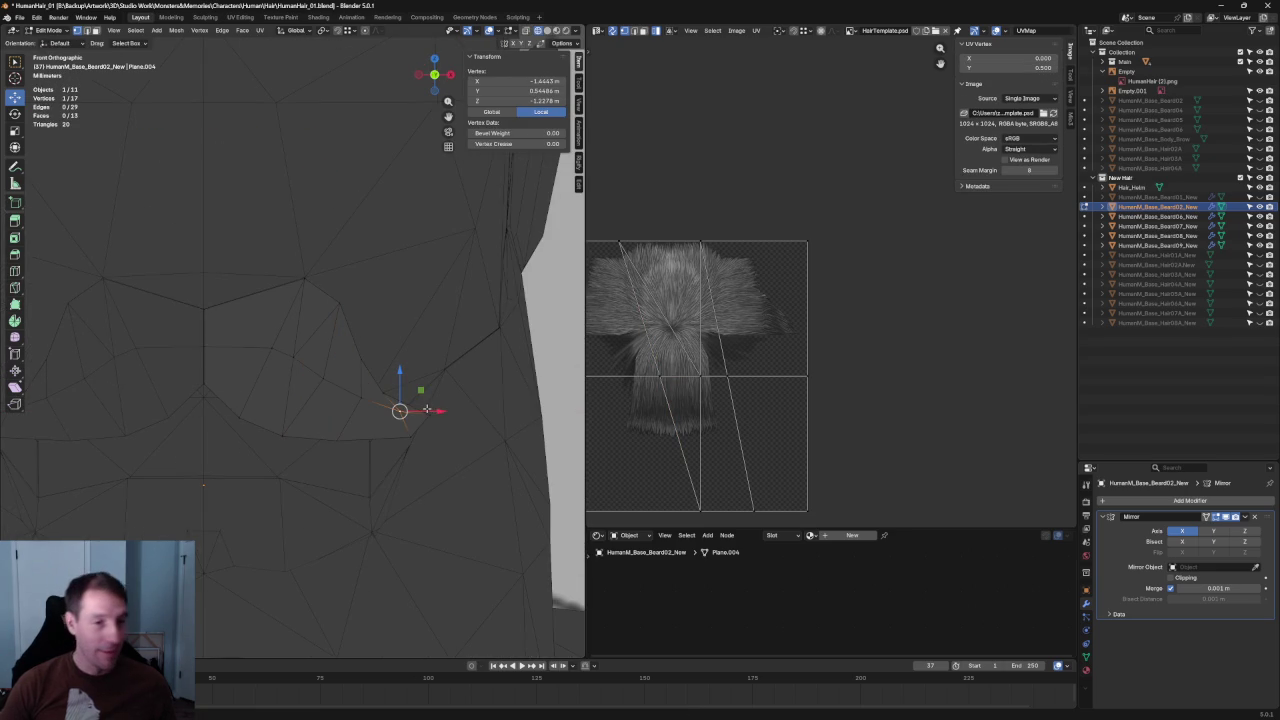
key(KP_3)
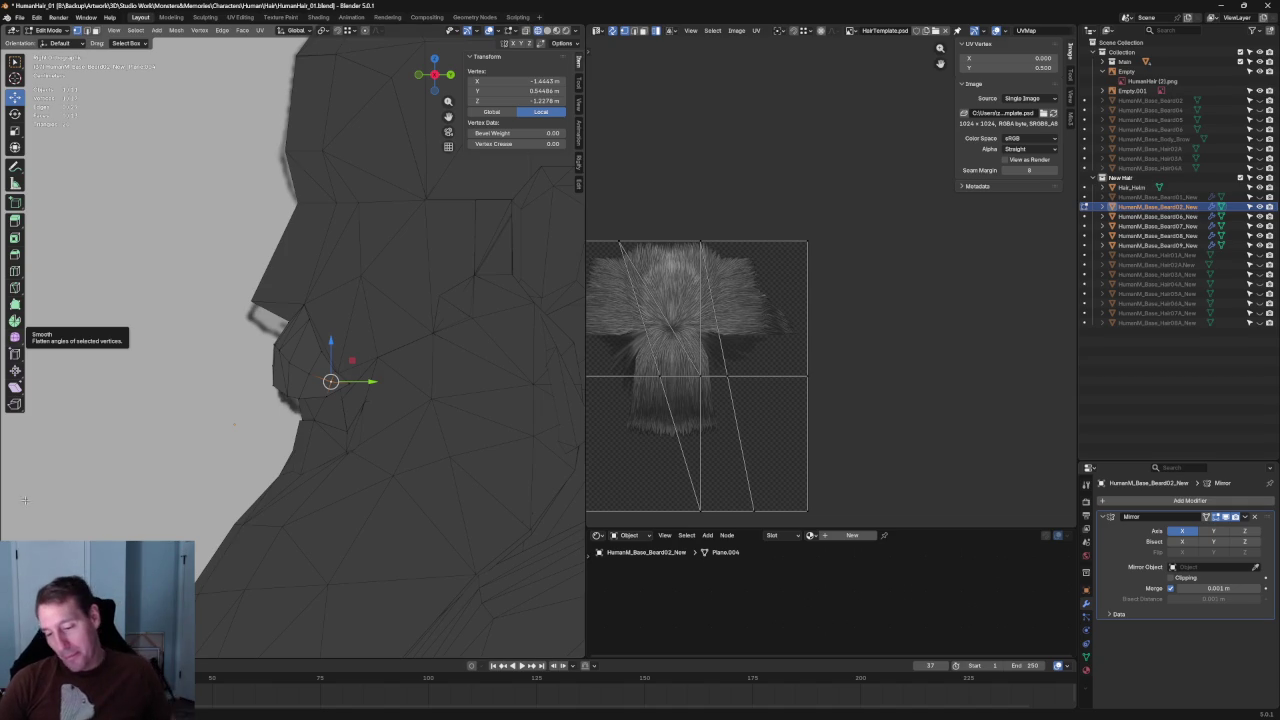
Zoom into the right side profile and shift the selected vertex forward along Y toward the lip.
scroll(305, 381, up, 2)
scroll(305, 381, up, 1)
scroll(305, 381, up, 1)
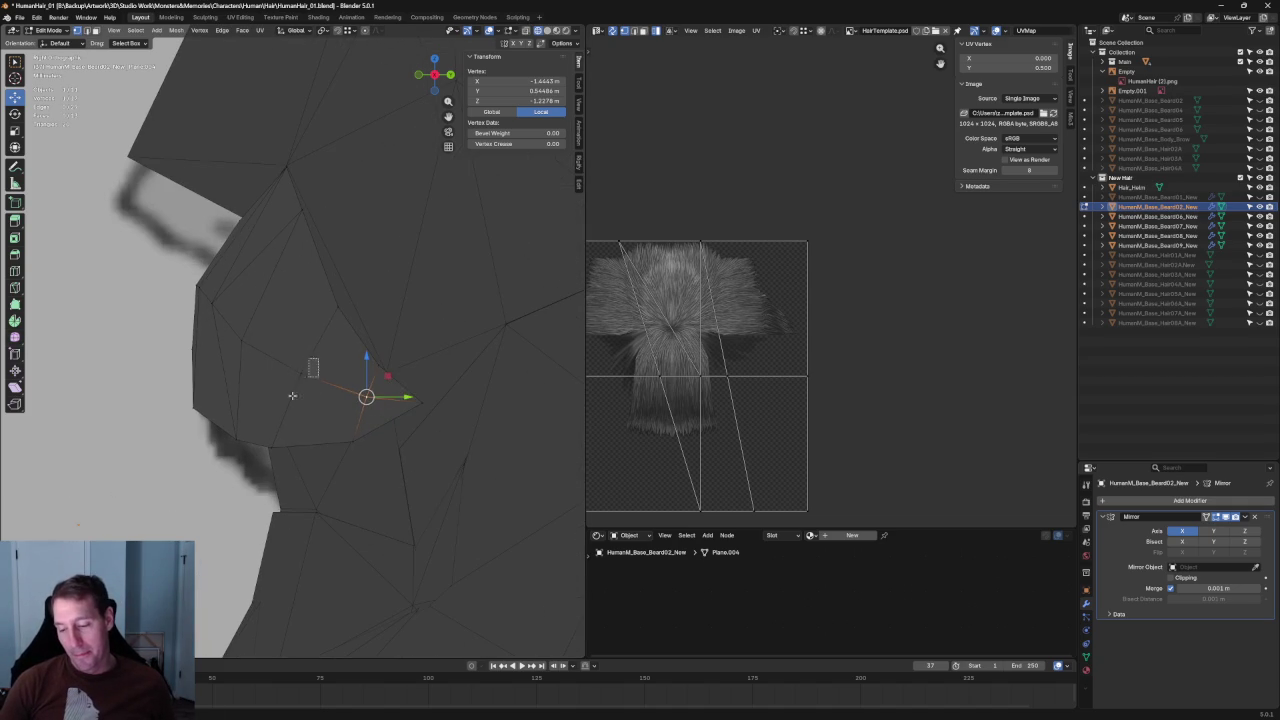
drag(347, 372, 392, 395)
Finish placing the previous vertex, clear the selection and inspect the mustache in X-ray.
shift+click(283, 380)
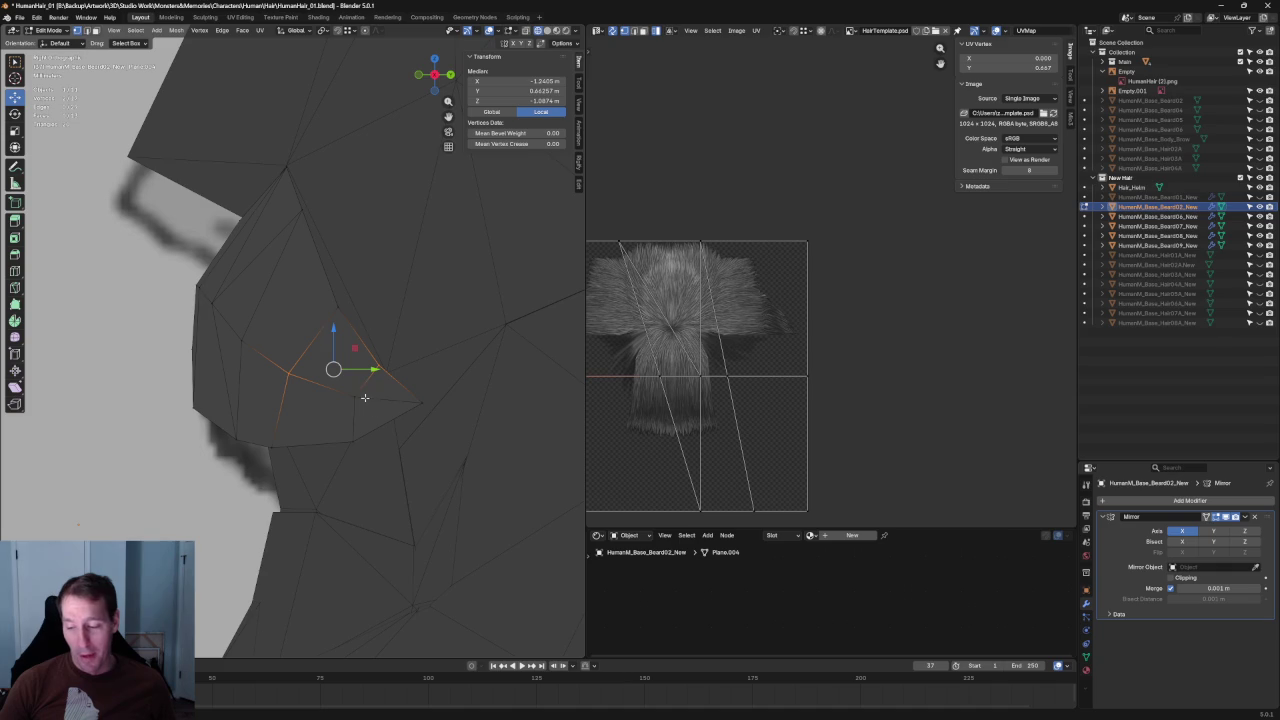
key(2)
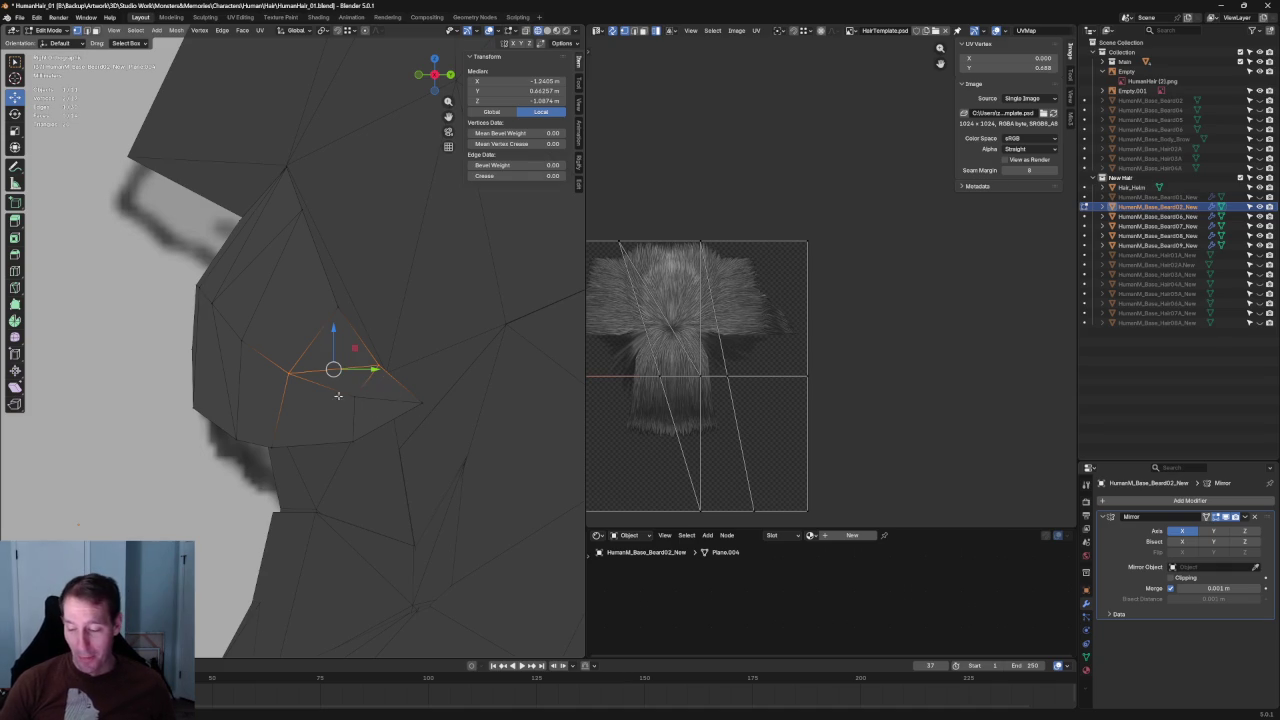
click(345, 399)
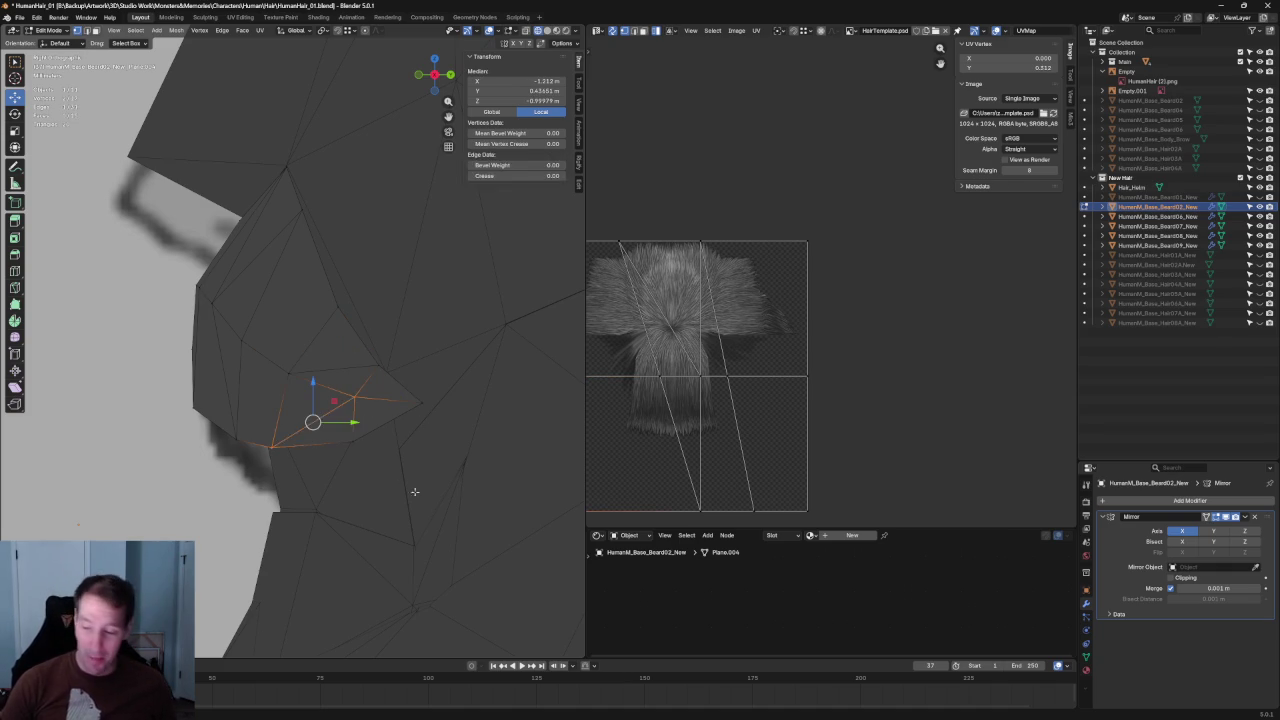
key(alt+a)
scroll(298, 444, down, 3)
key(alt+z)
scroll(298, 444, down, 3)
middle_drag(304, 368, 319, 364)
scroll(319, 364, up, 5)
scroll(319, 364, up, 2)
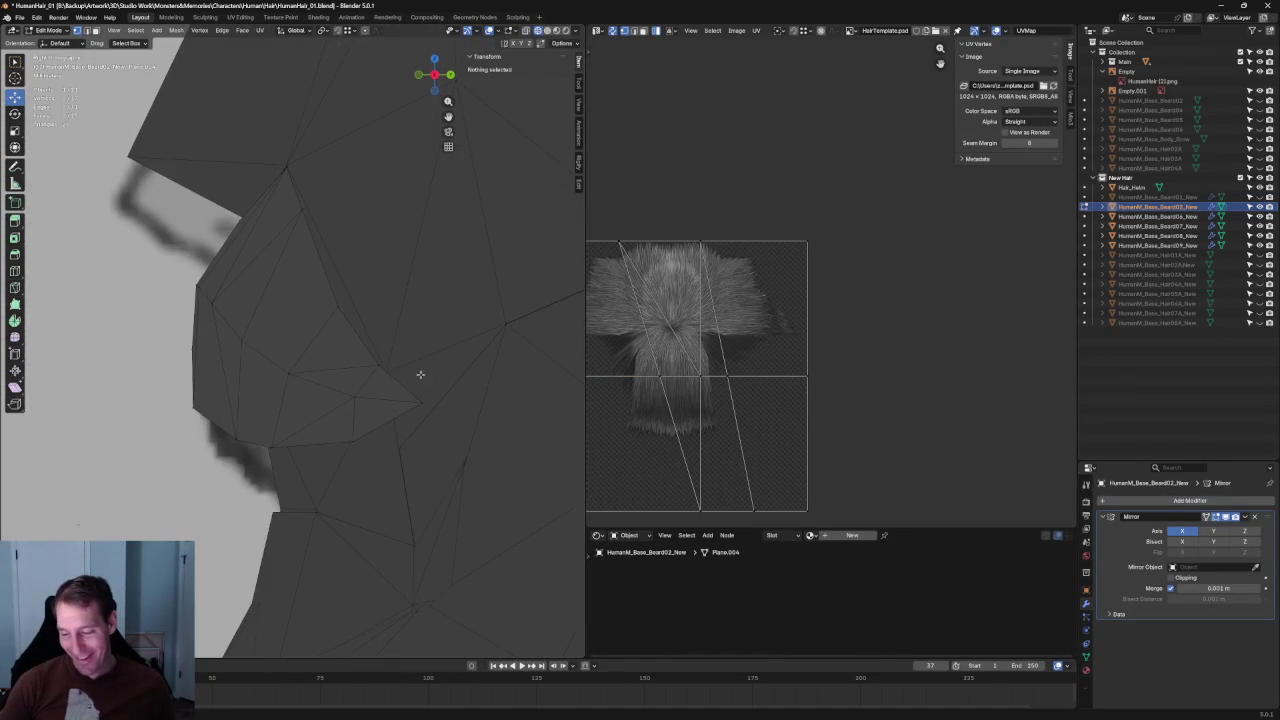
Move two mustache vertices along Y to follow the side-view sketch.
click(383, 366)
key(g)
key(y)
click(408, 304)
click(339, 307)
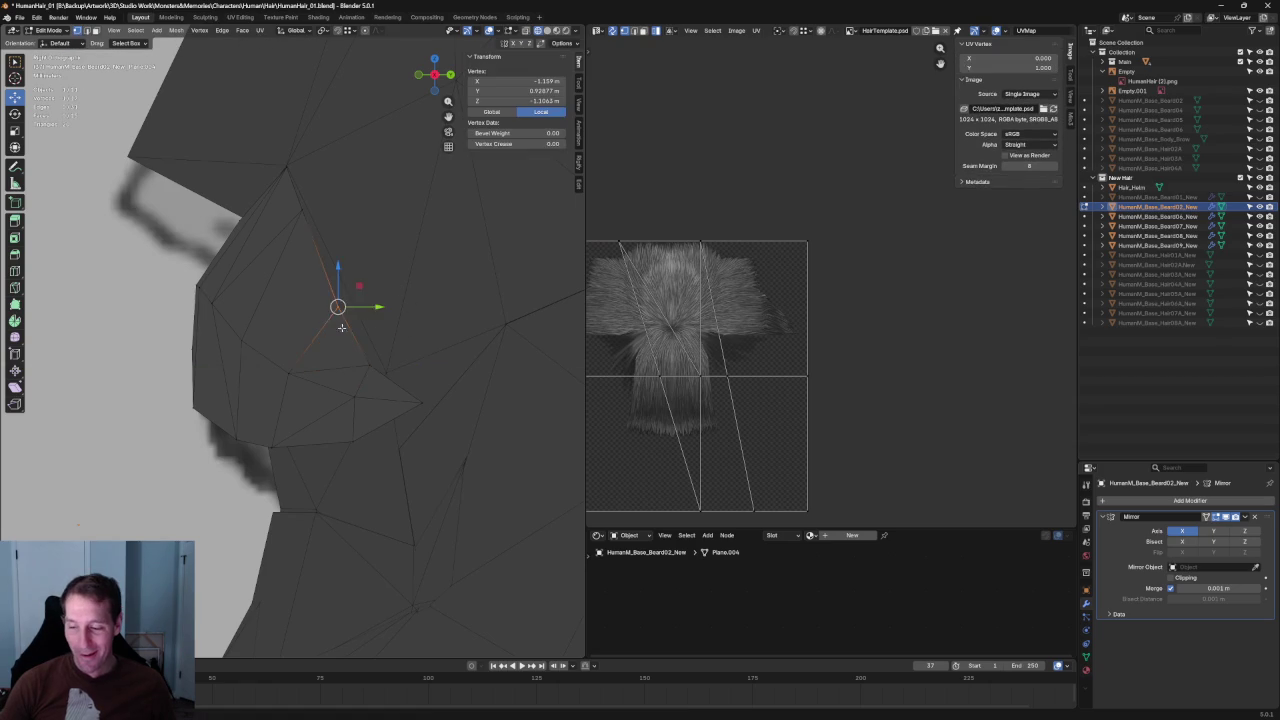
key(alt+z)
key(g)
key(y)
click(375, 307)
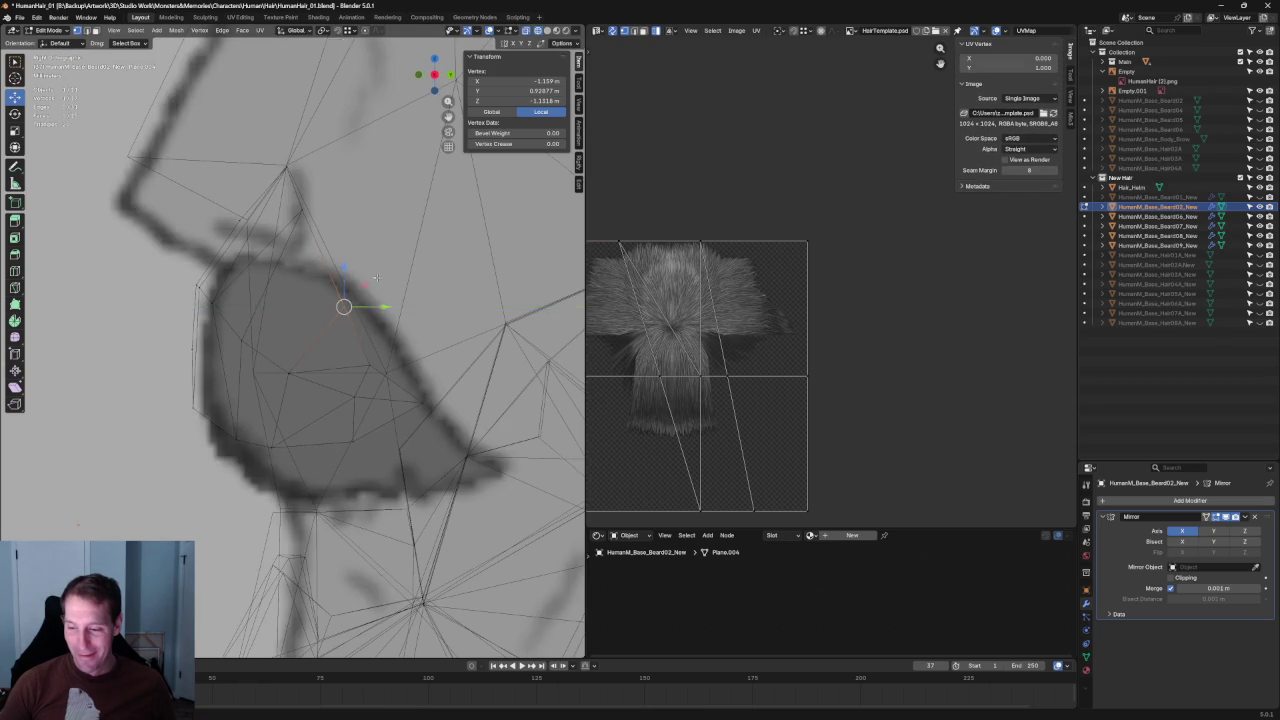
Move a higher card vertex along Y with X-ray off.
key(alt+z)
click(301, 211)
key(g)
key(y)
click(345, 213)
scroll(345, 213, down, 3)
mouse_move(345, 213)
middle_down()
mouse_move(445, 390)
mouse_move(345, 338)
middle_up()
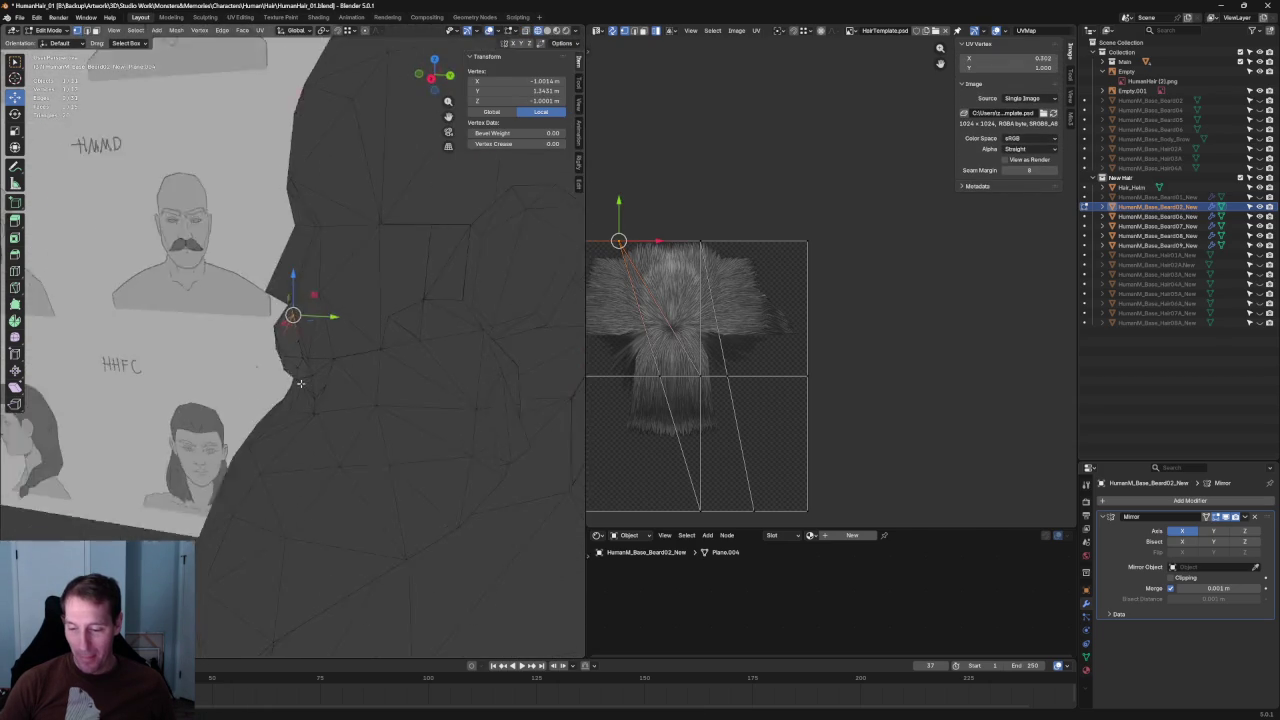
scroll(345, 338, up, 3)
Try X-axis moves on selected card vertices, cancelling both.
key(alt+z)
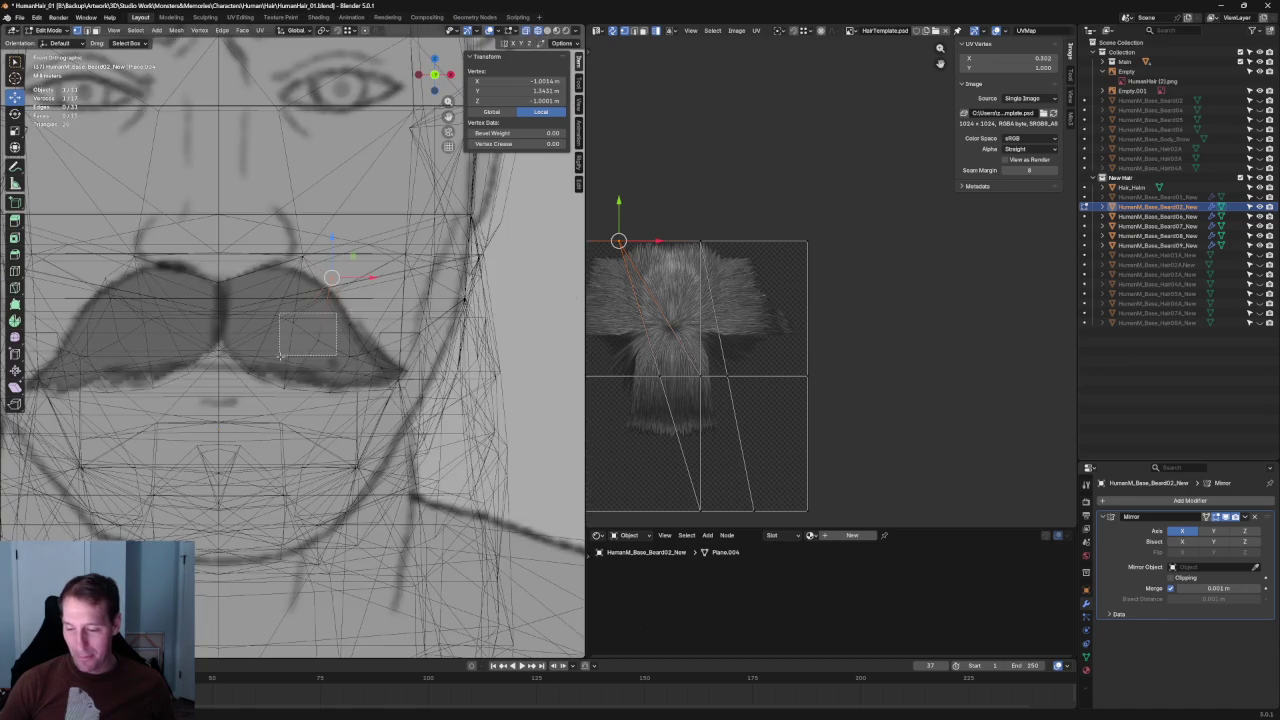
shift+click(345, 336)
key(alt+z)
key(g)
key(x)
key(Escape)
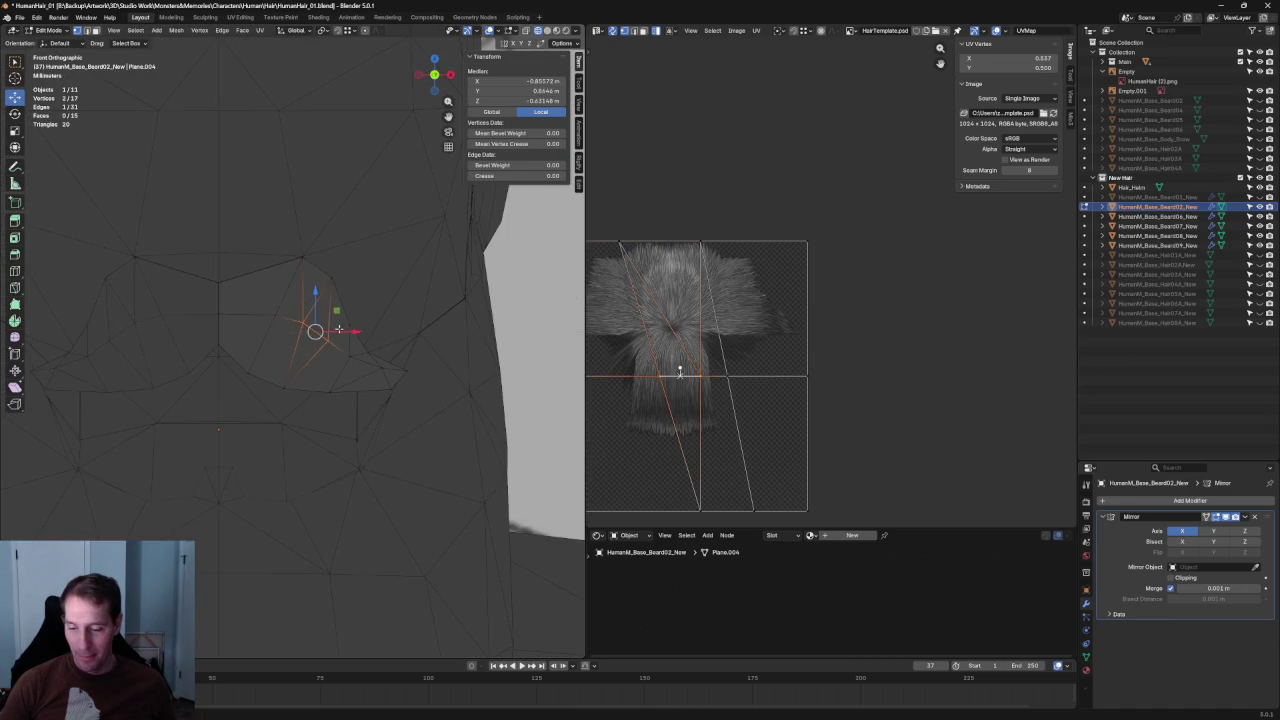
key(alt+z)
click(275, 312)
key(alt+z)
key(g)
key(x)
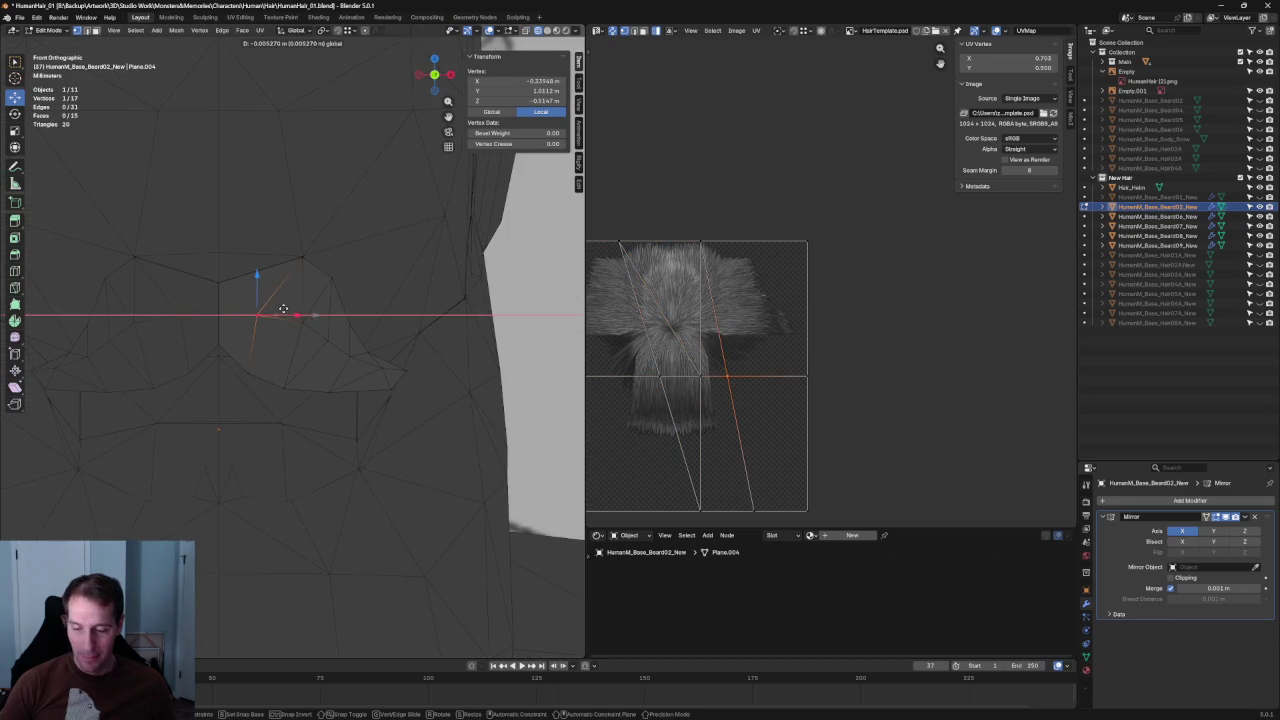
key(Escape)
Add more mustache vertices to the selection and switch to the right side view.
key(alt+z)
key(alt+z)
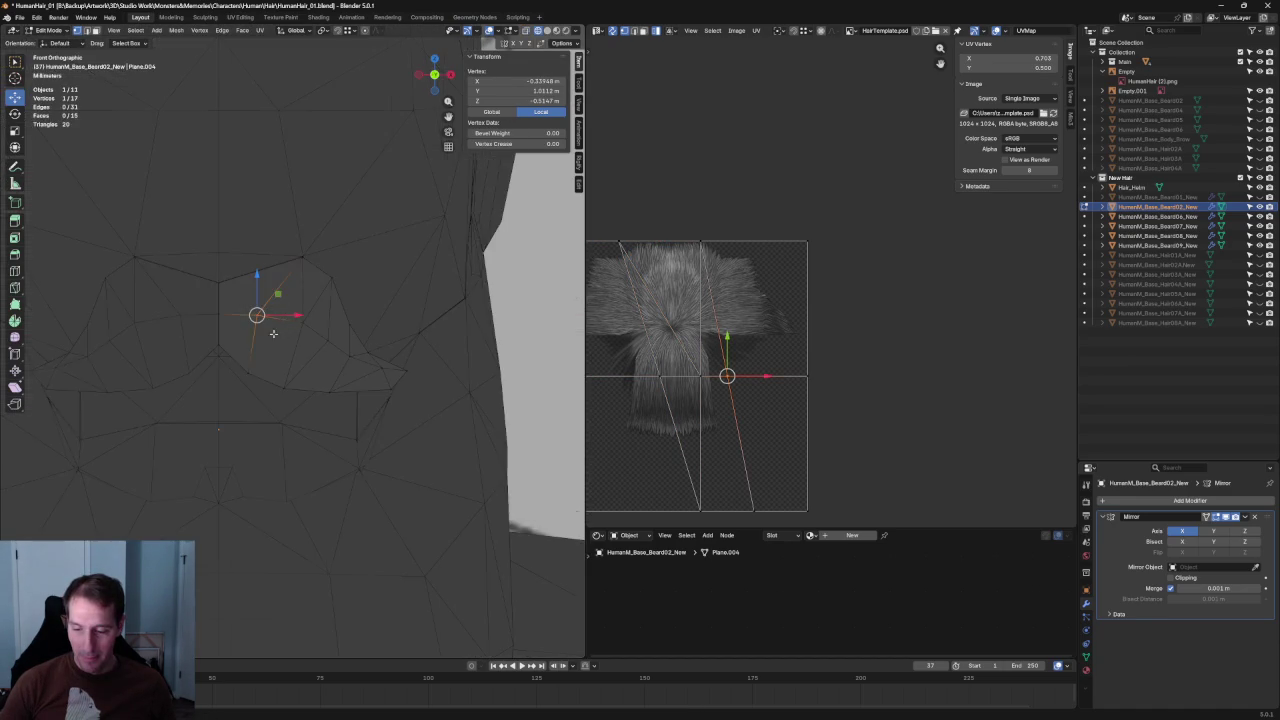
scroll(282, 307, down, 5)
mouse_move(282, 307)
middle_down()
mouse_move(383, 326)
mouse_move(267, 300)
middle_up()
scroll(267, 300, up, 4)
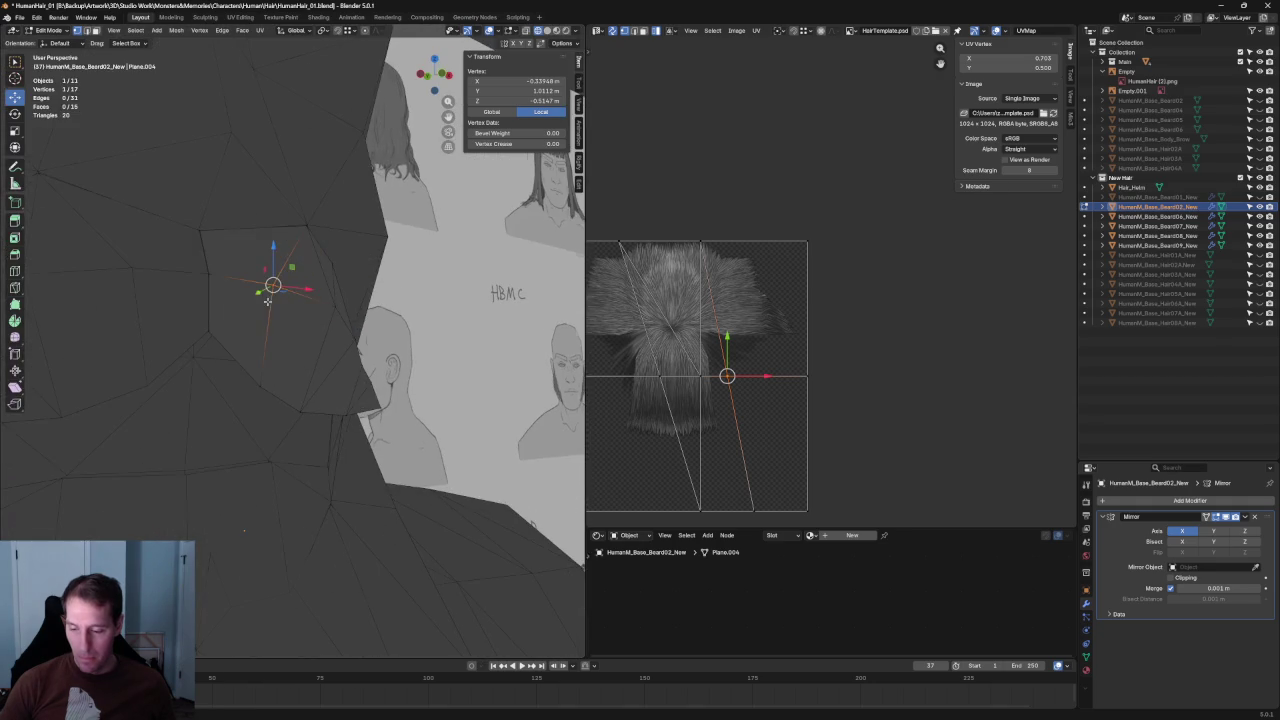
shift+click(220, 238)
mouse_move(220, 238)
middle_down()
mouse_move(242, 252)
mouse_move(373, 158)
middle_up()
shift+click(246, 252)
scroll(246, 252, down, 5)
scroll(345, 208, up, 5)
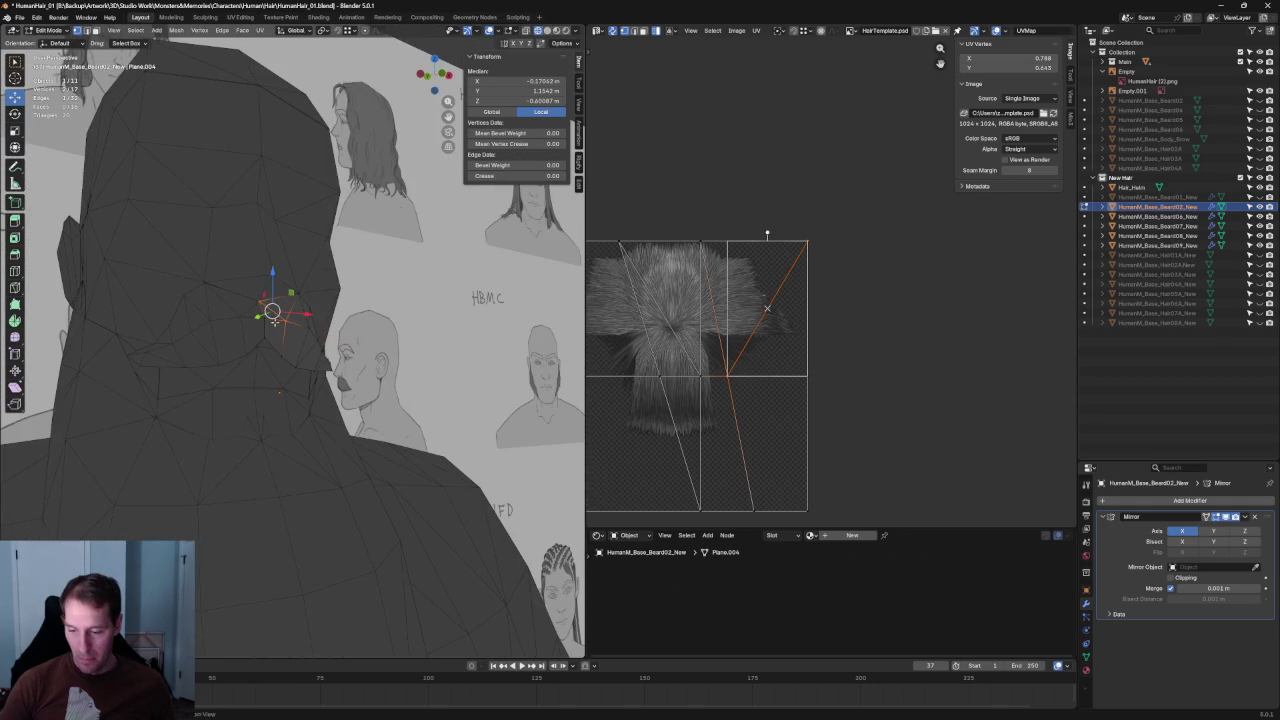
middle_drag(273, 318, 208, 352)
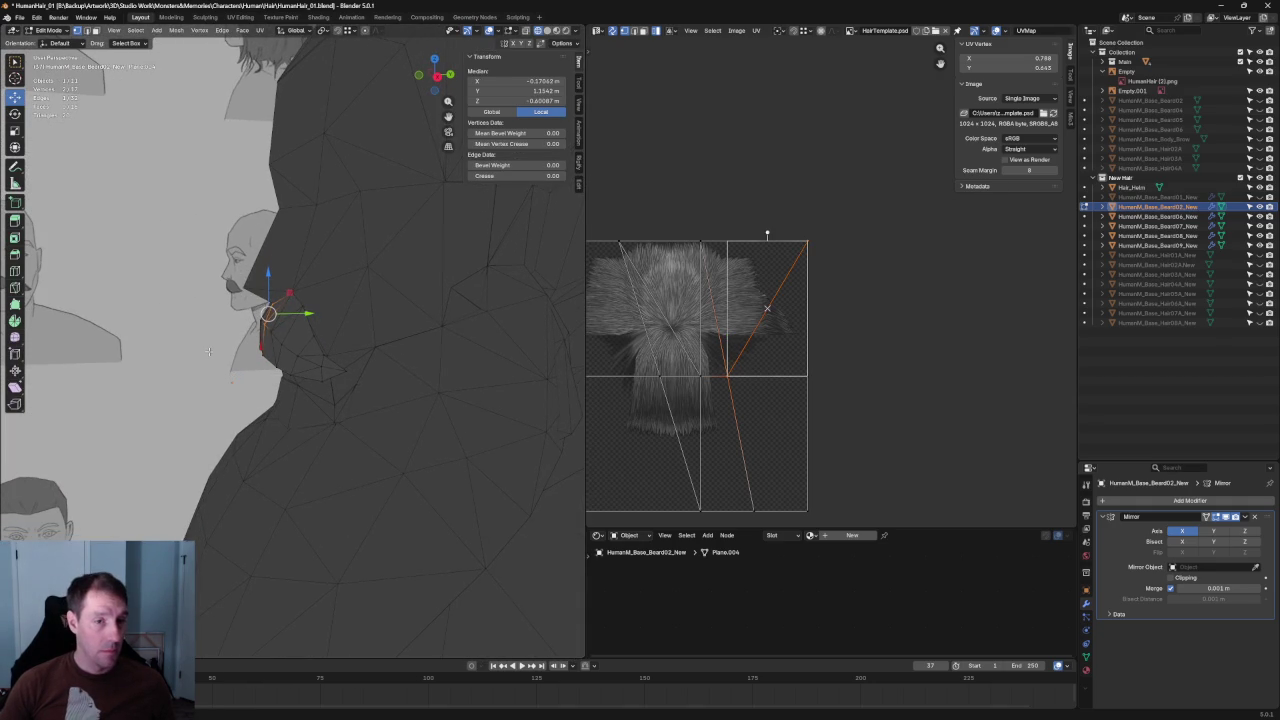
key(KP_3)
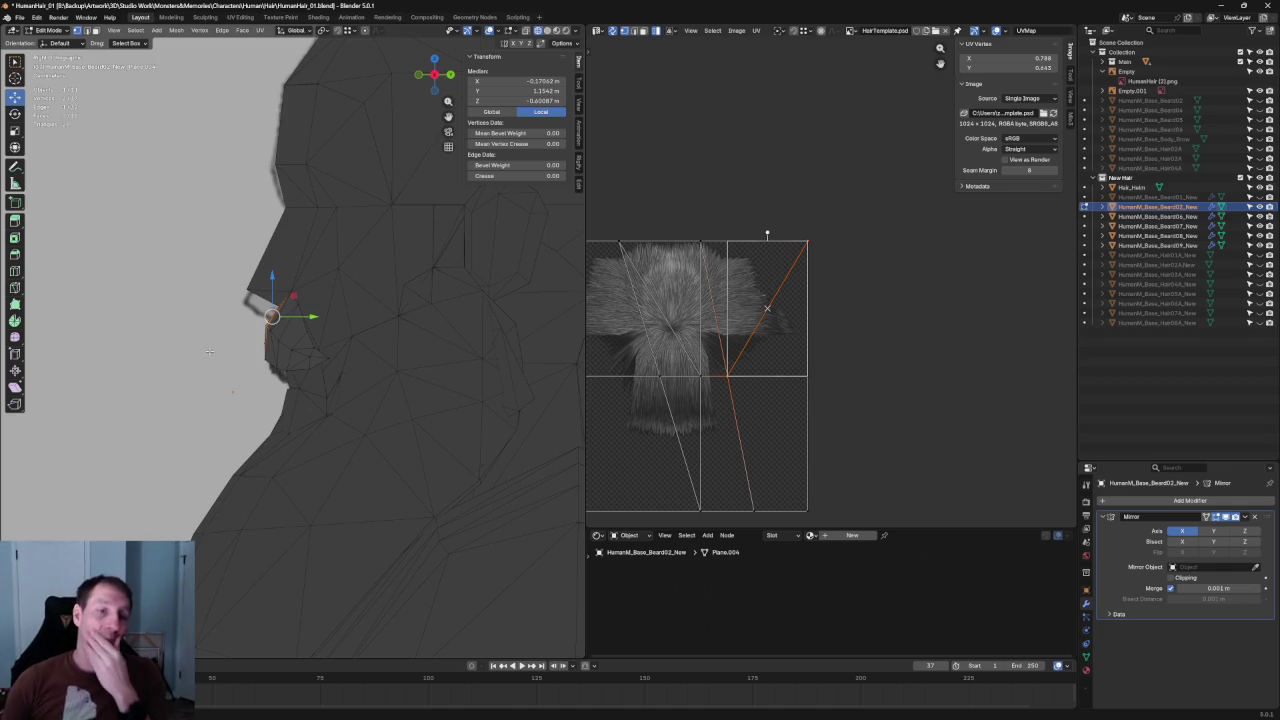
Box-select a small fan of mustache-tip faces in X-ray and slide them forward.
middle_drag(344, 328, 410, 338)
key(alt+z)
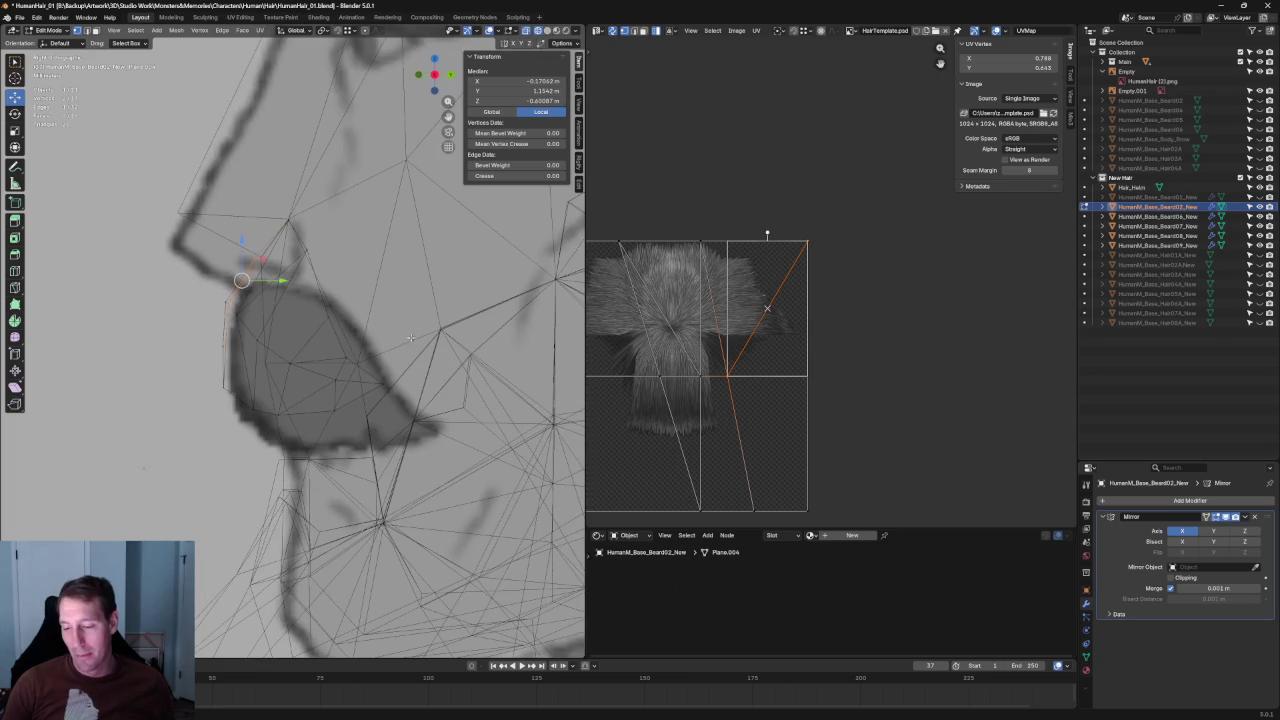
drag(407, 330, 275, 436)
key(alt+z)
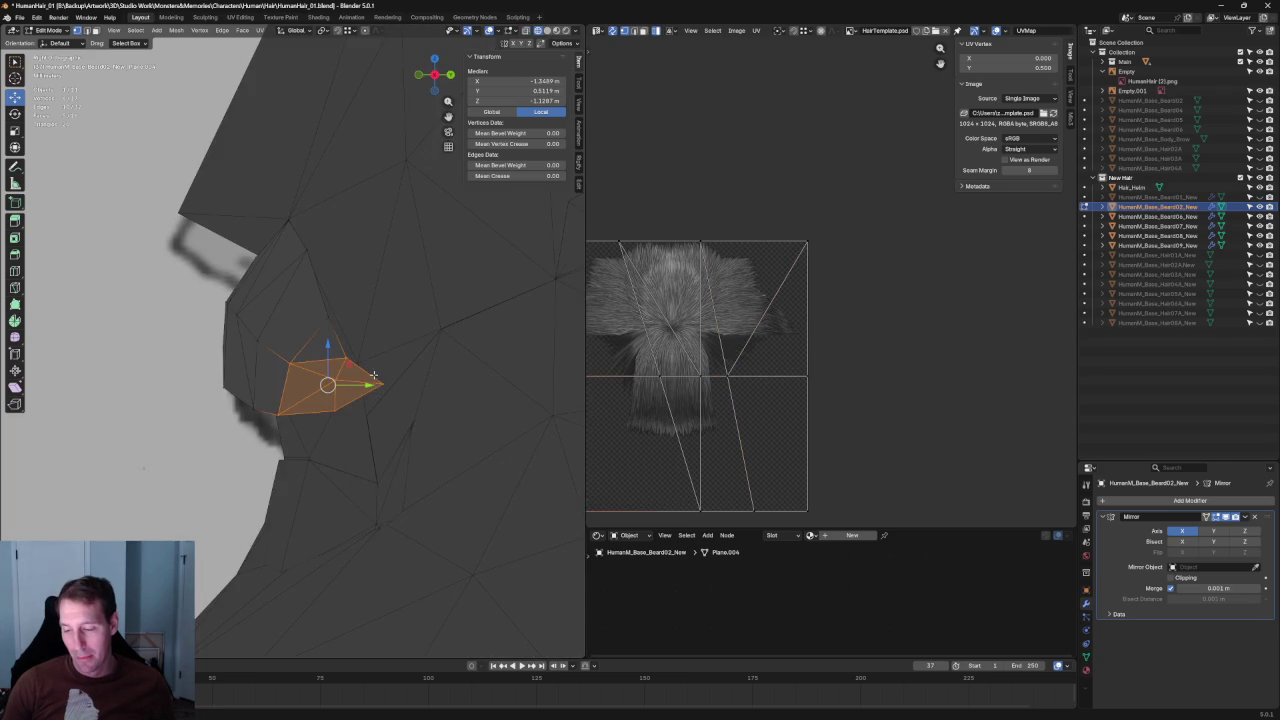
key(alt+z)
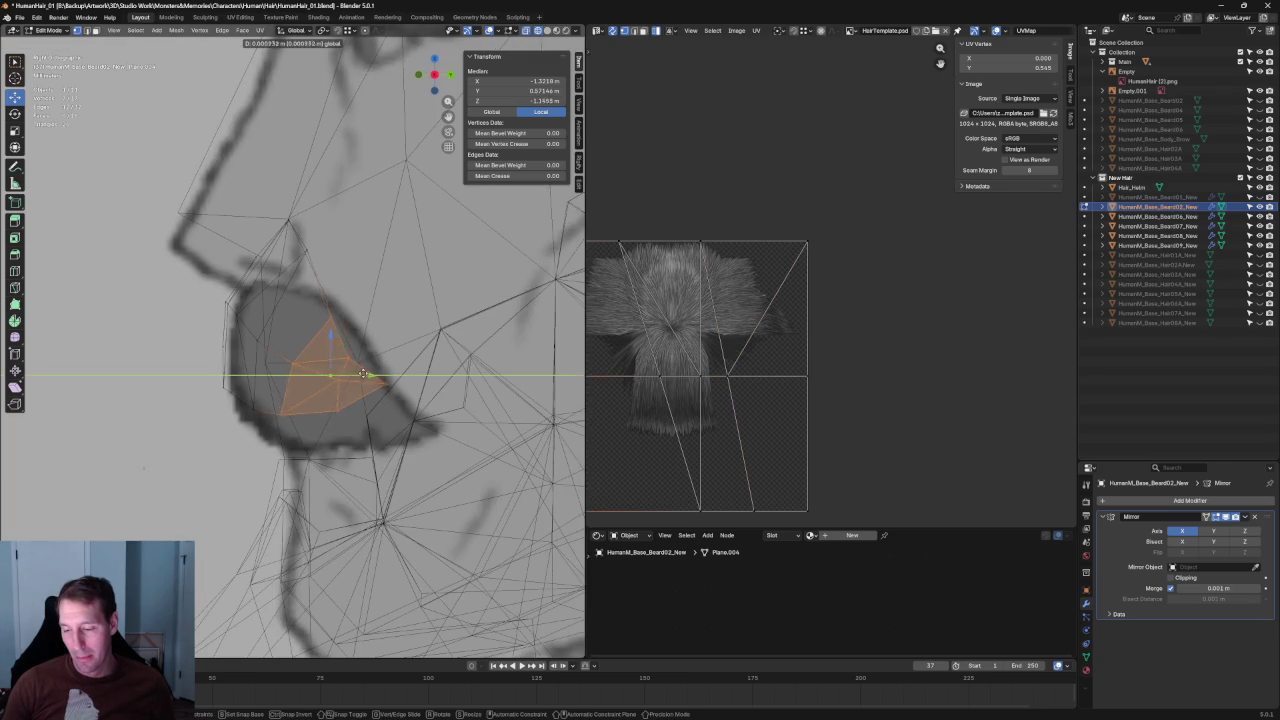
drag(460, 354, 323, 445)
click(375, 385)
key(alt+z)
drag(416, 384, 400, 380)
Reposition a single card vertex, then pick a higher one and clear the selection.
key(alt+z)
click(337, 318)
key(alt+z)
drag(380, 320, 377, 320)
click(377, 320)
click(366, 243)
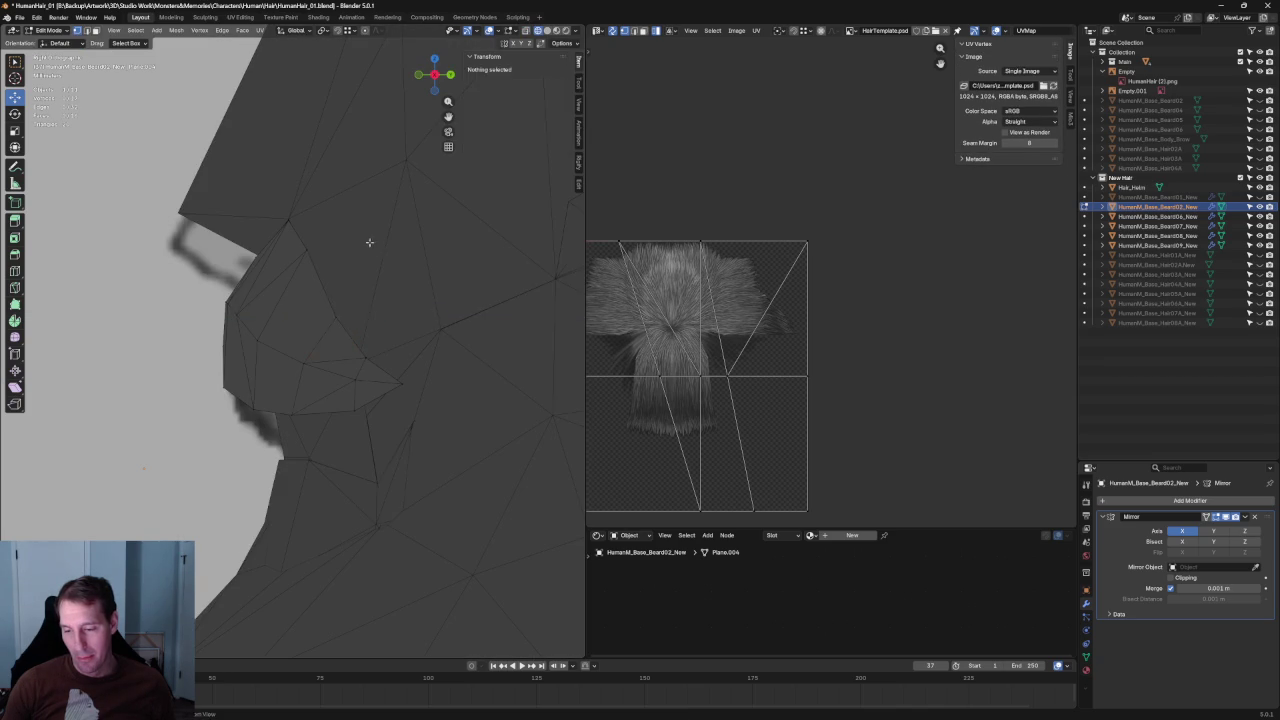
key(alt+z)
click(369, 267)
key(alt+z)
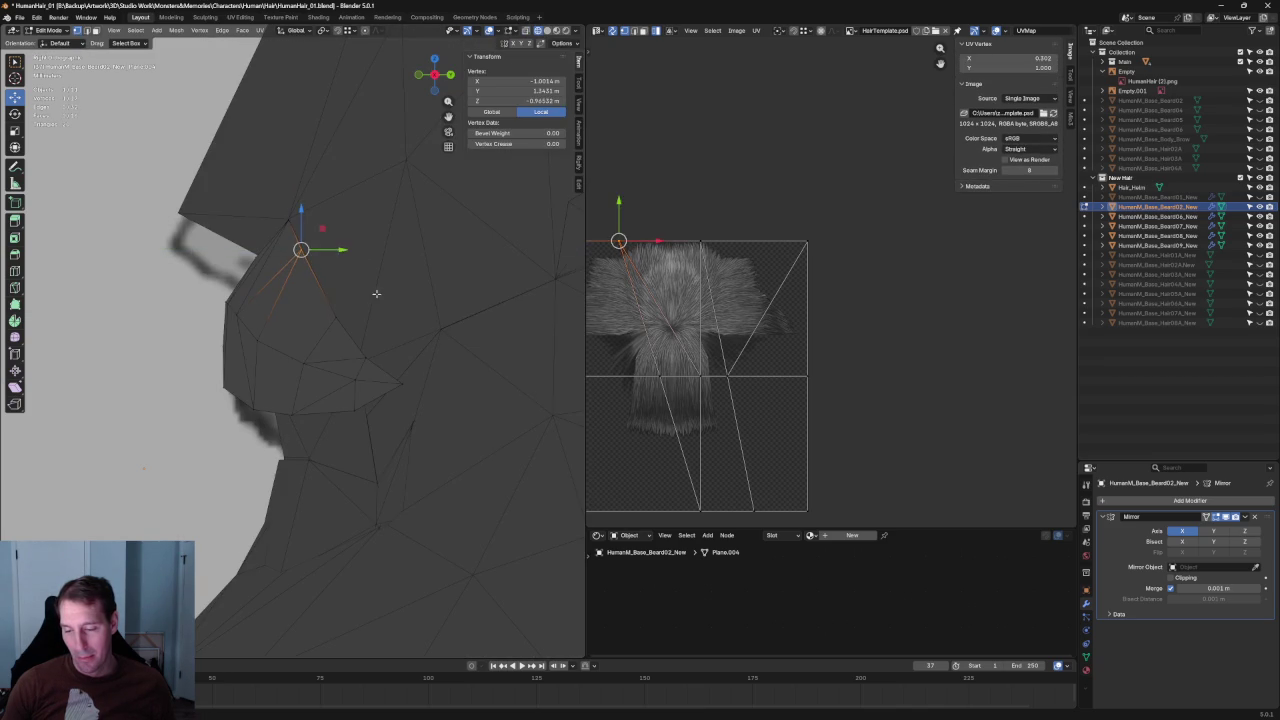
key(alt+a)
Orbit around the head and pick the vertex on the mustache edge.
scroll(330, 300, down, 2)
scroll(321, 334, down, 1)
middle_drag(321, 334, 237, 336)
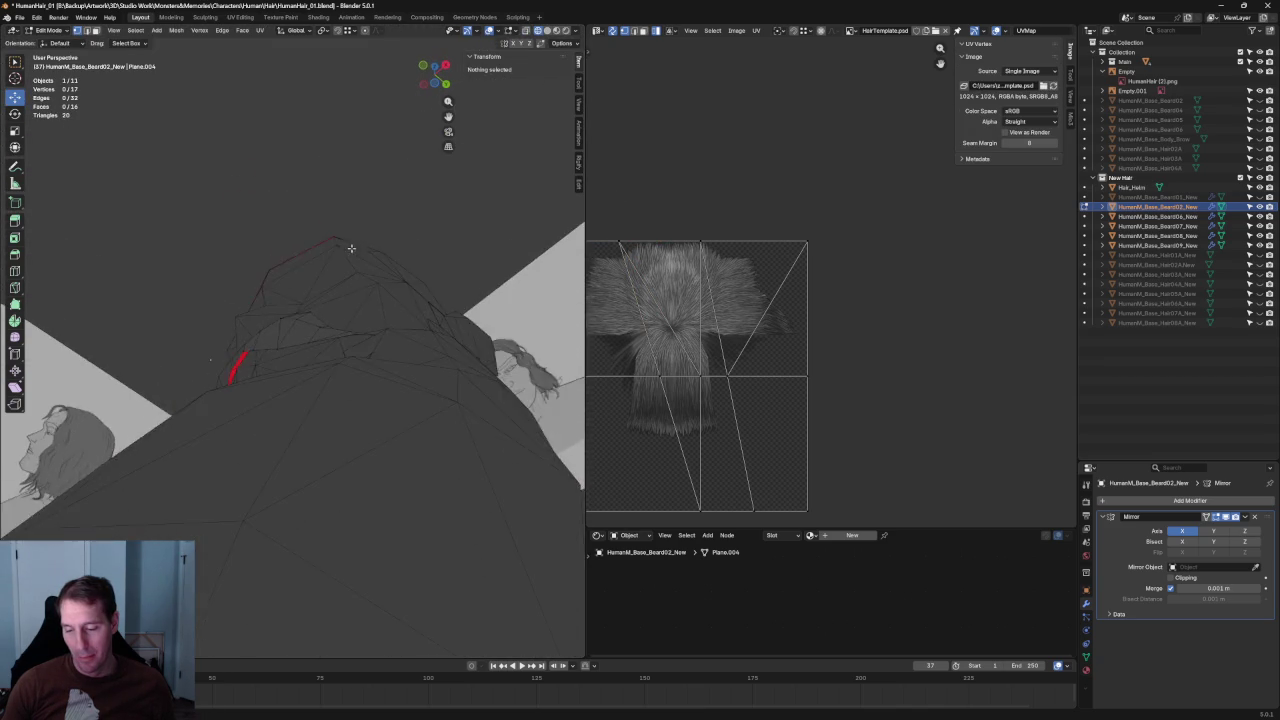
click(237, 336)
shift+click(209, 357)
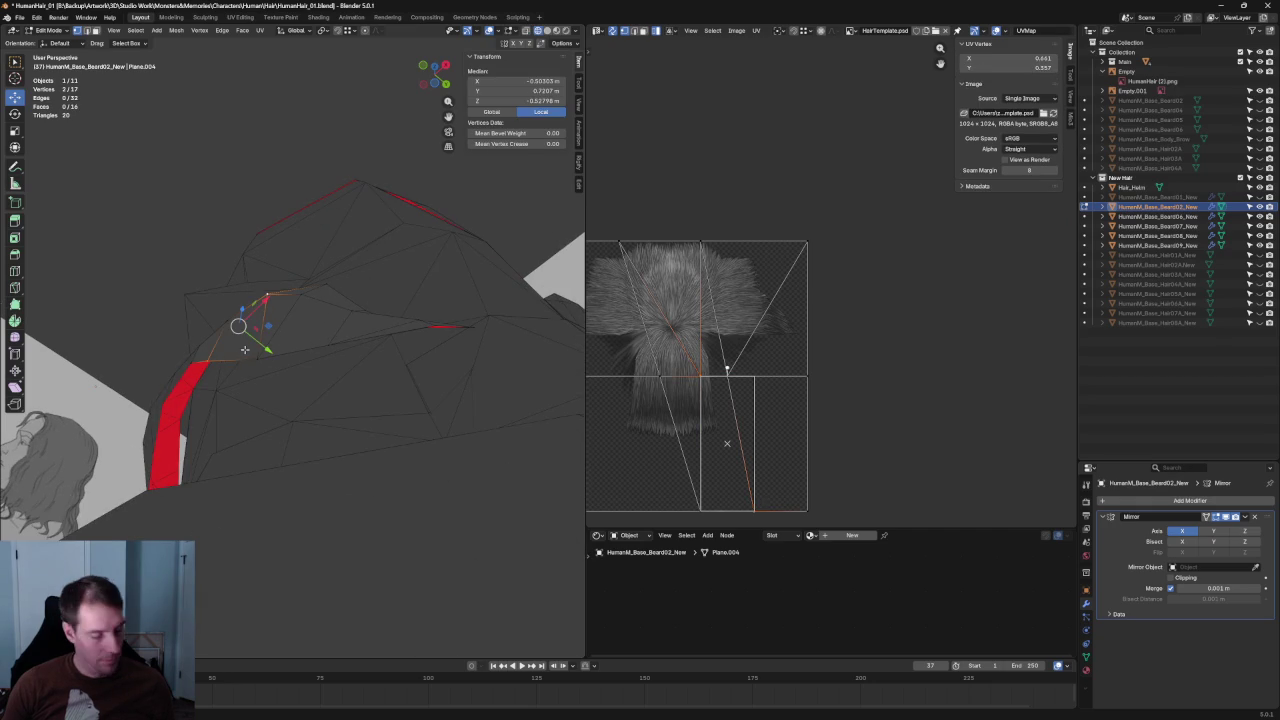
key(alt+a)
mouse_move(343, 408)
middle_down()
mouse_move(344, 328)
mouse_move(364, 354)
mouse_move(275, 370)
middle_up()
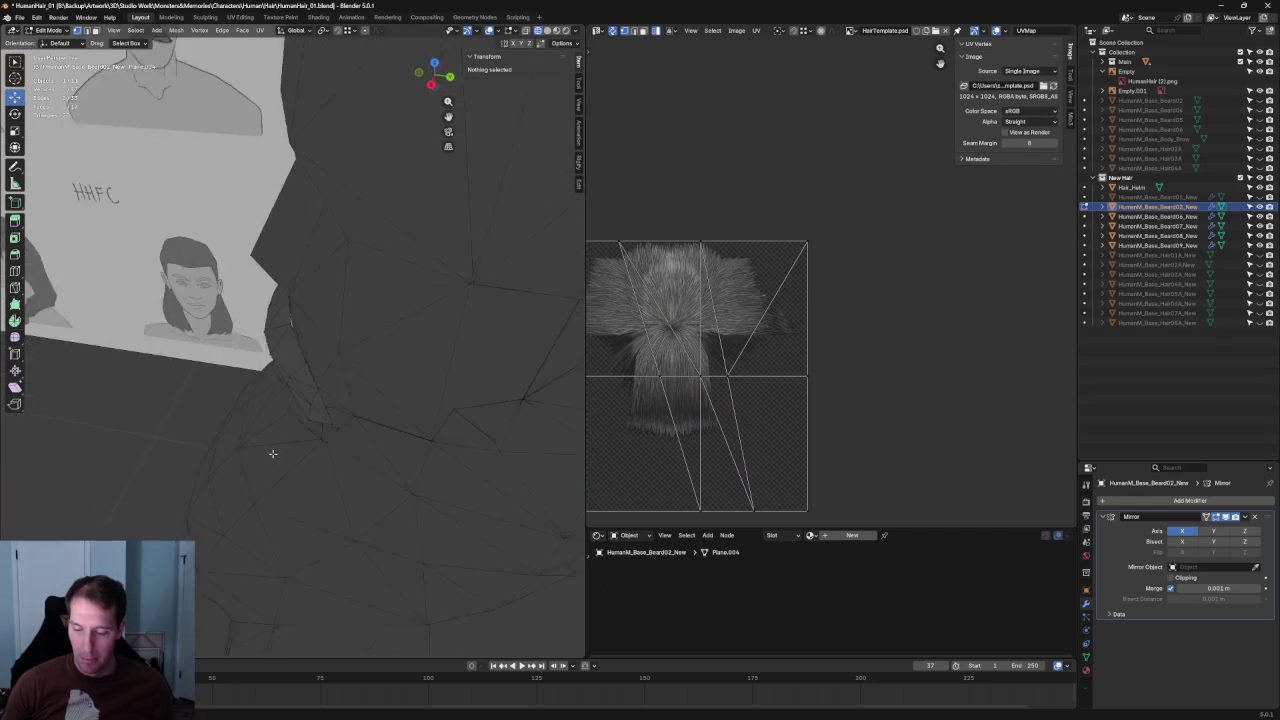
click(273, 370)
key(alt+a)
mouse_move(286, 371)
middle_down()
mouse_move(427, 469)
mouse_move(292, 374)
middle_up()
click(286, 371)
Slide the edge vertex down along its edge, then shift it along X in front view.
key(g)
key(g)
key(Escape)
key(g)
key(g)
click(351, 414)
key(KP_1)
scroll(400, 380, up, 2)
scroll(410, 378, up, 2)
scroll(411, 378, up, 3)
key(g)
key(x)
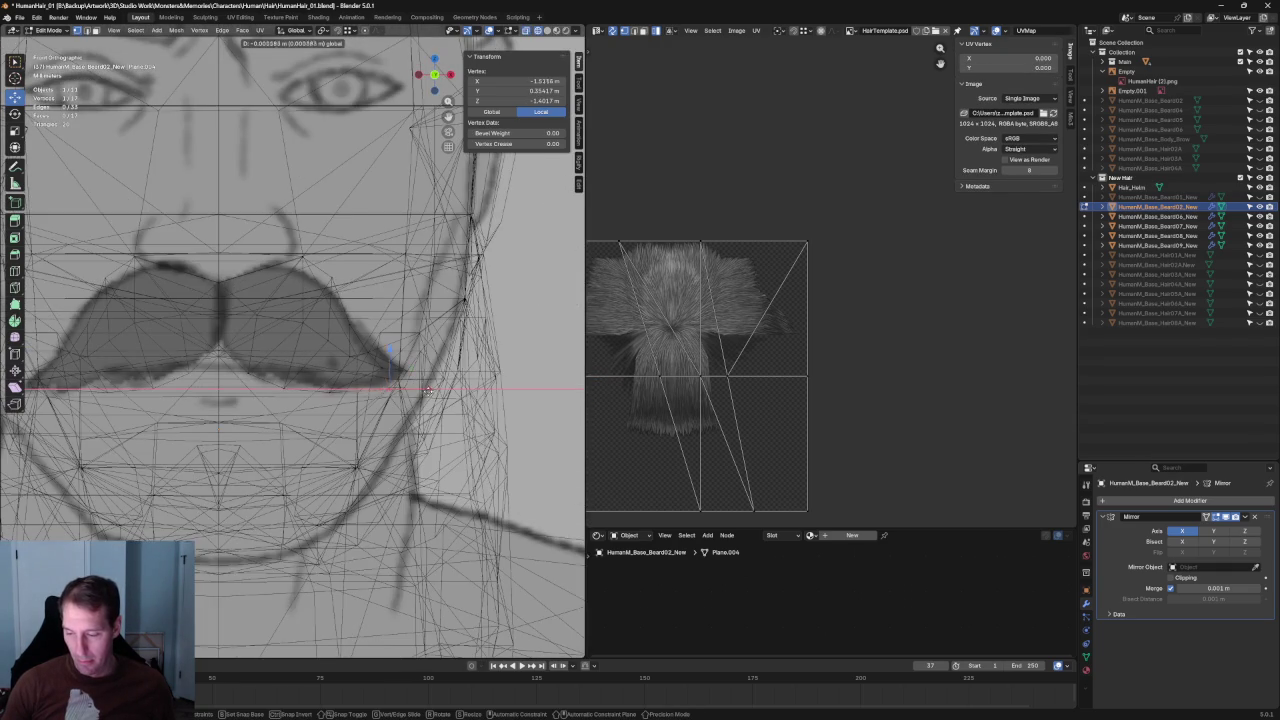
click(418, 392)
Turn off X-ray, orbit, and pick another mustache-card vertex.
key(alt+z)
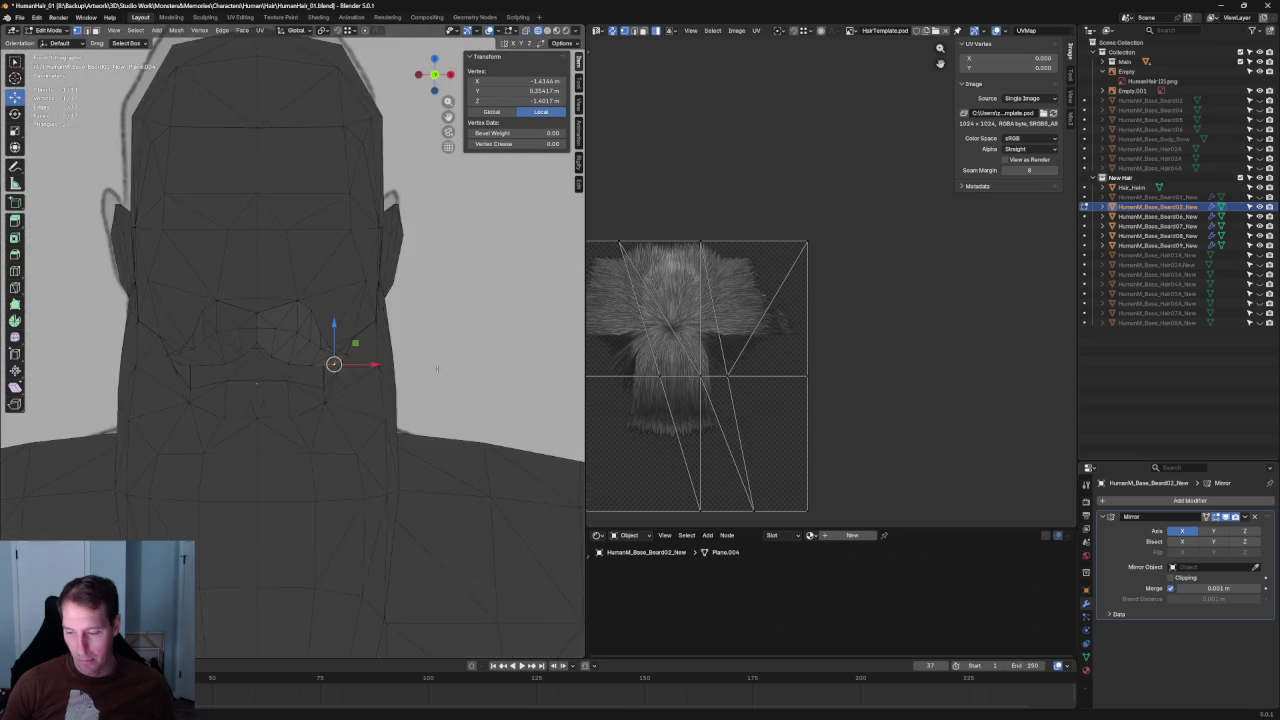
mouse_move(418, 366)
middle_down()
mouse_move(462, 333)
mouse_move(260, 357)
mouse_move(316, 378)
middle_up()
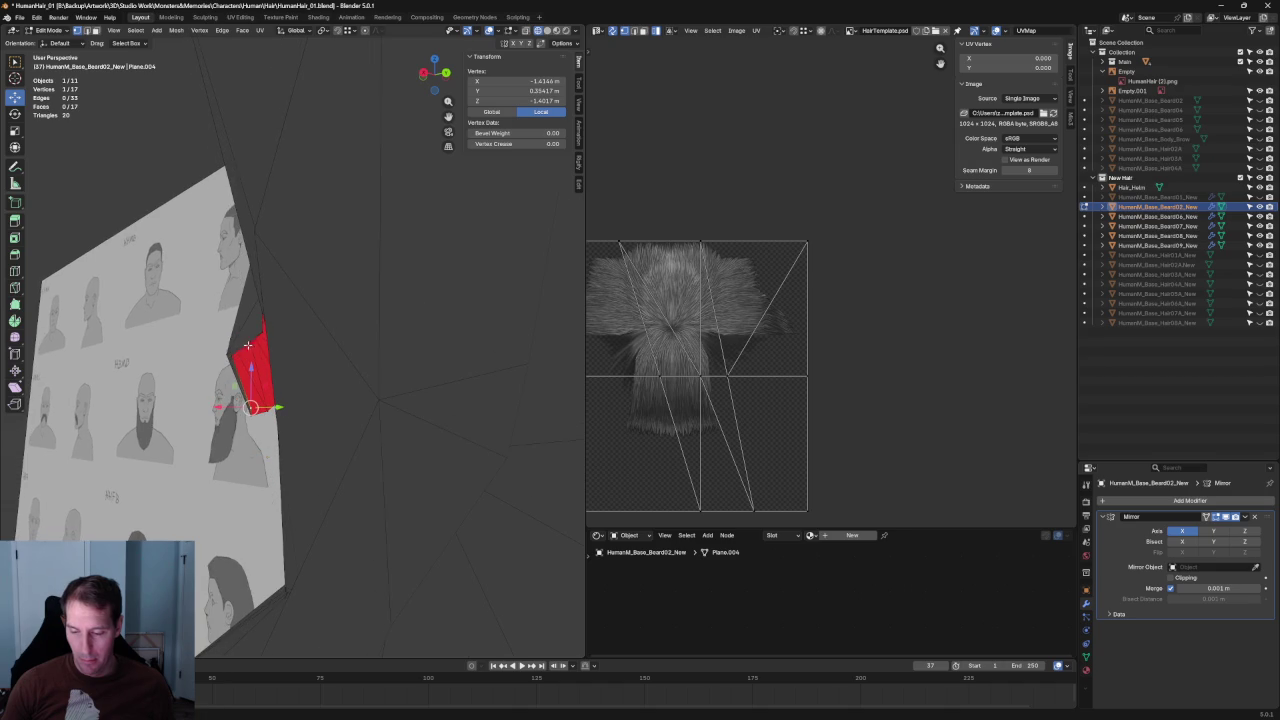
click(286, 368)
Nudge the selected vertex slightly sideways onto the sketch in X-ray front view.
mouse_move(286, 368)
middle_down()
mouse_move(421, 355)
mouse_move(86, 251)
middle_up()
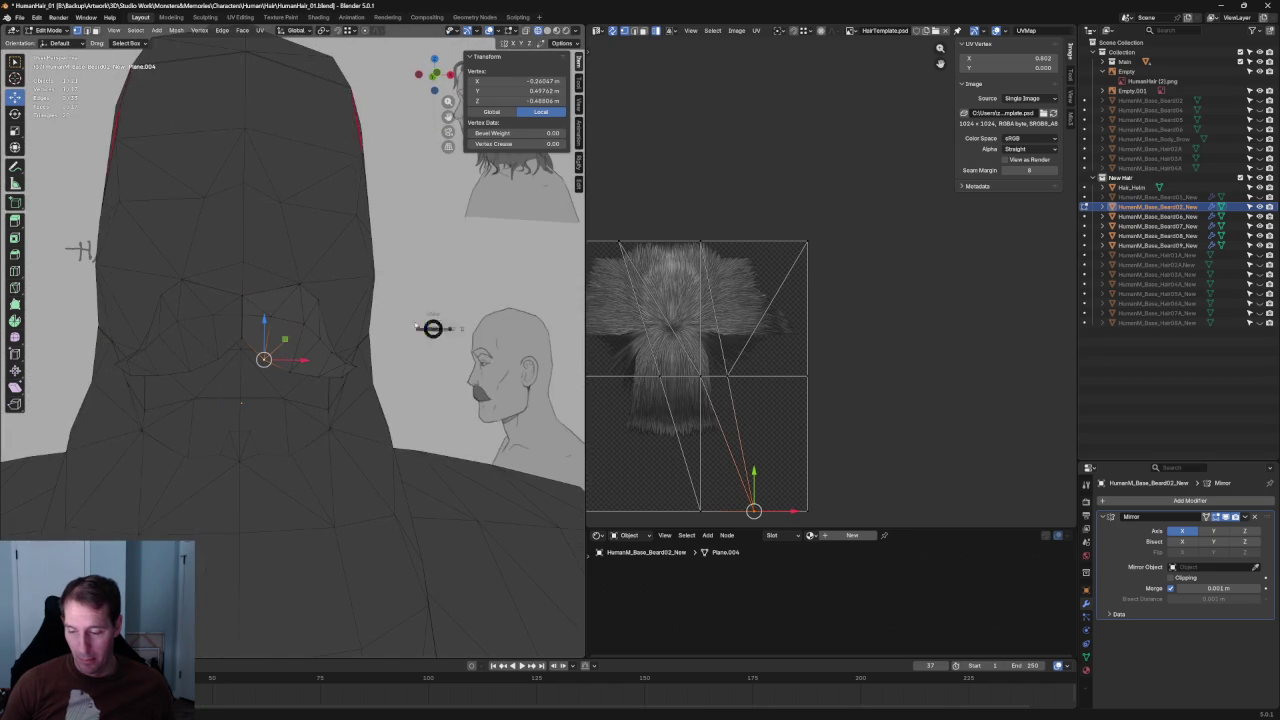
scroll(80, 251, up, 3)
key(alt+z)
scroll(367, 312, up, 2)
key(alt+z)
Lower the vertex slightly, then clear the selection.
key(alt+z)
drag(364, 270, 357, 270)
key(alt+z)
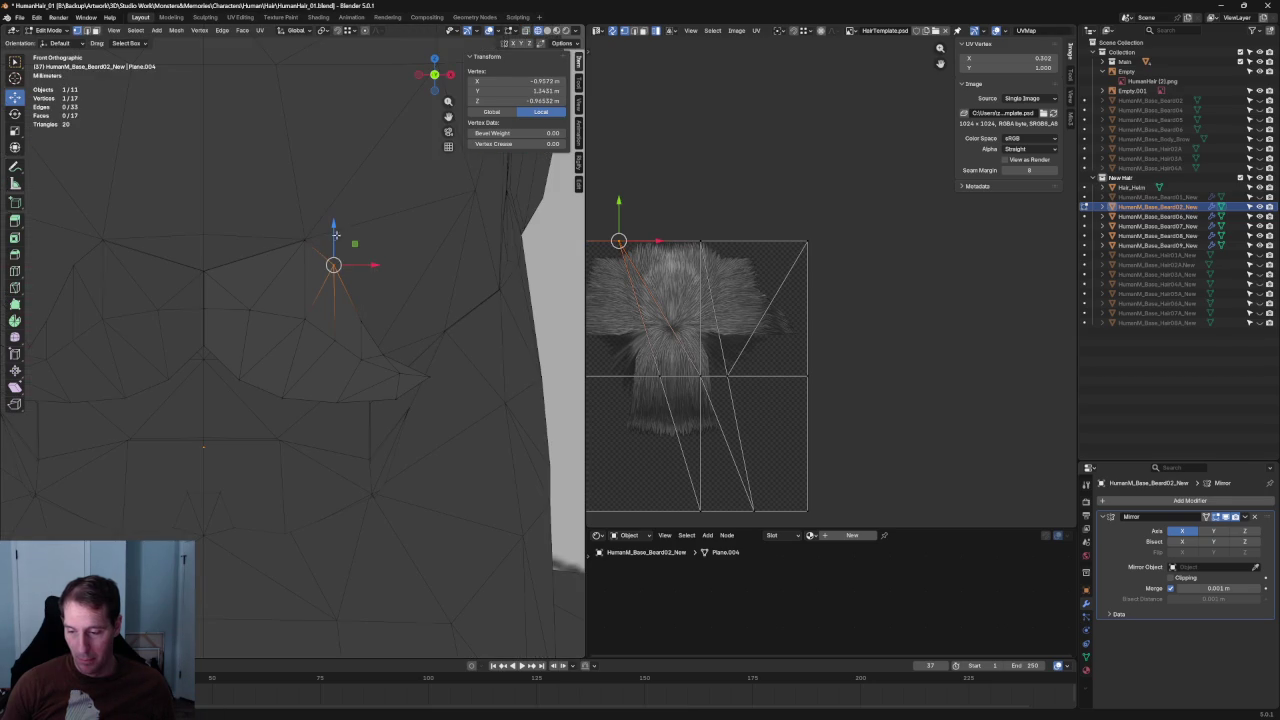
key(alt+z)
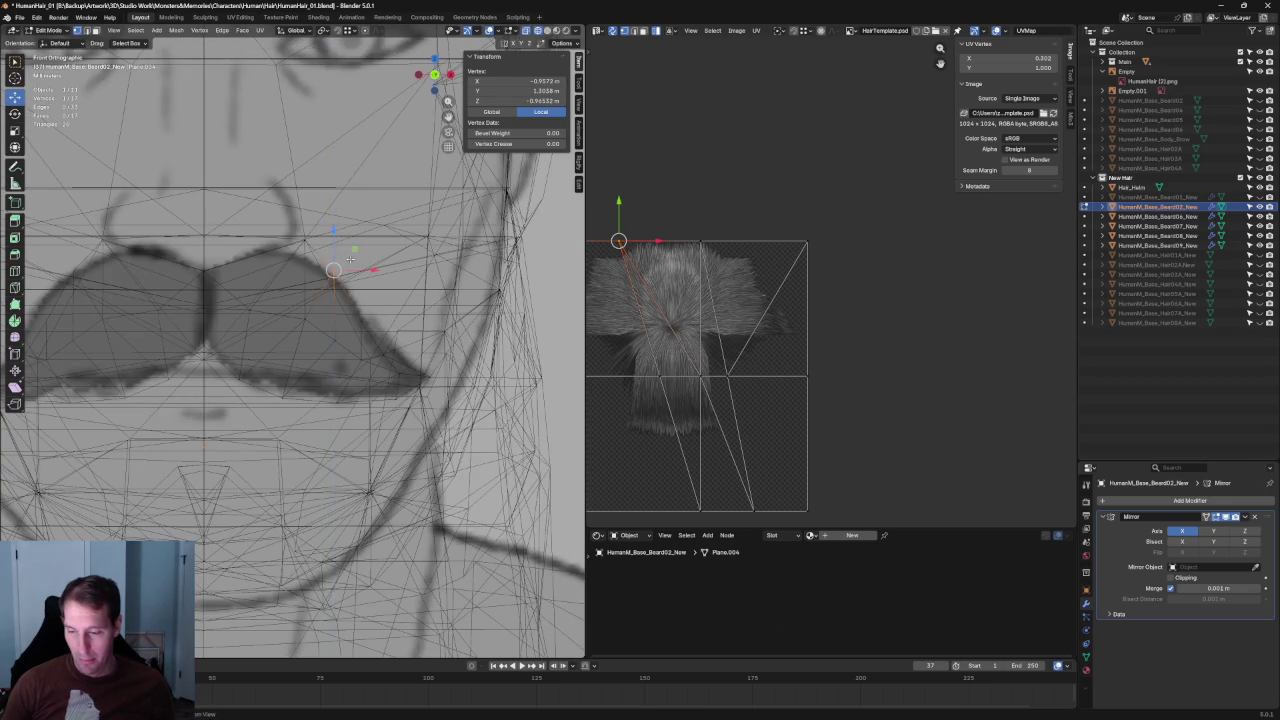
key(alt+z)
drag(333, 232, 352, 265)
scroll(352, 265, down, 5)
key(alt+z)
key(alt+a)
Push the mustache-tip vertex outward along X in two moves to match the curl.
drag(292, 307, 292, 310)
scroll(292, 350, up, 4)
key(g)
key(x)
click(421, 371)
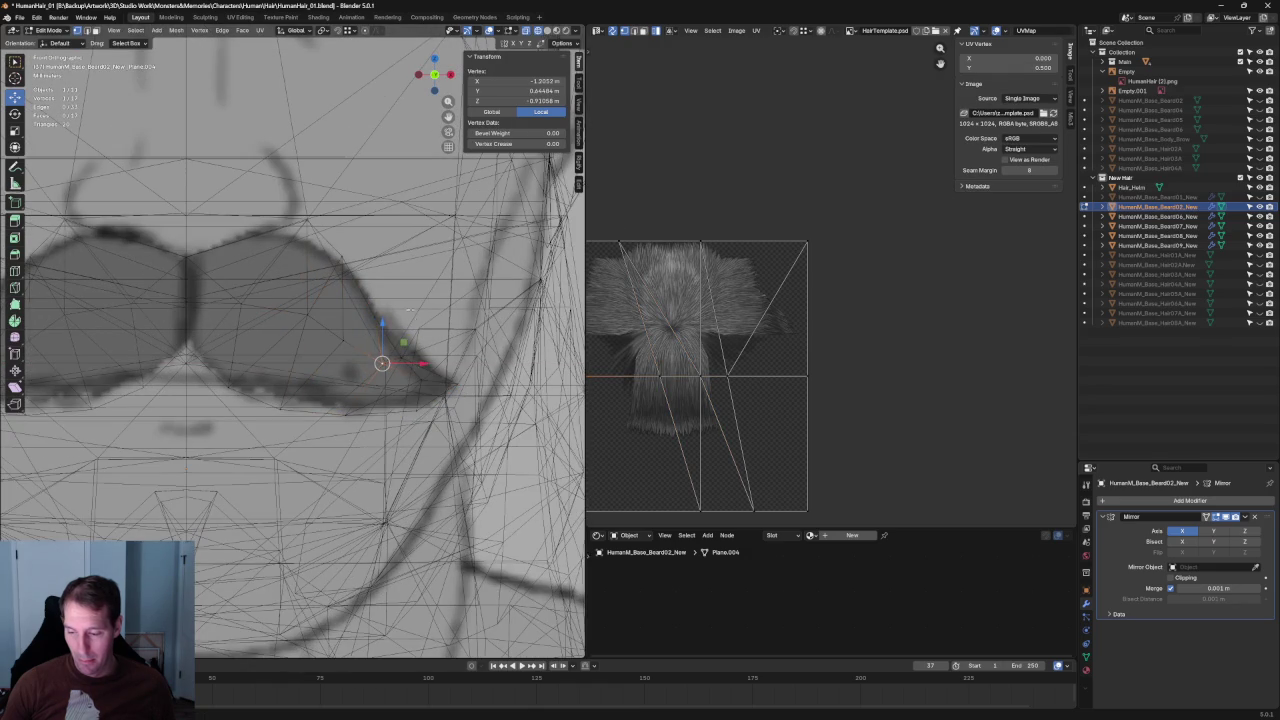
key(g)
key(x)
click(410, 321)
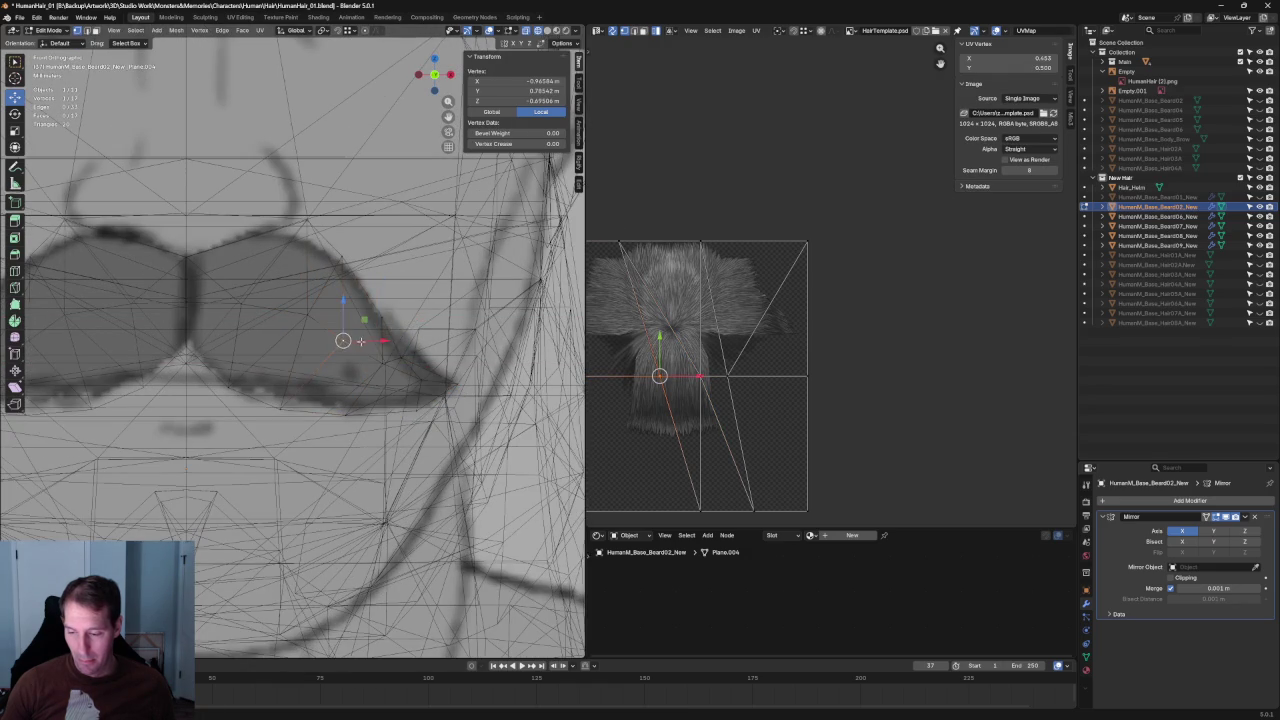
Adjust the vertex along X once more with X-ray off, then clear the selection.
key(alt+z)
key(g)
key(x)
click(349, 340)
shift+click(337, 343)
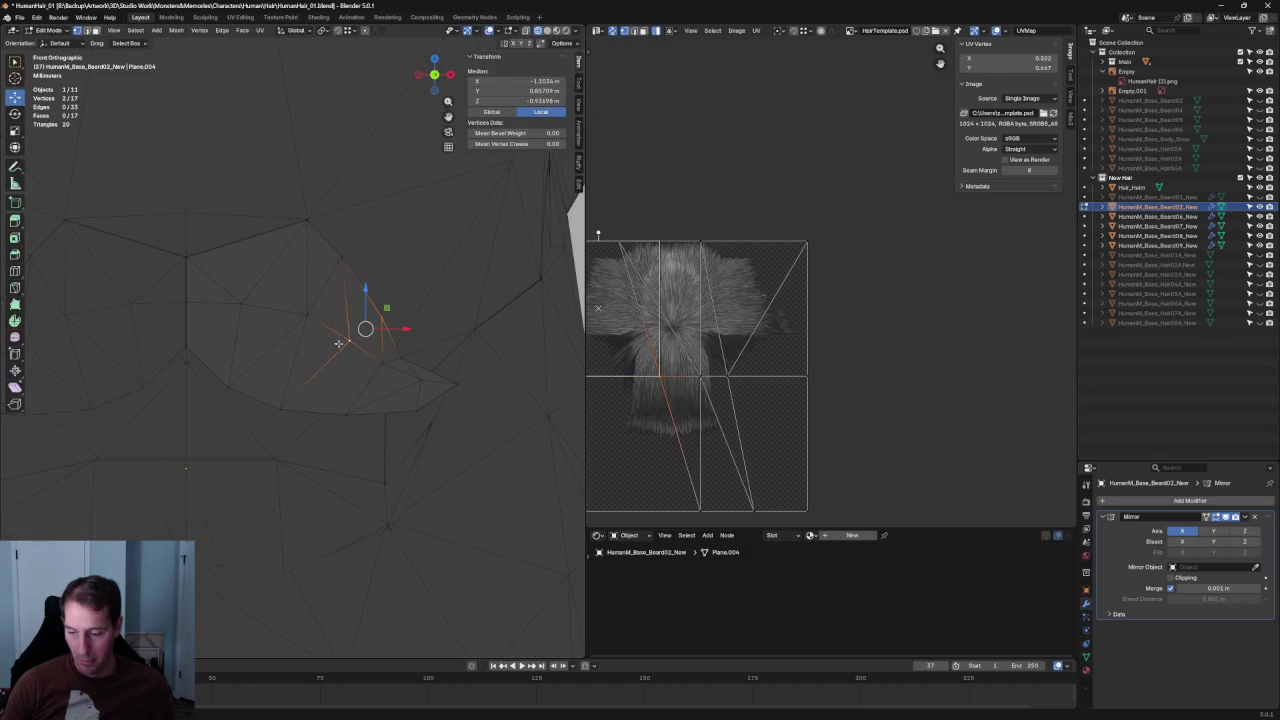
key(alt+a)
key(alt+z)
Inspect the card in perspective, then box-select its three centre vertices in front view.
mouse_move(380, 349)
middle_down()
mouse_move(326, 371)
mouse_move(281, 309)
mouse_move(363, 365)
middle_up()
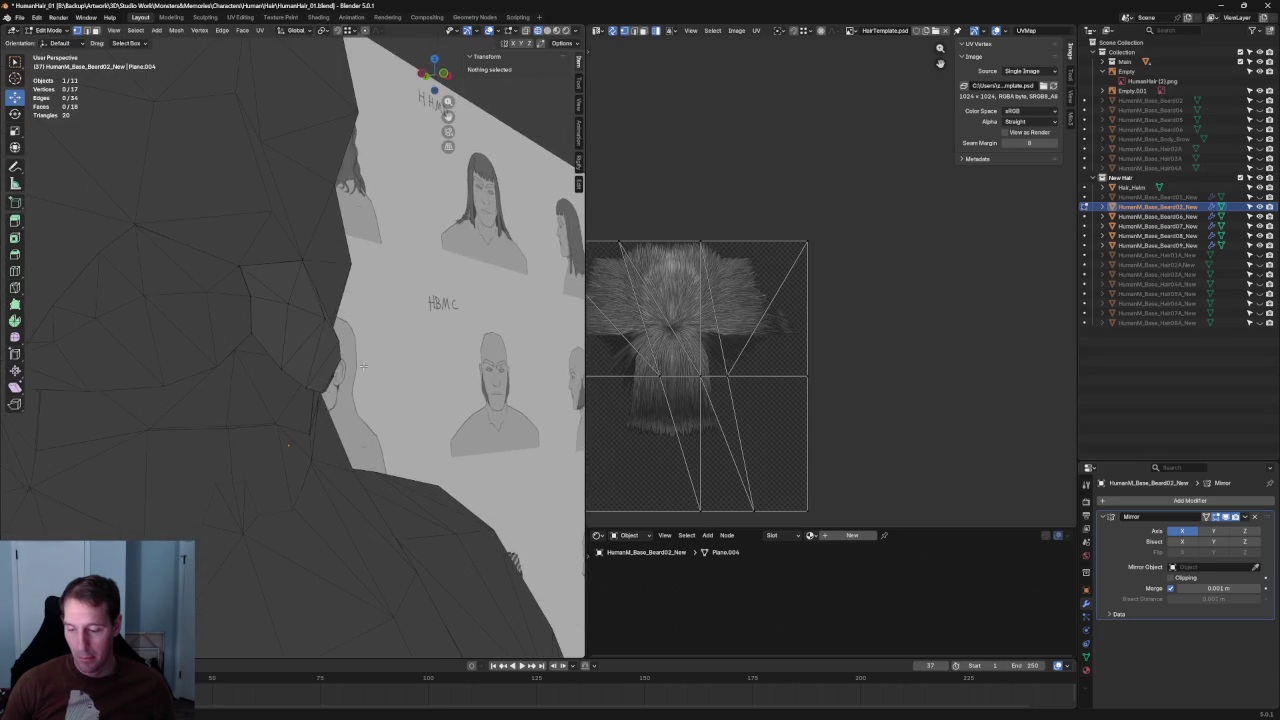
click(341, 358)
shift+click(330, 362)
middle_drag(330, 362, 305, 355)
key(alt+a)
middle_drag(389, 74, 305, 371)
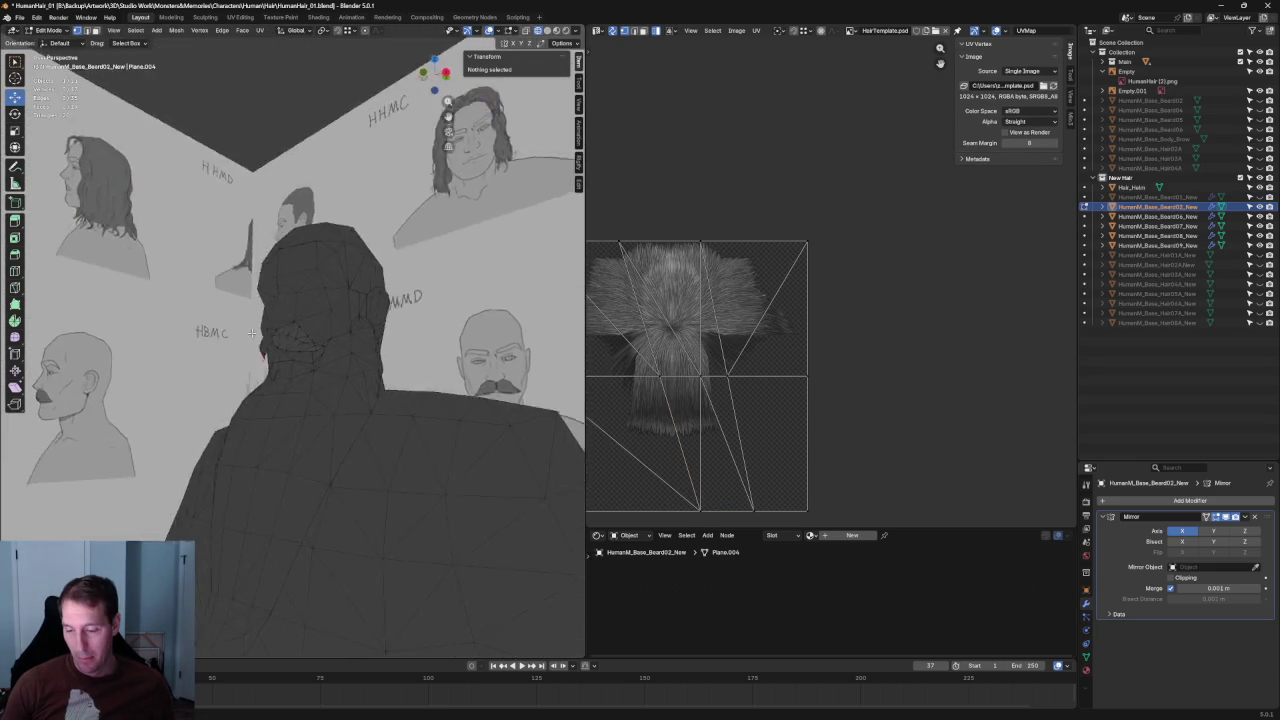
key(KP_1)
drag(257, 202, 290, 410)
key(ctrl+z)
key(ctrl+shift+z)
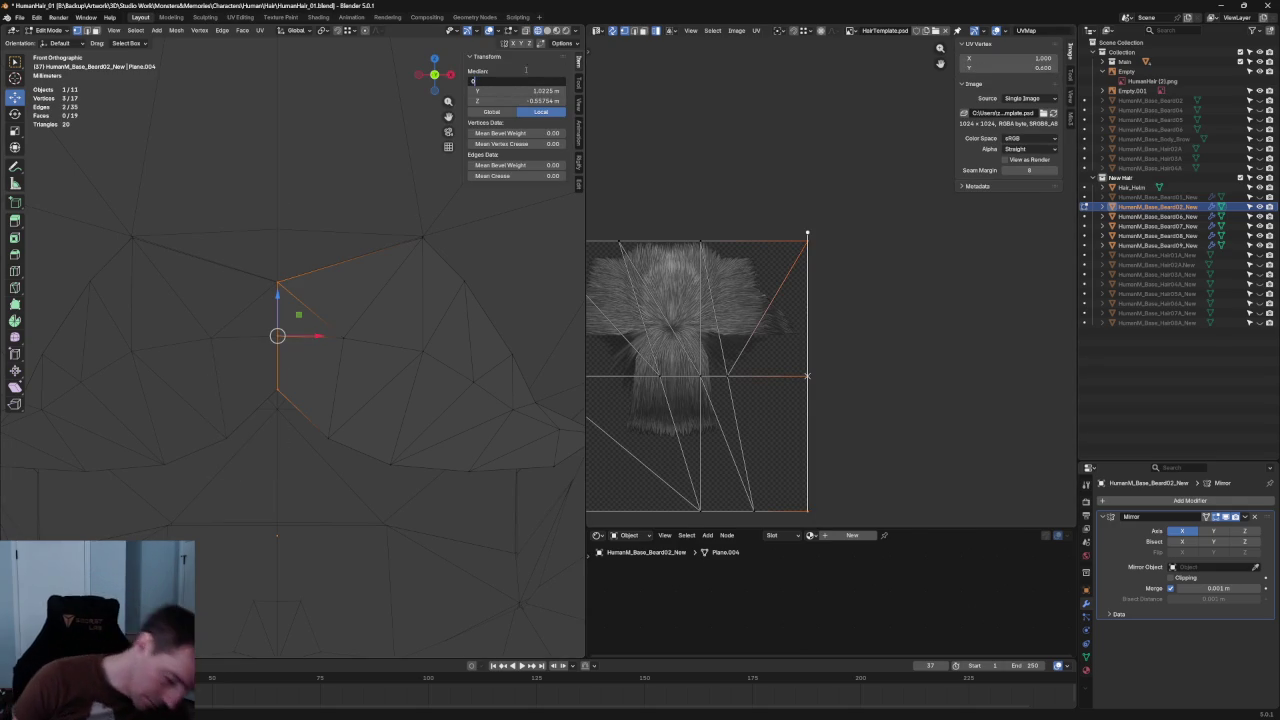
Set the median X of the three selected centre vertices to 0.
text(0)
key(Return)
key(alt+a)
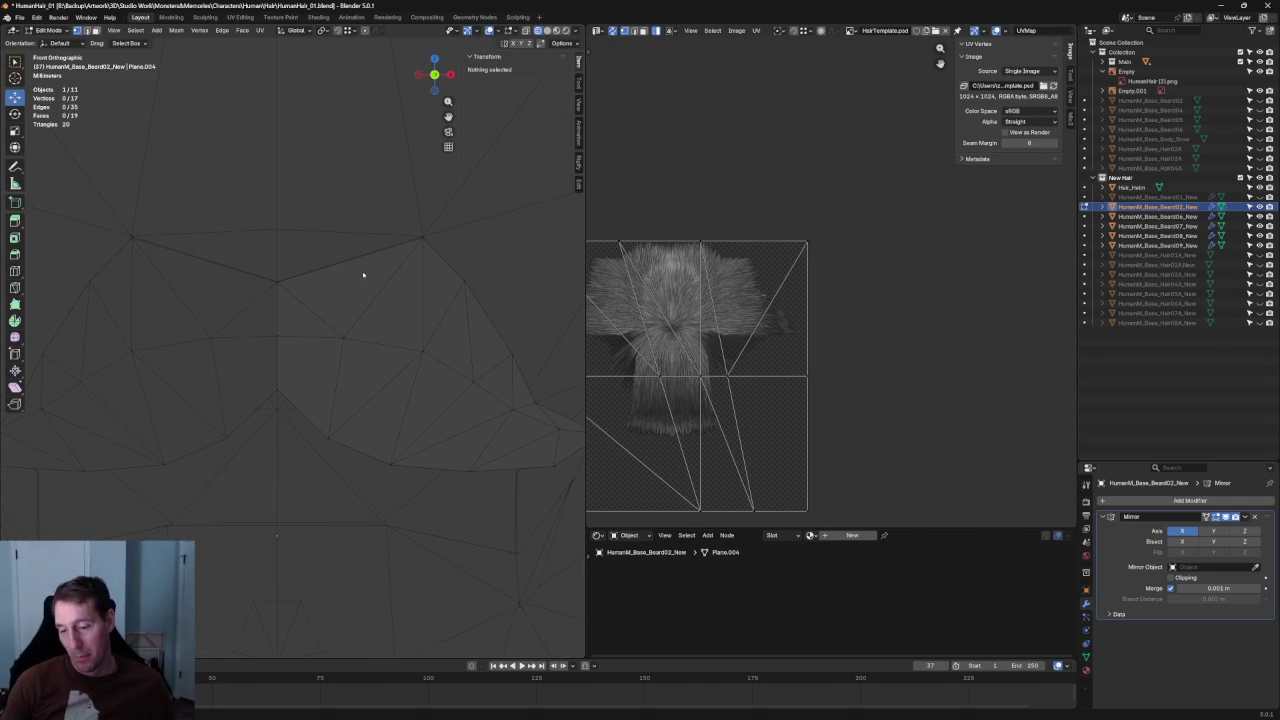
Pull a mustache-tip vertex up and inward along the sketched curl, then turn off X-ray.
scroll(365, 300, down, 2)
scroll(416, 334, up, 2)
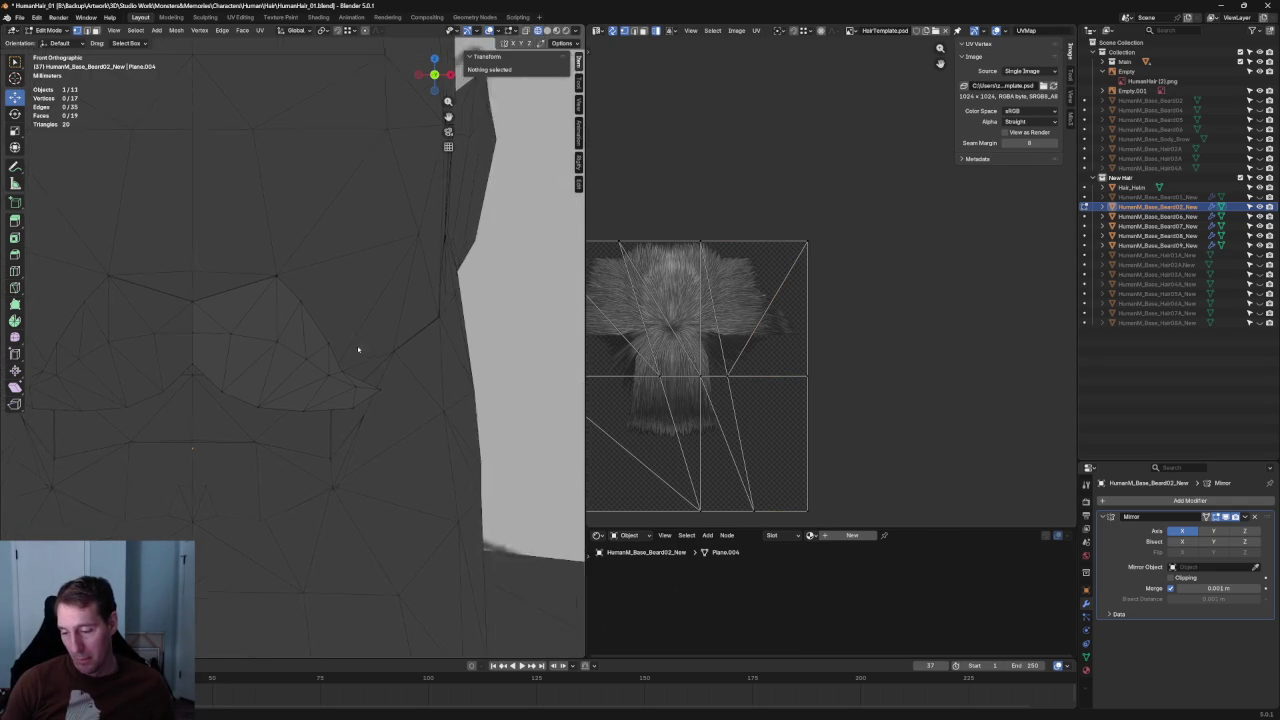
scroll(395, 373, up, 2)
drag(456, 397, 411, 462)
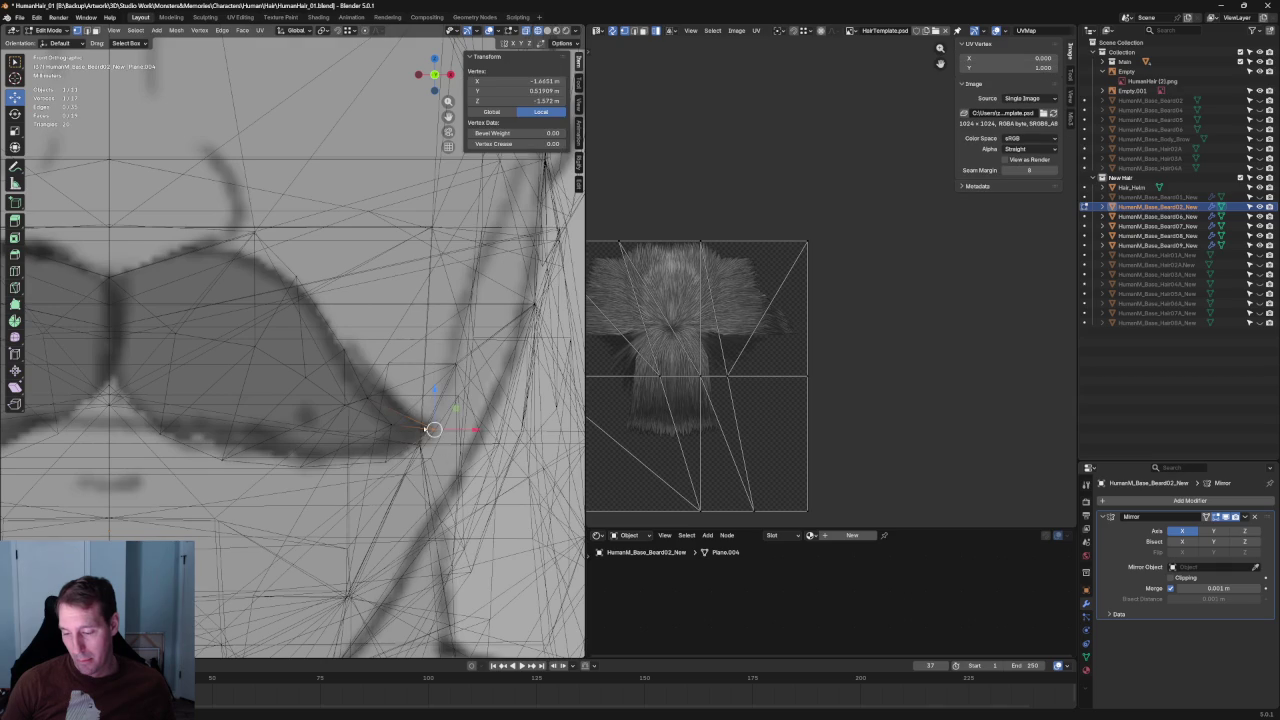
drag(388, 376, 372, 346)
key(g)
key(x)
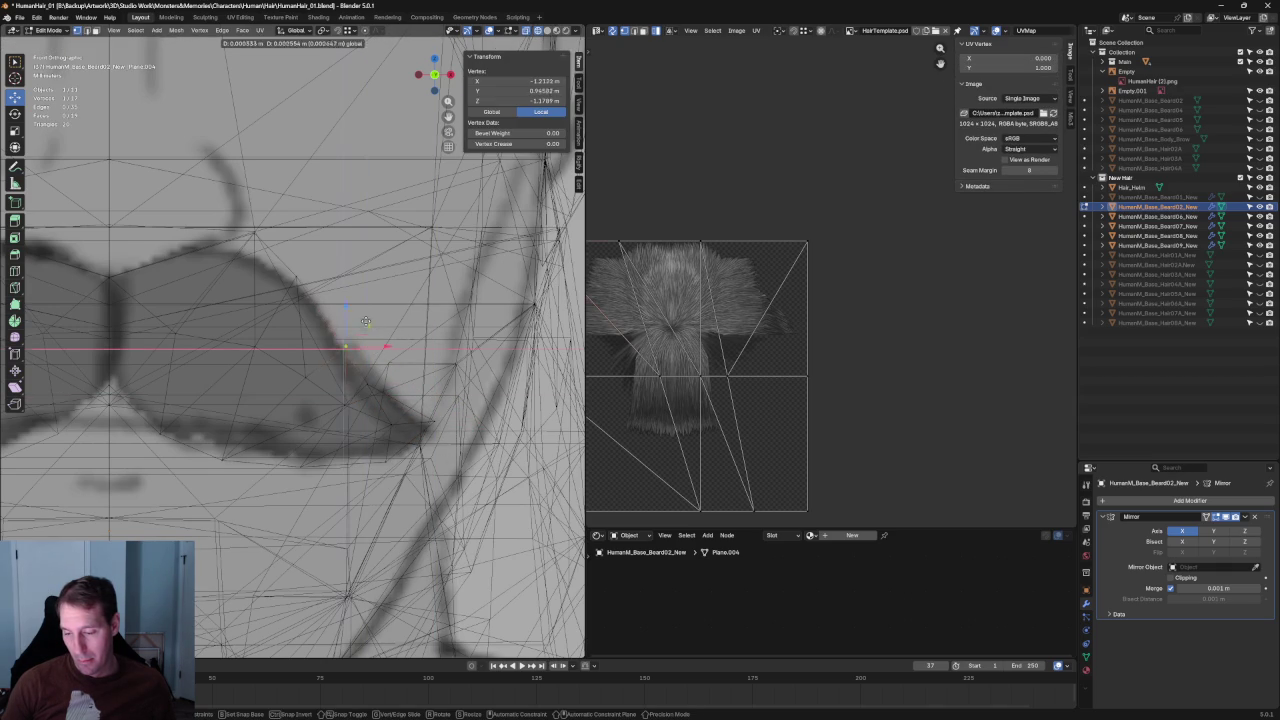
click(350, 318)
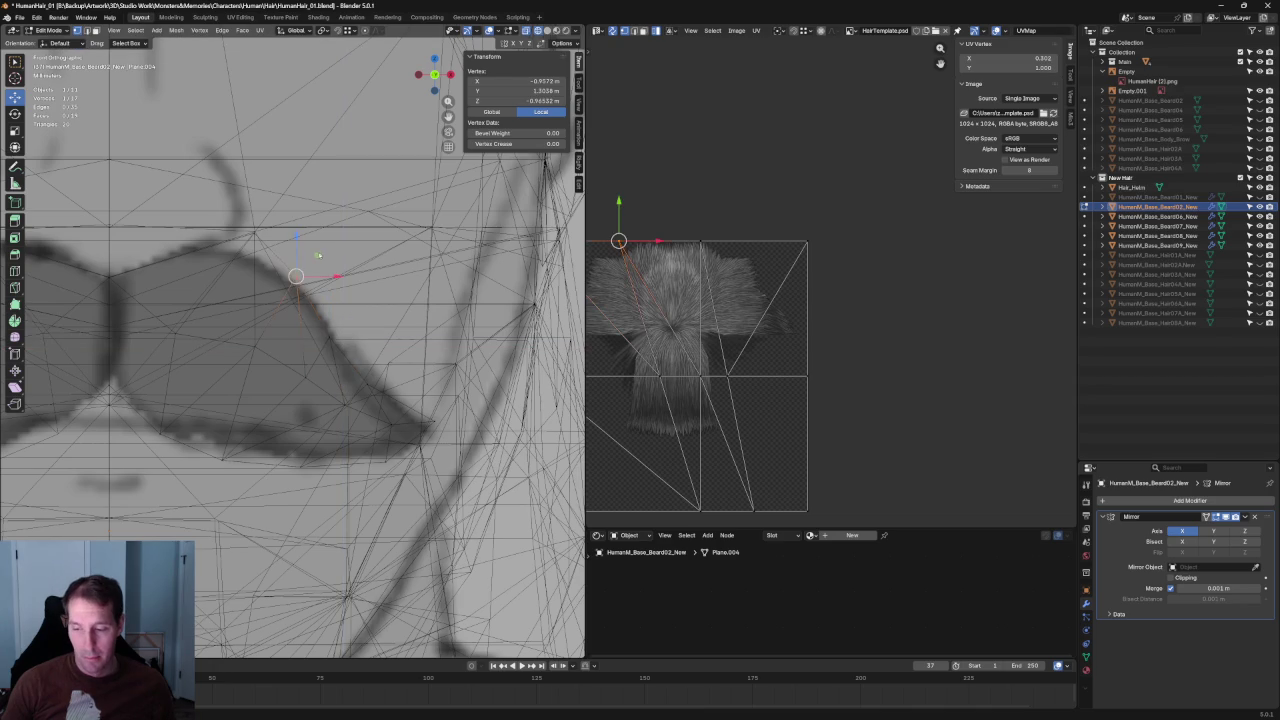
drag(318, 256, 313, 238)
key(alt+a)
key(alt+z)
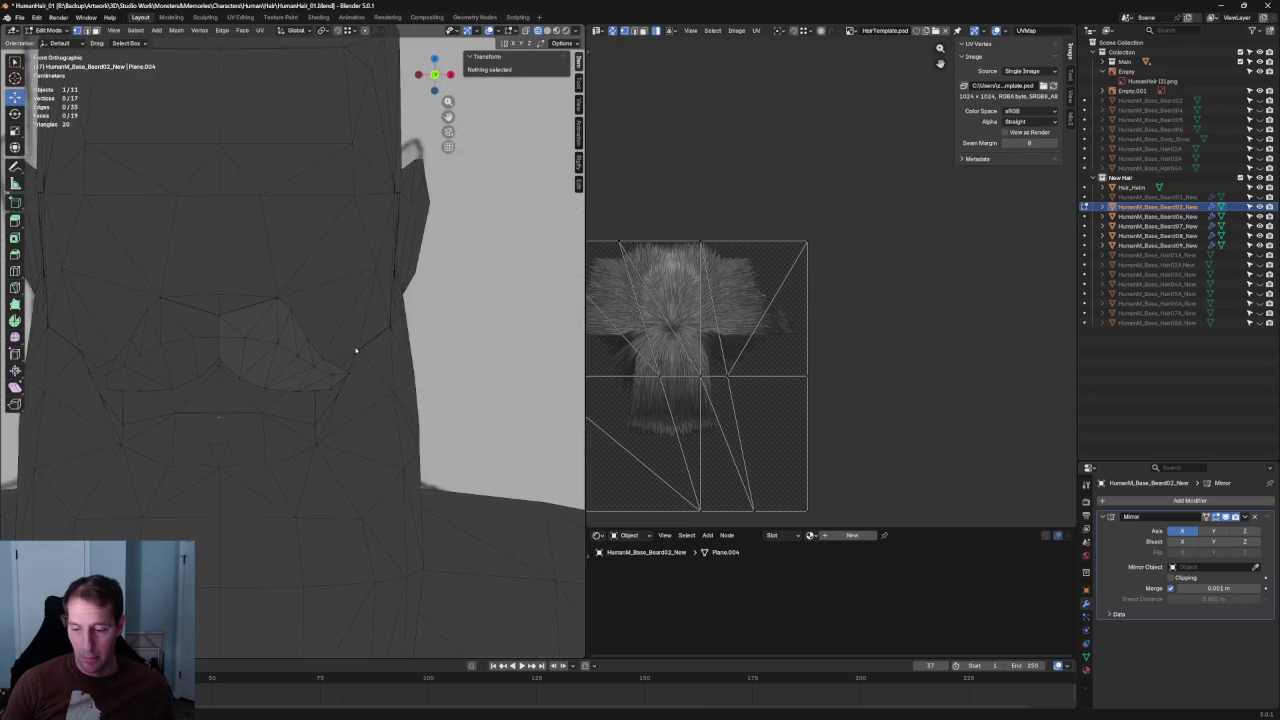
Orbit around the head and settle in side orthographic view to inspect the mustache profile.
mouse_move(310, 236)
middle_down()
mouse_move(256, 337)
mouse_move(314, 329)
middle_up()
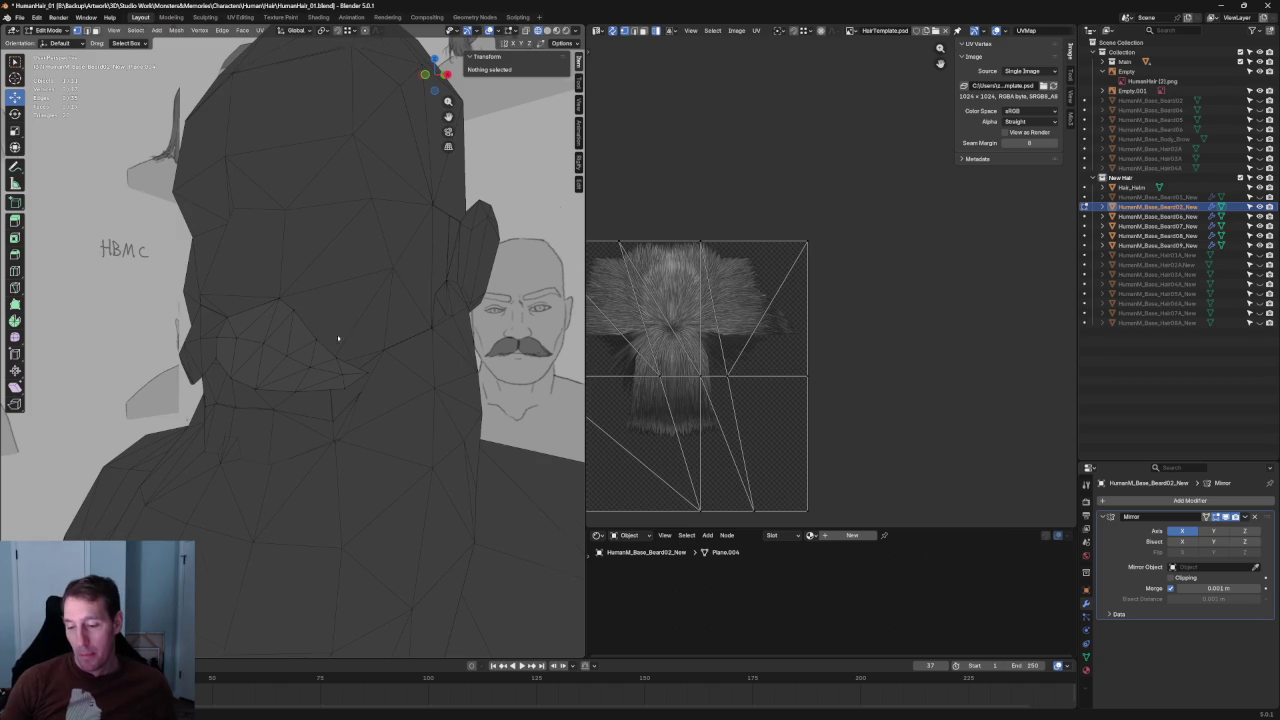
middle_drag(330, 338, 314, 330)
key(grave)
key(grave)
click(165, 365)
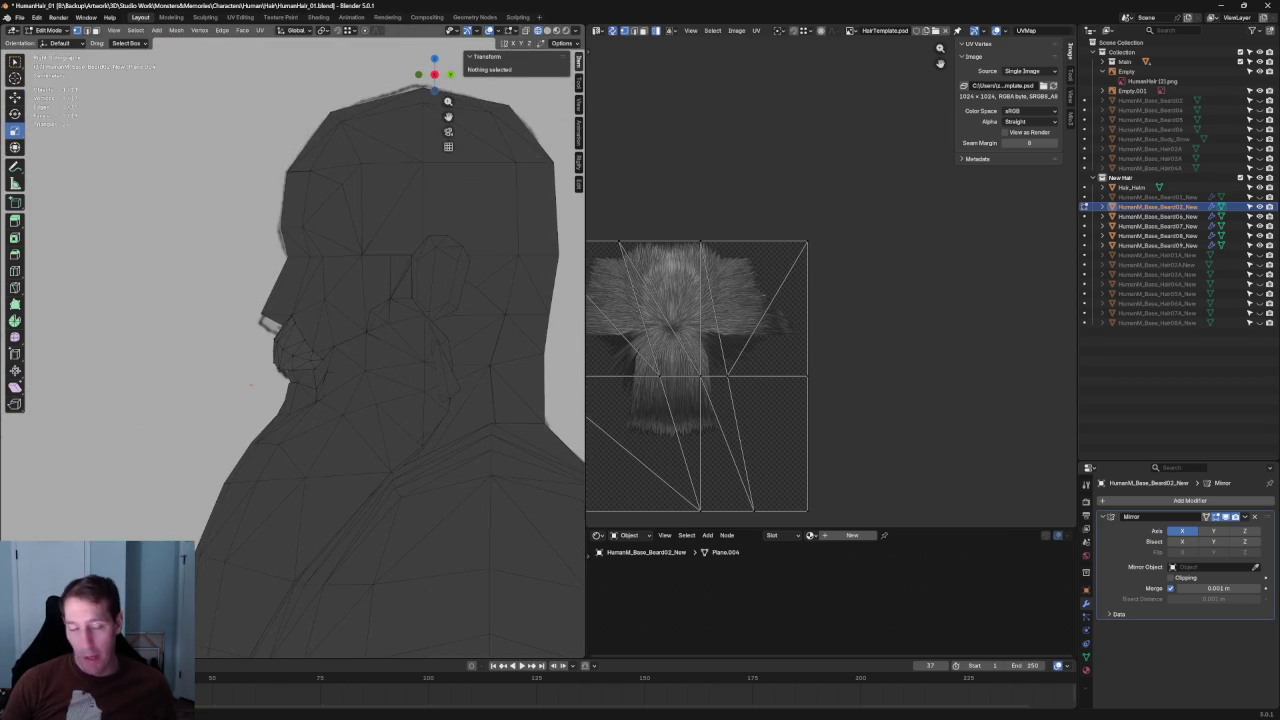
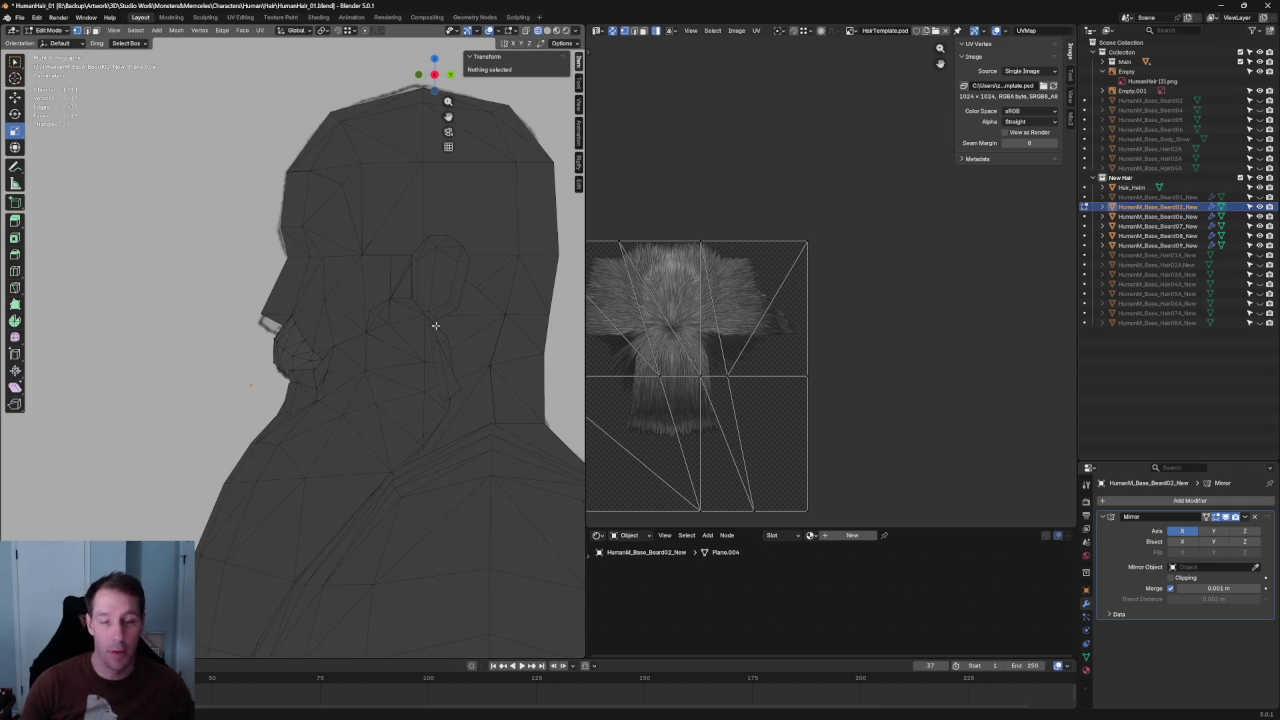
In X-ray front view, move the upper and lower mustache vertices onto the reference outline.
scroll(372, 367, up, 3)
scroll(372, 367, up, 3)
key(alt+z)
click(330, 333)
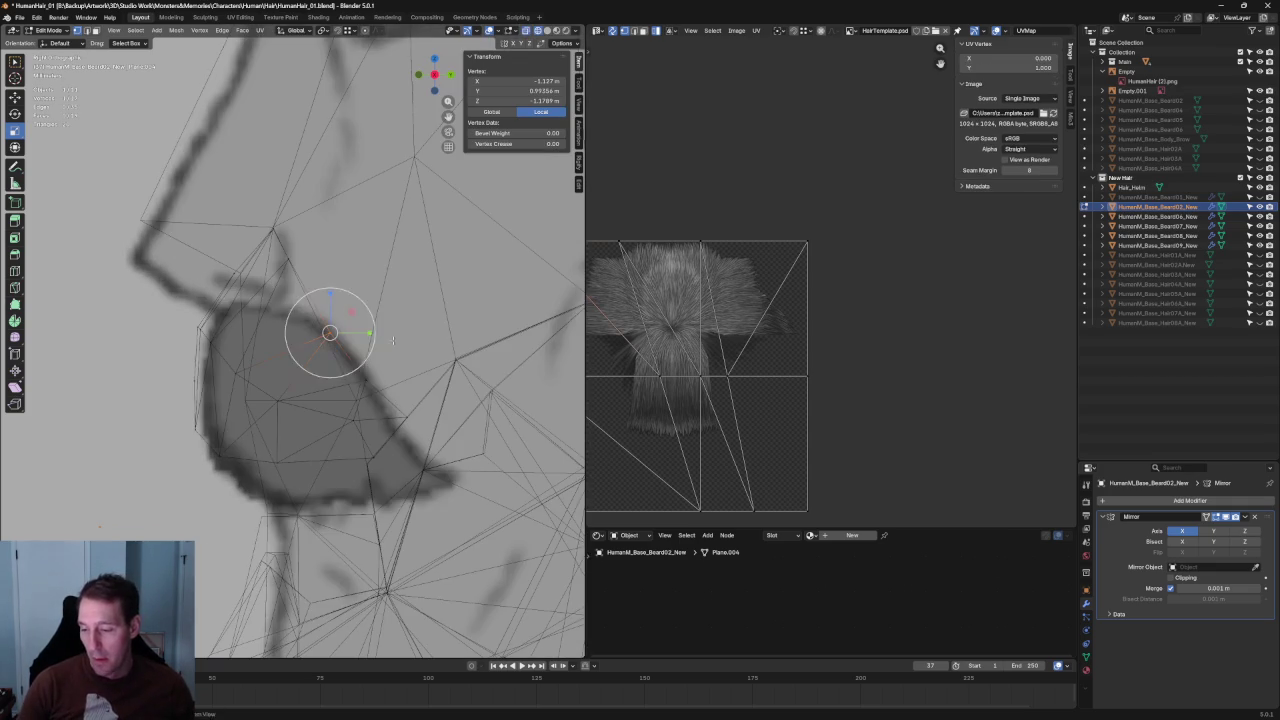
key(KP_4)
key(KP_4)
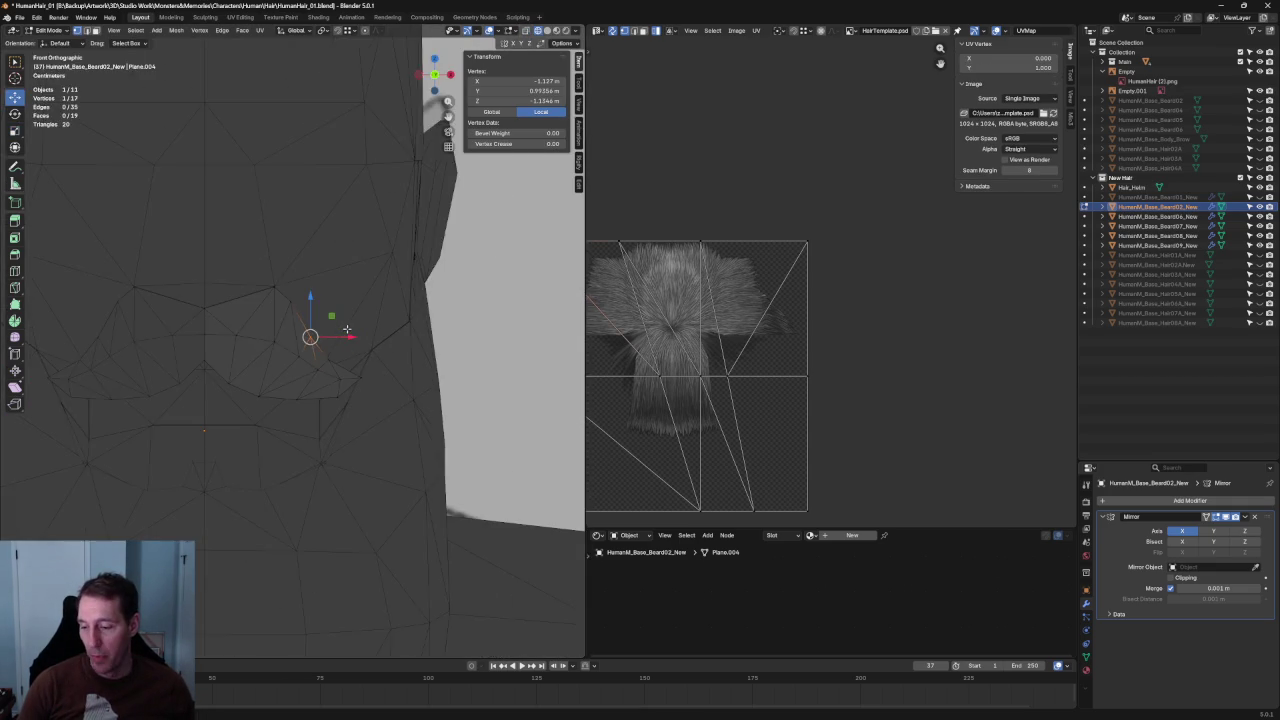
key(KP_1)
scroll(310, 336, up, 3)
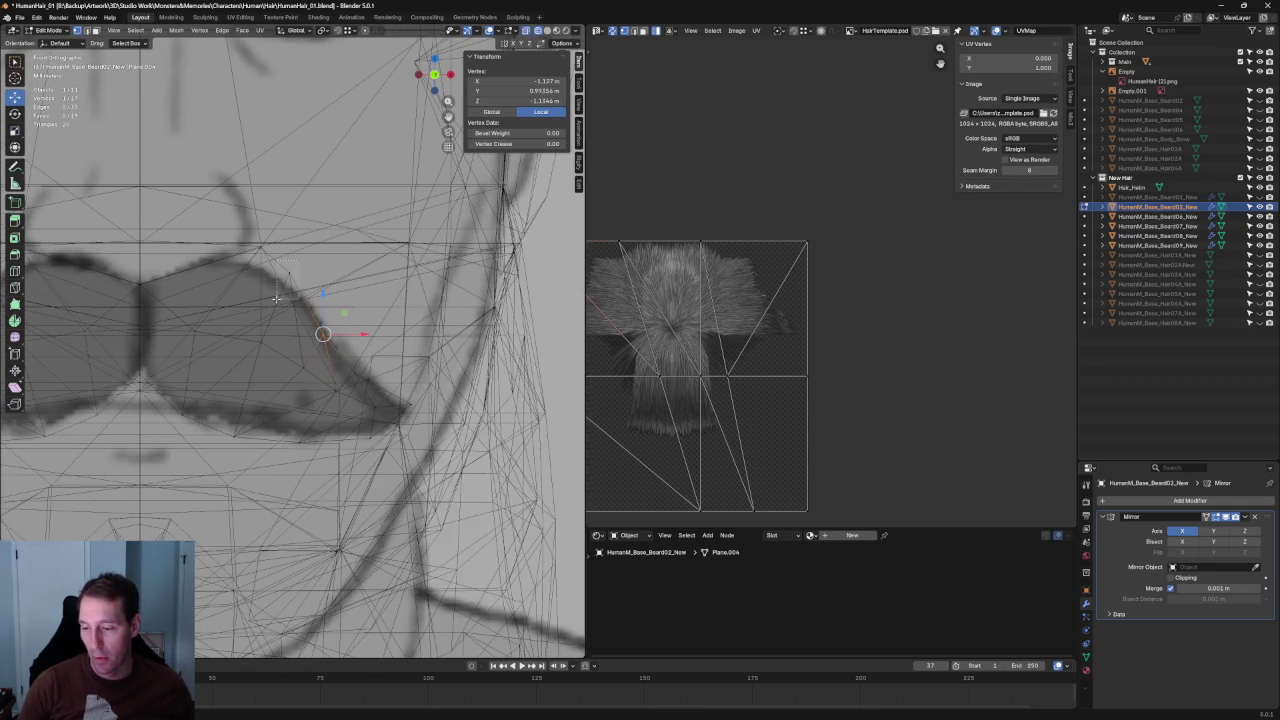
key(g)
click(268, 344)
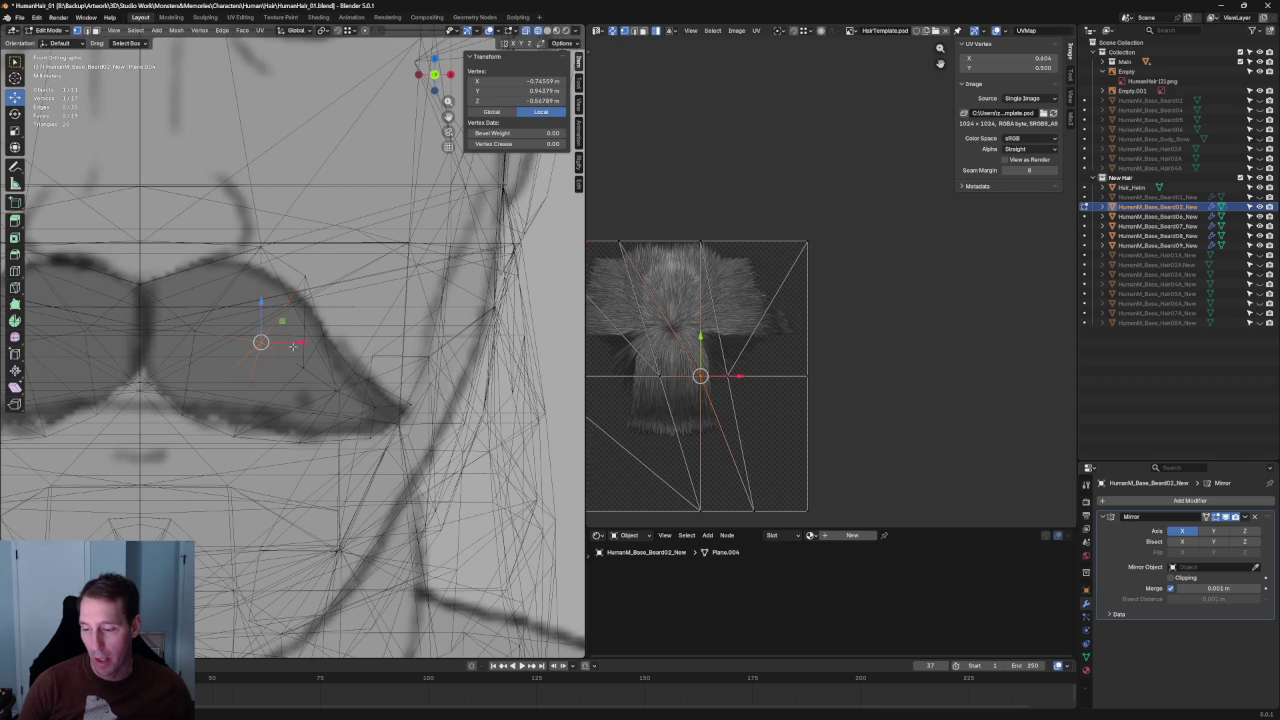
click(224, 435)
key(g)
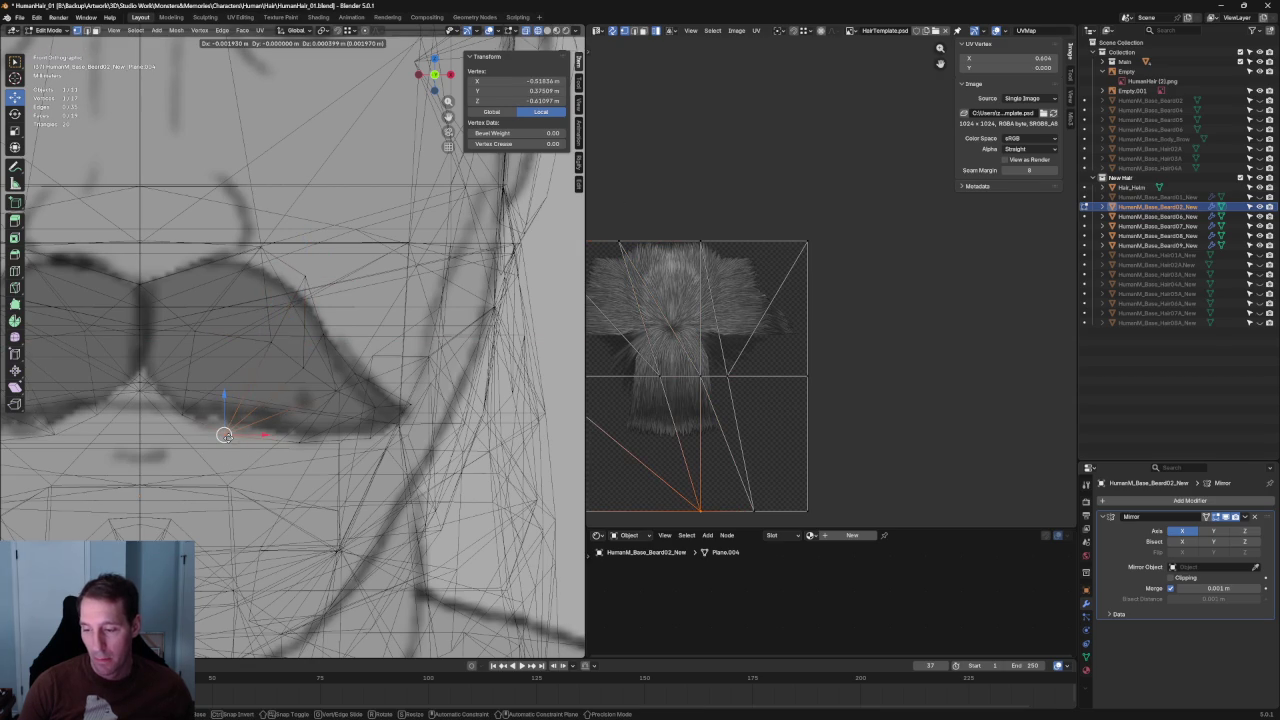
click(222, 437)
Select a vertex on the mustache edge and view the head from three-quarters.
key(alt+a)
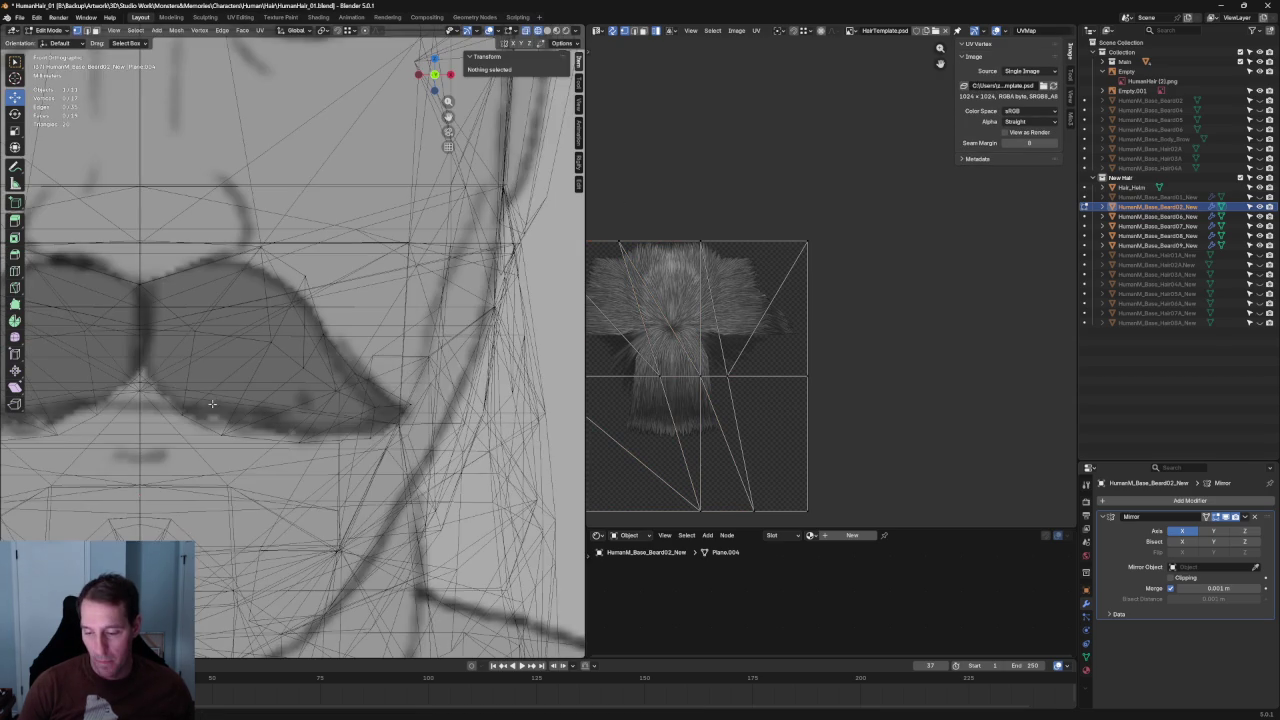
click(186, 412)
key(alt+z)
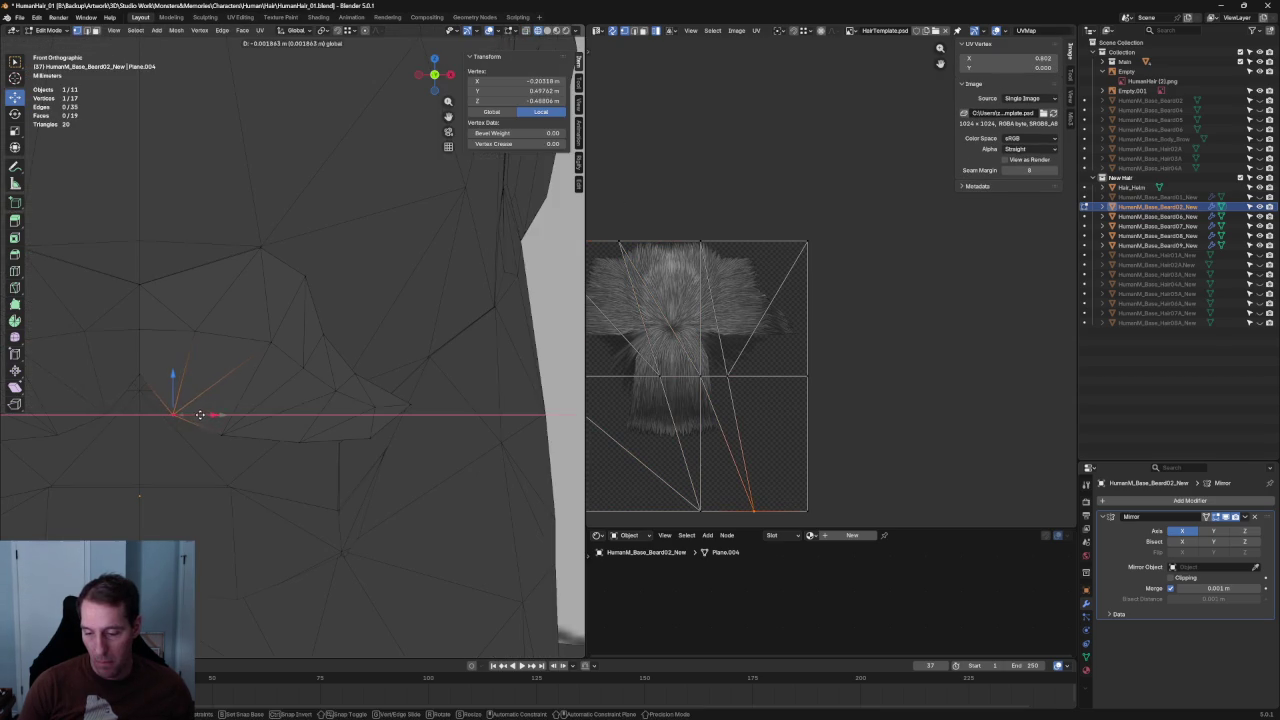
scroll(239, 414, down, 6)
scroll(239, 414, down, 4)
middle_drag(239, 414, 245, 374)
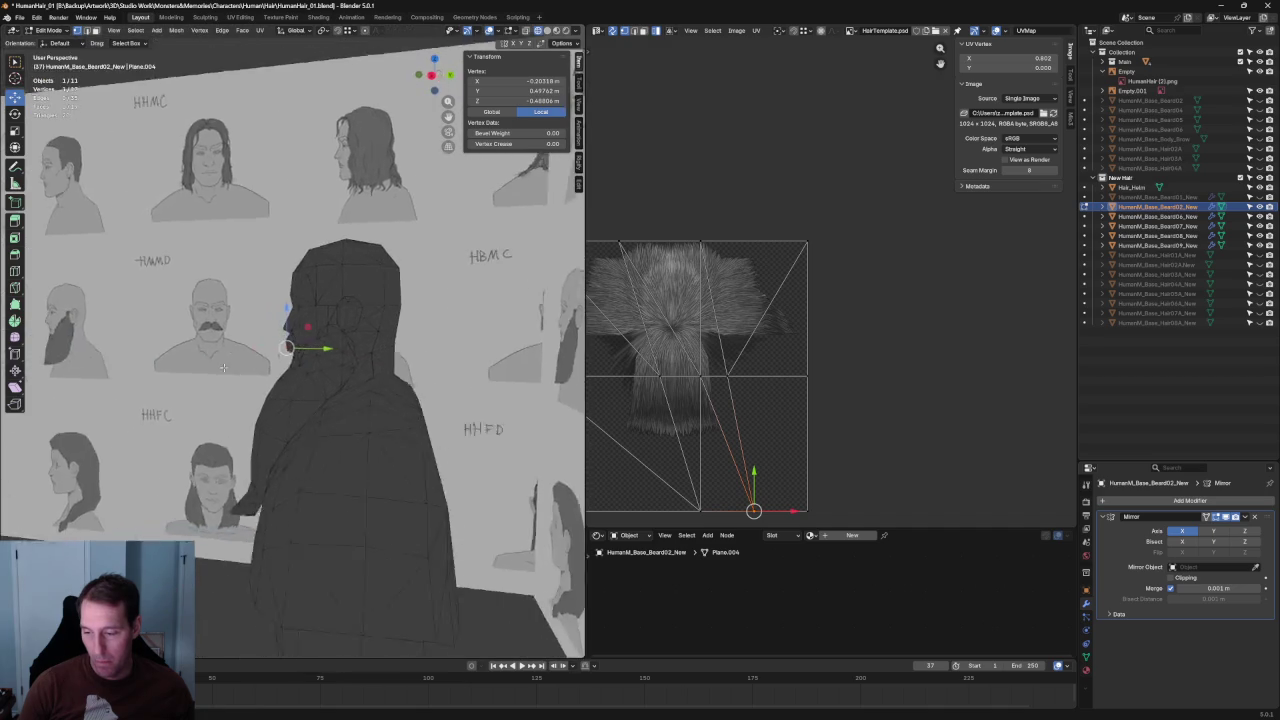
scroll(300, 370, up, 3)
scroll(300, 370, up, 3)
scroll(300, 370, up, 2)
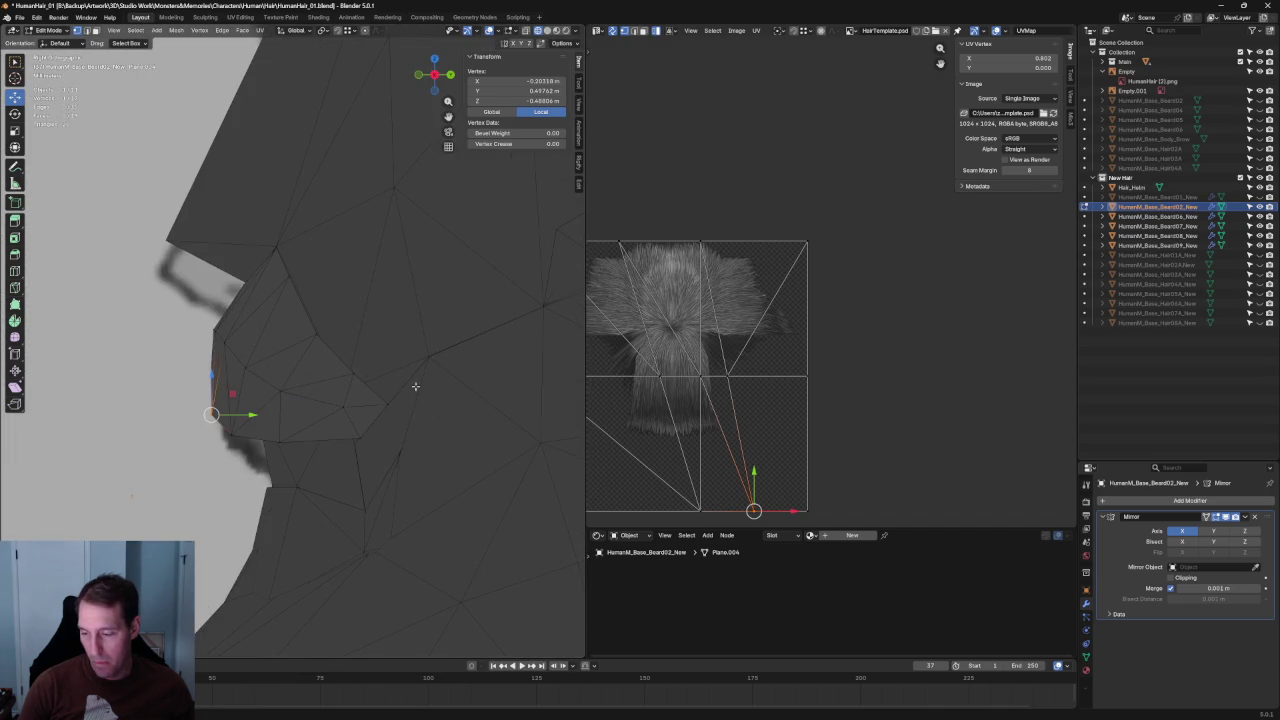
Try Y- and X-constrained moves of an upper-lip vertex from front and side views, cancelling both.
click(410, 406)
key(alt+z)
key(g)
key(y)
key(Escape)
key(alt+z)
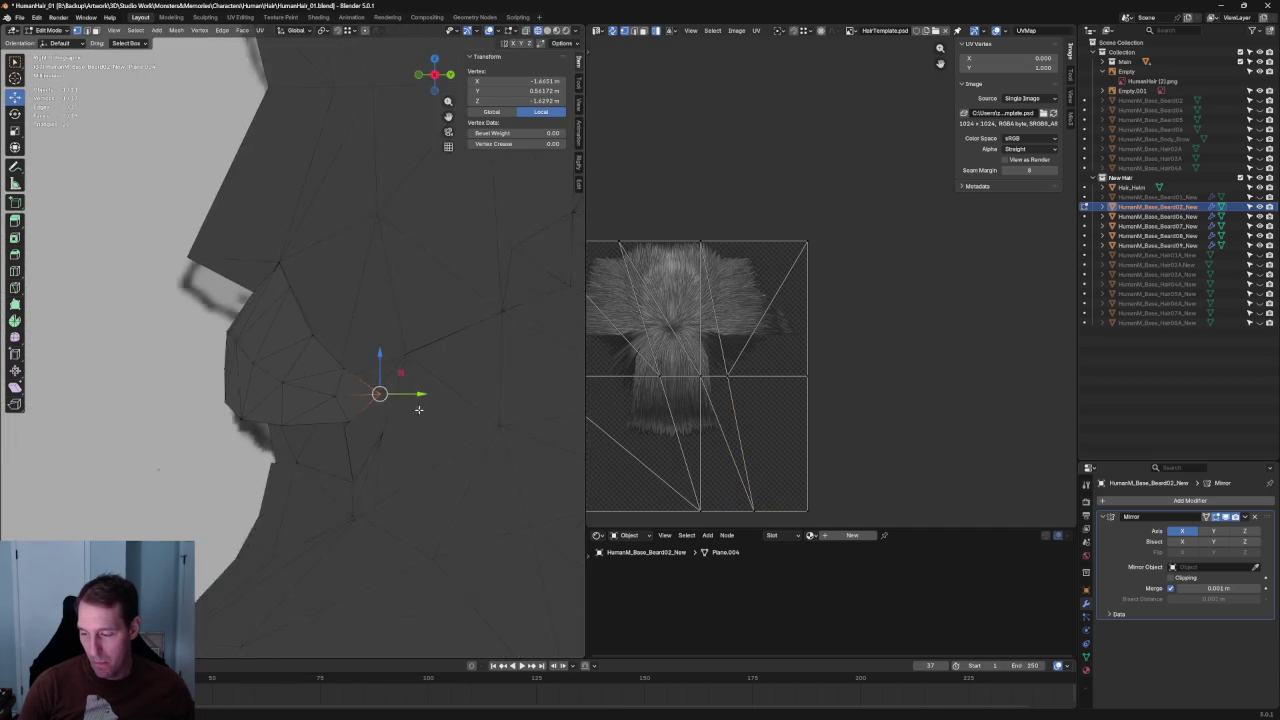
key(KP_1)
key(KP_3)
key(alt+z)
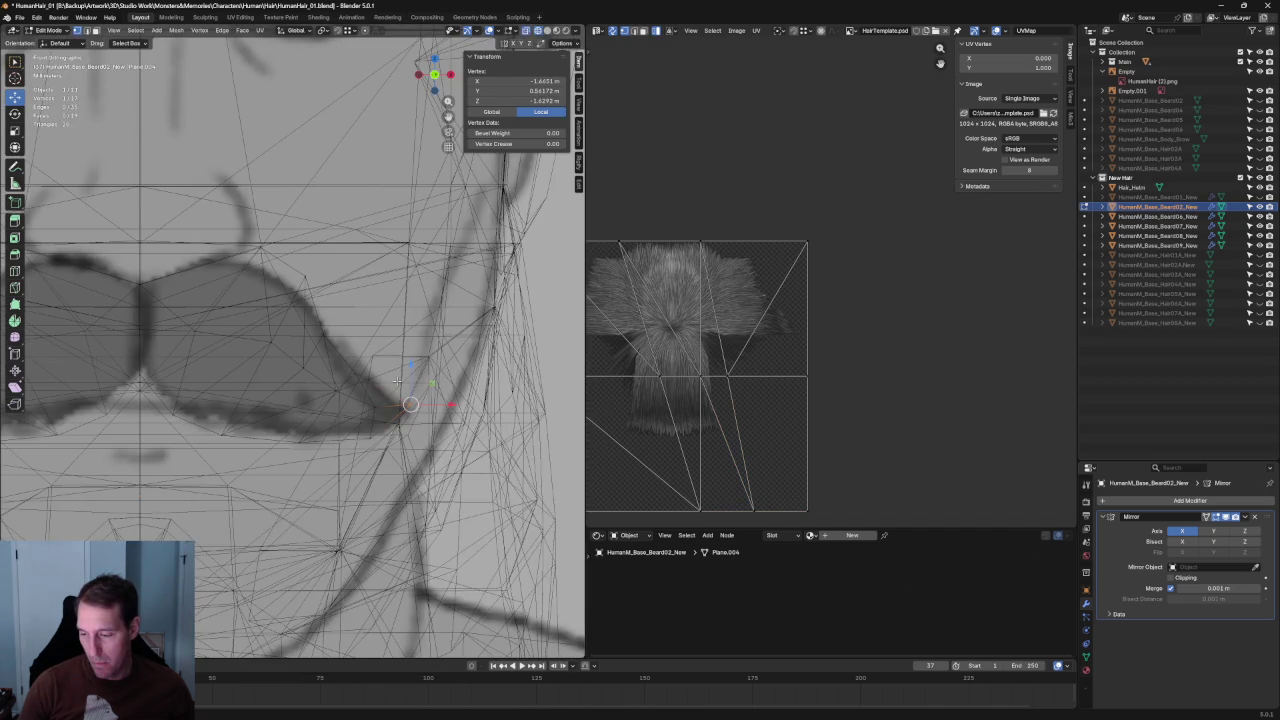
key(g)
key(x)
key(Escape)
key(alt+z)
Orbit to reveal the reference wall beside the head and deselect the vertex.
scroll(337, 366, down, 3)
scroll(330, 378, up, 4)
mouse_move(323, 391)
middle_down()
mouse_move(288, 398)
mouse_move(290, 440)
mouse_move(255, 405)
mouse_move(294, 363)
mouse_move(318, 370)
mouse_move(290, 360)
mouse_move(253, 295)
middle_up()
scroll(230, 428, down, 5)
scroll(306, 362, up, 5)
click(322, 348)
scroll(253, 295, up, 3)
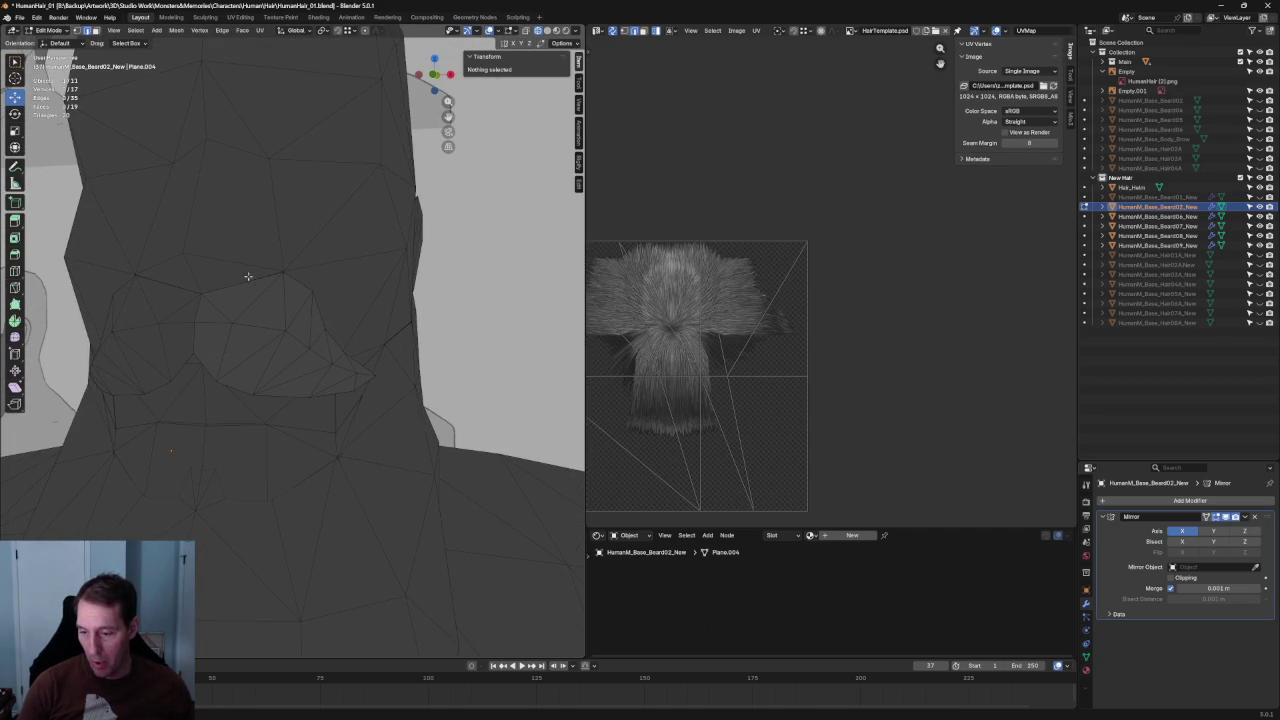
Select the linked mustache patch with Ctrl+L and move it along the Y axis.
click(243, 282)
key(ctrl+l)
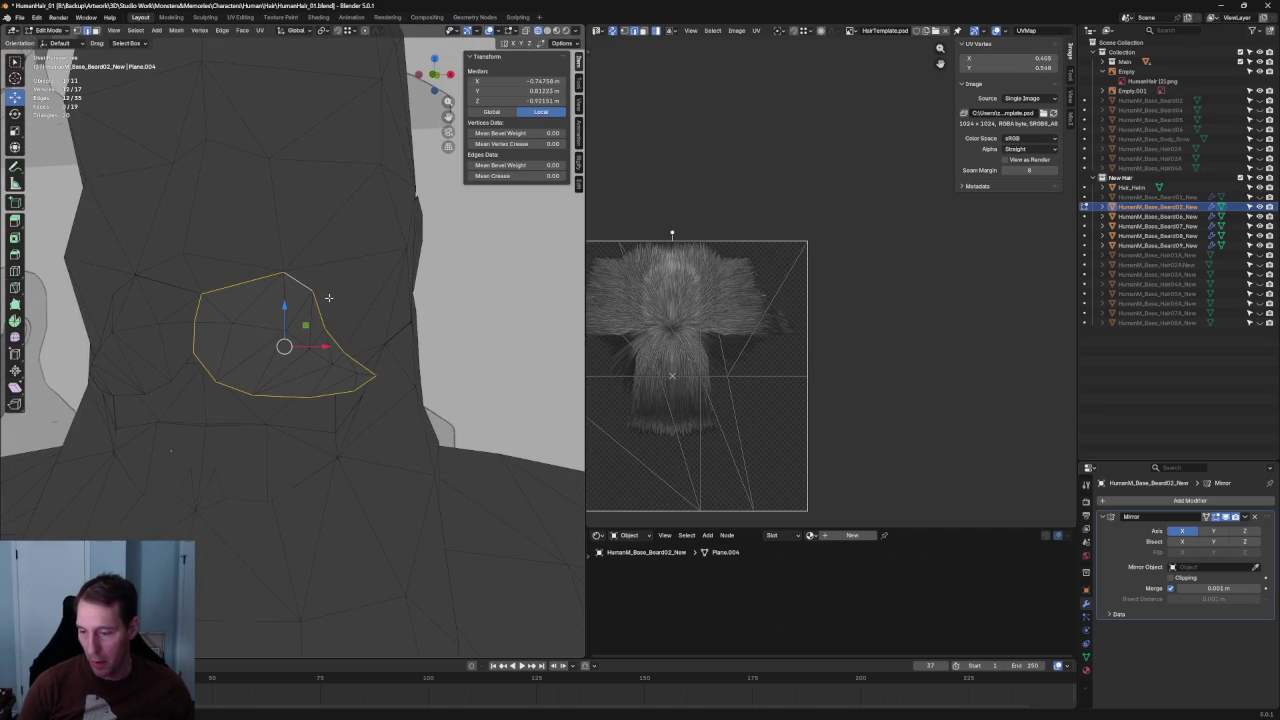
middle_drag(265, 326, 456, 347)
key(g)
key(y)
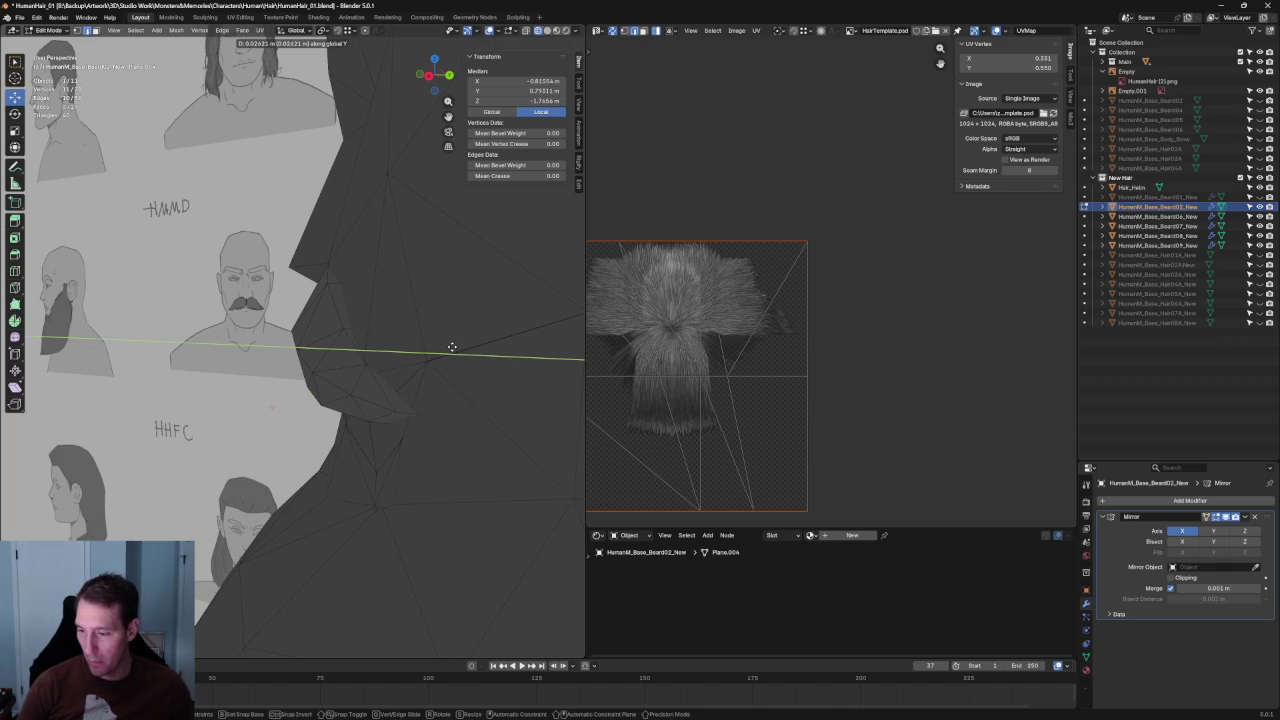
click(432, 344)
mouse_move(432, 344)
middle_down()
mouse_move(355, 421)
mouse_move(312, 392)
mouse_move(216, 366)
mouse_move(400, 345)
middle_up()
Orbit closer around the patch and isolate the mustache card in local view.
scroll(400, 345, up, 3)
mouse_move(494, 349)
middle_down()
mouse_move(420, 335)
mouse_move(436, 321)
mouse_move(471, 366)
mouse_move(338, 381)
mouse_move(279, 414)
mouse_move(336, 351)
middle_up()
scroll(337, 351, up, 2)
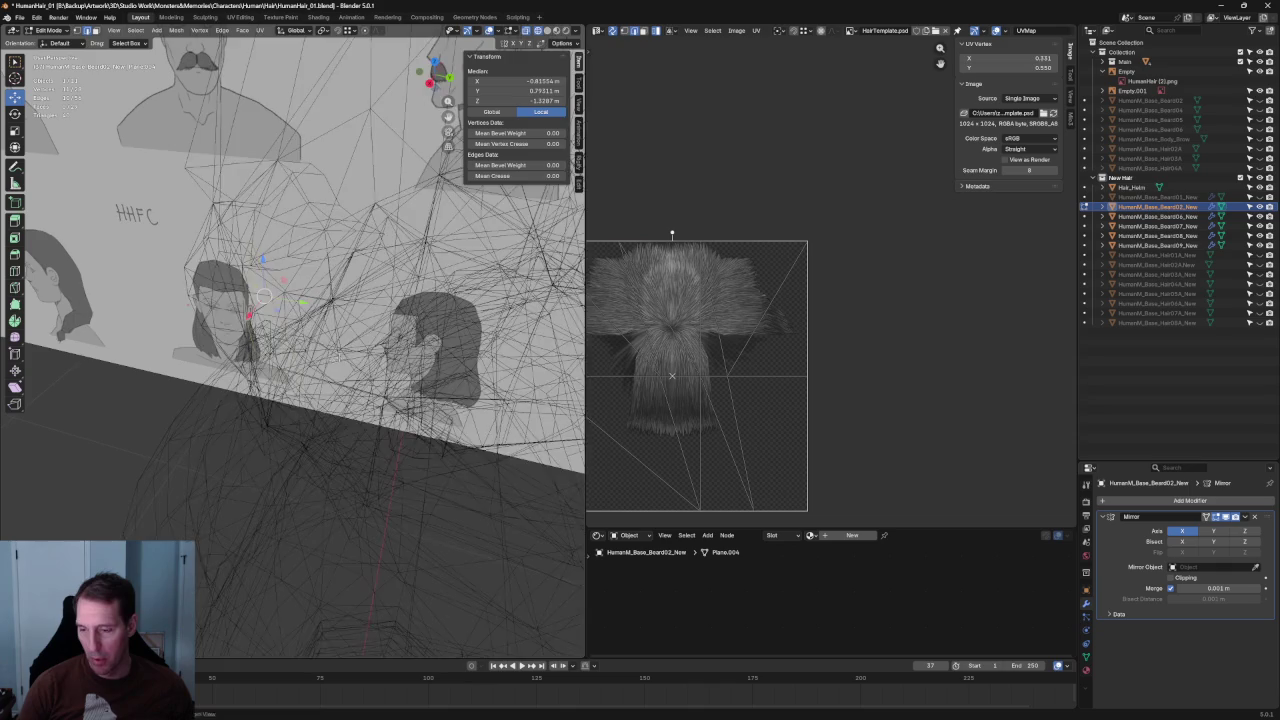
scroll(337, 351, up, 2)
key(KP_Divide)
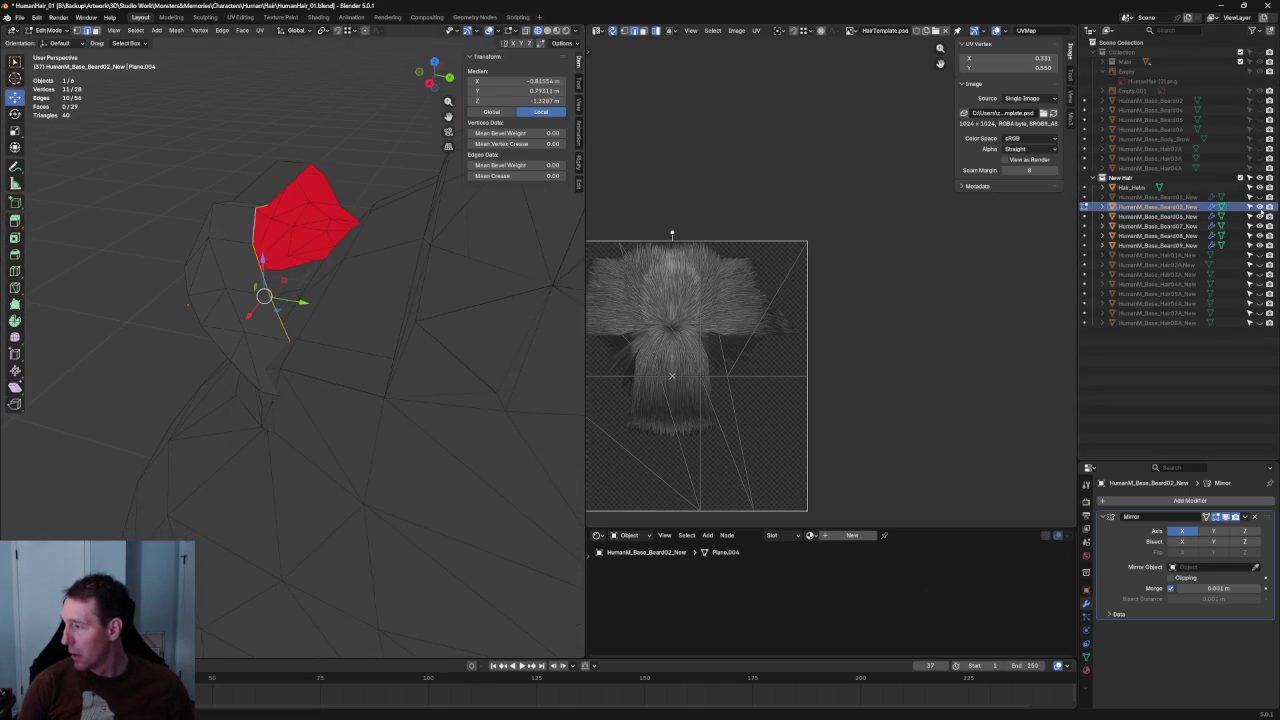
Briefly show and hide the Beard08 card, then inspect both mirrored halves of the mustache card.
click(1260, 236)
click(1260, 236)
click(413, 373)
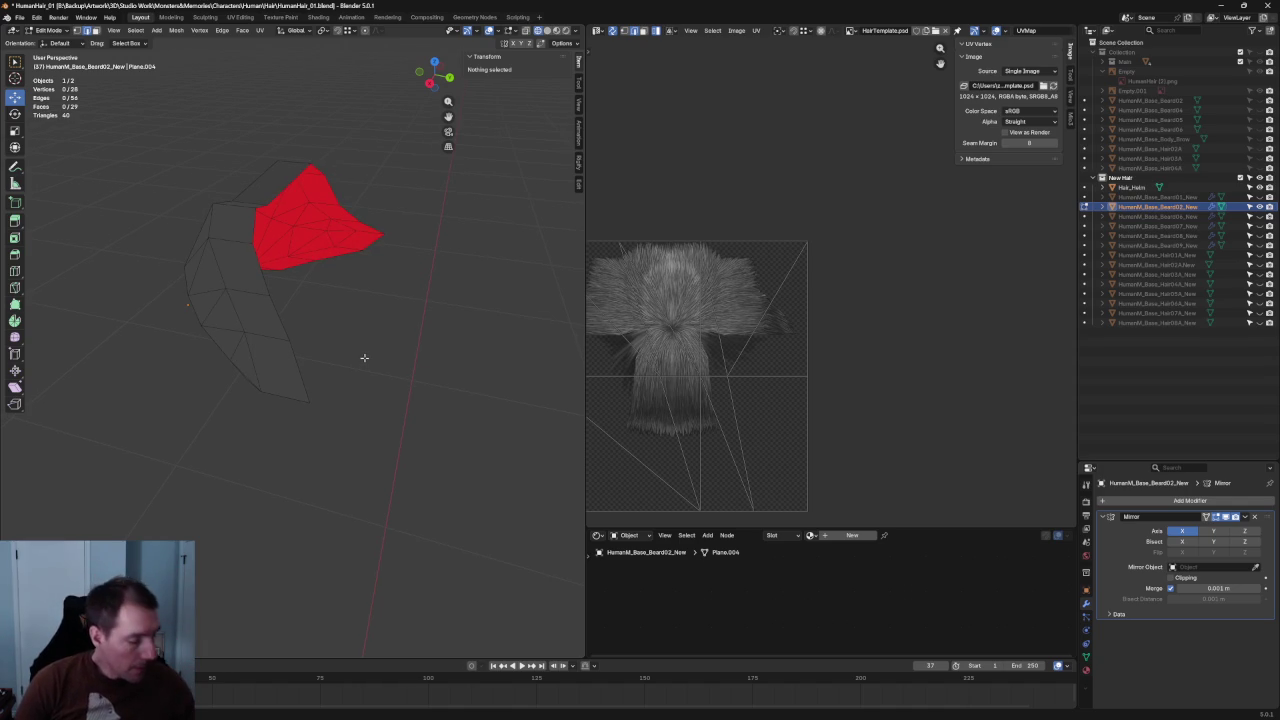
mouse_move(352, 353)
middle_down()
mouse_move(294, 251)
mouse_move(271, 274)
mouse_move(206, 286)
mouse_move(253, 282)
middle_up()
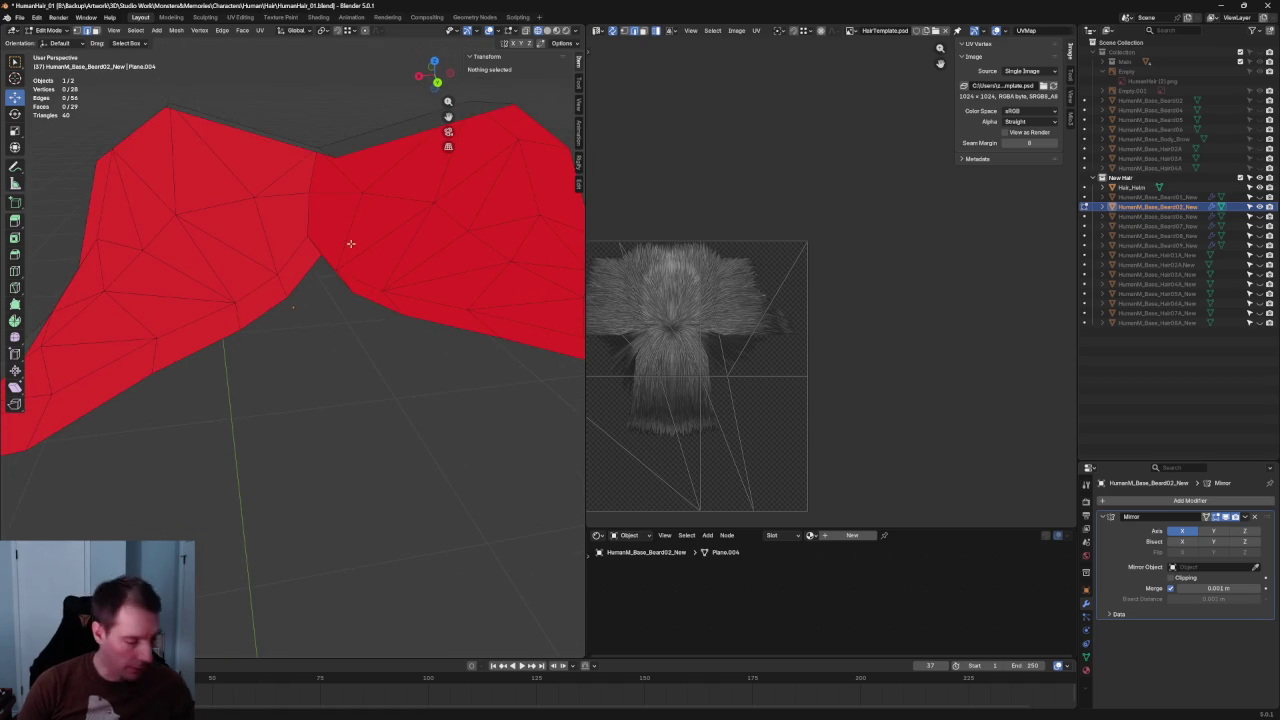
click(337, 159)
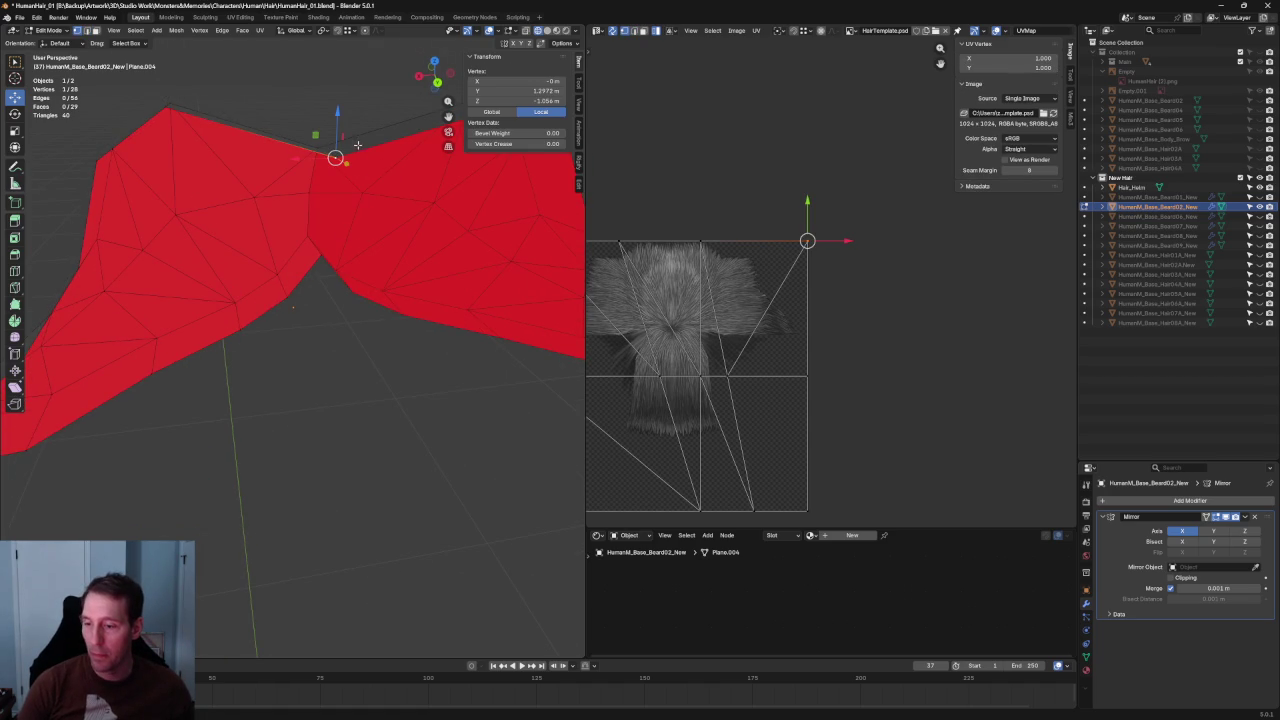
scroll(340, 170, down, 2)
middle_drag(340, 170, 338, 180)
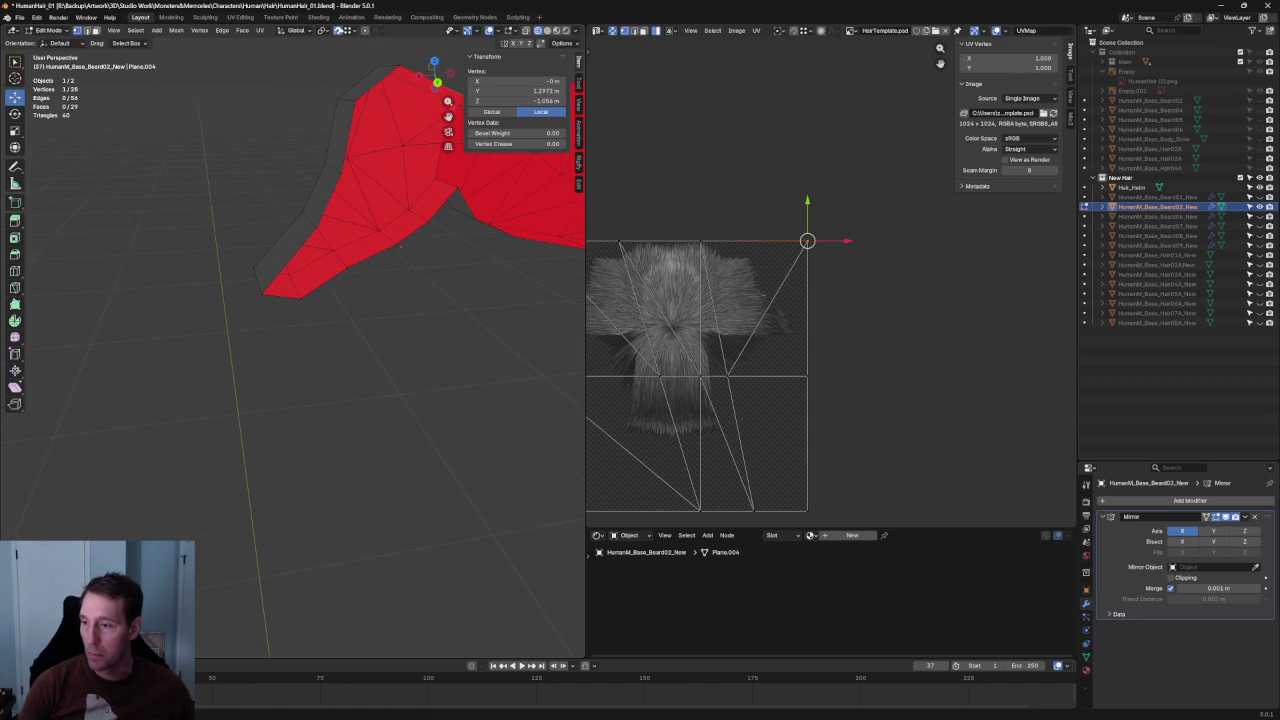
mouse_move(304, 306)
middle_down()
mouse_move(334, 229)
mouse_move(304, 246)
mouse_move(324, 248)
middle_up()
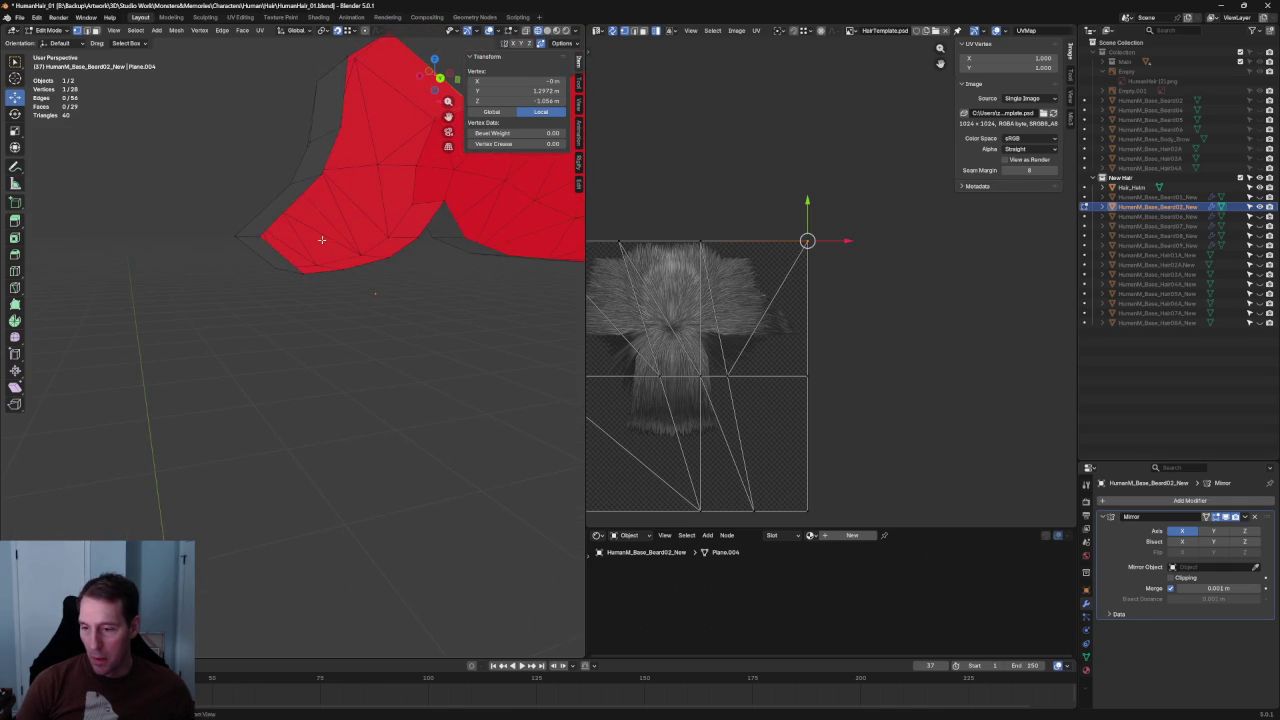
mouse_move(310, 198)
middle_down()
mouse_move(323, 277)
mouse_move(346, 260)
mouse_move(334, 251)
mouse_move(343, 320)
middle_up()
Merge the tip vertex into its neighbour and merge two nearby vertices at their centre.
click(334, 305)
key(g)
click(236, 292)
mouse_move(236, 292)
middle_down()
mouse_move(377, 220)
mouse_move(371, 251)
middle_up()
drag(306, 180, 349, 288)
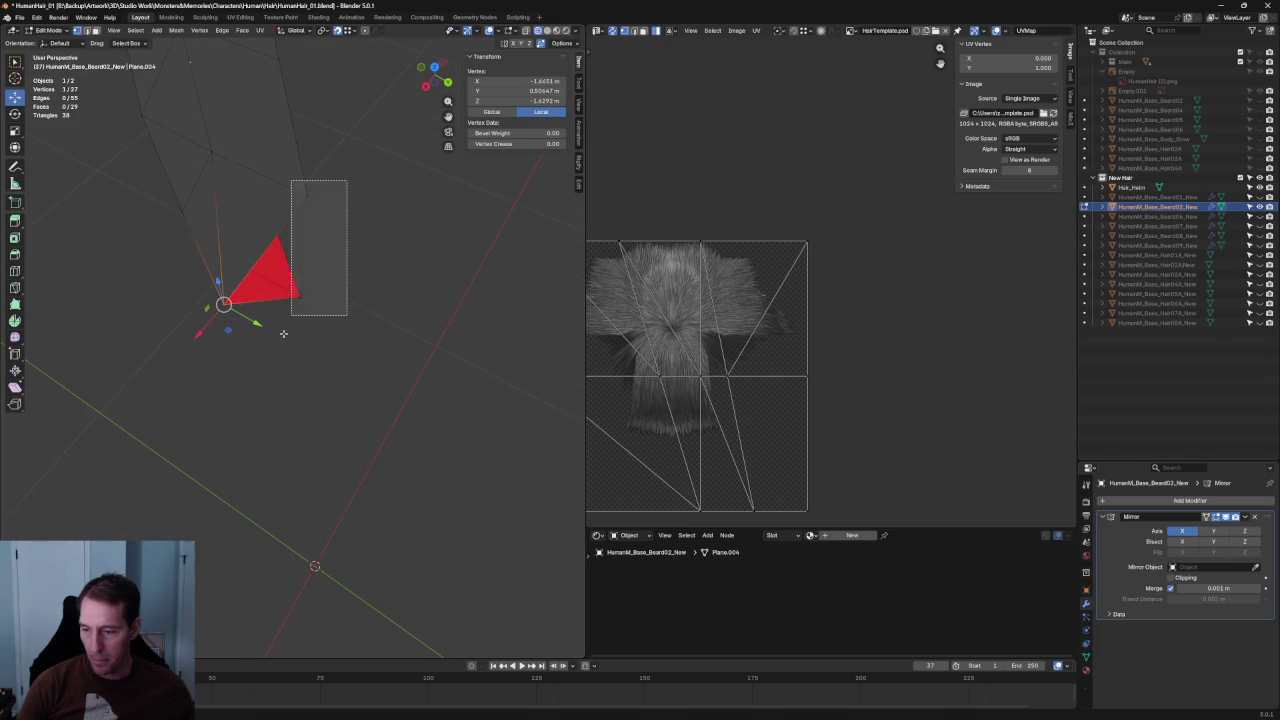
key(m)
click(337, 312)
mouse_move(337, 312)
middle_down()
mouse_move(370, 293)
mouse_move(348, 252)
mouse_move(266, 237)
middle_up()
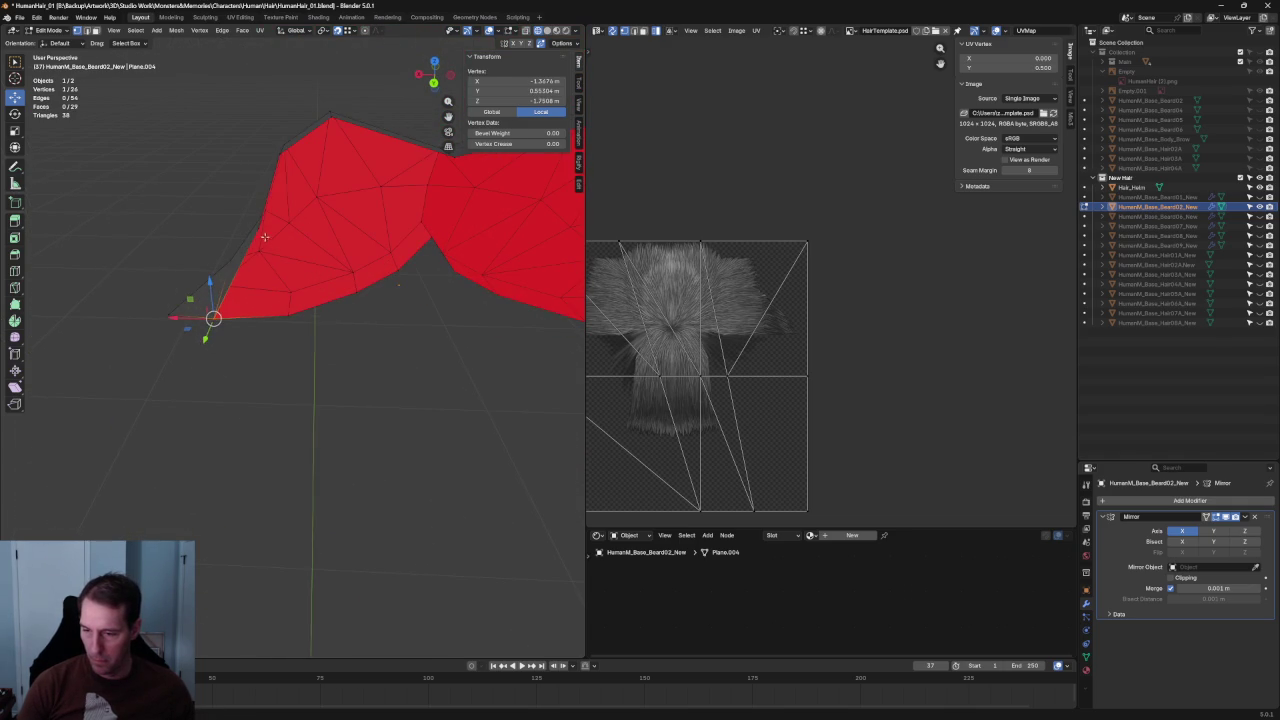
Snap-merge vertices into the bottom corner and merge the top and top-right vertices downward.
drag(257, 228, 287, 315)
drag(280, 155, 357, 289)
click(331, 117)
mouse_move(331, 117)
mouse_down()
mouse_move(414, 234)
mouse_move(398, 270)
mouse_up()
click(455, 157)
mouse_move(455, 157)
mouse_down()
mouse_move(466, 206)
mouse_move(431, 237)
mouse_up()
mouse_move(431, 237)
middle_down()
mouse_move(321, 364)
mouse_move(251, 363)
mouse_move(519, 238)
mouse_move(441, 171)
middle_up()
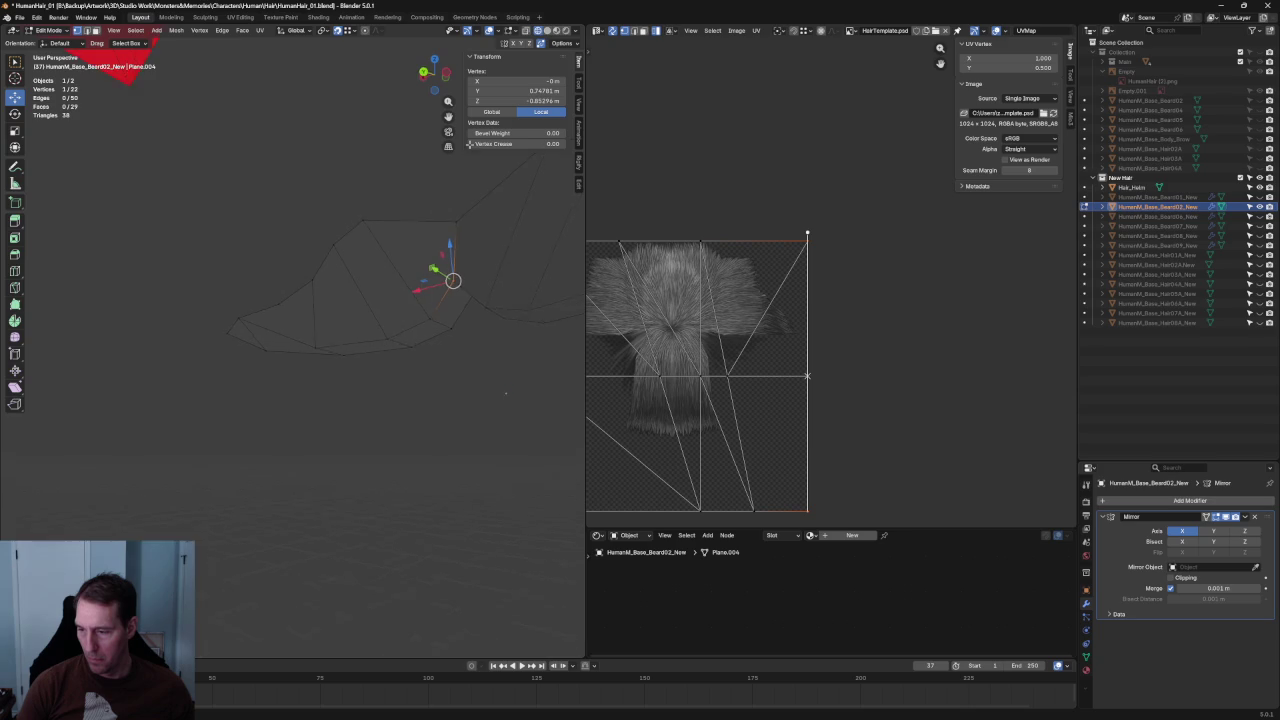
Join the top vertex and its partner with a new edge, then clear the selection.
shift+click(404, 166)
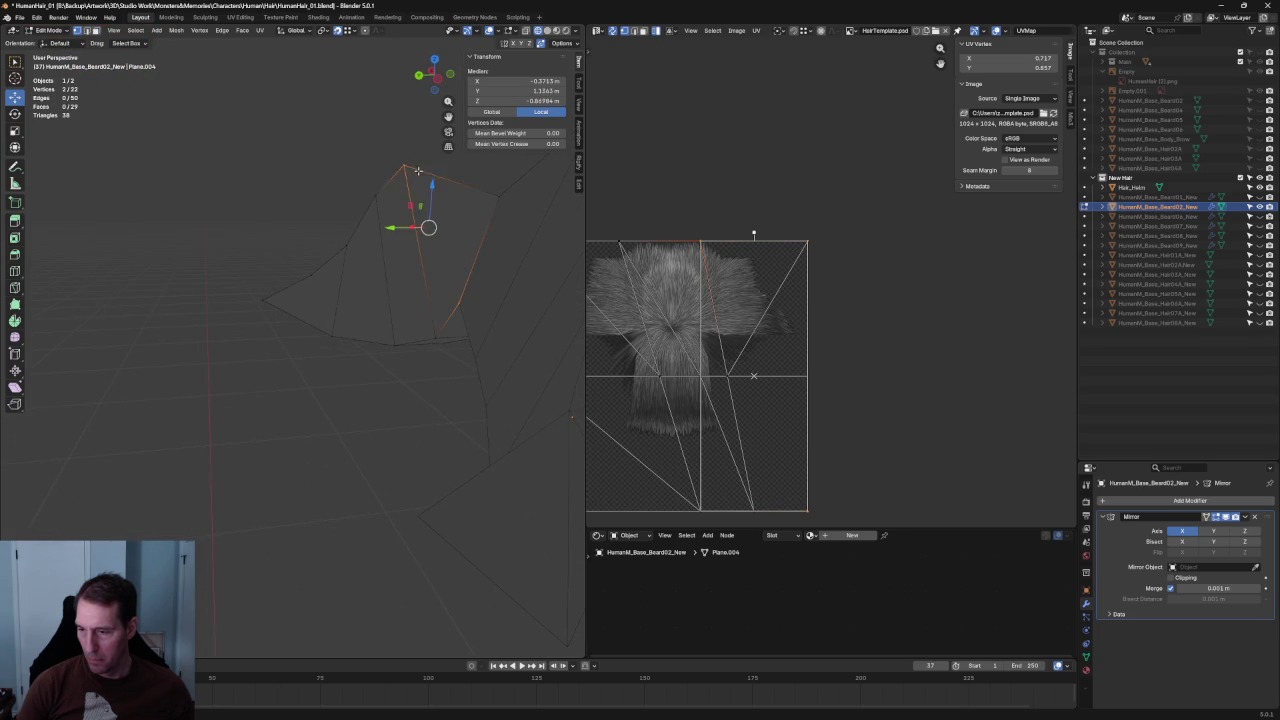
right_click(392, 180)
click(390, 240)
click(289, 371)
mouse_move(314, 300)
middle_down()
mouse_move(200, 289)
mouse_move(337, 289)
mouse_move(332, 440)
middle_up()
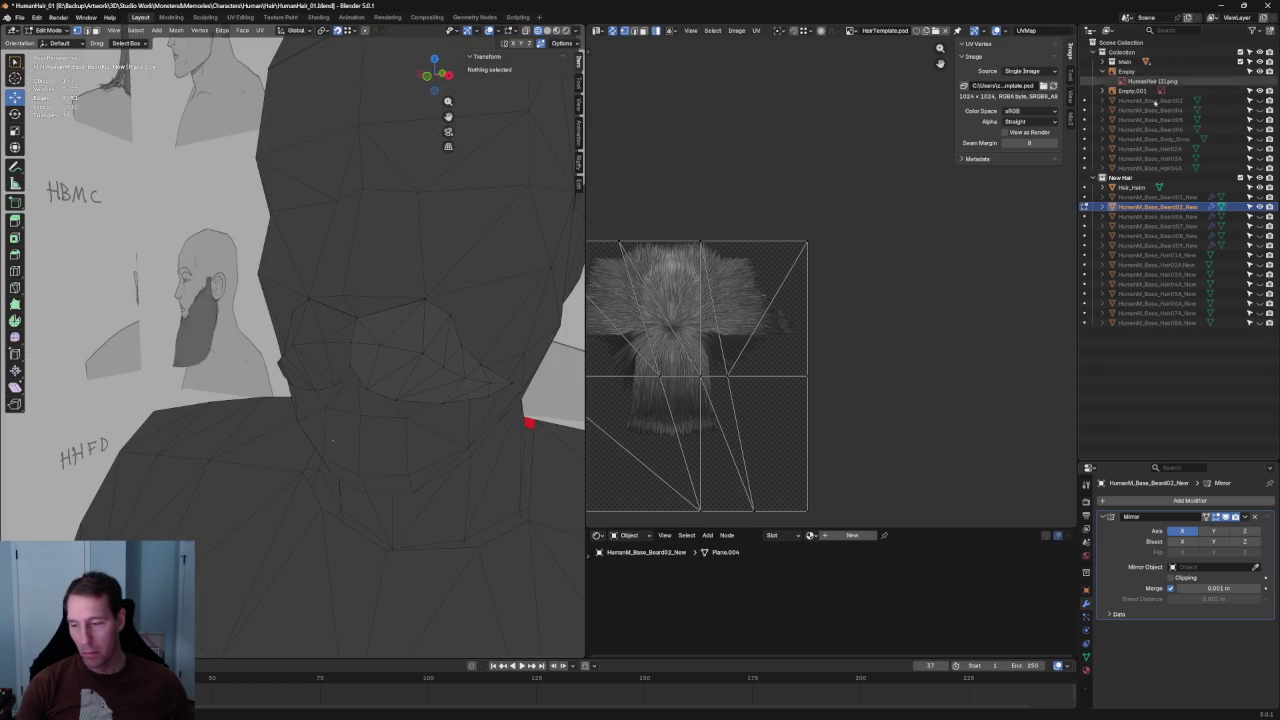
Hide the Main collection's head mesh and fill new faces into the mustache card's gaps.
mouse_move(398, 388)
middle_down()
mouse_move(368, 328)
mouse_move(342, 358)
mouse_move(332, 344)
middle_up()
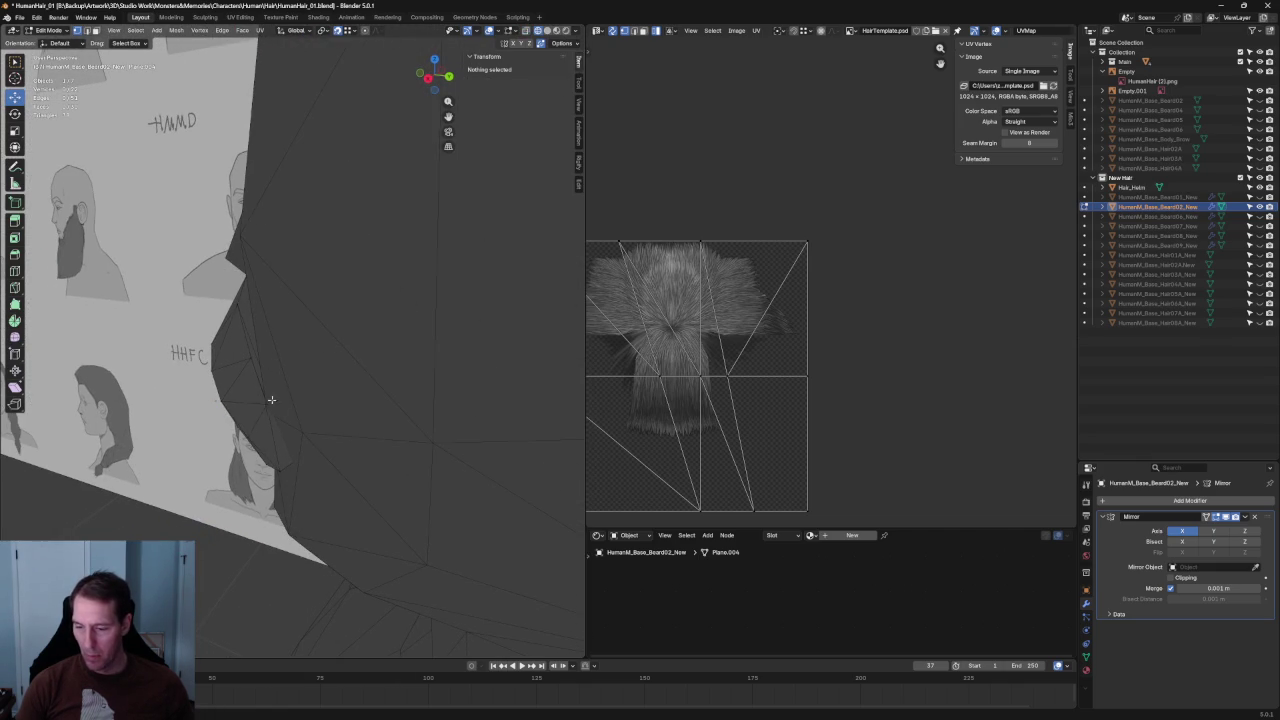
middle_drag(268, 403, 270, 396)
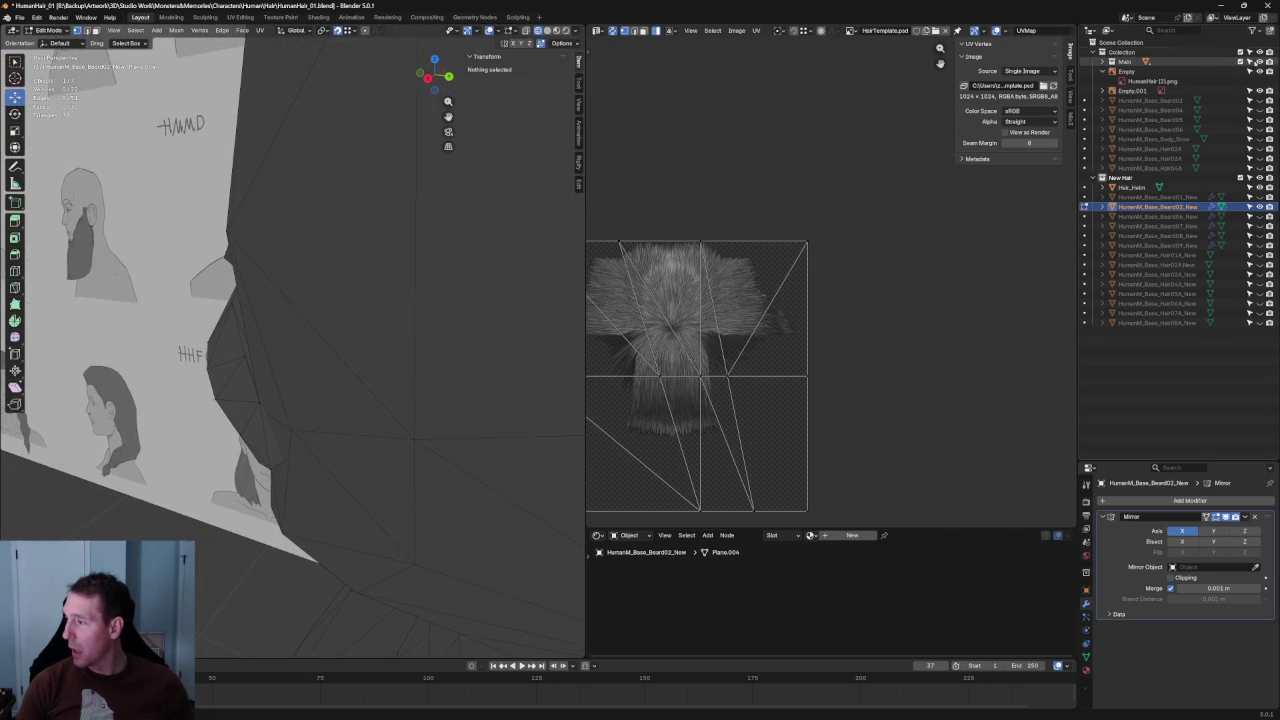
click(1258, 62)
mouse_move(413, 311)
middle_down()
mouse_move(263, 349)
mouse_move(349, 371)
mouse_move(220, 412)
middle_up()
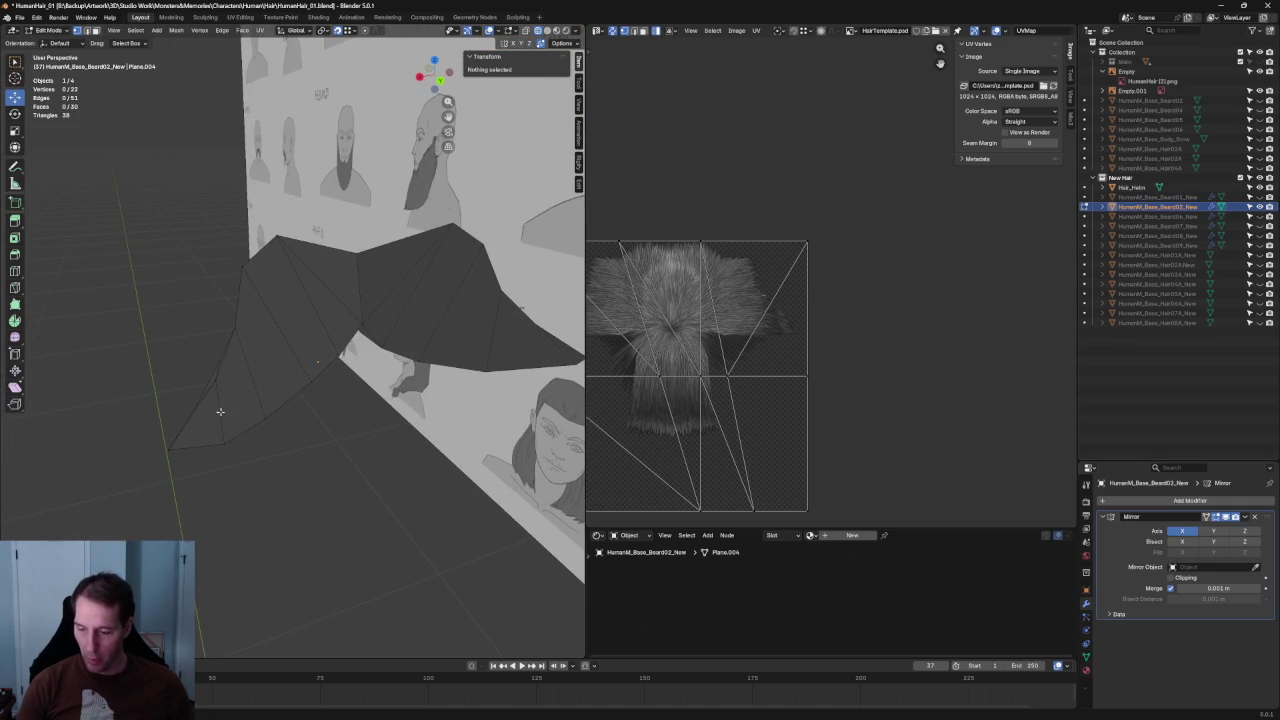
click(218, 406)
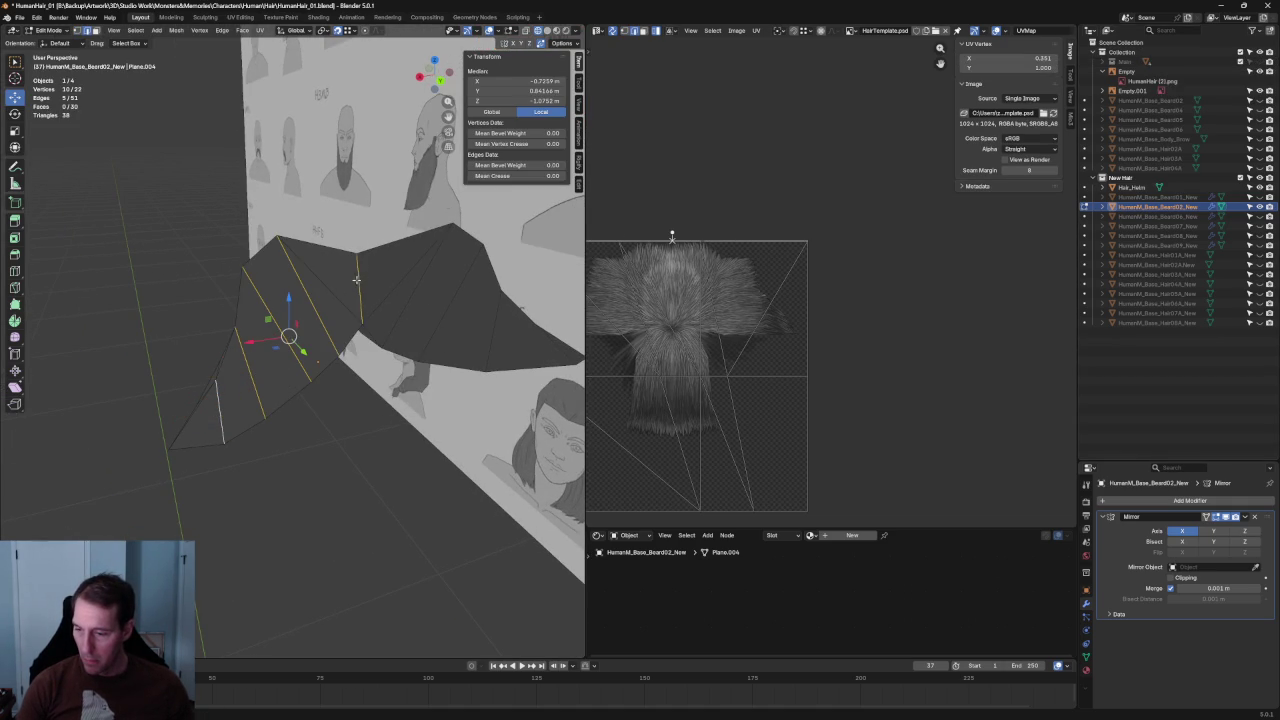
key(f)
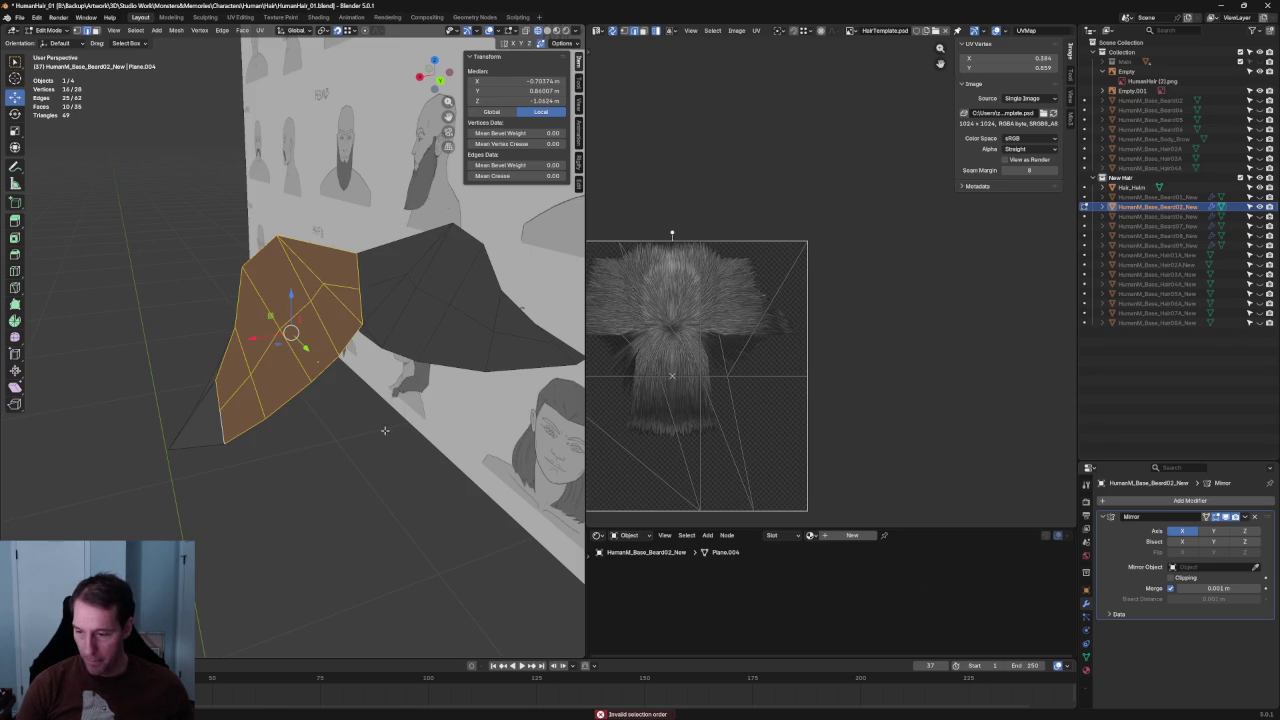
scroll(383, 434, up, 4)
Remove a surplus vertex and move three edge vertices along the Y axis.
click(338, 240)
scroll(338, 240, down, 4)
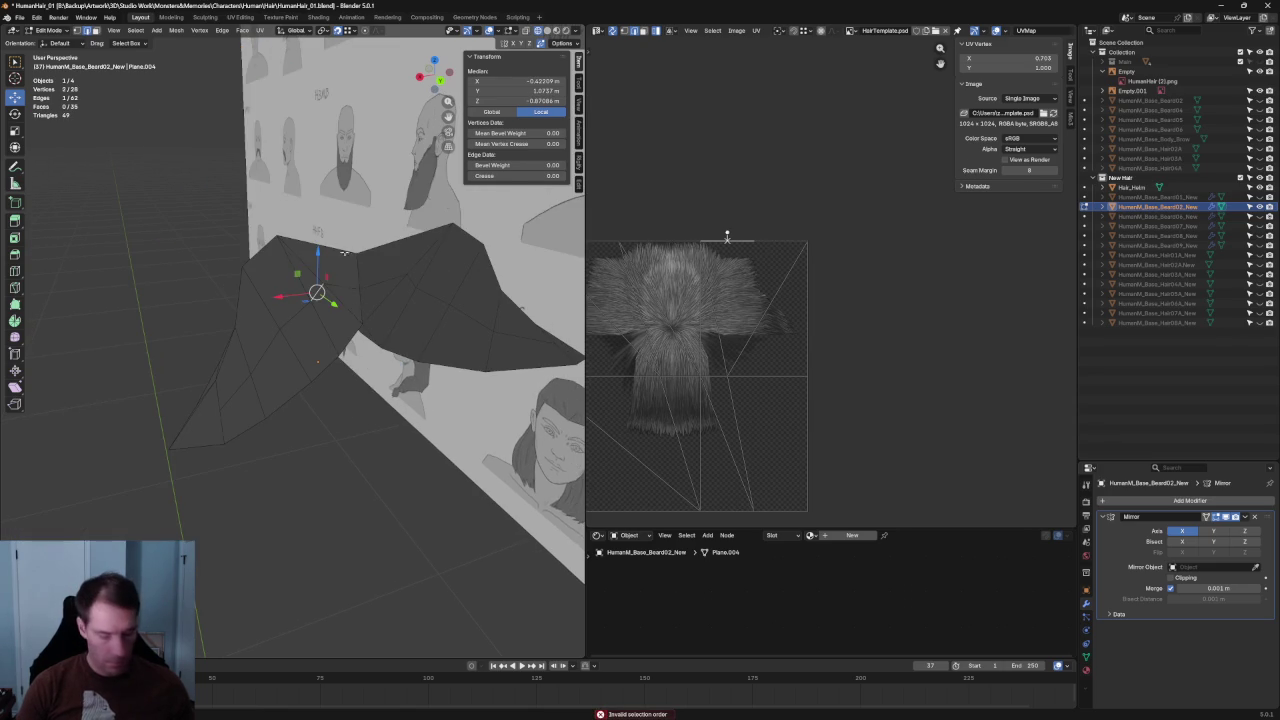
key(m)
click(350, 317)
drag(357, 287, 318, 302)
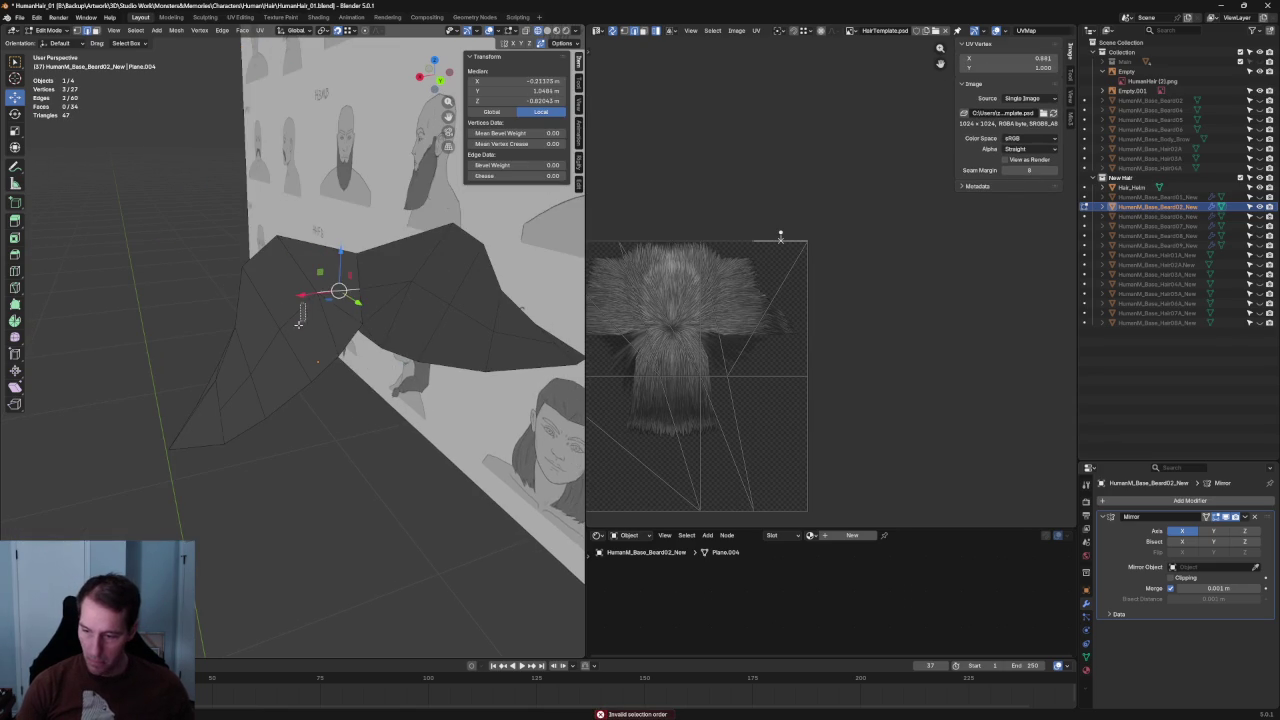
middle_drag(235, 402, 318, 393)
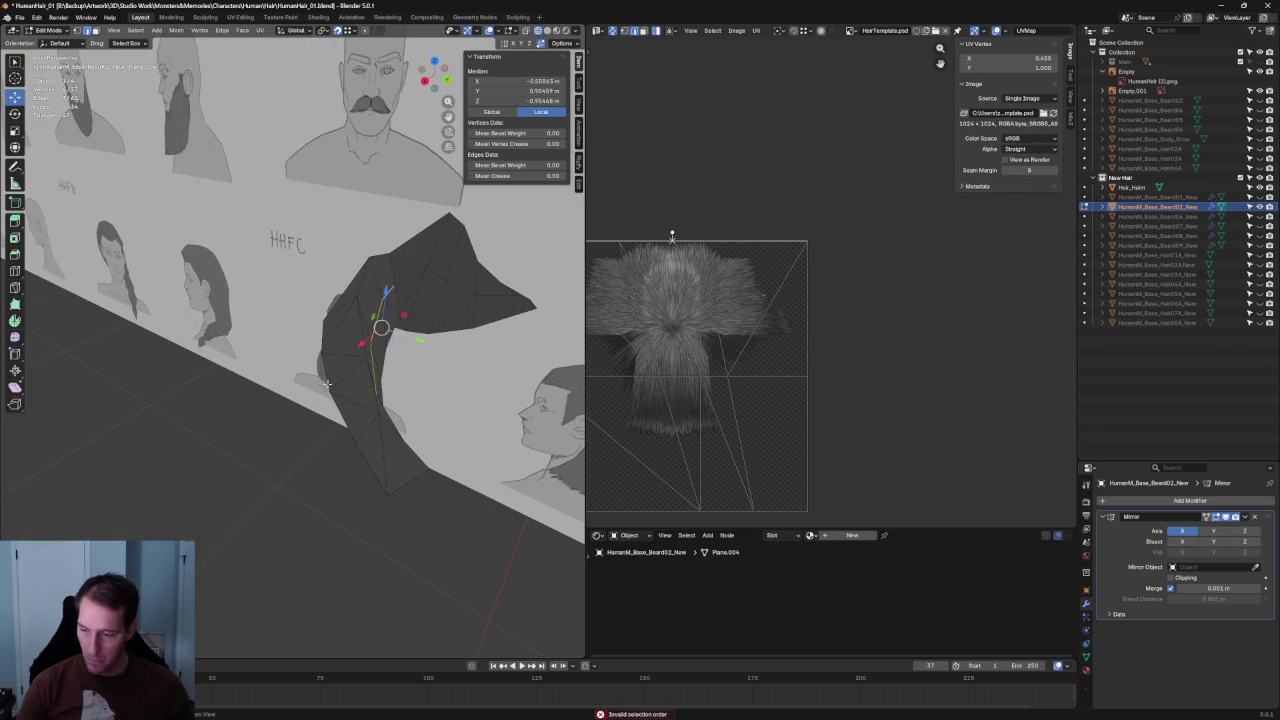
key(g)
key(y)
click(424, 333)
key(KP_Divide)
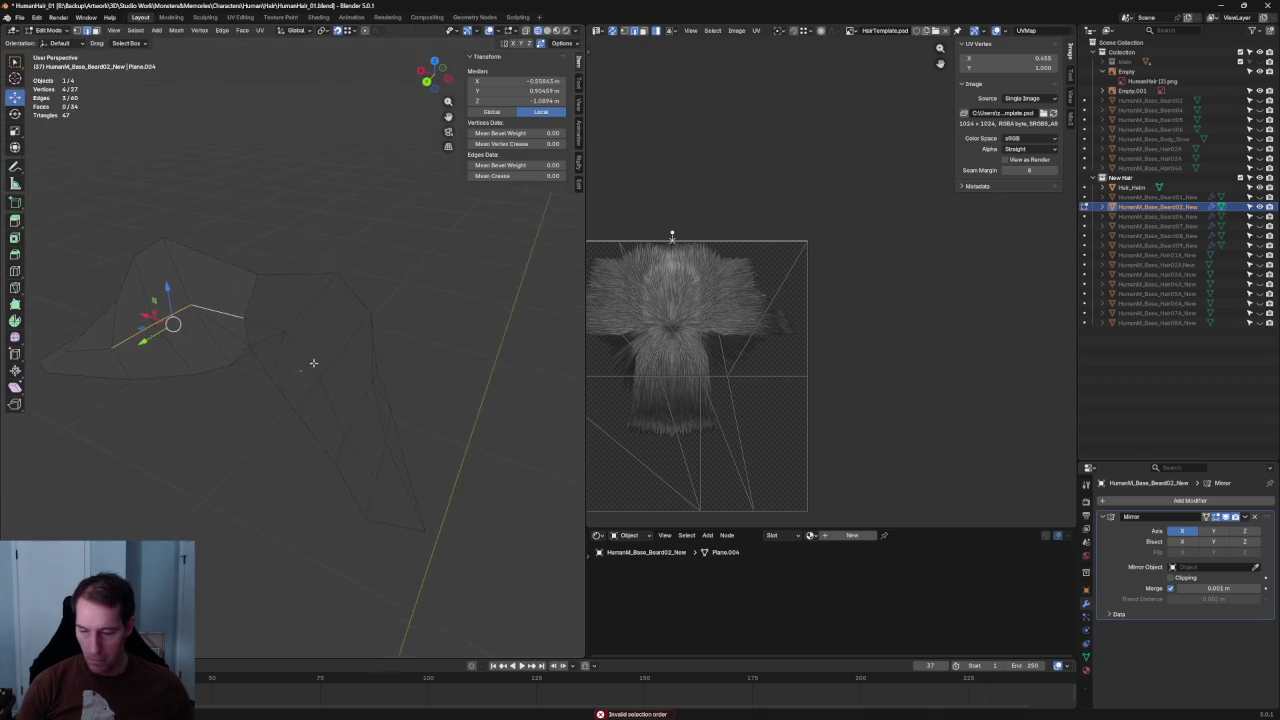
Merge a corner vertex into its neighbour and check the card against the head.
middle_drag(440, 338, 365, 279)
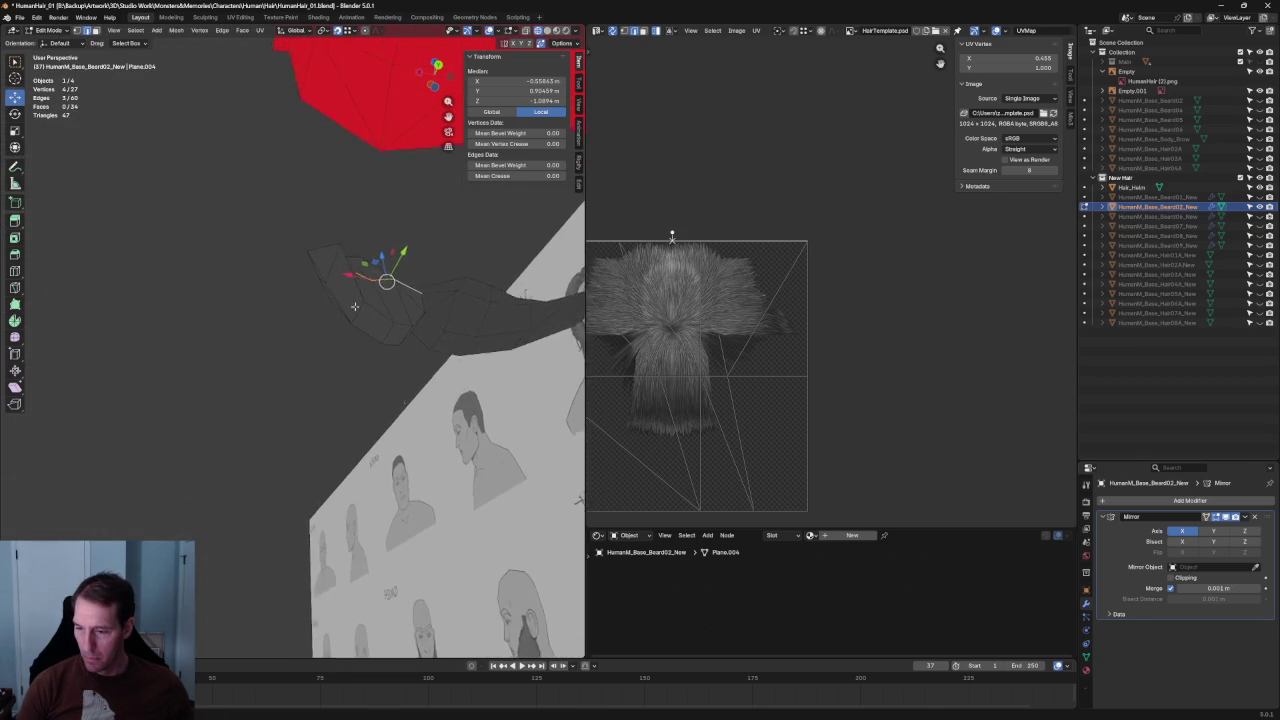
mouse_move(356, 278)
middle_down()
mouse_move(301, 372)
mouse_move(328, 354)
middle_up()
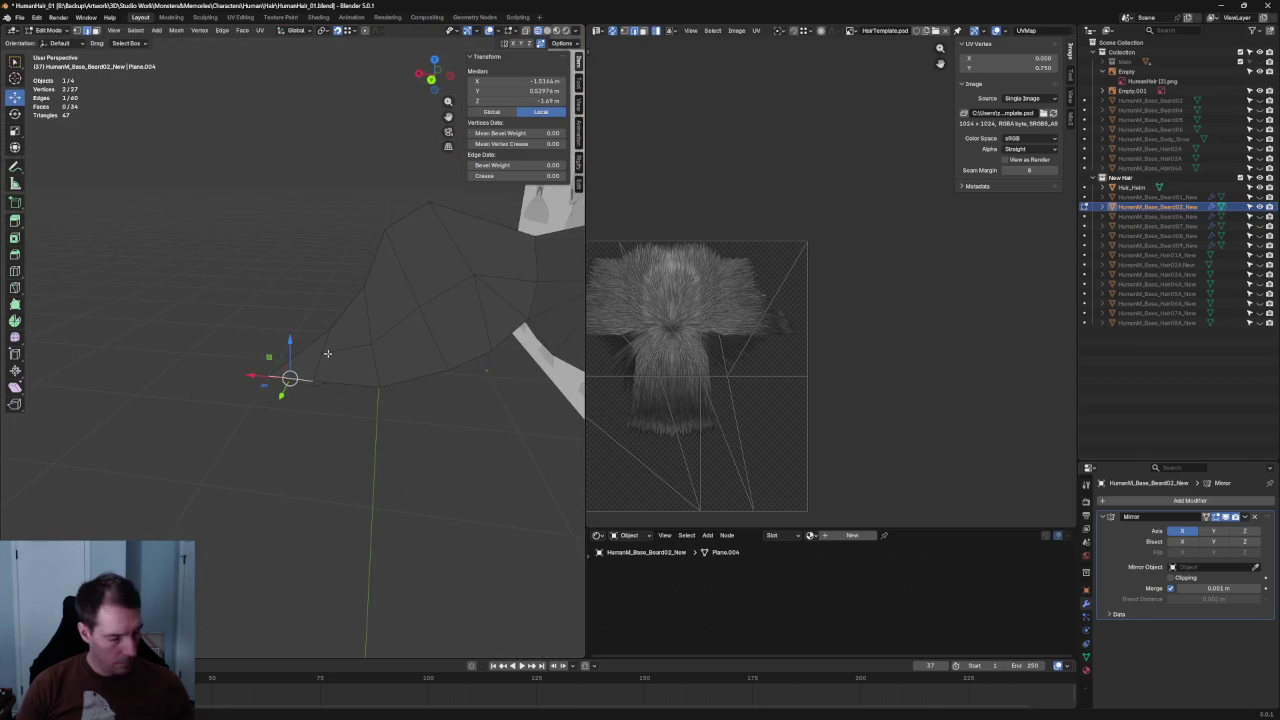
click(333, 385)
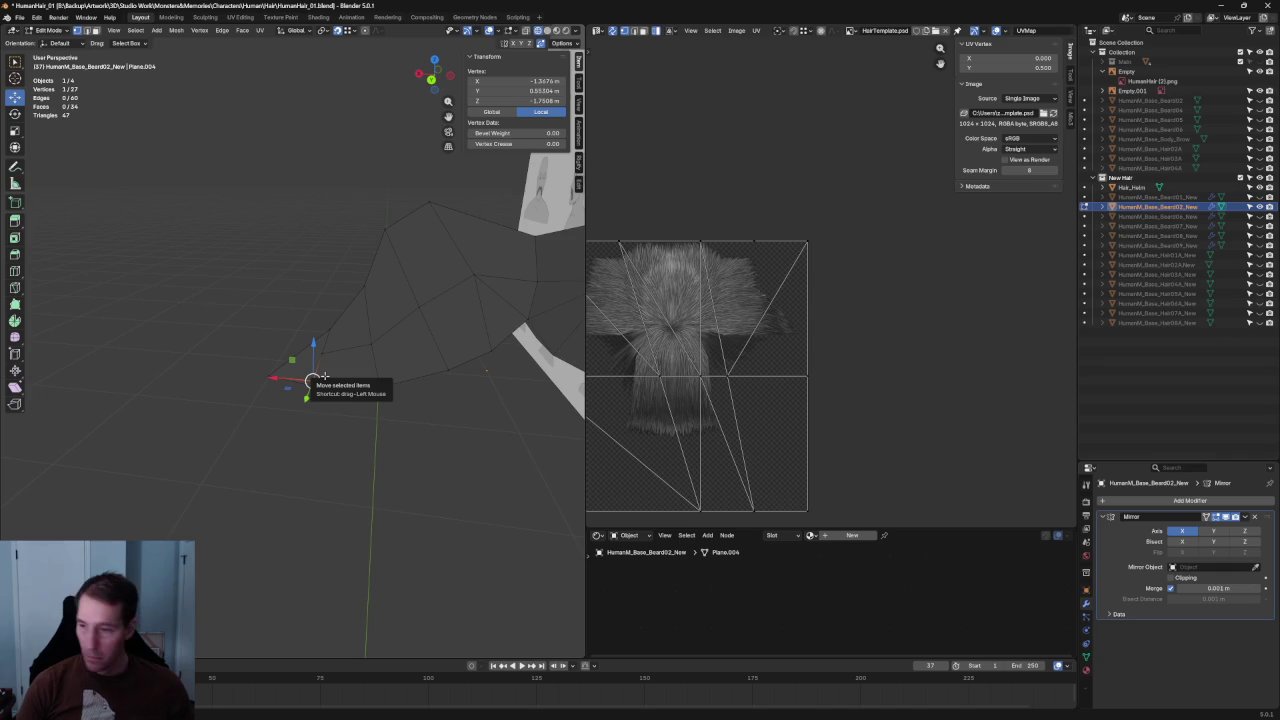
key(g)
click(357, 415)
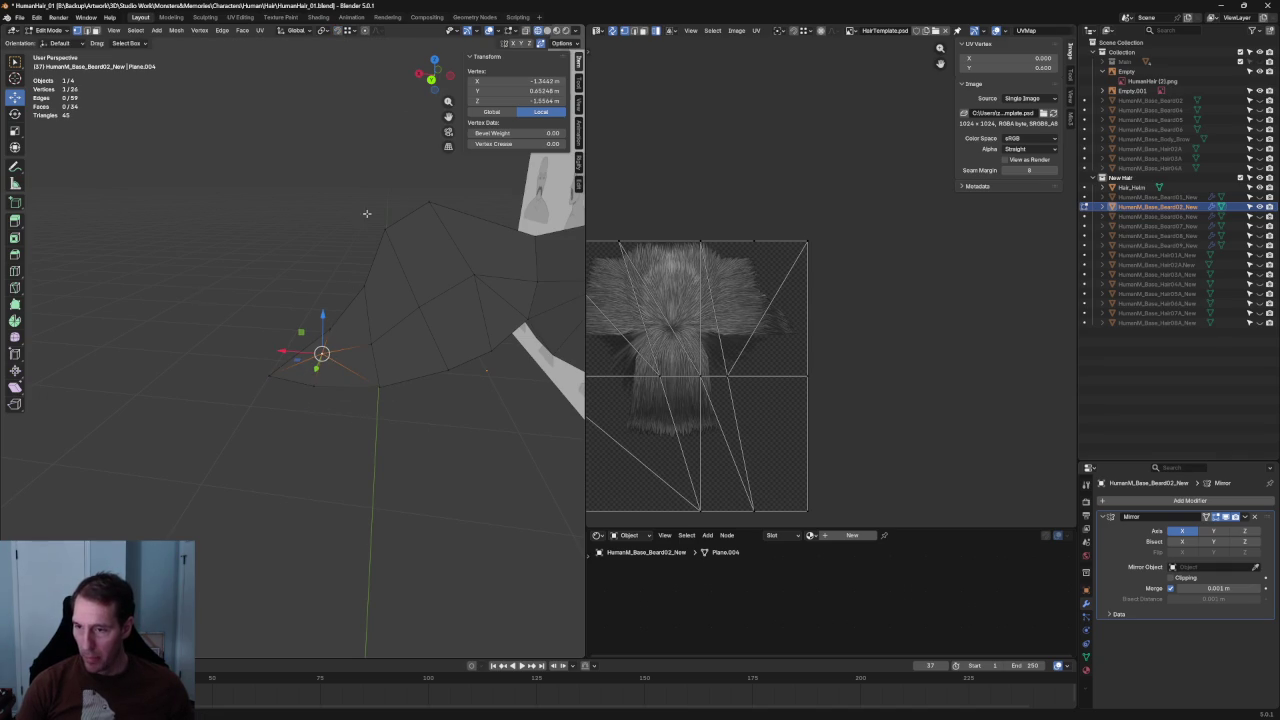
middle_drag(325, 326, 349, 361)
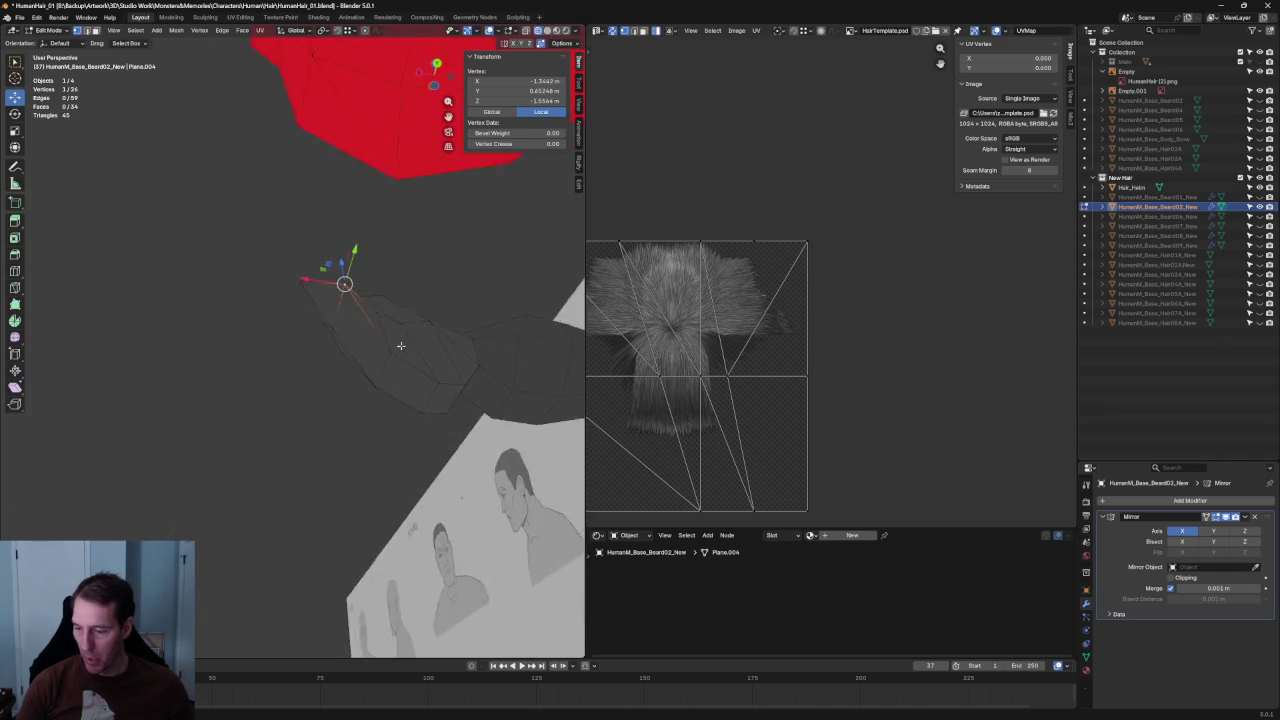
mouse_move(364, 317)
middle_down()
mouse_move(334, 380)
mouse_move(300, 374)
mouse_move(343, 277)
mouse_move(290, 328)
middle_up()
Split a mustache-card face by connecting two vertices with a new edge.
shift+click(290, 328)
right_click(267, 346)
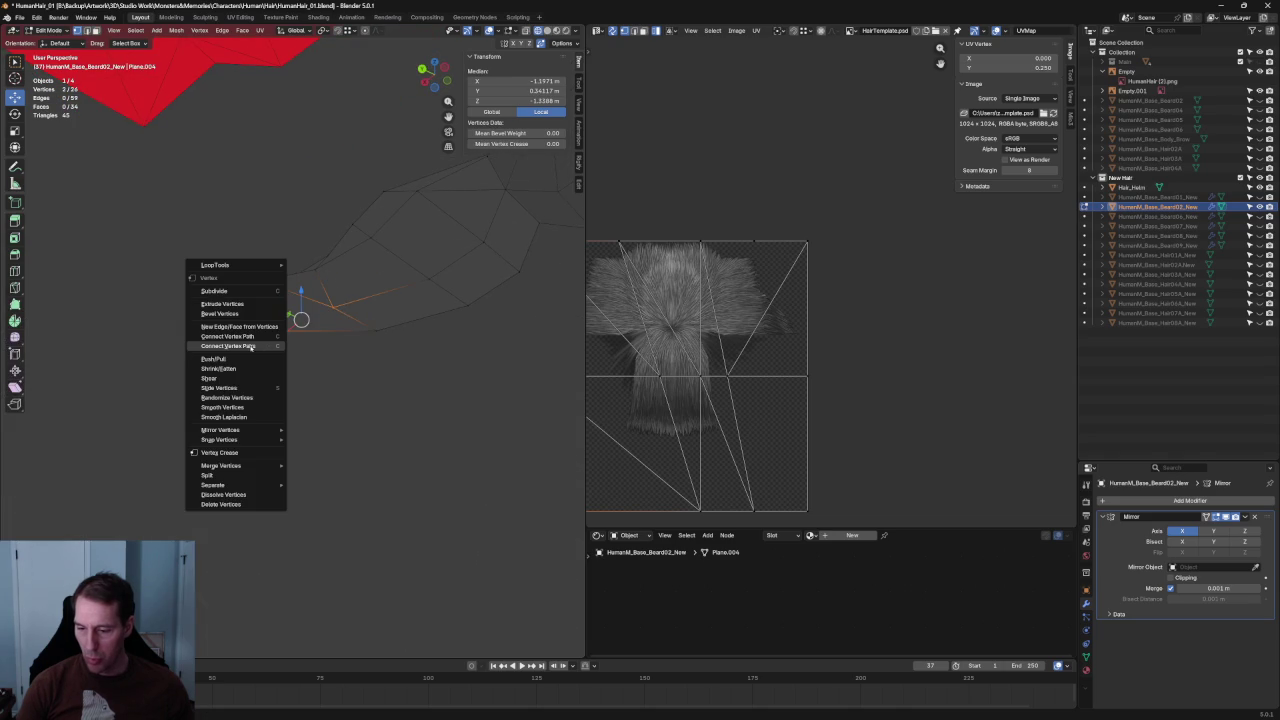
click(250, 346)
click(397, 400)
mouse_move(397, 400)
middle_down()
mouse_move(394, 300)
mouse_move(427, 320)
mouse_move(297, 283)
middle_up()
Move a vertex near the mustache tip along Y, then along Z, toward the reference.
click(286, 274)
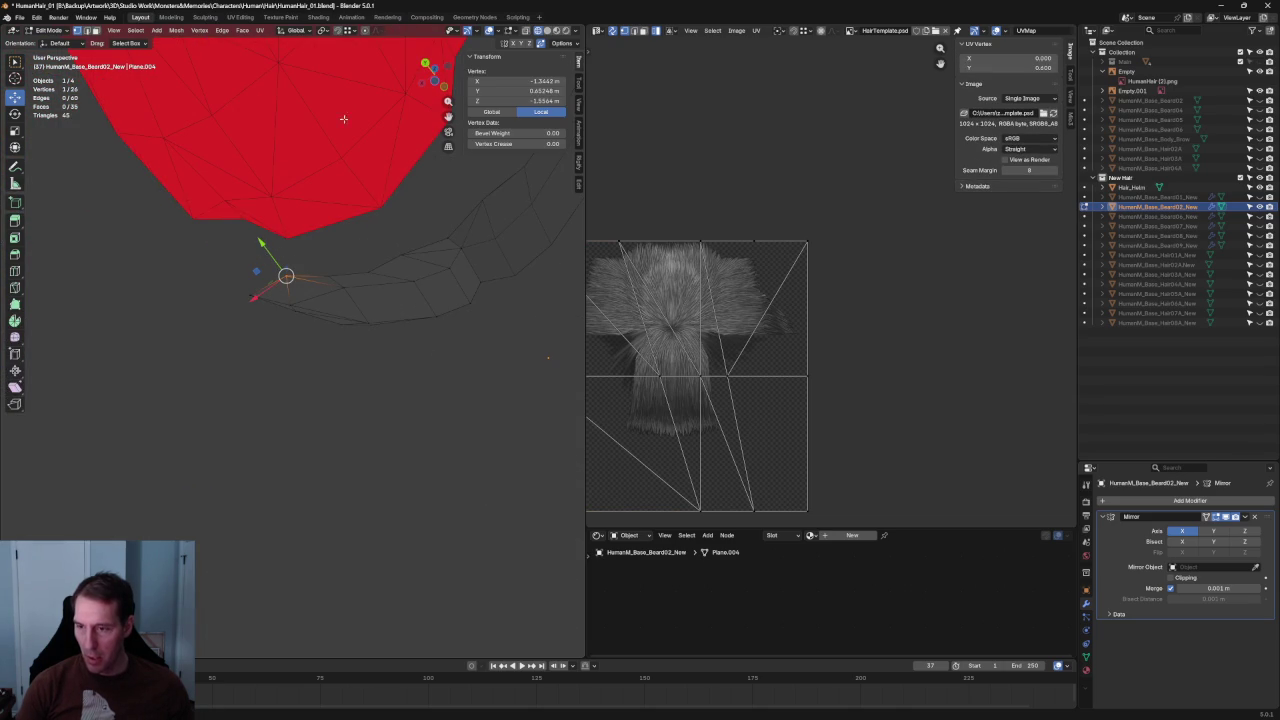
key(g)
key(y)
click(264, 253)
mouse_move(264, 253)
middle_down()
mouse_move(442, 376)
mouse_move(399, 387)
middle_up()
key(g)
key(z)
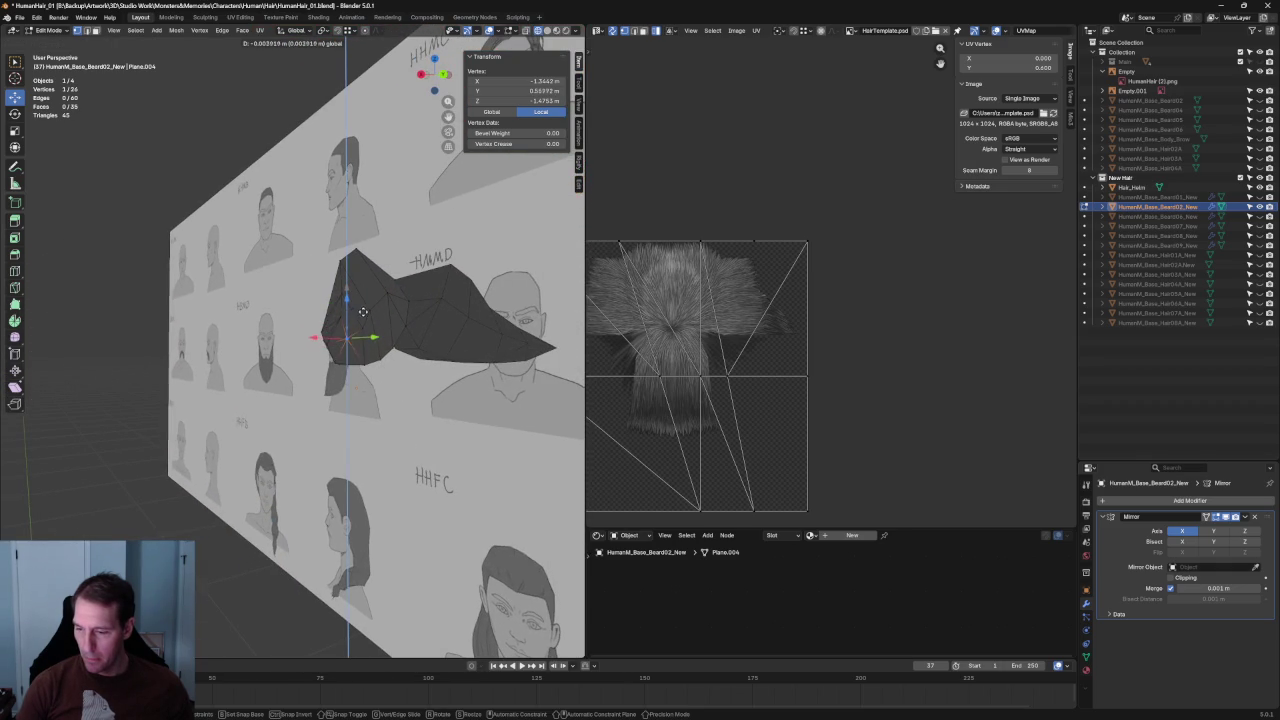
click(362, 317)
Fine-tune the tip vertex along Y against the reference sheet, ending near X -0.622, Y 1.076, Z -1.146 m.
mouse_move(362, 317)
middle_down()
mouse_move(407, 335)
mouse_move(210, 354)
mouse_move(300, 358)
middle_up()
key(g)
key(y)
click(307, 360)
key(g)
key(y)
click(290, 368)
key(g)
key(y)
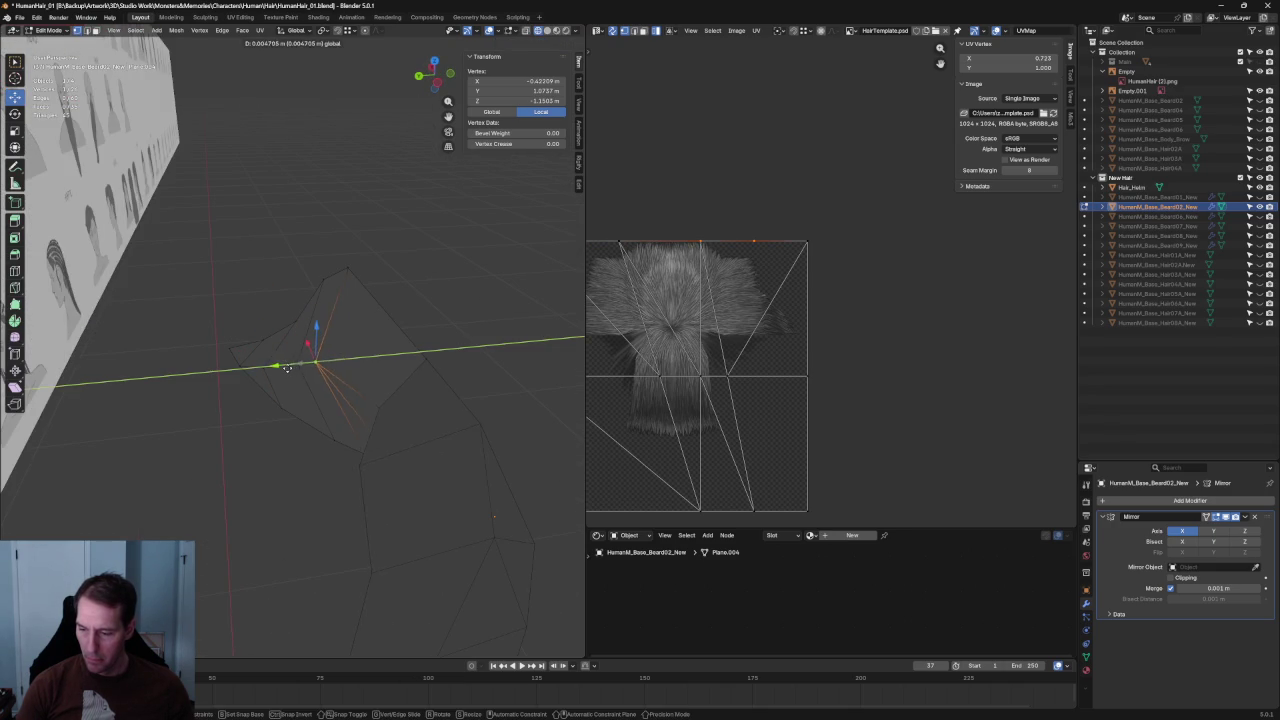
click(287, 368)
middle_drag(300, 360, 437, 327)
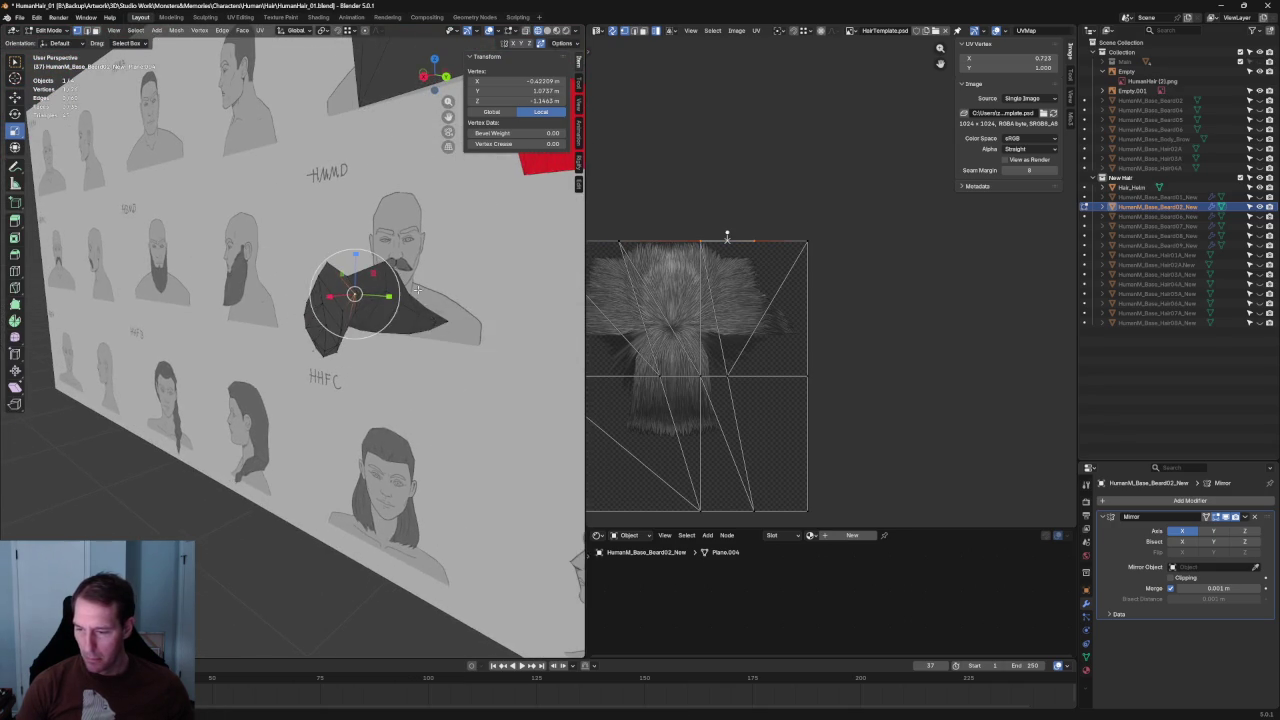
key(KP_3)
scroll(345, 317, down, 2)
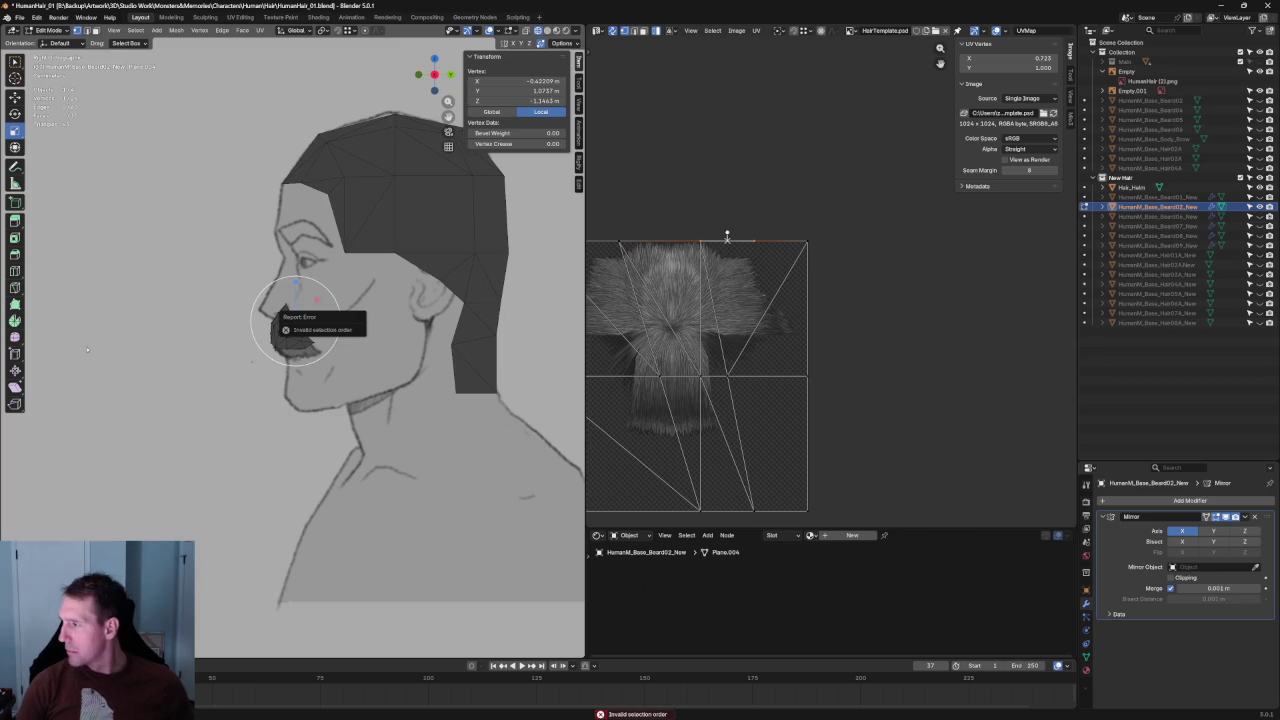
Switch to Top view and shift the first right-wing mustache vertices along Y.
key(grave)
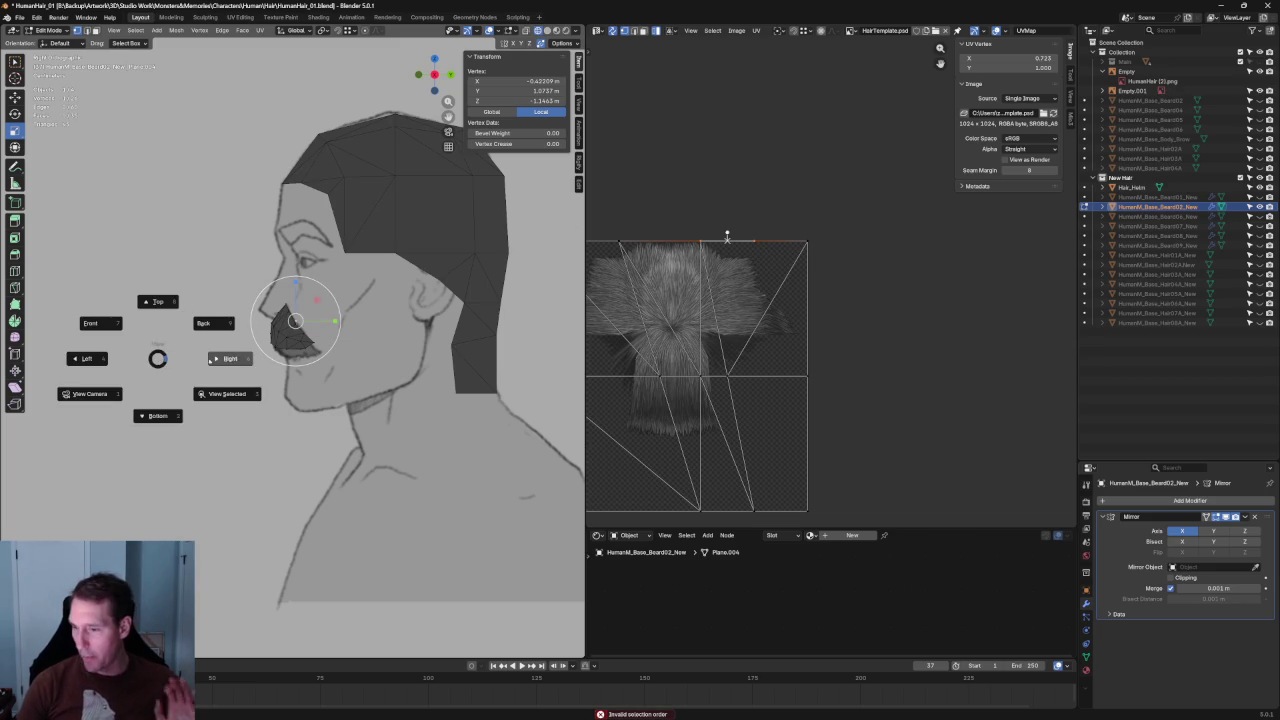
click(158, 300)
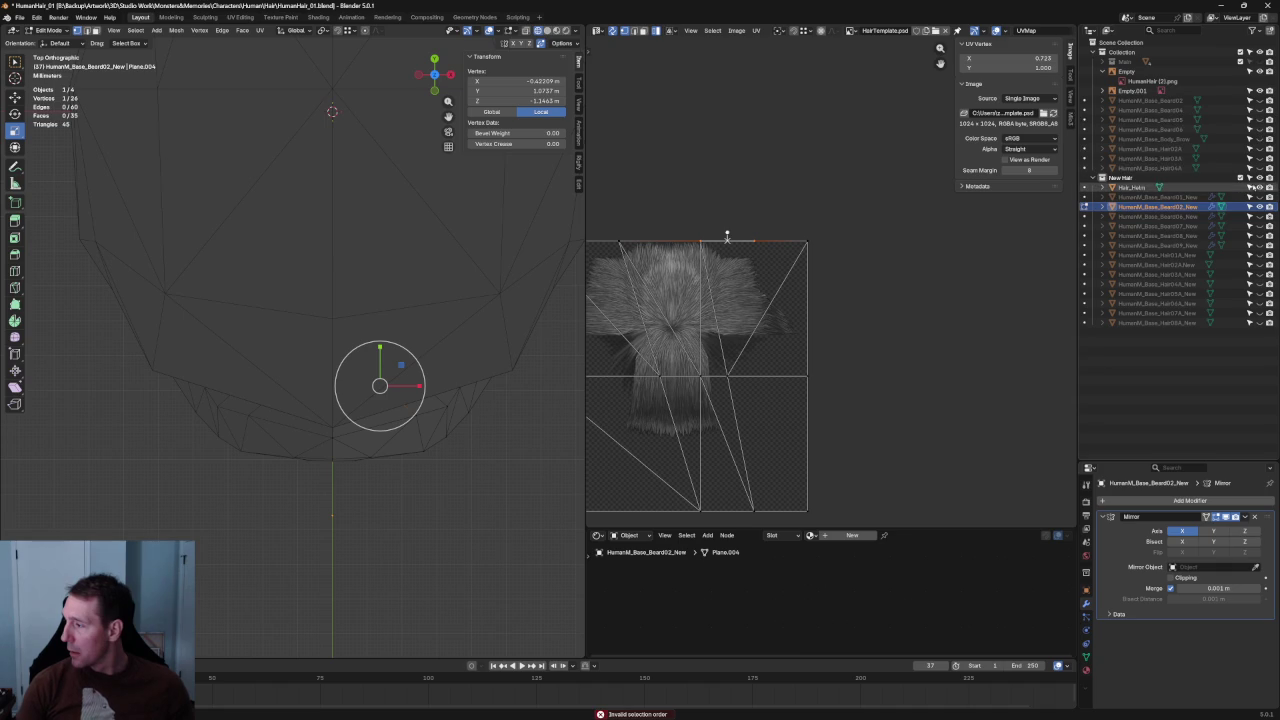
click(533, 490)
scroll(434, 387, up, 2)
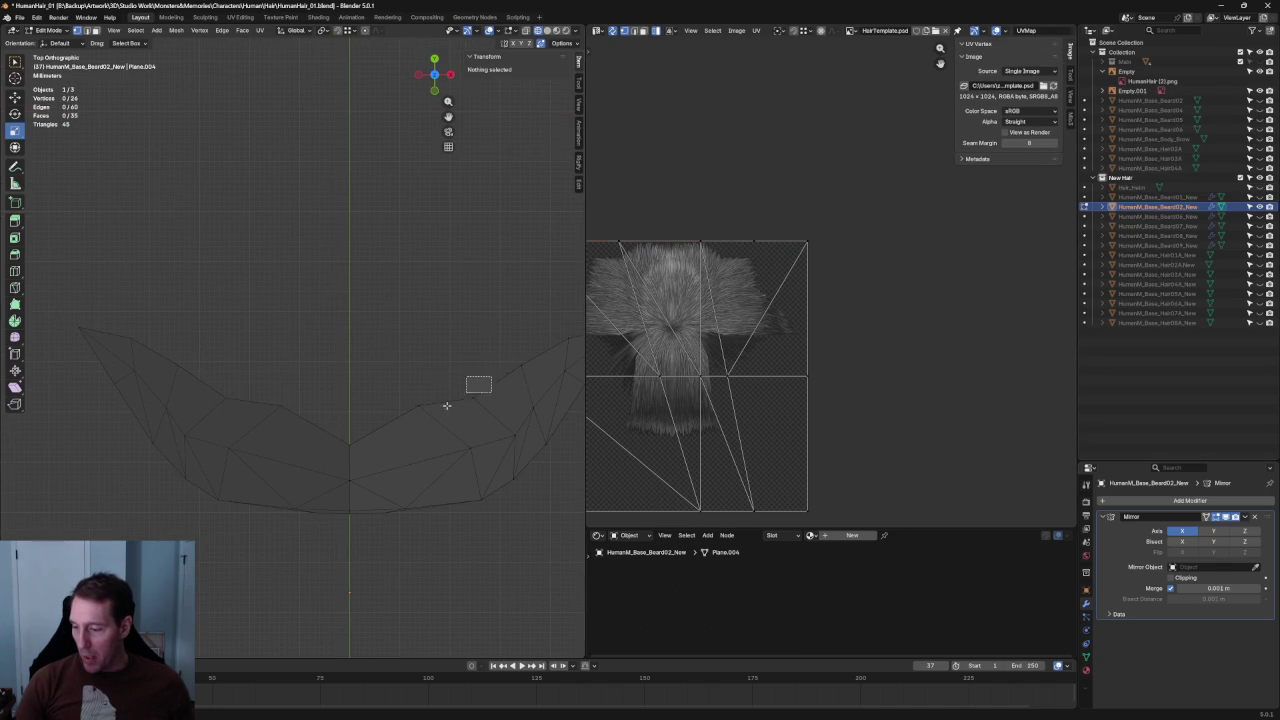
click(463, 394)
shift+middle_drag(463, 394, 365, 355)
click(423, 309)
click(440, 318)
drag(482, 316, 420, 292)
drag(400, 350, 343, 353)
Push the inner-curve and right-tip vertices along Y to even out the curve.
click(343, 341)
click(345, 360)
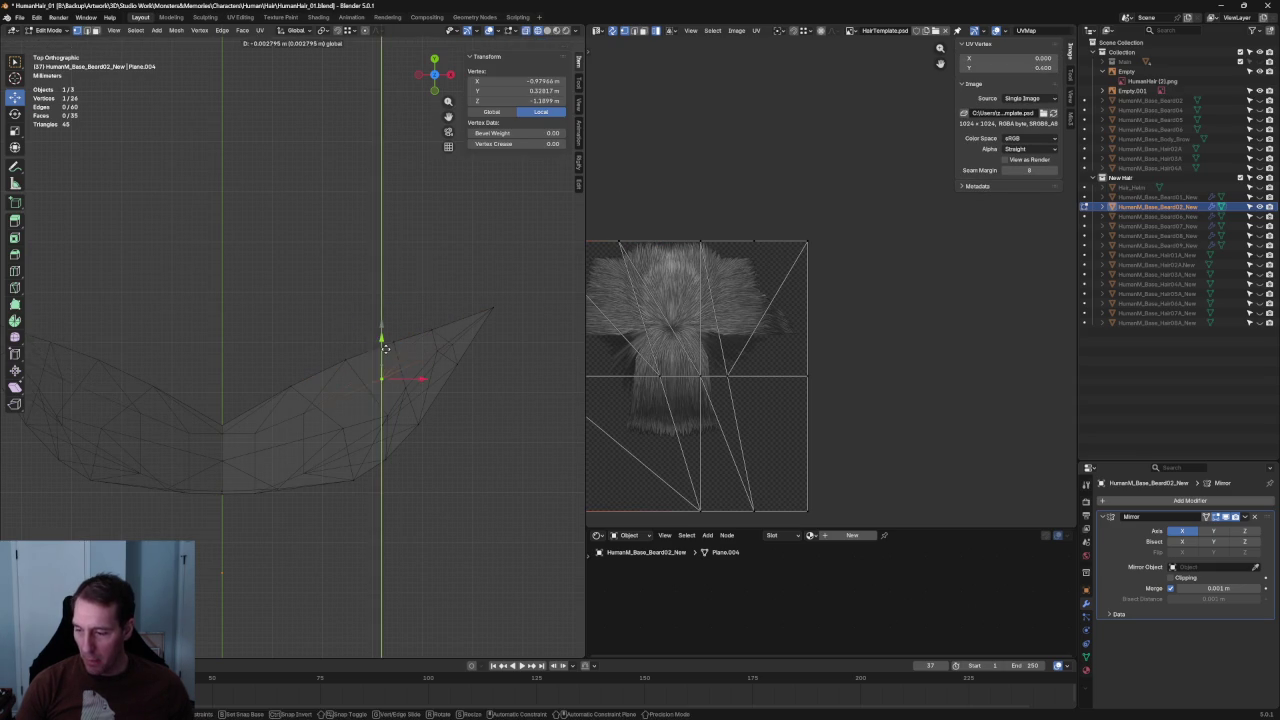
click(446, 357)
click(437, 349)
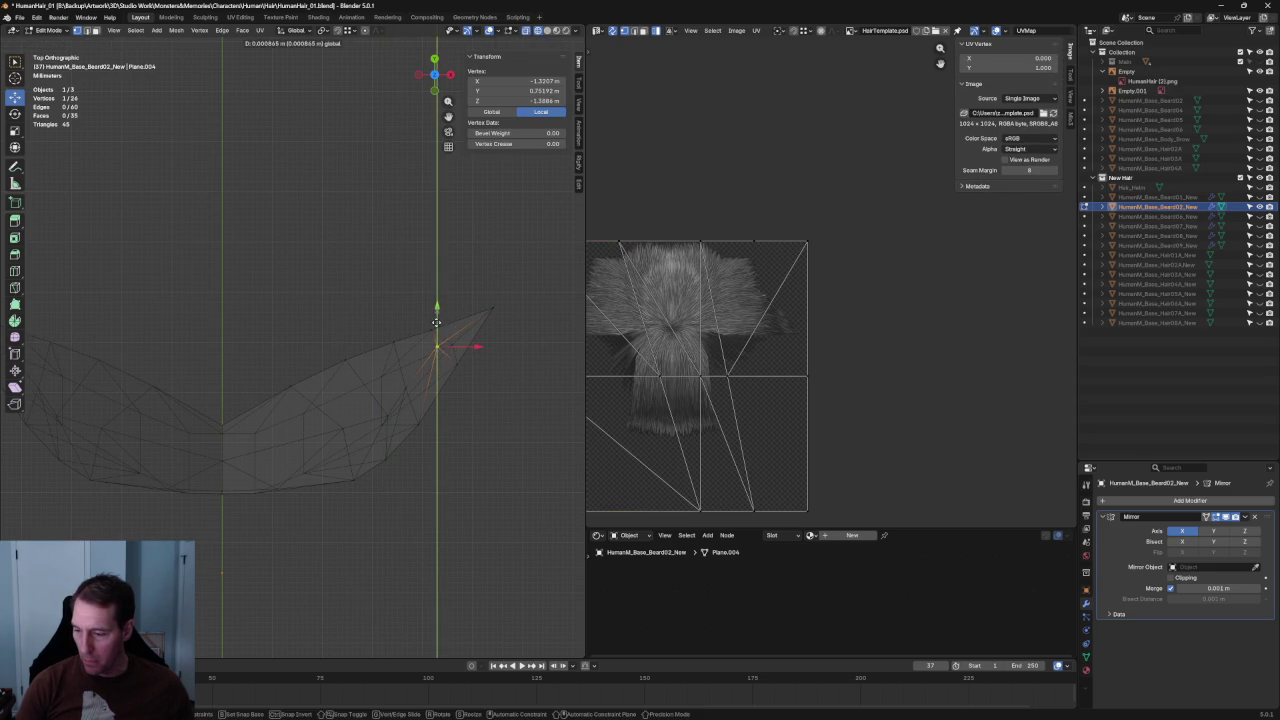
click(471, 374)
click(451, 343)
mouse_move(455, 331)
mouse_down()
mouse_move(455, 316)
mouse_move(441, 318)
mouse_up()
click(470, 395)
Move the lower and right-wing vertices along Y to smooth the outline.
click(437, 350)
click(463, 414)
click(387, 413)
drag(388, 384, 434, 318)
click(451, 391)
click(405, 388)
click(452, 420)
click(433, 352)
click(463, 429)
Shift a left-wing vertex along Y, clear the selection, and return to perspective.
scroll(333, 388, down, 2)
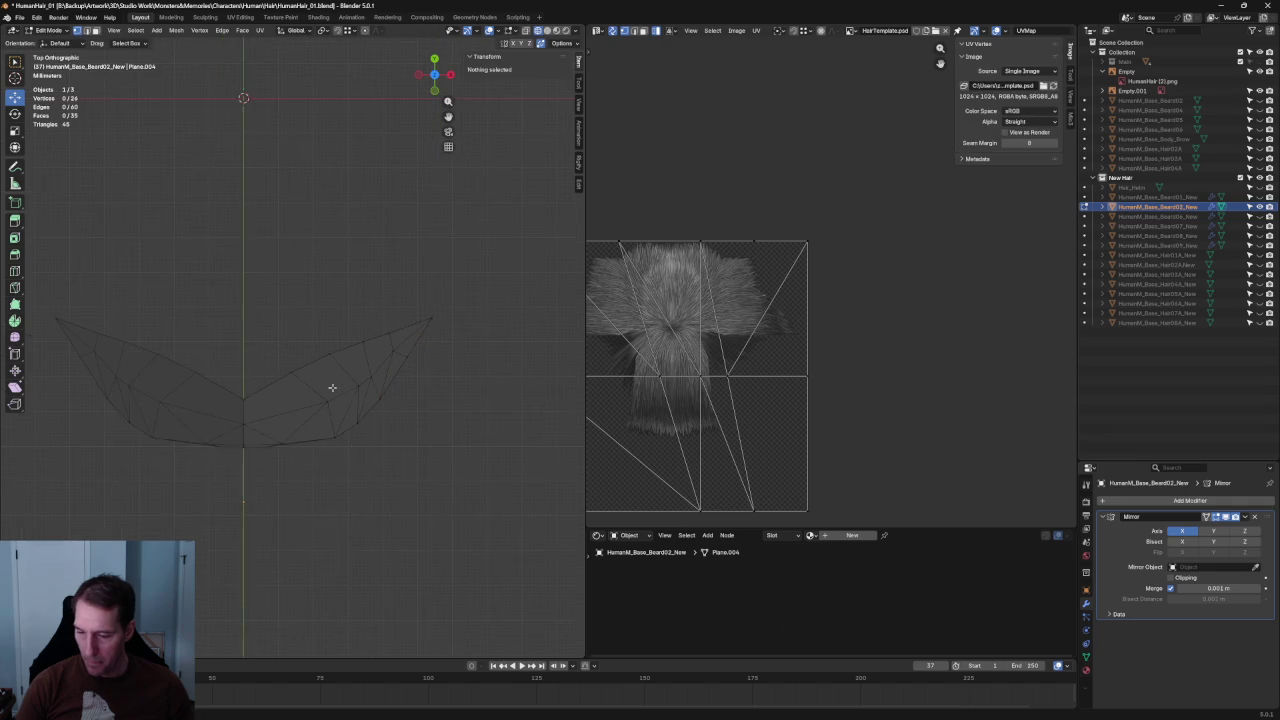
click(222, 422)
drag(225, 383, 231, 372)
drag(362, 417, 219, 423)
key(alt+a)
mouse_move(268, 416)
middle_down()
mouse_move(179, 365)
mouse_move(191, 317)
middle_up()
scroll(191, 317, up, 4)
scroll(362, 350, up, 3)
mouse_move(362, 350)
middle_down()
mouse_move(272, 414)
mouse_move(564, 419)
middle_up()
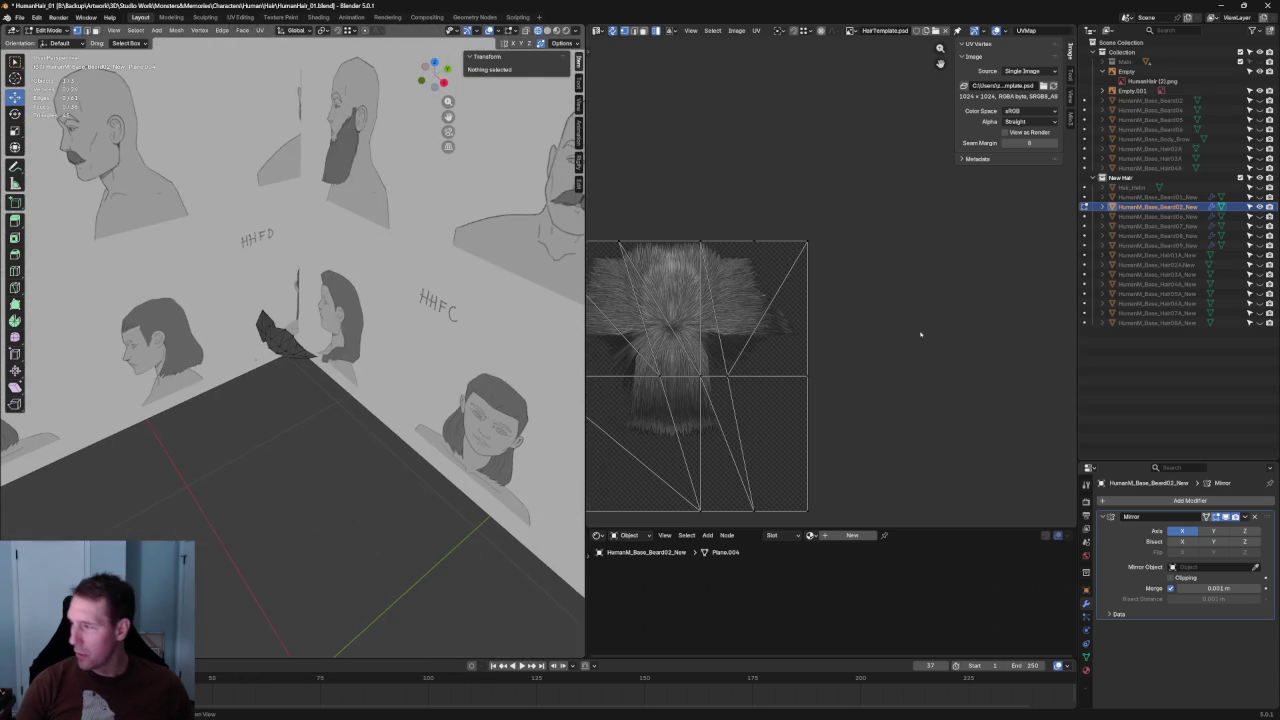
From a side profile, move a mustache card vertex along Y with G Y.
scroll(564, 419, up, 4)
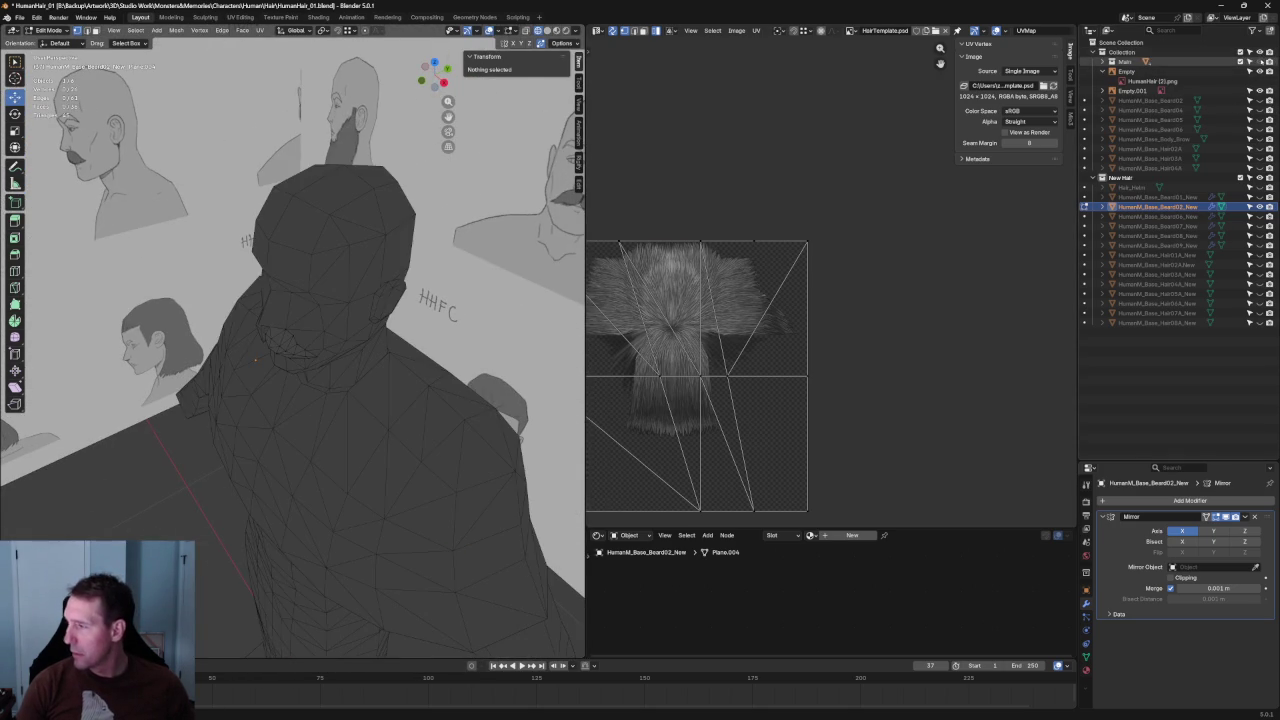
mouse_move(564, 419)
middle_down()
mouse_move(318, 356)
mouse_move(413, 338)
mouse_move(573, 378)
middle_up()
scroll(413, 338, up, 3)
mouse_move(220, 411)
middle_down()
mouse_move(97, 333)
mouse_move(306, 357)
middle_up()
click(320, 360)
key(g)
key(y)
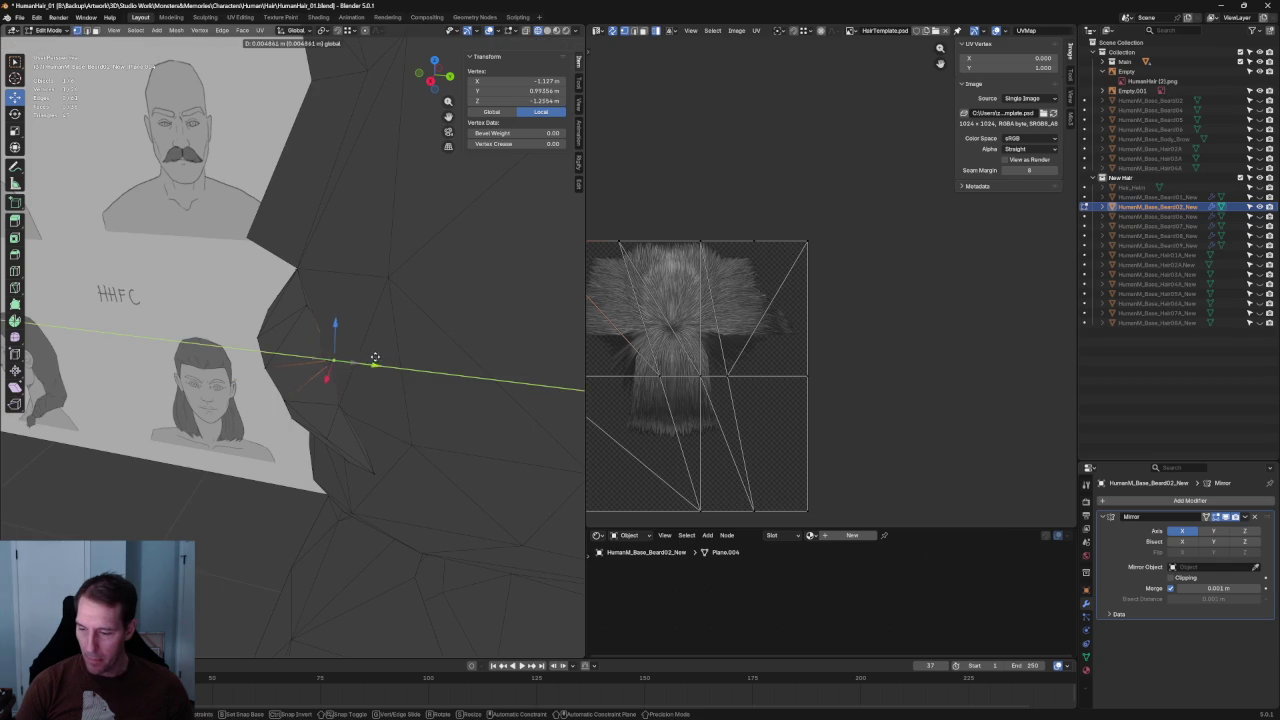
click(362, 360)
drag(344, 309, 310, 302)
key(alt+a)
mouse_move(310, 302)
middle_down()
mouse_move(286, 457)
mouse_move(324, 470)
mouse_move(368, 436)
mouse_move(340, 400)
middle_up()
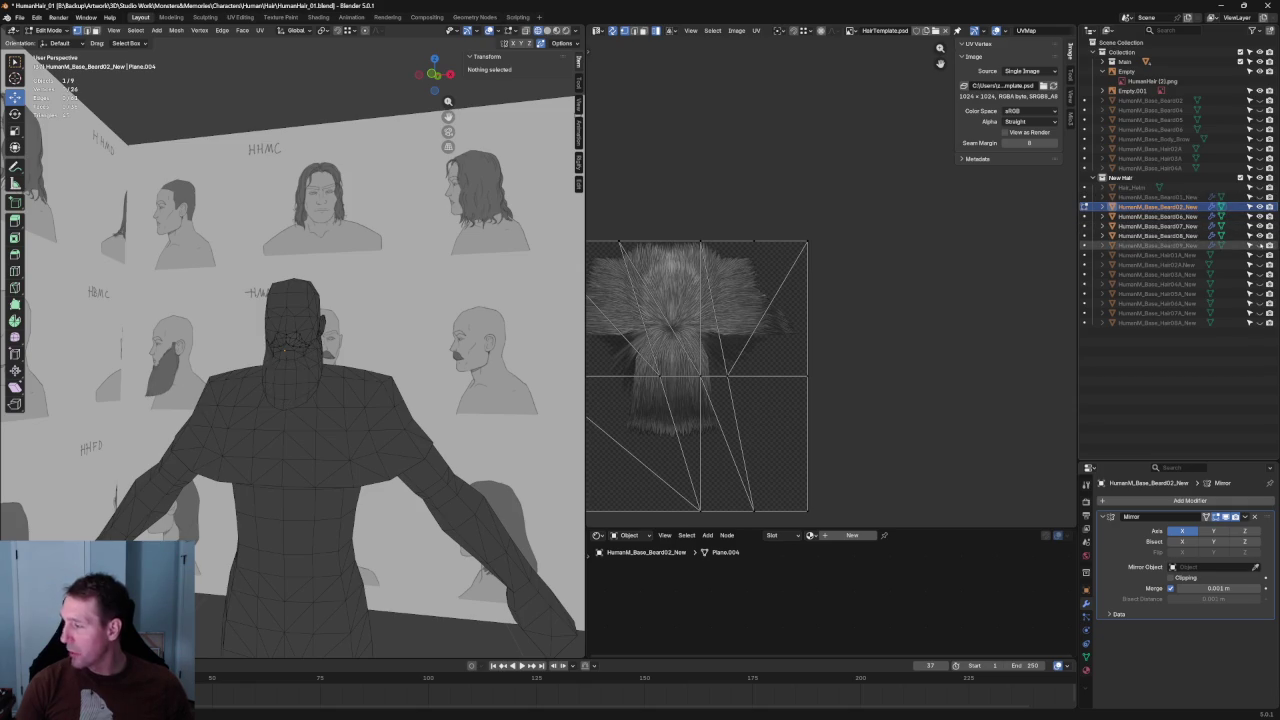
In Front view, shift the vertices near the mustache tip sideways along X.
scroll(376, 378, up, 4)
mouse_move(376, 378)
middle_down()
mouse_move(360, 382)
mouse_move(424, 362)
middle_up()
key(grave)
click(392, 336)
mouse_move(386, 334)
mouse_down()
mouse_move(453, 377)
mouse_move(436, 371)
mouse_move(472, 374)
mouse_move(449, 363)
mouse_up()
click(464, 378)
click(444, 373)
click(449, 363)
Move the vertex below the nose along Z, then toggle X-ray see-through display.
scroll(443, 395, down, 6)
scroll(400, 390, up, 5)
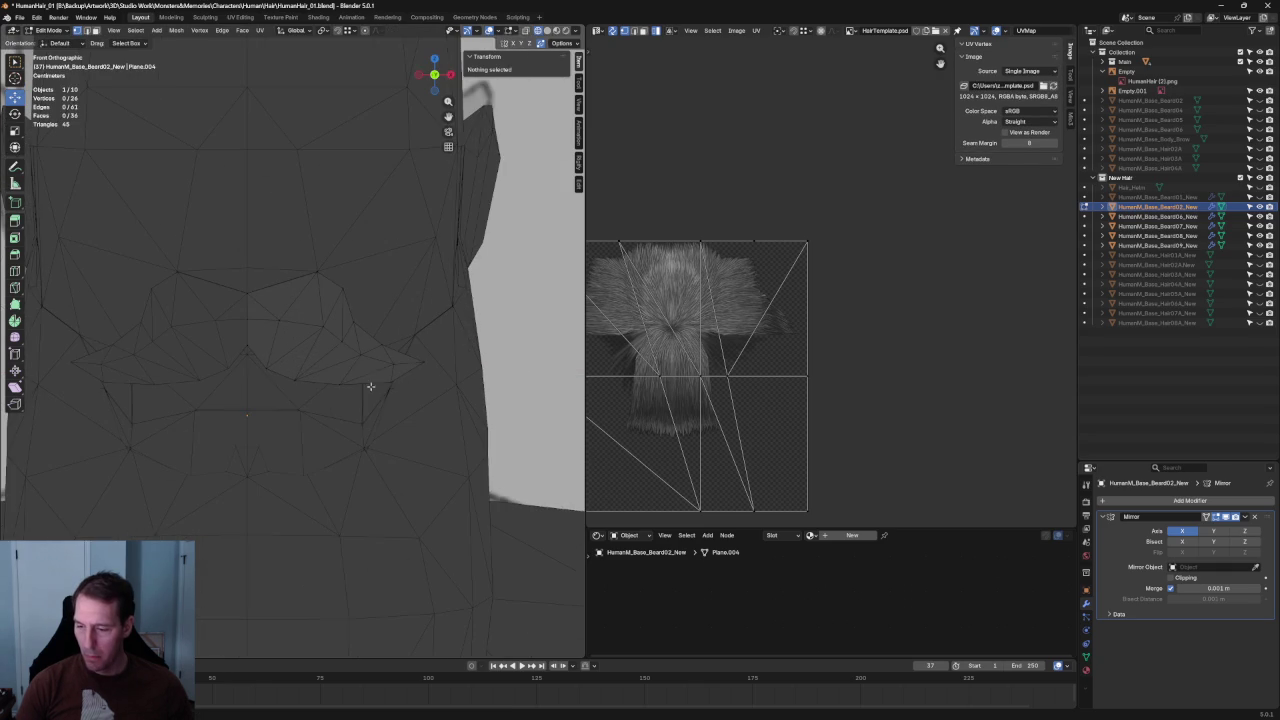
click(338, 380)
mouse_move(340, 352)
mouse_down()
mouse_move(344, 364)
mouse_move(288, 389)
mouse_up()
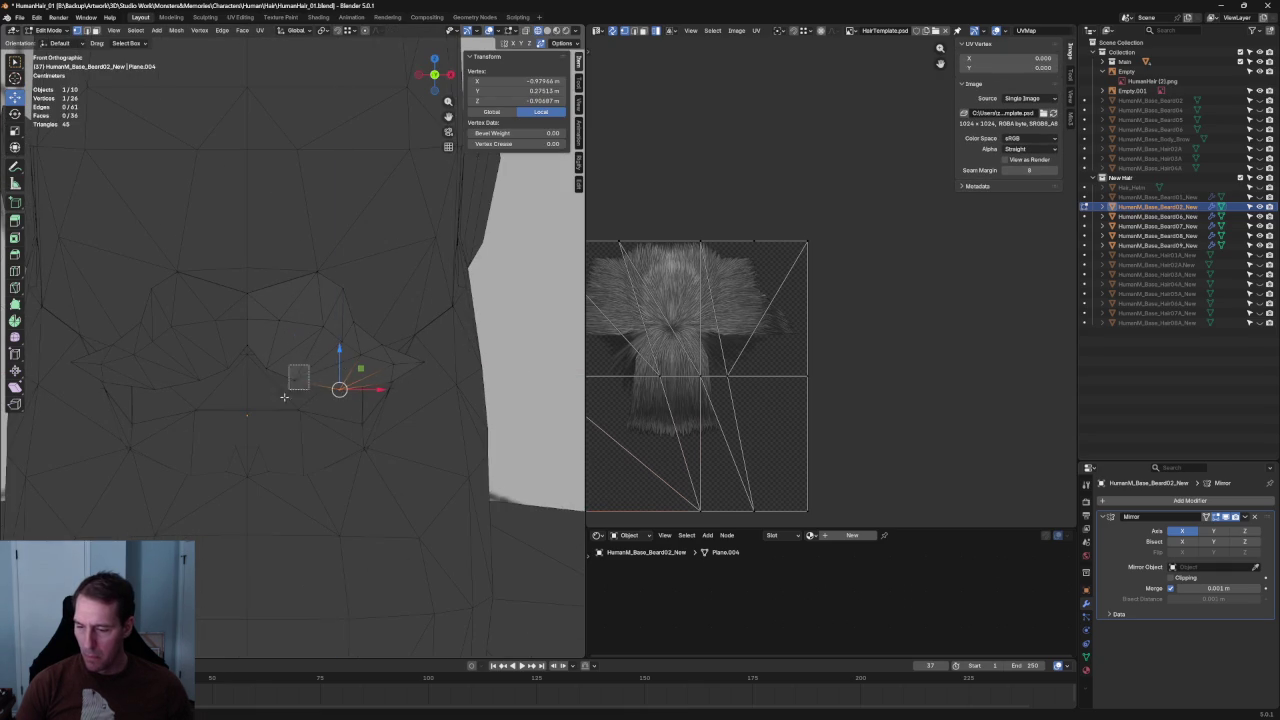
scroll(299, 349, down, 2)
scroll(299, 349, down, 3)
scroll(310, 300, down, 2)
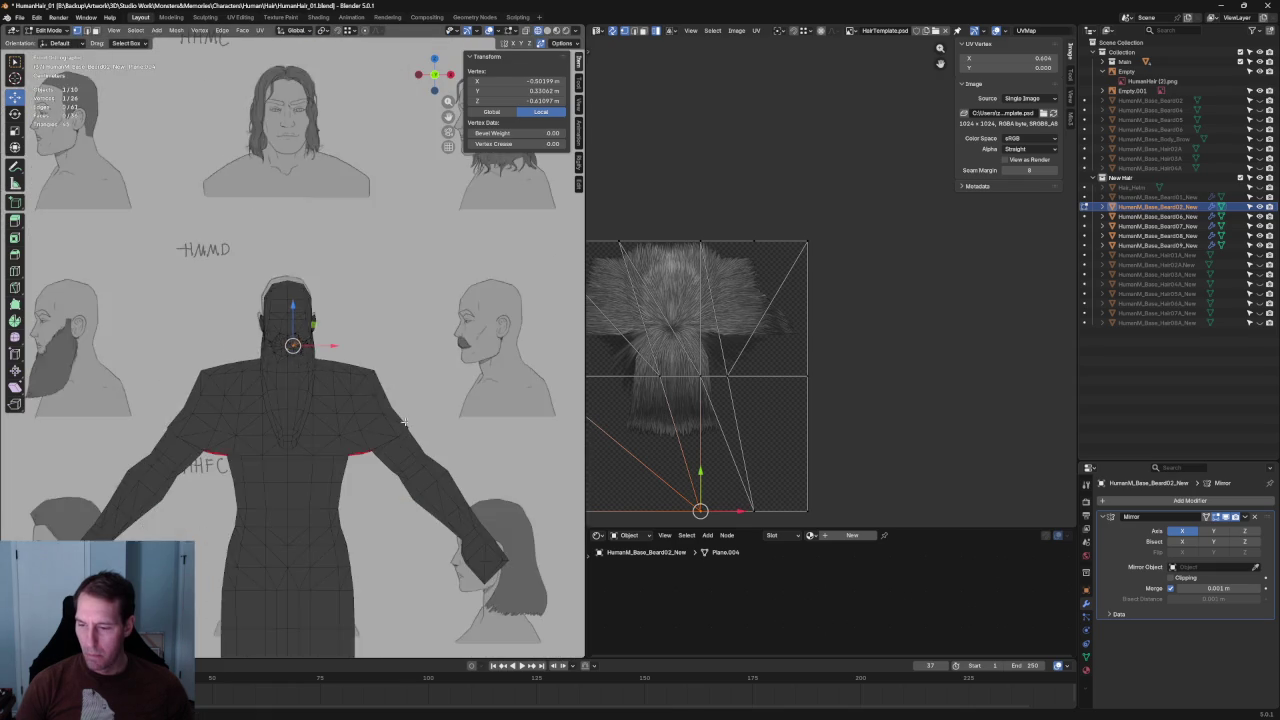
scroll(354, 142, down, 1)
click(354, 142)
scroll(330, 280, up, 2)
scroll(324, 300, up, 3)
key(alt+z)
key(alt+z)
key(alt+z)
key(alt+z)
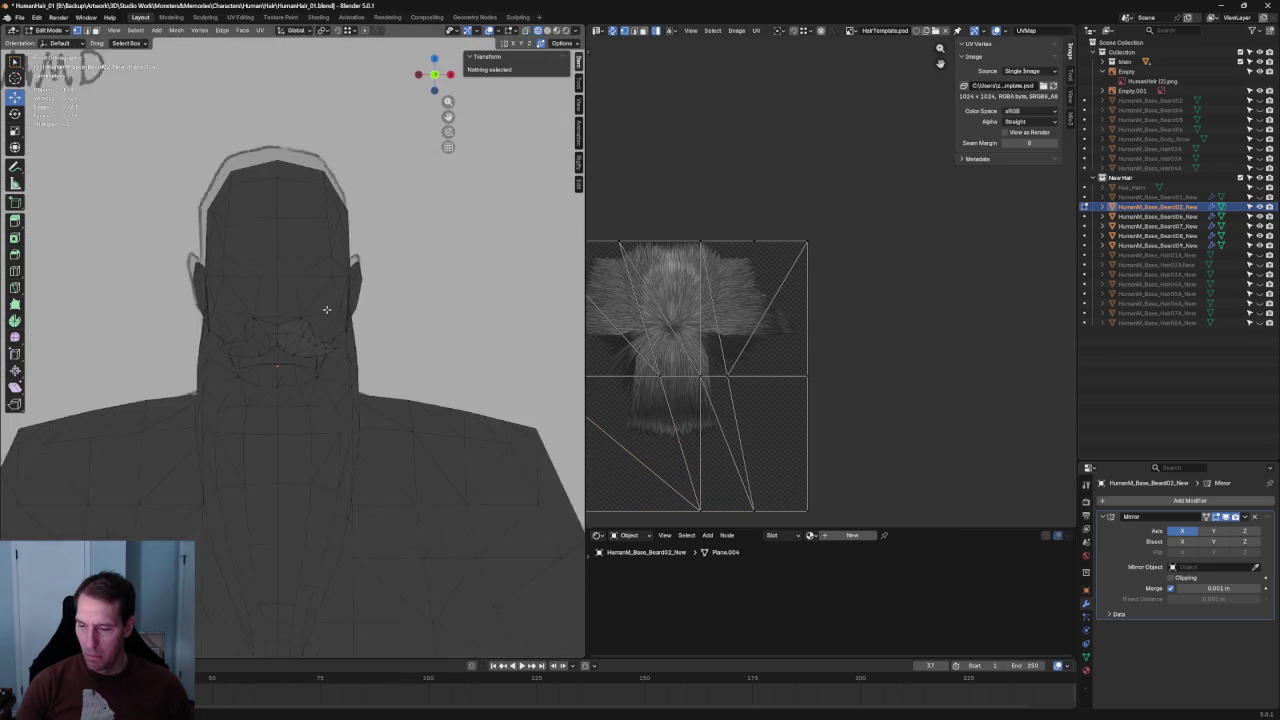
Nudge the mustache vertex near the cheek along Y with G Y and deselect.
scroll(324, 303, down, 3)
scroll(469, 358, up, 4)
scroll(469, 358, down, 5)
mouse_move(460, 355)
middle_down()
mouse_move(350, 350)
mouse_move(363, 374)
mouse_move(329, 406)
middle_up()
scroll(343, 350, up, 5)
scroll(363, 374, up, 2)
click(348, 398)
key(g)
key(y)
click(399, 403)
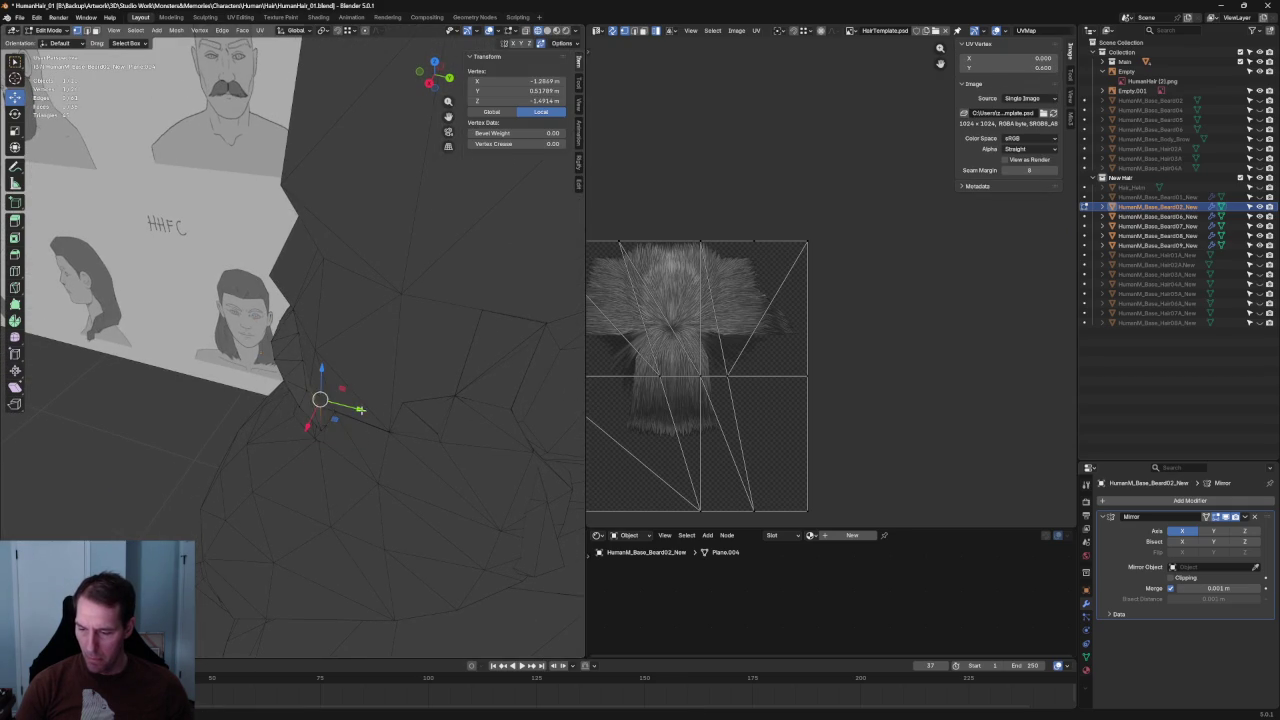
drag(363, 410, 366, 410)
click(363, 410)
scroll(363, 410, down, 3)
key(alt+a)
Nudge one more hair card vertex along Y and clear the selection.
mouse_move(308, 371)
middle_down()
mouse_move(250, 368)
mouse_move(300, 385)
middle_up()
scroll(250, 368, up, 3)
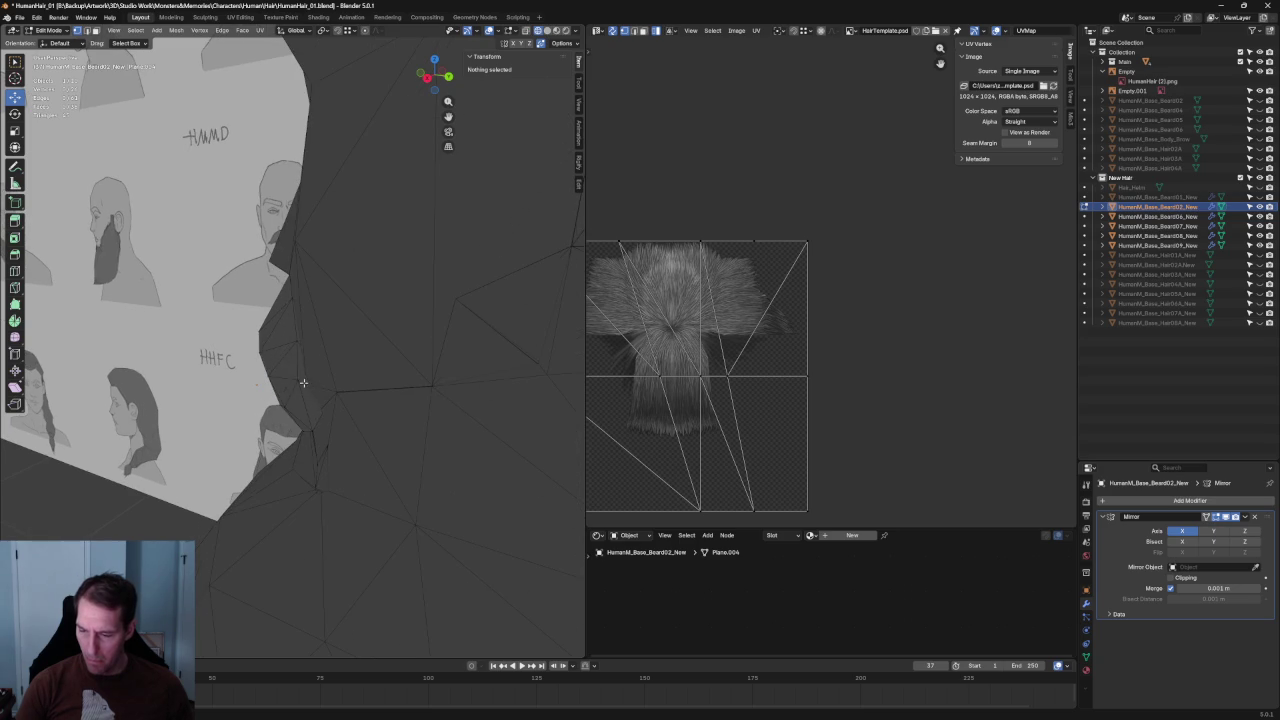
click(305, 385)
drag(330, 386, 333, 386)
click(333, 386)
key(alt+a)
Switch to Solid shading, snap to front orthographic view, and return to Object Mode.
scroll(333, 386, down, 3)
mouse_move(333, 386)
middle_down()
mouse_move(323, 477)
mouse_move(386, 471)
mouse_move(223, 425)
mouse_move(353, 423)
mouse_move(502, 229)
middle_up()
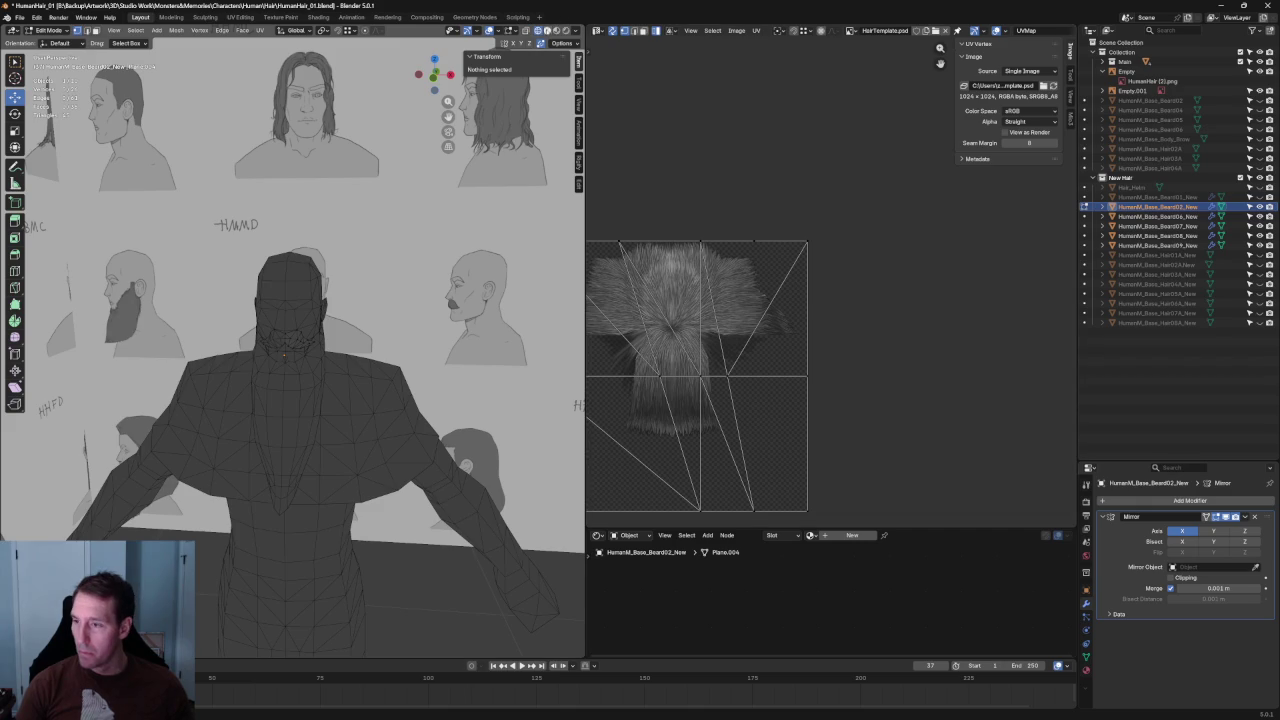
click(547, 30)
scroll(394, 303, up, 3)
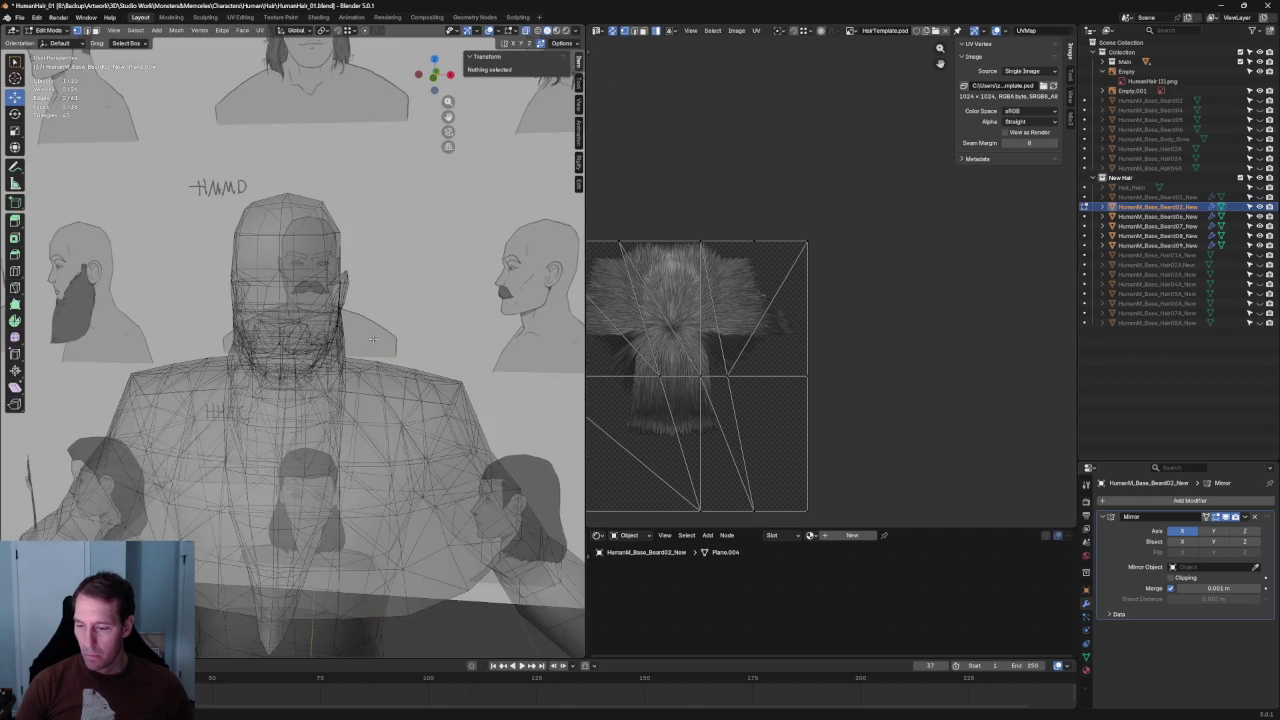
scroll(380, 310, down, 5)
middle_drag(370, 315, 354, 321)
key(KP_1)
scroll(358, 323, down, 4)
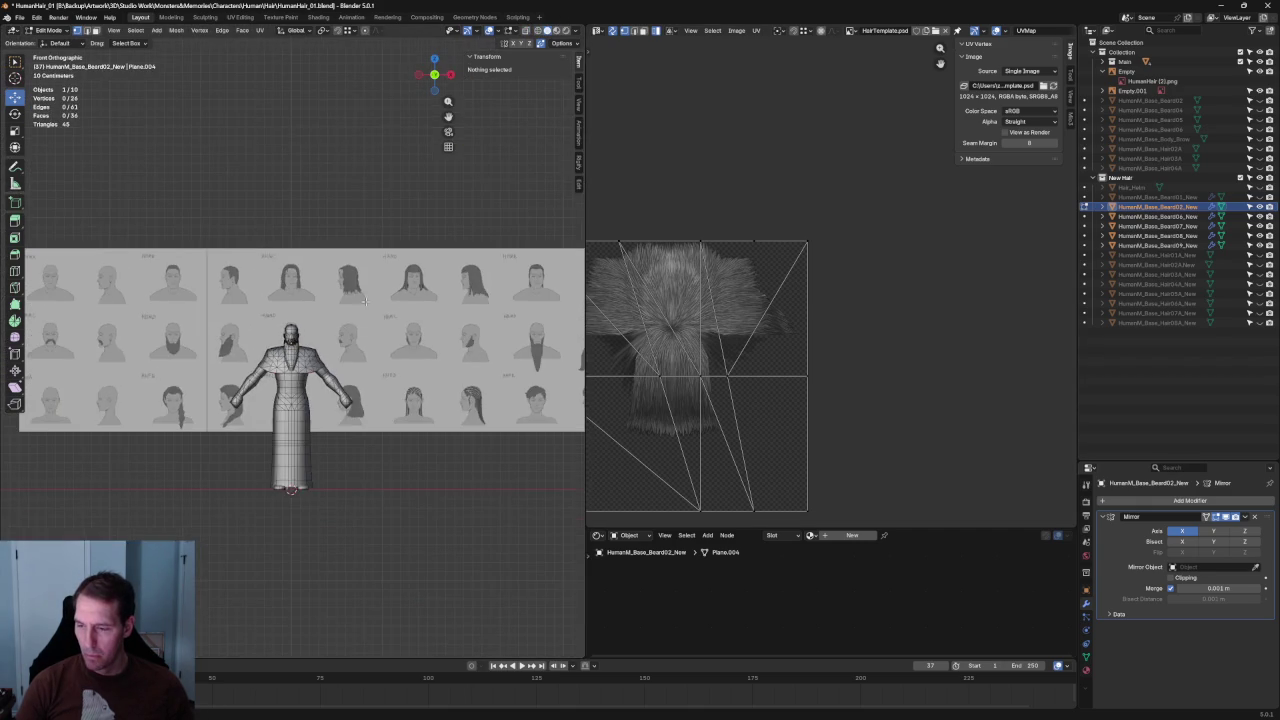
scroll(300, 330, up, 6)
scroll(300, 330, up, 1)
key(Tab)
click(319, 410)
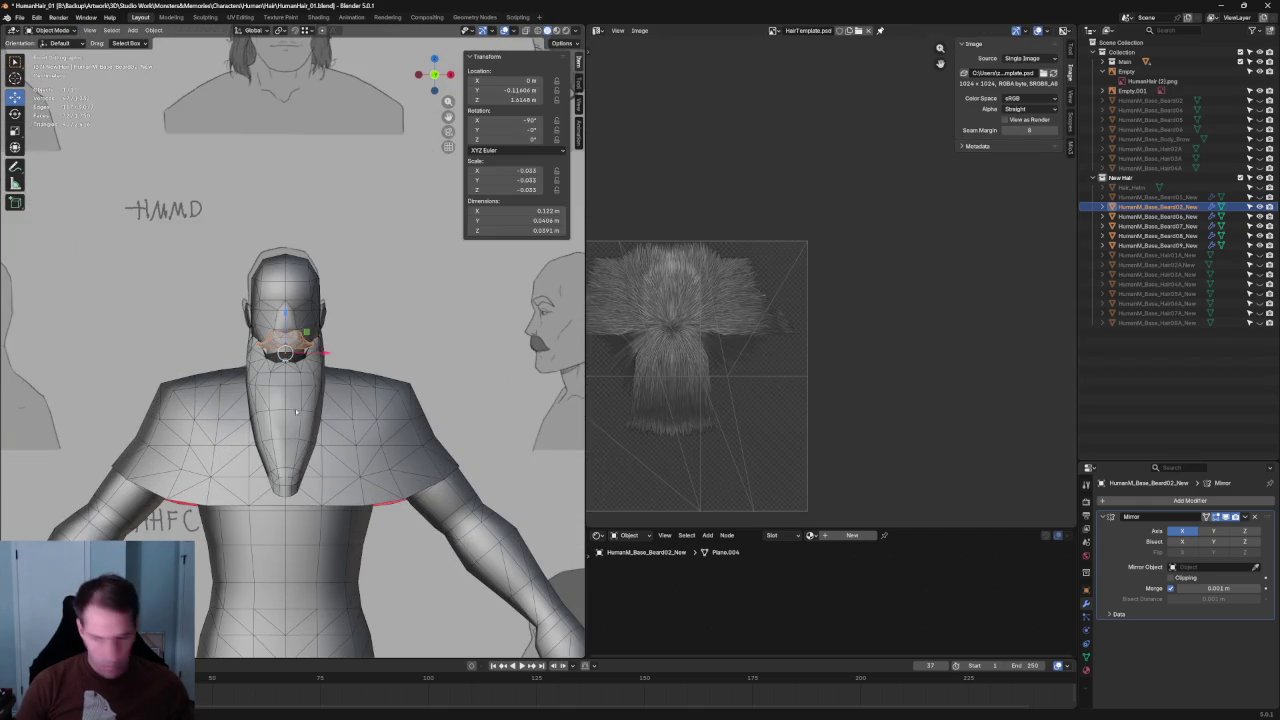
Assign the existing ID04 material to the long beard and the moustache.
click(1086, 669)
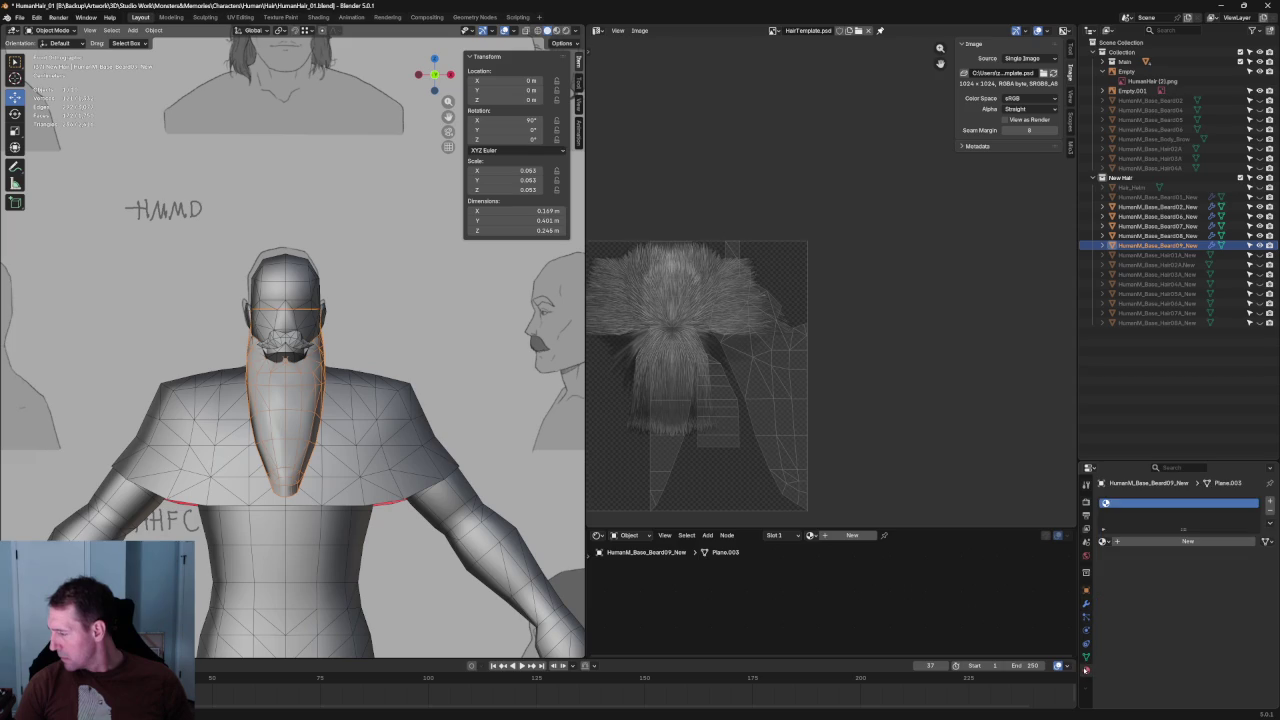
click(1103, 541)
click(1121, 587)
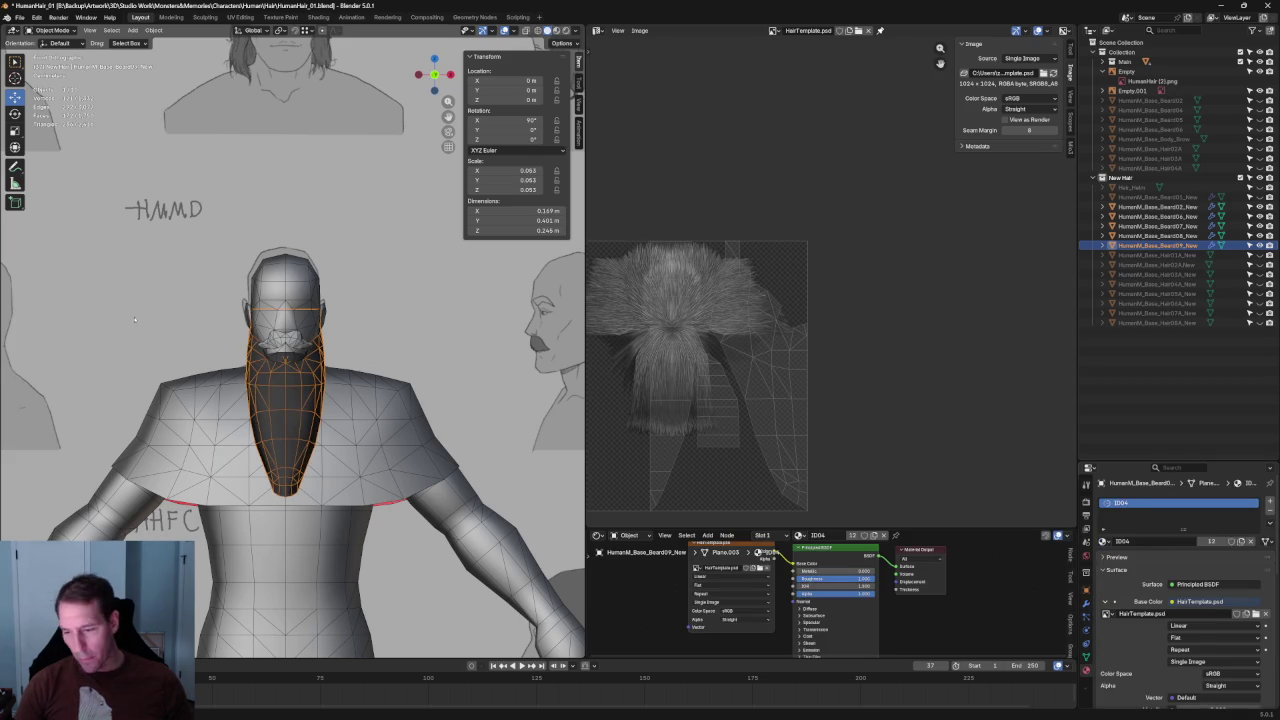
click(300, 343)
click(1103, 541)
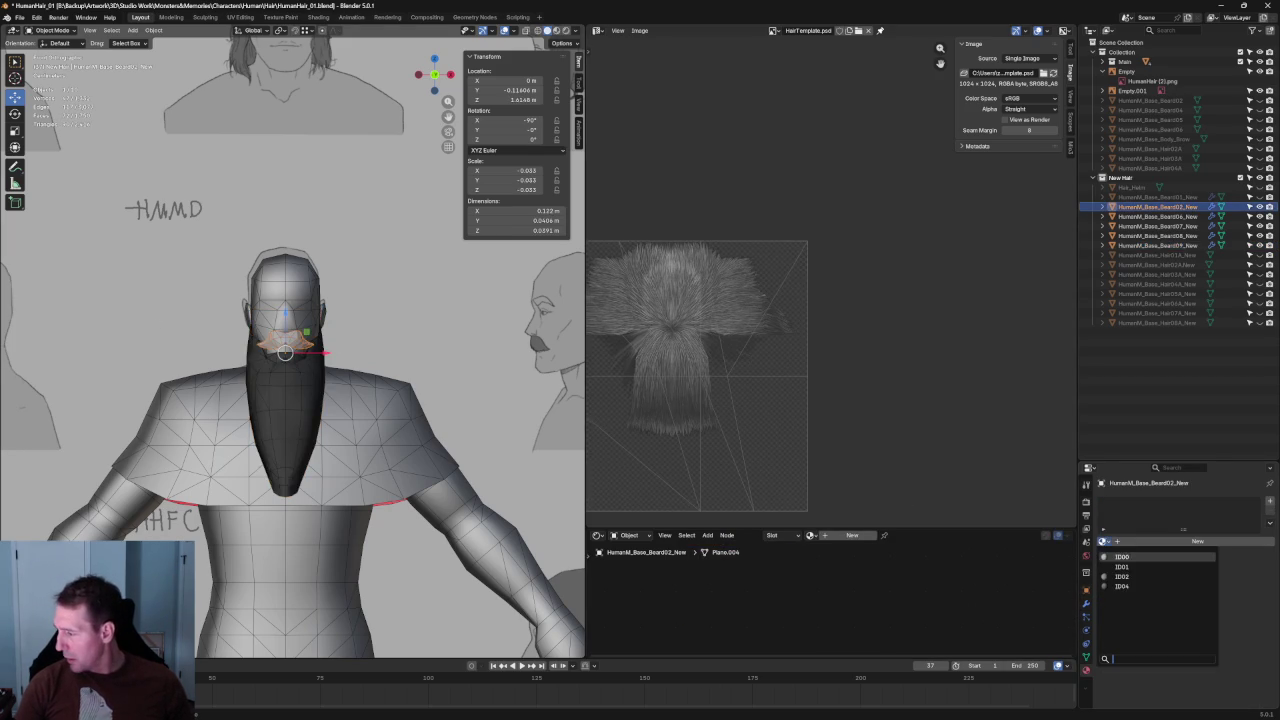
click(1121, 587)
scroll(236, 251, down, 5)
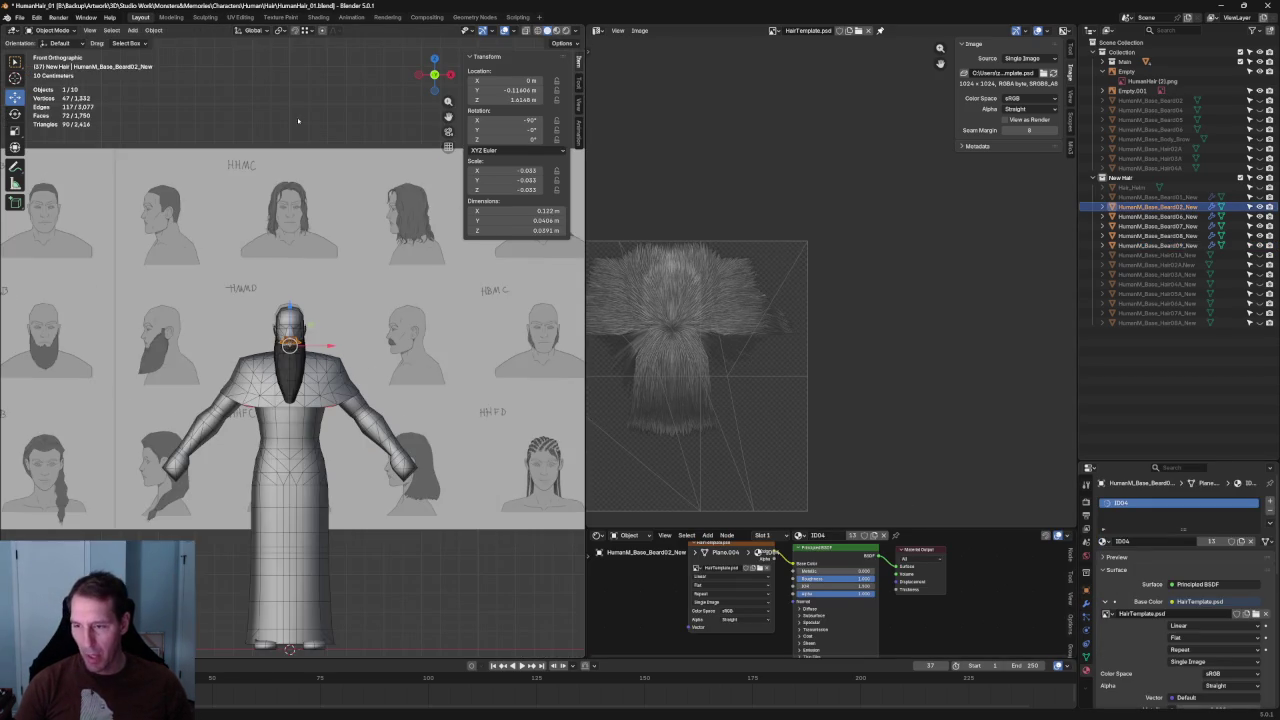
scroll(323, 325, up, 5)
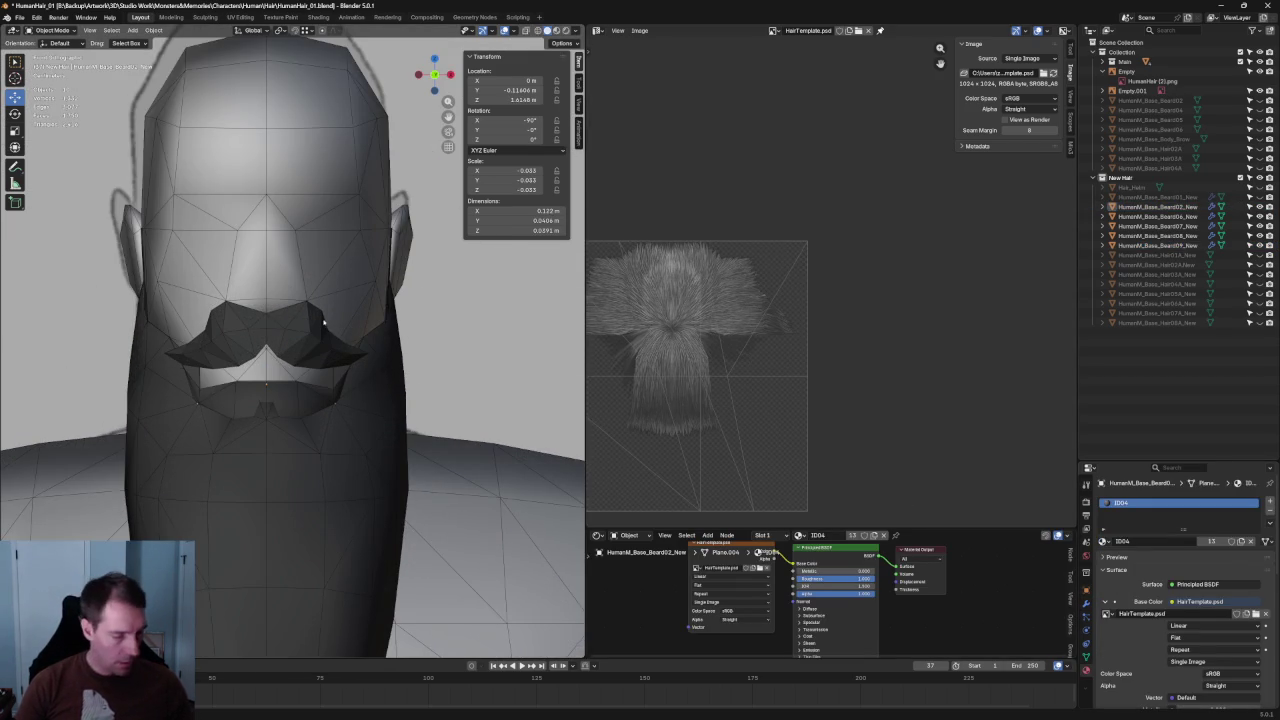
In Edit Mode, select the right moustache half using X-ray display.
key(Tab)
key(l)
key(alt+z)
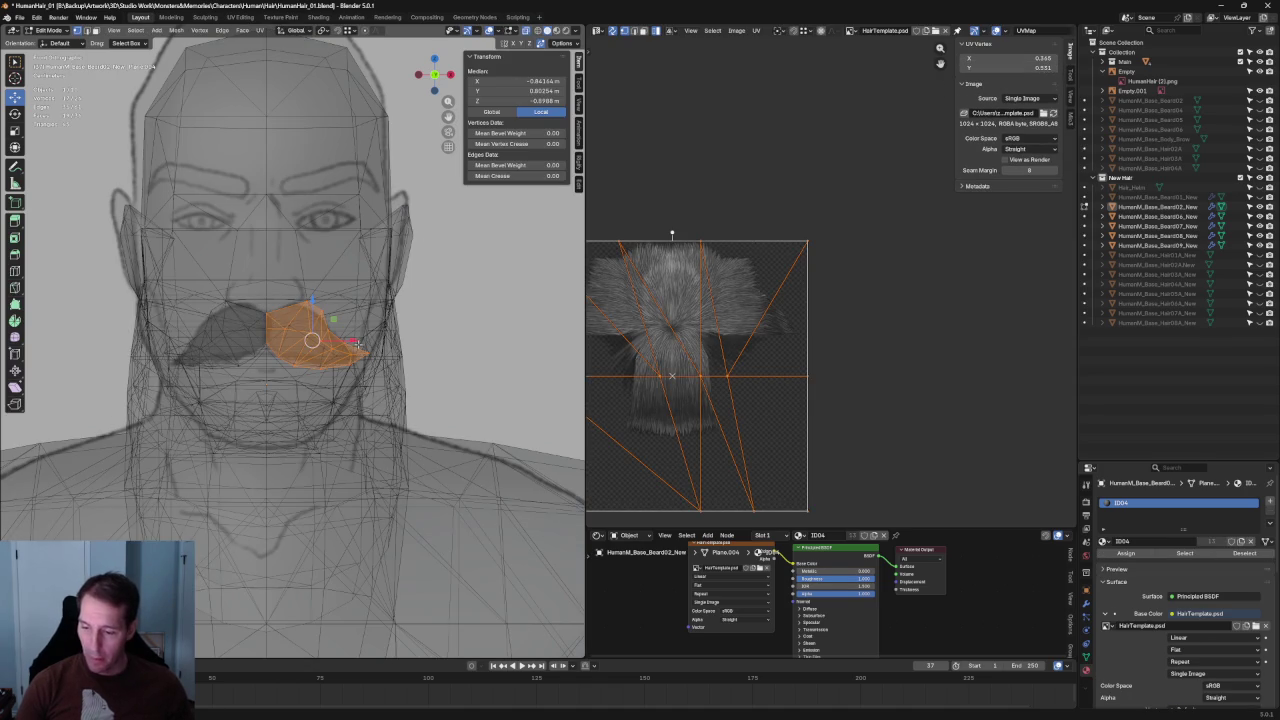
key(alt+a)
click(310, 340)
key(alt+z)
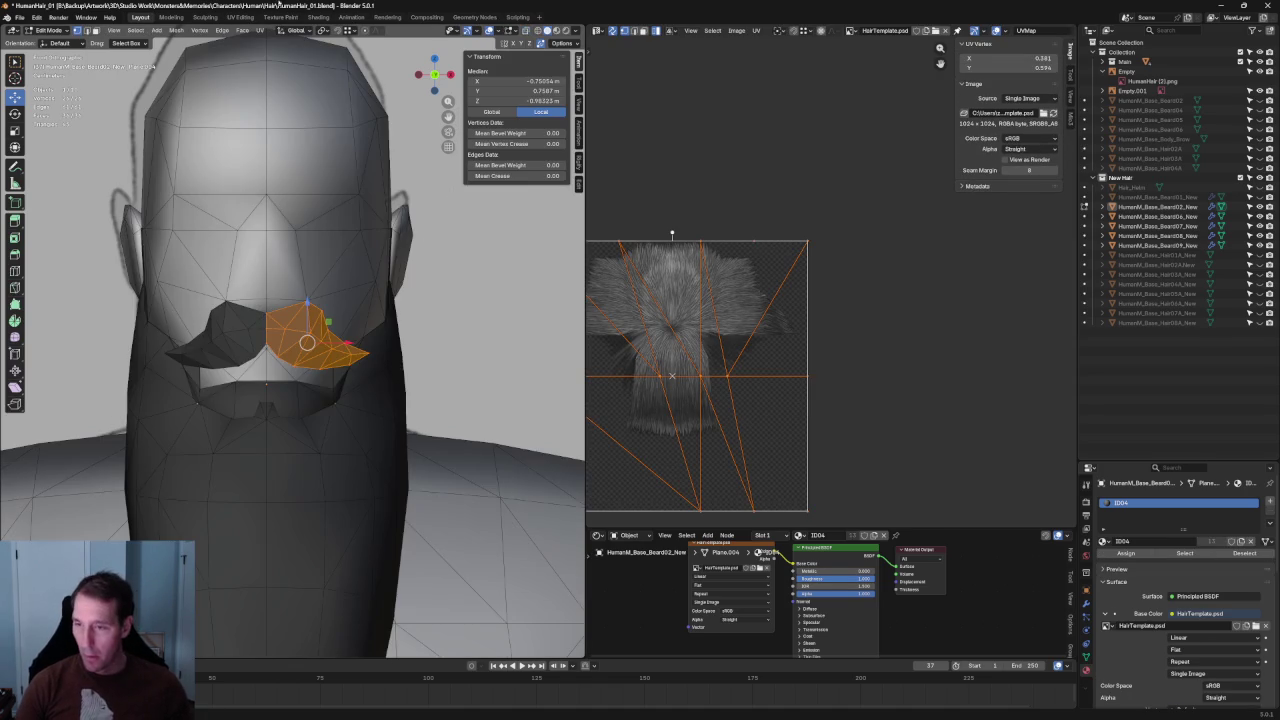
Apply a shading change from the Mesh menu, then reset the custom normal vectors.
click(176, 30)
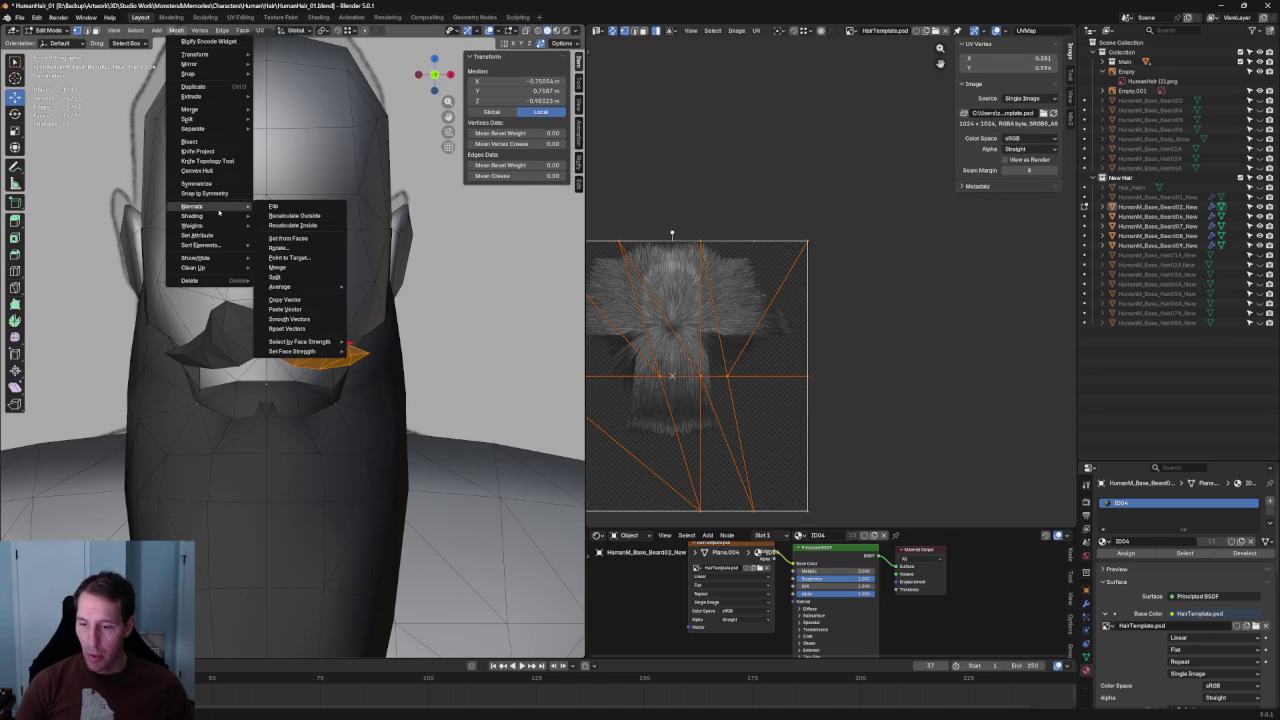
click(291, 216)
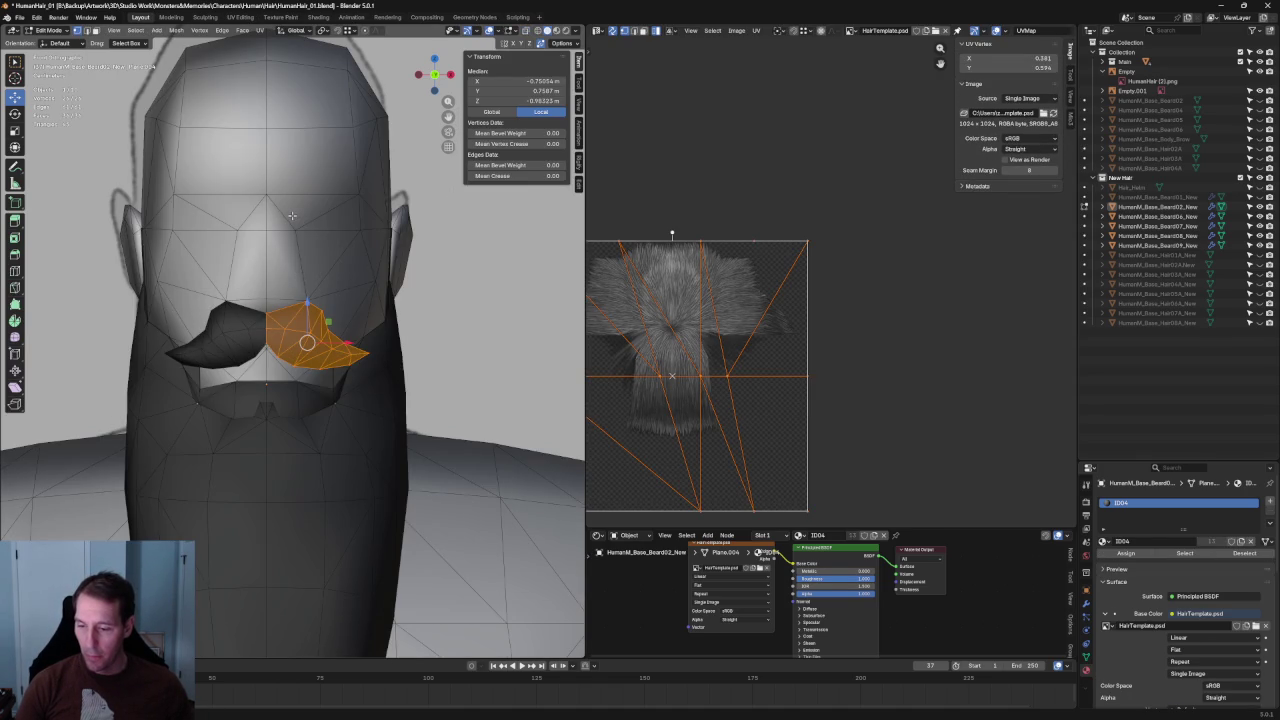
click(178, 31)
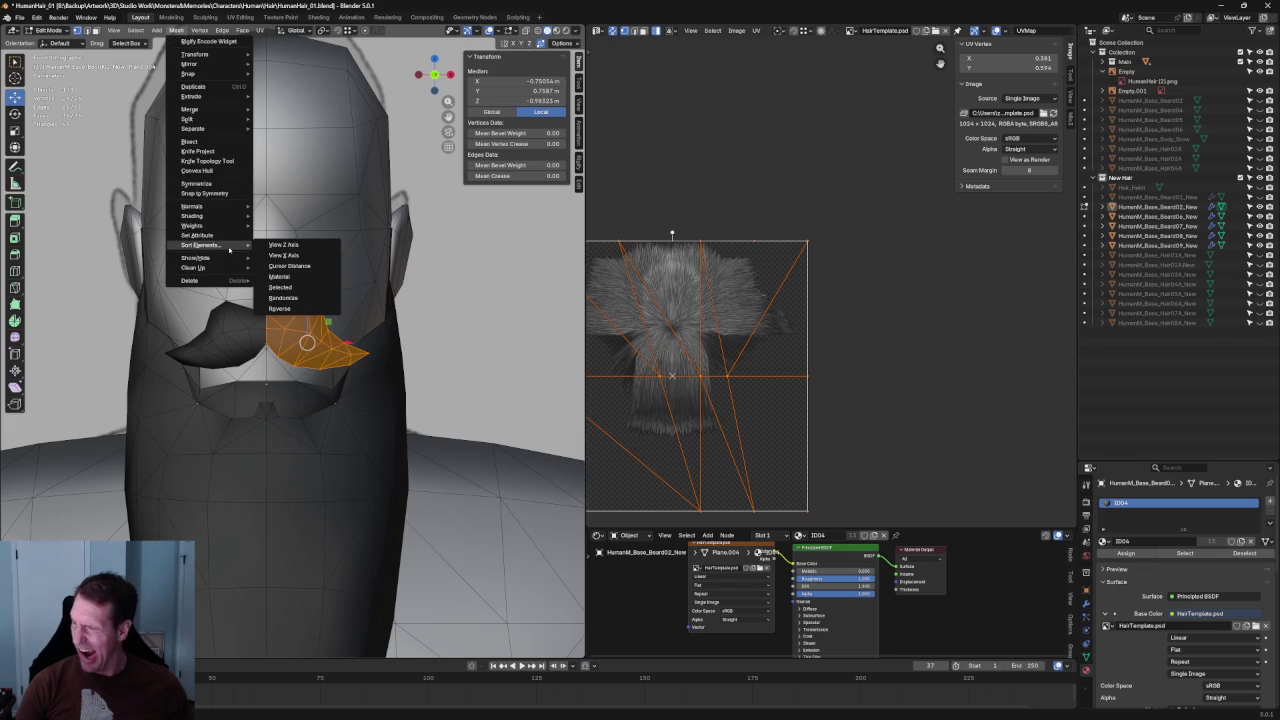
mouse_move(192, 206)
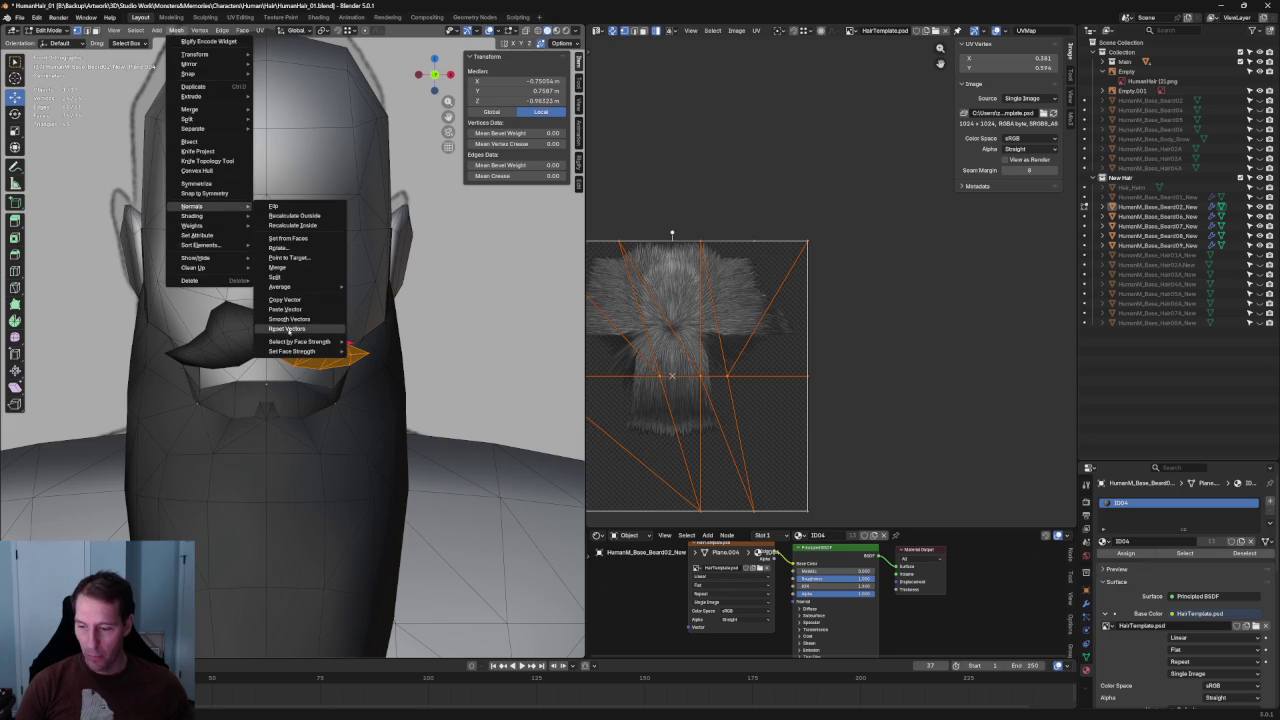
click(288, 330)
scroll(379, 188, down, 10)
click(354, 79)
scroll(300, 330, up, 5)
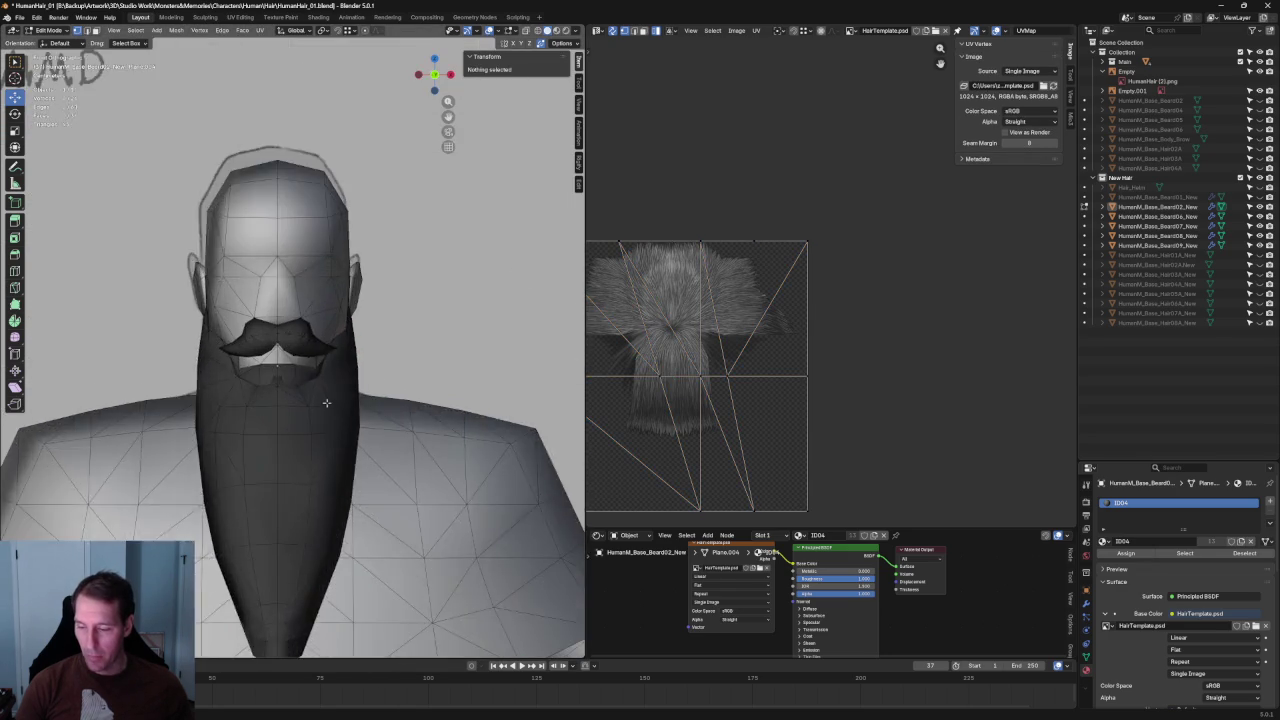
In front orthographic view, select an outer moustache vertex and try an X-axis move, cancelling it.
scroll(305, 326, up, 3)
scroll(301, 316, down, 3)
mouse_move(301, 316)
middle_down()
mouse_move(405, 322)
mouse_move(305, 297)
middle_up()
scroll(400, 325, down, 3)
scroll(305, 297, up, 4)
scroll(305, 297, down, 4)
key(KP_1)
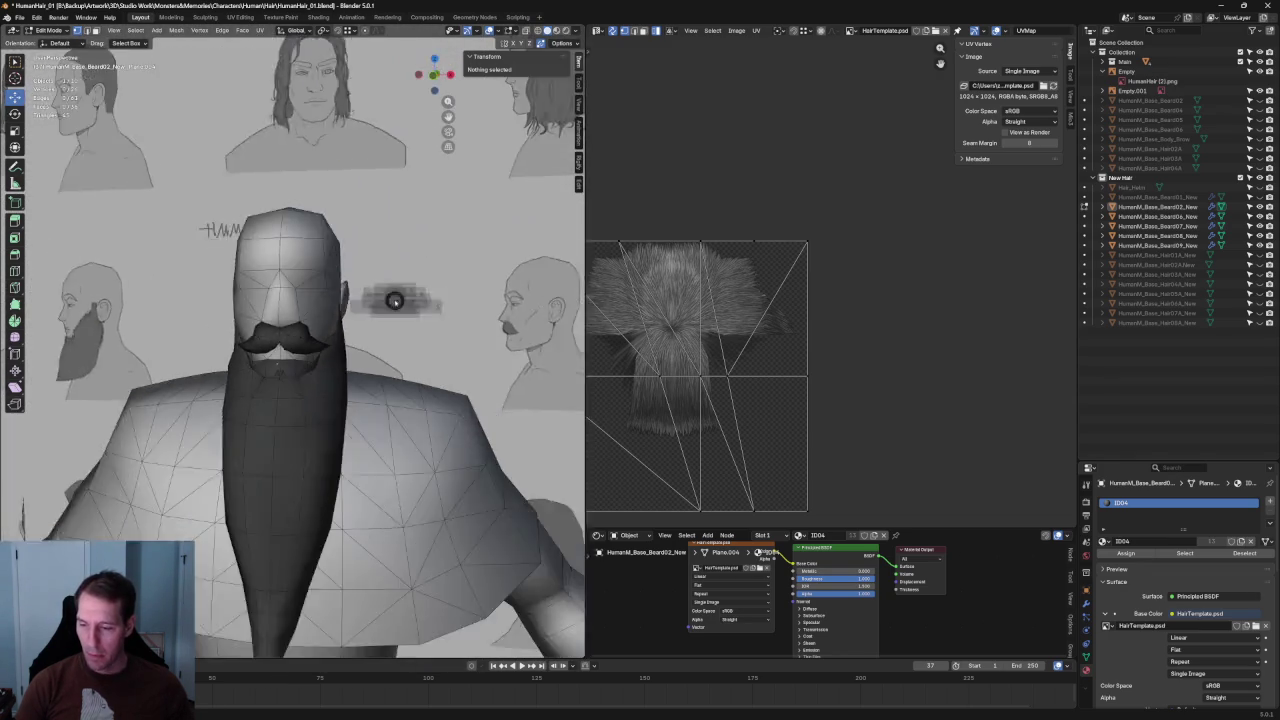
scroll(386, 325, up, 3)
scroll(386, 325, up, 3)
scroll(386, 325, up, 1)
scroll(386, 323, down, 3)
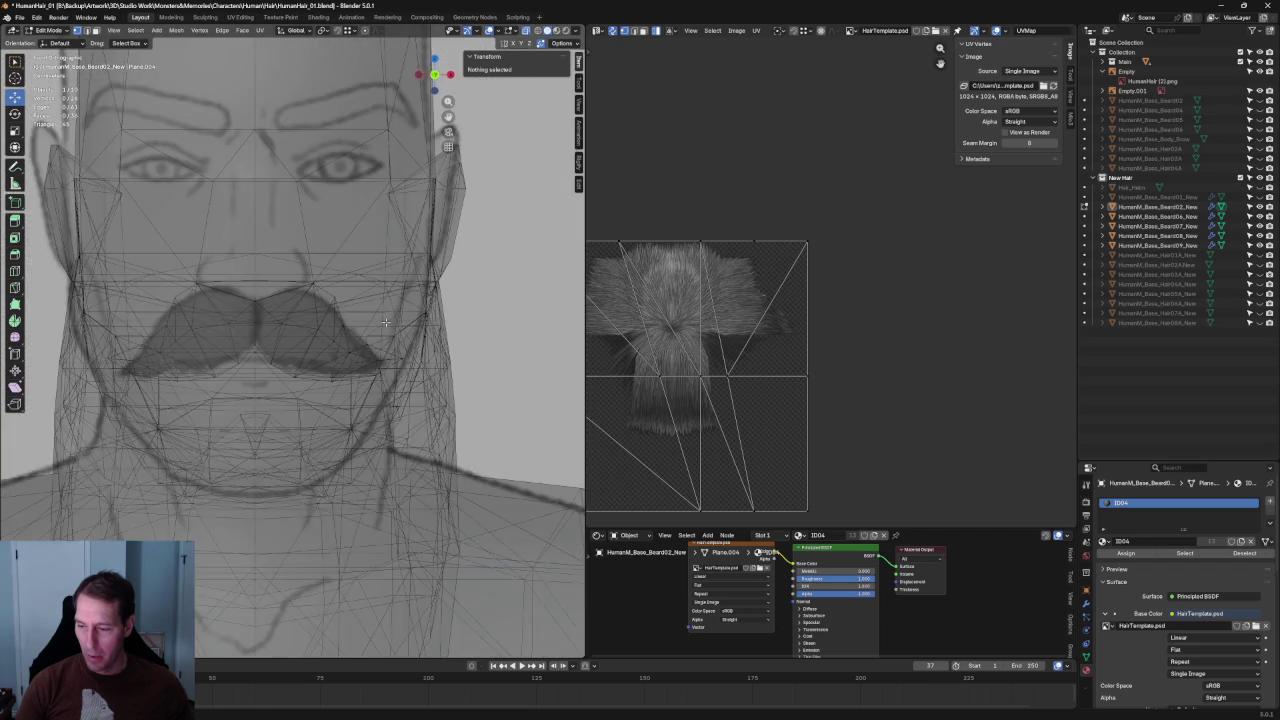
scroll(386, 321, up, 1)
click(357, 322)
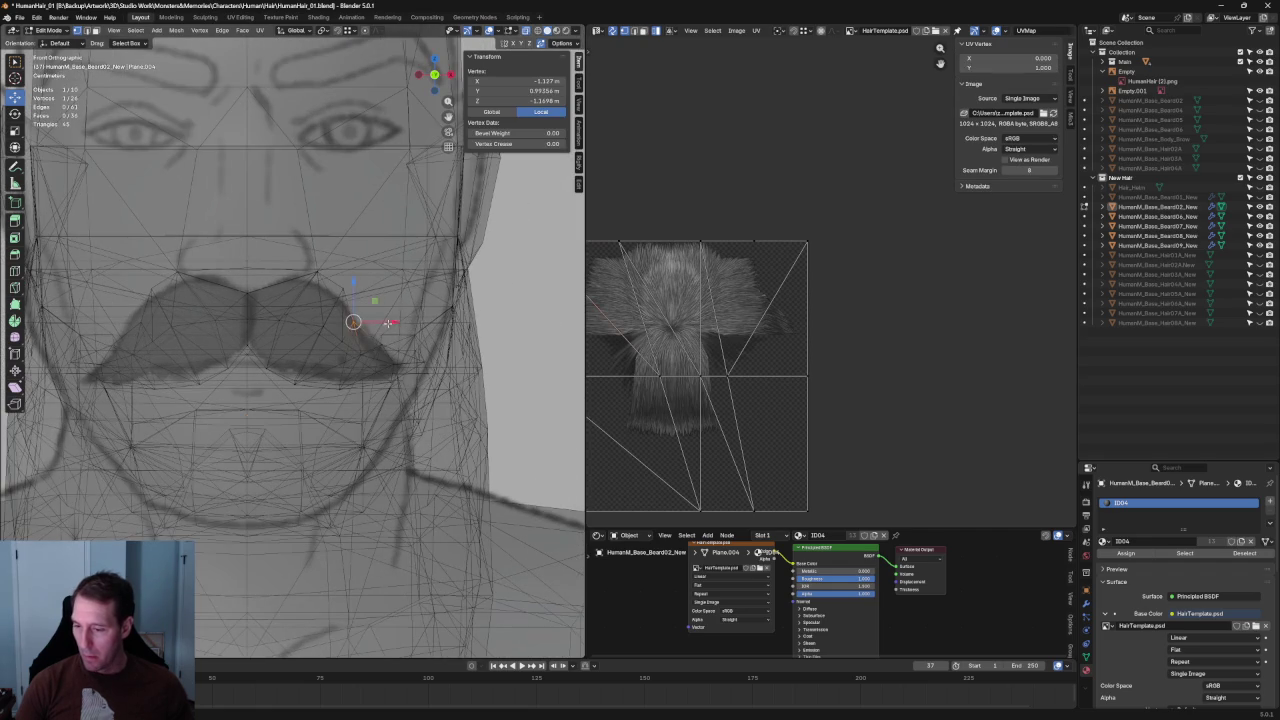
key(alt+z)
key(g)
key(x)
right_click(395, 322)
Move another outer moustache vertex, nudging it along X to follow the reference drawing.
key(alt+z)
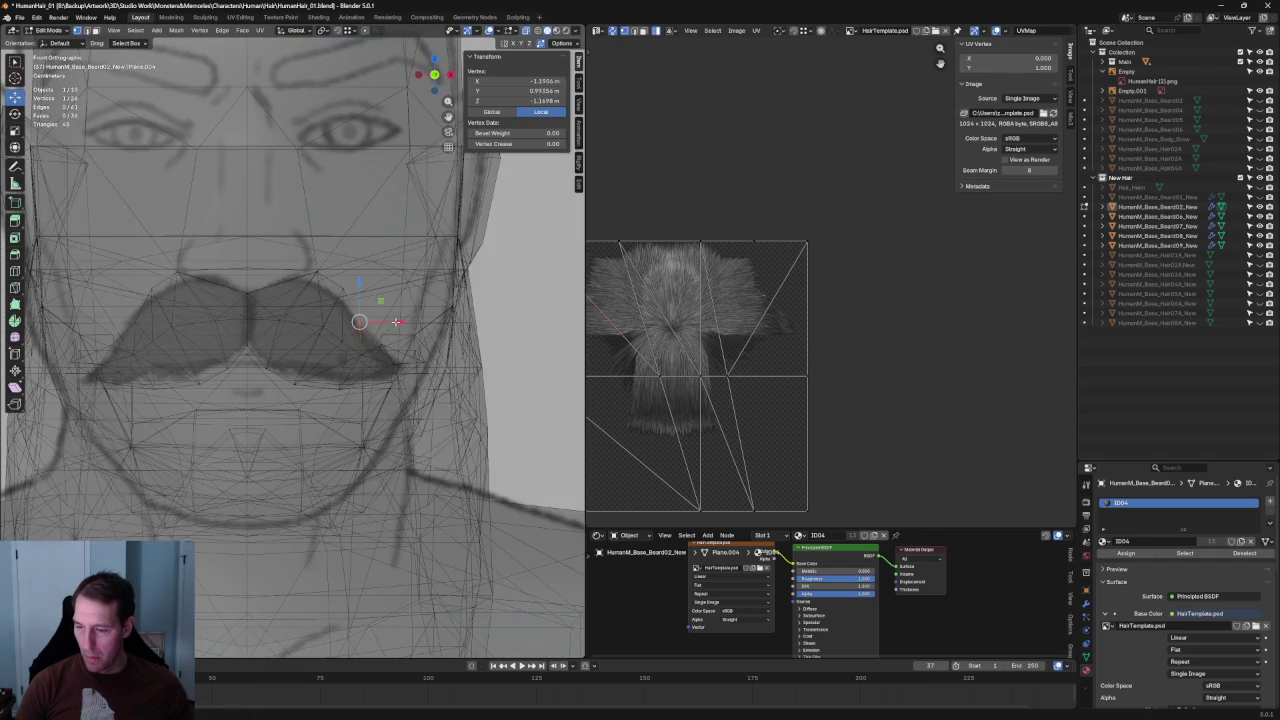
key(alt+z)
drag(378, 266, 338, 306)
key(g)
click(345, 289)
key(alt+z)
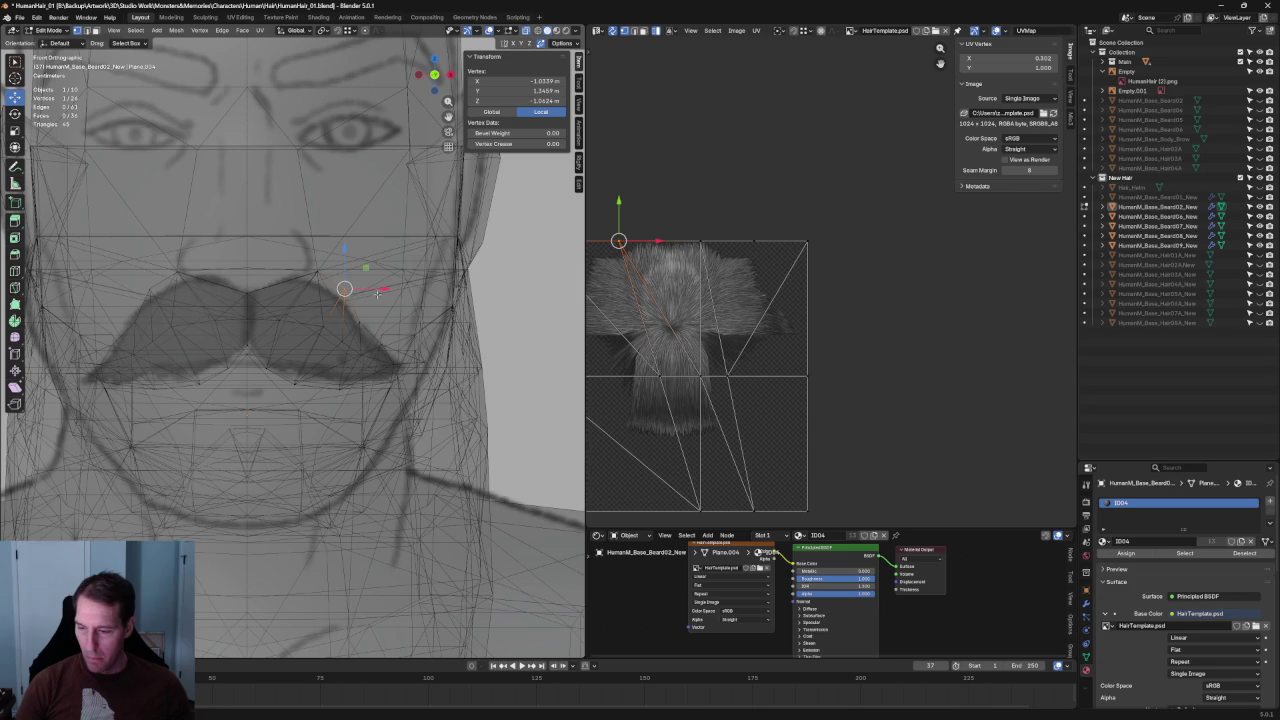
key(g)
key(x)
click(373, 292)
key(alt+z)
Clear the vertex selection and orbit to an angled view of the head.
scroll(343, 286, down, 4)
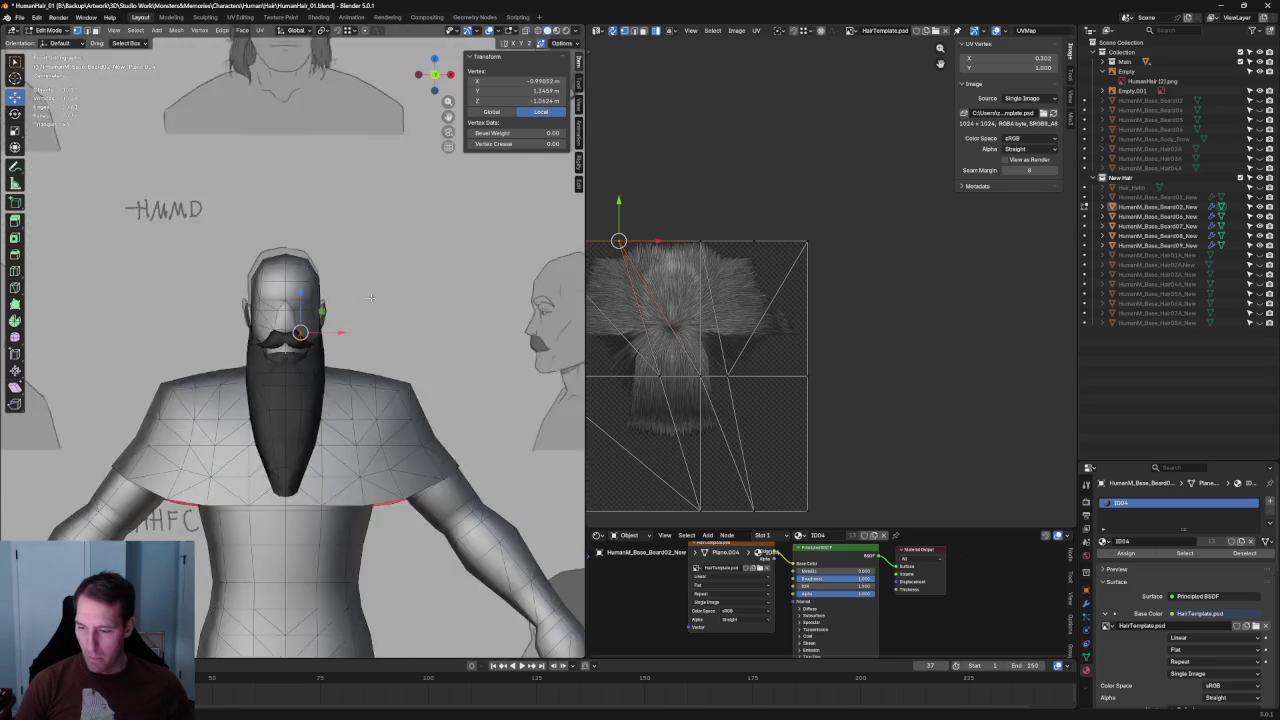
scroll(343, 286, down, 3)
click(330, 141)
scroll(330, 141, up, 5)
scroll(330, 141, down, 2)
mouse_move(330, 200)
middle_down()
mouse_move(381, 344)
mouse_move(262, 371)
middle_up()
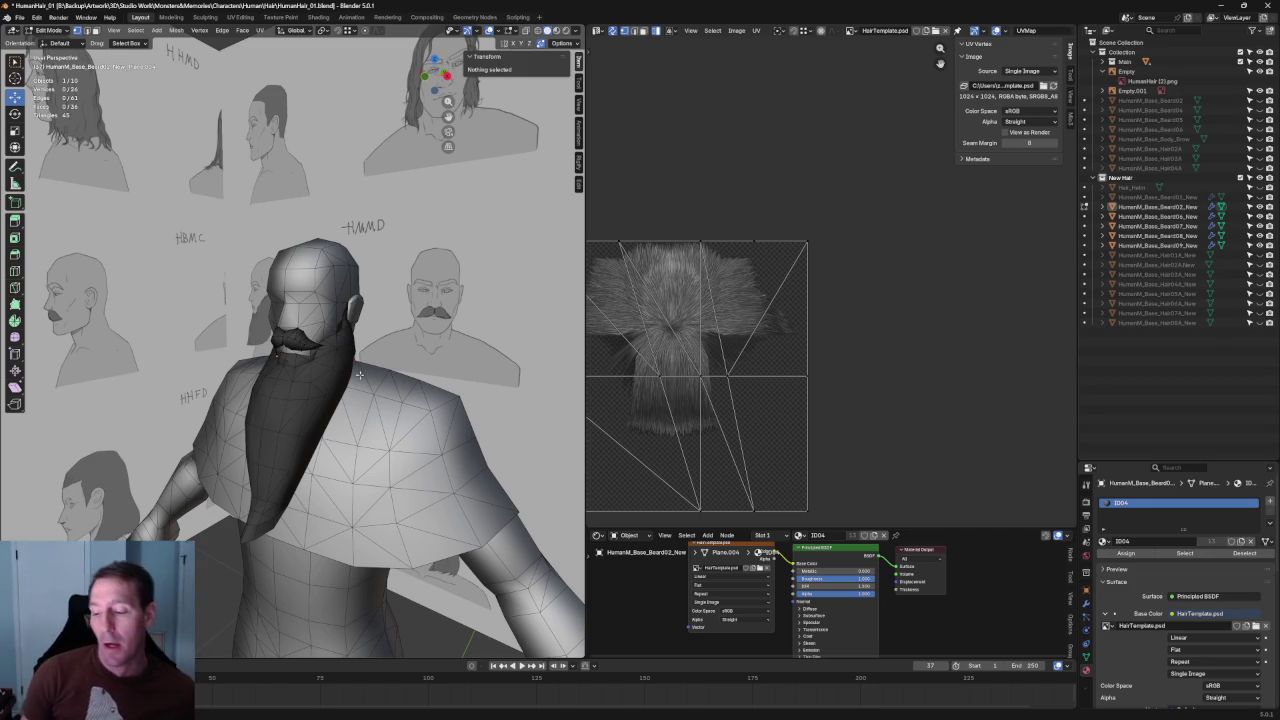
Zoom in on the copied moustache and move a cheek-side vertex along the Y axis.
scroll(366, 336, up, 2)
middle_drag(366, 336, 384, 335)
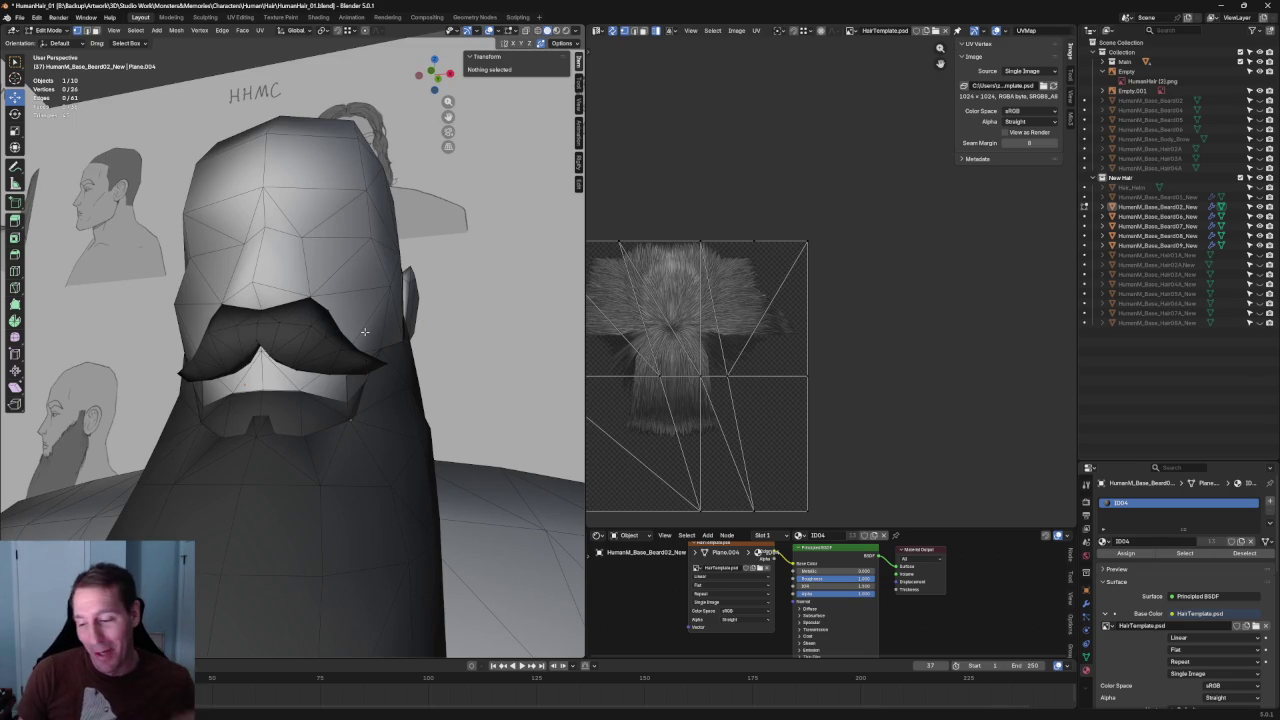
mouse_move(365, 332)
middle_down()
mouse_move(455, 318)
mouse_move(425, 322)
middle_up()
scroll(455, 318, up, 2)
scroll(420, 323, down, 3)
scroll(414, 325, up, 3)
scroll(414, 325, up, 3)
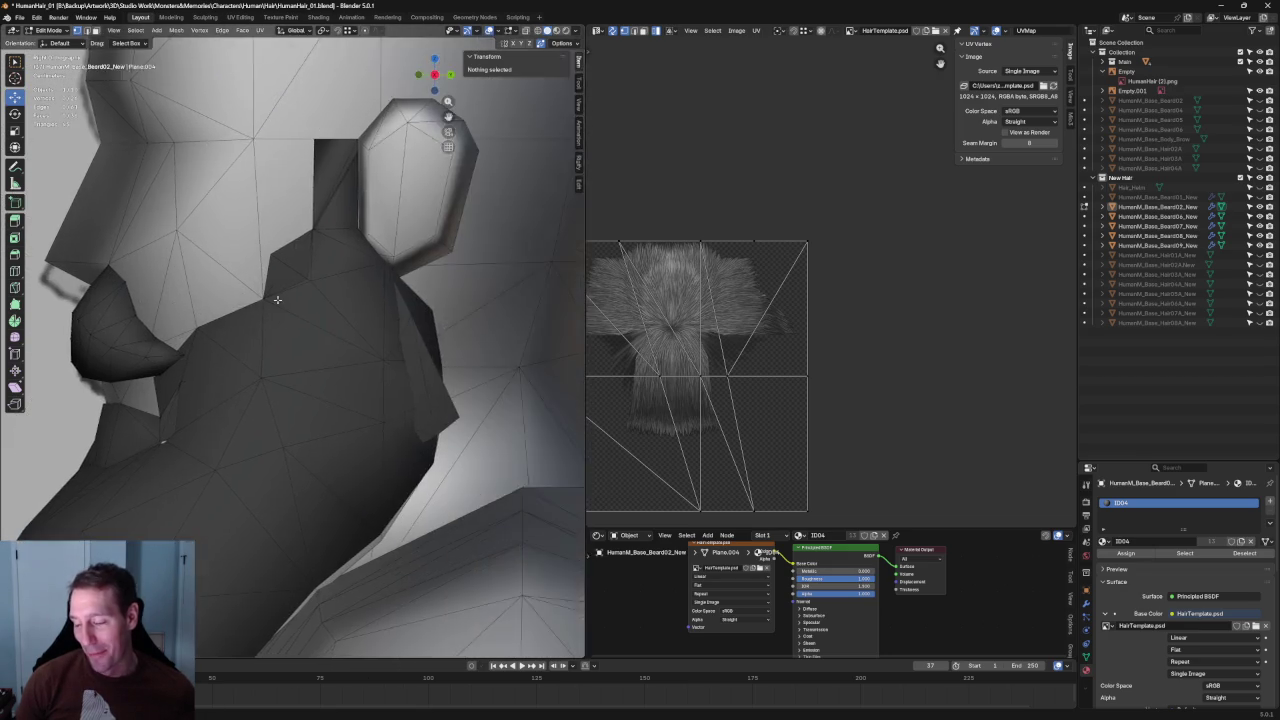
scroll(318, 345, up, 3)
scroll(290, 347, up, 2)
scroll(280, 346, up, 1)
scroll(274, 345, up, 1)
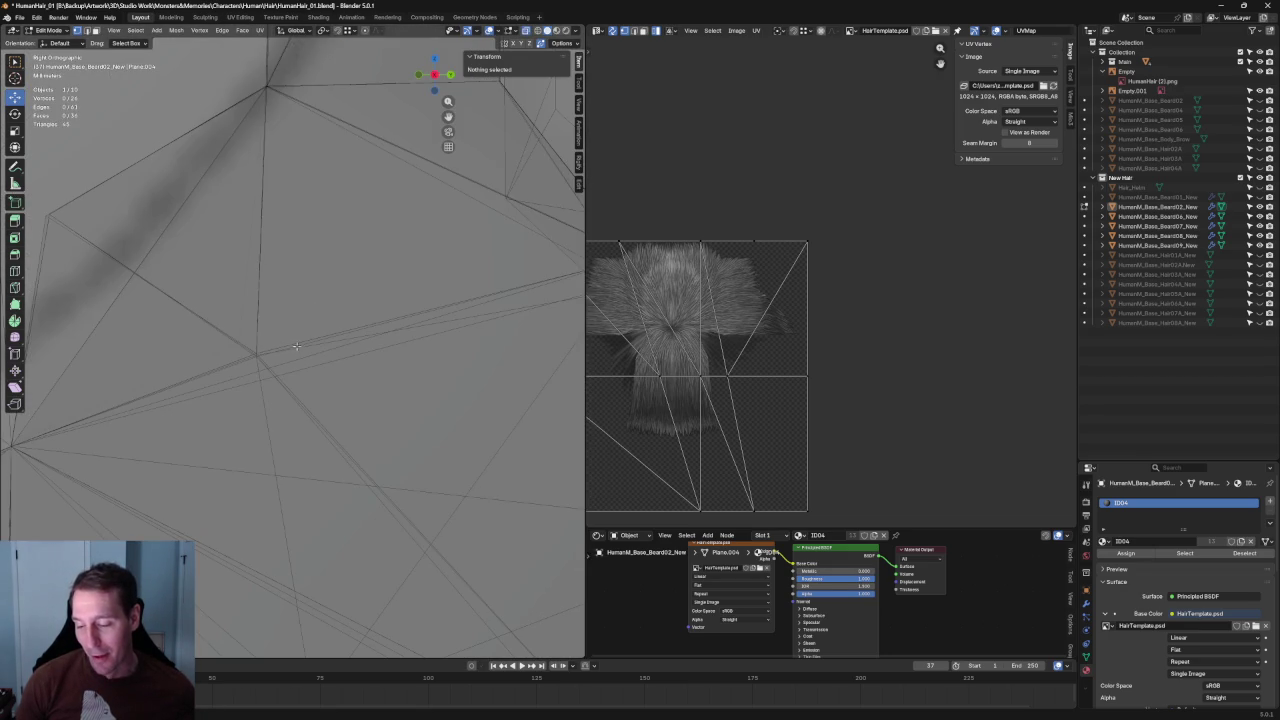
scroll(261, 361, down, 5)
scroll(303, 325, up, 2)
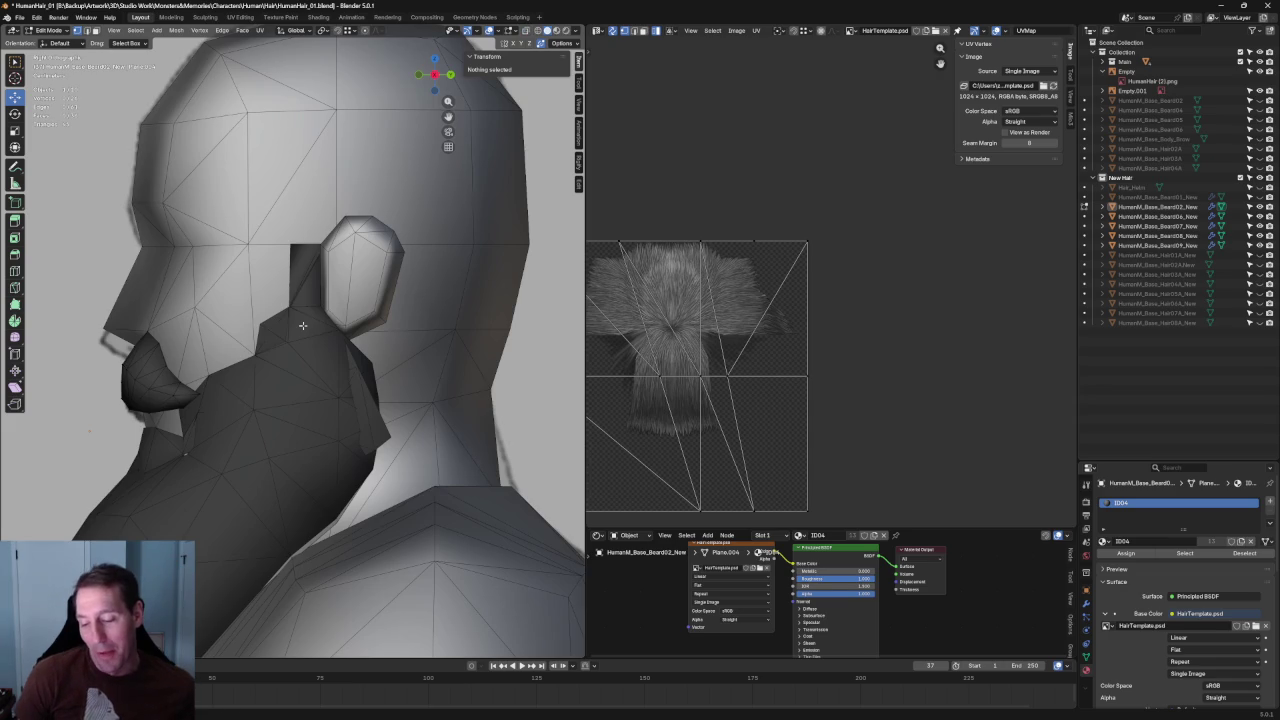
scroll(308, 330, up, 2)
scroll(300, 335, up, 2)
scroll(290, 335, up, 1)
scroll(280, 320, up, 1)
drag(279, 318, 200, 355)
key(alt+z)
key(alt+z)
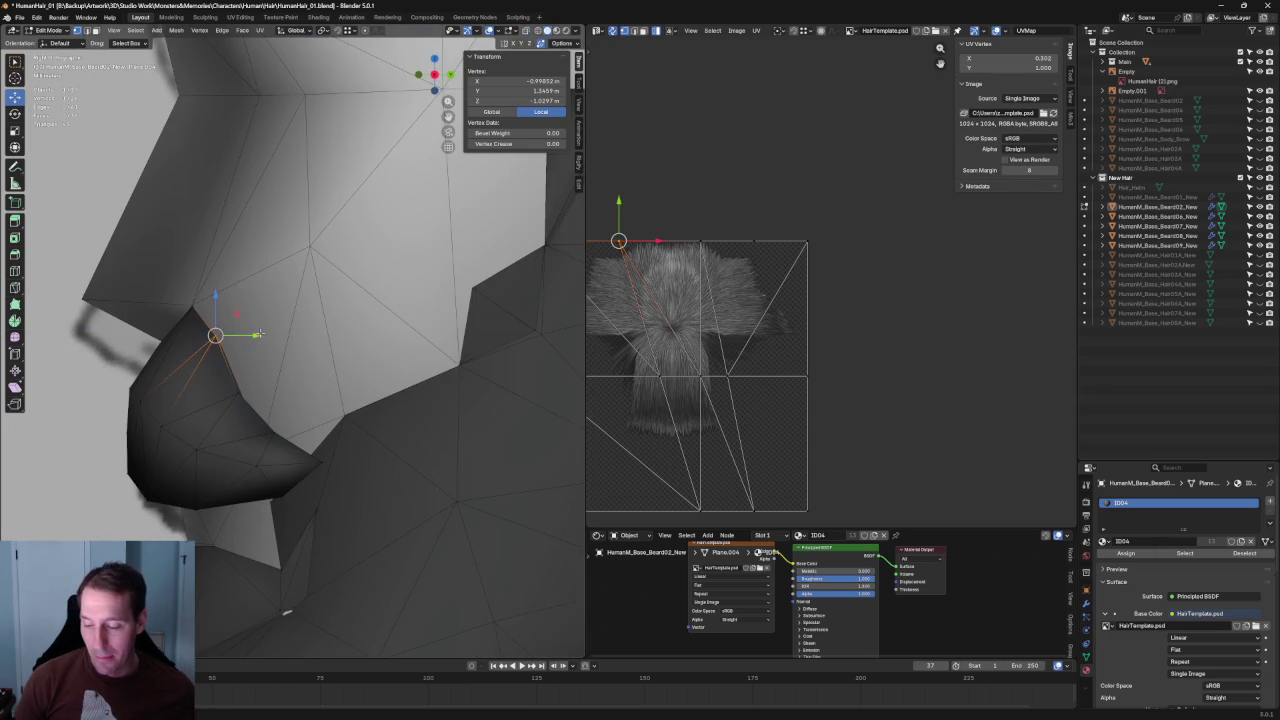
scroll(258, 336, up, 2)
drag(218, 346, 224, 377)
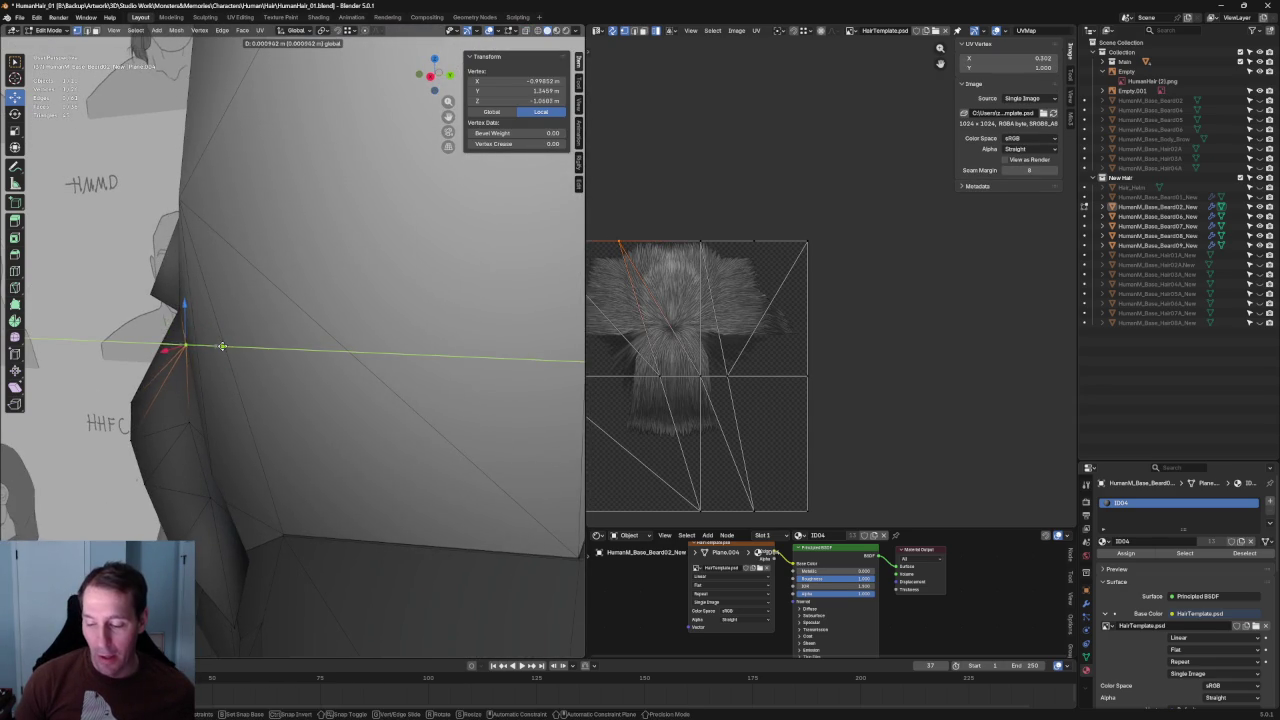
key(ctrl+z)
drag(270, 312, 263, 314)
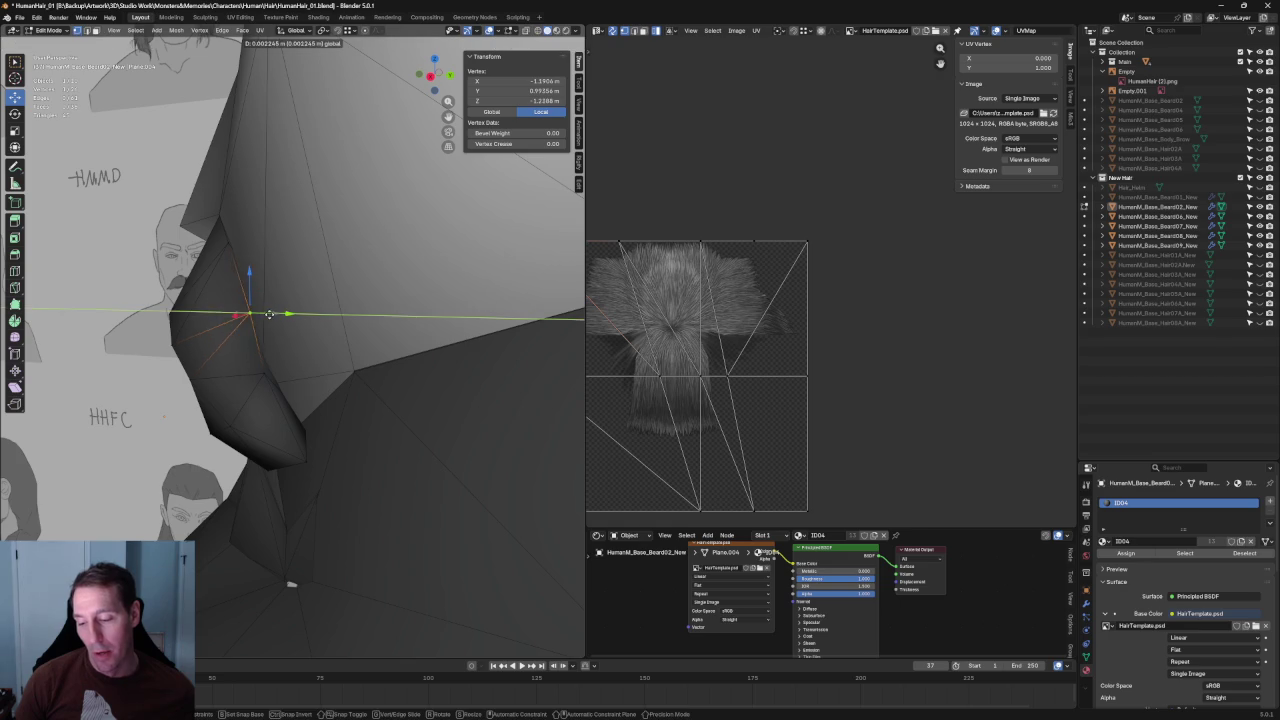
Reposition another moustache vertex along Y, then shift it along the X axis.
click(263, 379)
drag(306, 374, 306, 374)
click(312, 373)
mouse_move(312, 373)
middle_down()
mouse_move(405, 355)
mouse_move(275, 367)
mouse_move(314, 381)
middle_up()
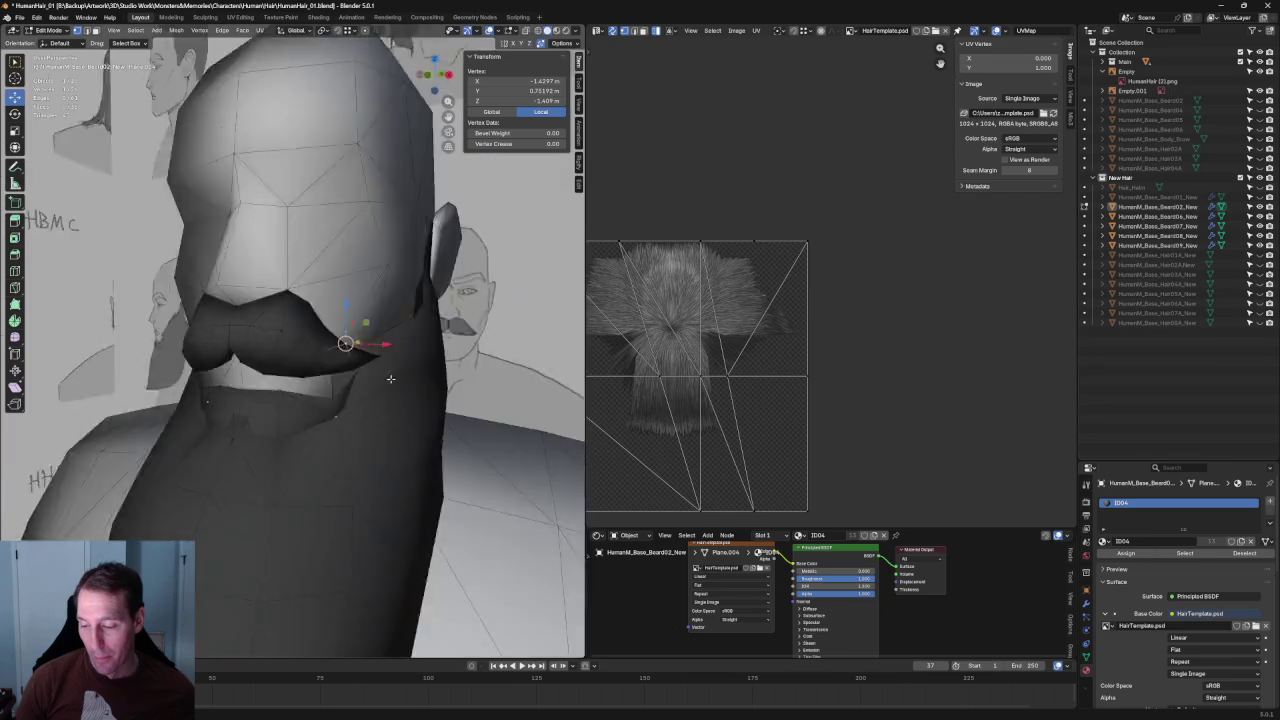
scroll(314, 381, up, 3)
scroll(264, 400, up, 2)
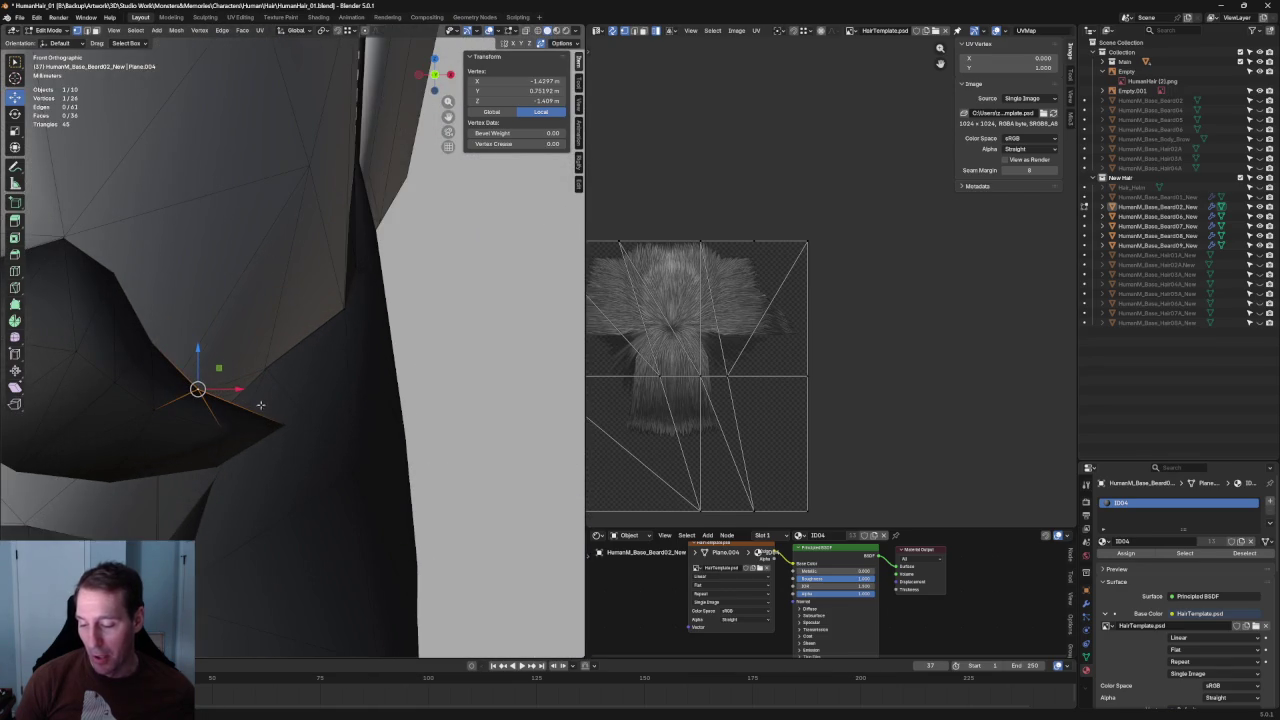
key(g)
key(x)
click(228, 430)
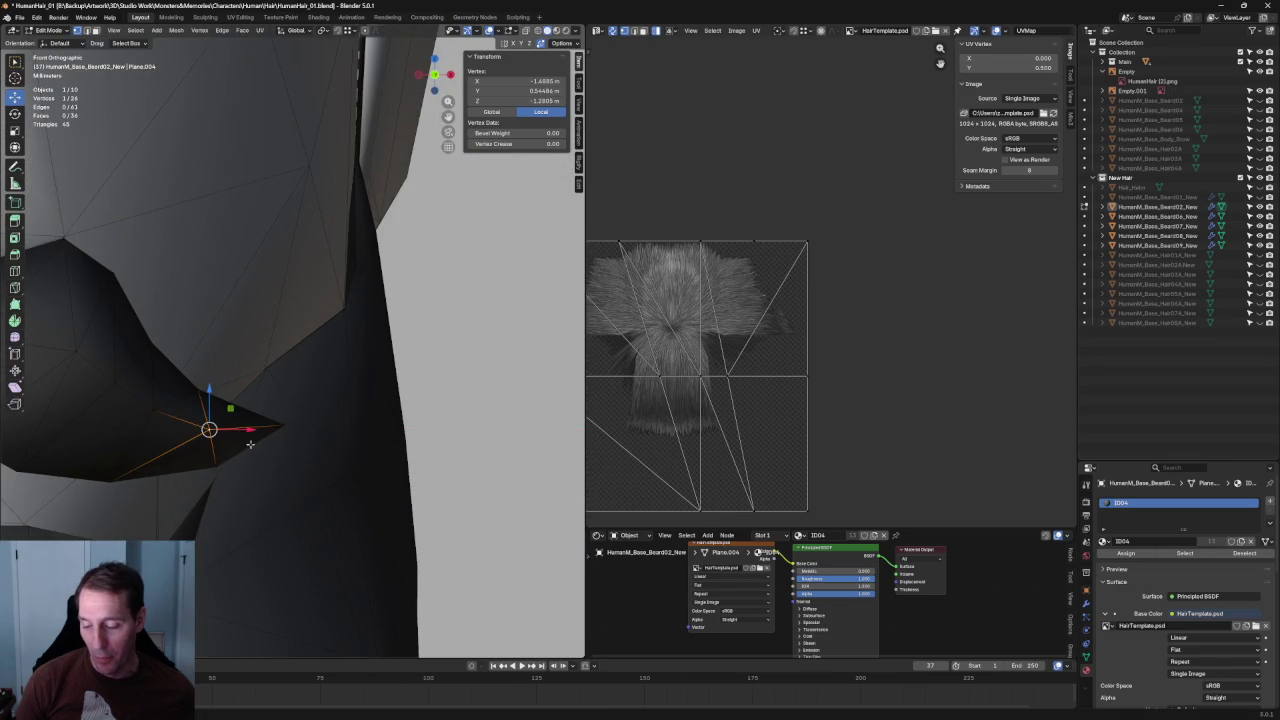
middle_drag(228, 430, 256, 430)
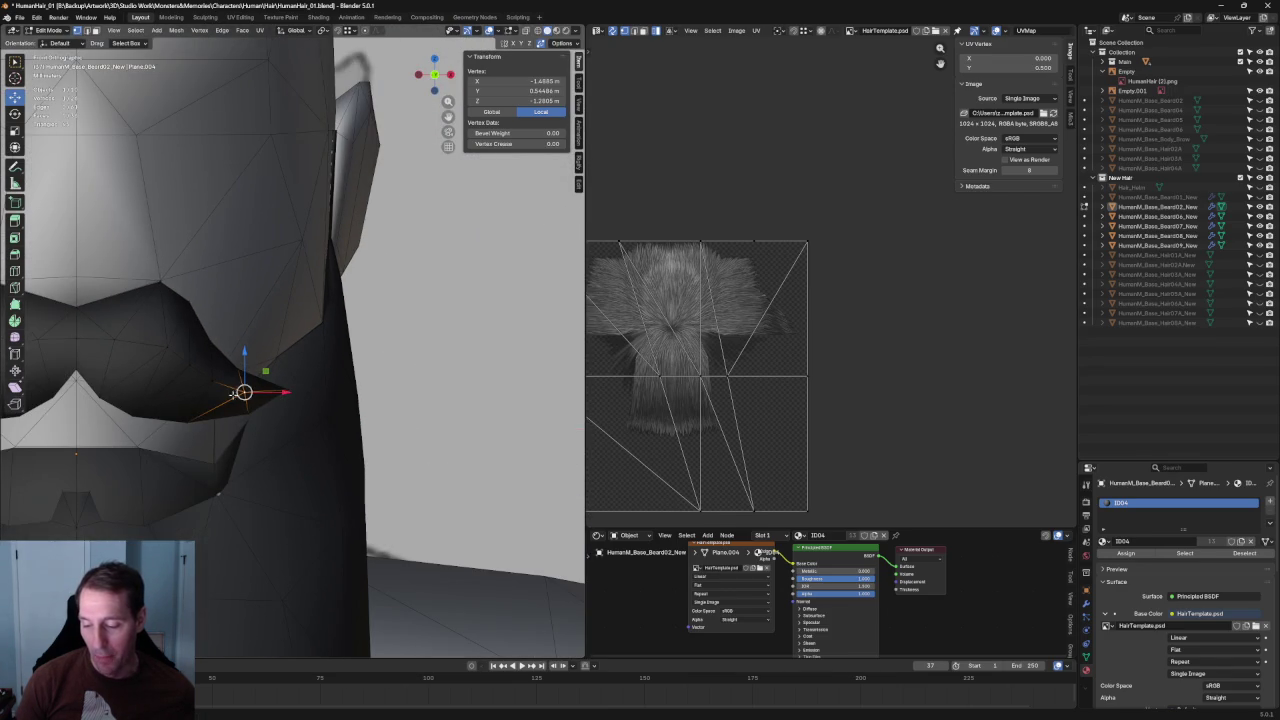
From the front view, shift the moustache tip vertex along the X axis.
key(KP_1)
key(g)
key(x)
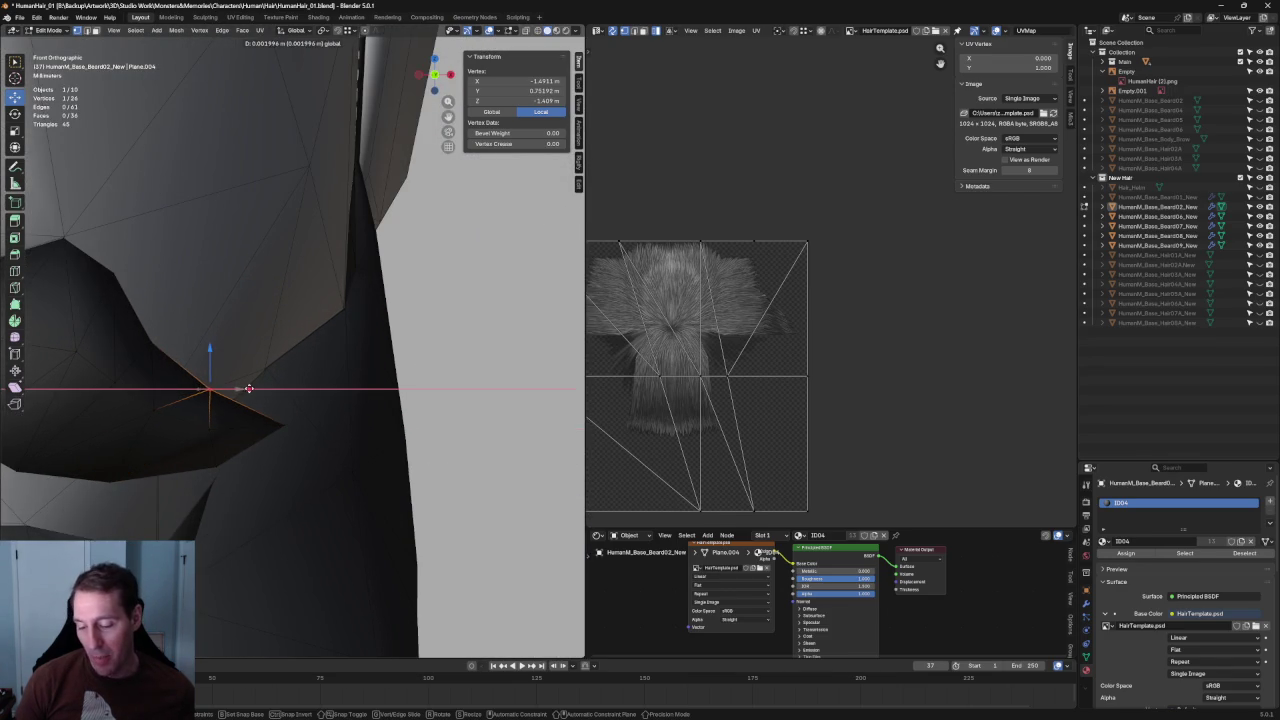
click(249, 388)
middle_drag(249, 388, 321, 376)
key(alt+z)
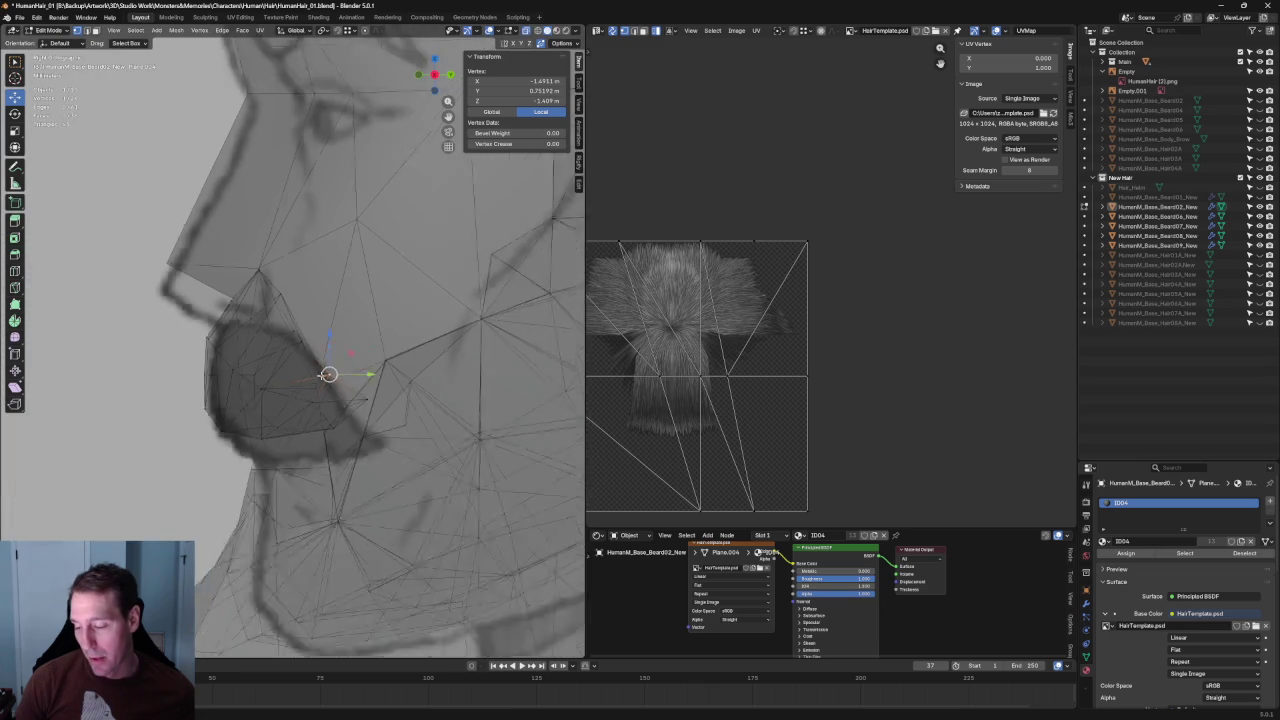
key(KP_1)
key(alt+z)
scroll(257, 366, up, 4)
scroll(240, 399, up, 2)
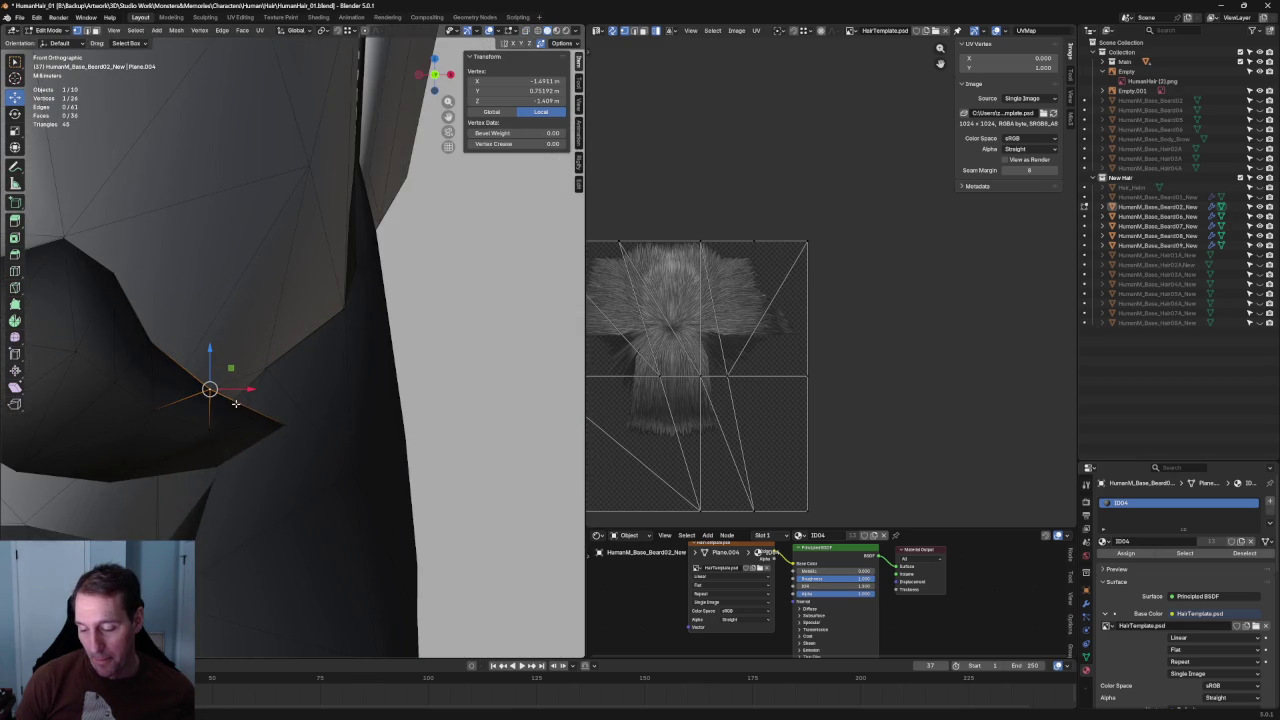
With X-ray on, scale the vertices near the tip along X to narrow it.
key(alt+z)
key(alt+z)
drag(225, 443, 221, 410)
key(shift+space)
key(s)
key(alt+z)
drag(263, 300, 236, 421)
key(alt+z)
key(s)
key(x)
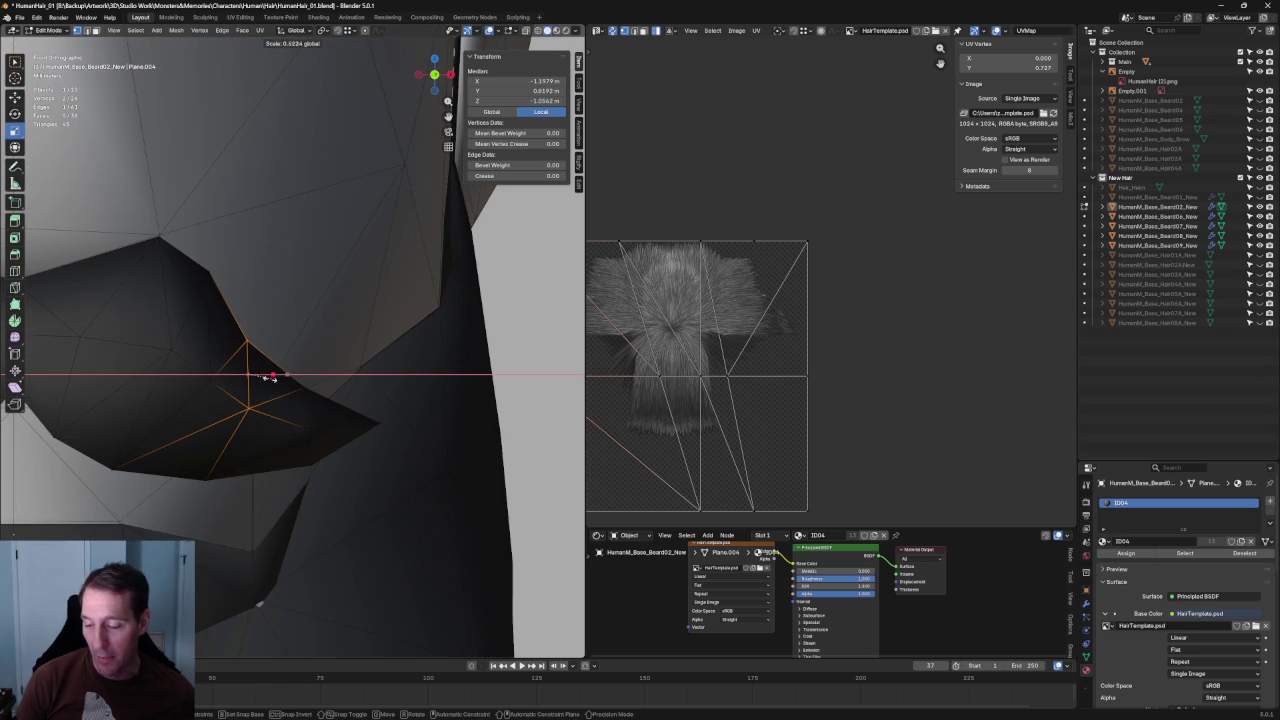
click(251, 372)
Select two tip vertices, try an X-axis move, cancel it, and deselect all.
click(209, 270)
shift+click(224, 359)
key(g)
key(x)
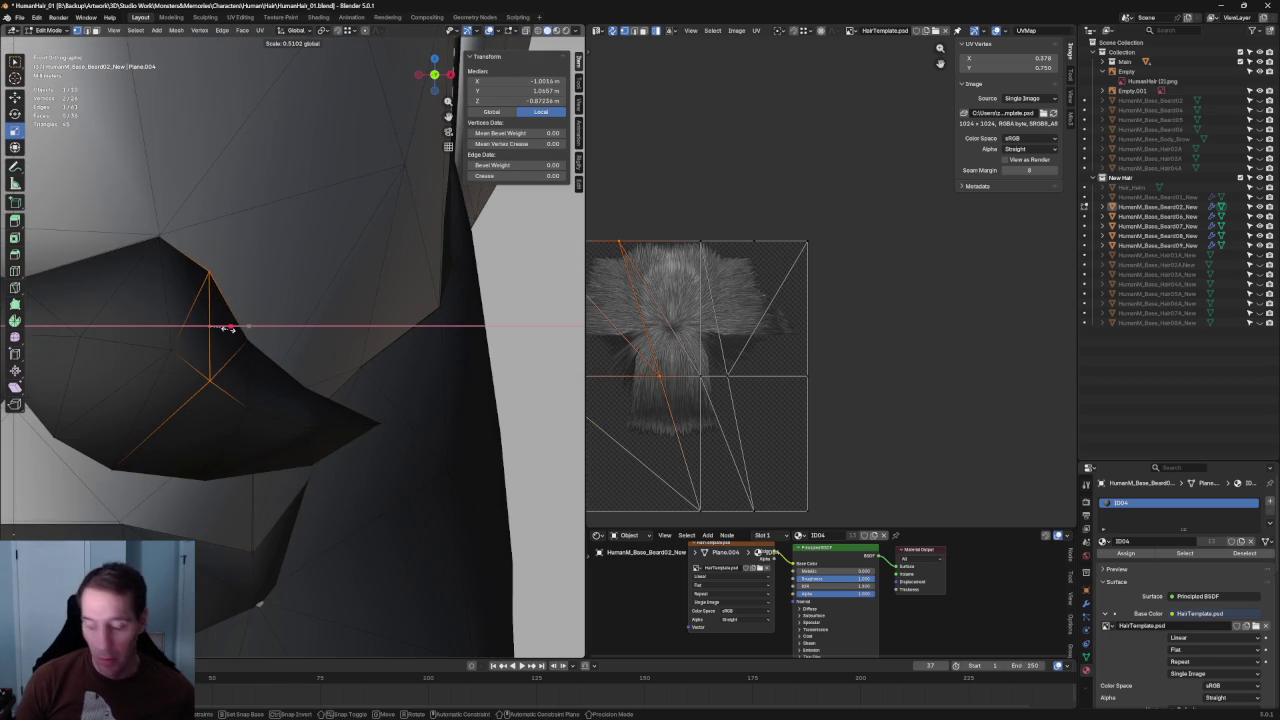
key(Escape)
key(alt+a)
Slide a moustache vertex along its edge with Shift+V, then deselect all.
mouse_move(371, 311)
middle_down()
mouse_move(288, 280)
mouse_move(230, 340)
mouse_move(307, 342)
mouse_move(291, 370)
mouse_move(262, 372)
mouse_move(273, 384)
middle_up()
click(223, 348)
scroll(307, 342, down, 3)
scroll(291, 370, down, 2)
key(shift+v)
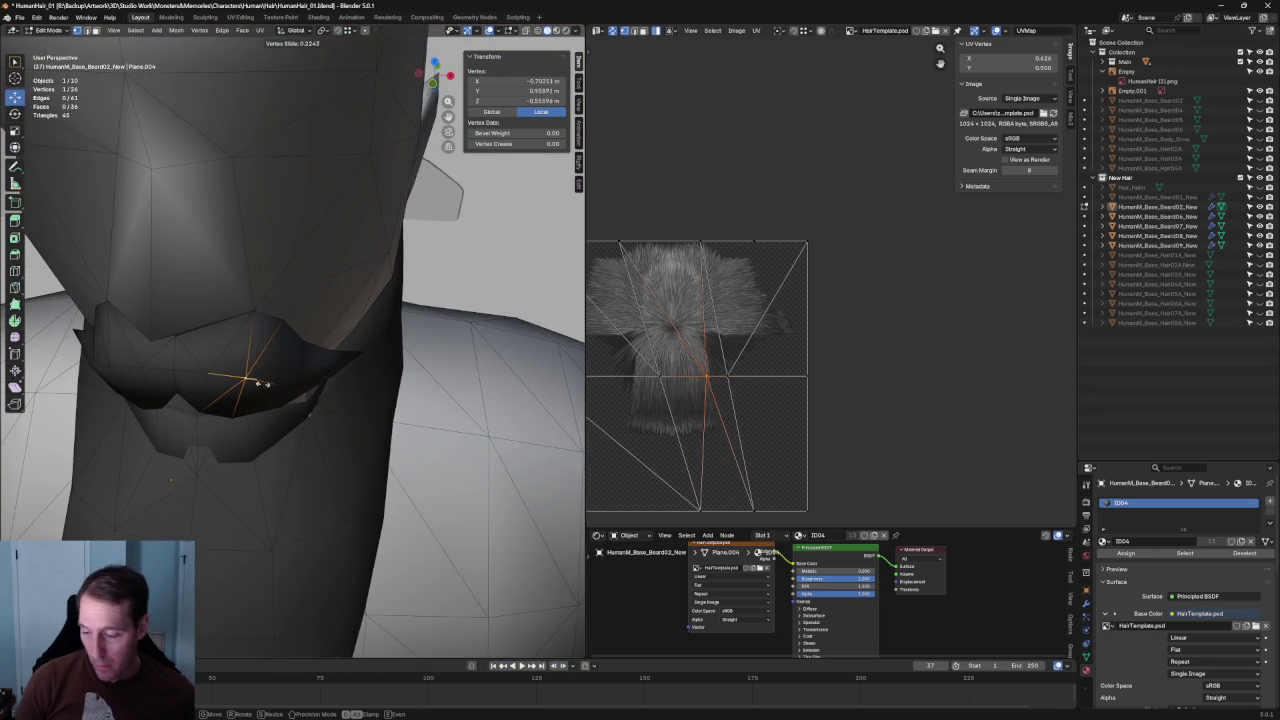
click(255, 381)
scroll(260, 370, down, 3)
scroll(280, 350, down, 3)
key(alt+a)
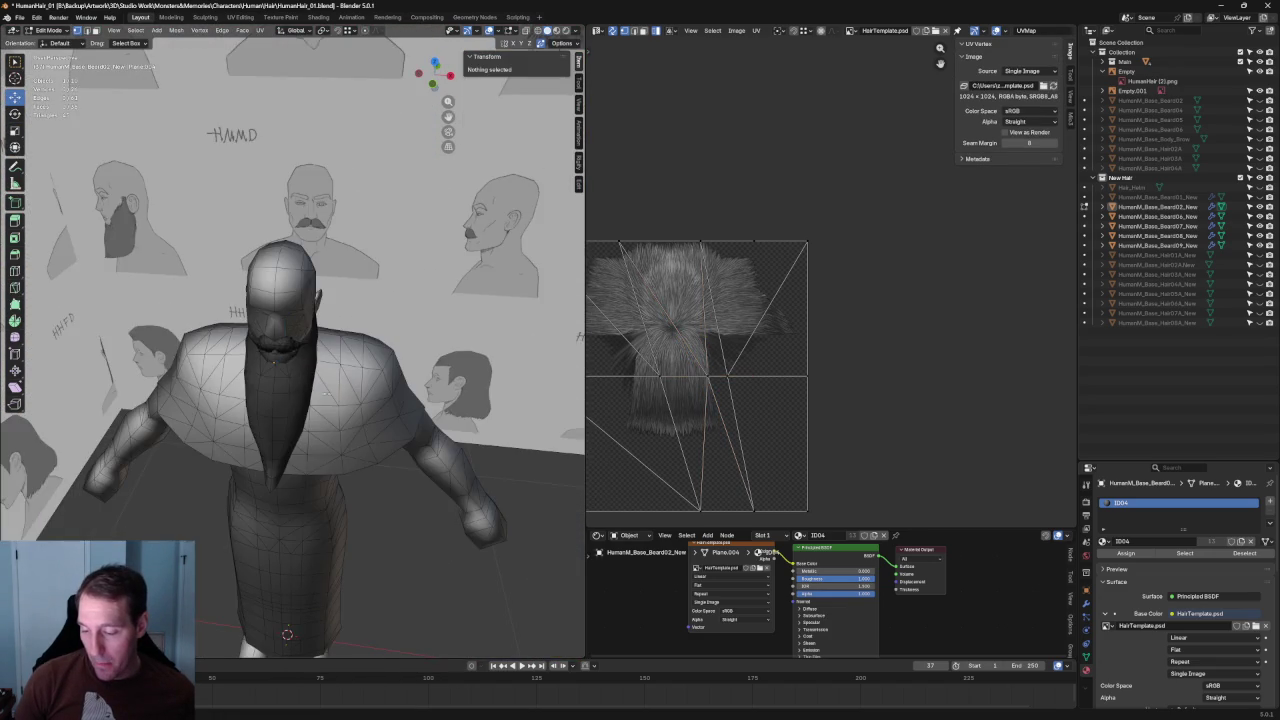
In a see-through side view, move a mustache profile vertex along the Y axis.
scroll(317, 309, up, 5)
mouse_move(317, 309)
middle_down()
mouse_move(209, 321)
mouse_move(297, 360)
mouse_move(255, 350)
mouse_move(250, 330)
mouse_move(370, 326)
mouse_move(371, 289)
mouse_move(281, 371)
mouse_move(290, 350)
middle_up()
scroll(250, 340, up, 5)
scroll(290, 329, down, 5)
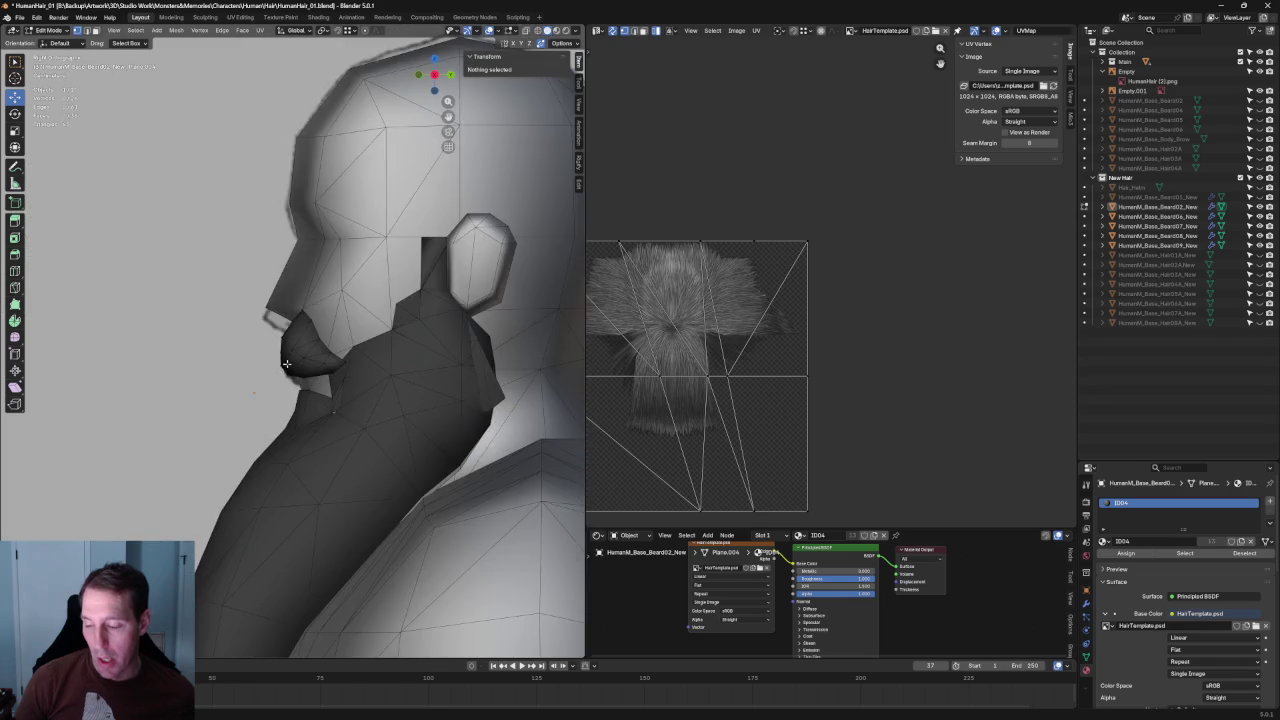
scroll(290, 350, up, 5)
key(alt+z)
scroll(299, 321, up, 2)
click(299, 321)
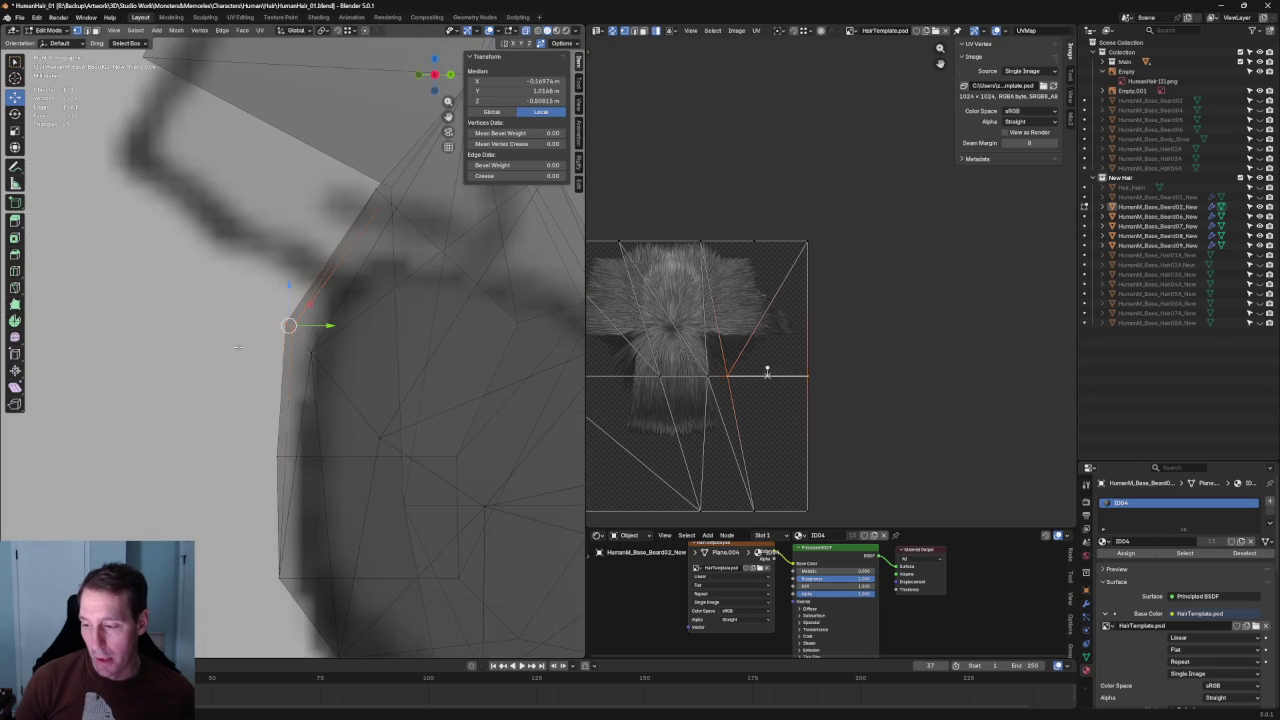
key(g)
key(y)
click(314, 326)
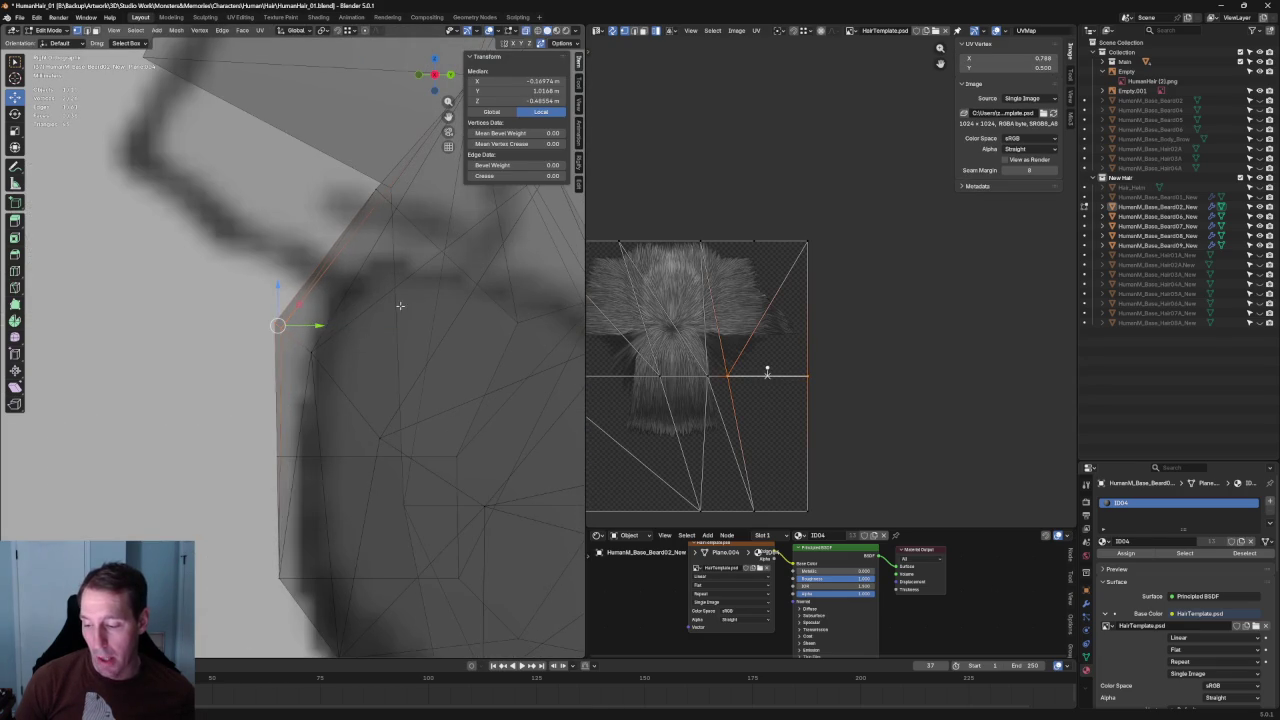
Select the mustache's front-edge vertices and scale them along Y to flatten the edge.
click(311, 361)
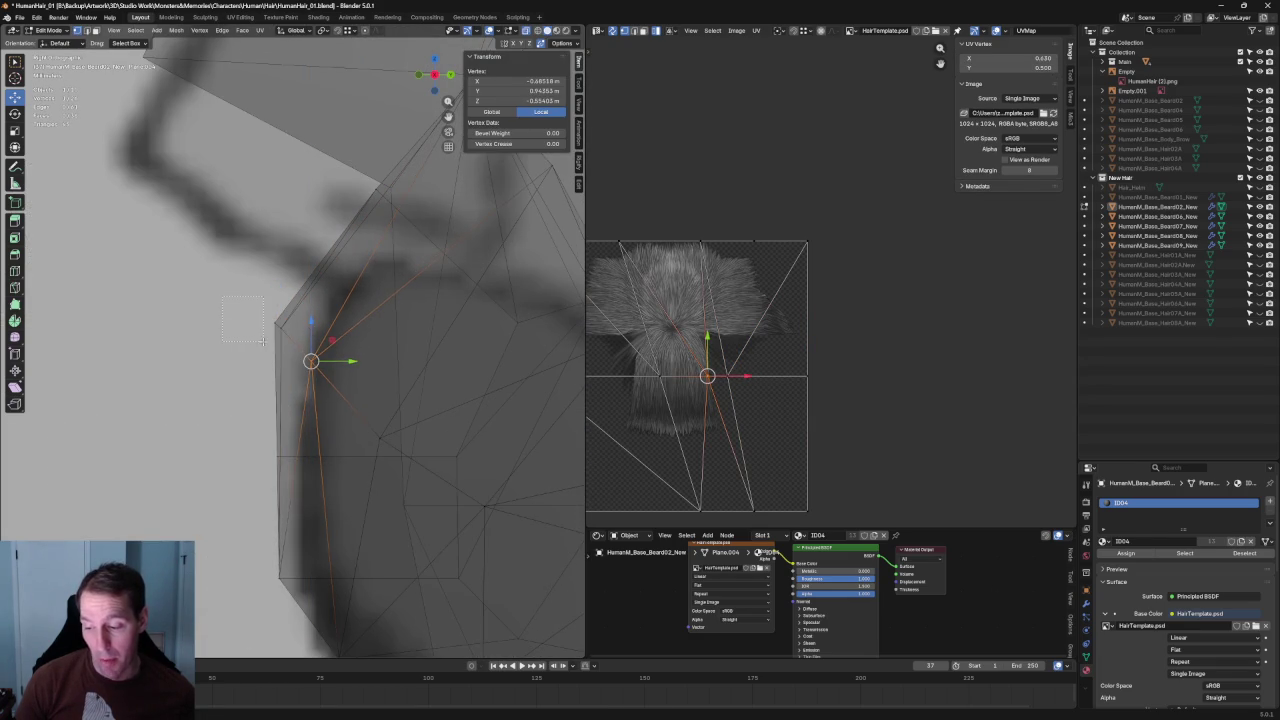
drag(222, 297, 262, 341)
middle_drag(262, 341, 278, 339)
drag(265, 320, 282, 343)
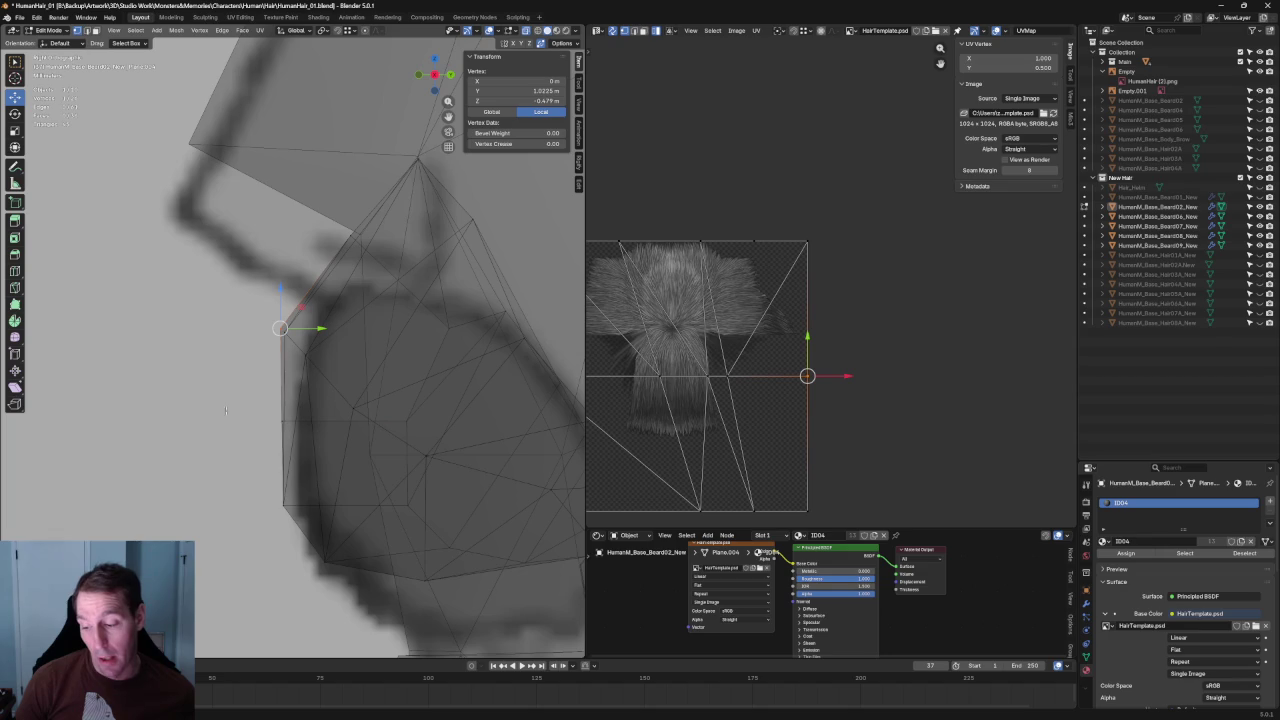
drag(221, 406, 276, 535)
key(s)
key(y)
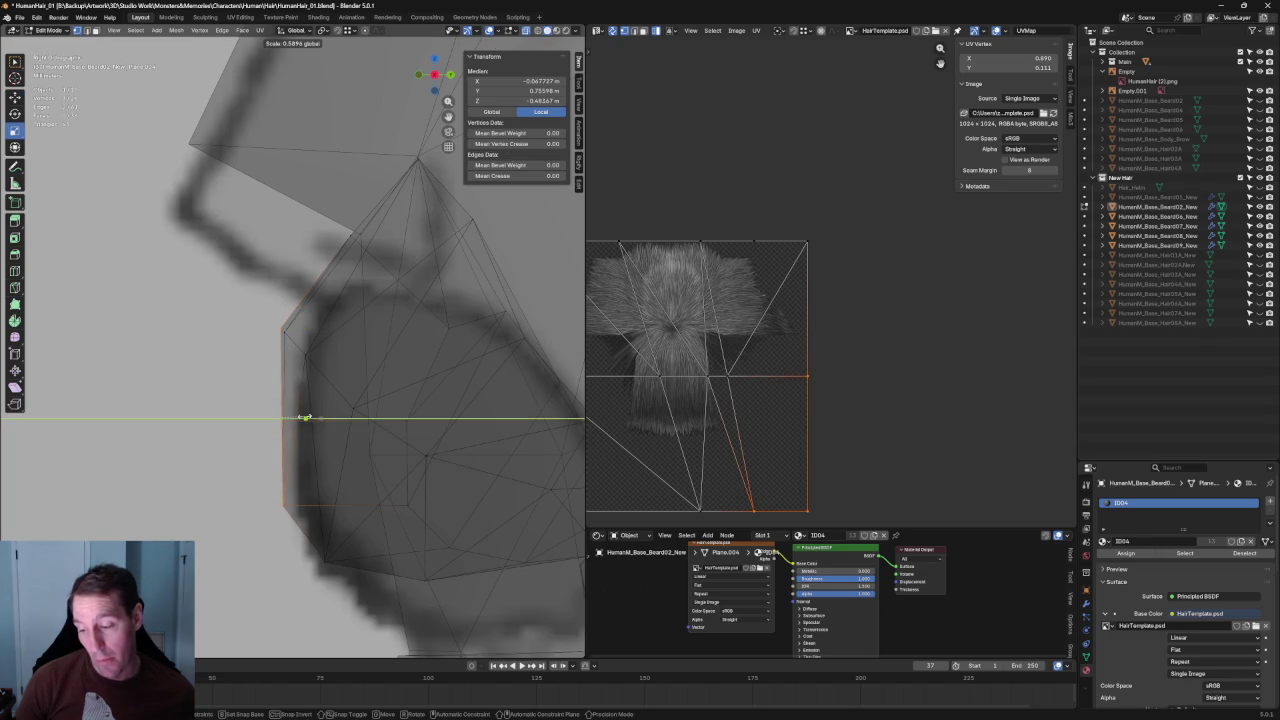
click(305, 417)
Move a lower mustache vertex along Y, then deselect and turn off X-ray.
click(305, 355)
key(g)
key(y)
click(337, 357)
key(alt+a)
key(alt+z)
key(alt+z)
Move a top mustache vertex along Y, then deselect and orbit to a near-front view.
click(320, 205)
scroll(309, 314, up, 3)
scroll(266, 371, up, 3)
key(g)
key(y)
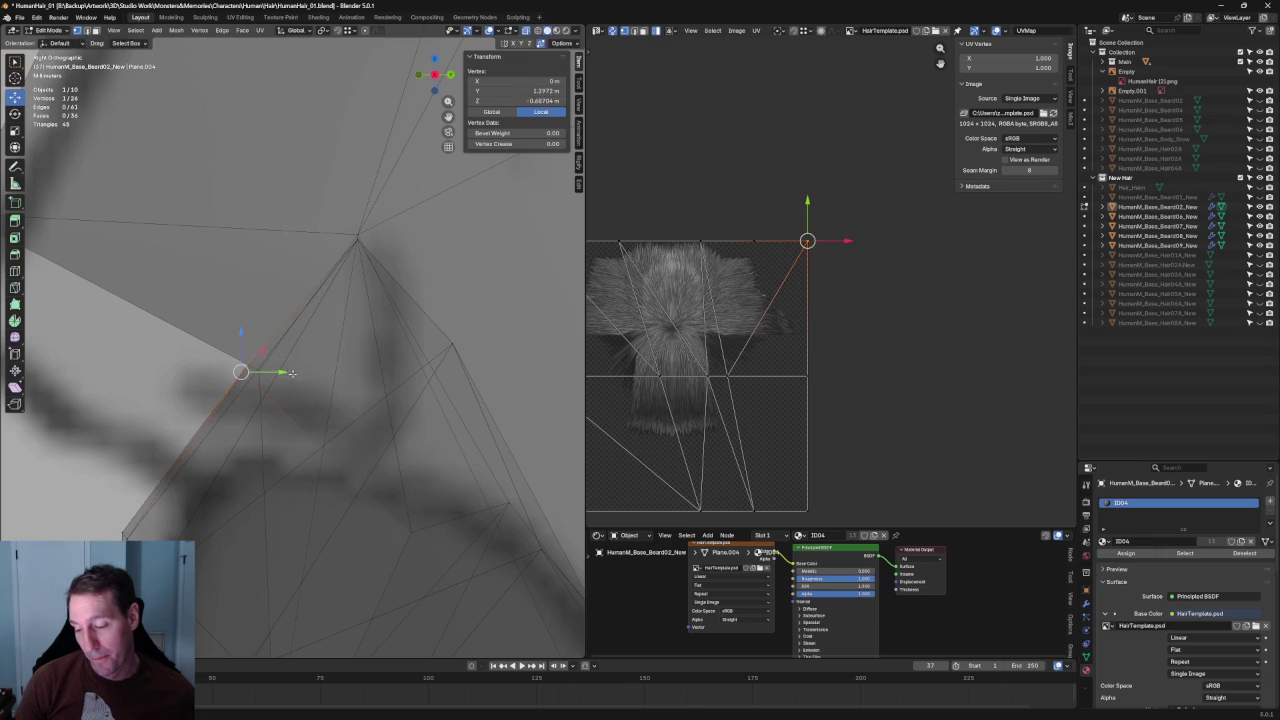
scroll(305, 368, down, 3)
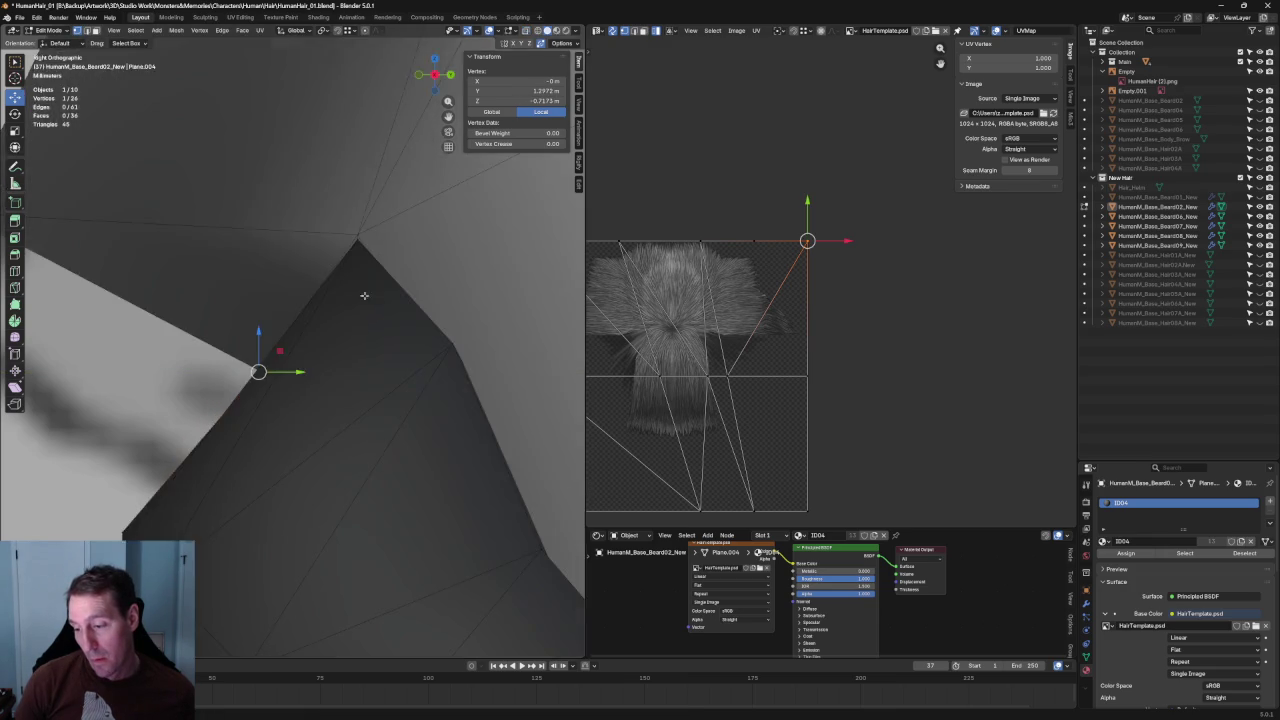
scroll(305, 368, down, 4)
middle_drag(305, 368, 404, 391)
scroll(404, 391, down, 3)
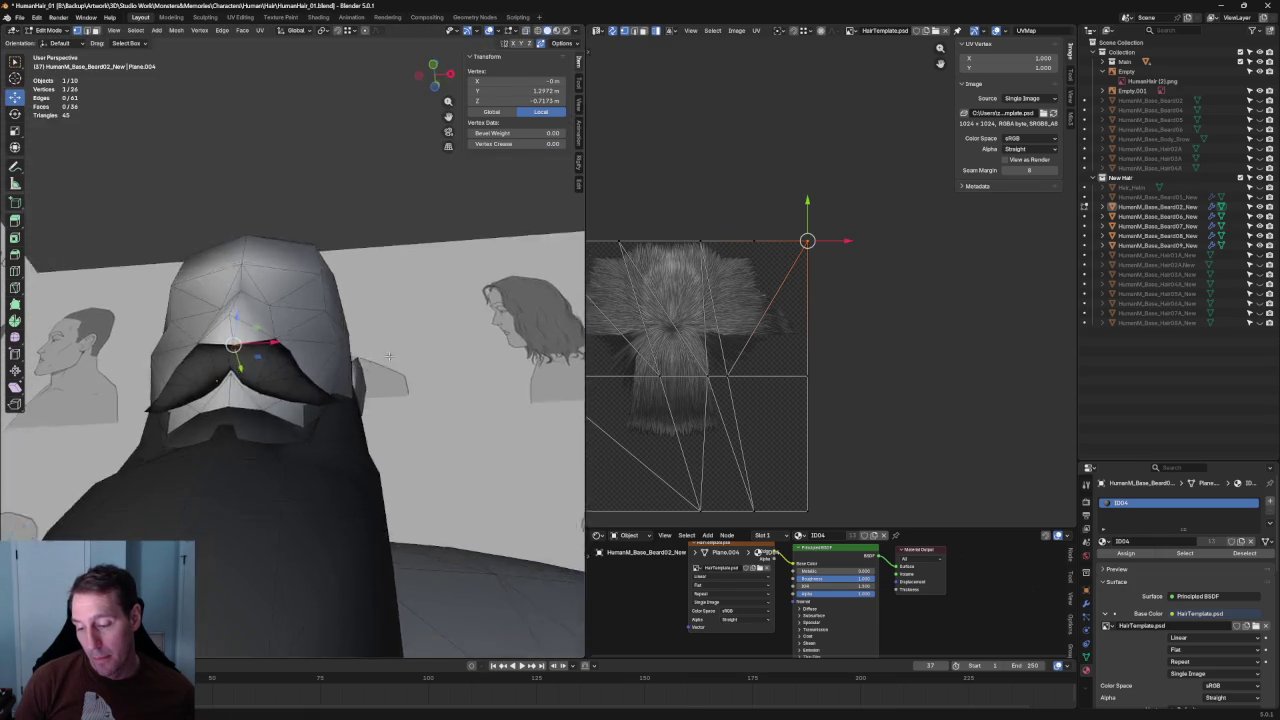
scroll(350, 350, down, 4)
key(alt+a)
middle_drag(294, 300, 325, 331)
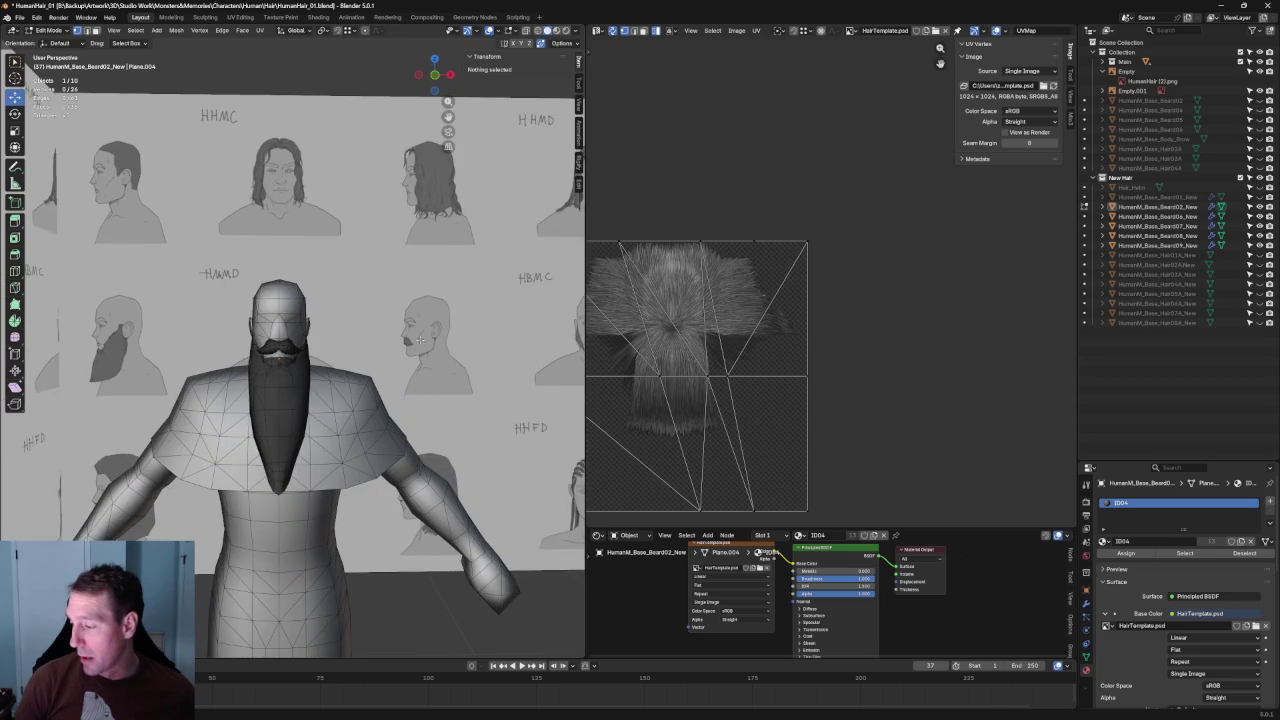
scroll(830, 340, down, 3)
Mark a UV seam along the mustache half's outer top edge and corner vertices.
drag(891, 229, 742, 350)
key(KP_Decimal)
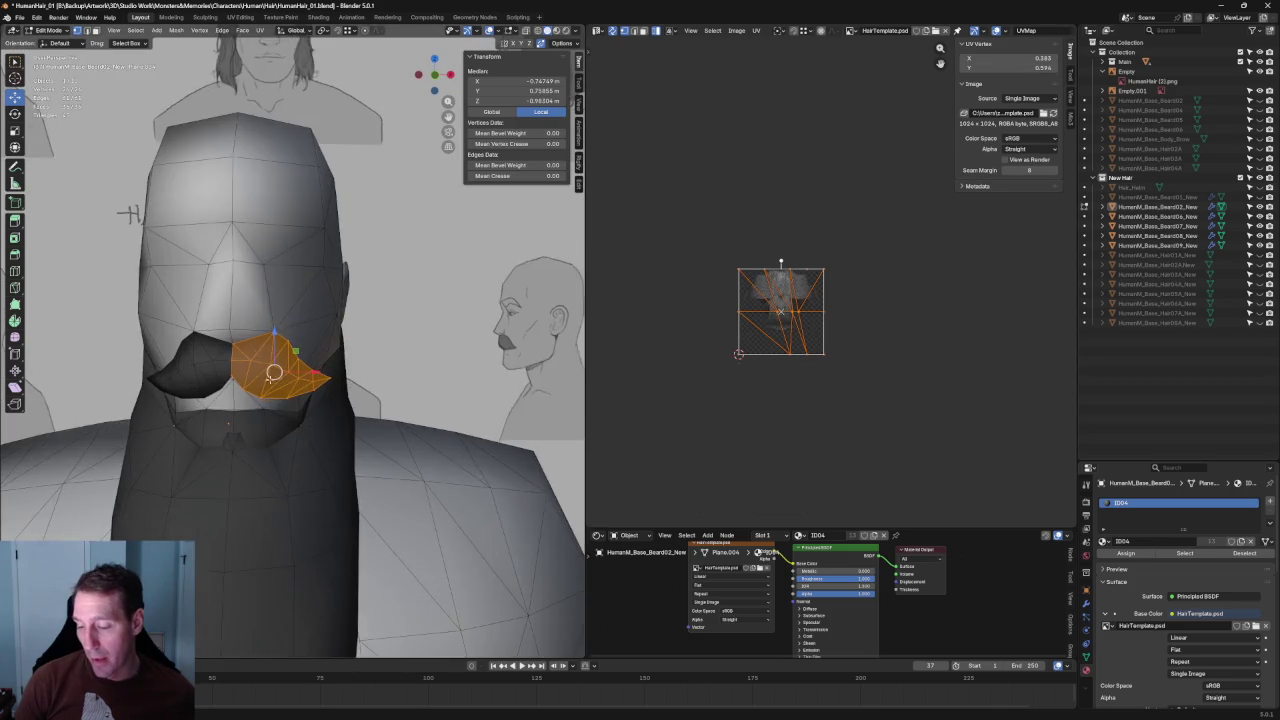
click(806, 266)
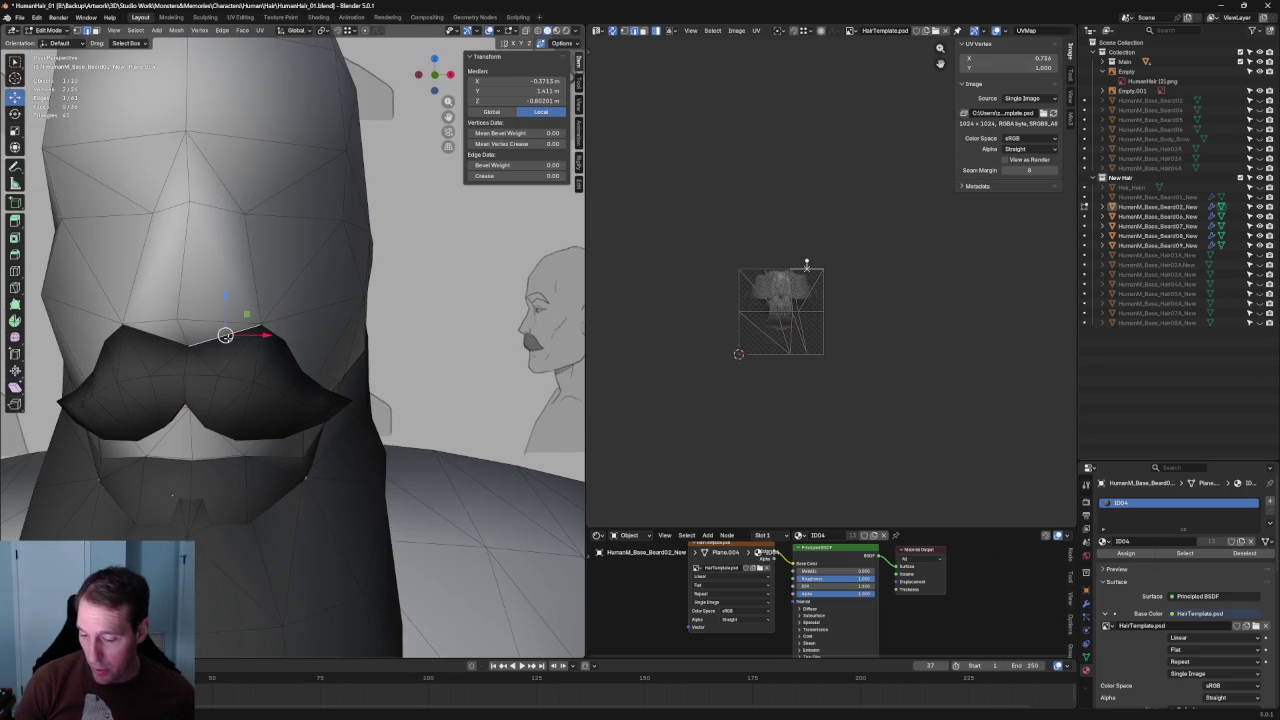
shift+click(268, 335)
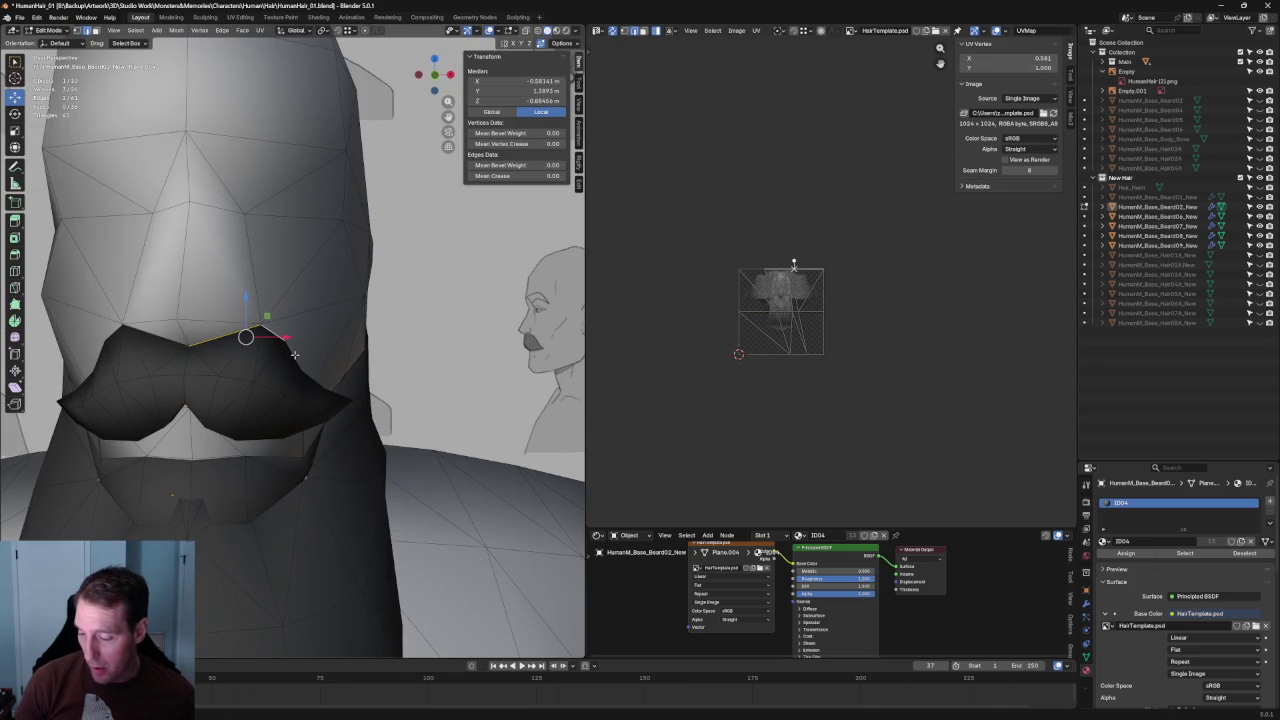
shift+click(346, 410)
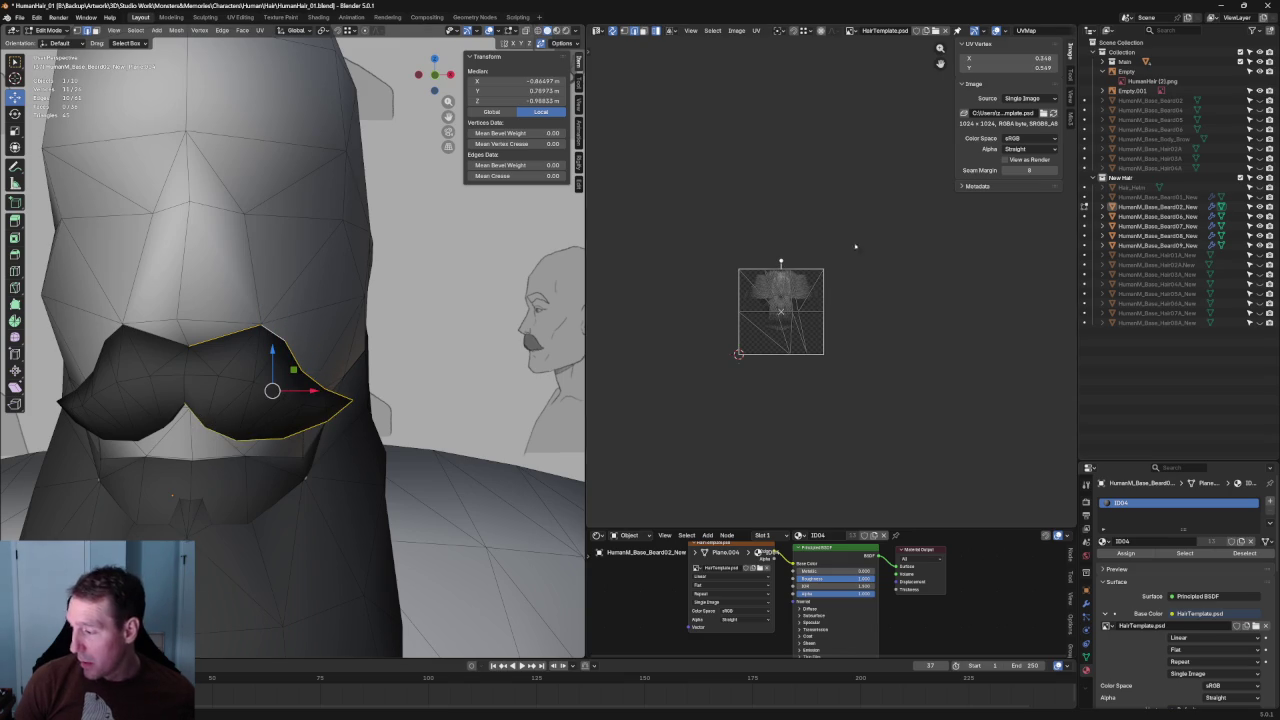
key(ctrl+e)
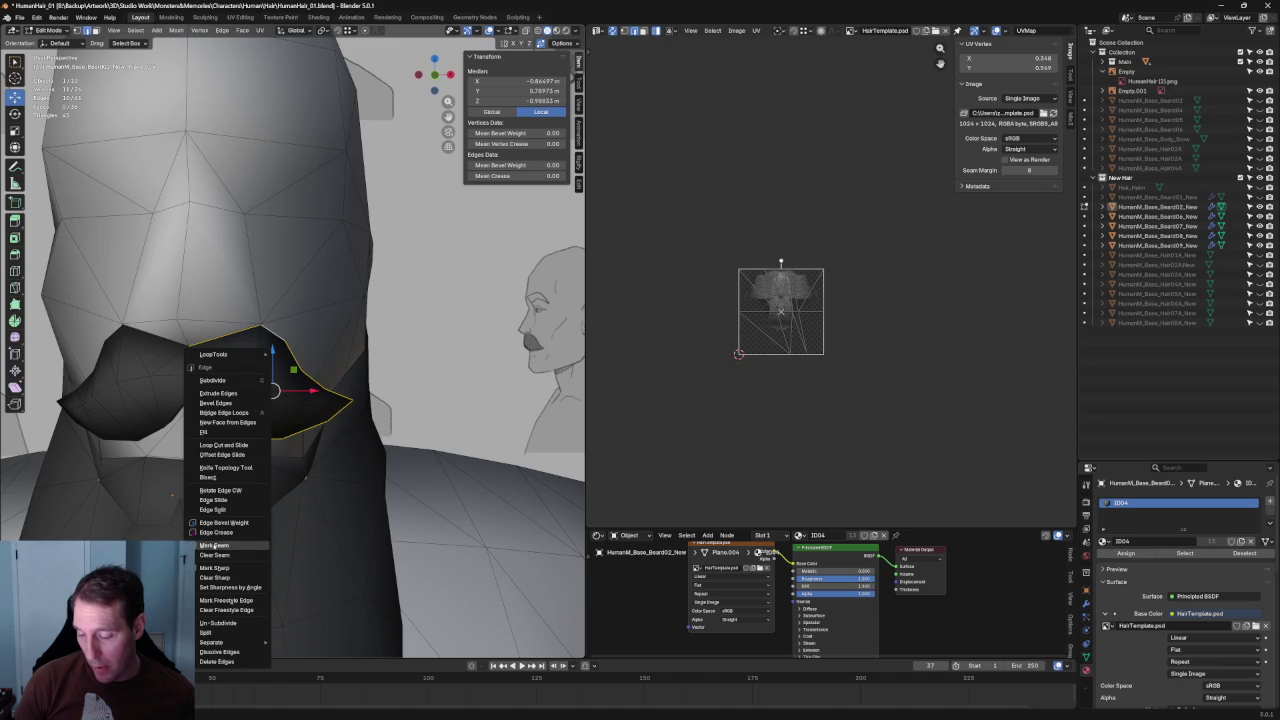
click(214, 546)
Select the whole mustache mesh and unwrap it using the new seam.
key(ctrl+l)
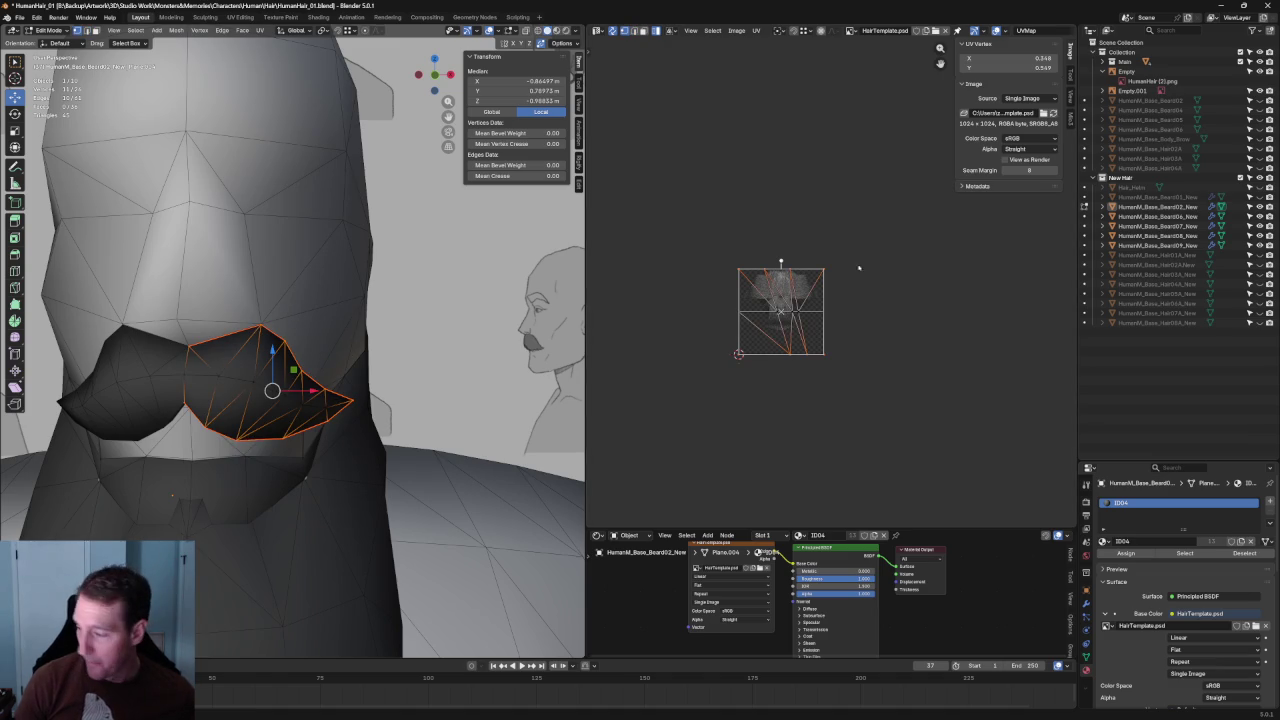
key(ctrl+l)
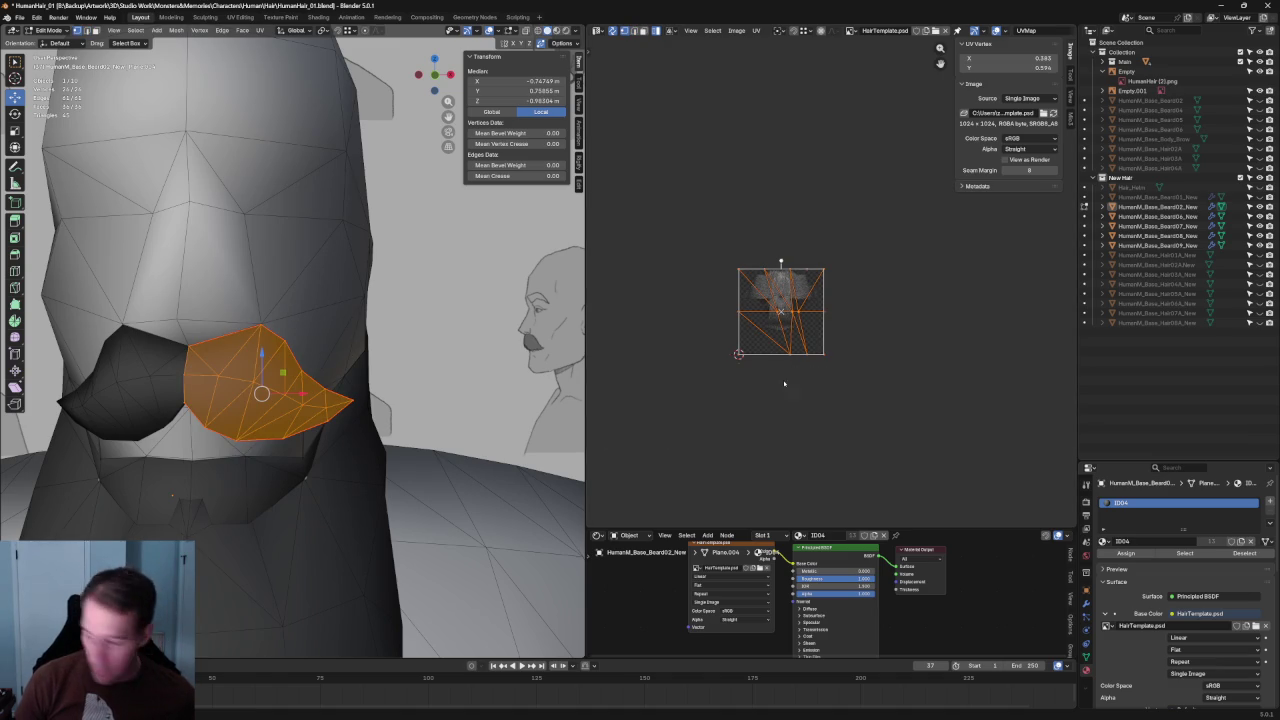
key(u)
click(777, 317)
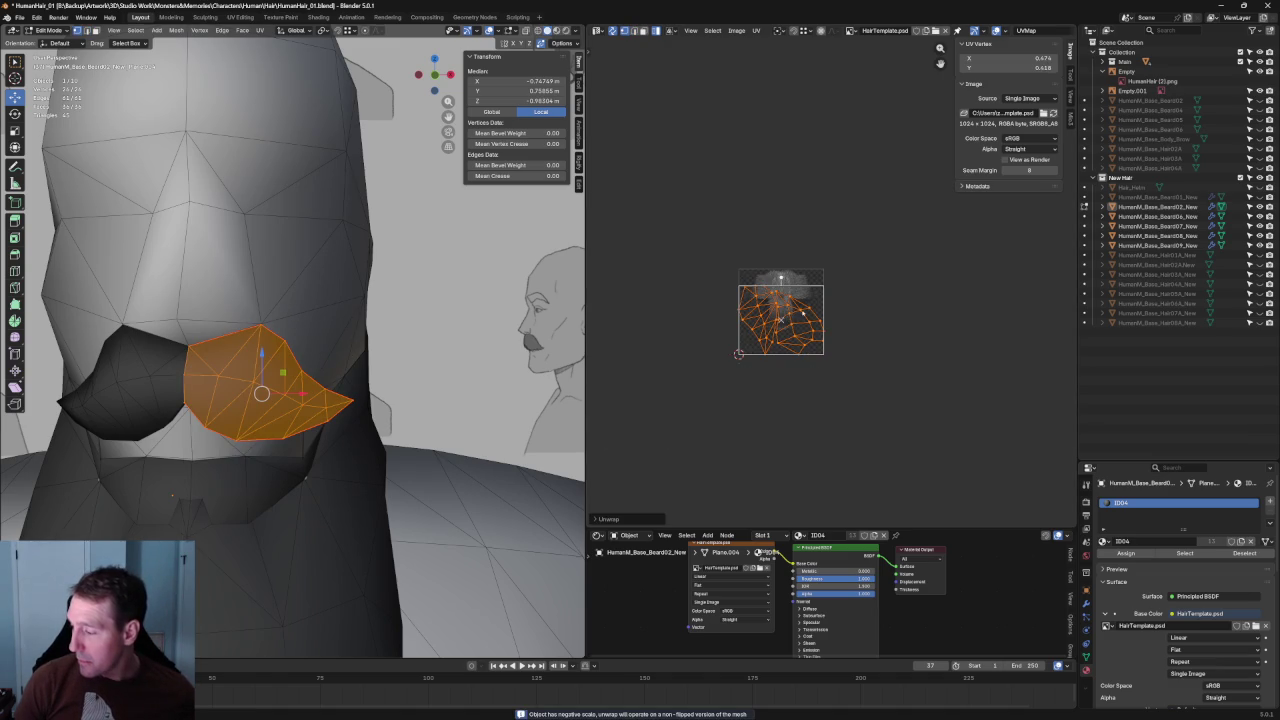
scroll(798, 316, up, 5)
scroll(790, 318, down, 5)
click(828, 349)
scroll(824, 347, up, 5)
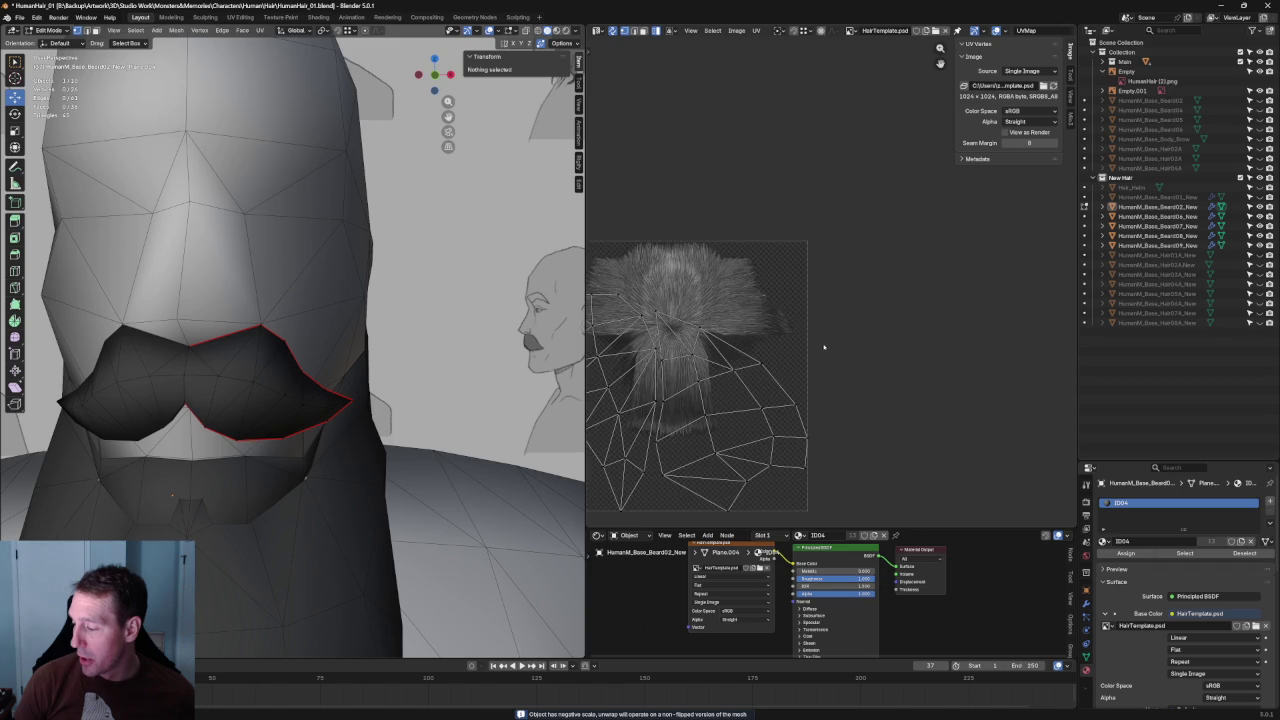
Rotate the right mustache UV island and place it over the hair texture.
scroll(840, 327, down, 1)
key(l)
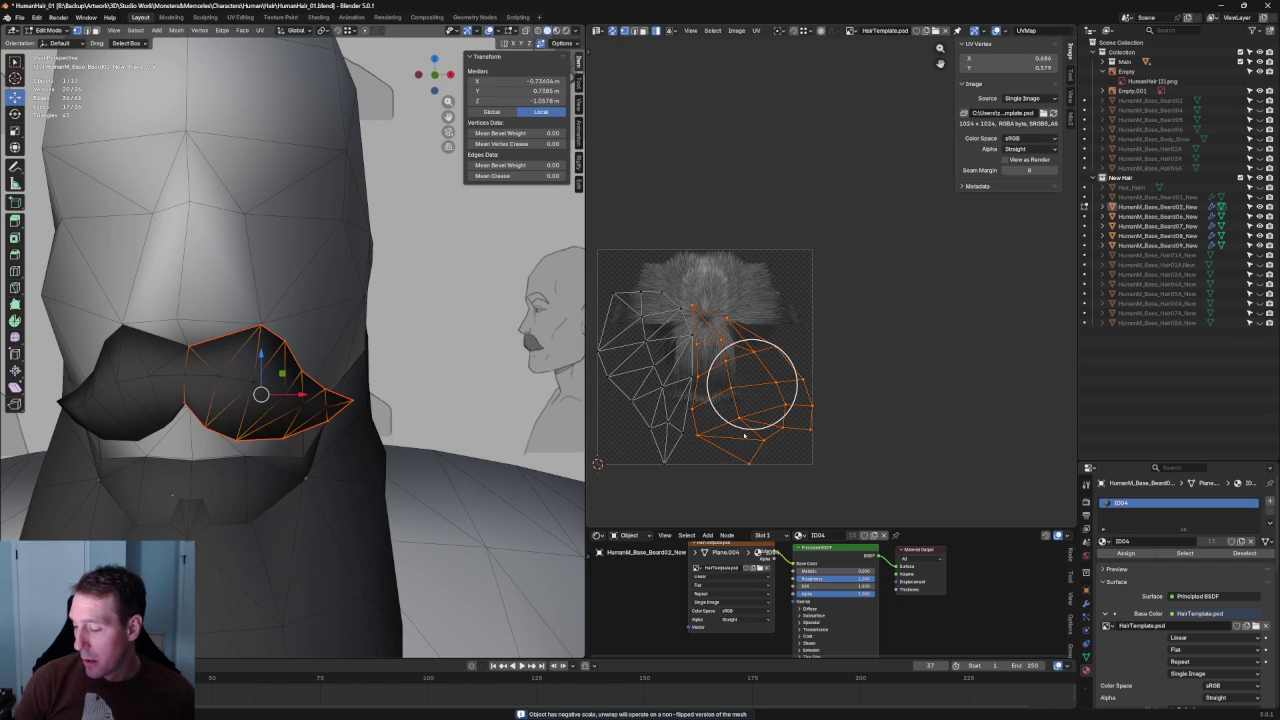
key(r)
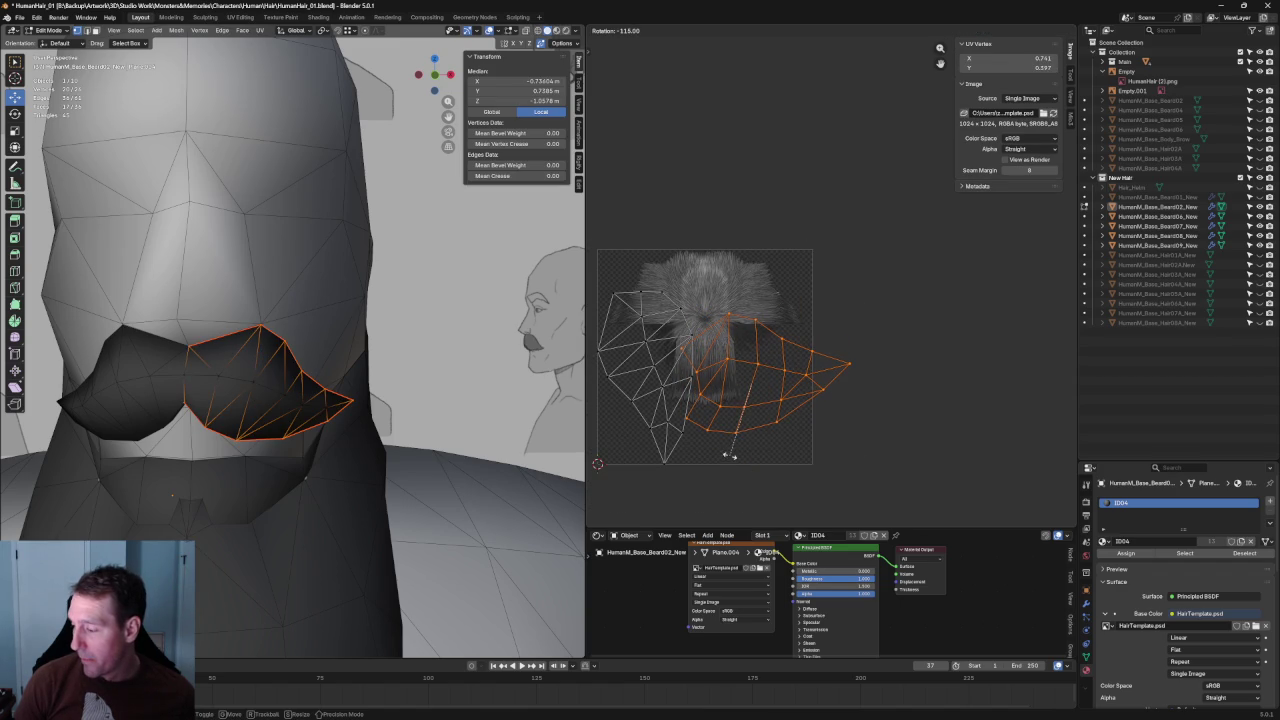
click(731, 451)
drag(762, 368, 692, 294)
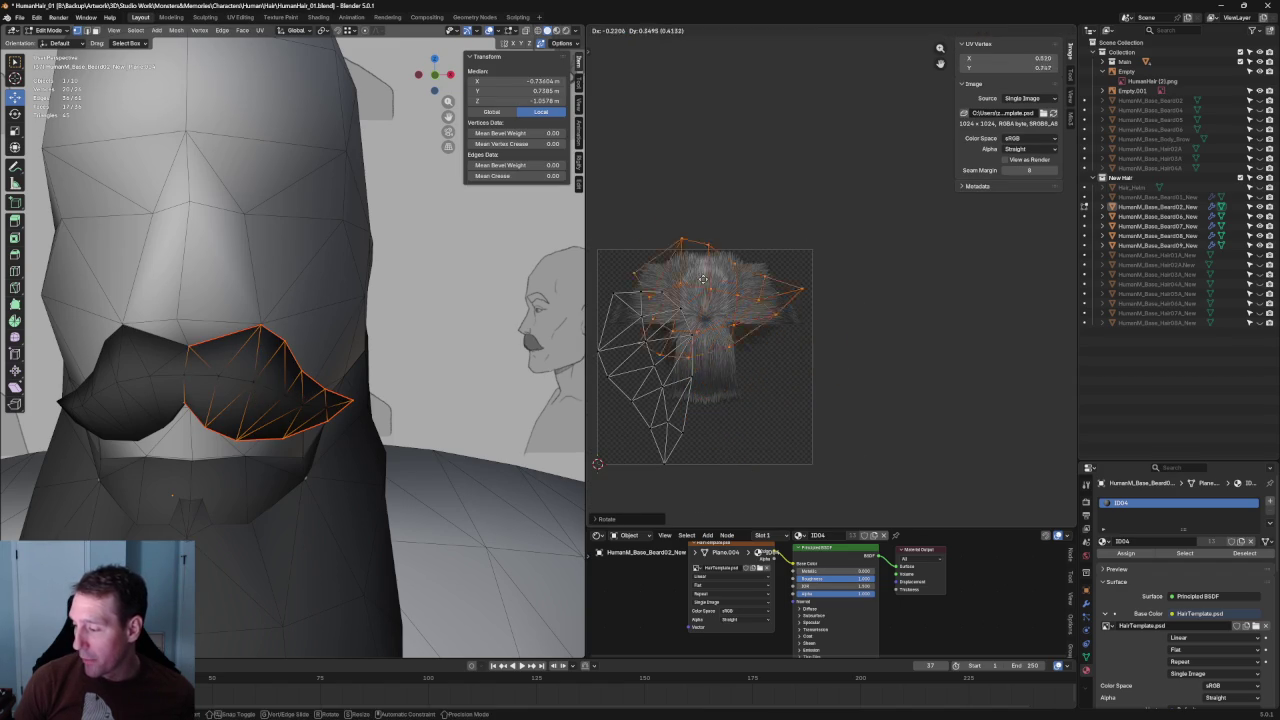
Rotate, move and flip the other mustache UV island horizontally, then park it above the image.
middle_drag(692, 294, 729, 264)
click(690, 370)
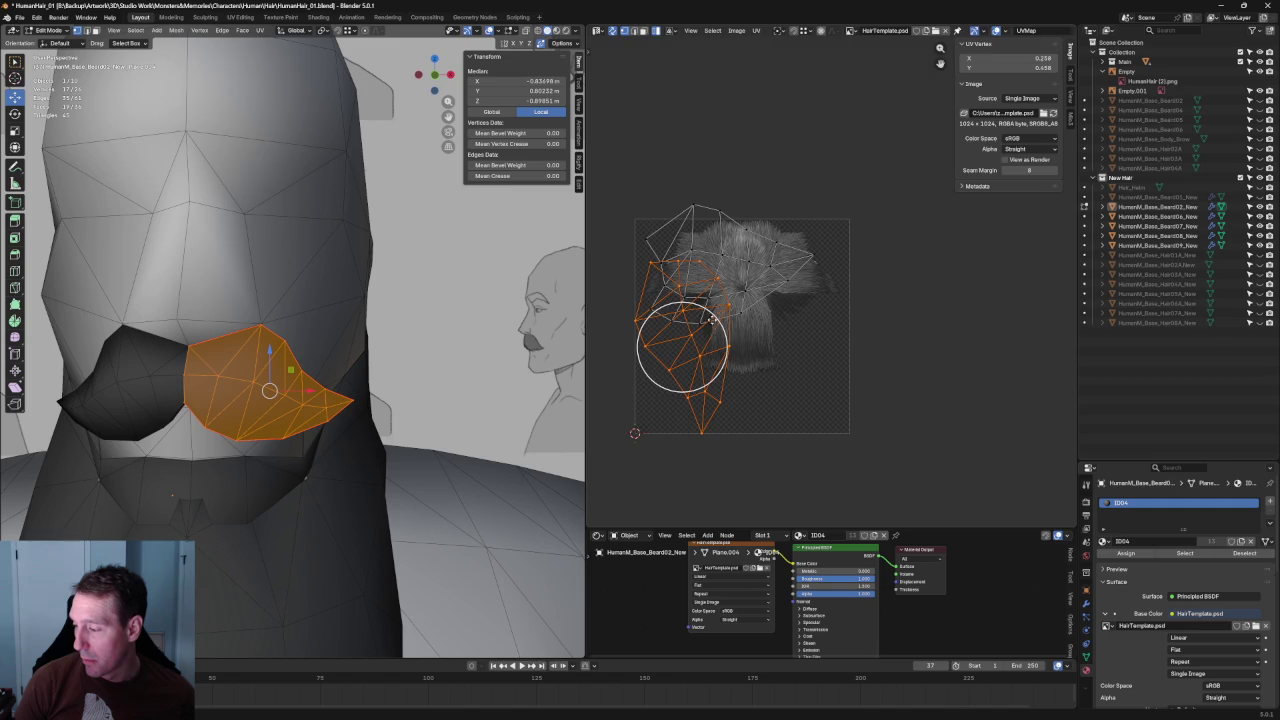
key(r)
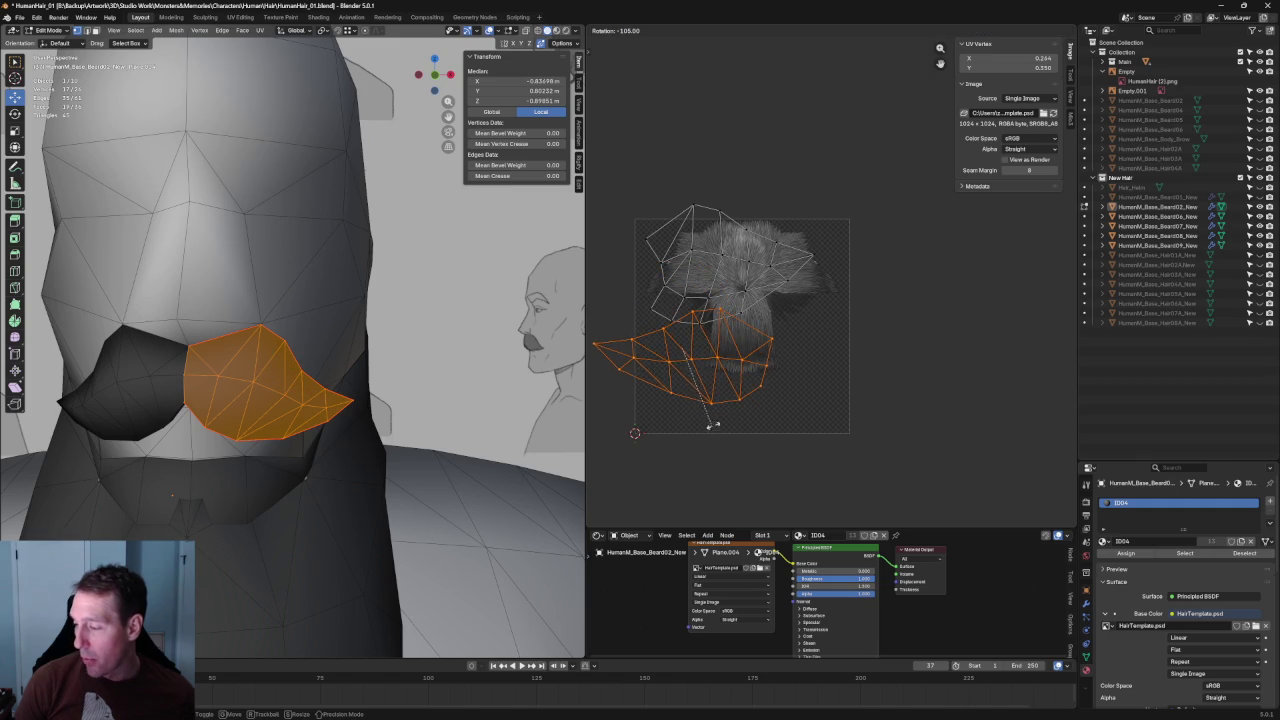
click(714, 423)
key(g)
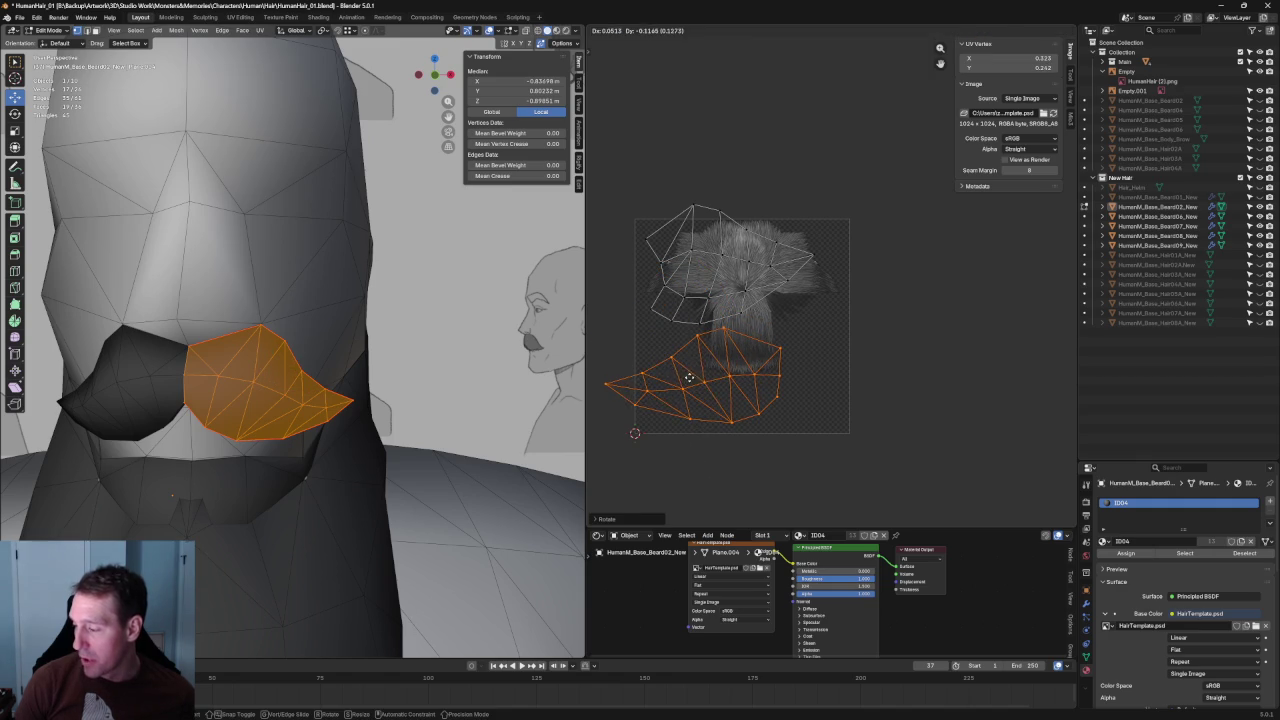
click(701, 374)
key(u)
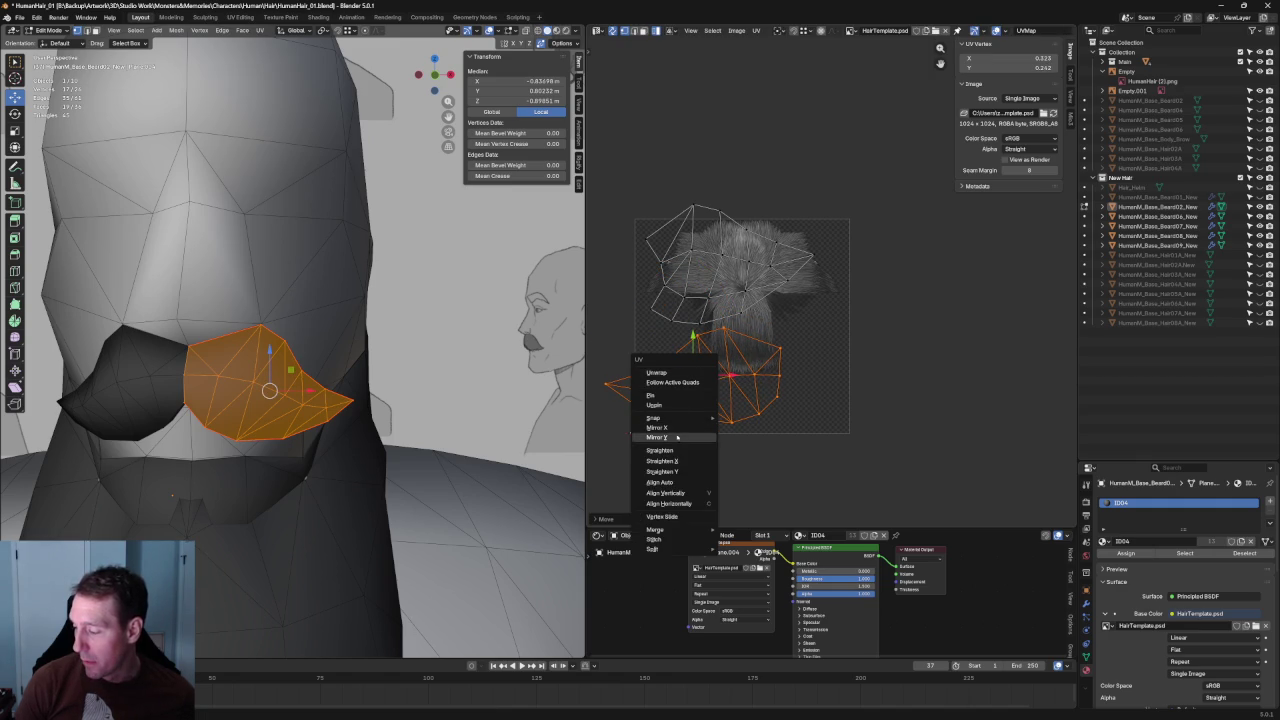
click(682, 437)
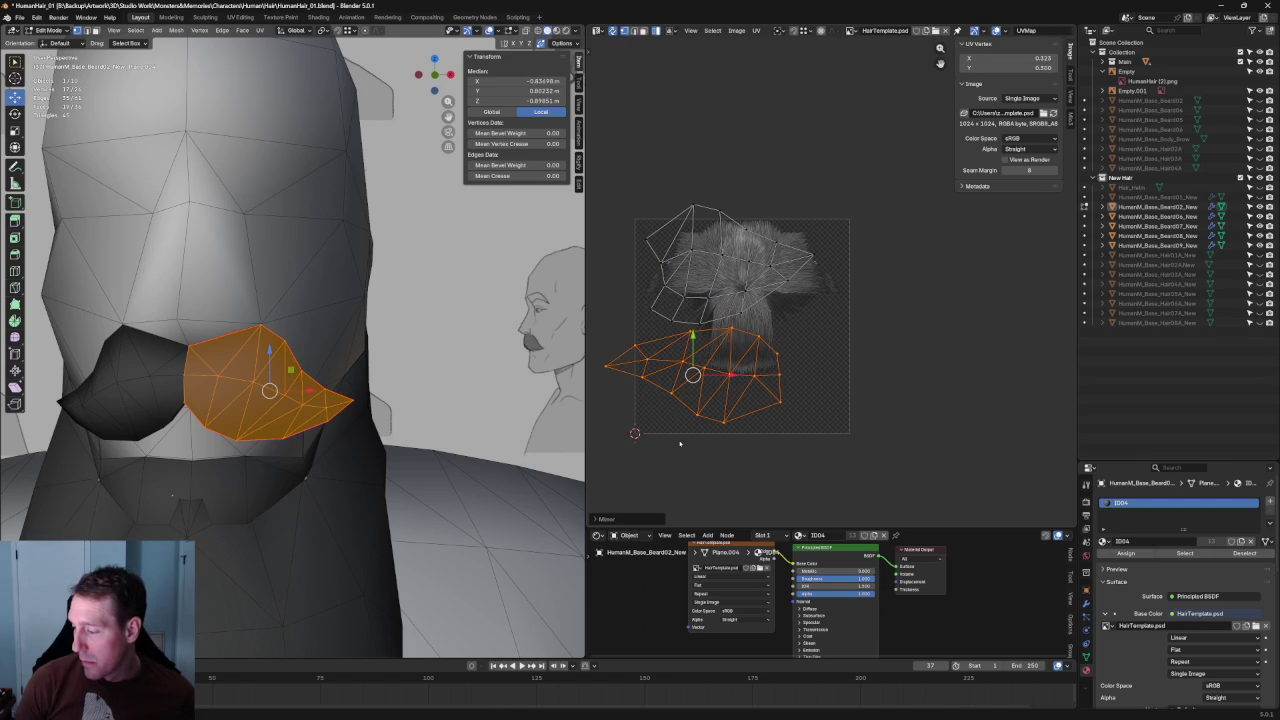
right_click(682, 437)
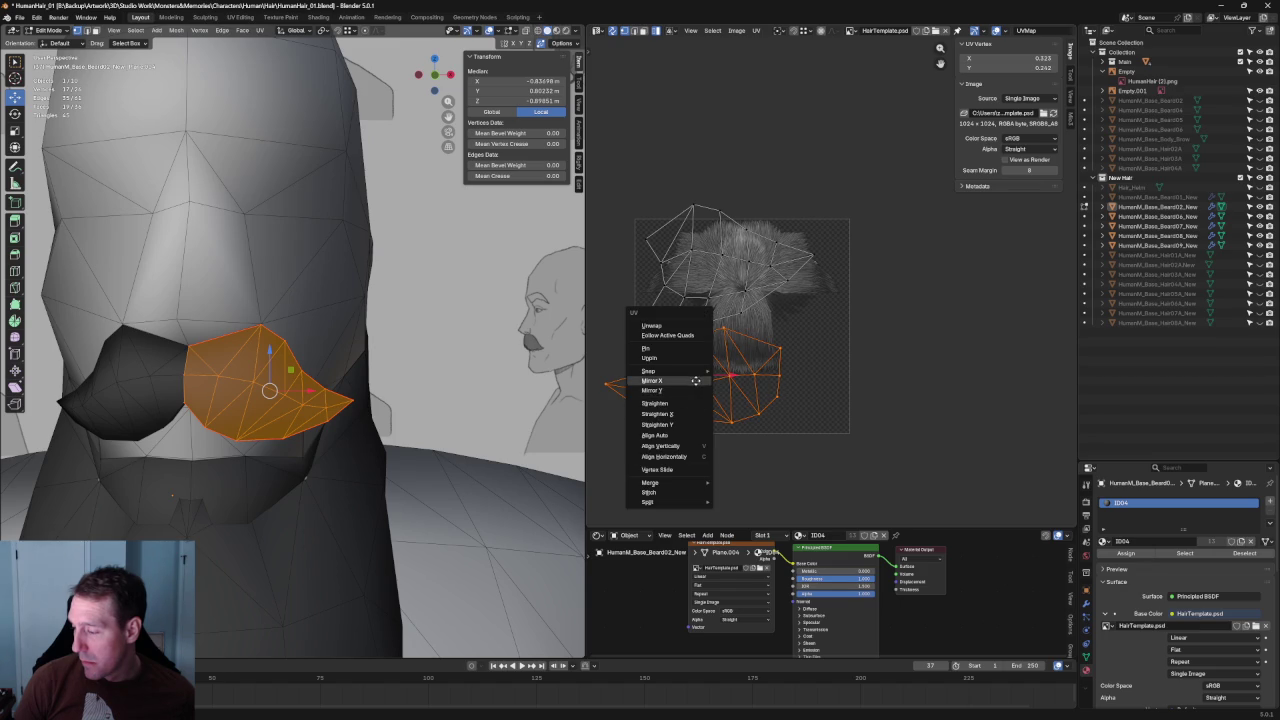
click(682, 409)
key(g)
click(719, 117)
Move the lower UV island down, mirror it and rotate it.
drag(834, 362, 628, 200)
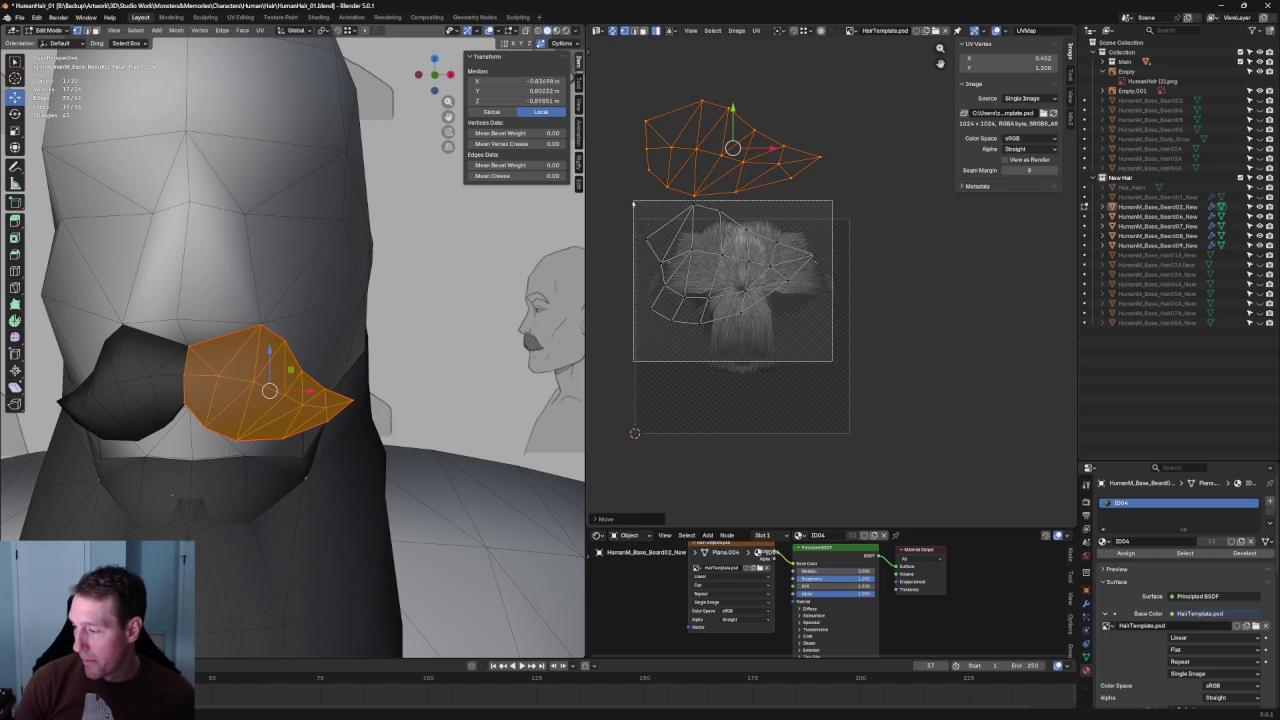
drag(740, 275, 712, 365)
key(u)
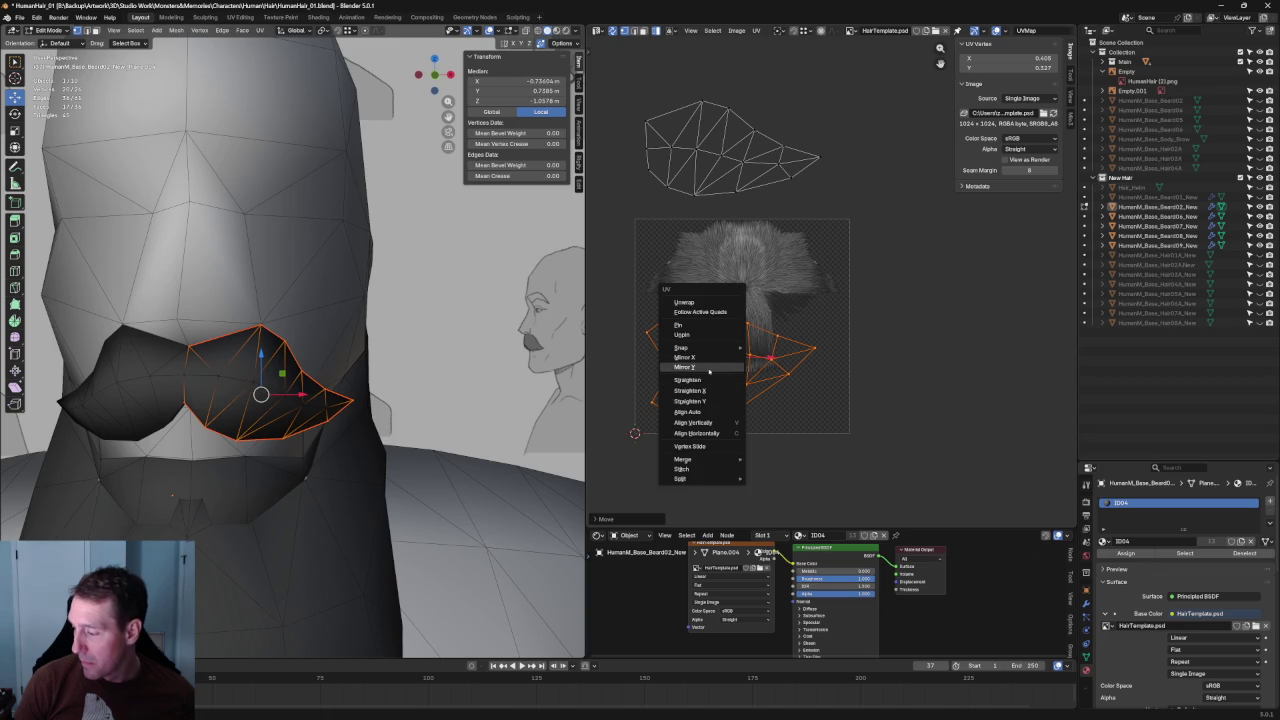
click(717, 366)
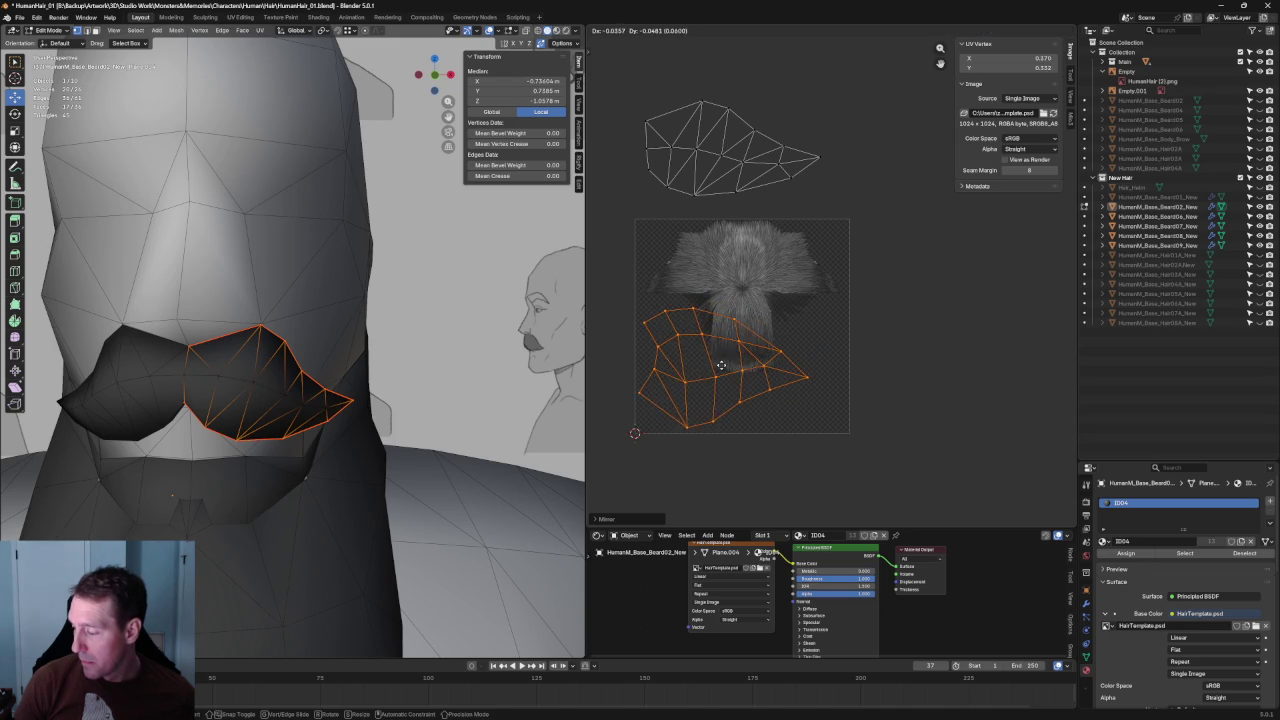
key(r)
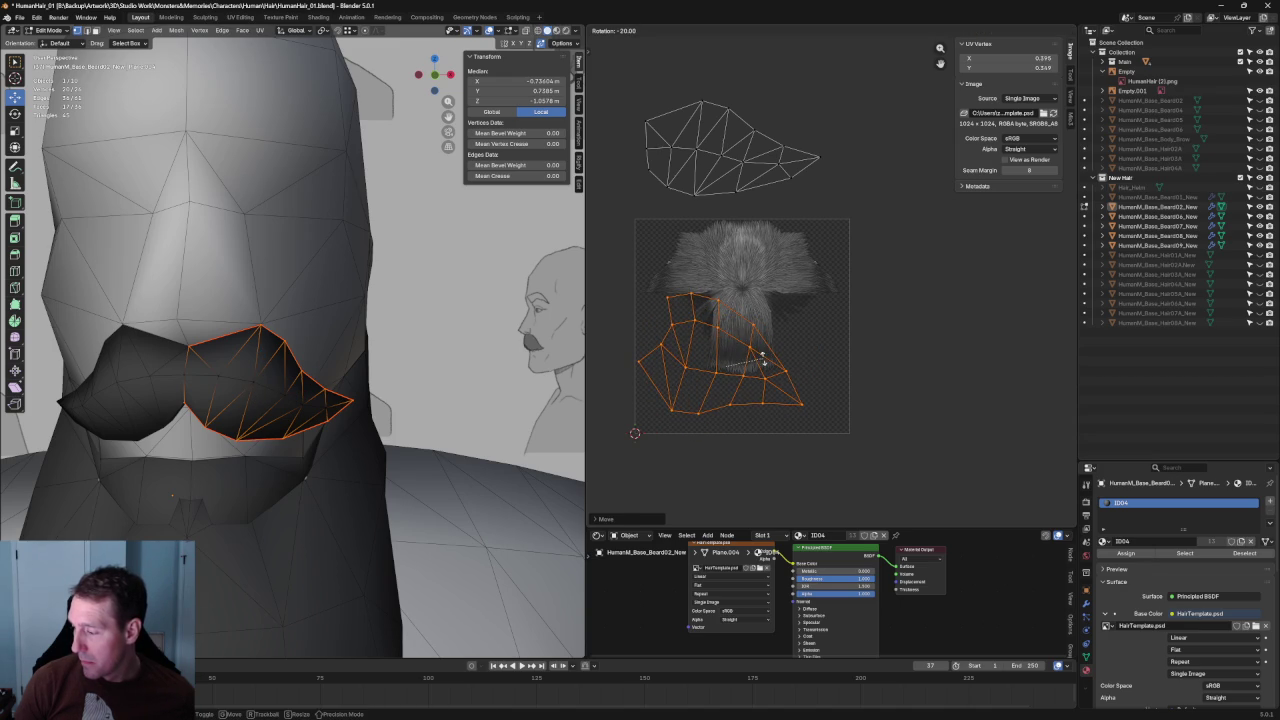
click(723, 360)
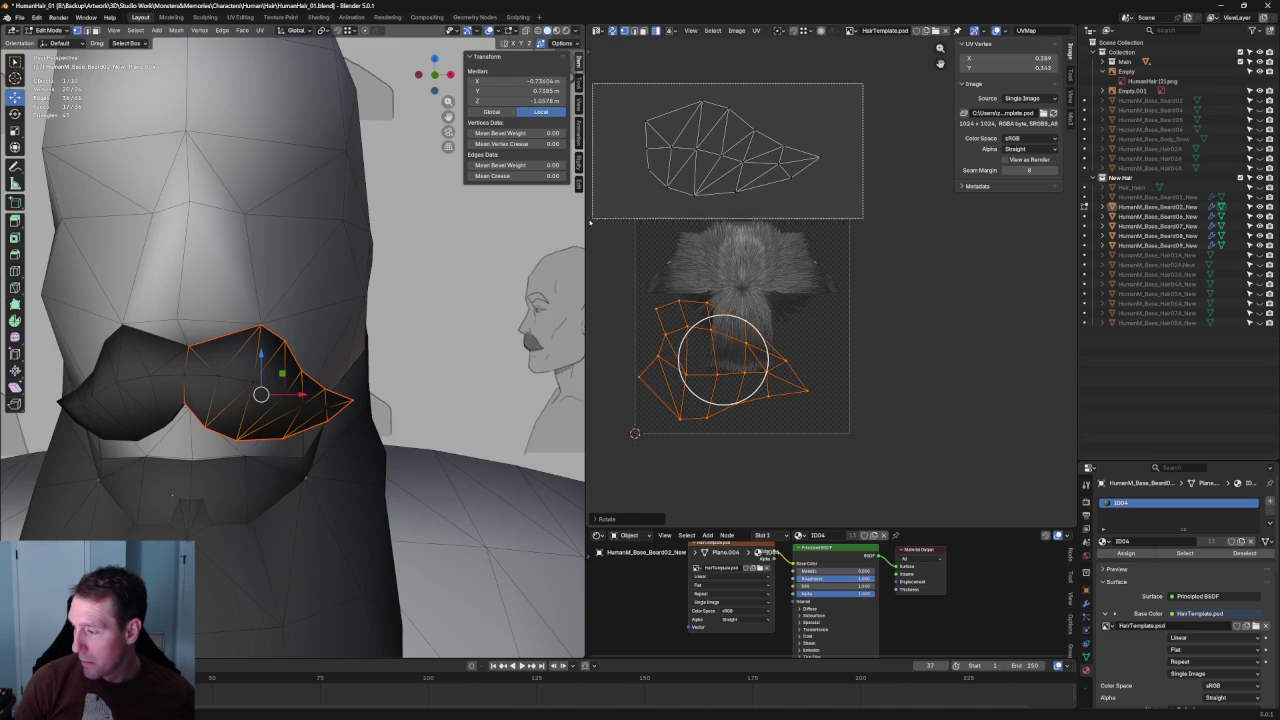
Drop the parked island onto the hair strands and rotate the lower island about 20 degrees.
click(726, 134)
key(g)
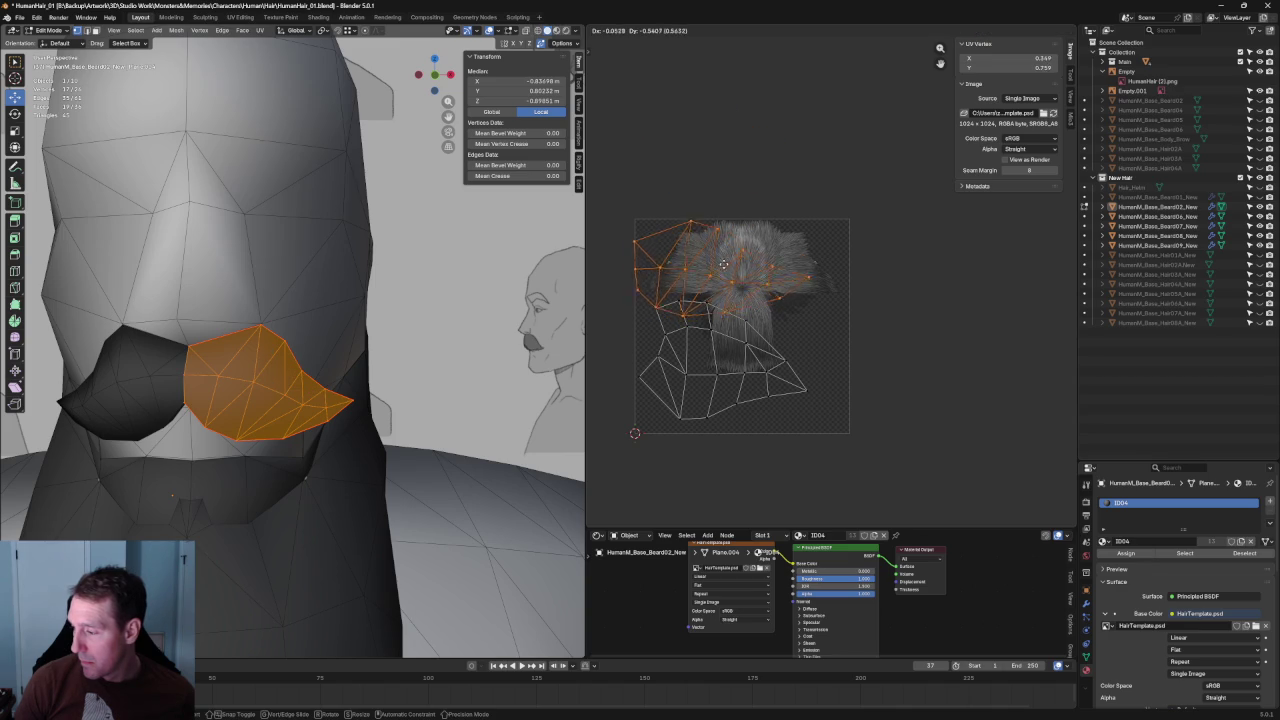
click(725, 265)
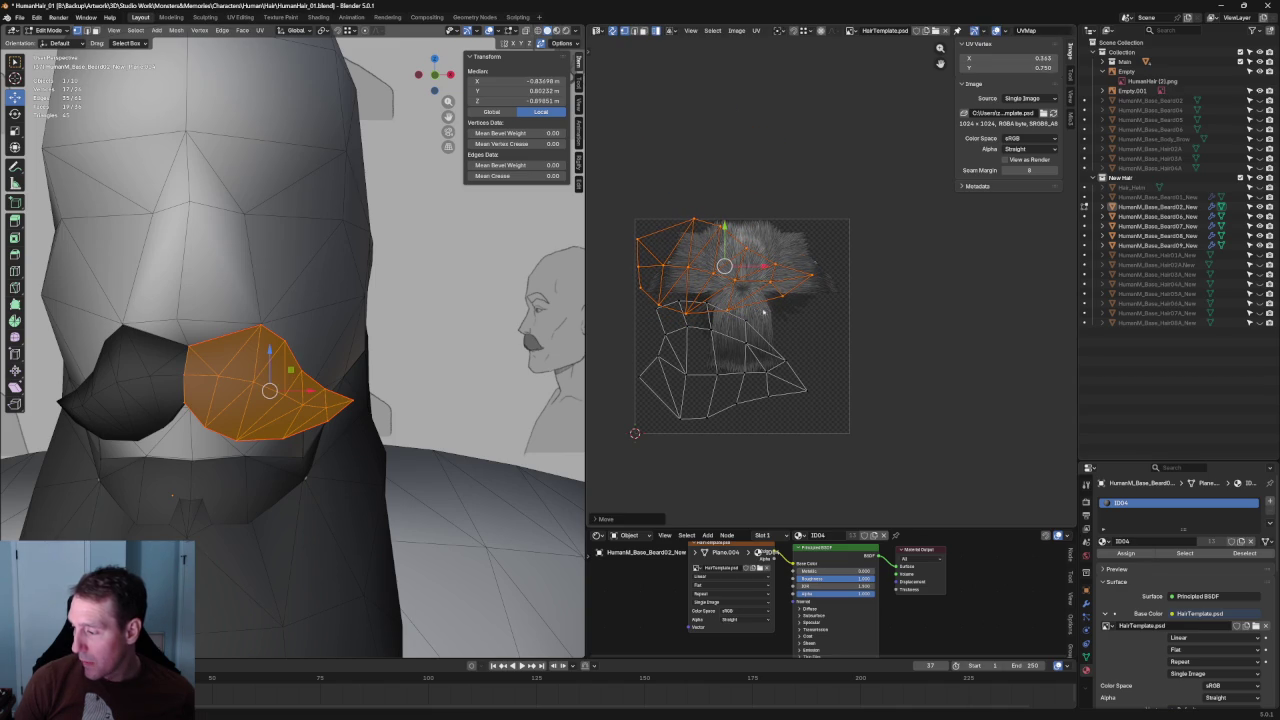
click(668, 352)
key(g)
click(743, 363)
key(r)
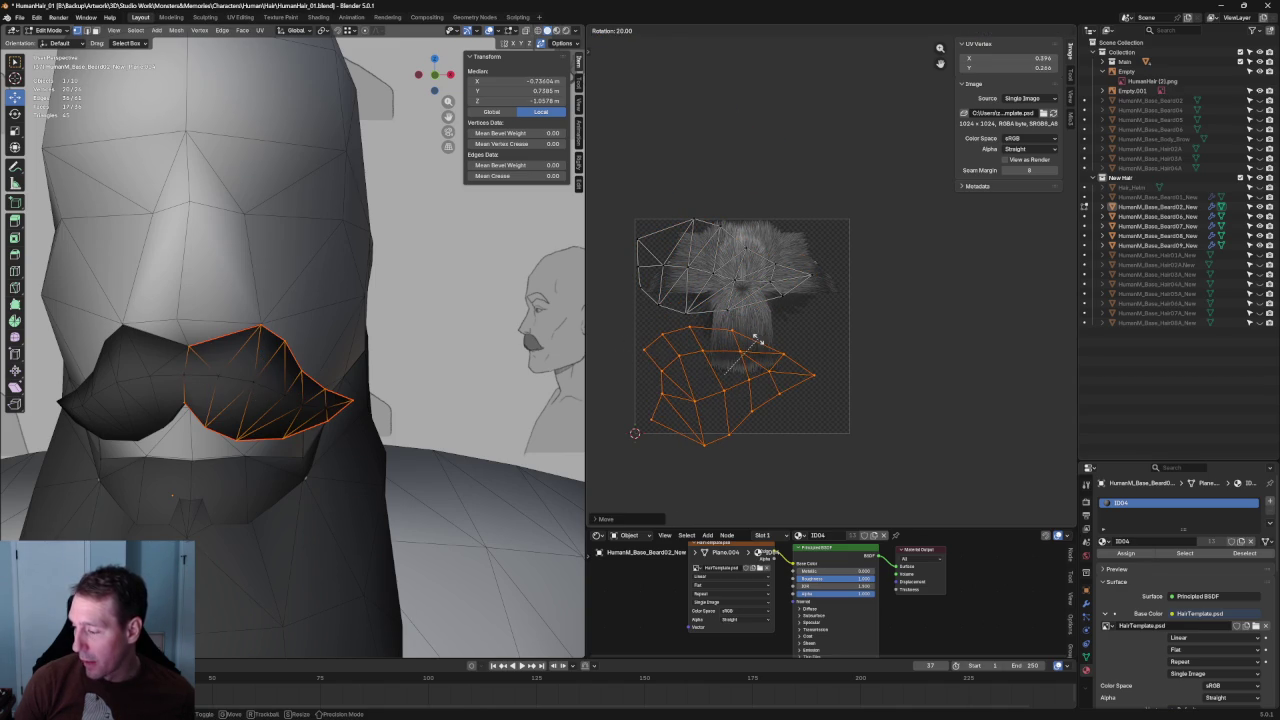
click(757, 337)
drag(762, 348, 733, 365)
Align the upper island's left-edge vertices into a straight vertical column.
key(alt+a)
scroll(722, 330, up, 3)
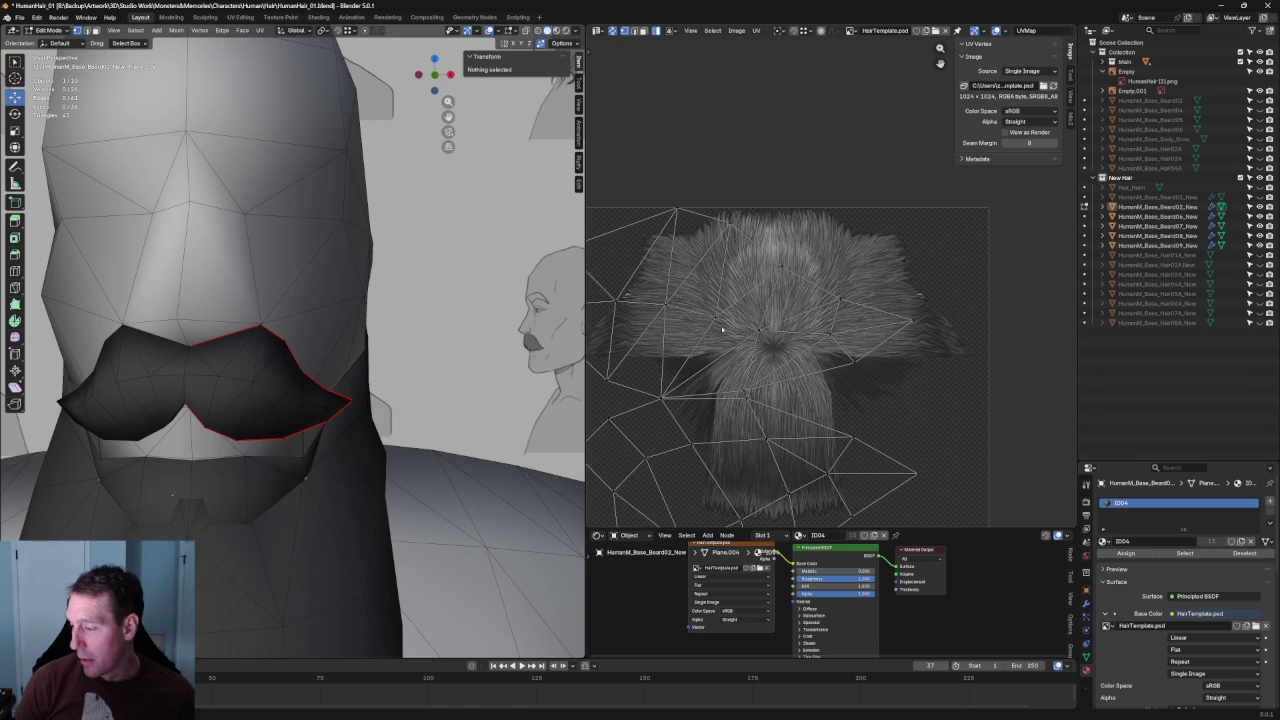
middle_drag(722, 330, 810, 310)
drag(626, 193, 688, 371)
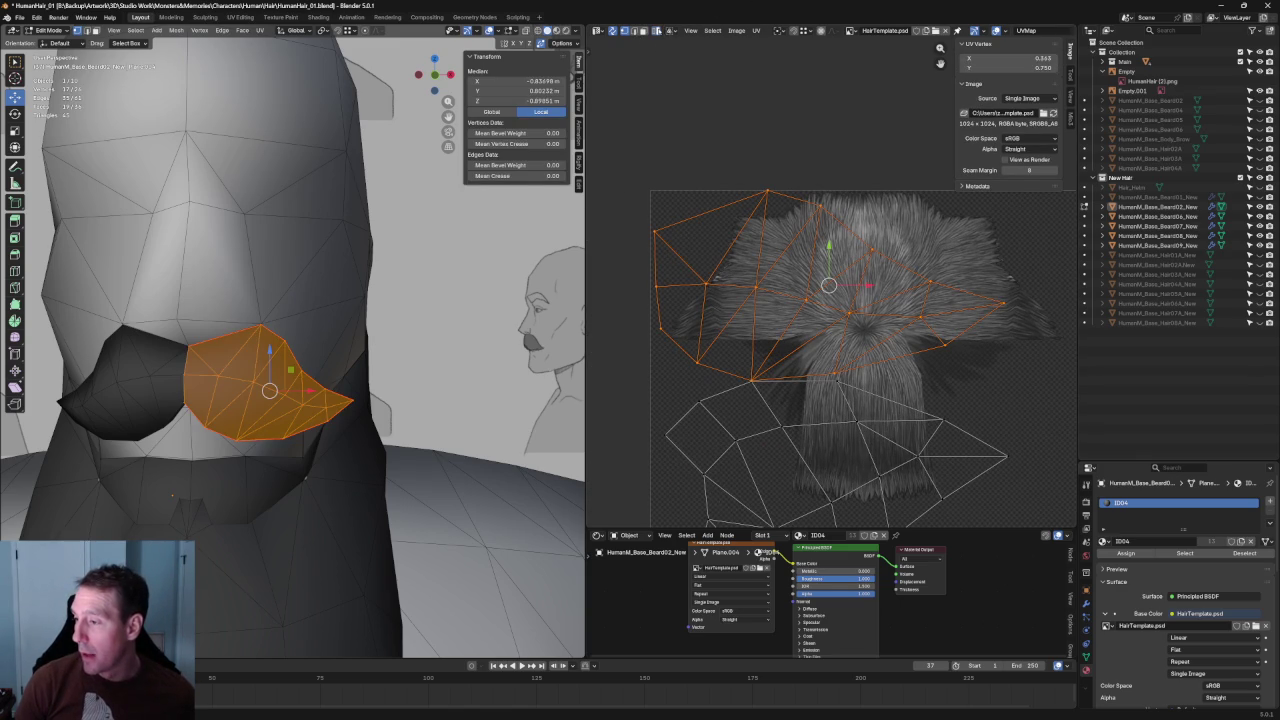
key(alt+a)
drag(636, 202, 686, 396)
scroll(661, 353, down, 3)
scroll(661, 353, up, 3)
key(shift+w)
click(674, 353)
Straighten the lower island's left edge vertically and shift it slightly left.
drag(654, 388, 736, 476)
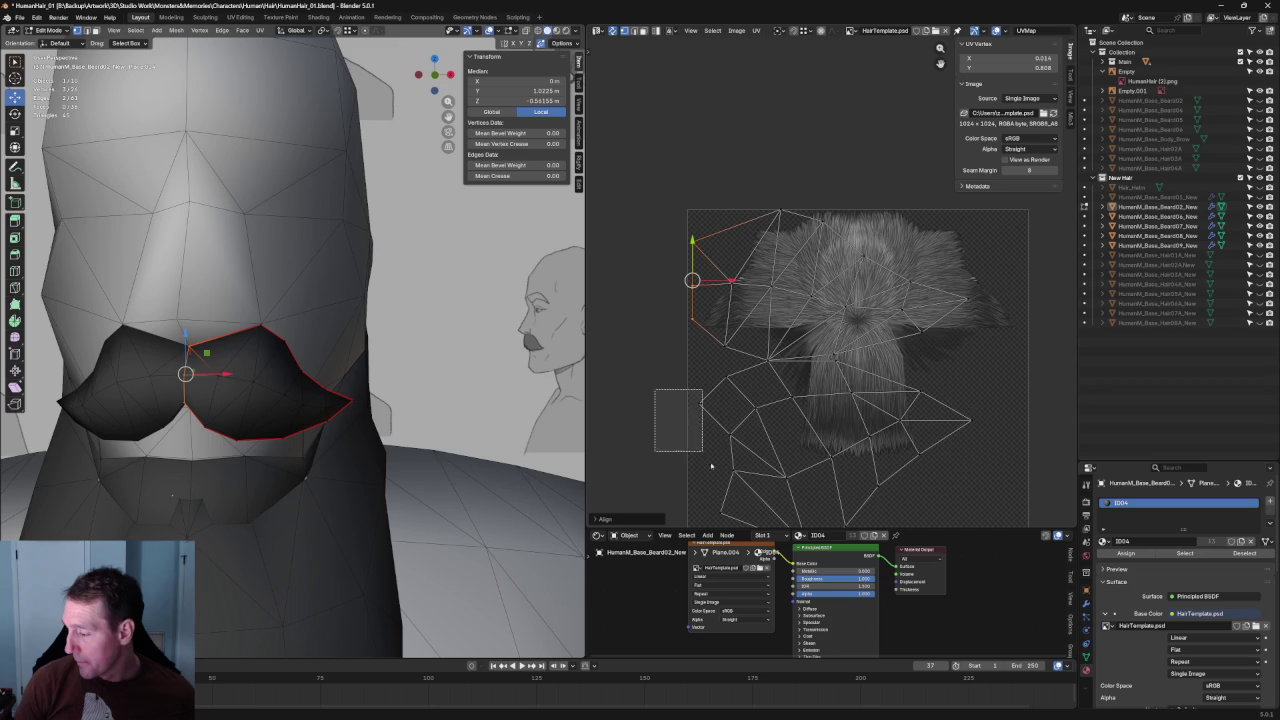
mouse_move(729, 468)
middle_down()
mouse_move(697, 340)
mouse_move(688, 352)
middle_up()
key(shift+w)
click(700, 345)
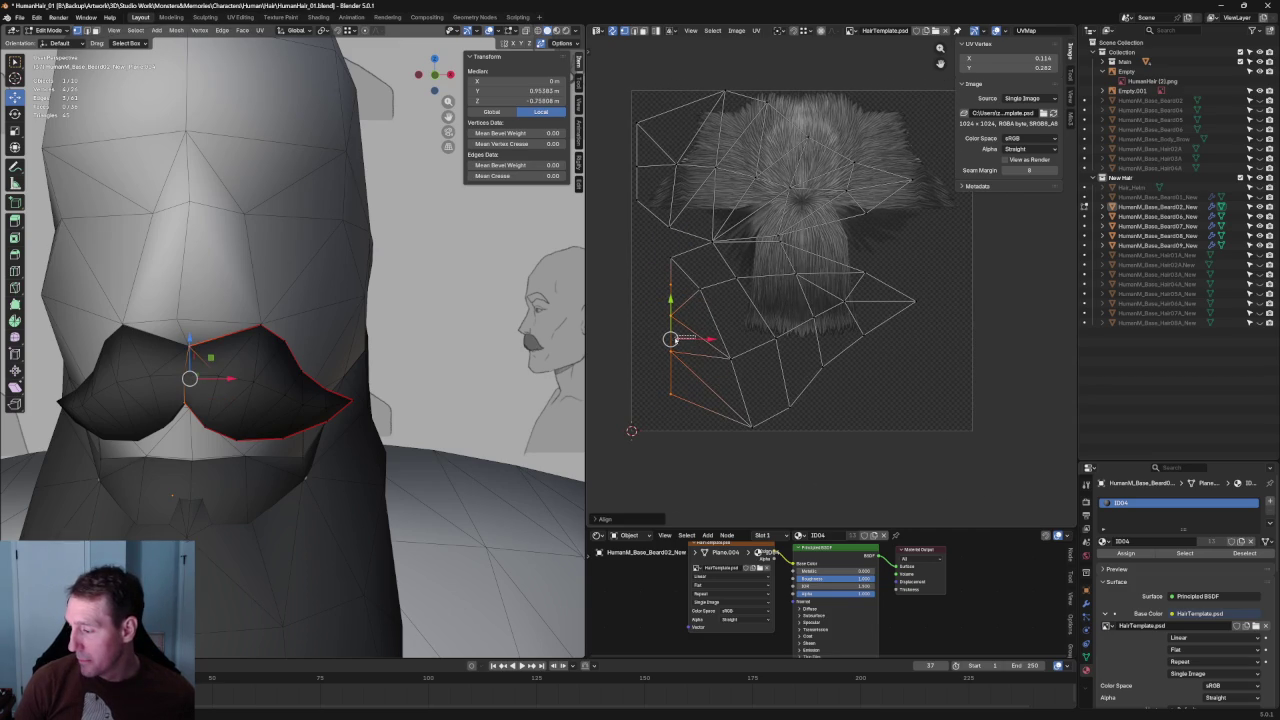
key(g)
click(679, 340)
Select the remaining vertices of the island and bring up the UV operations menu.
drag(860, 468, 664, 250)
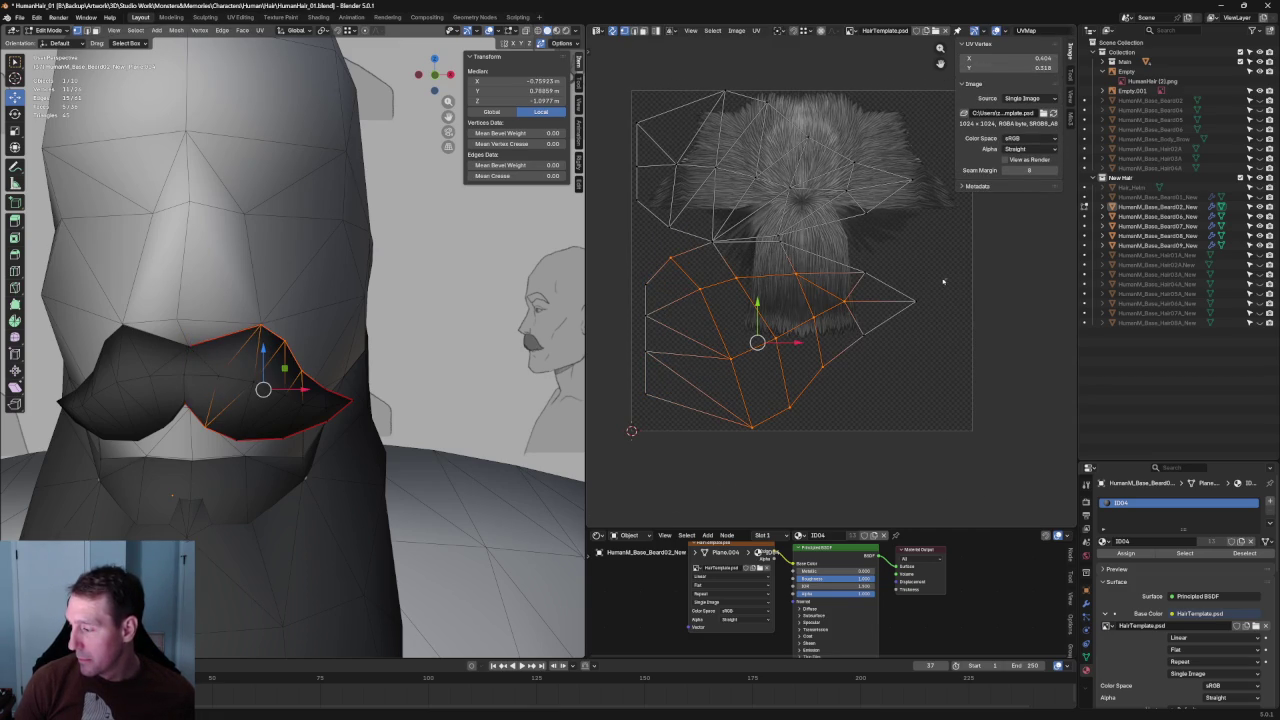
shift+click(913, 300)
shift+click(862, 272)
scroll(846, 363, up, 5)
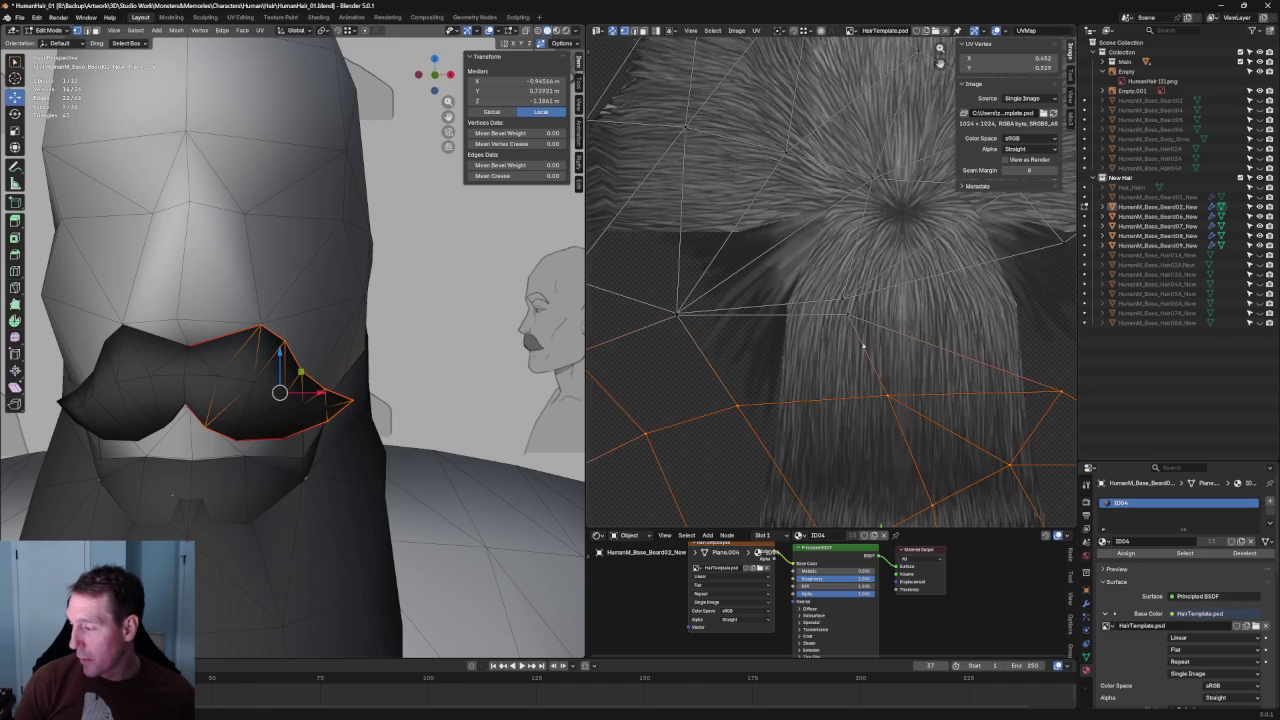
scroll(652, 311, up, 3)
drag(773, 403, 631, 370)
scroll(660, 370, down, 5)
scroll(700, 360, down, 3)
right_click(860, 268)
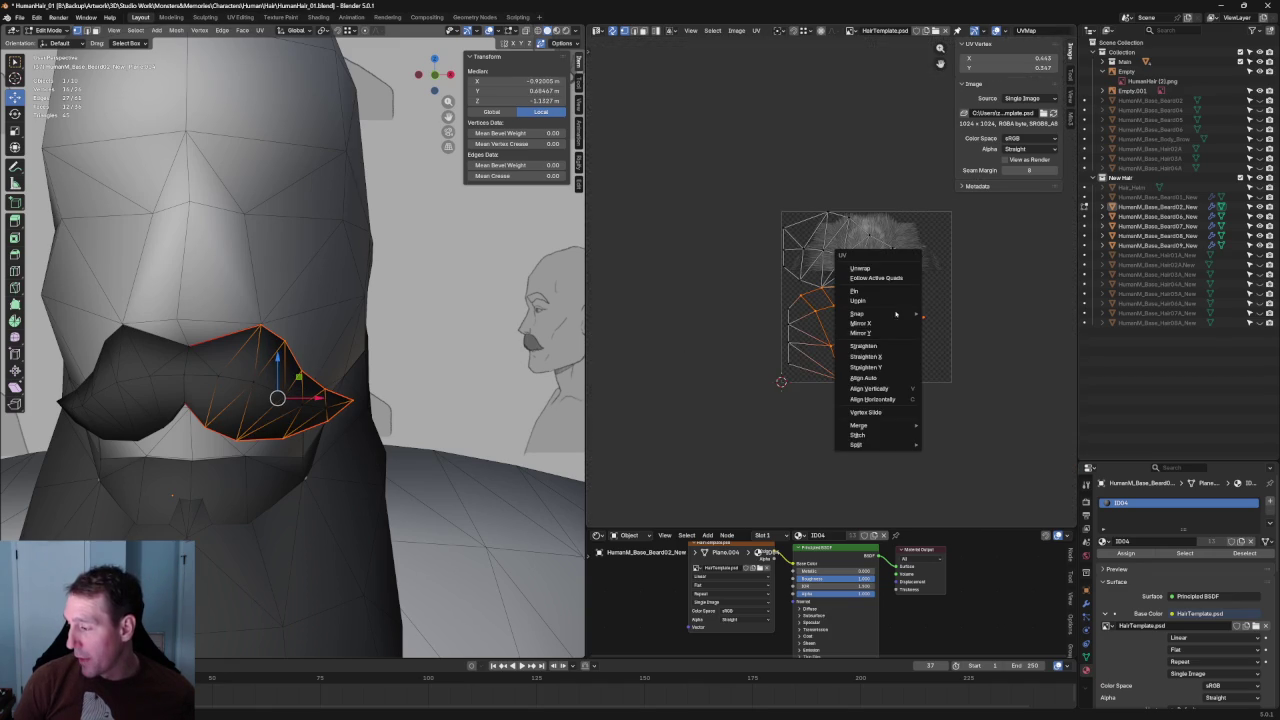
Re-unwrap the selected mustache faces.
click(897, 270)
scroll(787, 354, up, 3)
right_click(700, 369)
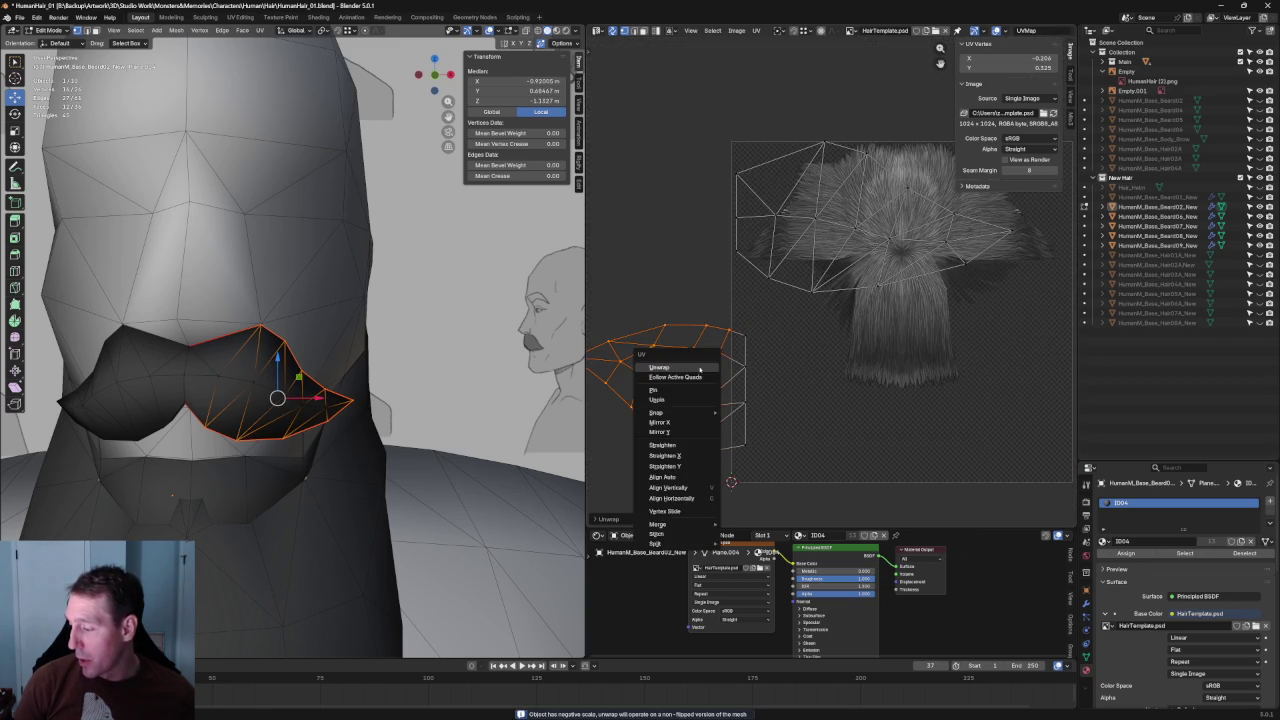
click(690, 369)
scroll(765, 353, down, 4)
scroll(815, 320, up, 3)
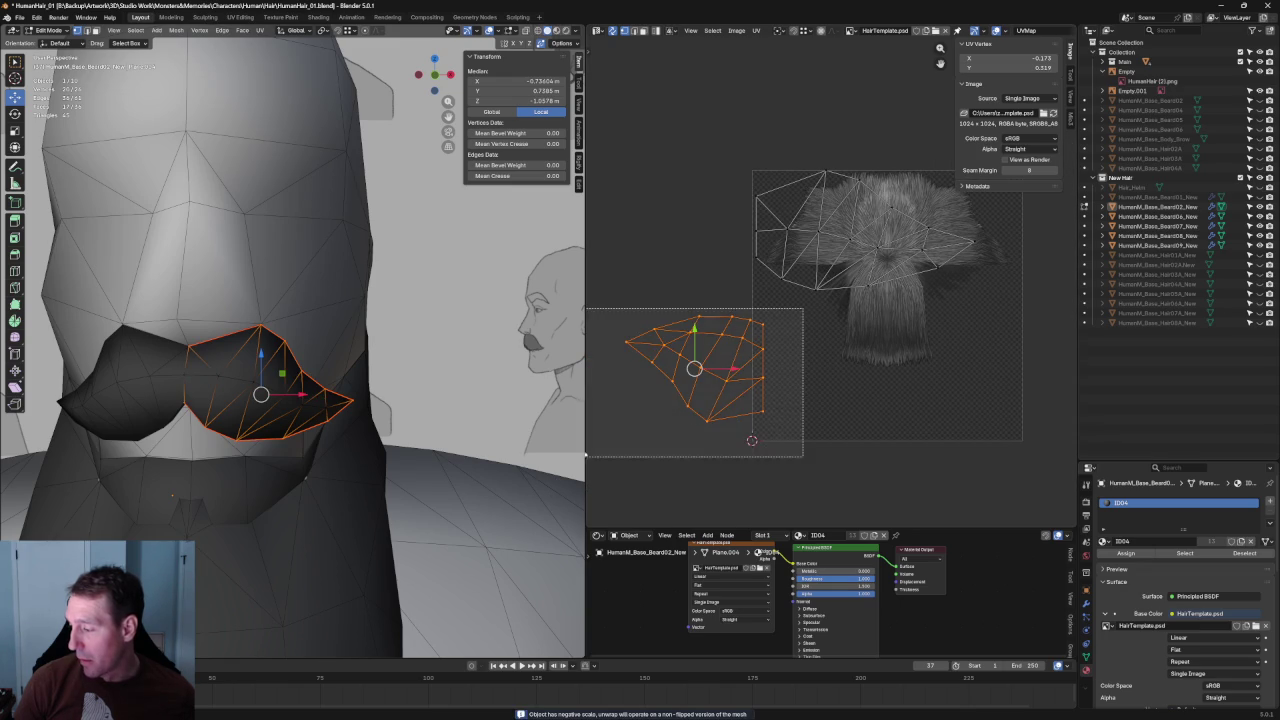
Flip the island horizontally, slide it onto the lower hair strands and scale it about 1.39 times.
right_click(724, 385)
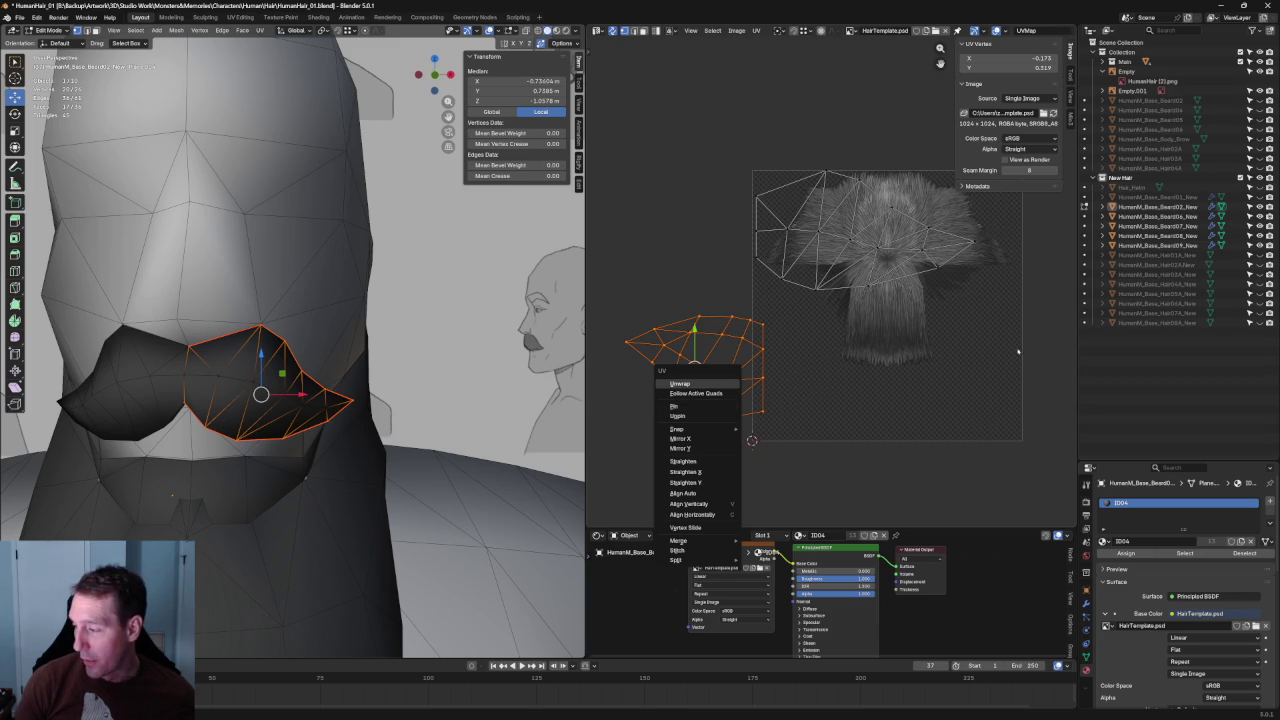
click(700, 439)
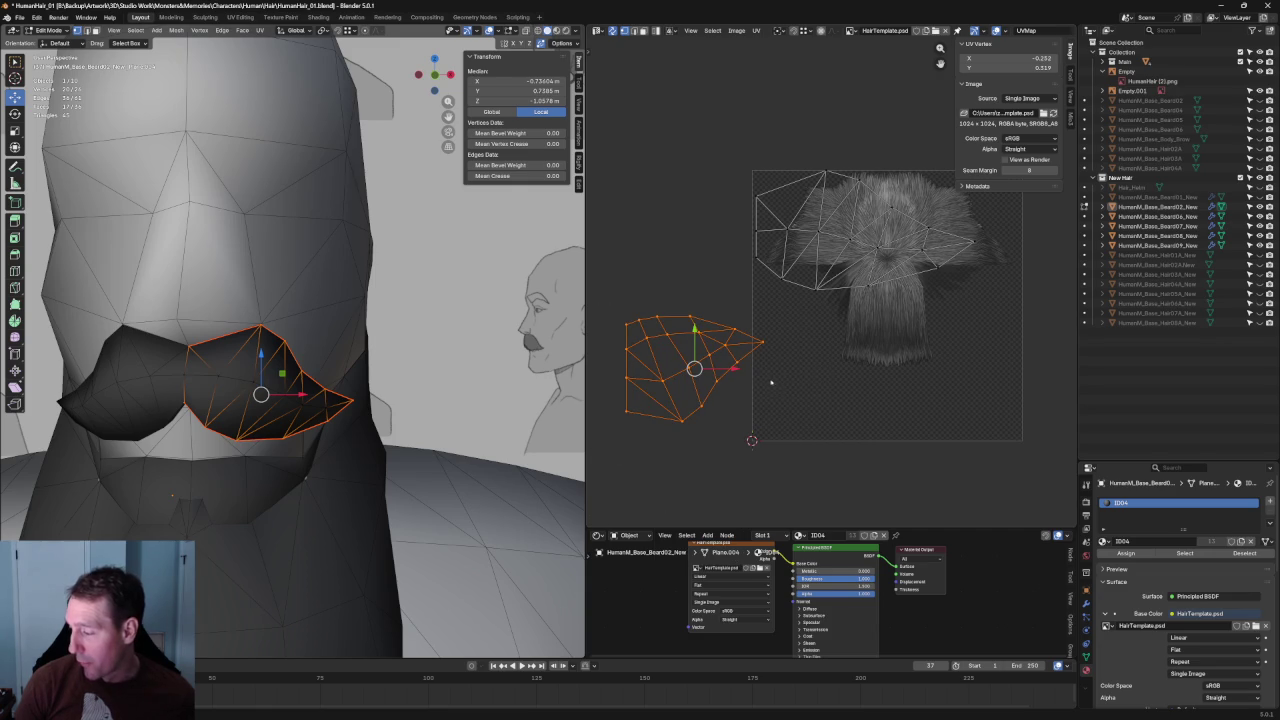
drag(743, 370, 851, 372)
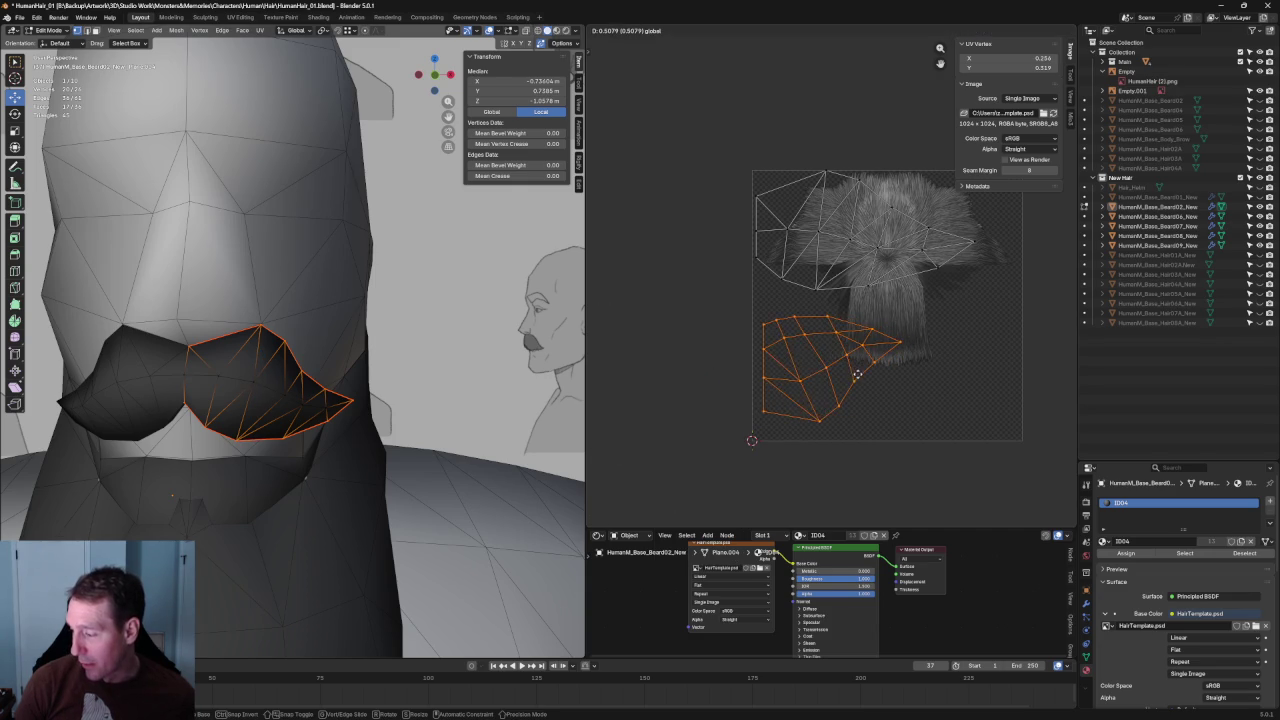
scroll(851, 372, up, 4)
scroll(845, 349, down, 3)
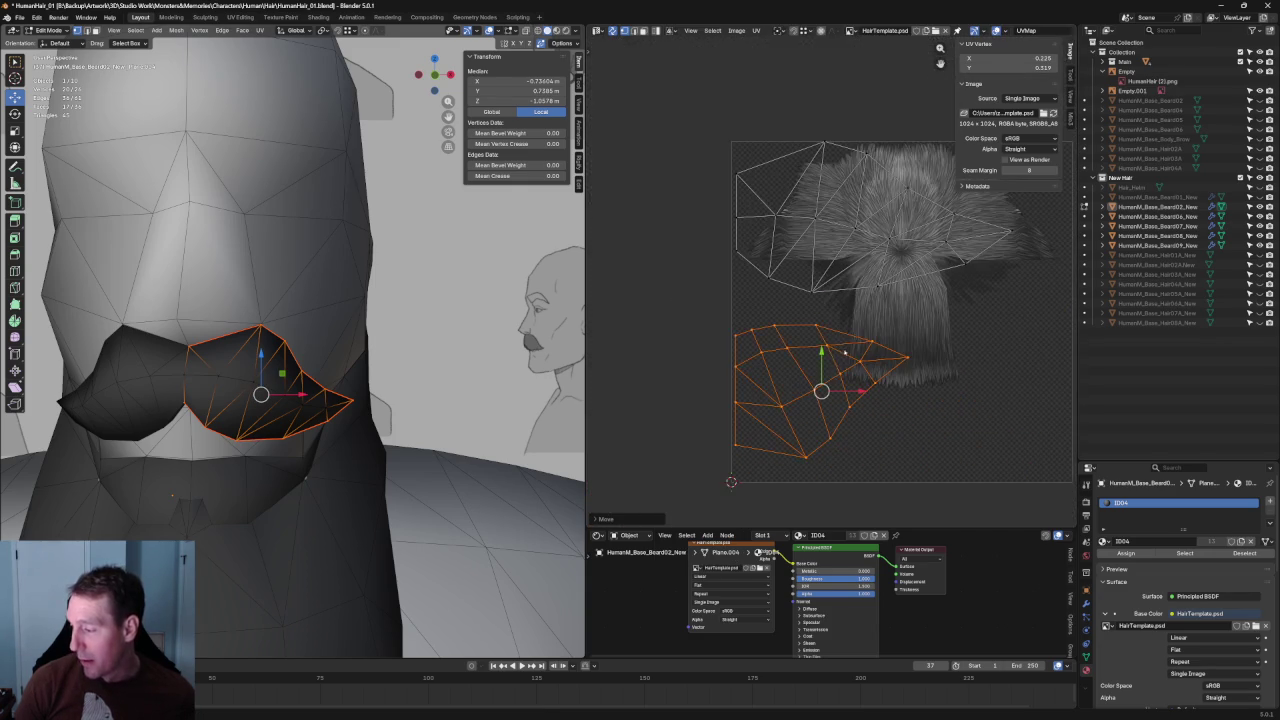
drag(821, 391, 856, 356)
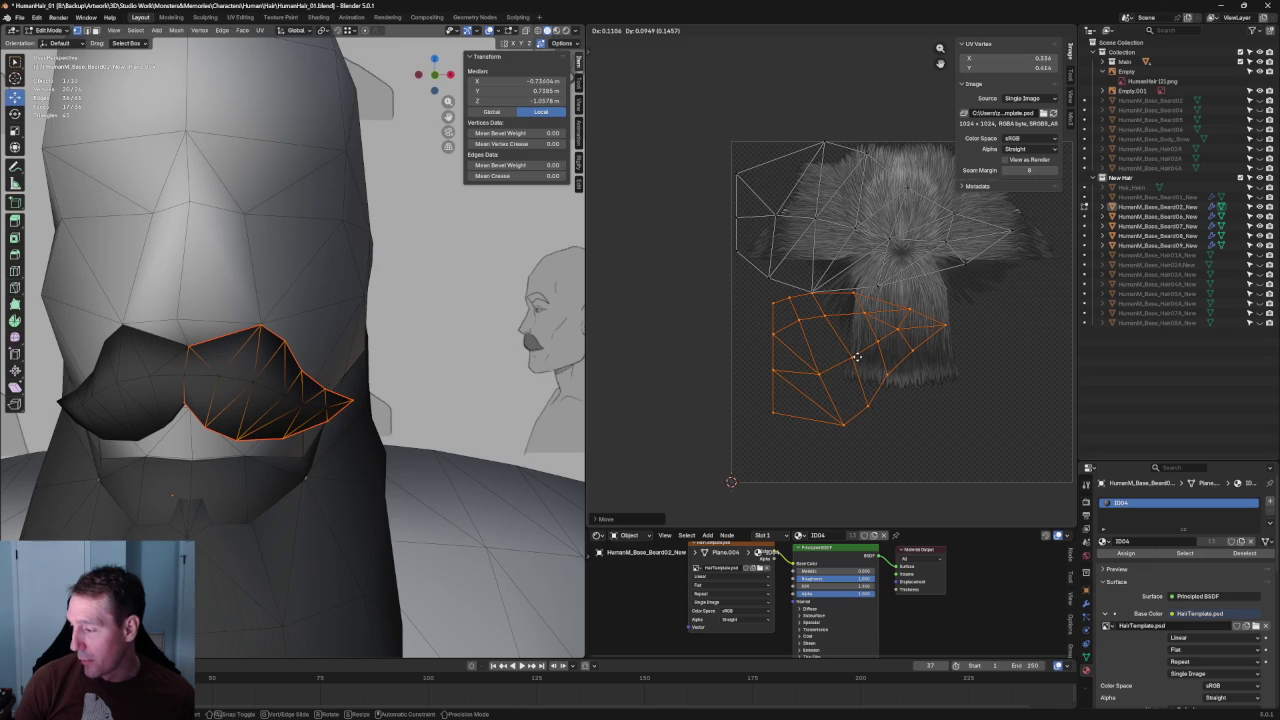
scroll(857, 356, down, 3)
scroll(811, 428, up, 2)
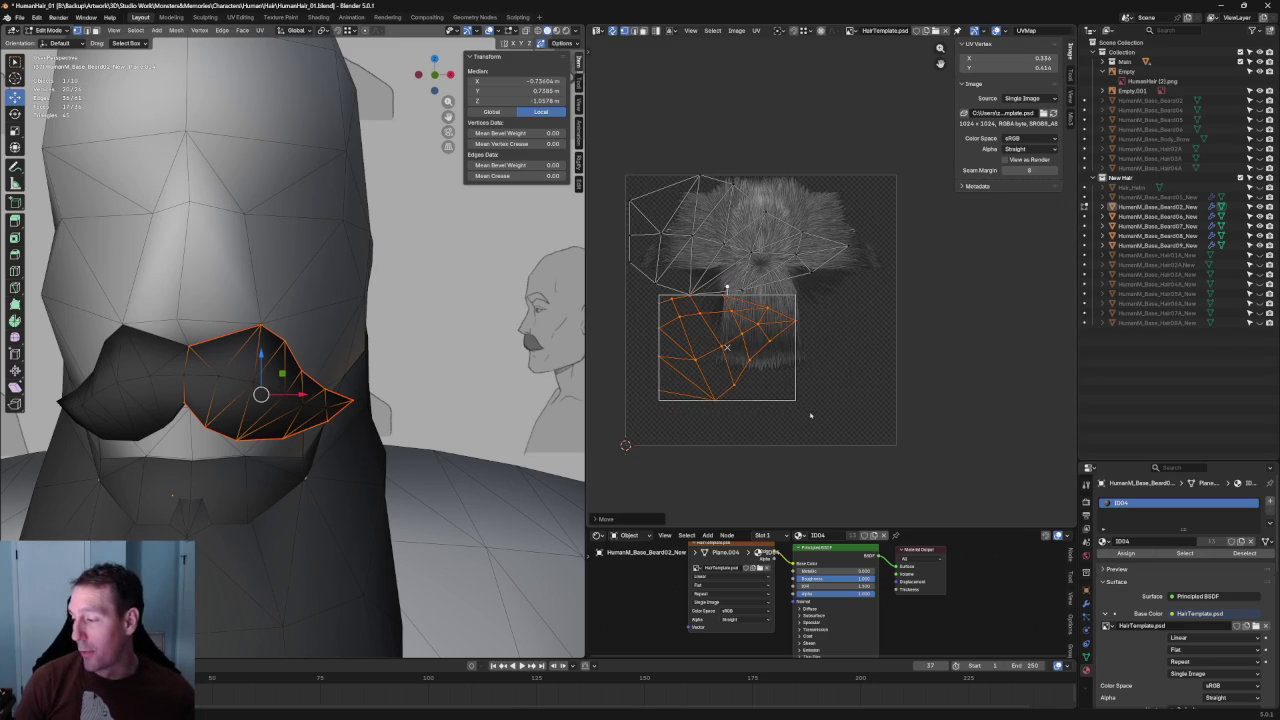
drag(794, 400, 868, 405)
scroll(844, 348, up, 4)
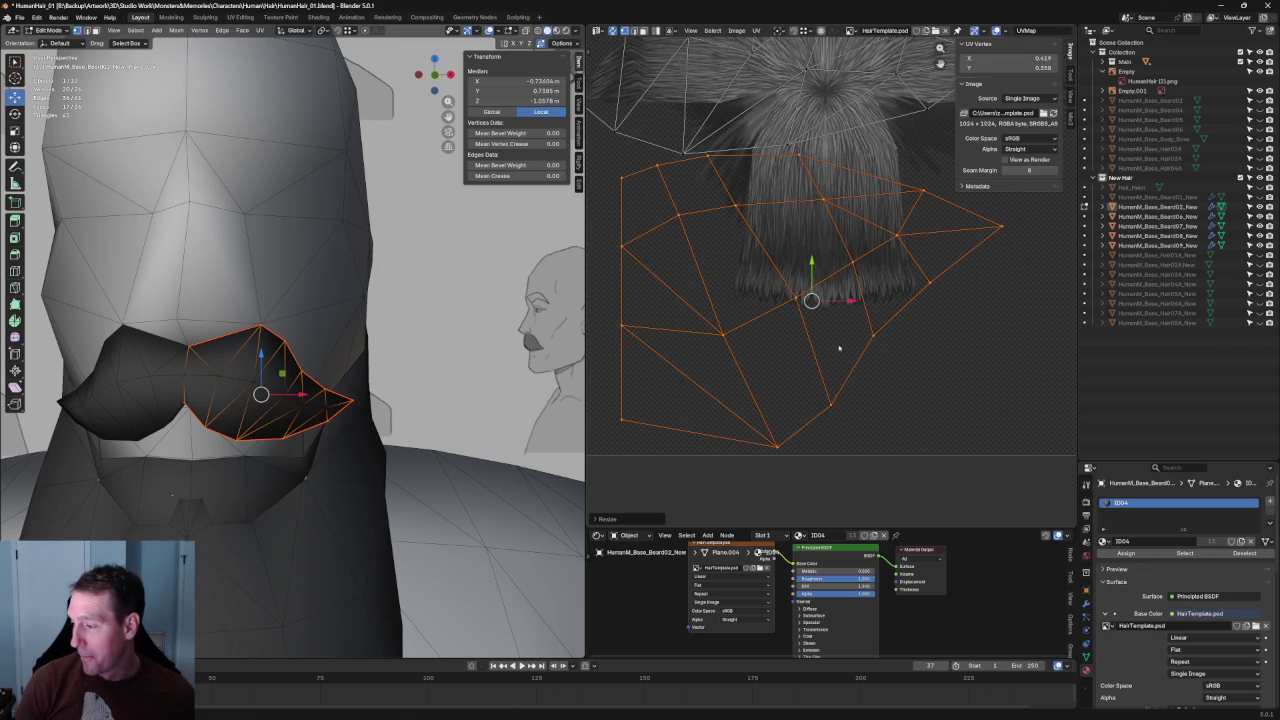
scroll(873, 338, down, 2)
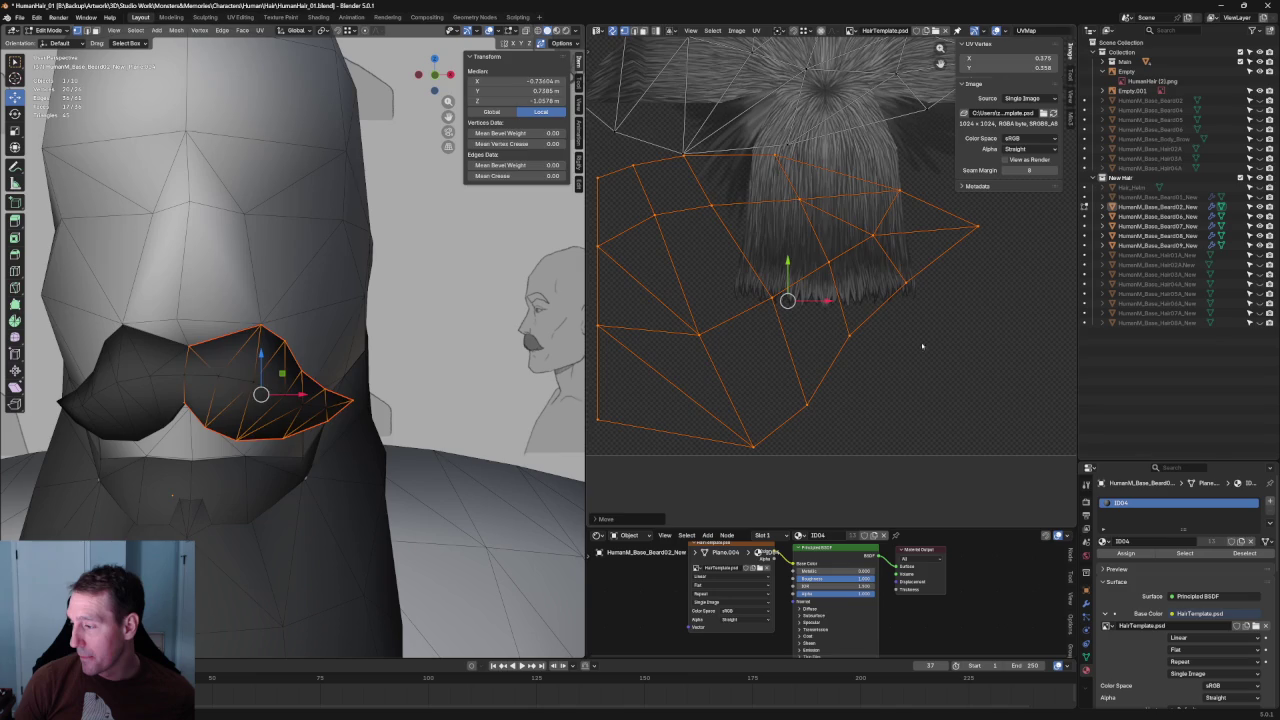
Clear the UV selection and select one end of the bottom-left UV edge.
key(alt+a)
scroll(948, 370, up, 1)
click(772, 418)
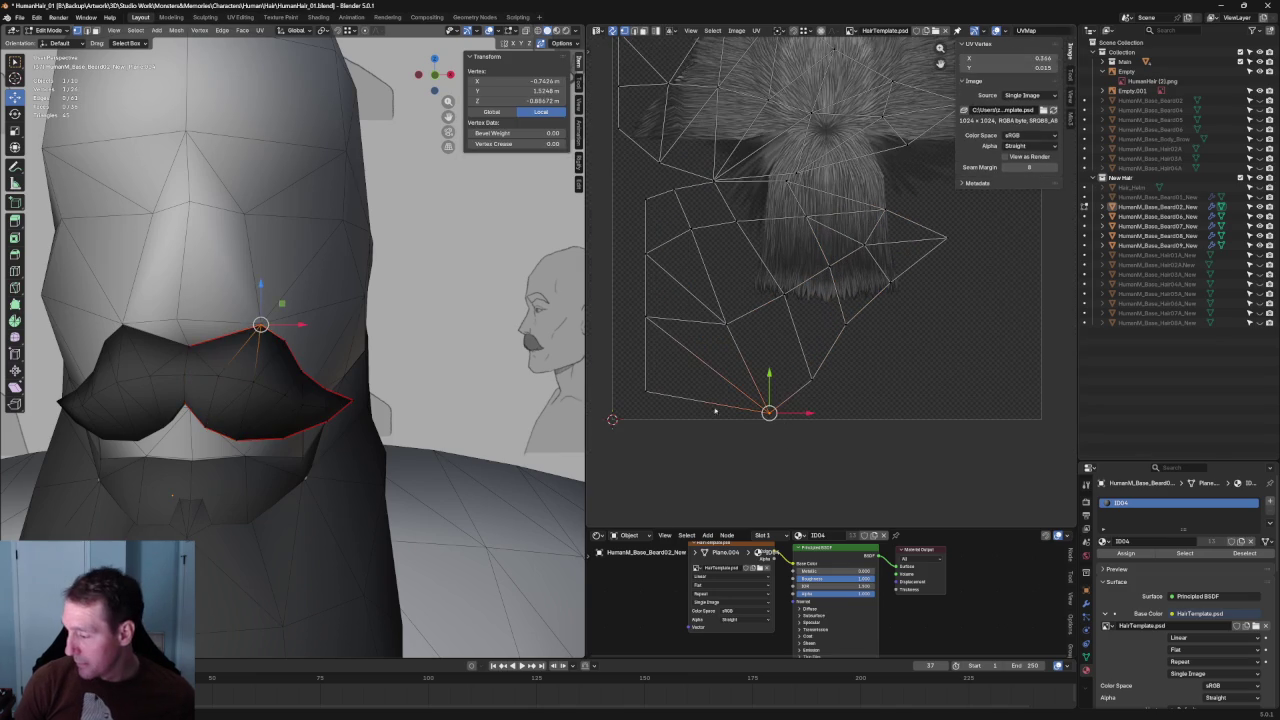
Align the island's bottom UV edge horizontally.
shift+click(652, 396)
key(shift+w)
click(704, 419)
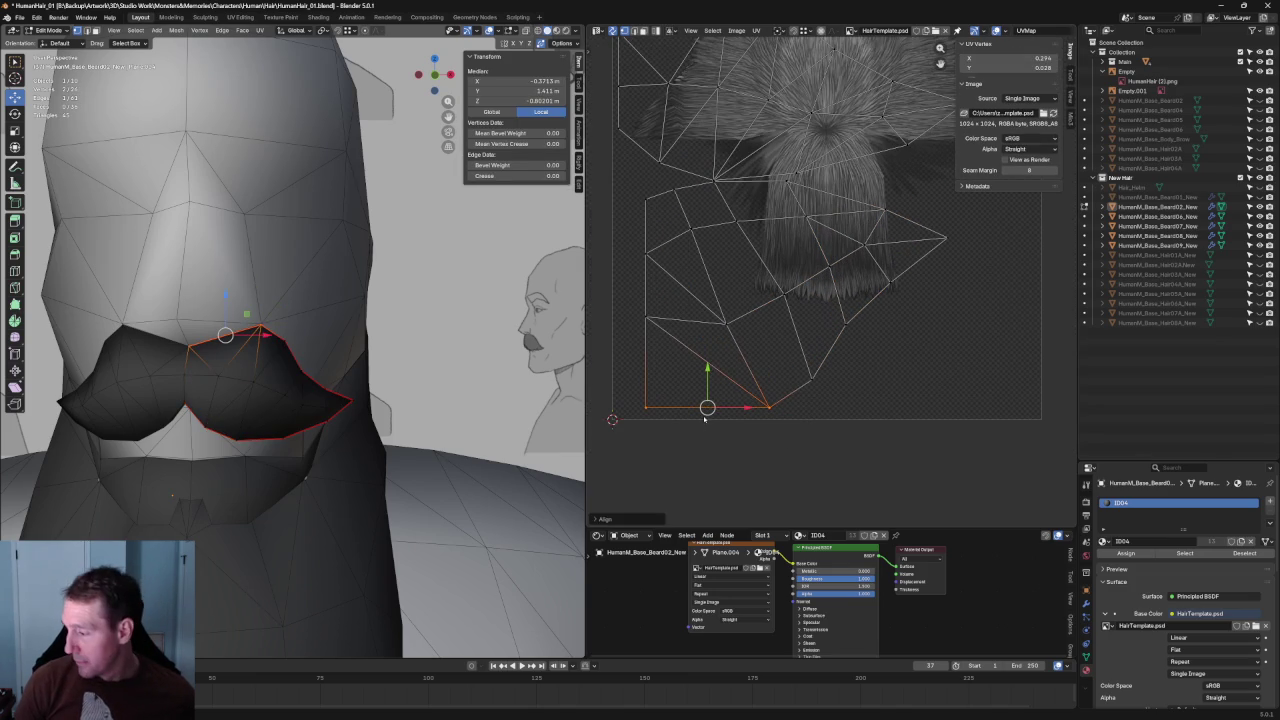
key(alt+a)
Re-unwrap the stray triangle's UVs and move it to the right.
drag(868, 267, 766, 400)
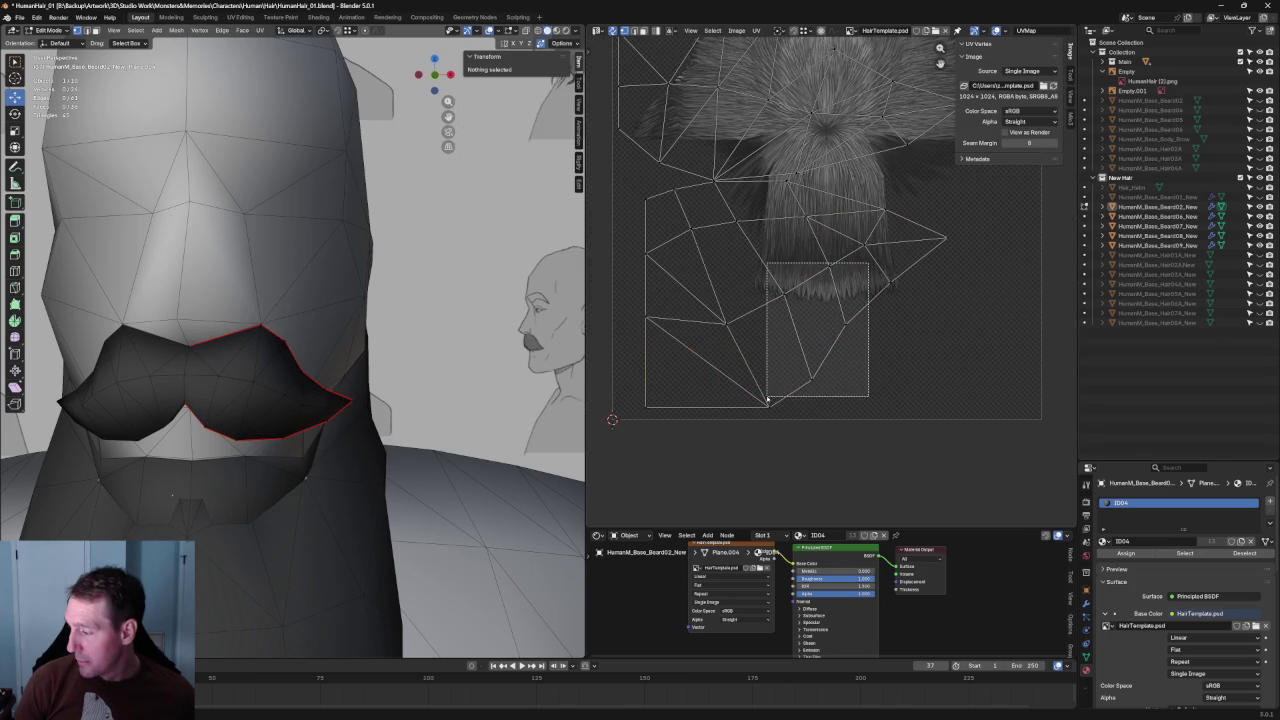
right_click(768, 290)
key(Escape)
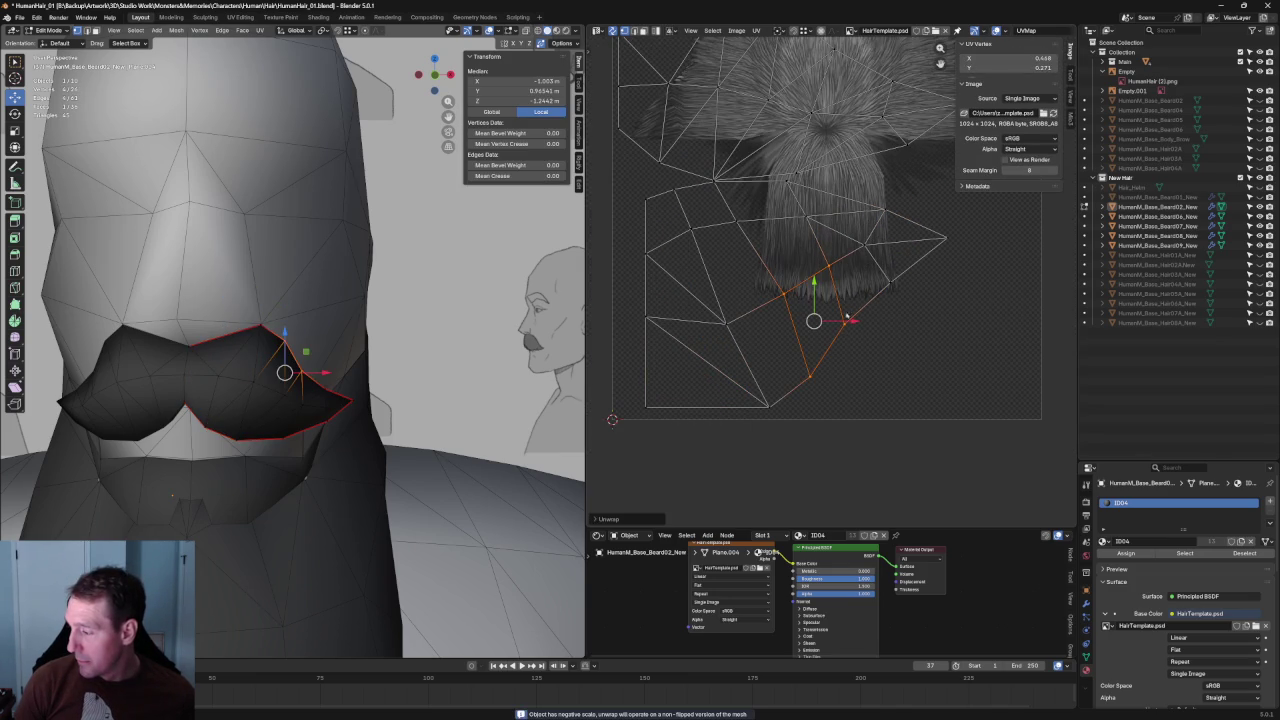
key(alt+a)
drag(970, 196, 865, 297)
right_click(883, 268)
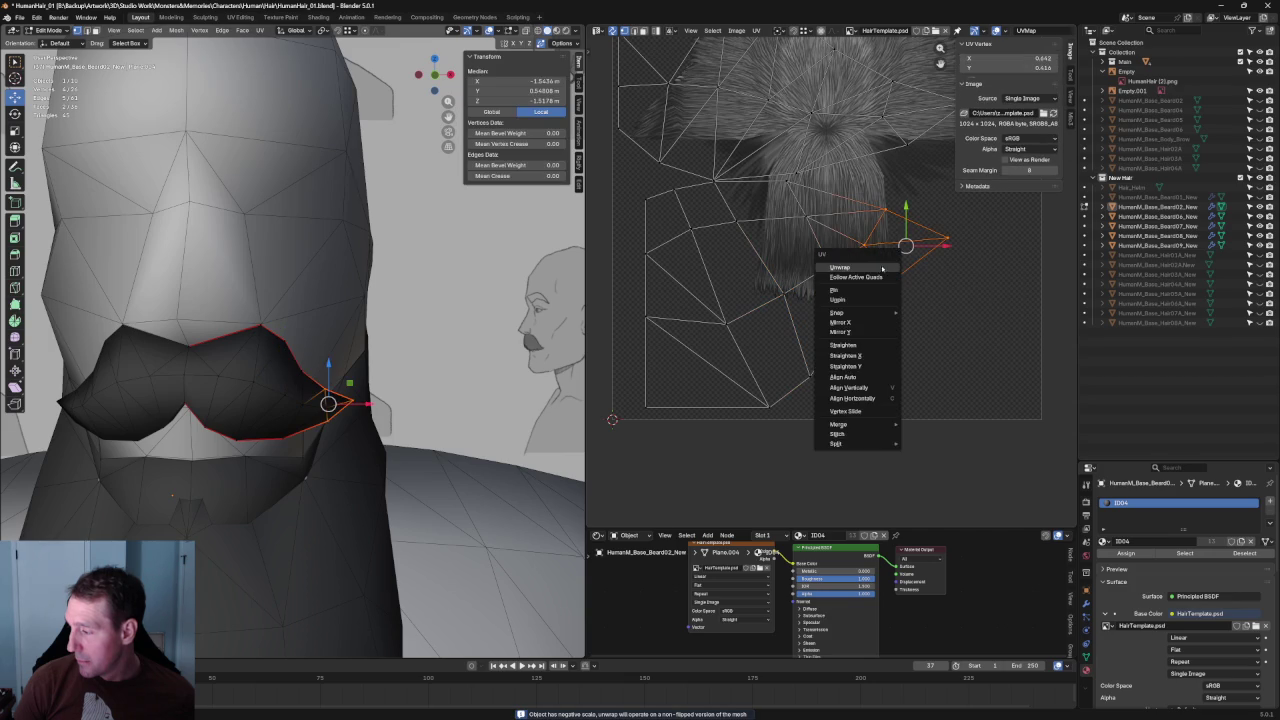
click(875, 268)
drag(760, 275, 912, 245)
key(alt+a)
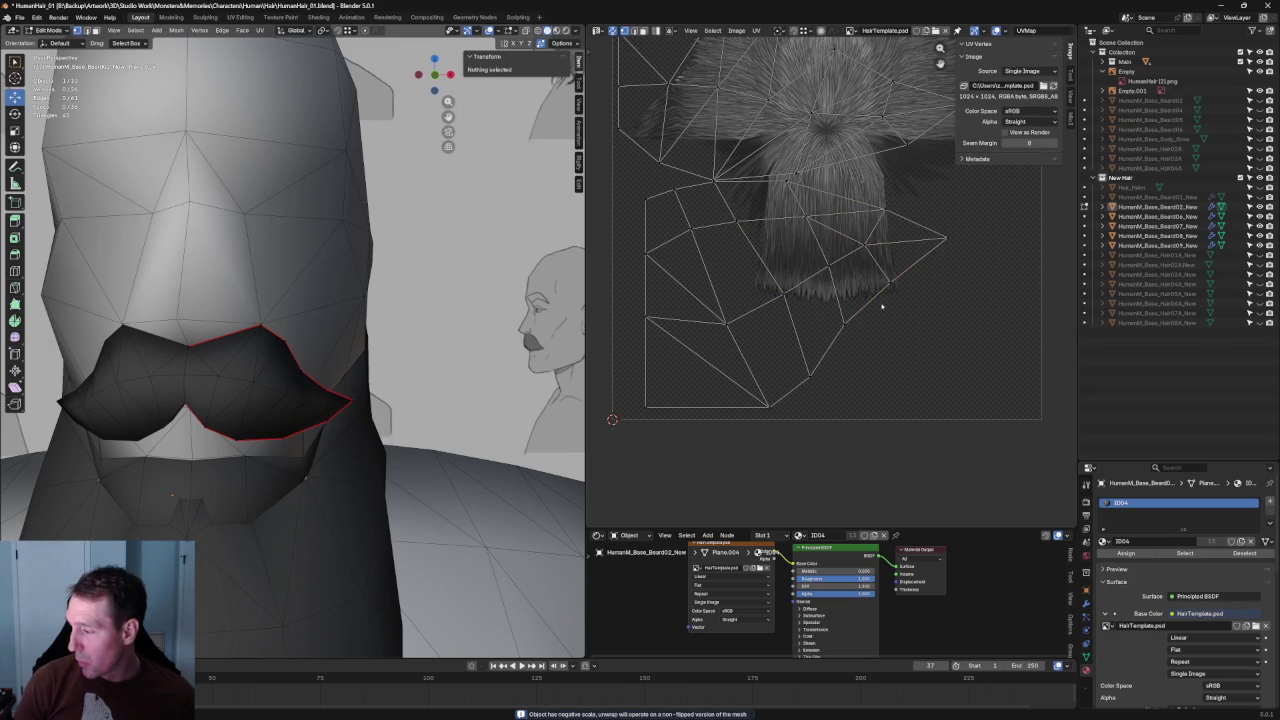
Recentre the UV view, select the connected mustache faces, and orbit to a side view of the face.
middle_drag(883, 235, 846, 378)
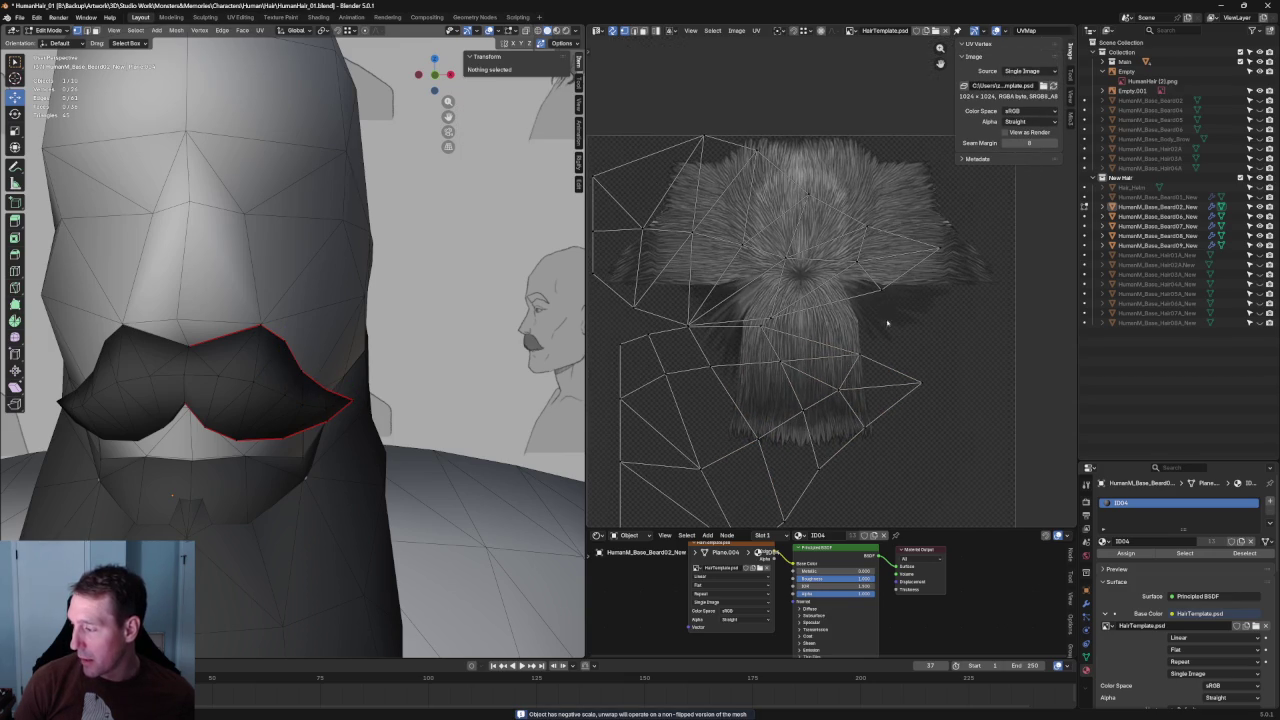
scroll(886, 317, down, 3)
scroll(886, 334, up, 5)
scroll(860, 345, down, 6)
scroll(830, 358, up, 4)
scroll(830, 358, down, 1)
key(l)
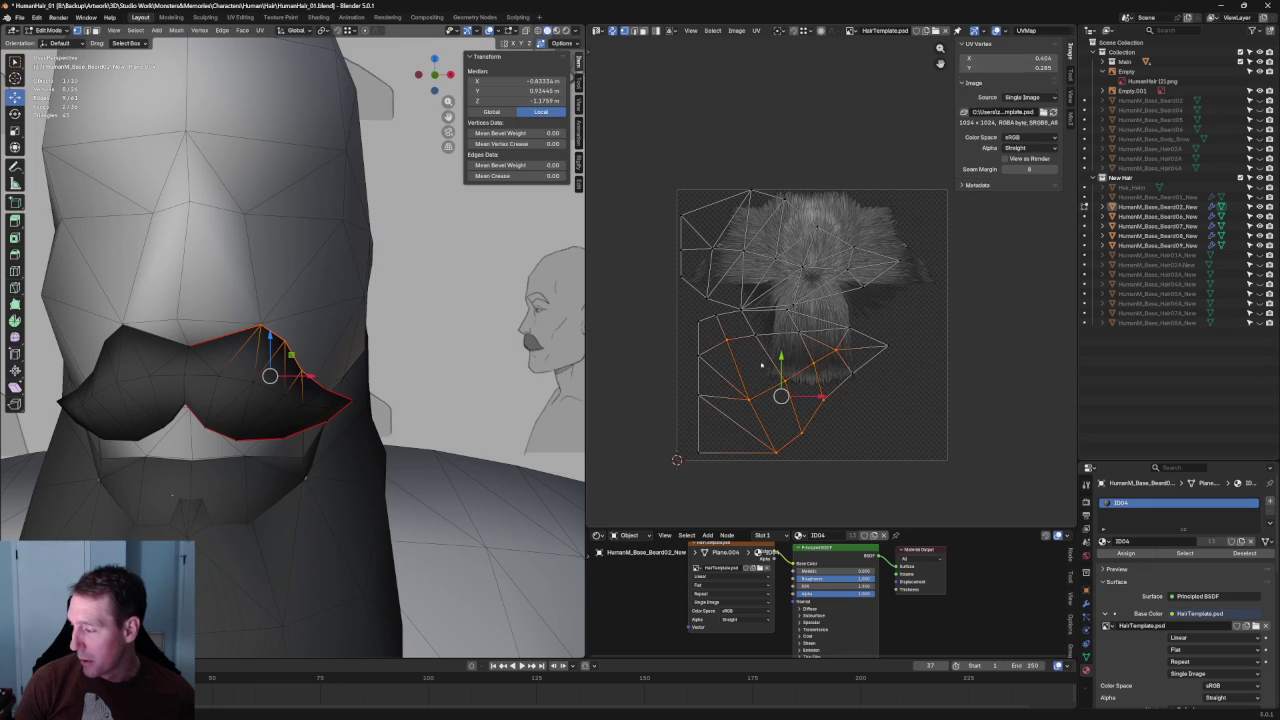
click(822, 400)
middle_drag(300, 380, 360, 392)
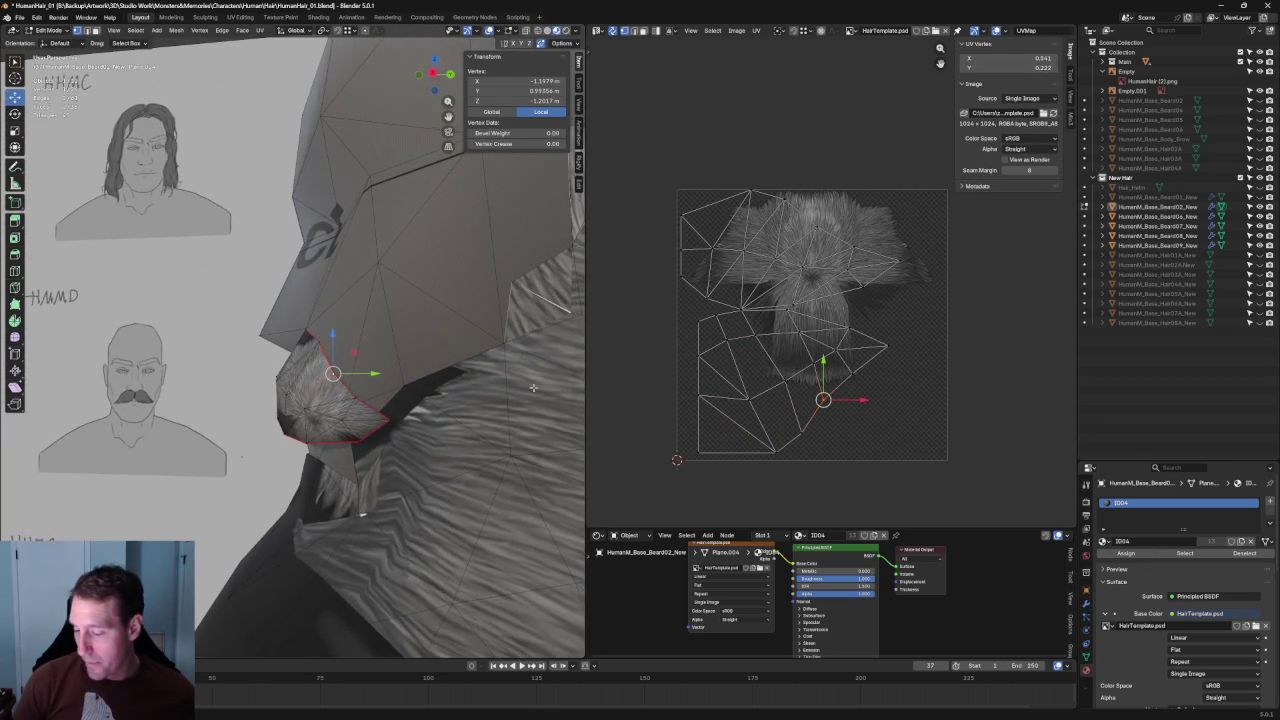
Select the whole mustache UV island and shift it slightly on the hair texture.
click(947, 251)
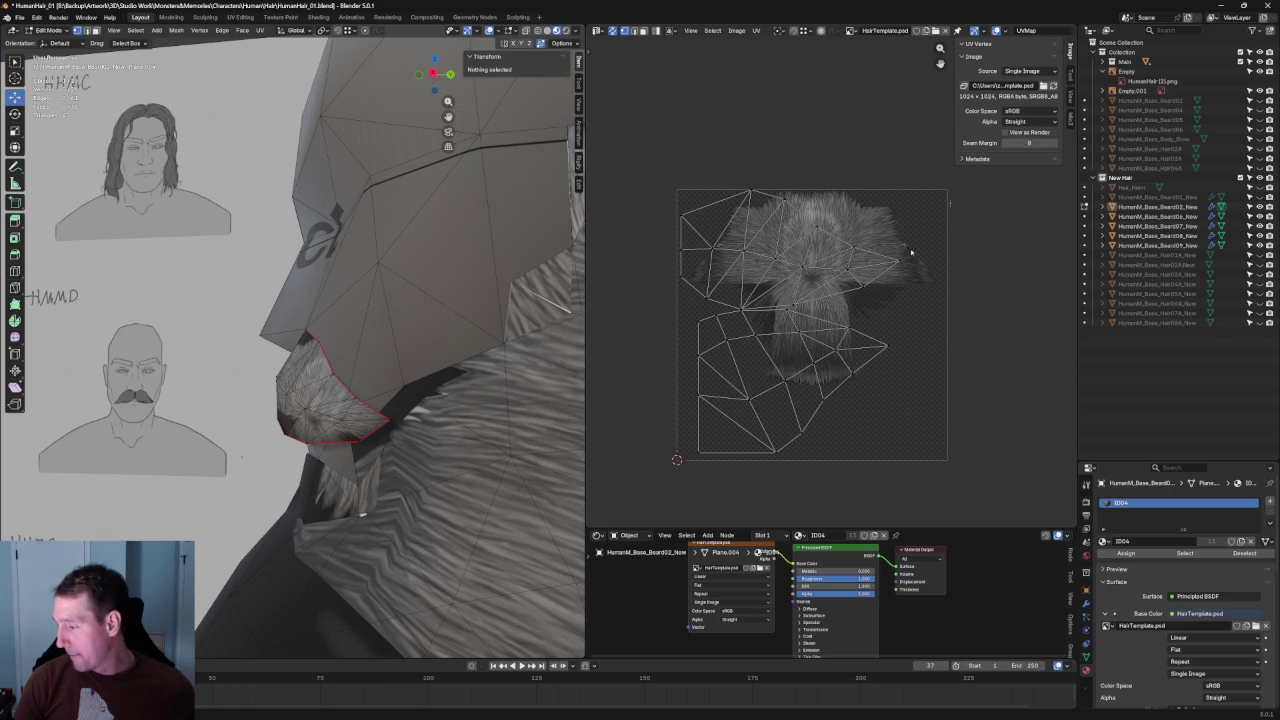
key(a)
middle_drag(690, 276, 750, 356)
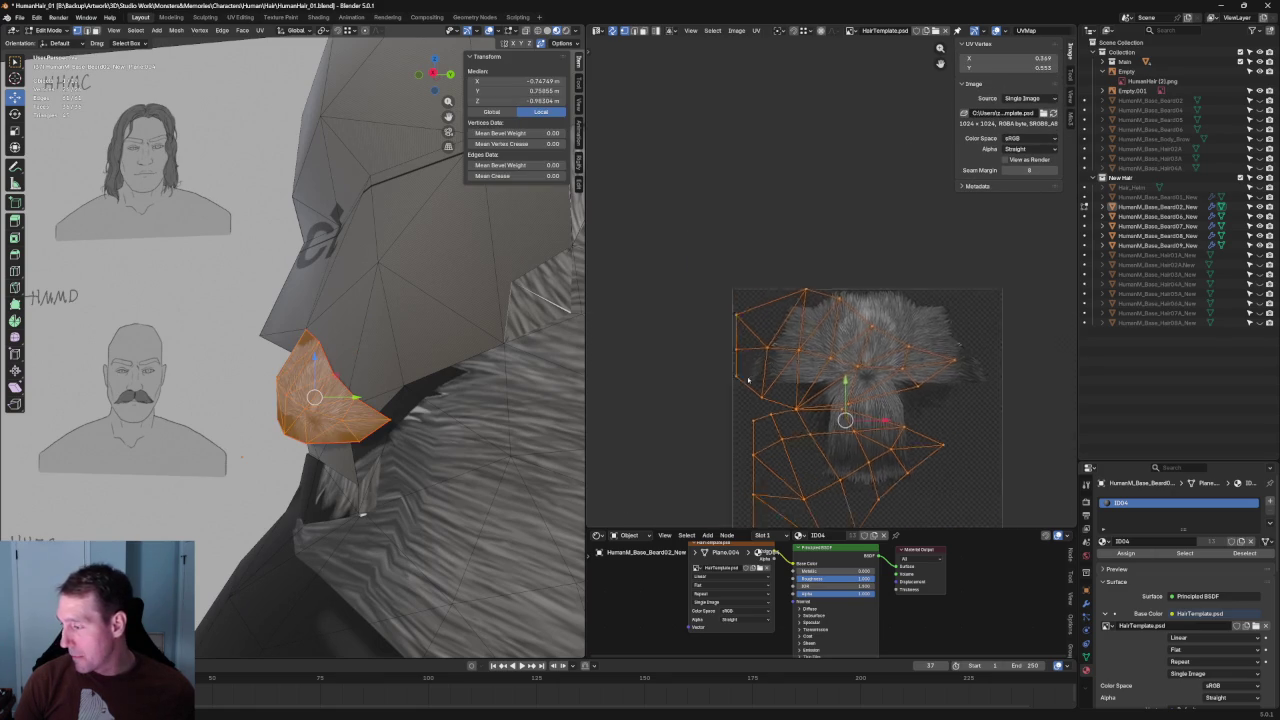
scroll(750, 356, up, 2)
scroll(794, 334, up, 2)
scroll(737, 349, up, 2)
scroll(826, 320, up, 2)
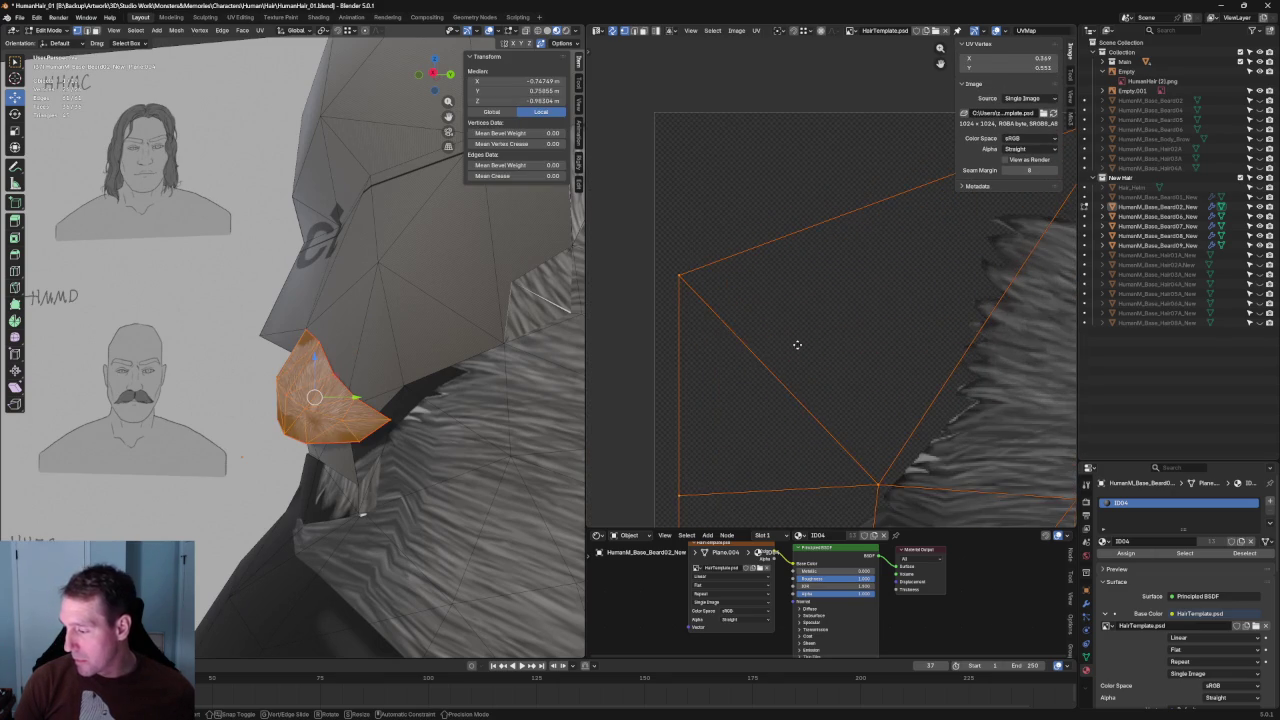
key(g)
click(788, 337)
Start moving a UV vertex, cancel the move, and clear the selection.
scroll(737, 355, down, 2)
scroll(810, 318, up, 1)
scroll(820, 292, up, 1)
scroll(800, 292, up, 2)
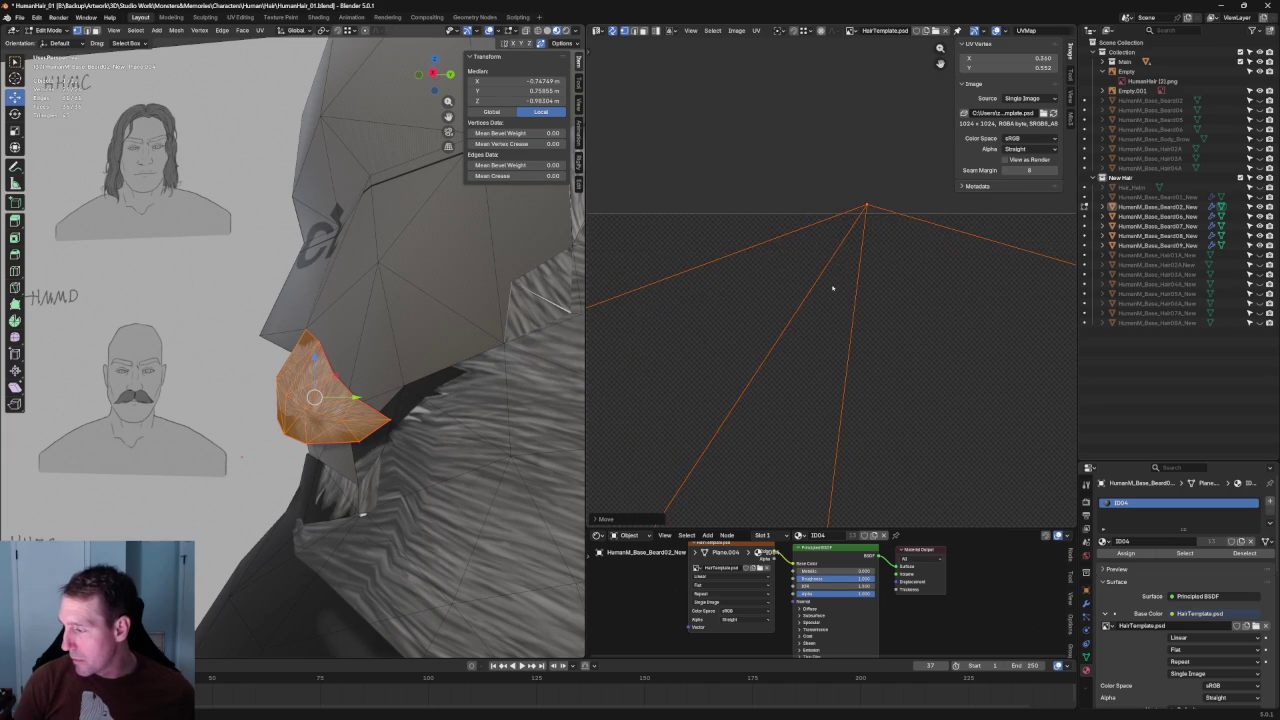
key(g)
right_click(857, 297)
click(643, 263)
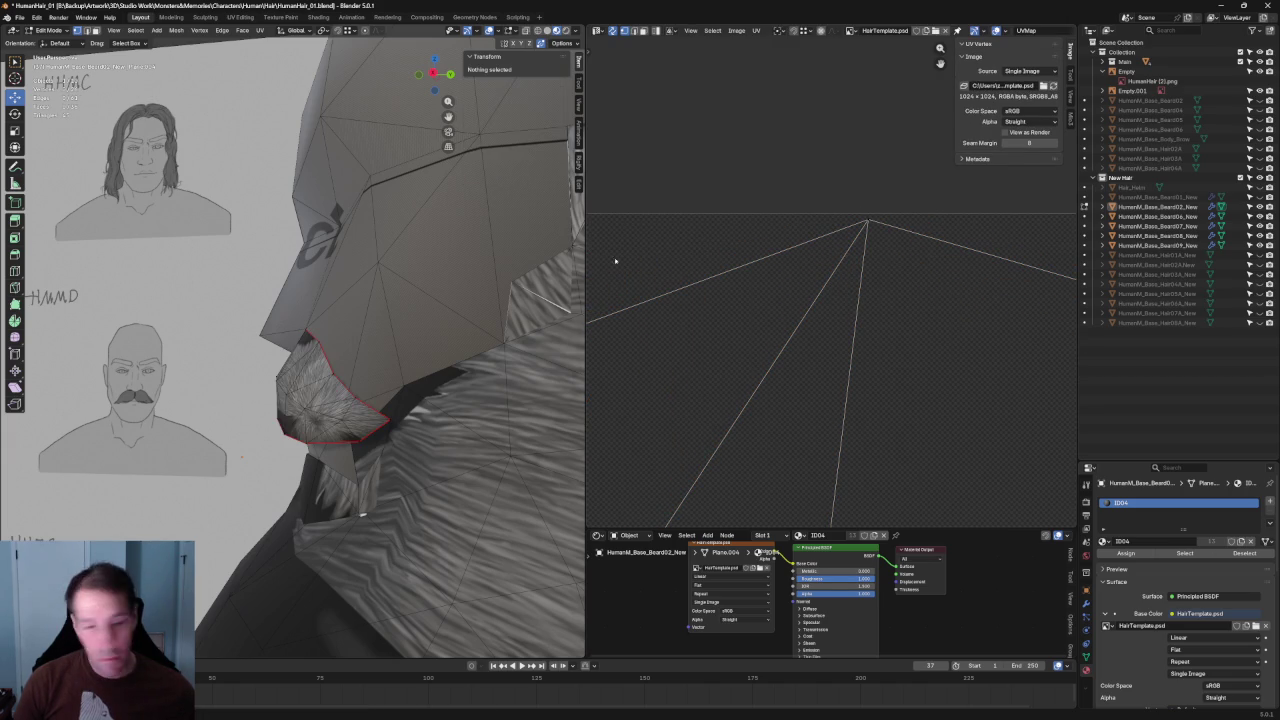
scroll(655, 275, down, 2)
scroll(657, 277, down, 1)
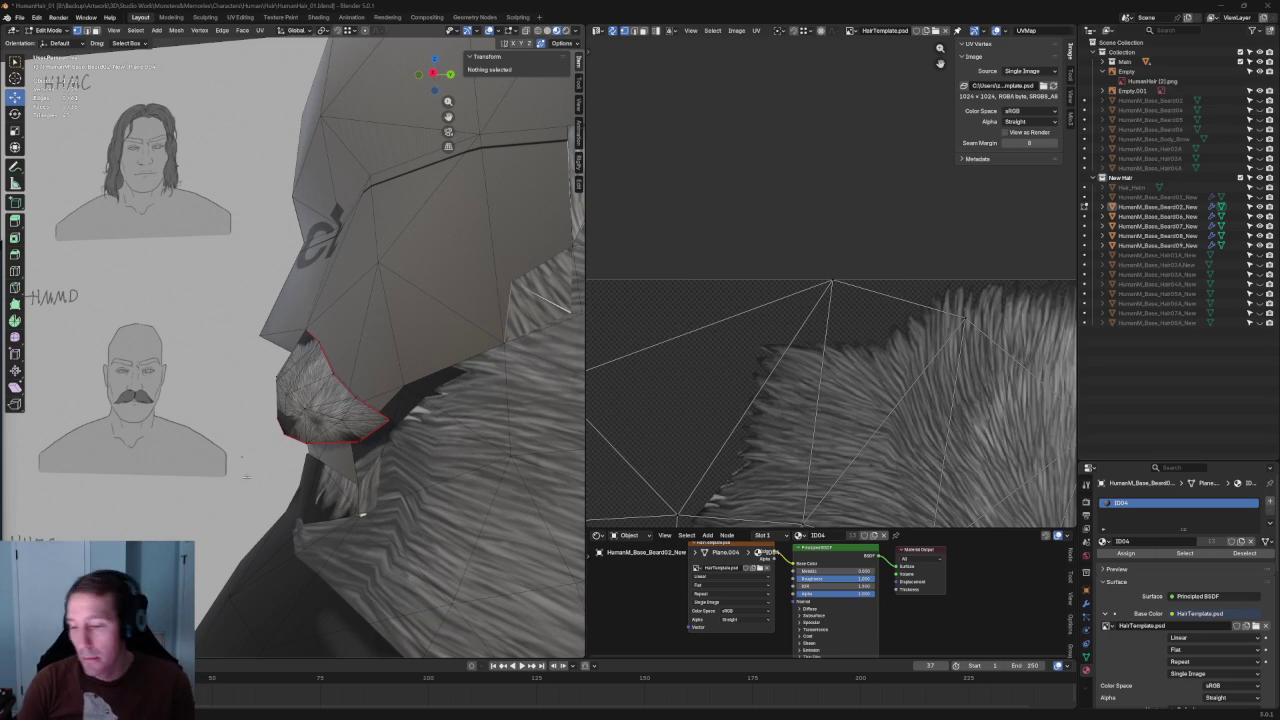
Select the left and right UV vertices at either end of the mustache edge.
scroll(755, 380, down, 6)
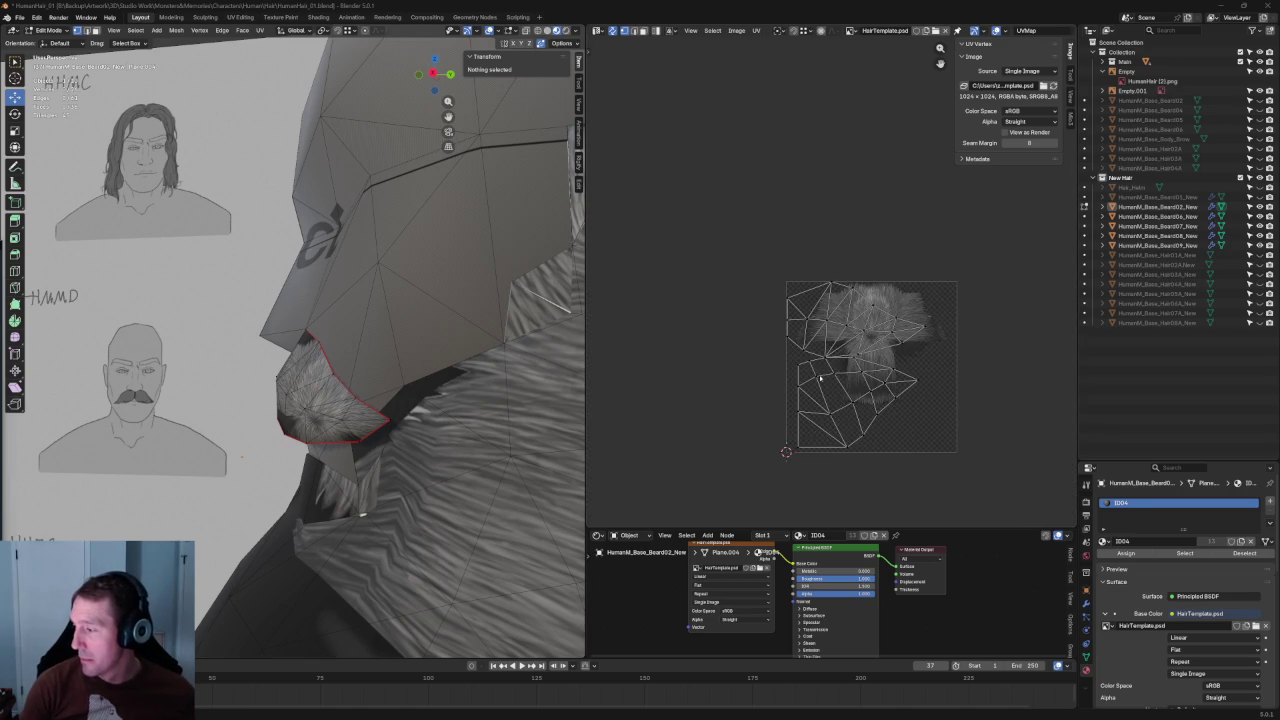
scroll(820, 378, up, 4)
scroll(796, 327, up, 3)
click(803, 337)
drag(698, 339, 664, 357)
click(804, 338)
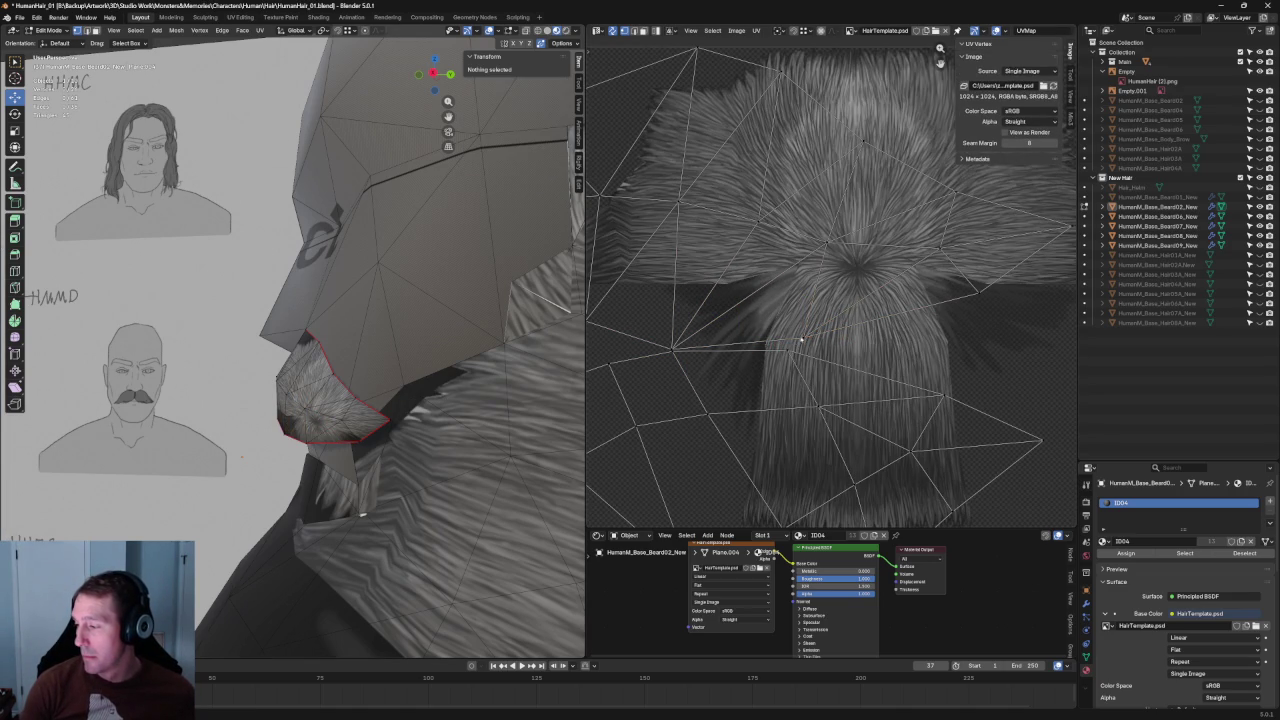
scroll(715, 360, up, 3)
scroll(715, 380, up, 1)
scroll(714, 394, down, 1)
drag(750, 366, 666, 402)
scroll(666, 402, down, 3)
scroll(703, 375, up, 1)
scroll(703, 375, up, 3)
shift+drag(772, 328, 715, 366)
scroll(856, 338, down, 5)
scroll(856, 338, up, 1)
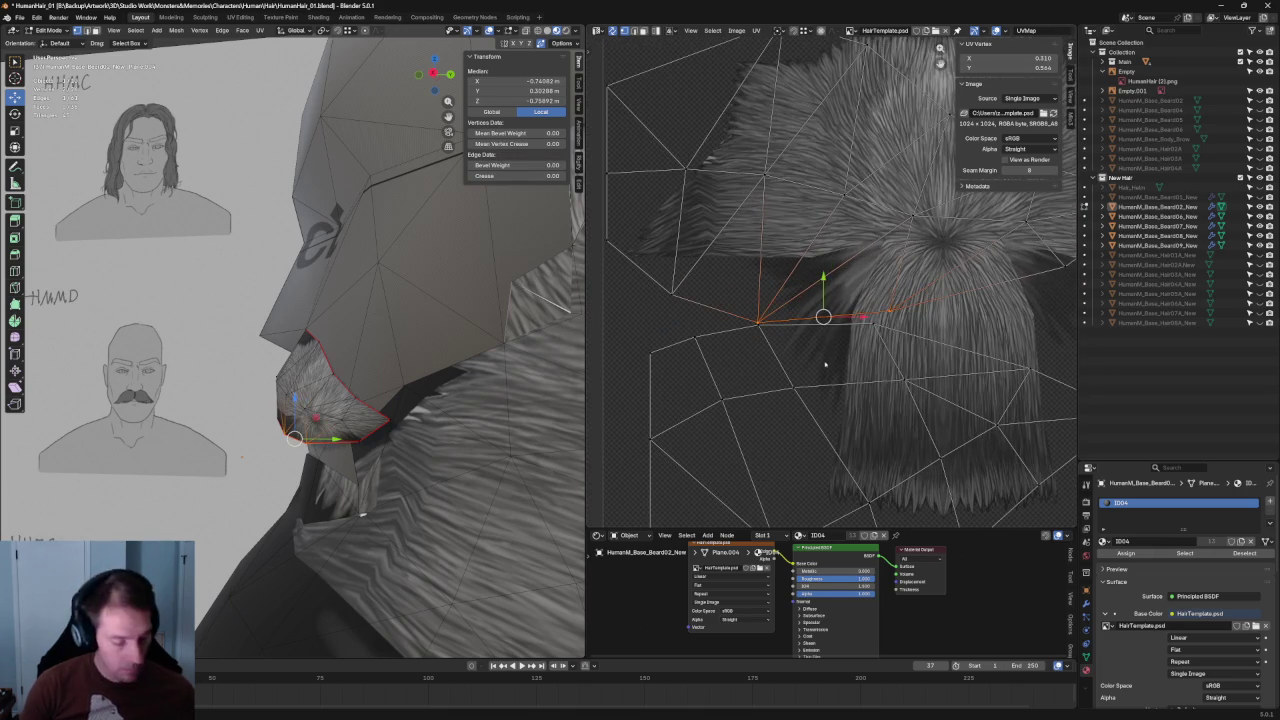
Reselect the two endpoints of the UV edge to straighten it, then clear the selection.
key(alt+a)
click(878, 323)
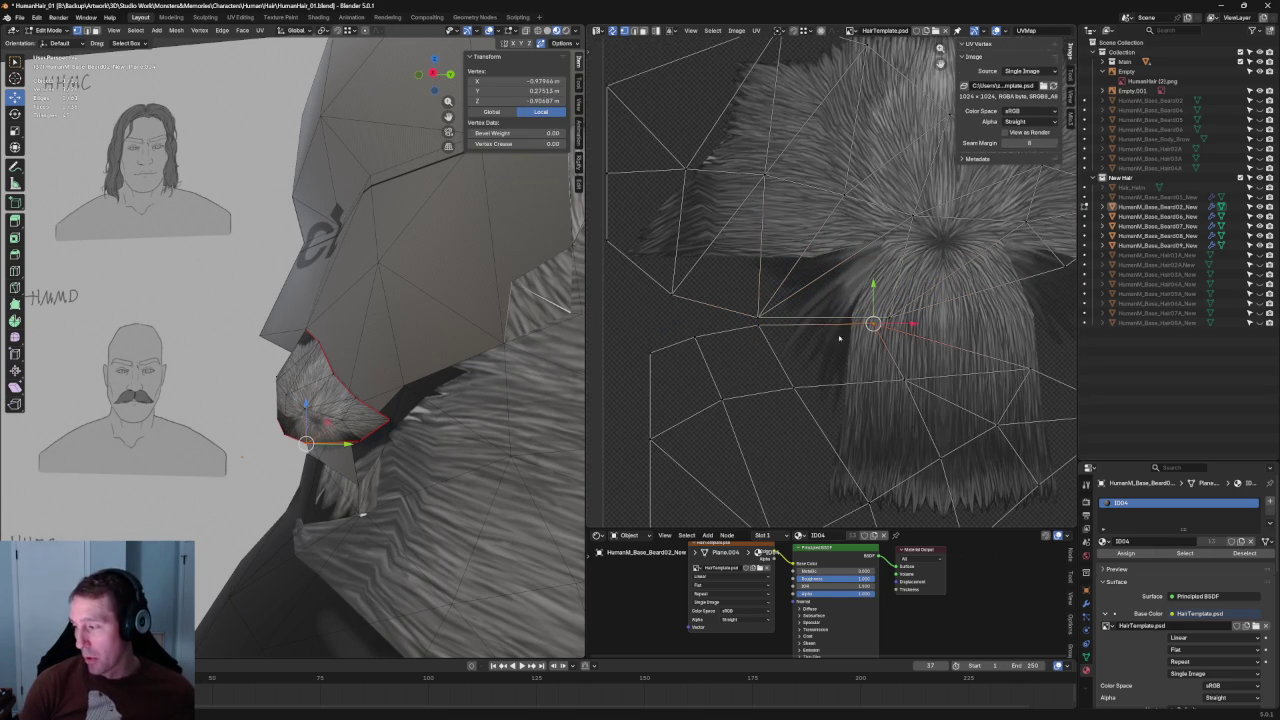
shift+click(761, 324)
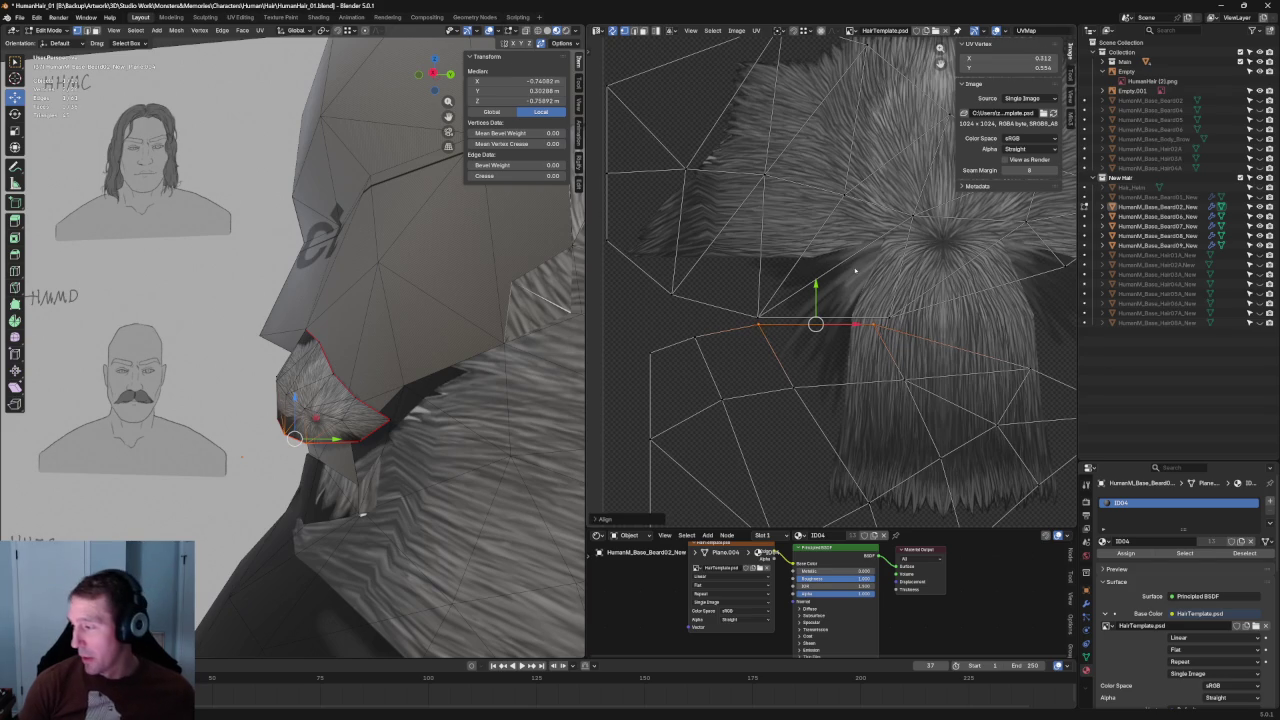
key(alt+a)
scroll(868, 306, down, 6)
scroll(880, 300, up, 1)
scroll(880, 300, up, 2)
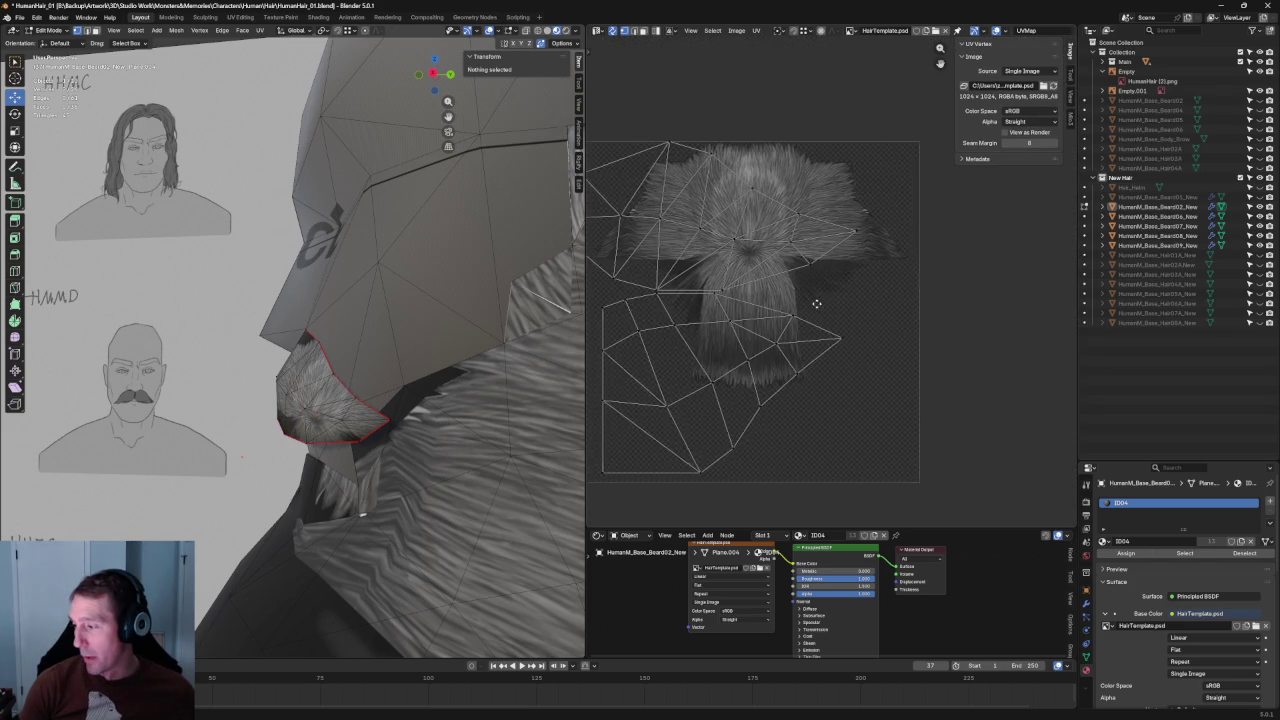
scroll(880, 300, down, 1)
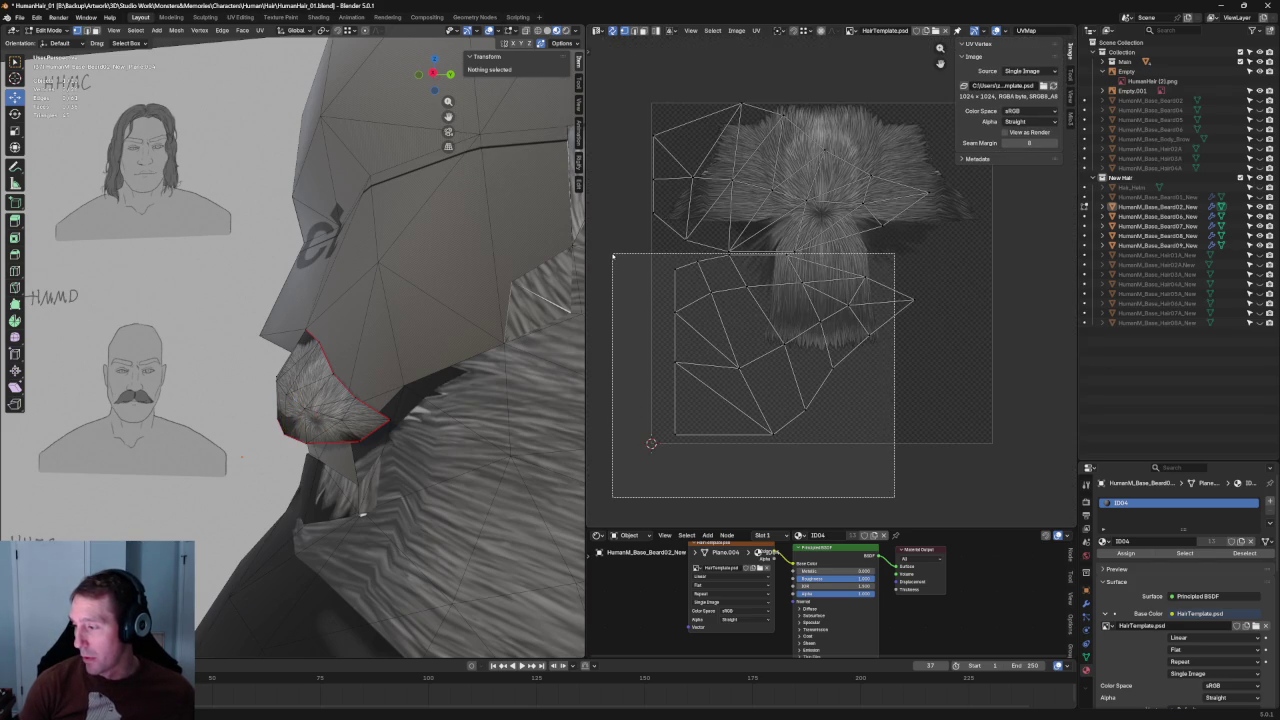
Box-select the lower UV island and squash it vertically.
drag(617, 309, 607, 253)
drag(970, 282, 822, 343)
key(g)
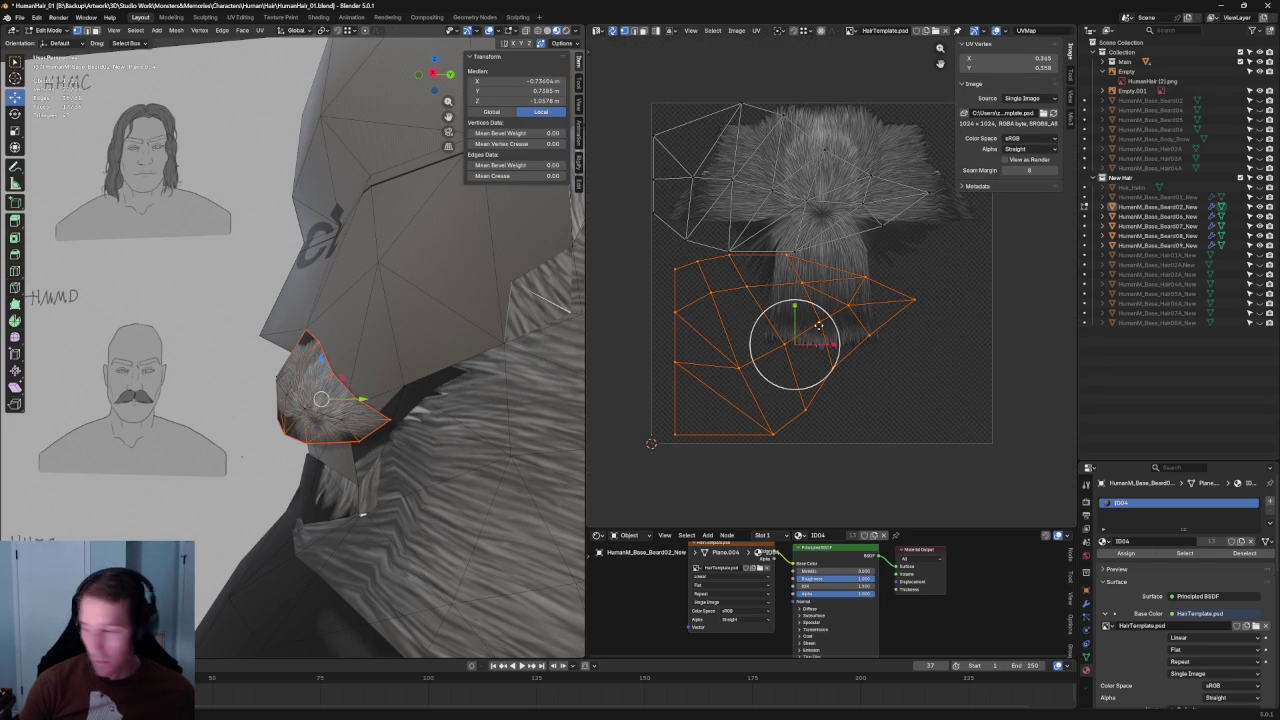
key(Escape)
drag(793, 434, 881, 377)
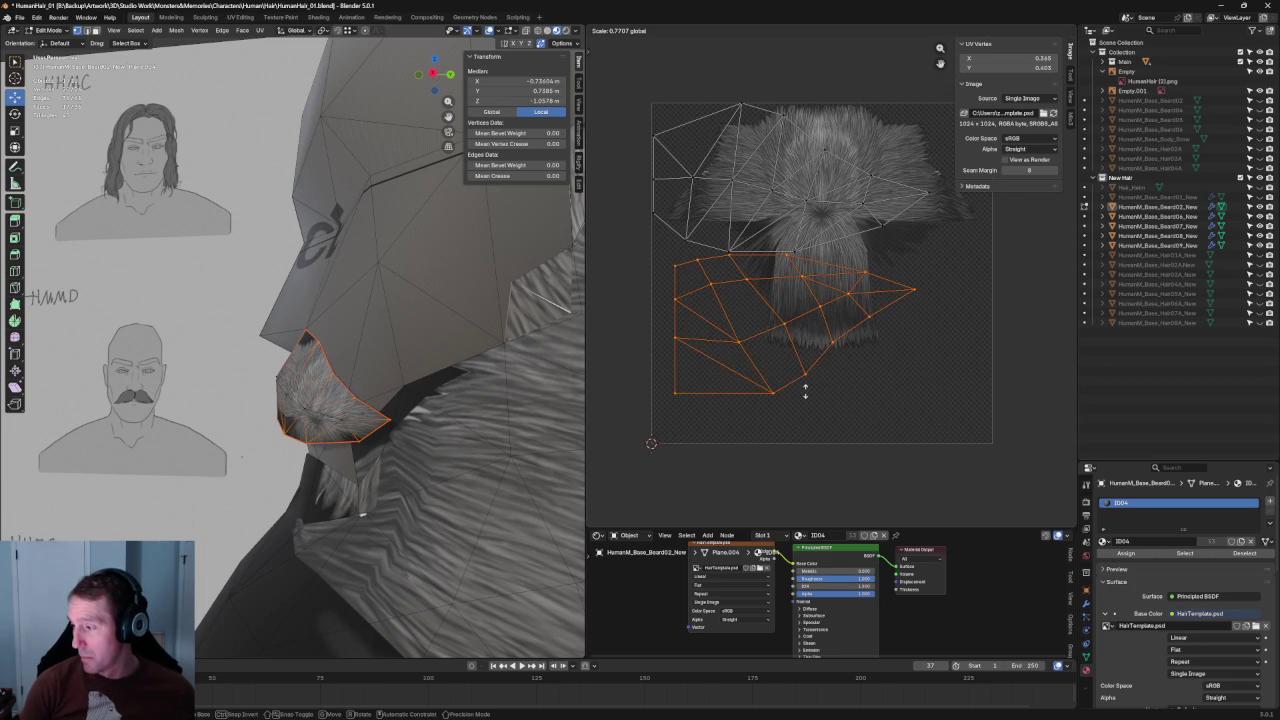
key(g)
right_click(737, 319)
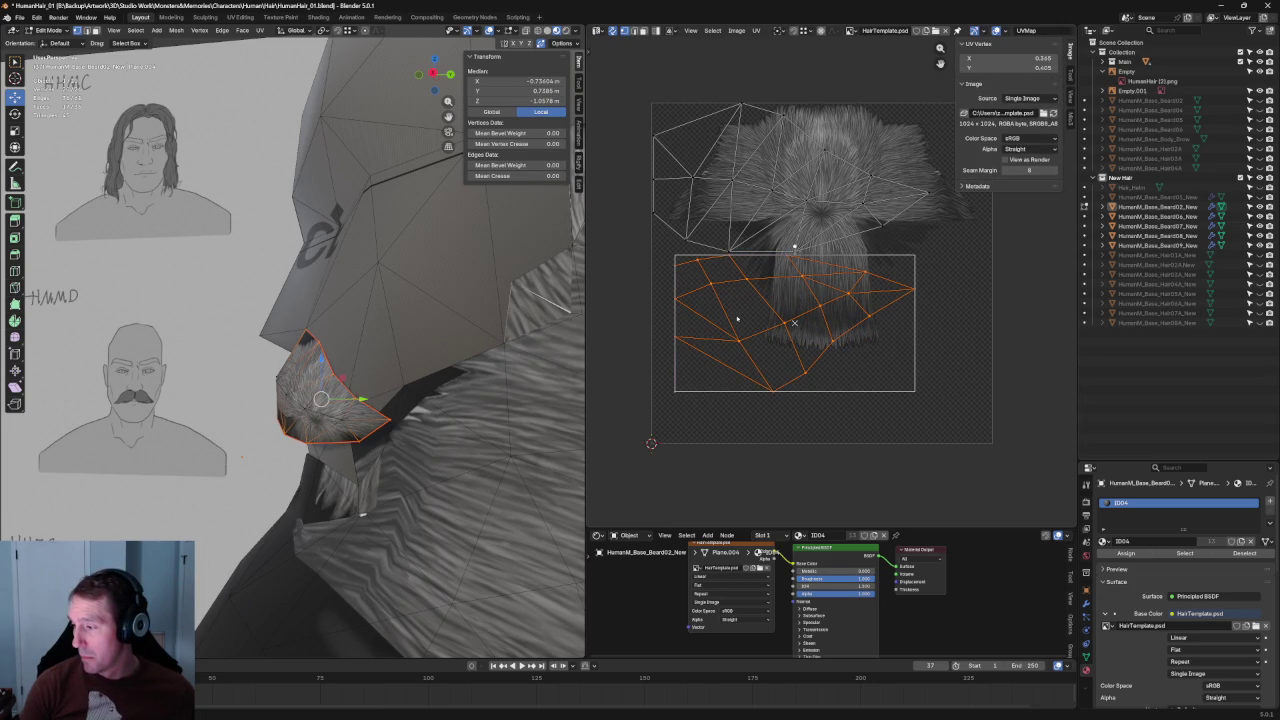
key(alt+a)
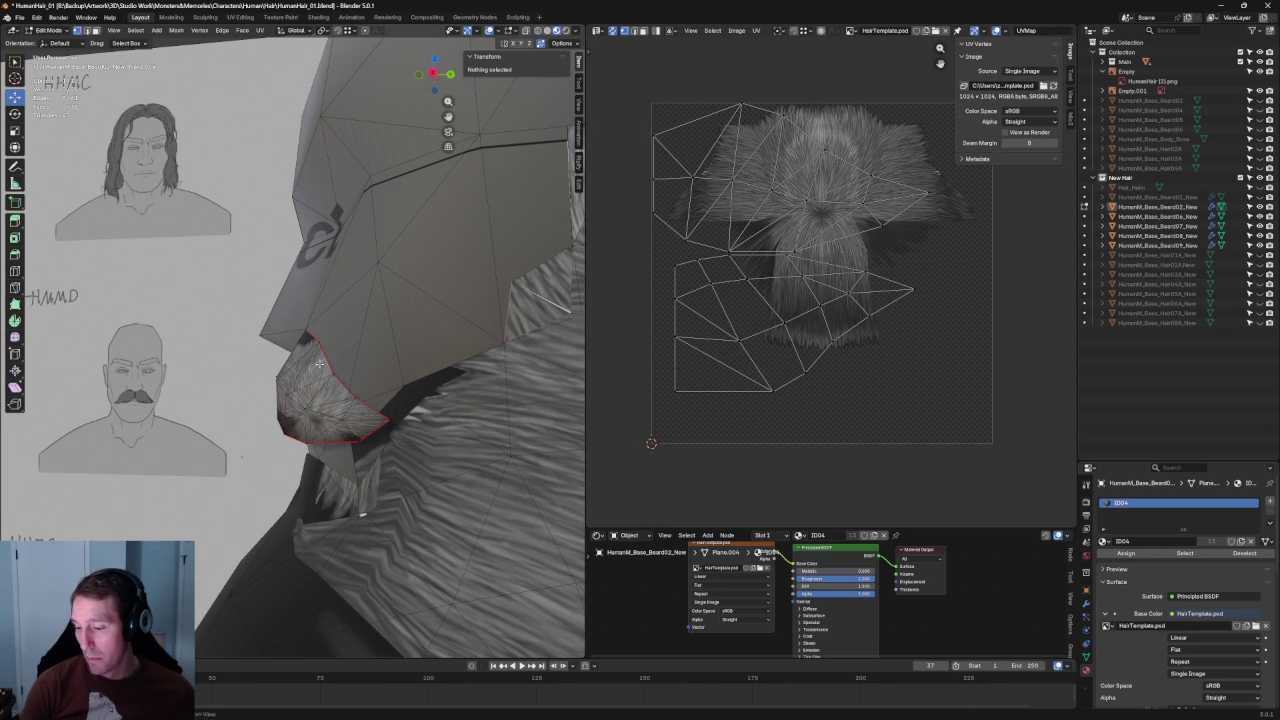
Orbit to a rear three-quarter view of the head and box-select all the mustache UVs.
middle_drag(319, 364, 272, 421)
middle_drag(829, 263, 859, 306)
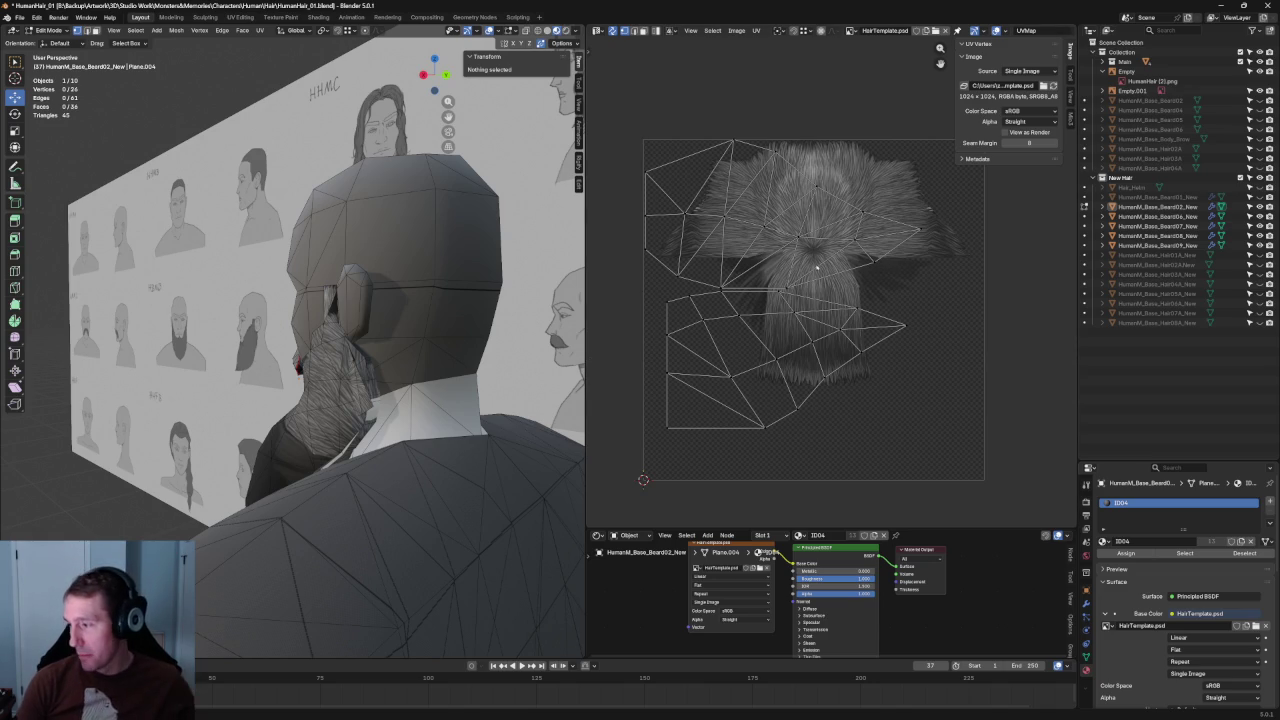
scroll(829, 283, down, 1)
drag(648, 106, 890, 400)
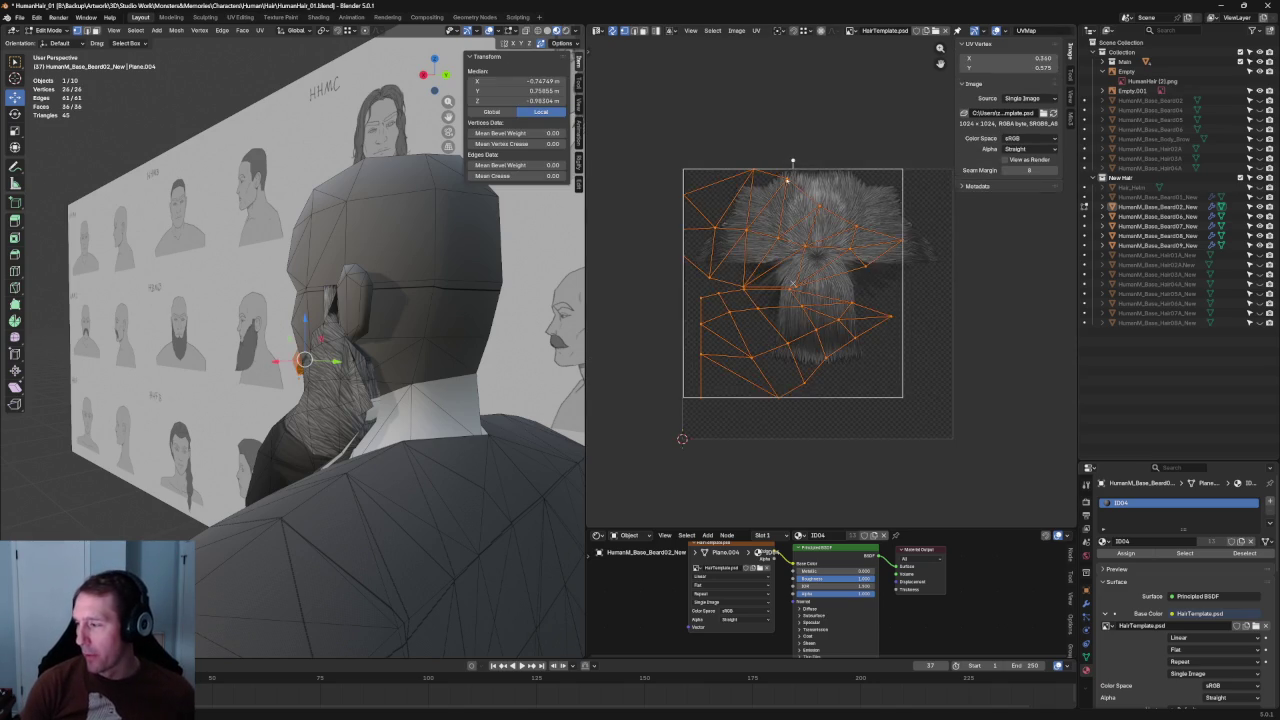
scroll(820, 240, up, 4)
scroll(820, 236, up, 1)
scroll(820, 234, up, 2)
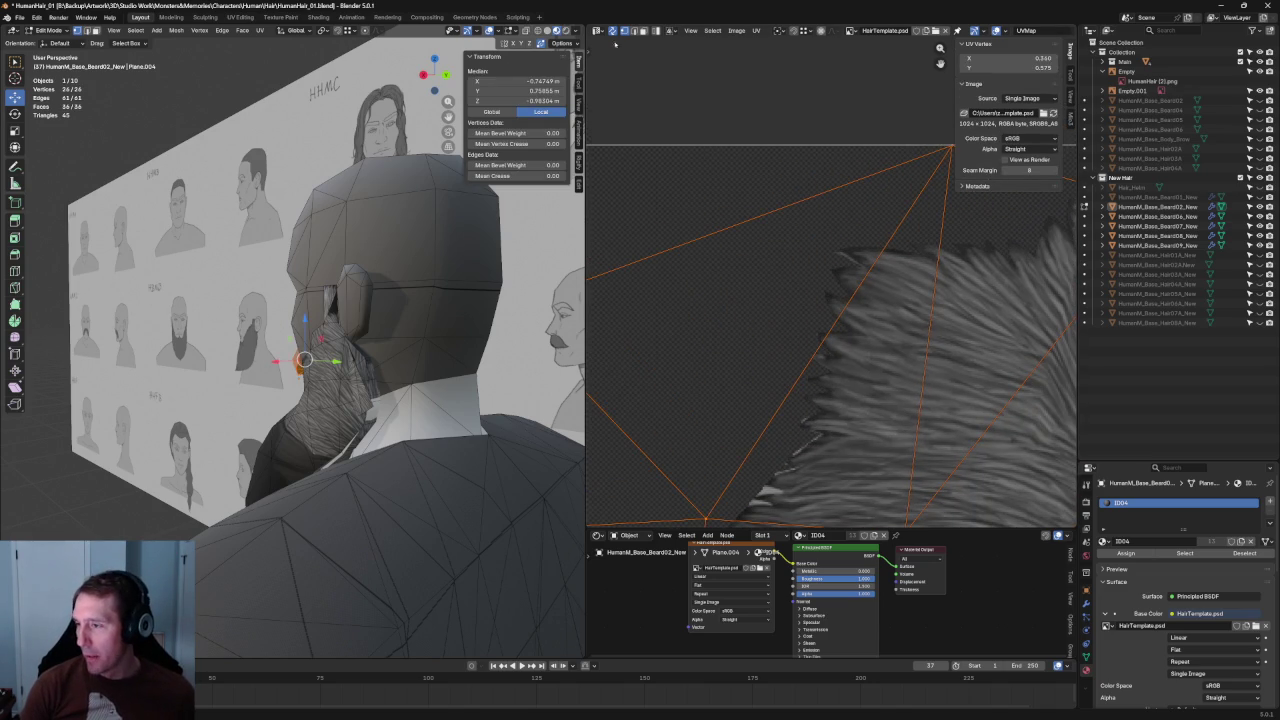
scroll(770, 160, up, 2)
scroll(730, 140, up, 2)
key(alt+a)
mouse_move(300, 300)
middle_down()
mouse_move(251, 287)
mouse_move(406, 294)
mouse_move(370, 270)
middle_up()
scroll(358, 260, down, 4)
key(KP_1)
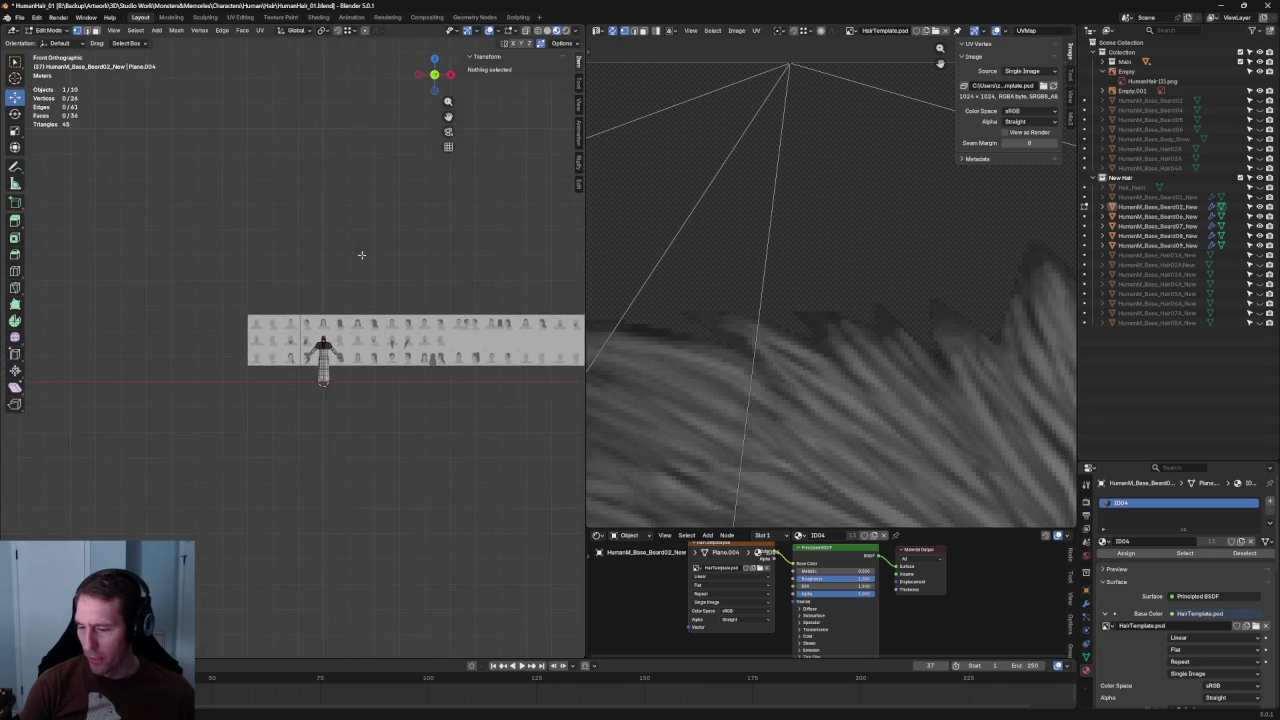
scroll(301, 310, up, 7)
scroll(487, 287, up, 5)
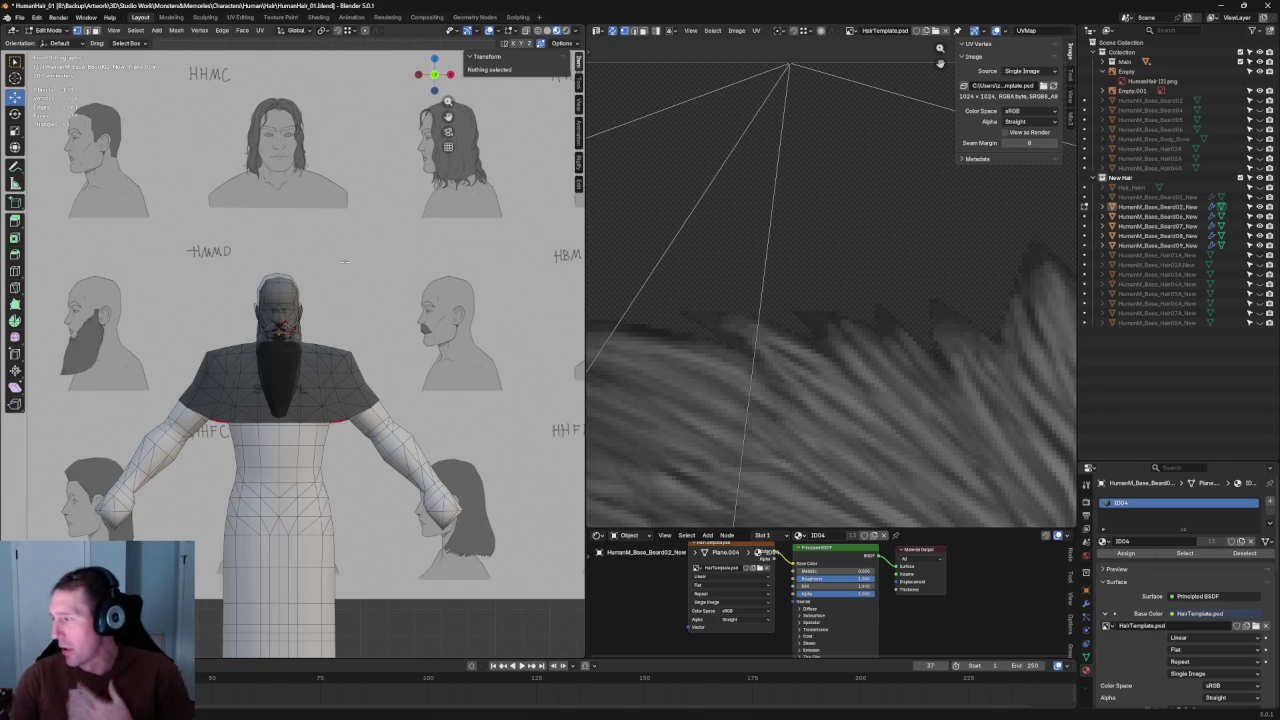
scroll(300, 245, down, 2)
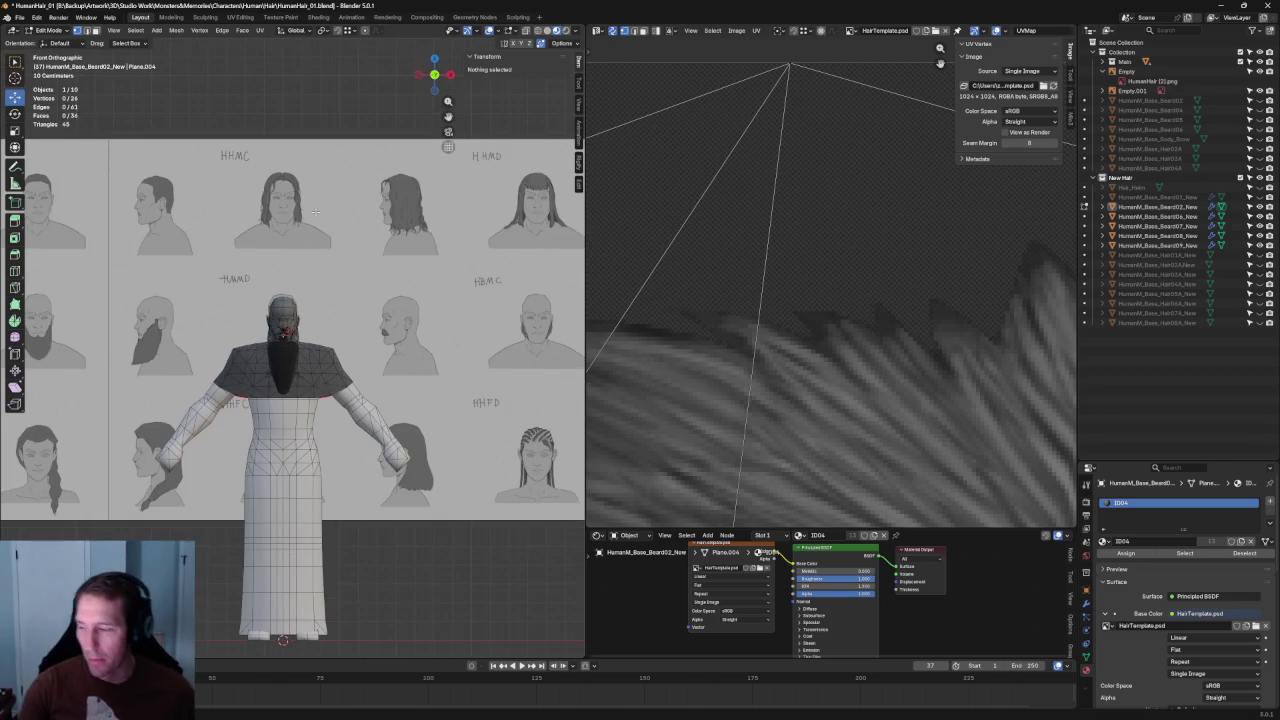
scroll(333, 265, down, 5)
scroll(333, 265, up, 6)
scroll(322, 333, up, 4)
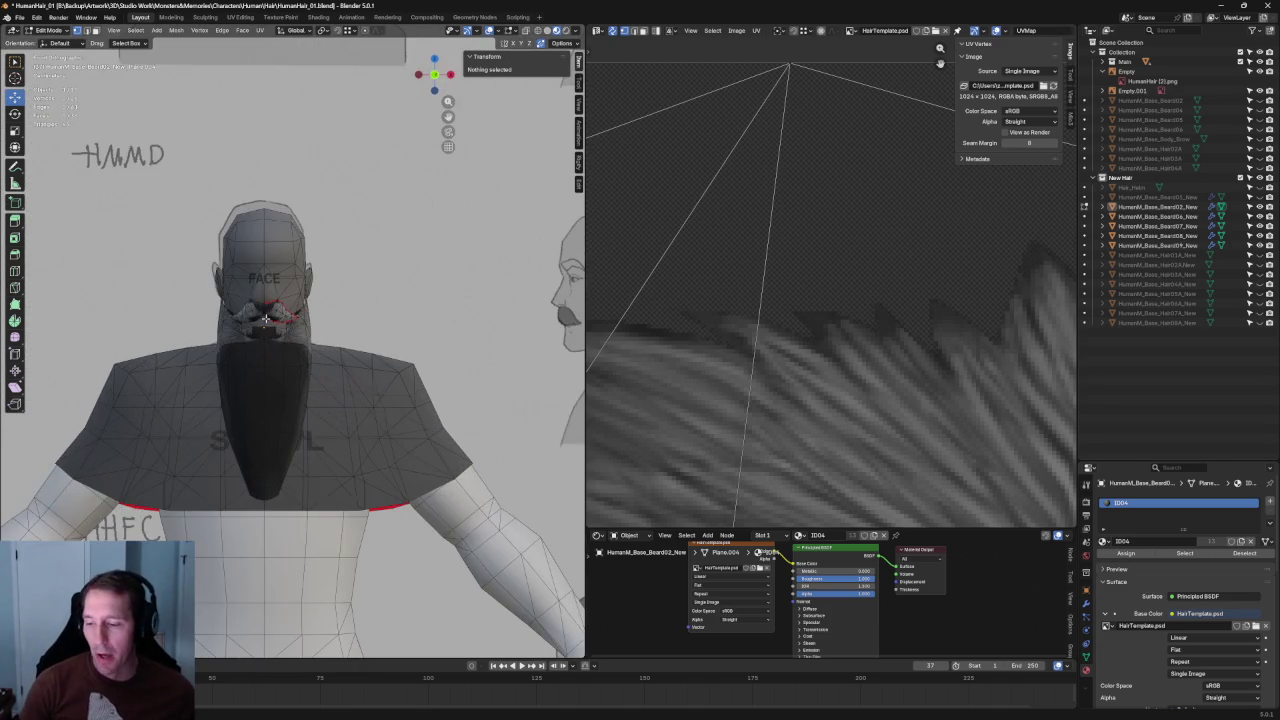
scroll(322, 333, up, 3)
scroll(322, 333, up, 4)
scroll(320, 325, up, 1)
scroll(318, 318, up, 2)
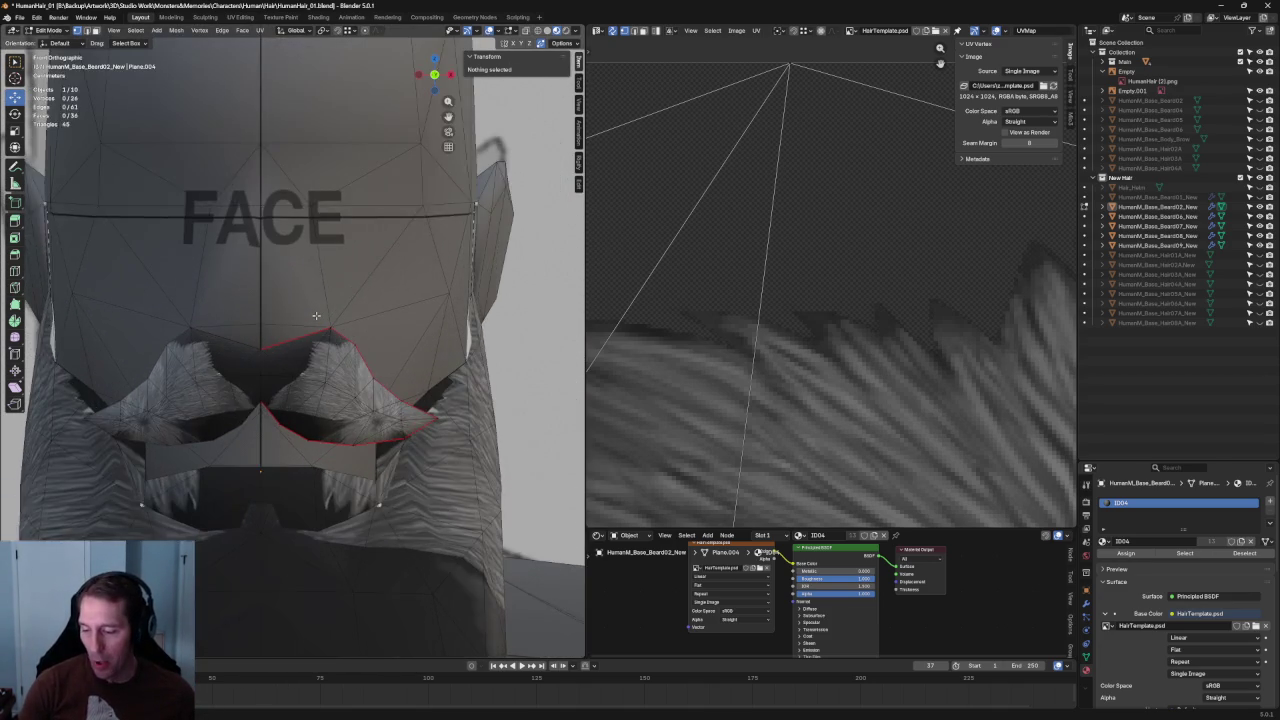
scroll(317, 314, up, 1)
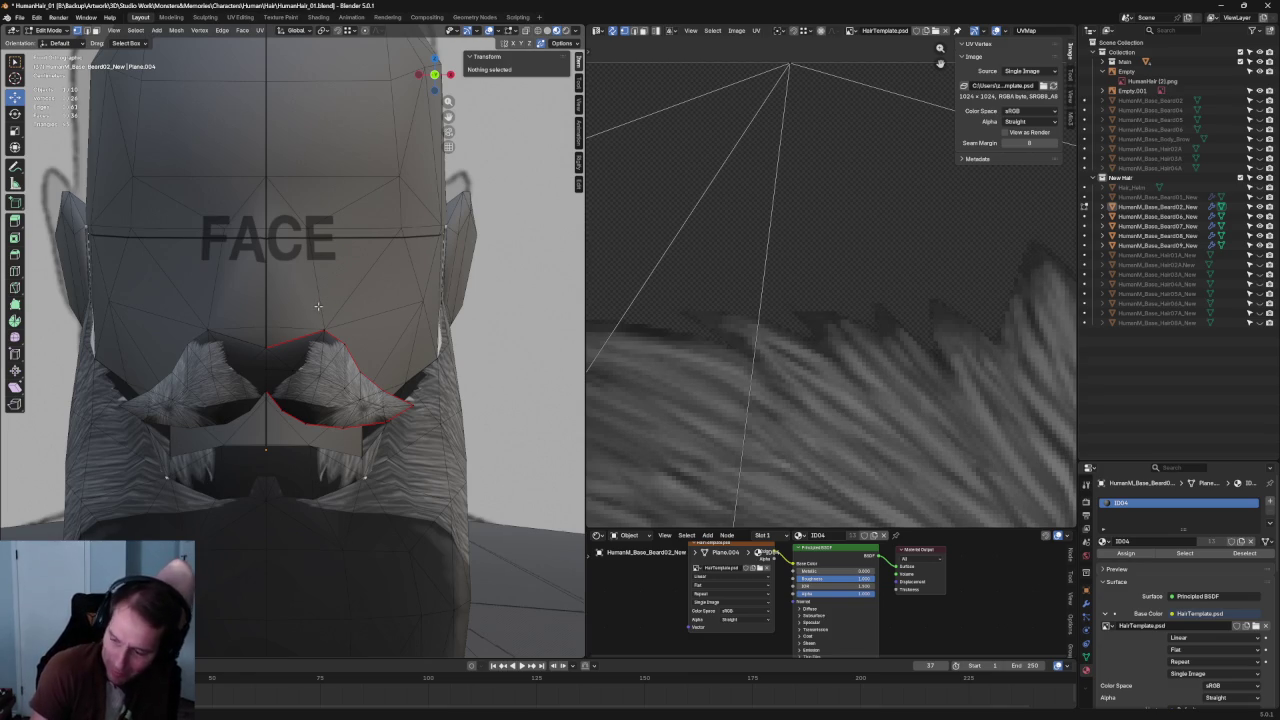
scroll(317, 306, down, 7)
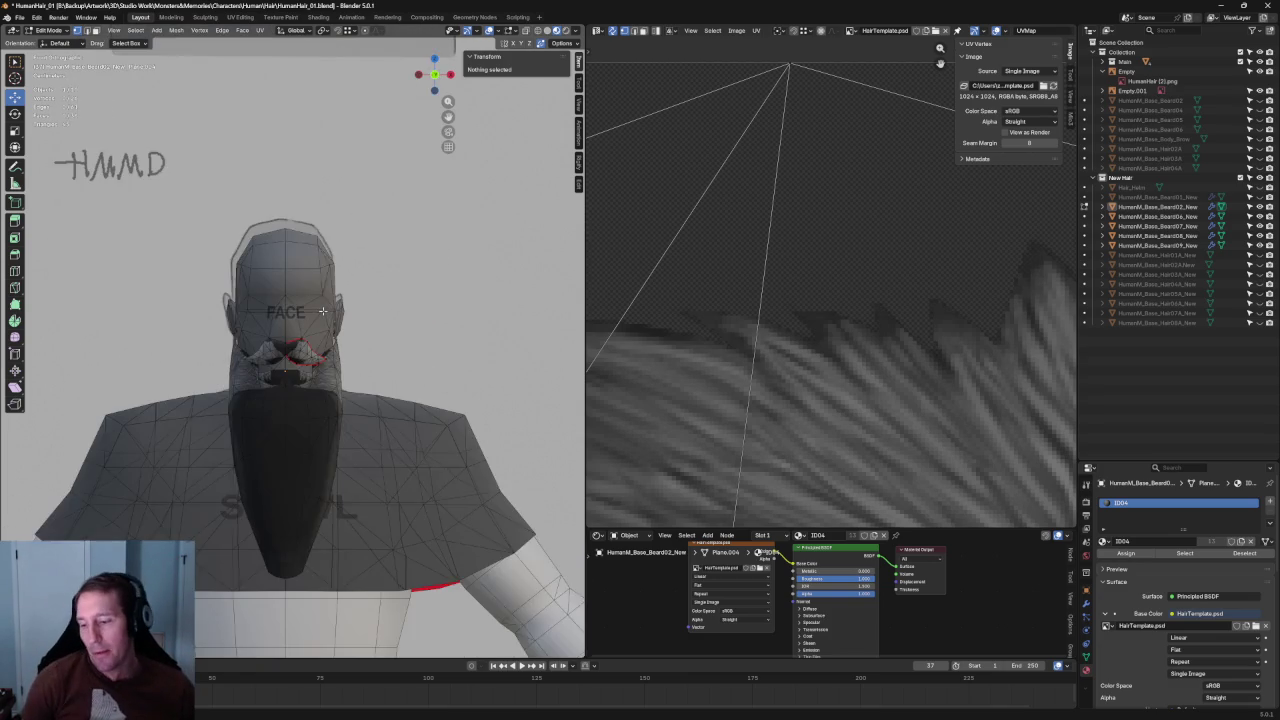
scroll(323, 310, down, 1)
scroll(323, 310, down, 5)
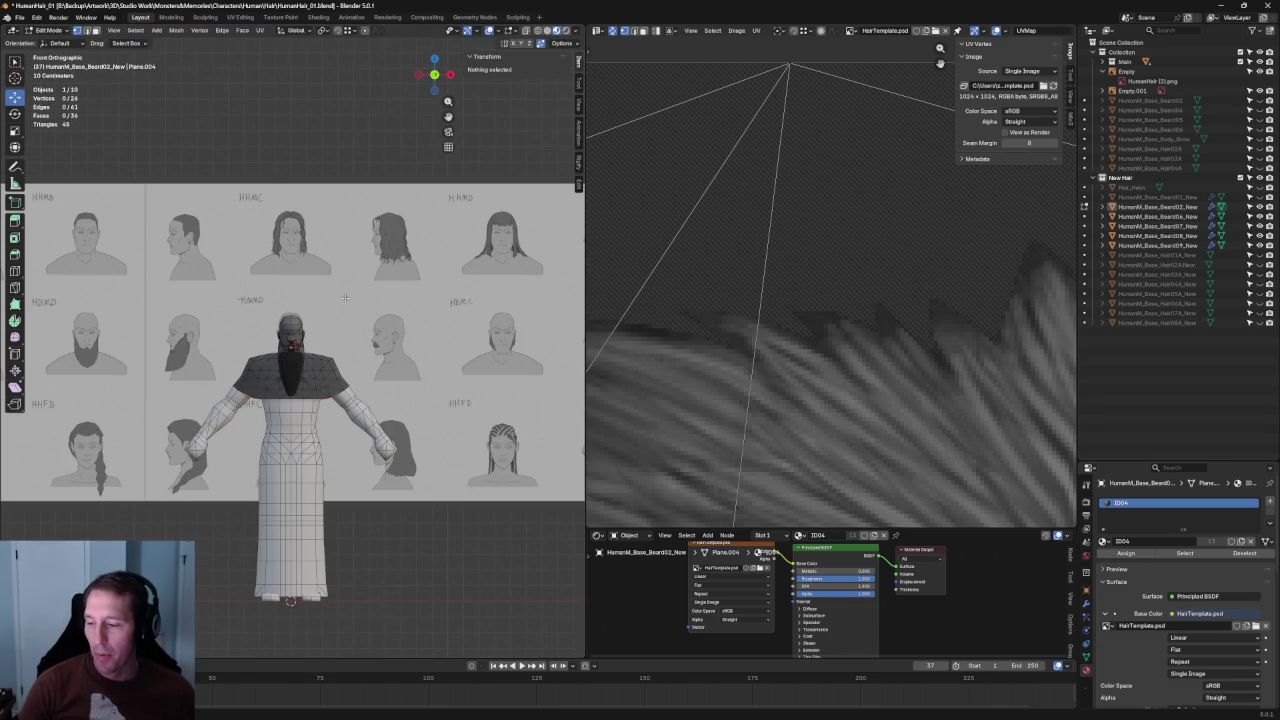
key(Tab)
click(340, 296)
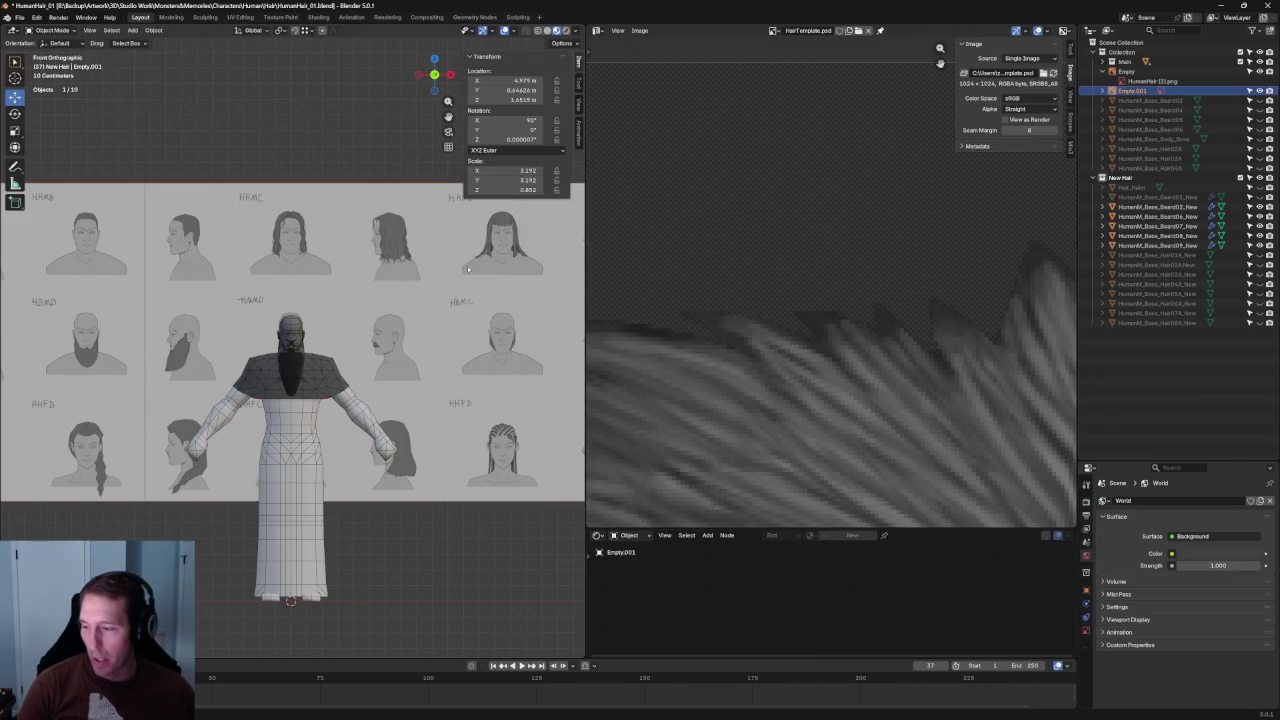
Move the reference sheet, shifting it far to the left.
scroll(325, 295, down, 3)
key(g)
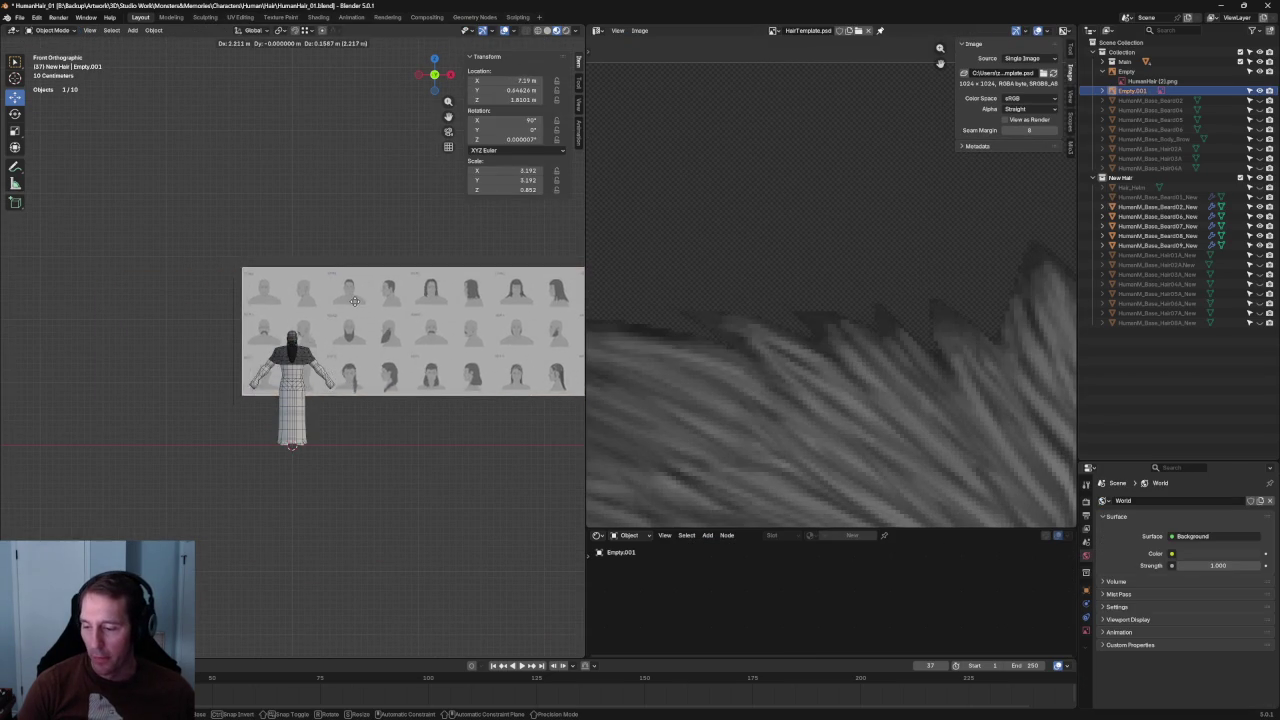
click(400, 300)
scroll(247, 294, down, 2)
scroll(247, 294, up, 4)
scroll(291, 369, up, 6)
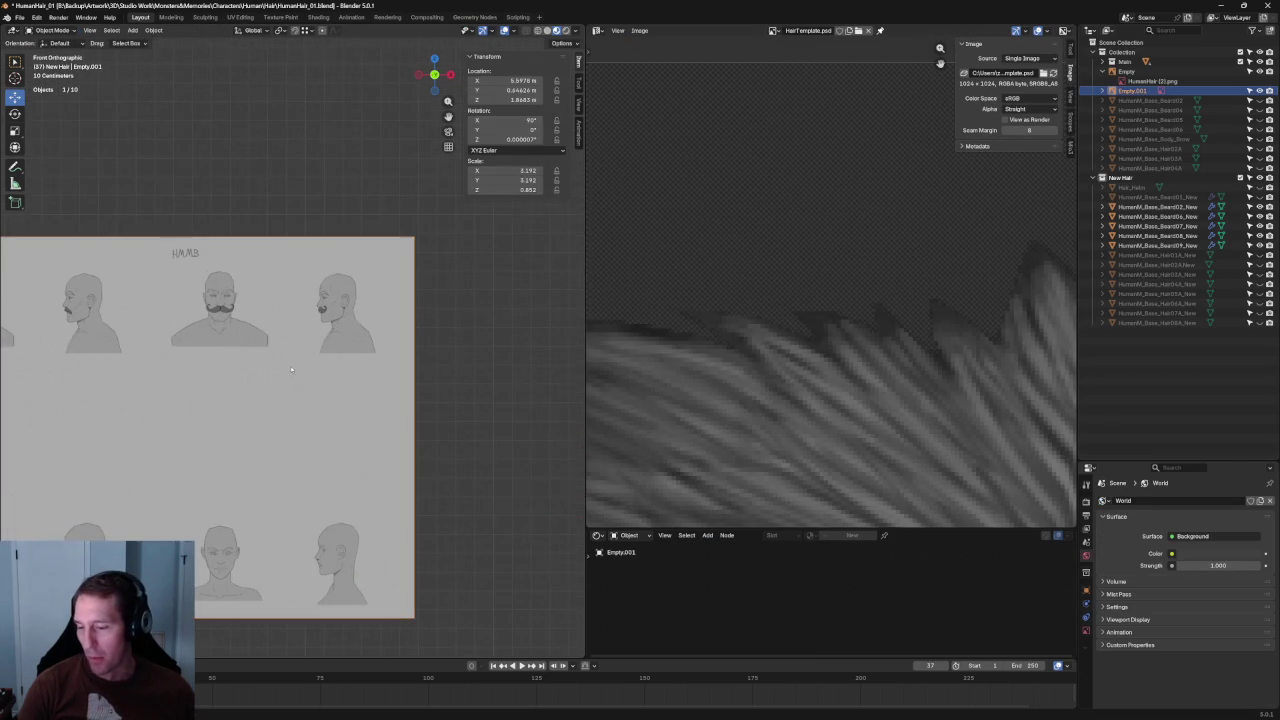
scroll(260, 323, down, 1)
scroll(521, 362, down, 5)
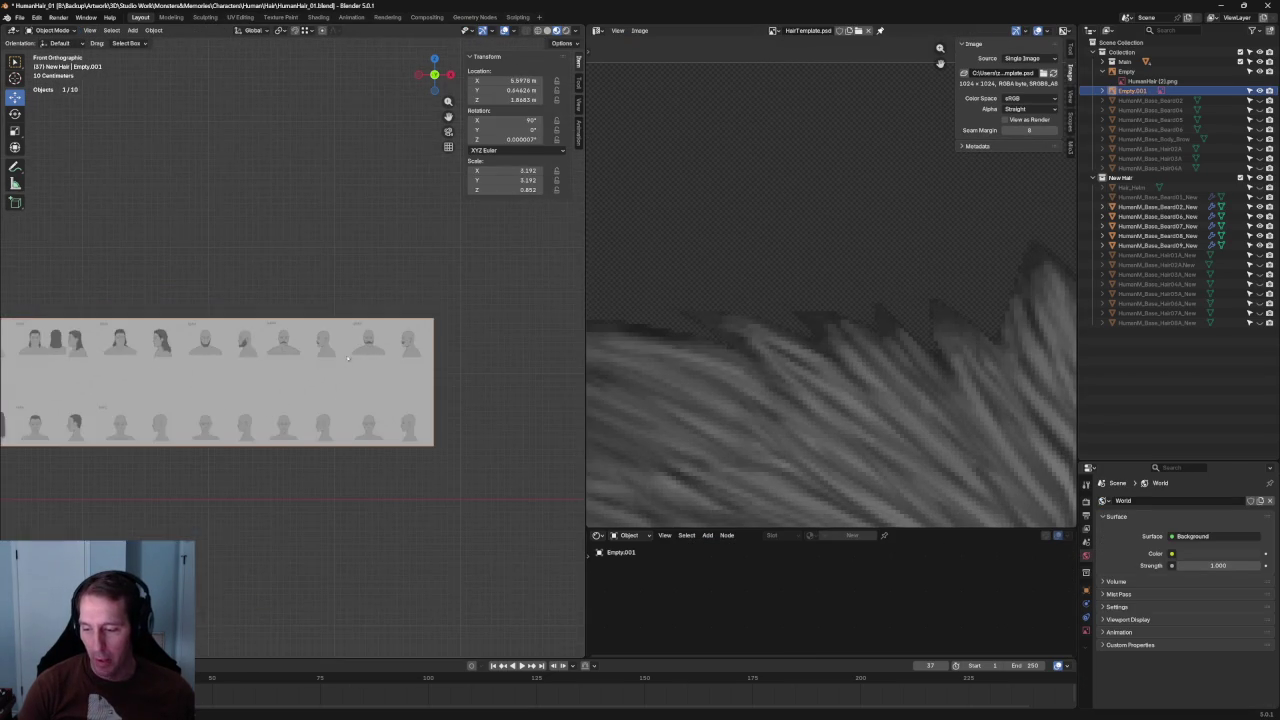
scroll(497, 362, left, 5)
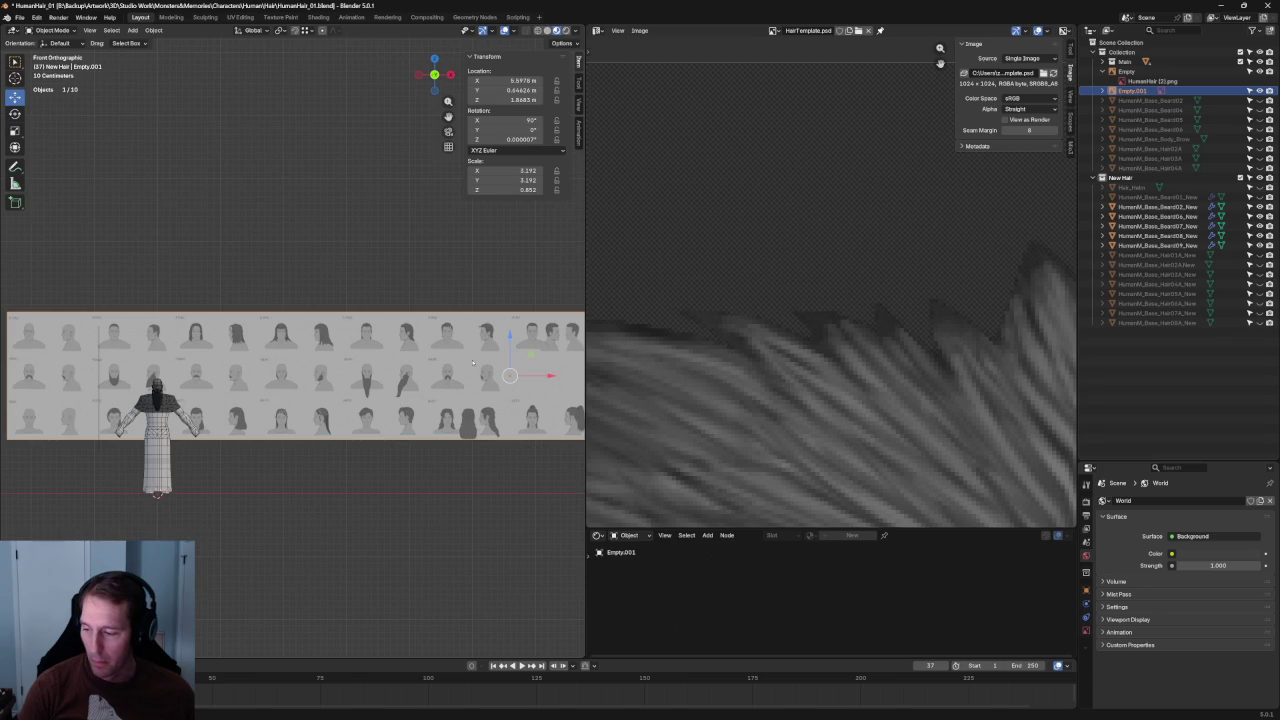
scroll(473, 362, down, 1)
key(g)
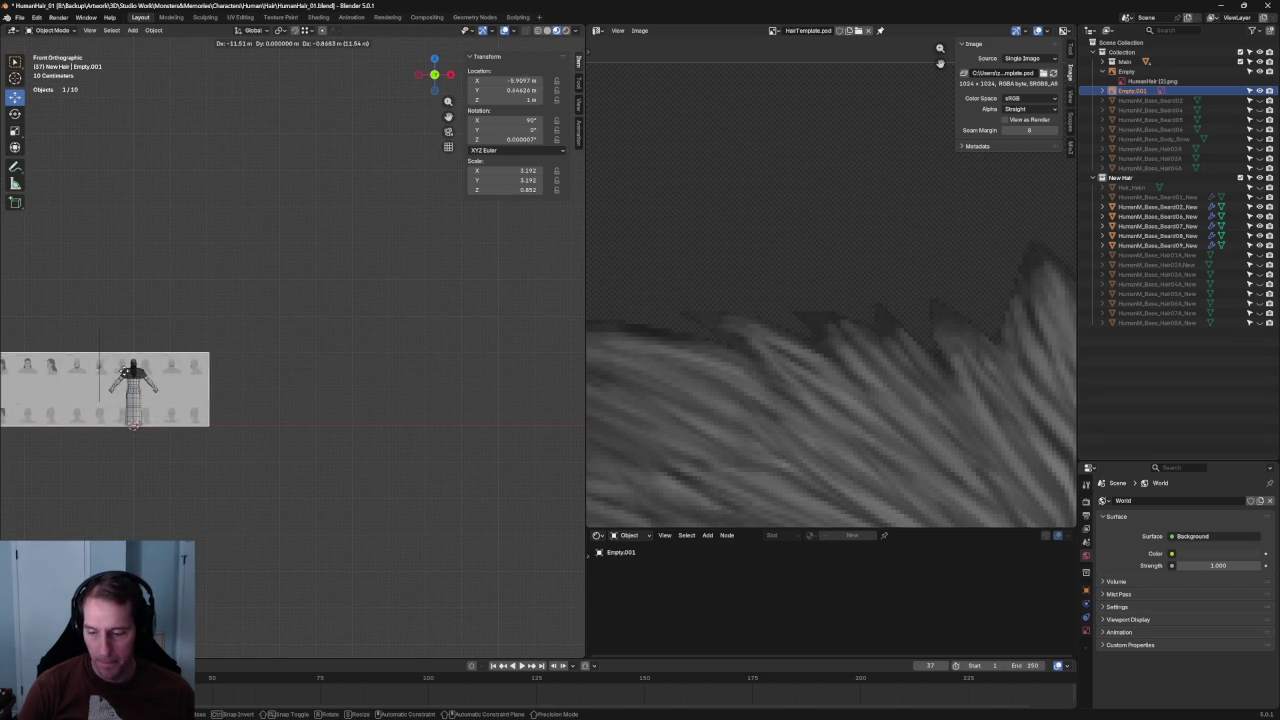
click(130, 370)
Switch to wireframe with X-ray on and nudge the reference image behind the model.
scroll(163, 371, up, 2)
scroll(163, 371, up, 3)
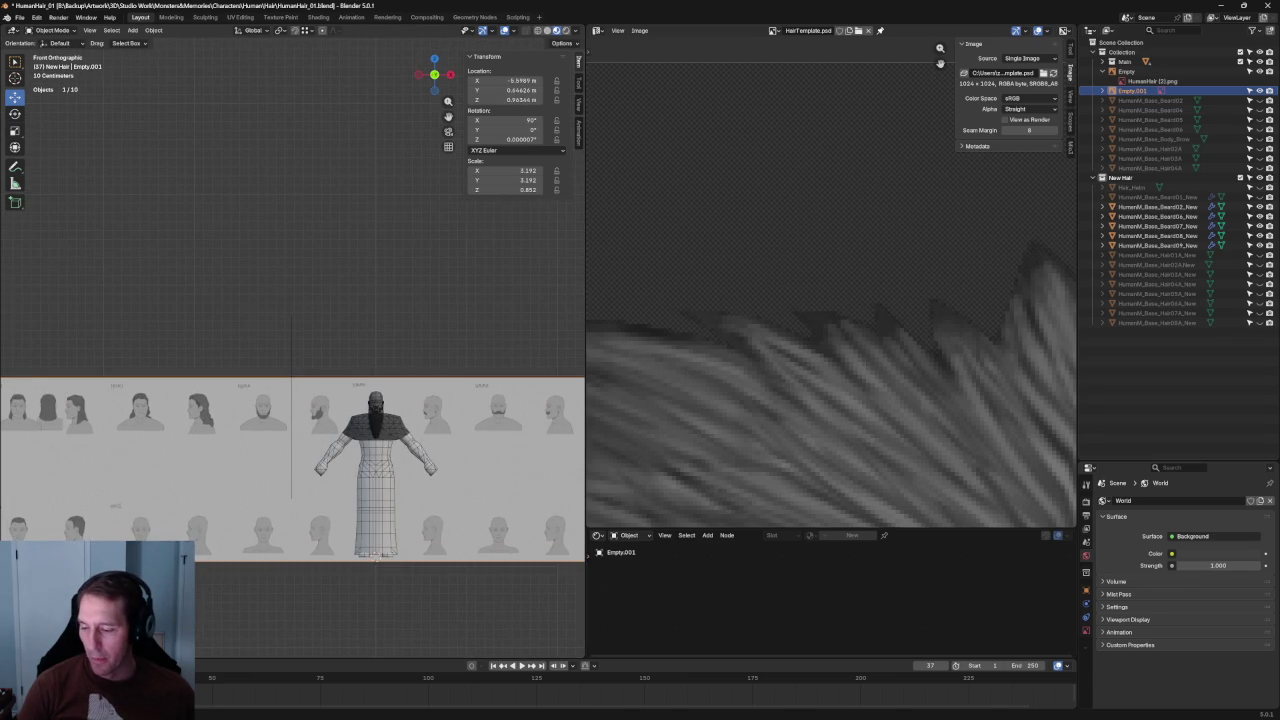
scroll(400, 460, up, 3)
scroll(294, 397, up, 2)
scroll(294, 409, up, 2)
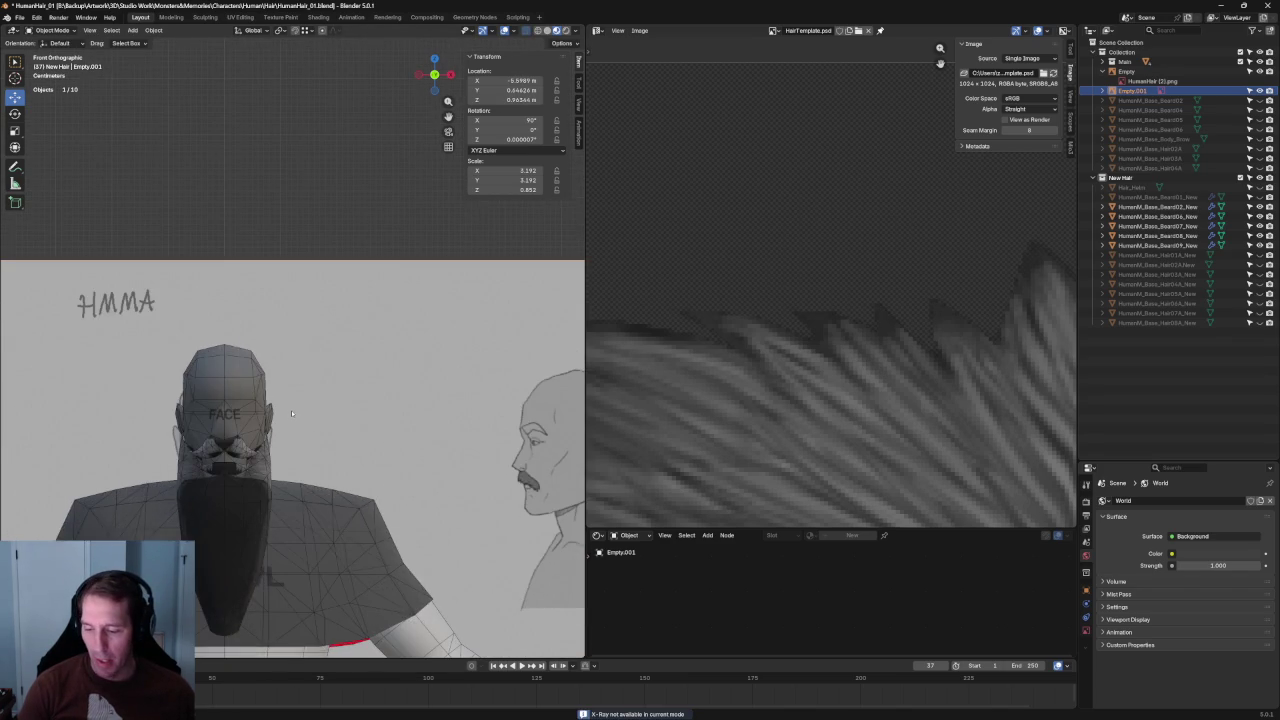
scroll(330, 342, up, 1)
scroll(330, 342, down, 3)
click(538, 30)
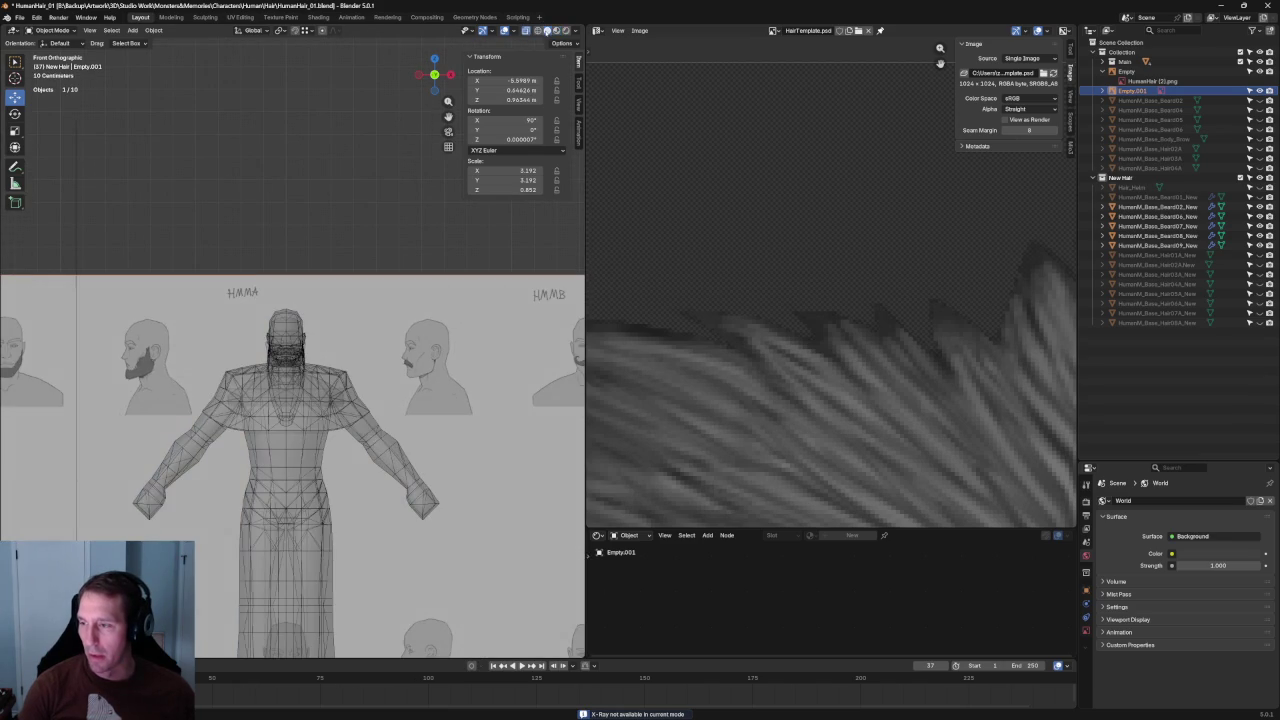
scroll(302, 345, up, 5)
click(540, 31)
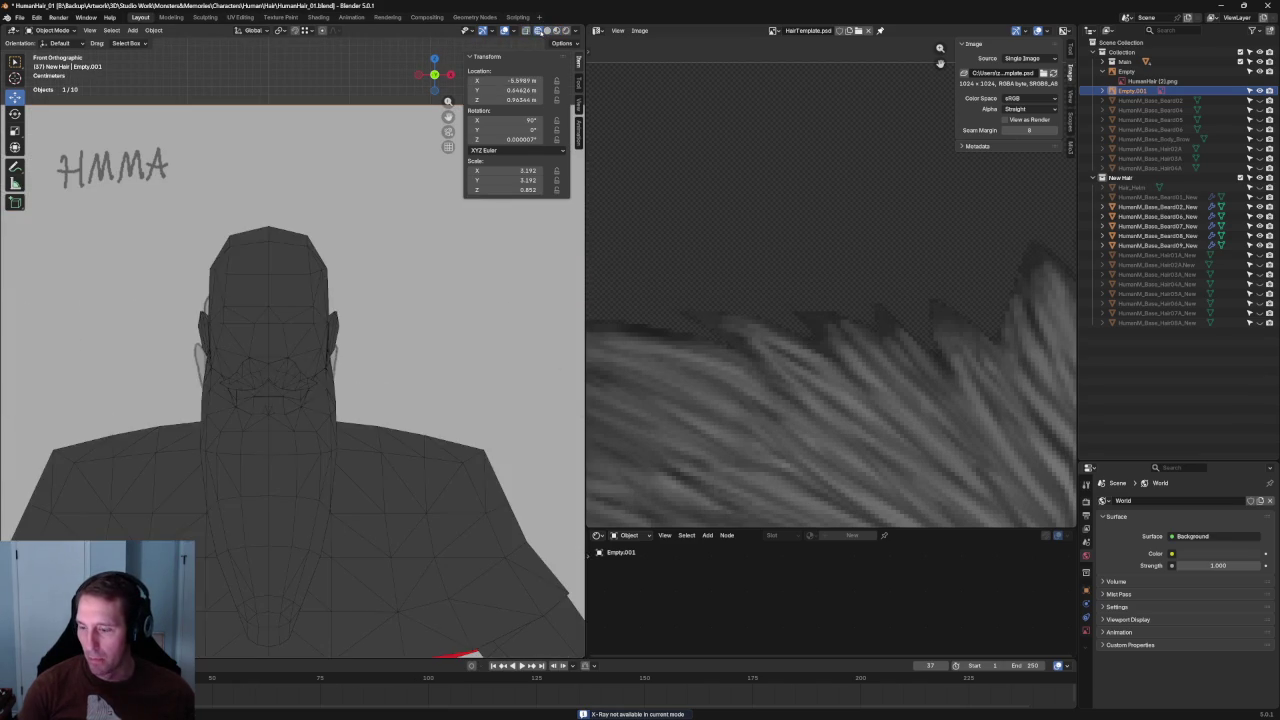
key(alt+z)
key(g)
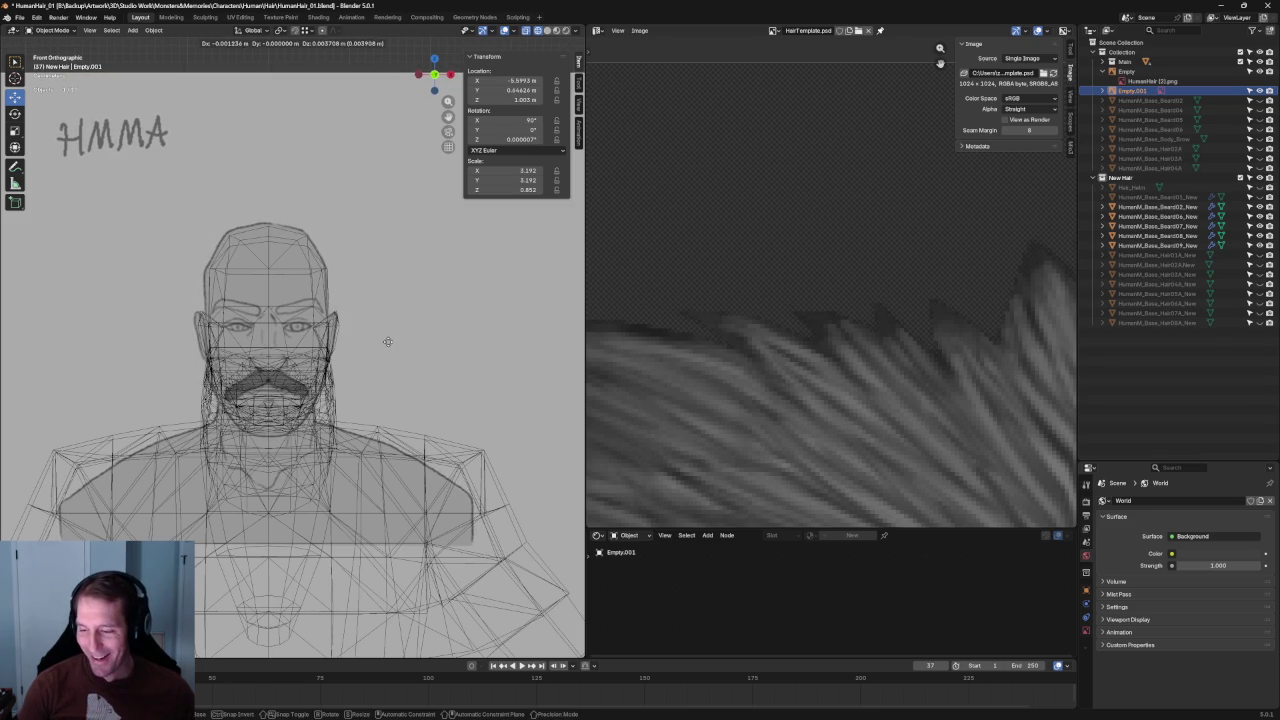
click(388, 341)
Zoom in and align the HMMA drawing with the face, then turn off X-ray and select the mustache.
ctrl+middle_drag(388, 341, 367, 383)
key(alt+z)
key(alt+z)
key(g)
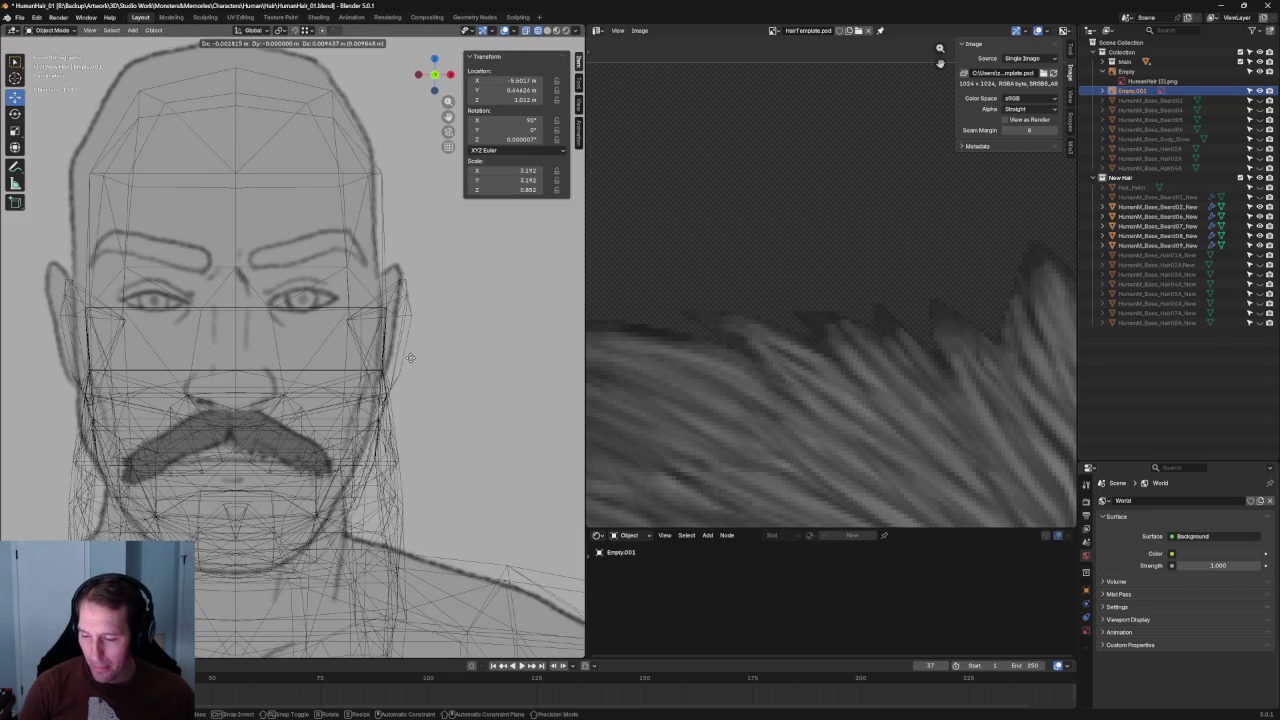
click(413, 356)
key(alt+z)
scroll(389, 370, down, 4)
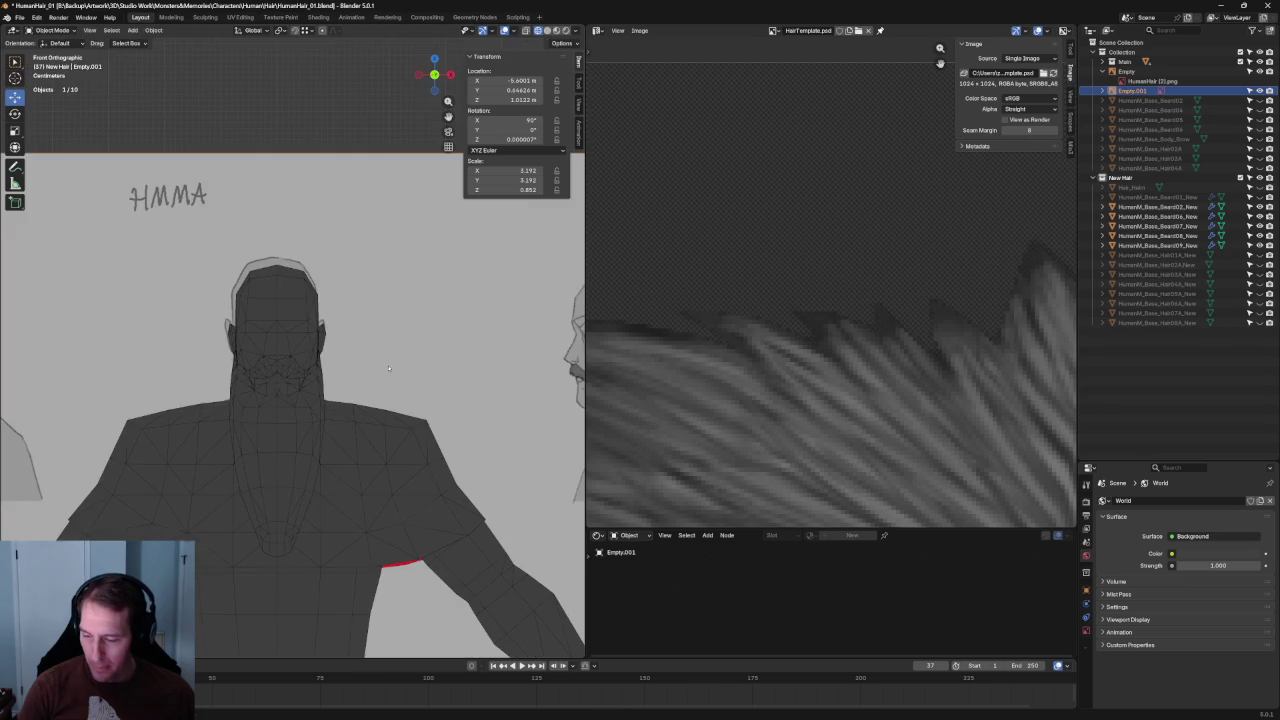
click(290, 370)
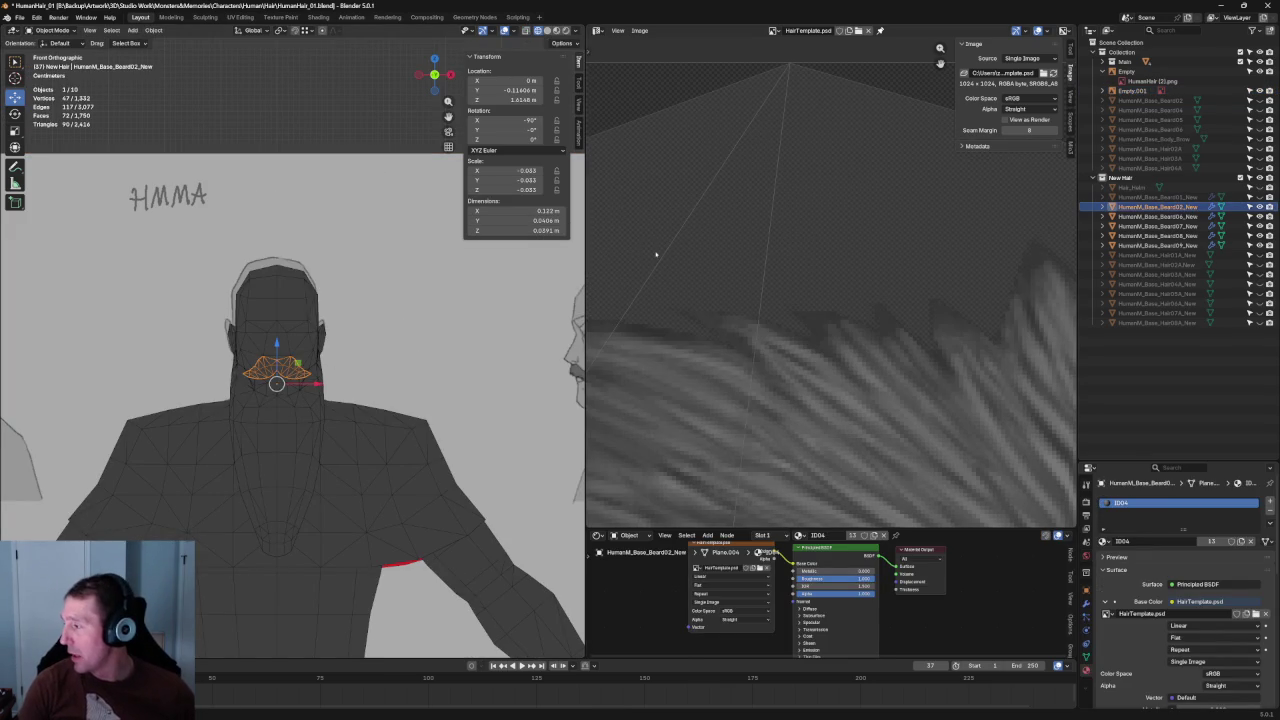
Copy and paste the HumanM_Base_Beard02_New mustache object from the outliner.
right_click(1135, 207)
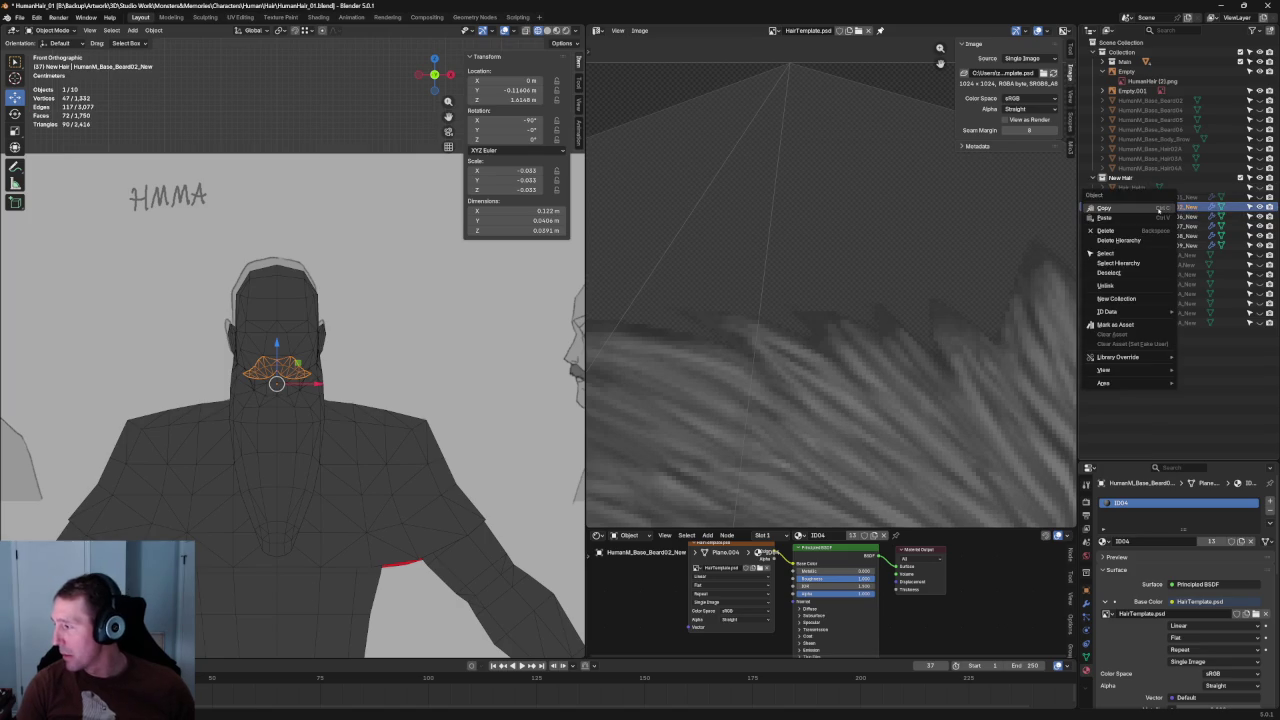
click(1133, 211)
right_click(1115, 207)
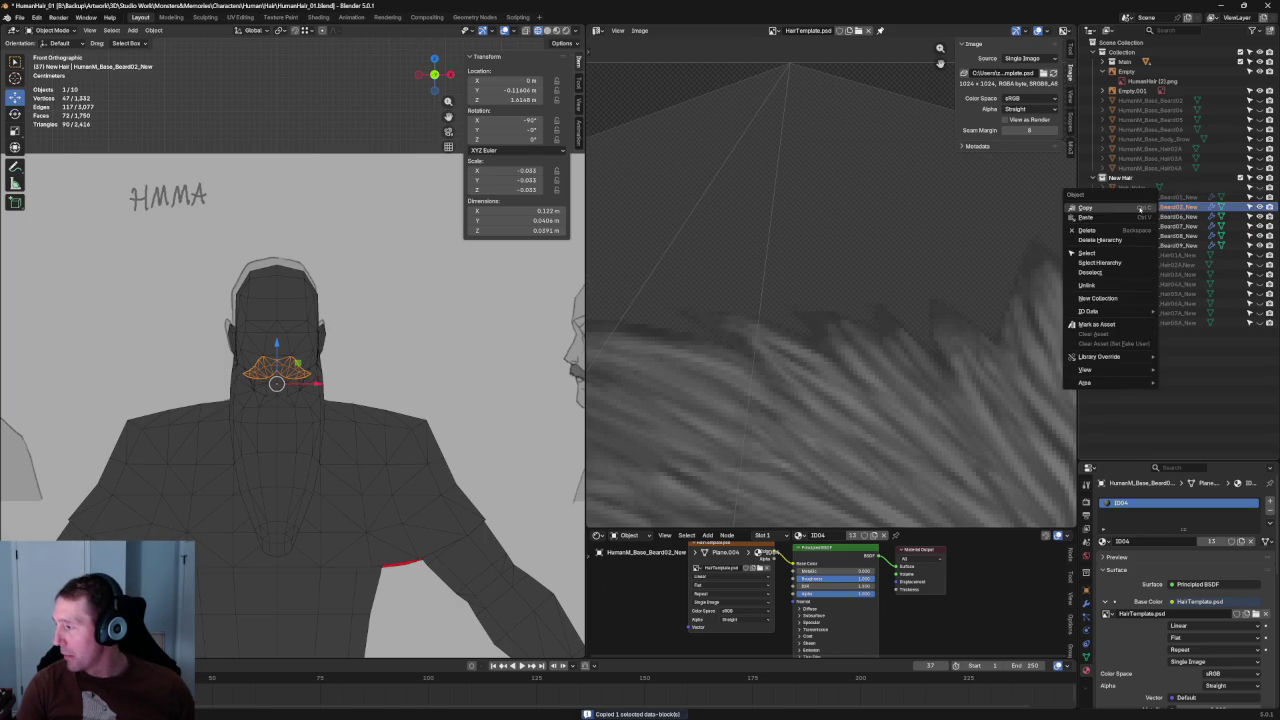
click(1110, 218)
Rename the copy by removing the .001 suffix and old number, typing 5.
click(1200, 216)
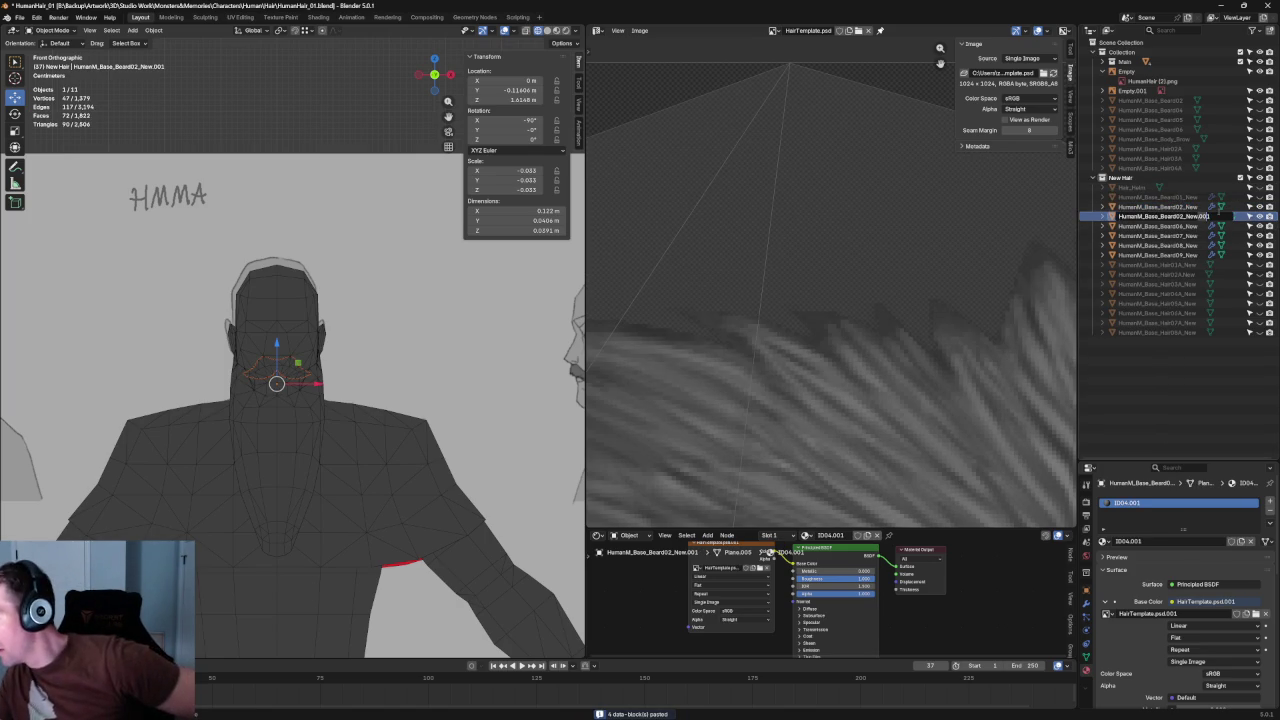
key(BackSpace)
key(BackSpace)
key(BackSpace)
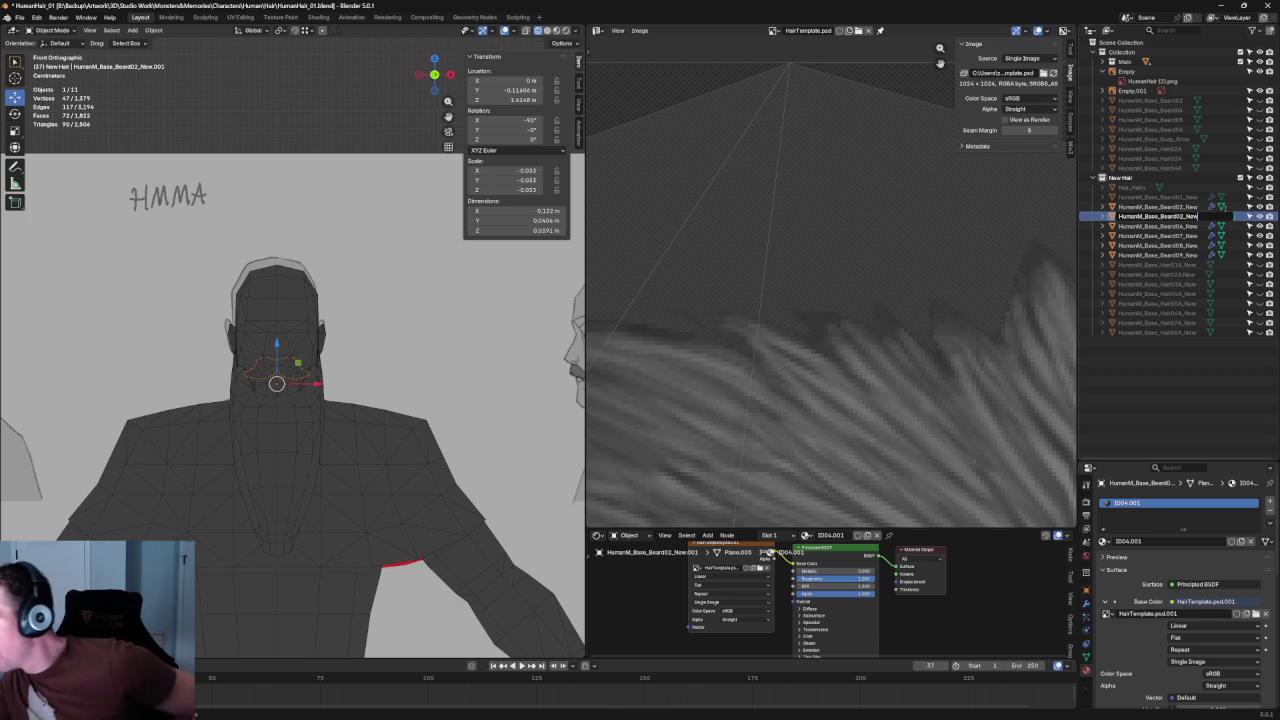
key(Left)
key(Left)
key(Left)
key(BackSpace)
text(5)
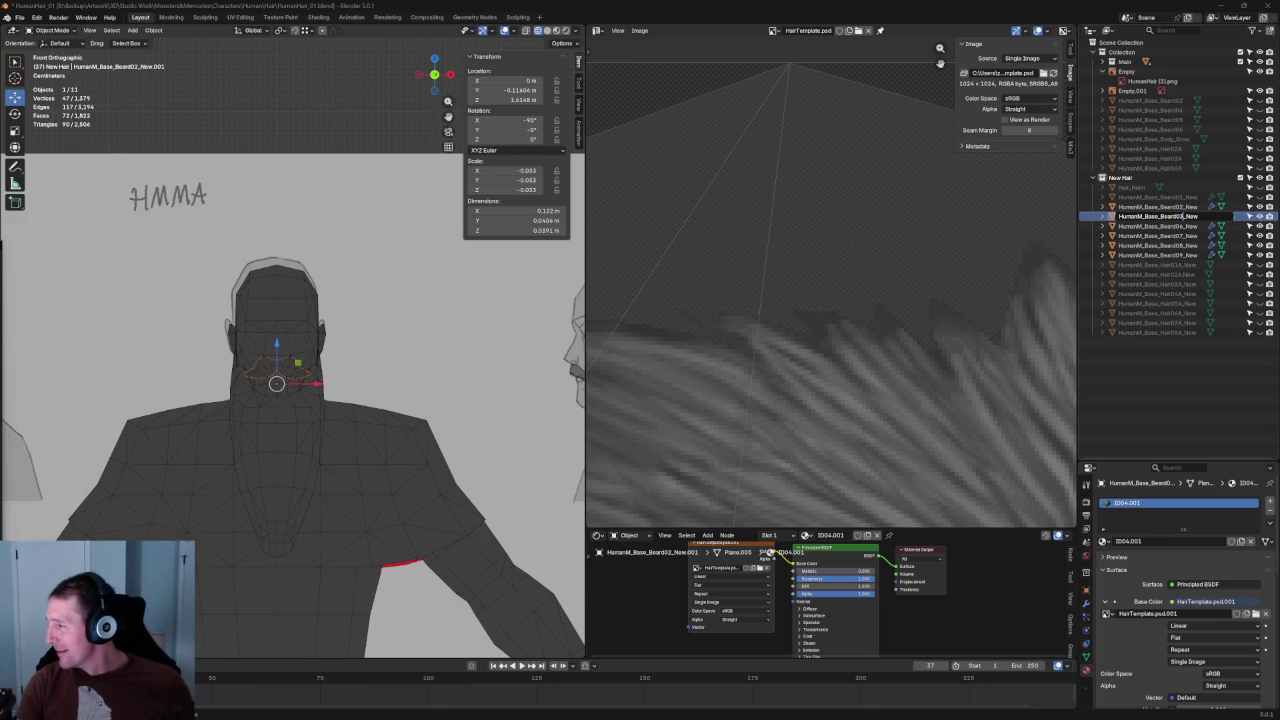
Make the renamed HumanM_Base_Beard03_New mustache copy the active object.
click(1187, 216)
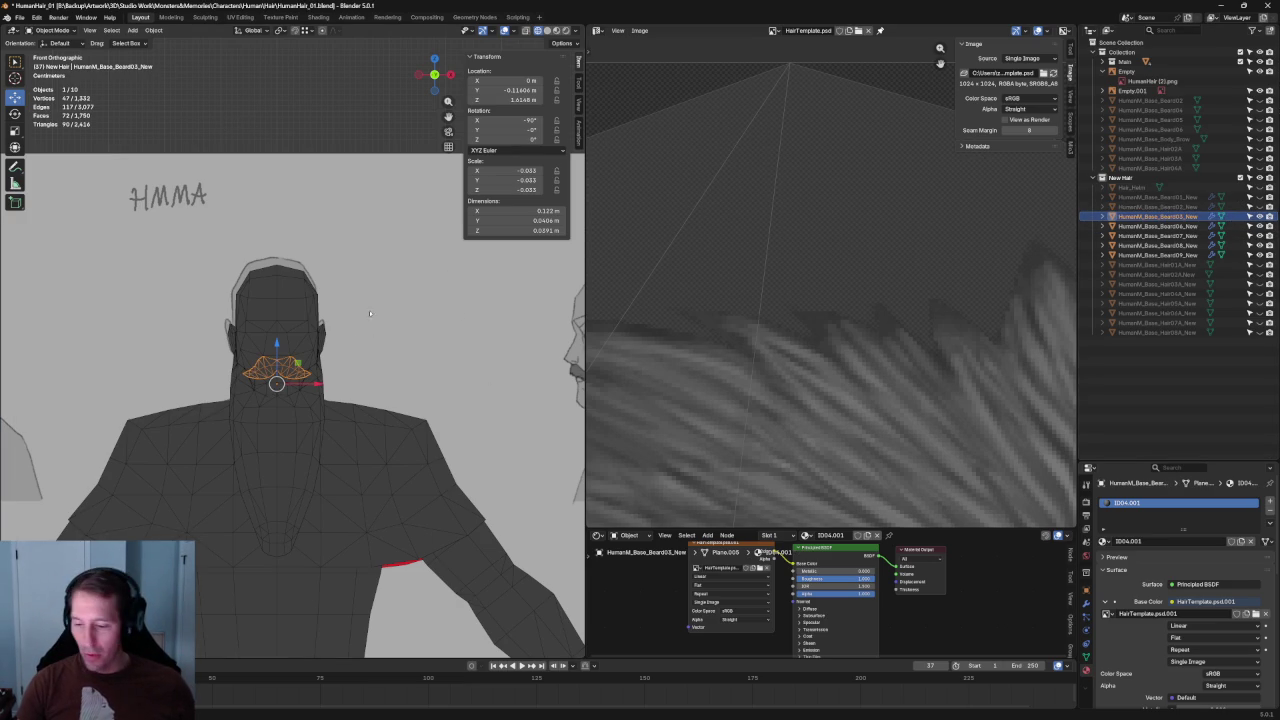
Frame the mustache copy in Edit Mode and raise two centre vertices vertically to the drawing.
key(KP_Decimal)
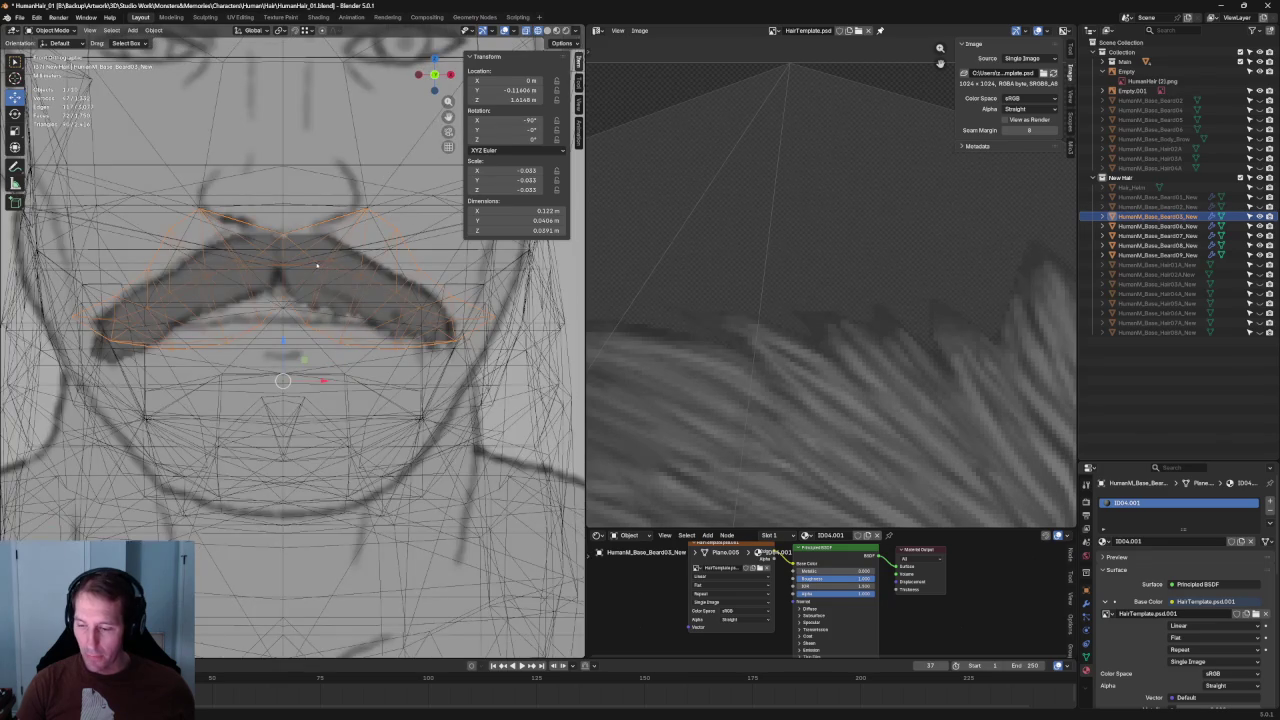
scroll(317, 265, up, 2)
key(Tab)
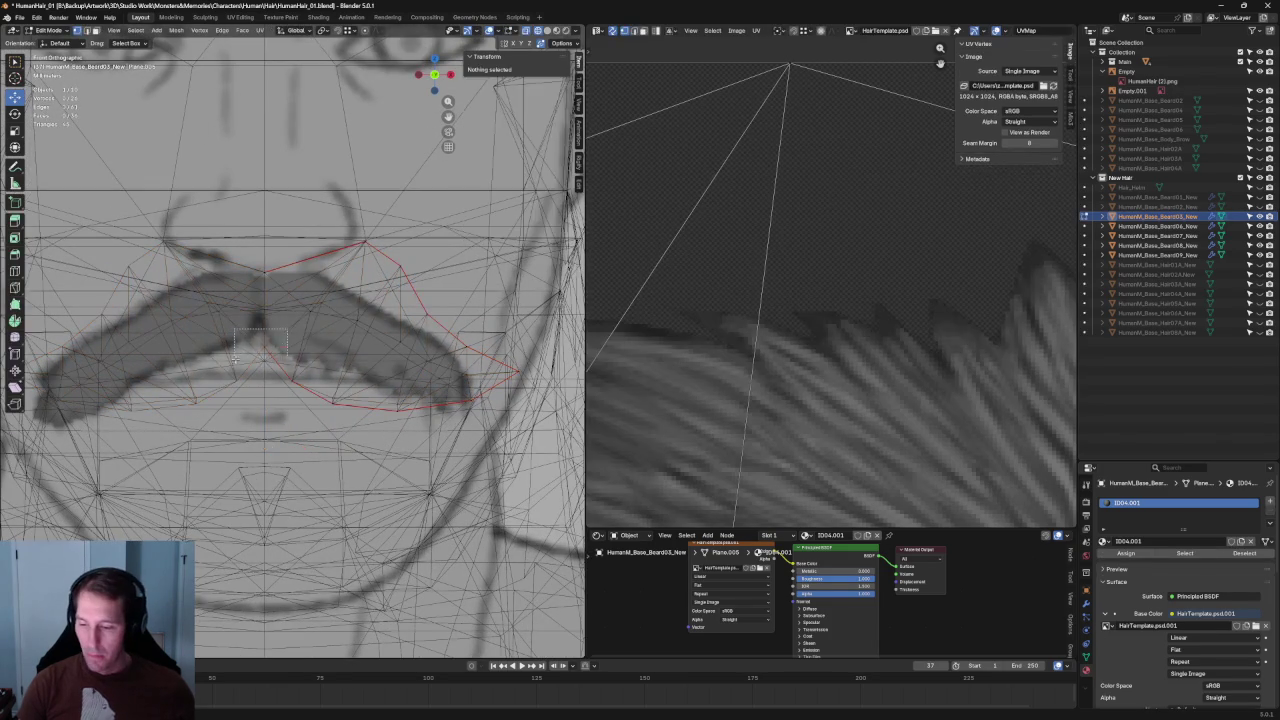
click(266, 332)
key(g)
key(z)
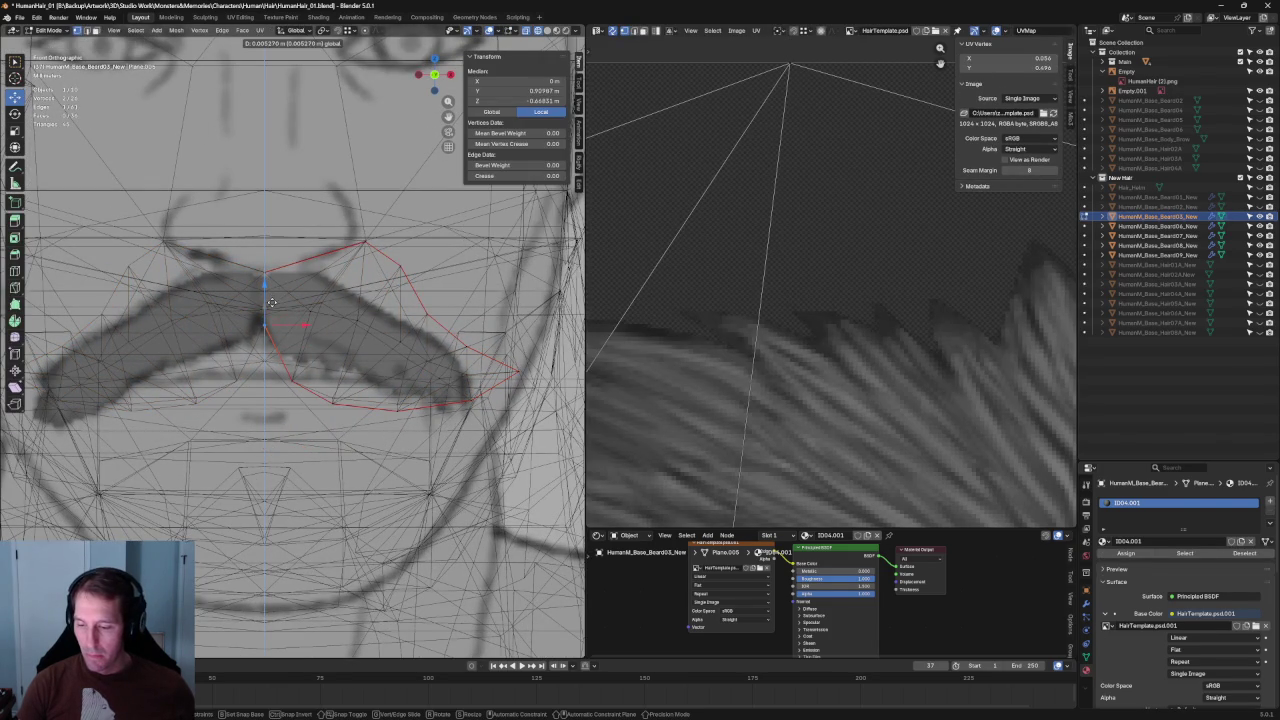
click(272, 302)
click(279, 326)
key(g)
key(z)
click(262, 297)
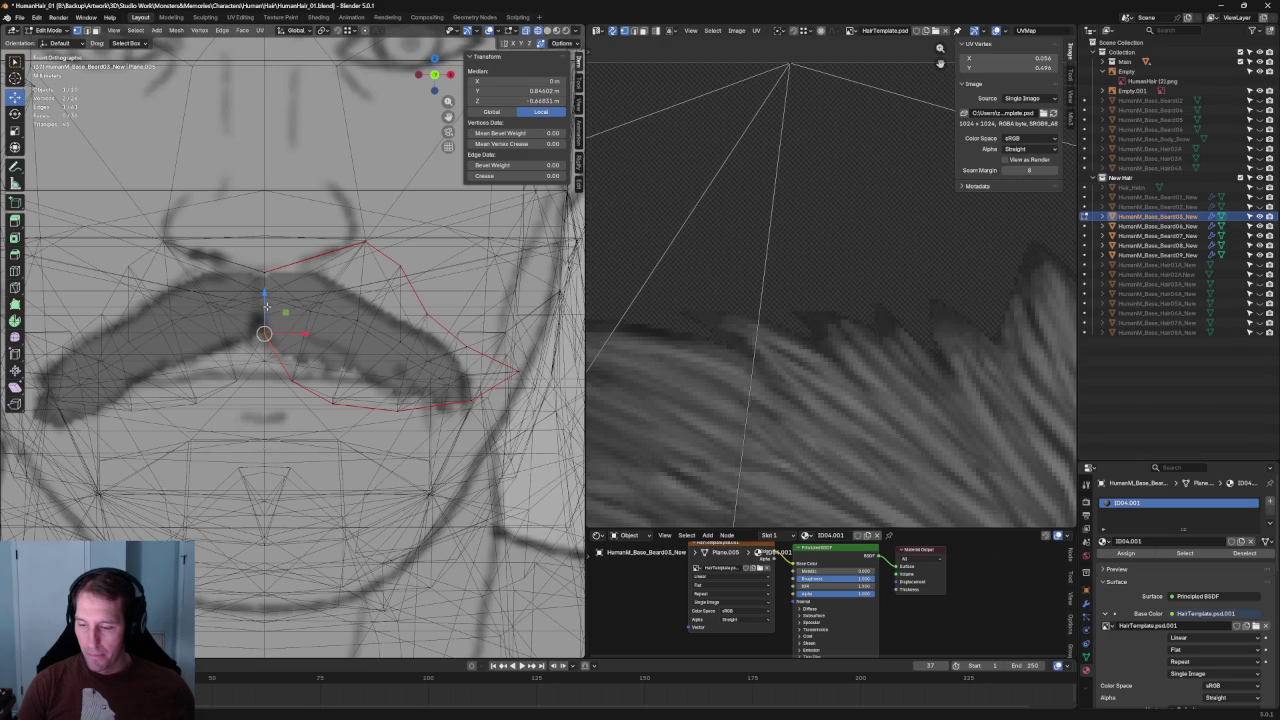
Pull the lower-edge outline vertices up onto the sketched mustache edge.
click(293, 381)
key(g)
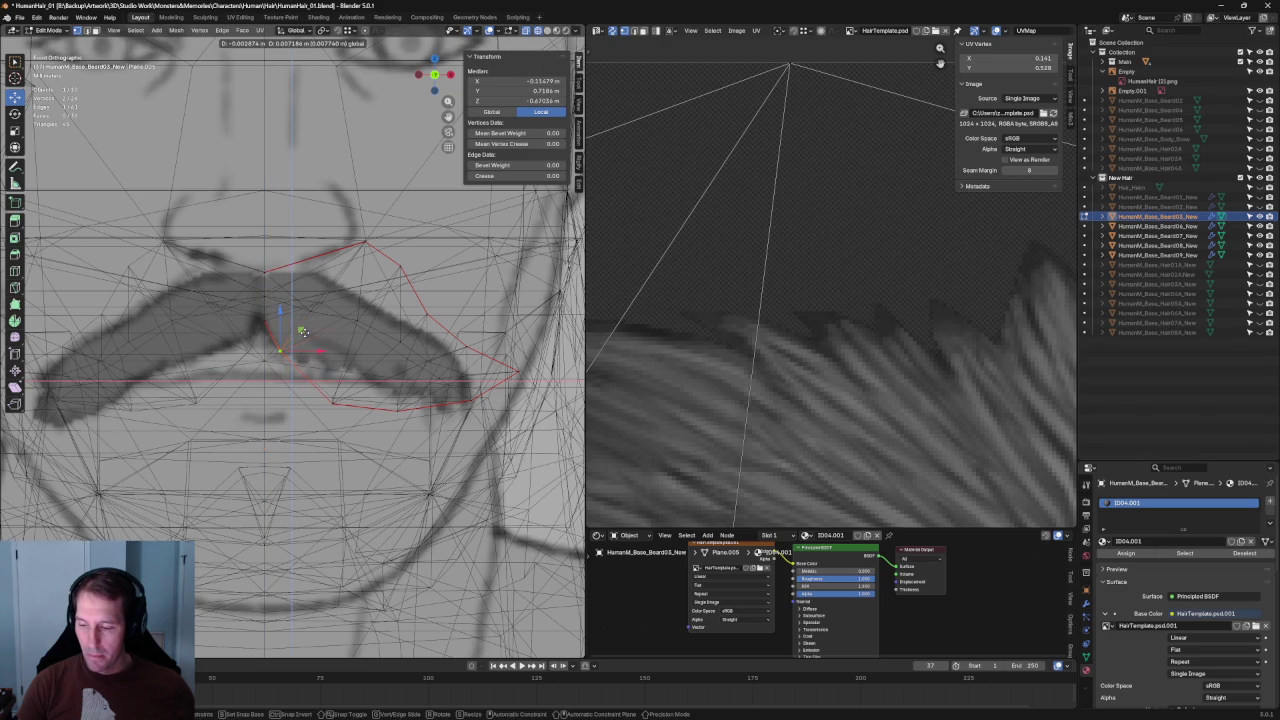
click(301, 334)
click(340, 375)
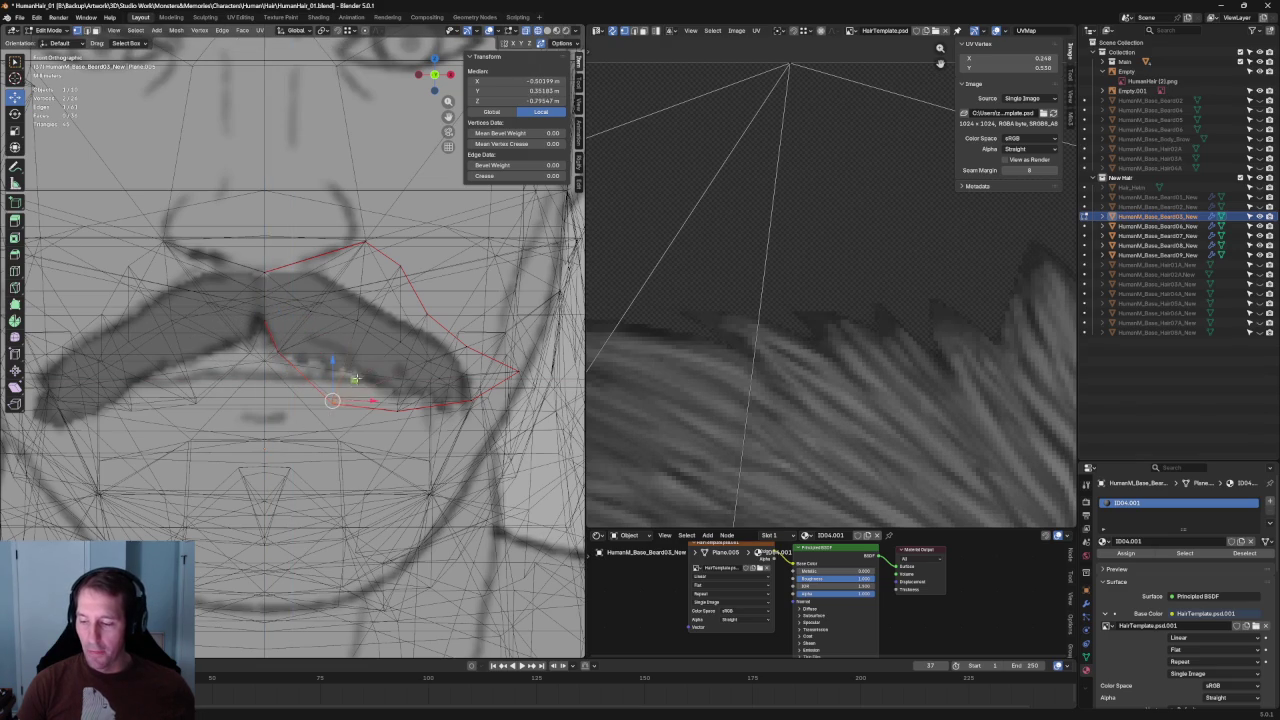
key(g)
click(344, 338)
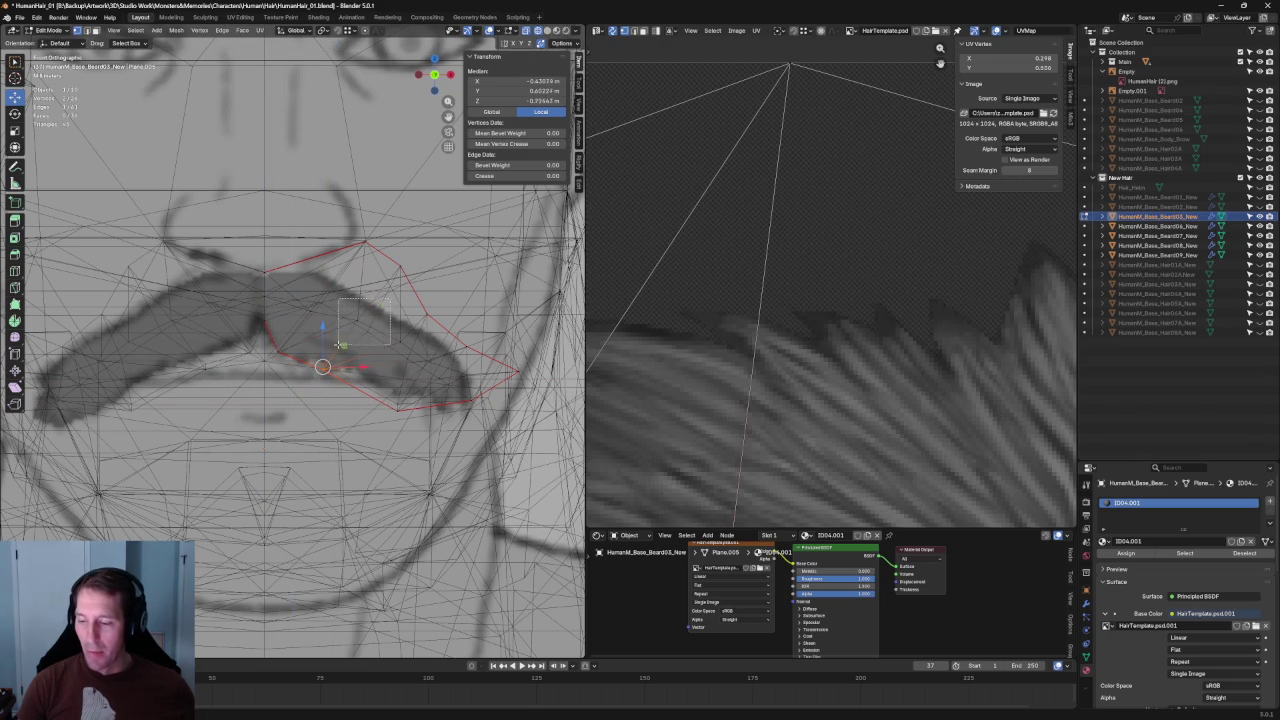
click(355, 306)
key(g)
key(Escape)
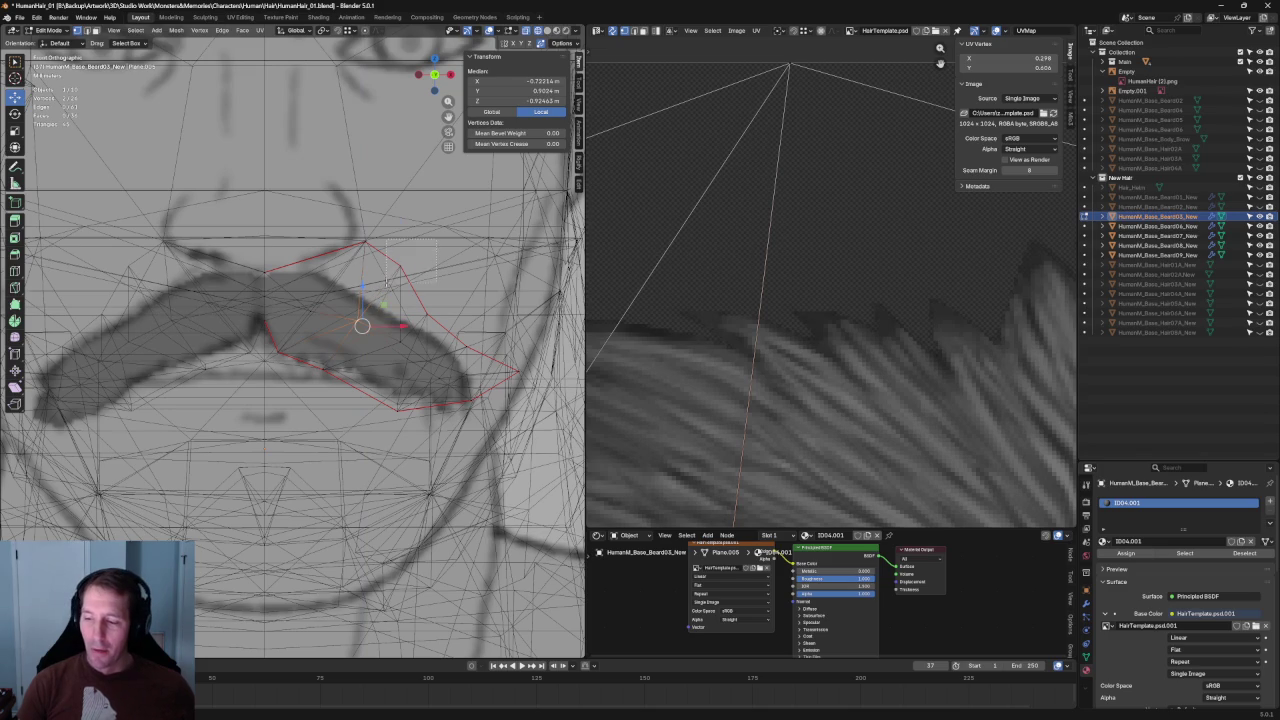
key(g)
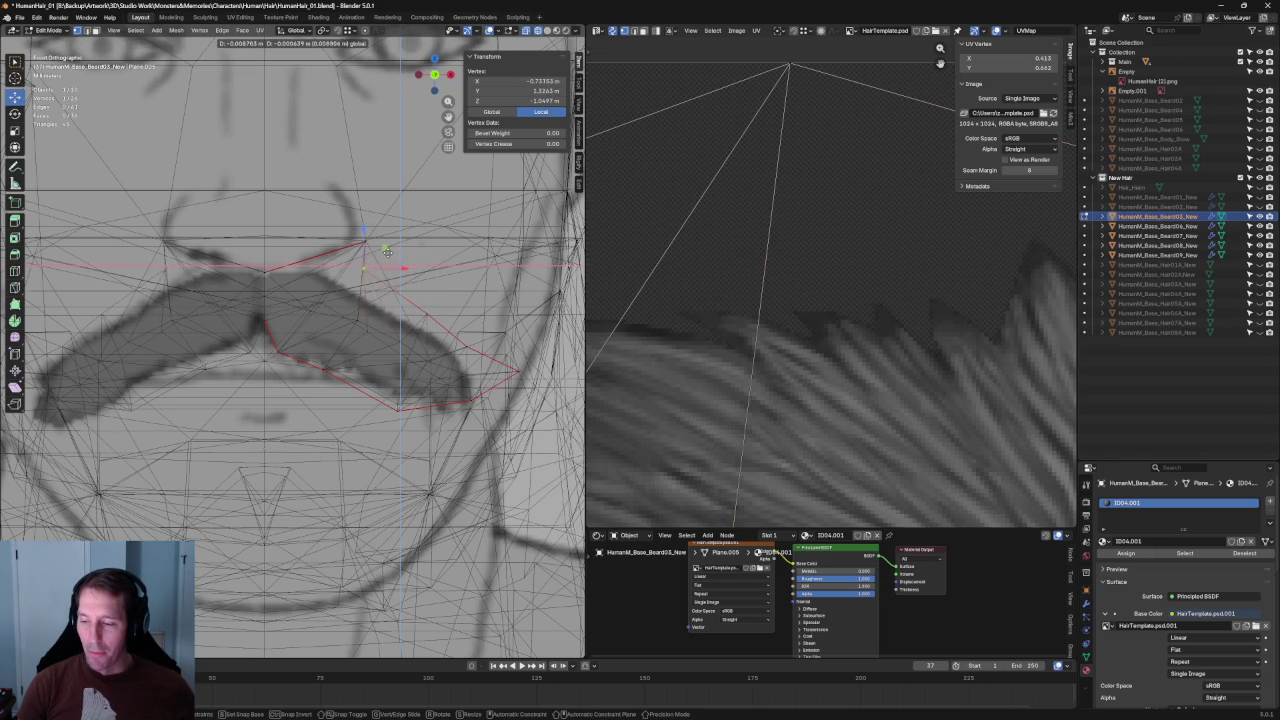
click(388, 252)
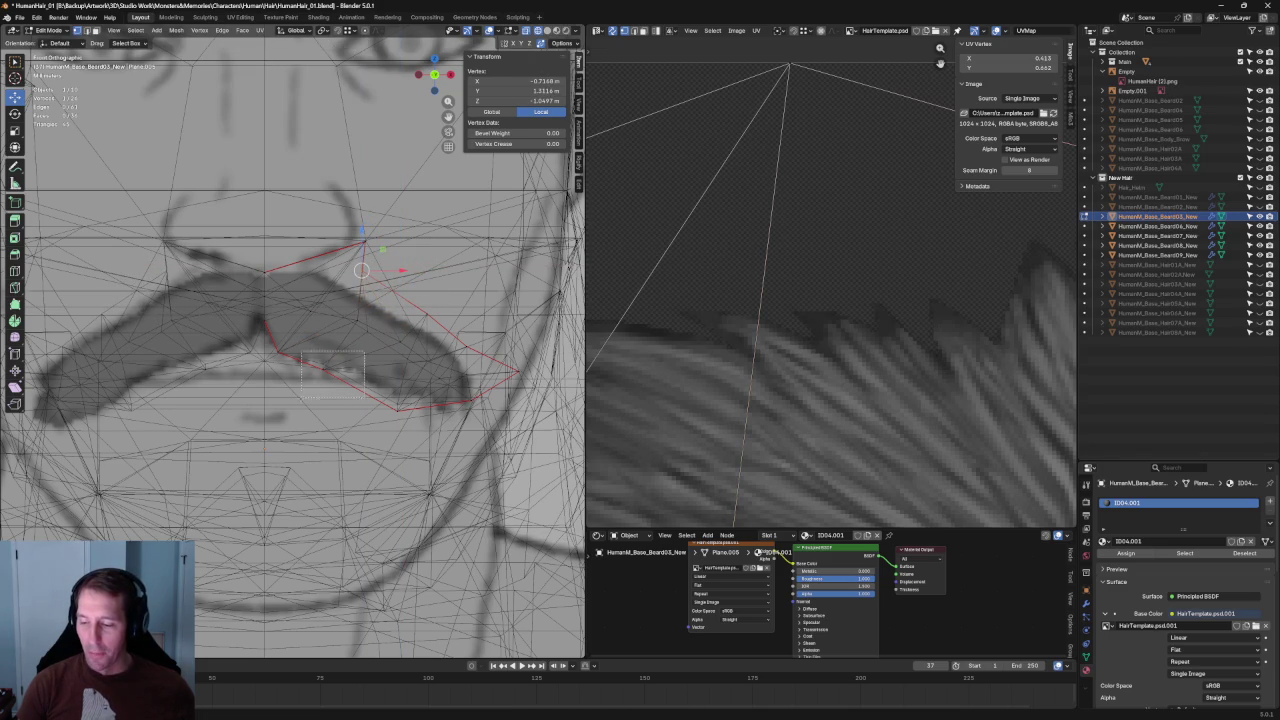
Move a box-selected vertex group and lift a tip vertex onto the sketch outline.
drag(367, 346, 302, 396)
key(g)
click(352, 347)
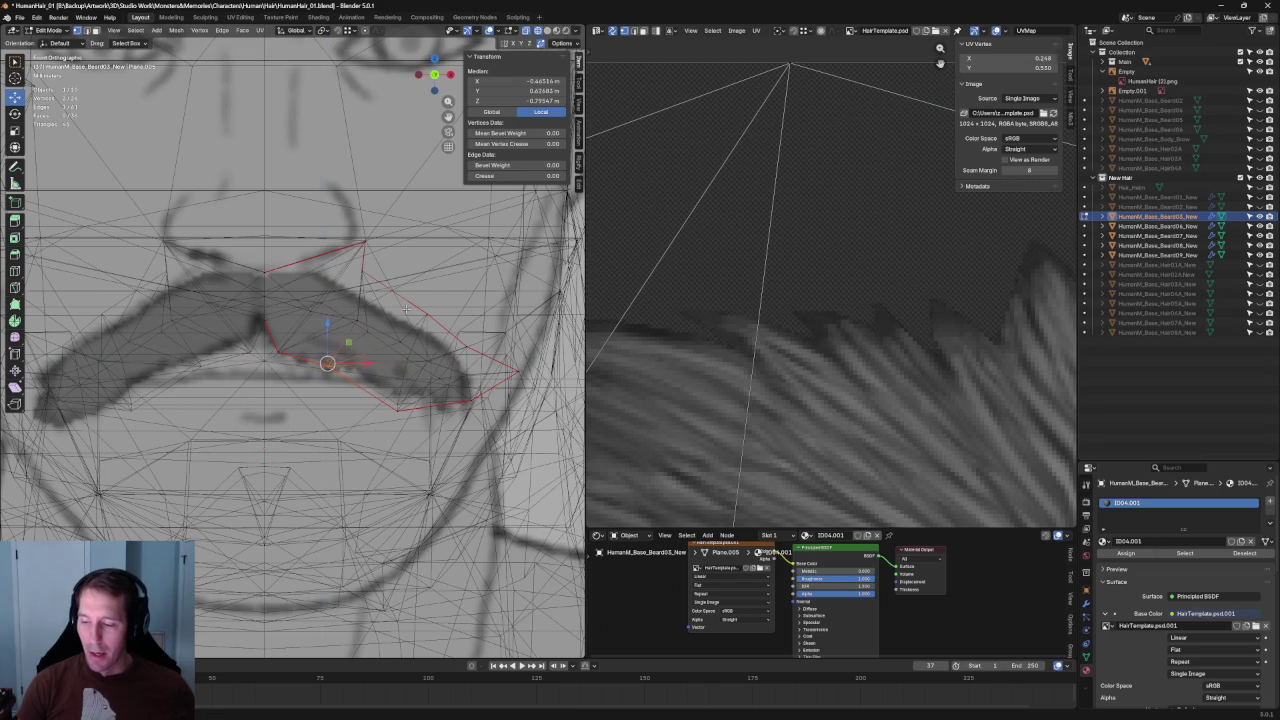
click(366, 329)
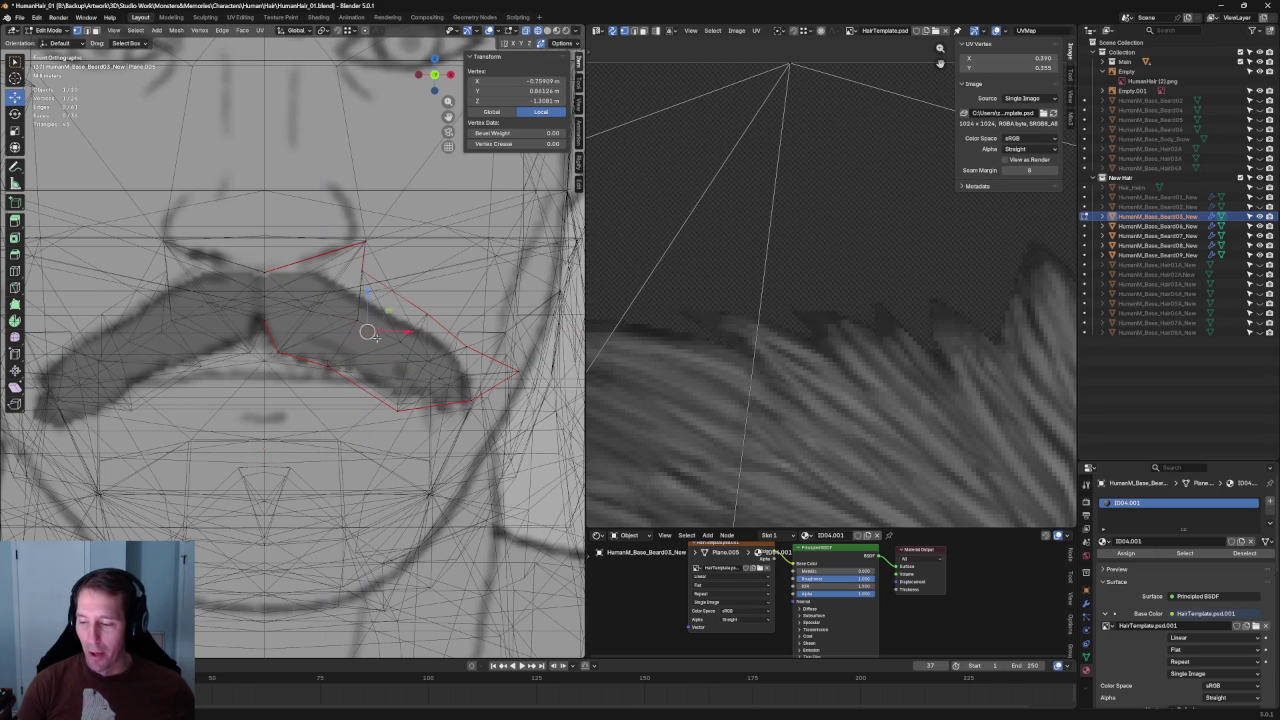
key(g)
click(390, 298)
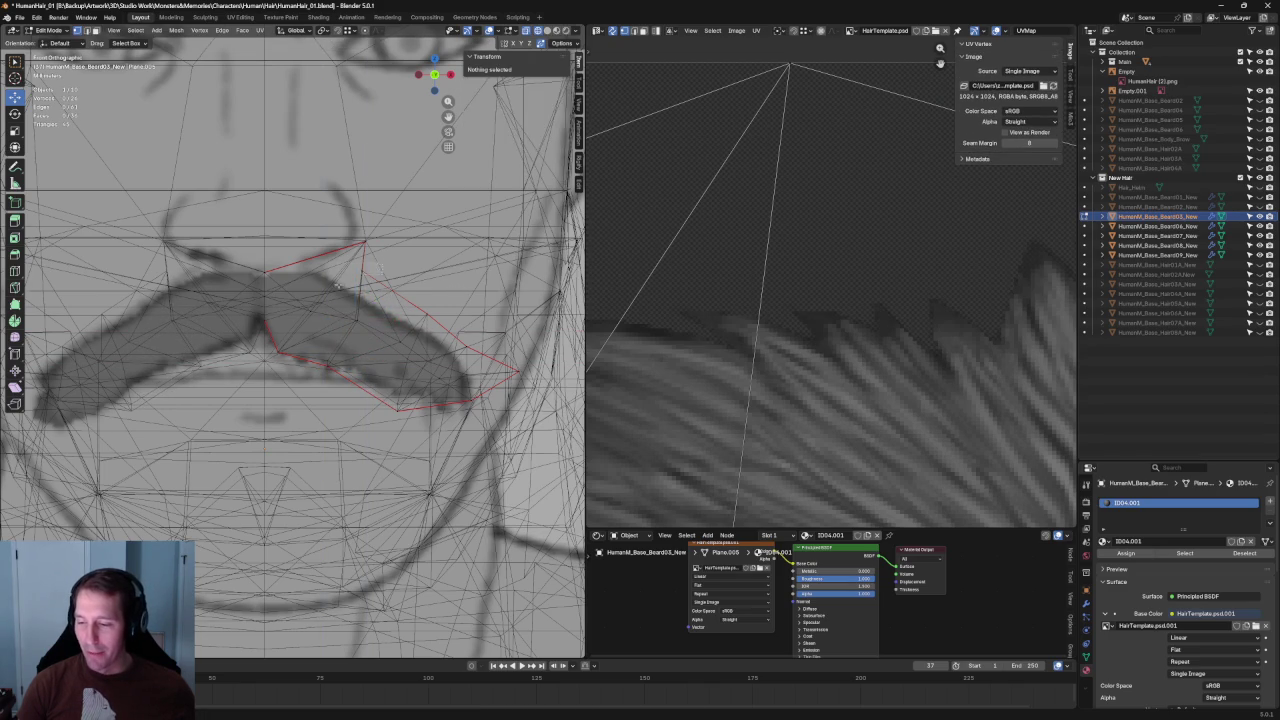
key(g)
click(375, 278)
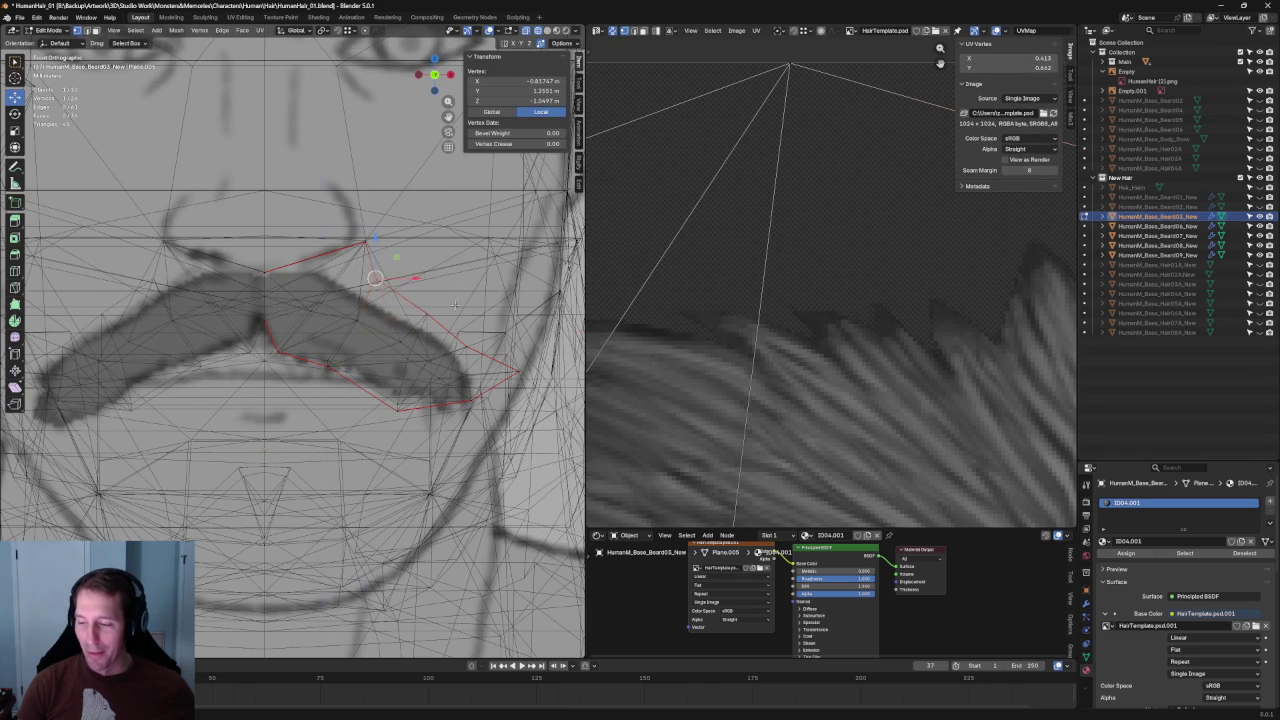
click(446, 292)
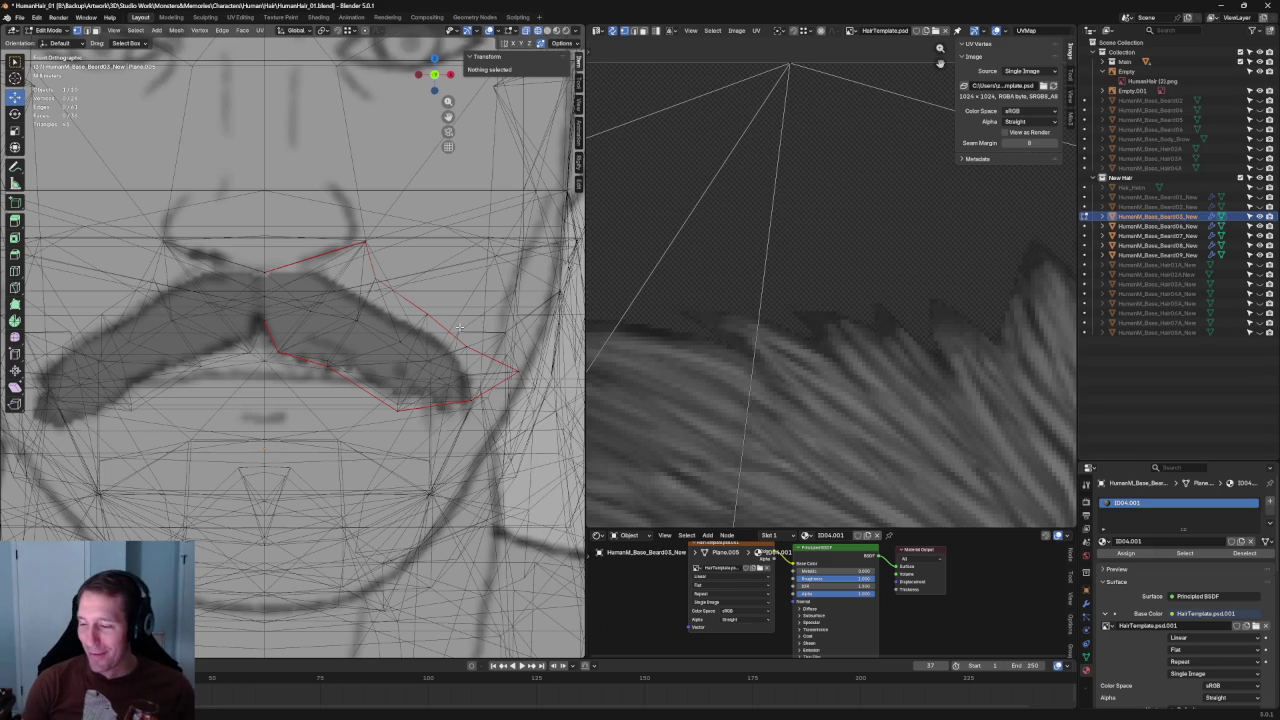
Reposition the right-tip vertices, shifting them horizontally along X to match the sketch.
click(500, 410)
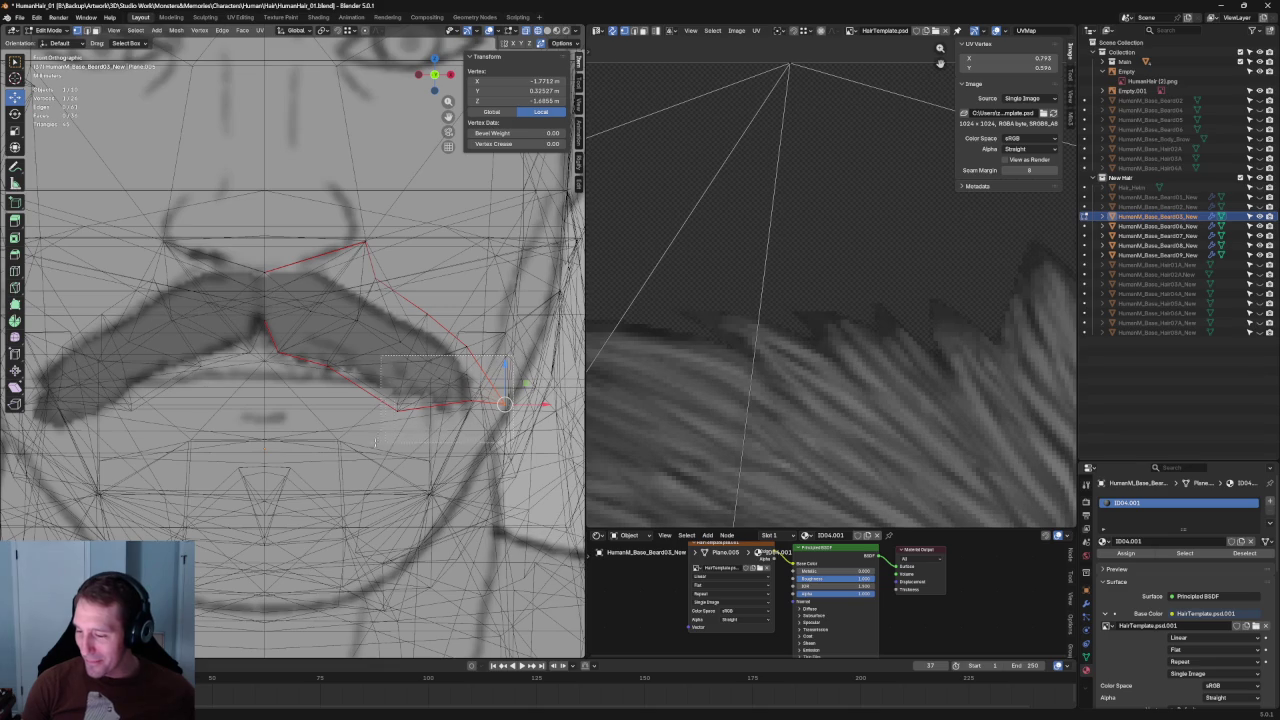
key(ctrl+KP_Add)
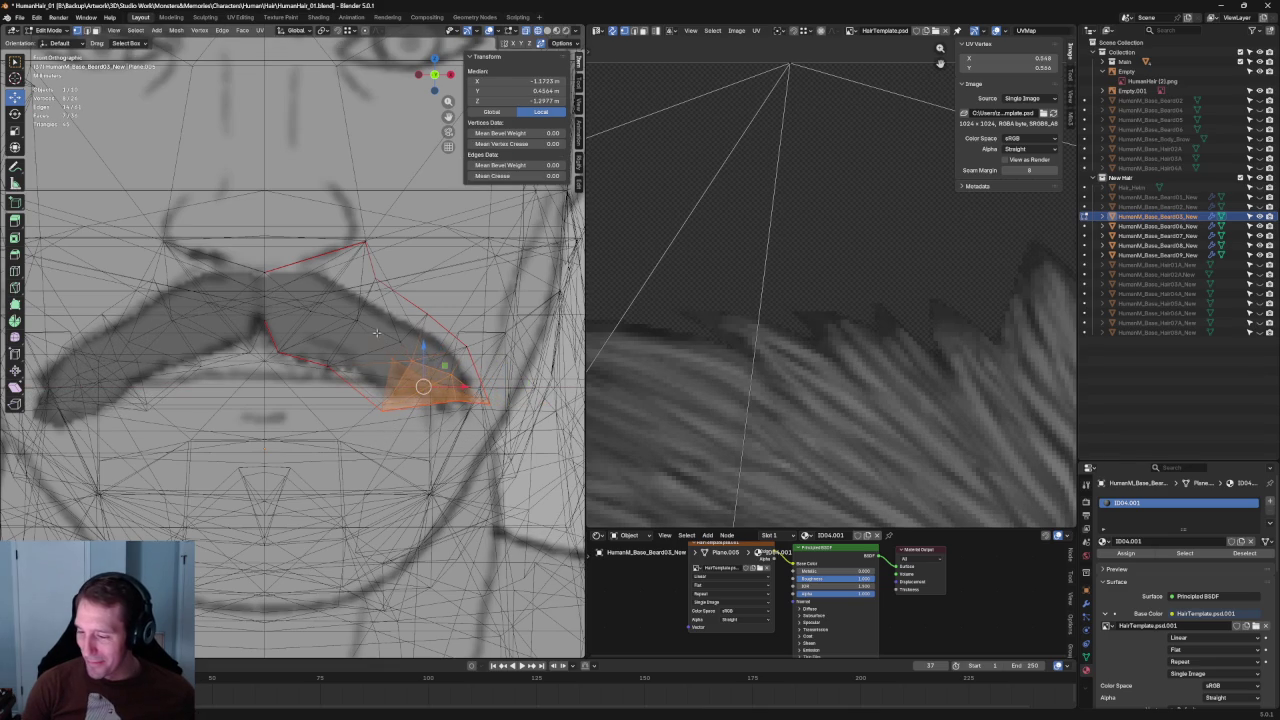
click(416, 345)
key(g)
click(385, 333)
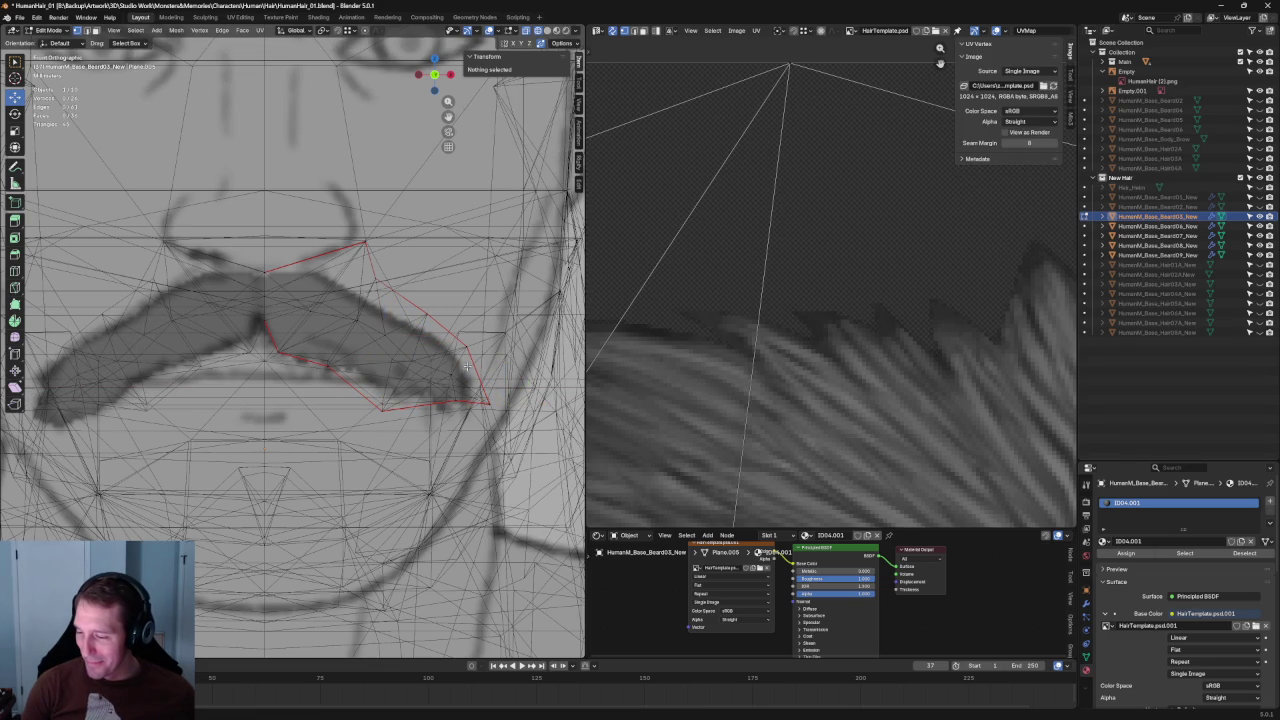
shift+click(450, 402)
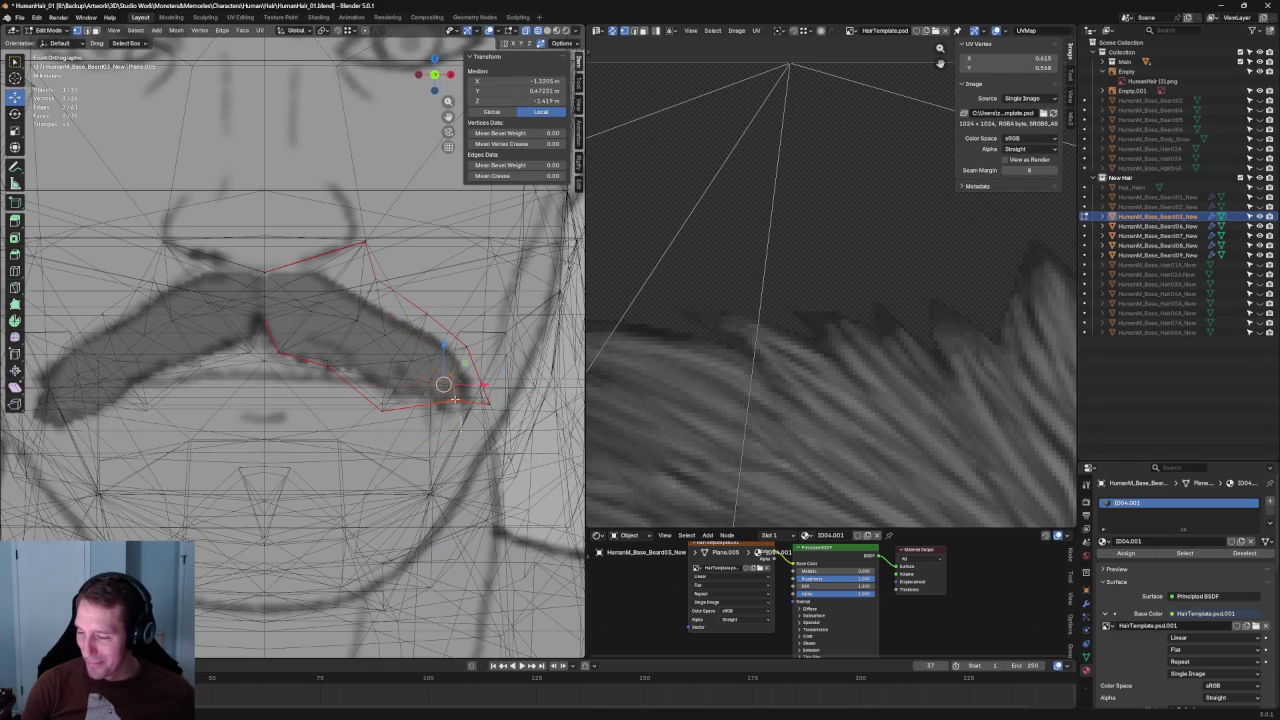
key(g)
key(x)
click(438, 406)
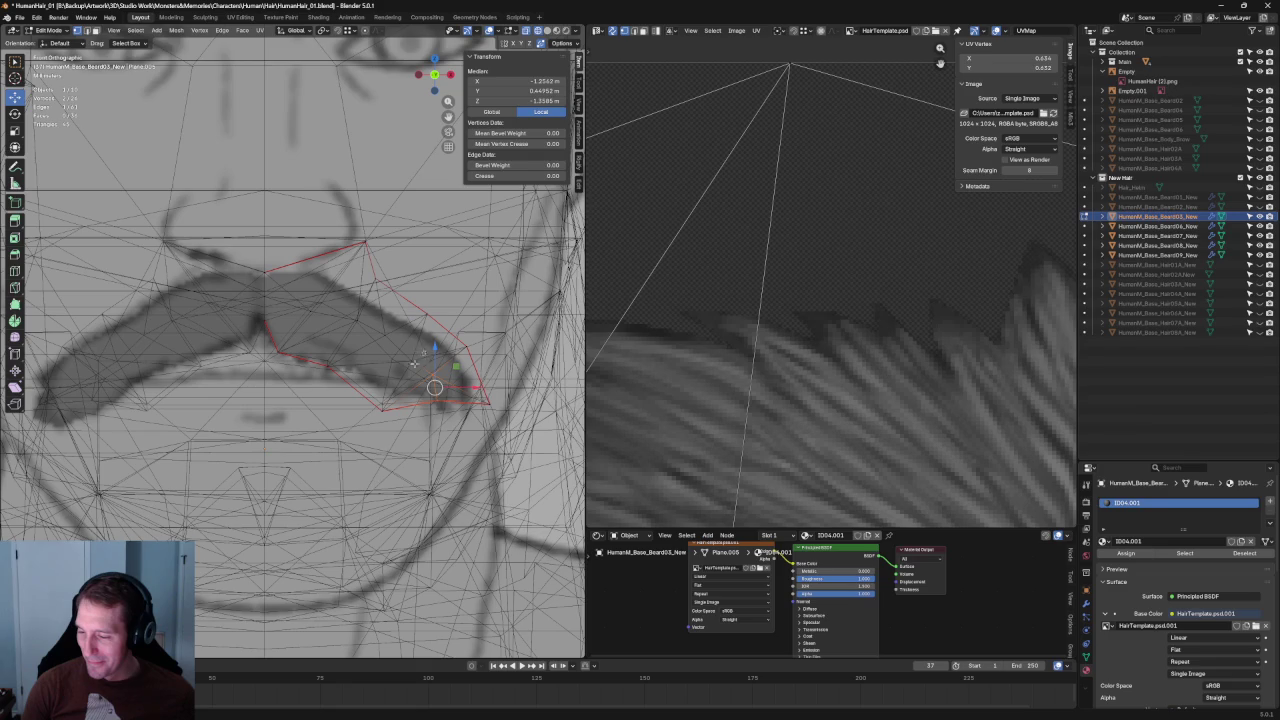
click(424, 352)
Center the front orthographic view on the selected vertex with X-ray showing the sketch.
scroll(390, 342, down, 4)
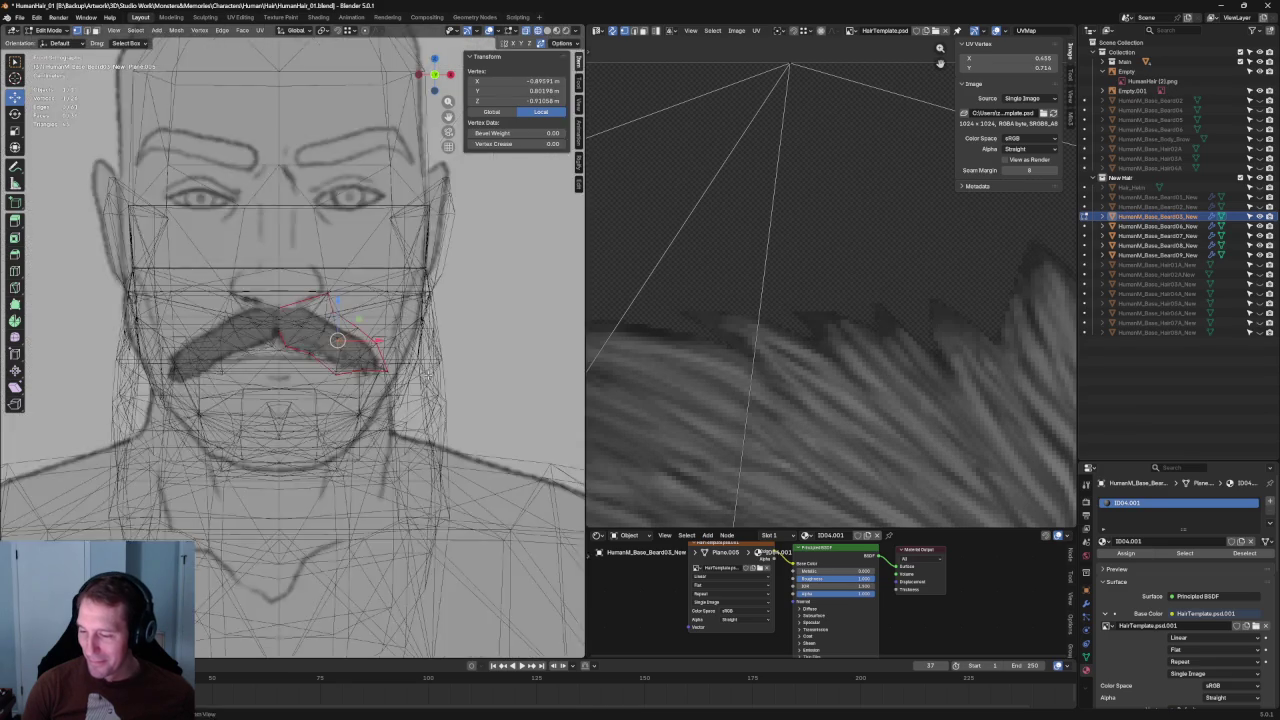
scroll(337, 340, down, 8)
middle_drag(337, 340, 391, 395)
key(KP_1)
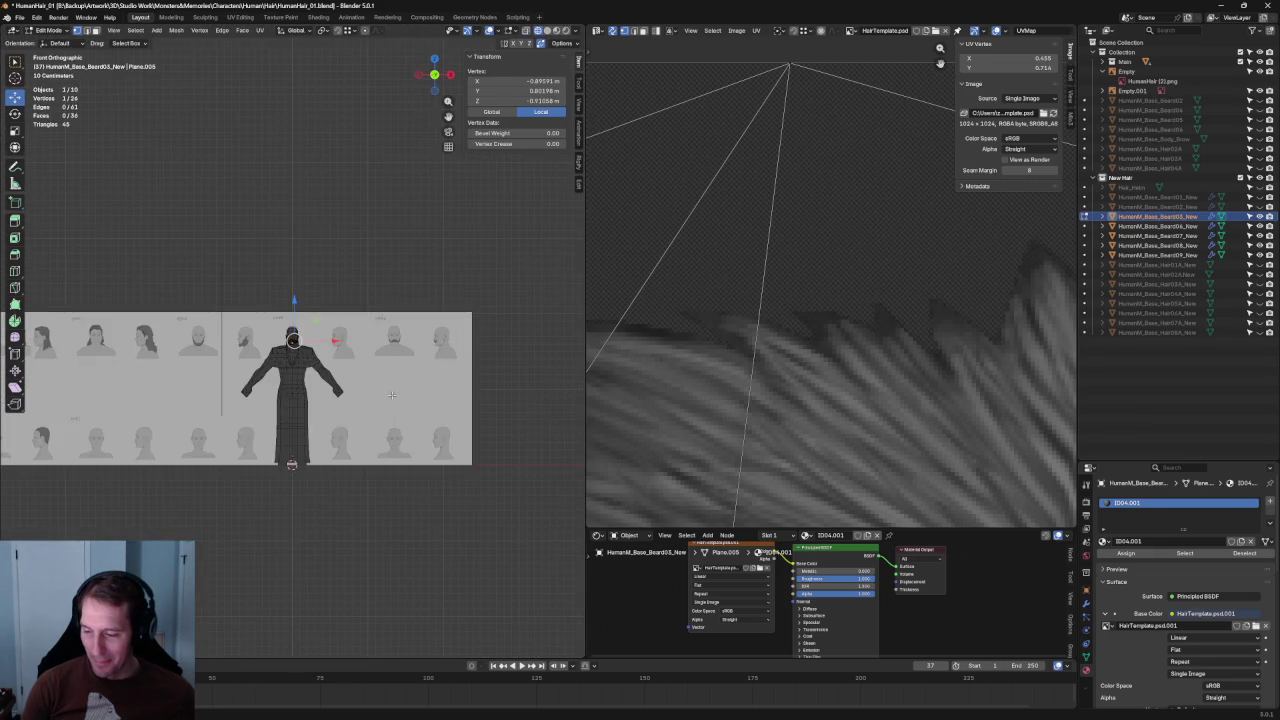
scroll(314, 343, up, 5)
scroll(323, 340, up, 3)
middle_drag(323, 340, 309, 349)
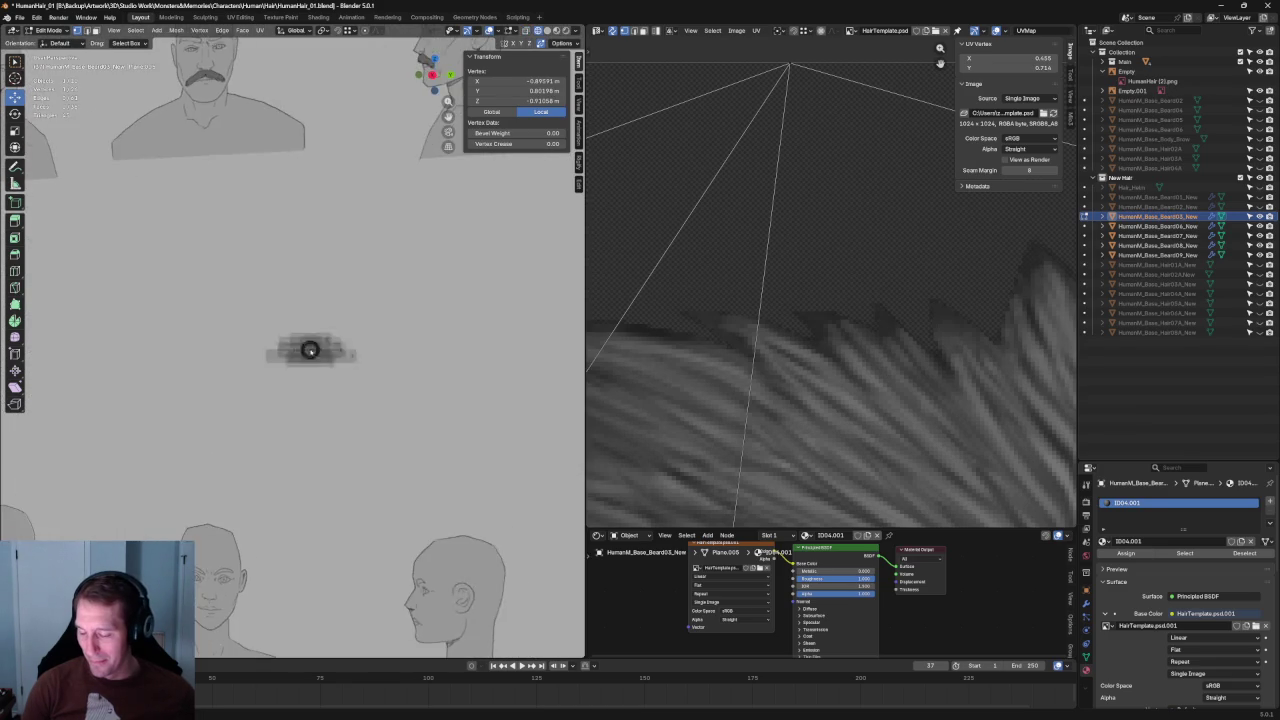
key(KP_3)
key(KP_1)
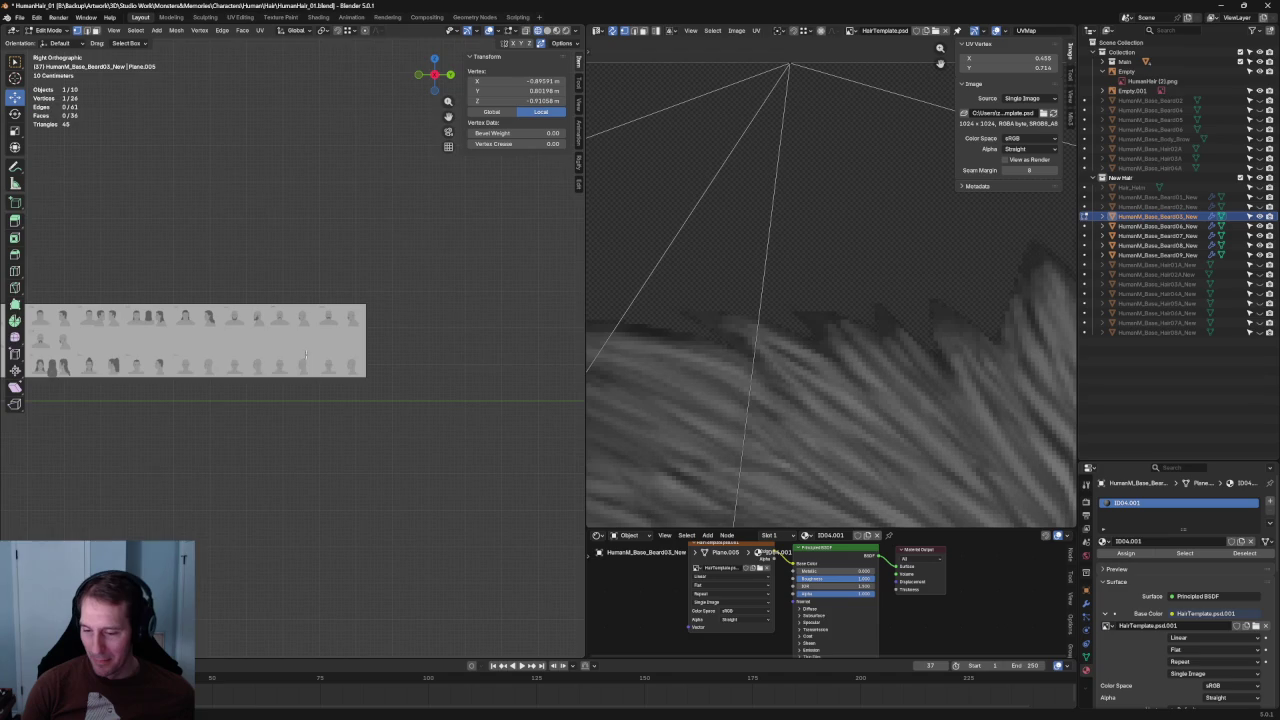
scroll(282, 381, up, 2)
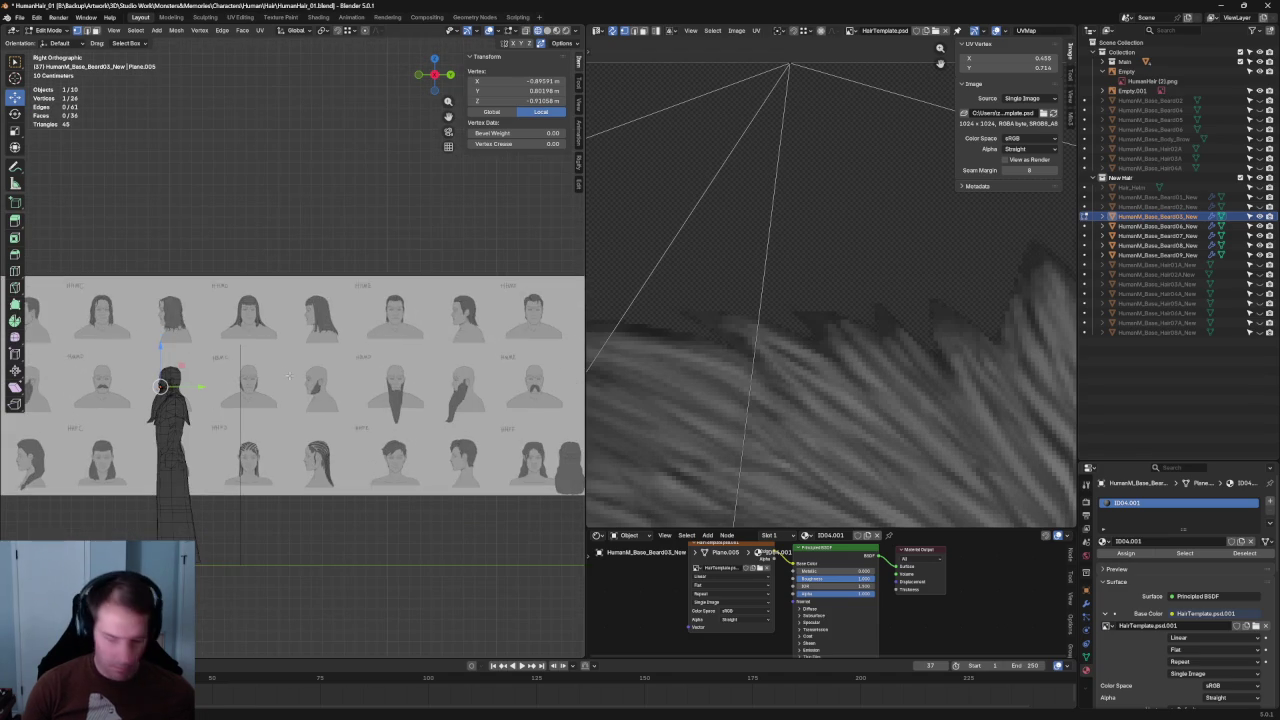
key(KP_Decimal)
scroll(329, 347, up, 6)
key(alt+z)
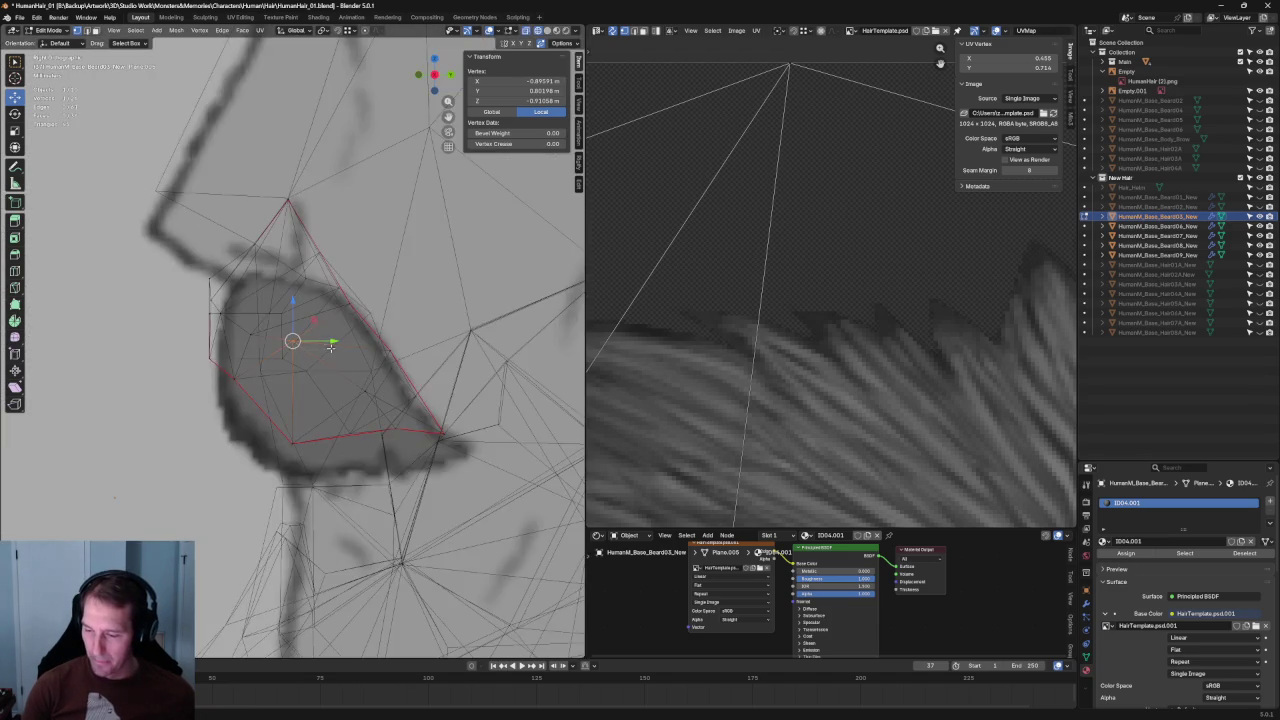
key(alt+z)
key(KP_1)
key(alt+z)
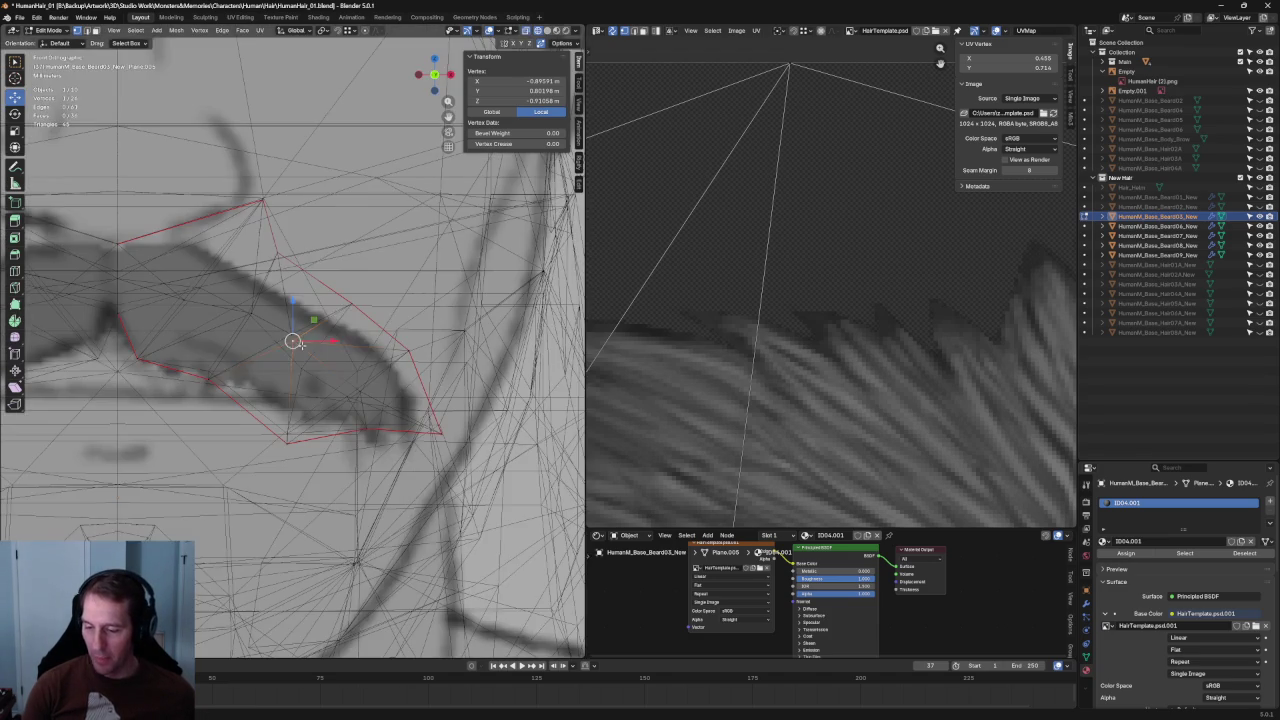
Nudge the selected vertex onto the sketch outline, toggling X-ray to compare.
key(g)
key(g)
click(295, 378)
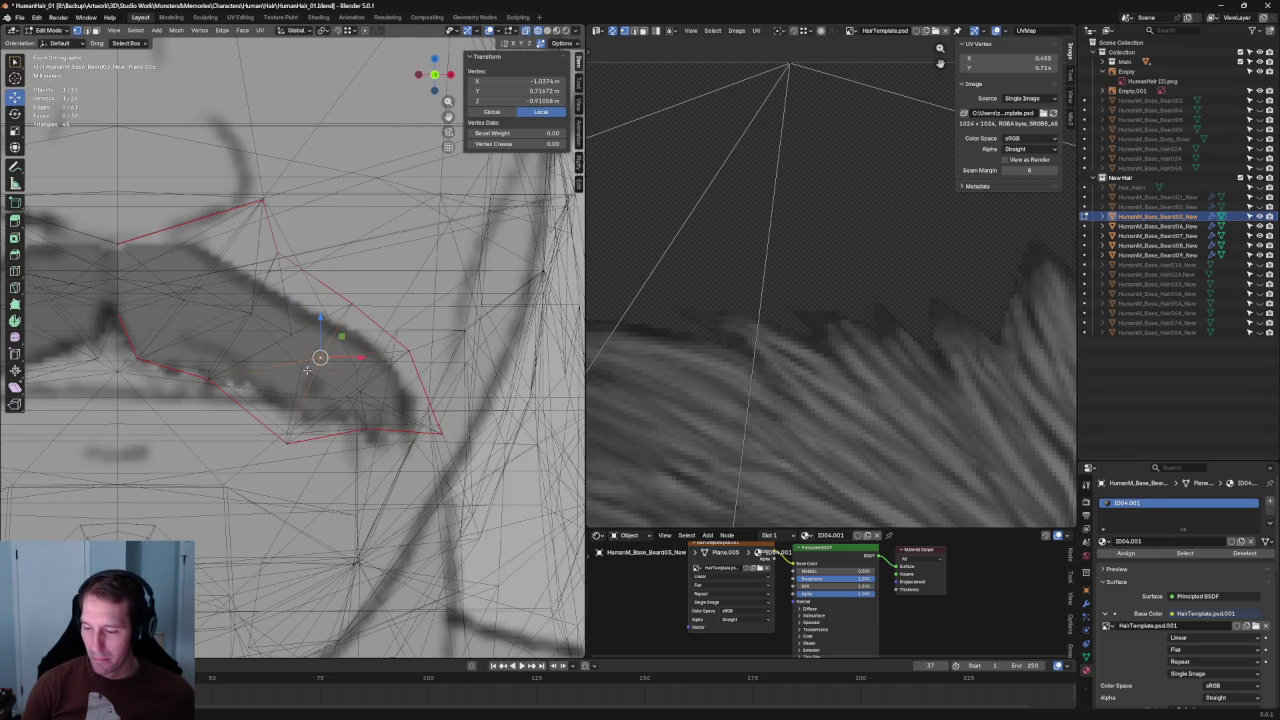
key(g)
click(320, 360)
key(alt+z)
key(g)
key(alt+z)
scroll(289, 331, down, 2)
click(281, 279)
key(alt+z)
key(g)
click(296, 279)
key(alt+z)
key(g)
click(296, 279)
Place the last outline vertices on the sketch in front view and return to Object Mode.
key(KP_1)
key(alt+z)
key(g)
key(x)
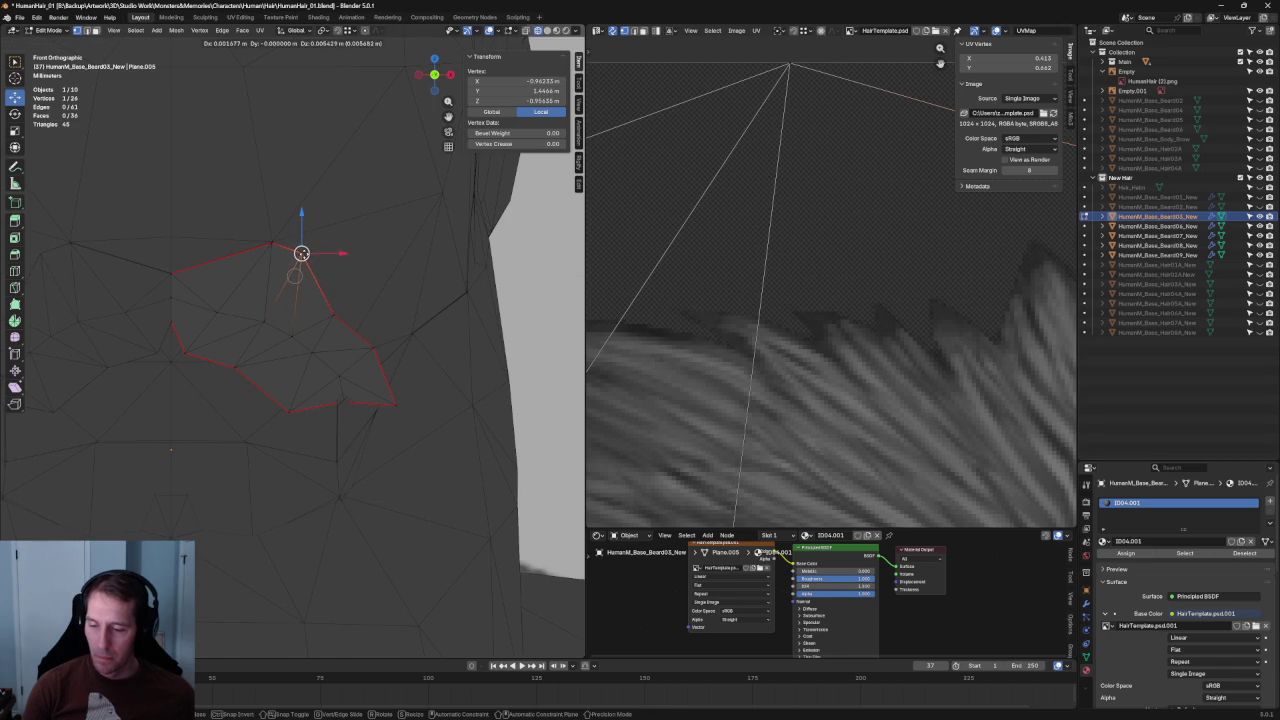
click(294, 276)
key(alt+z)
key(g)
click(488, 334)
scroll(375, 302, down, 5)
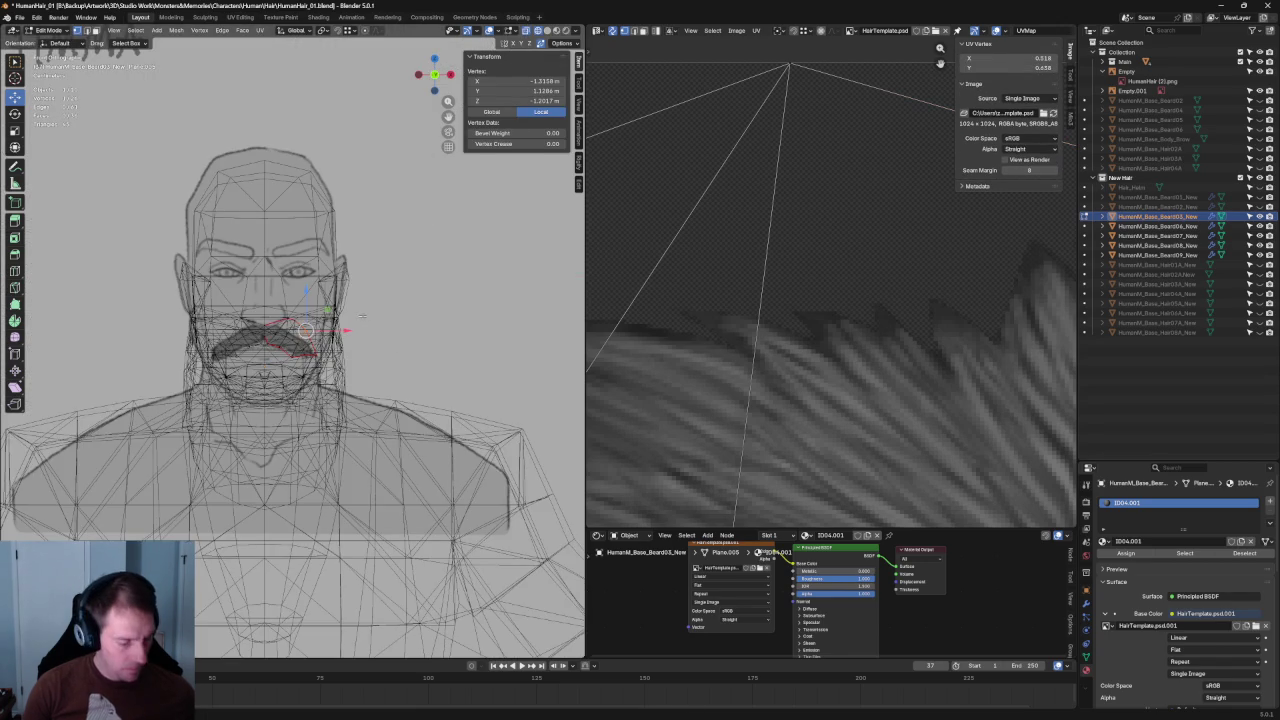
key(Tab)
click(375, 302)
Nudge the Empty.001 reference image up to about Z 1.017 m to align with the face.
scroll(375, 302, down, 5)
scroll(420, 308, up, 8)
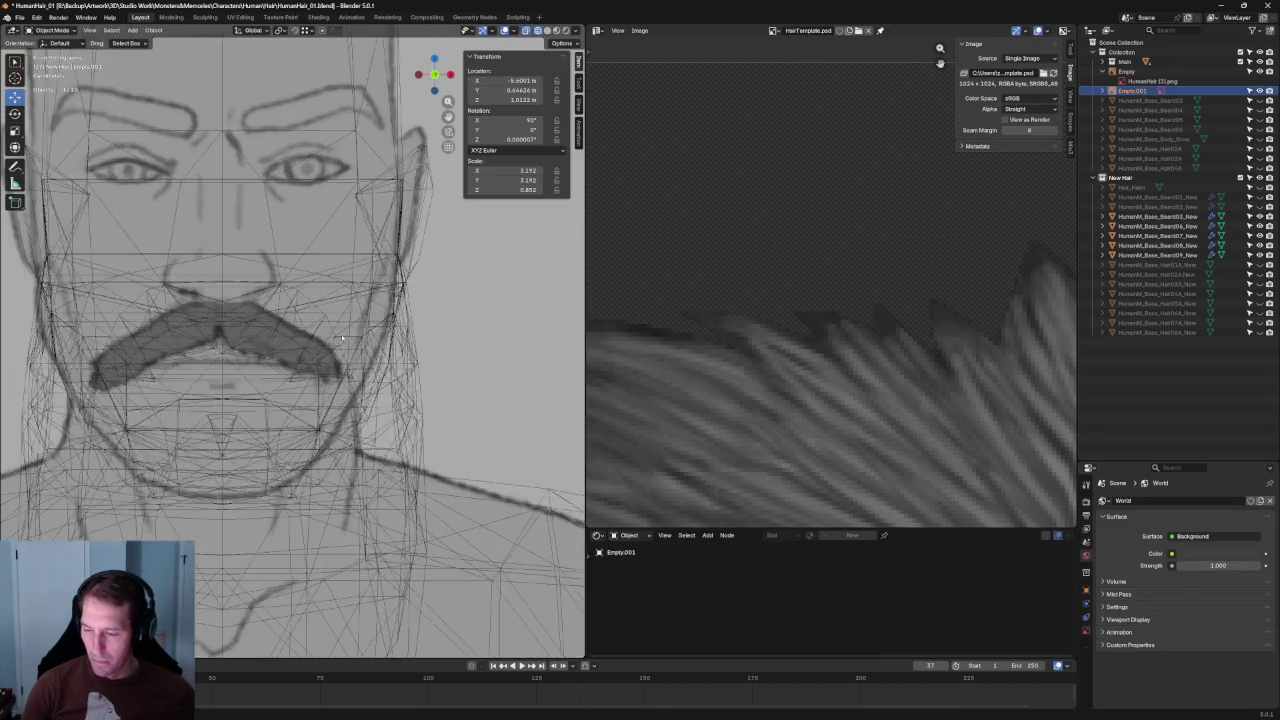
key(g)
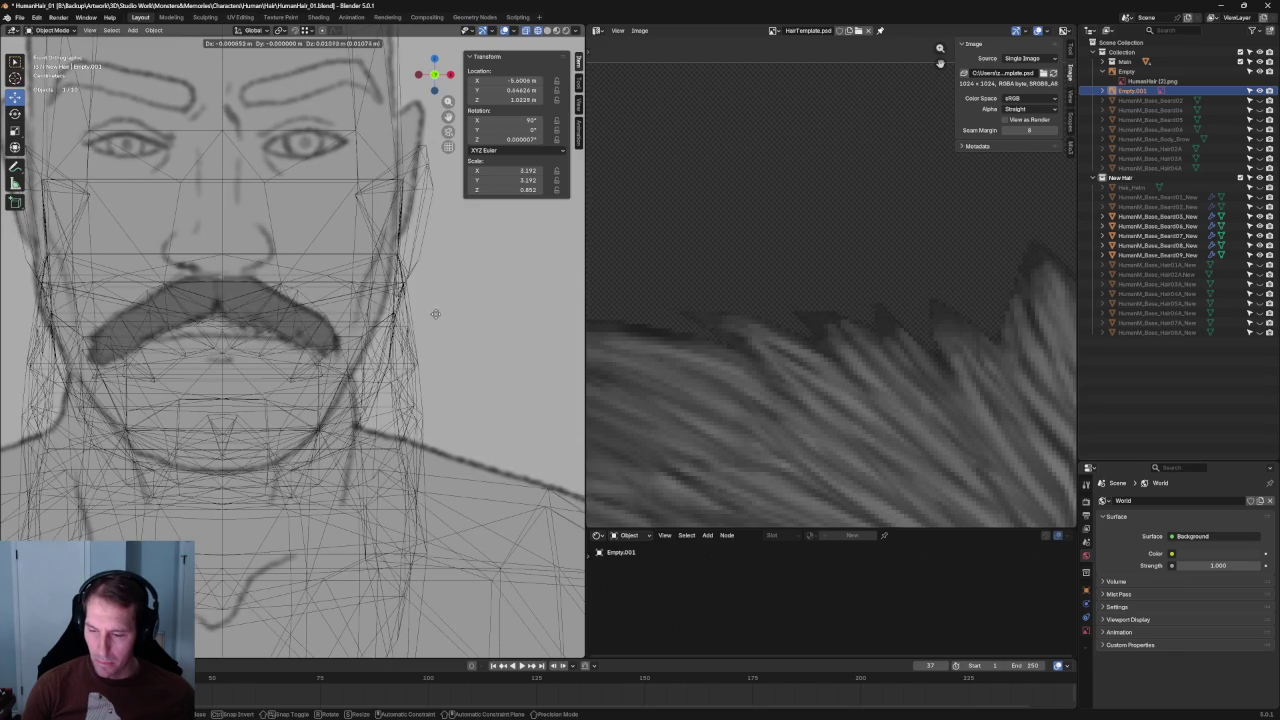
click(437, 330)
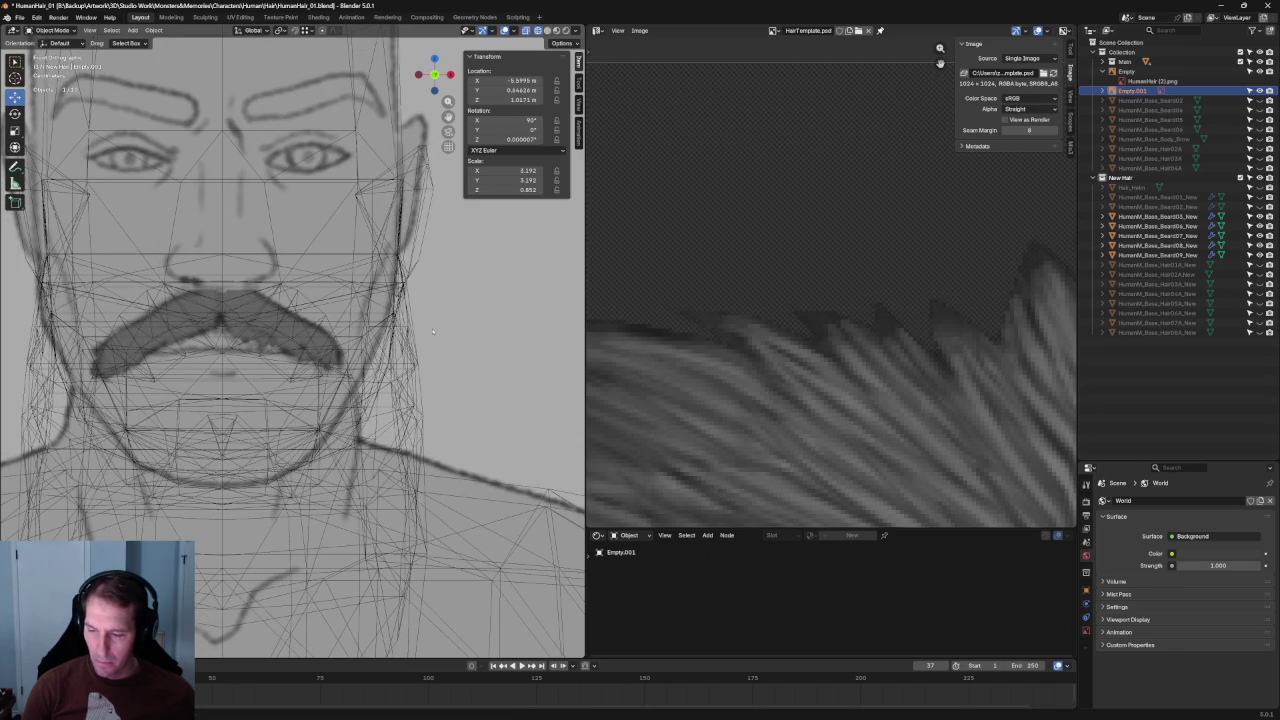
key(g)
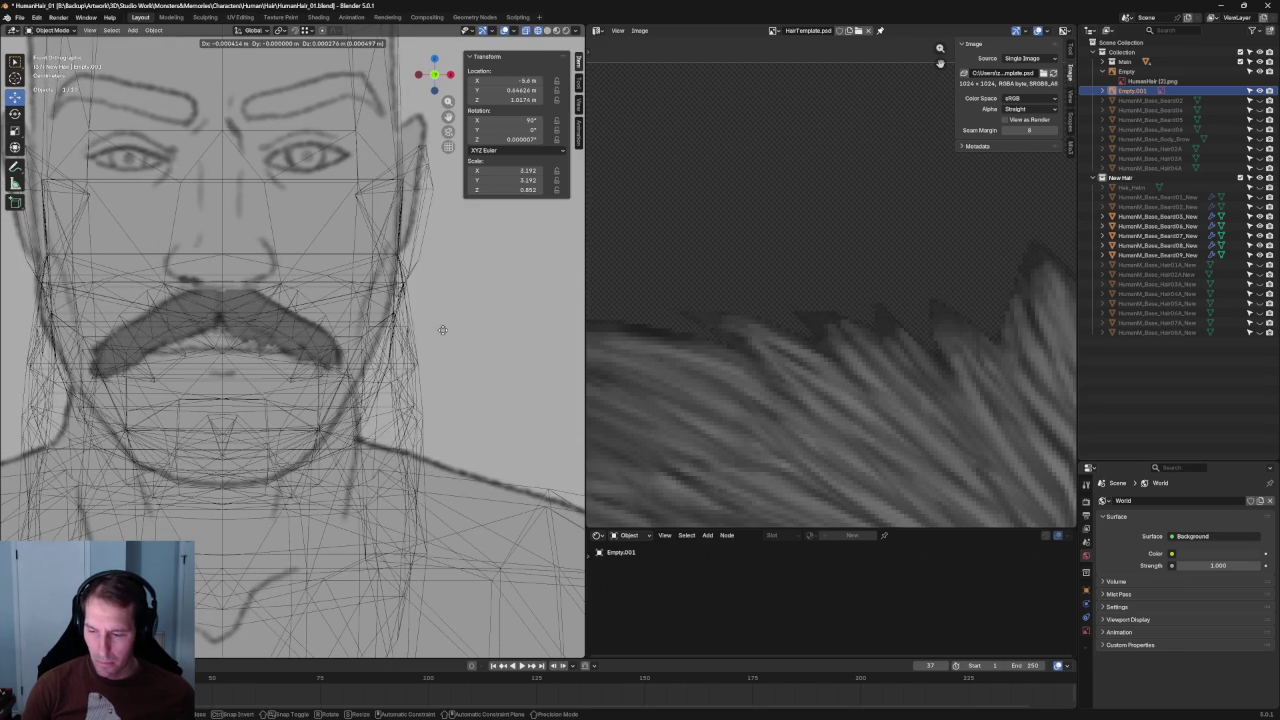
click(447, 333)
Select HumanM_Base_Beard03_New and go back into Edit Mode on its mesh.
click(278, 311)
scroll(278, 311, up, 3)
key(Tab)
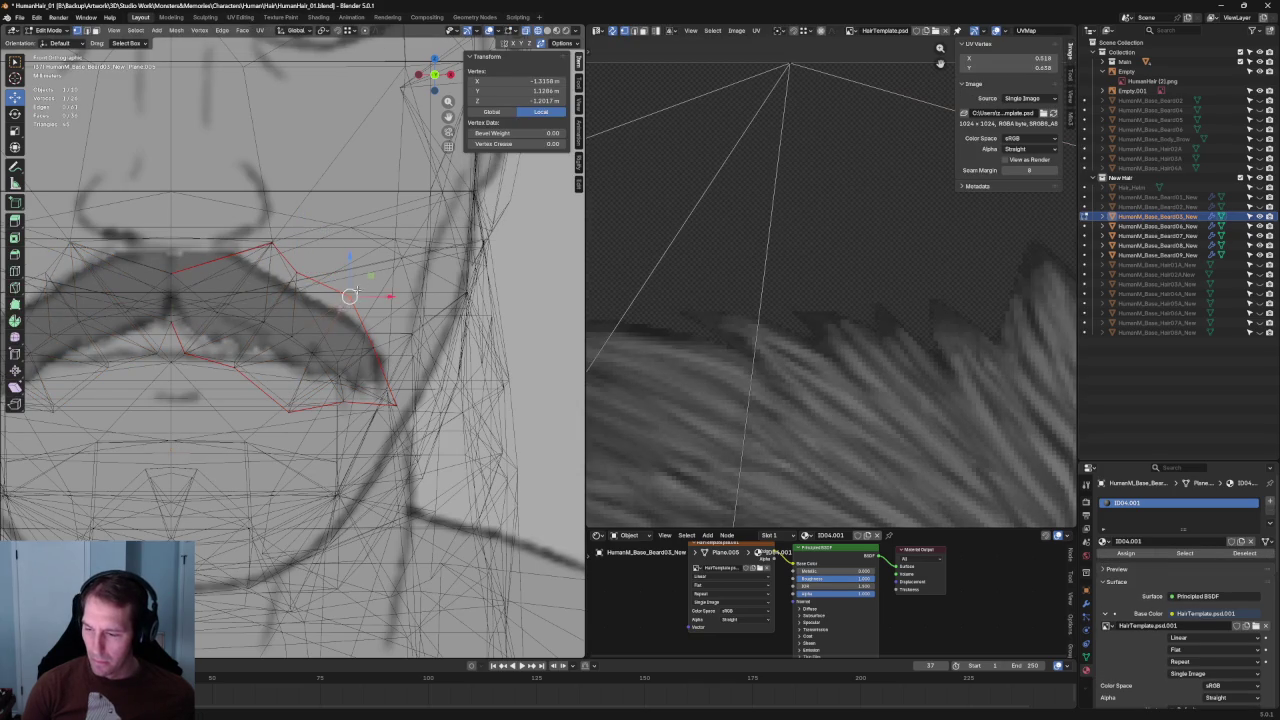
Drag a lower-outline mustache vertex onto the reference mustache's edge.
key(alt+a)
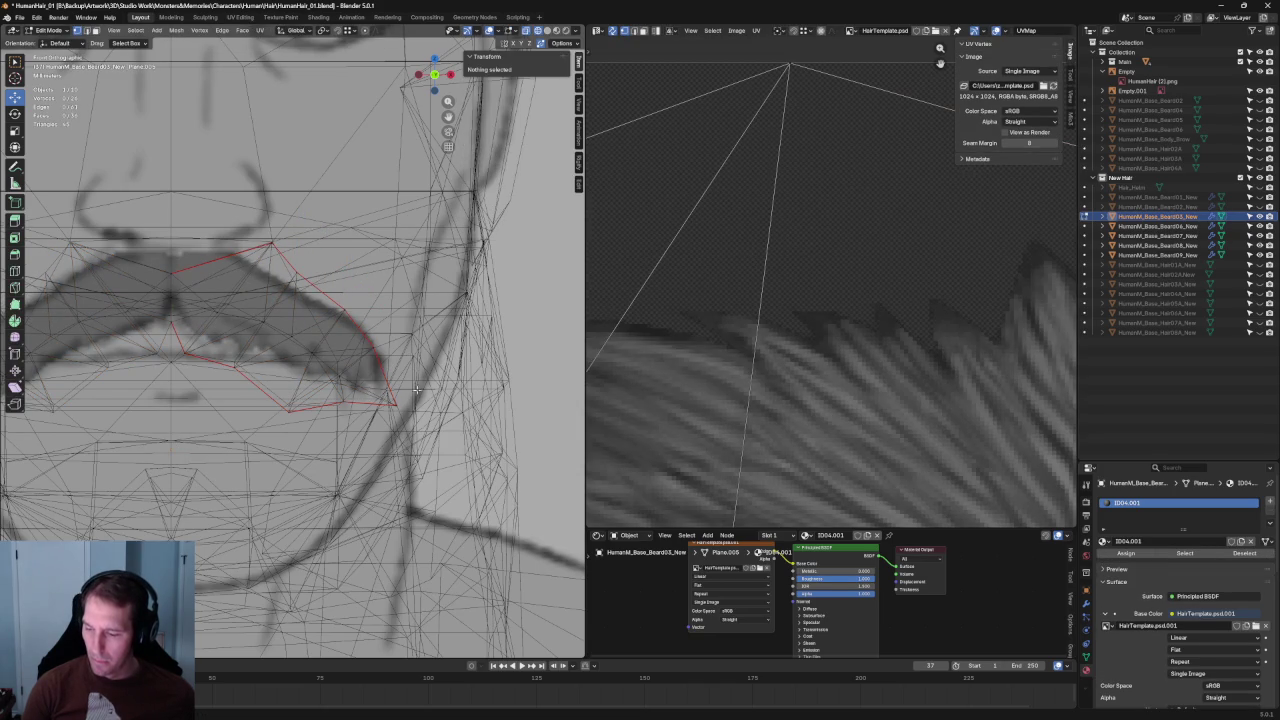
click(339, 408)
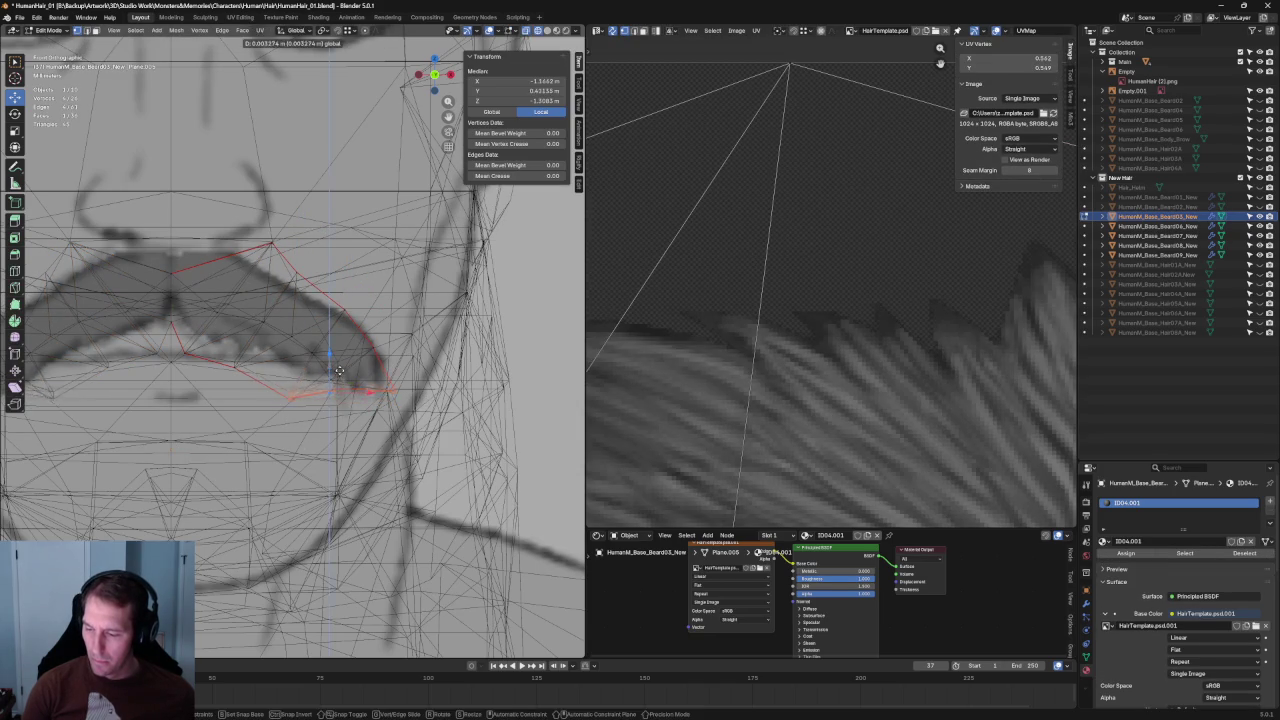
key(alt+a)
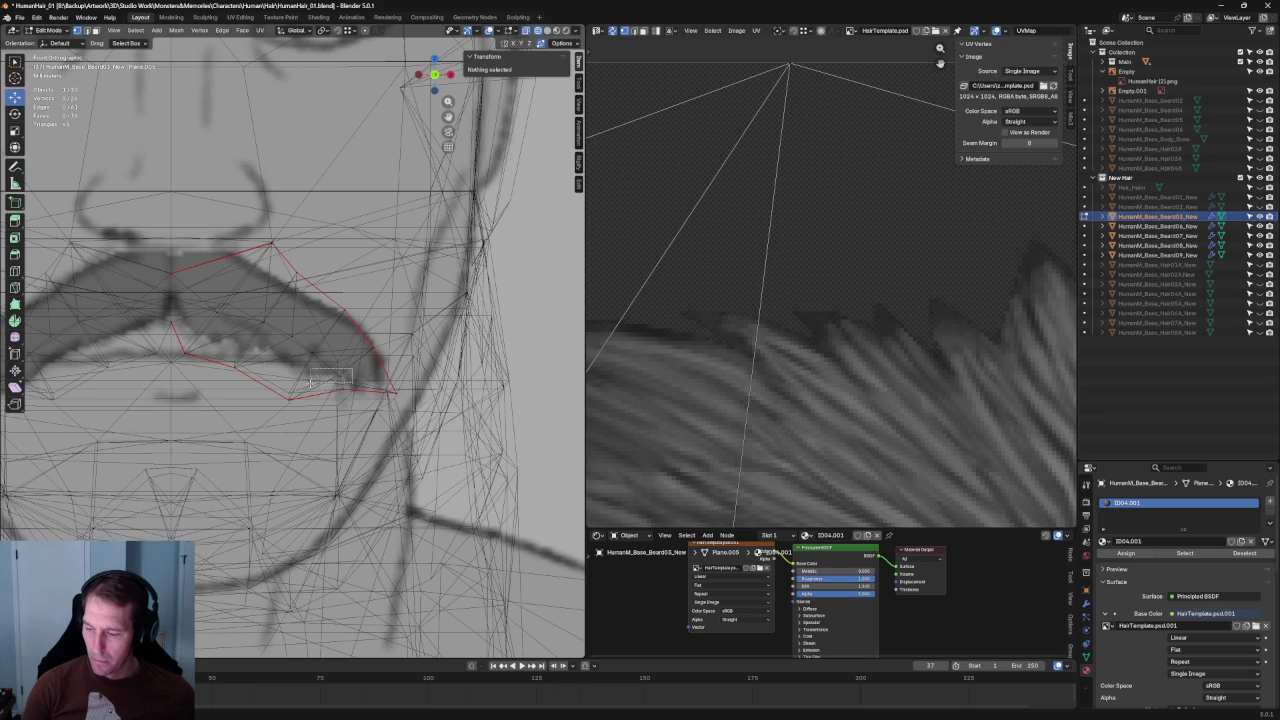
click(333, 378)
drag(334, 374, 319, 346)
click(291, 336)
key(slash)
key(slash)
Adjust the top-edge vertex and shift the mustache piece slightly up and left.
shift+click(254, 313)
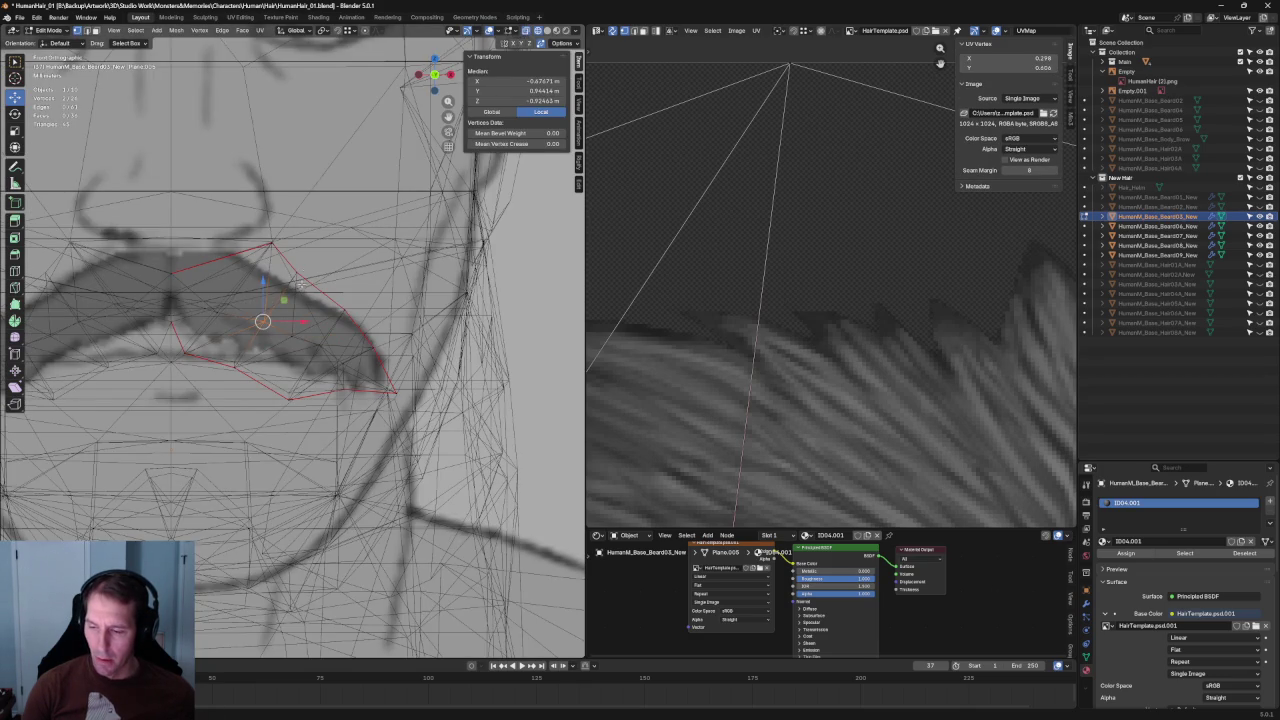
click(296, 272)
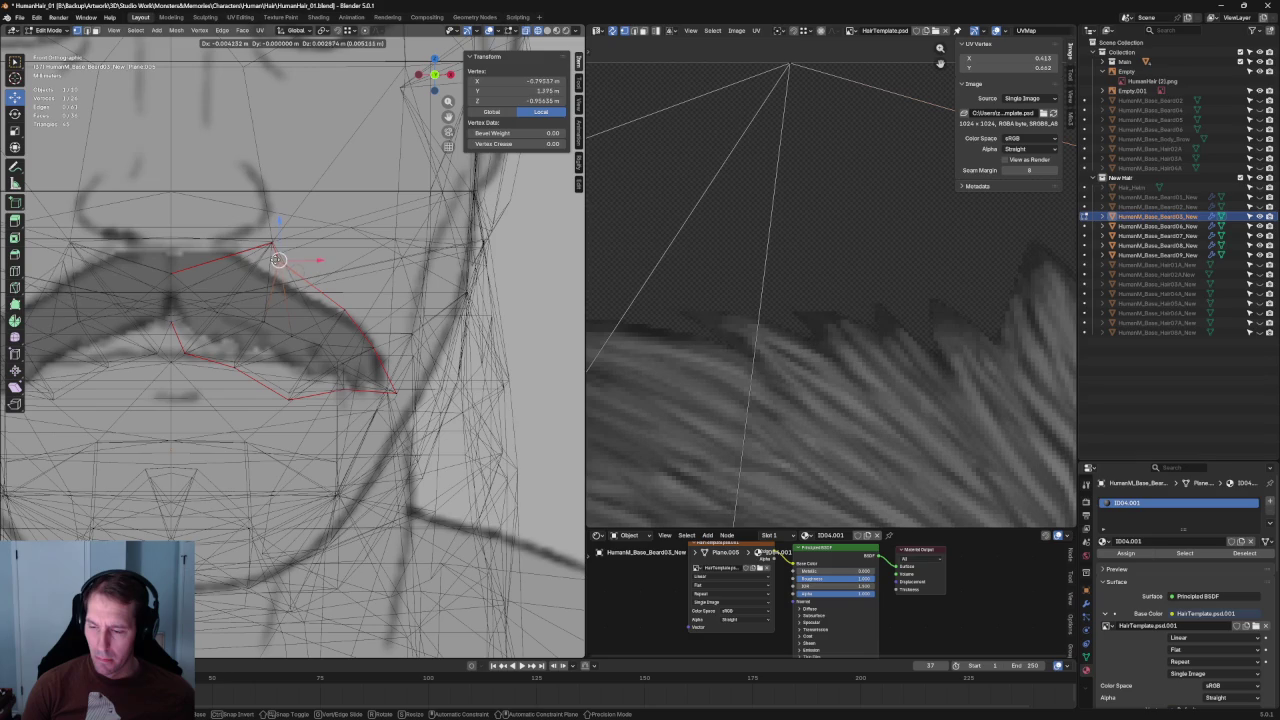
click(291, 300)
key(alt+z)
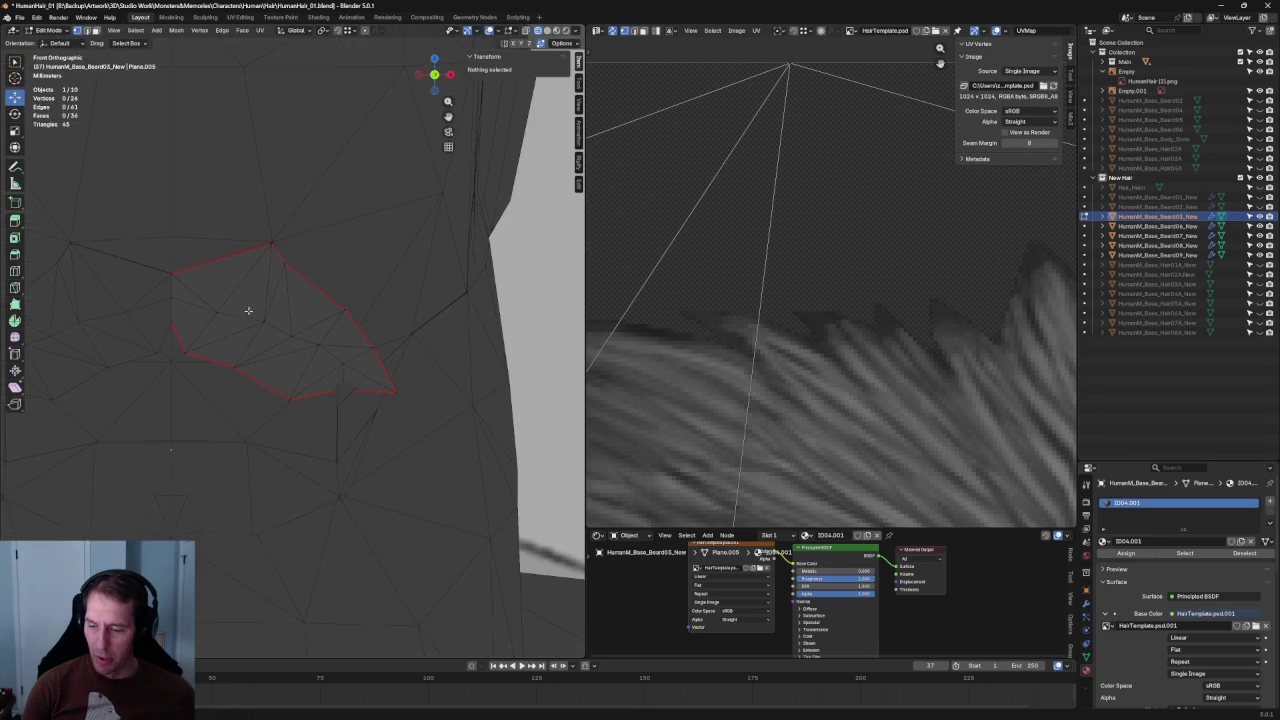
click(263, 323)
key(alt+z)
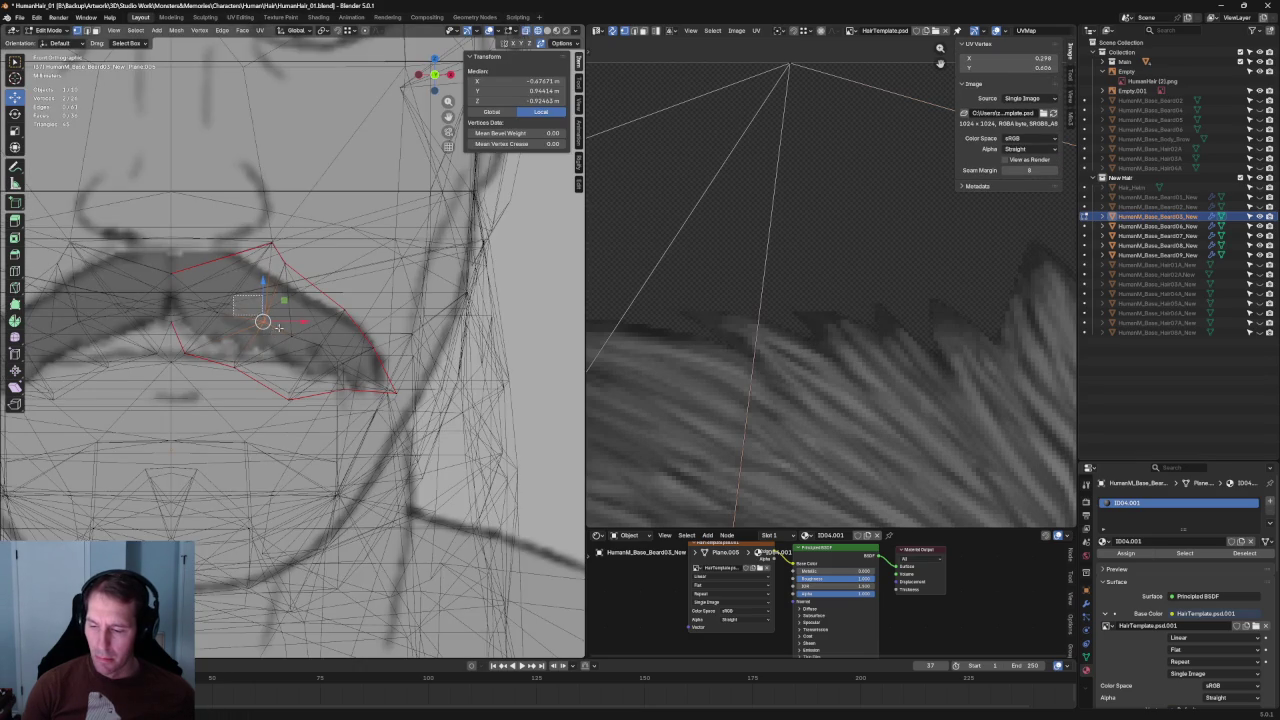
key(g)
click(257, 311)
key(alt+z)
key(alt+z)
Move another group of outline vertices to line up with the reference, checking in X-ray.
click(221, 312)
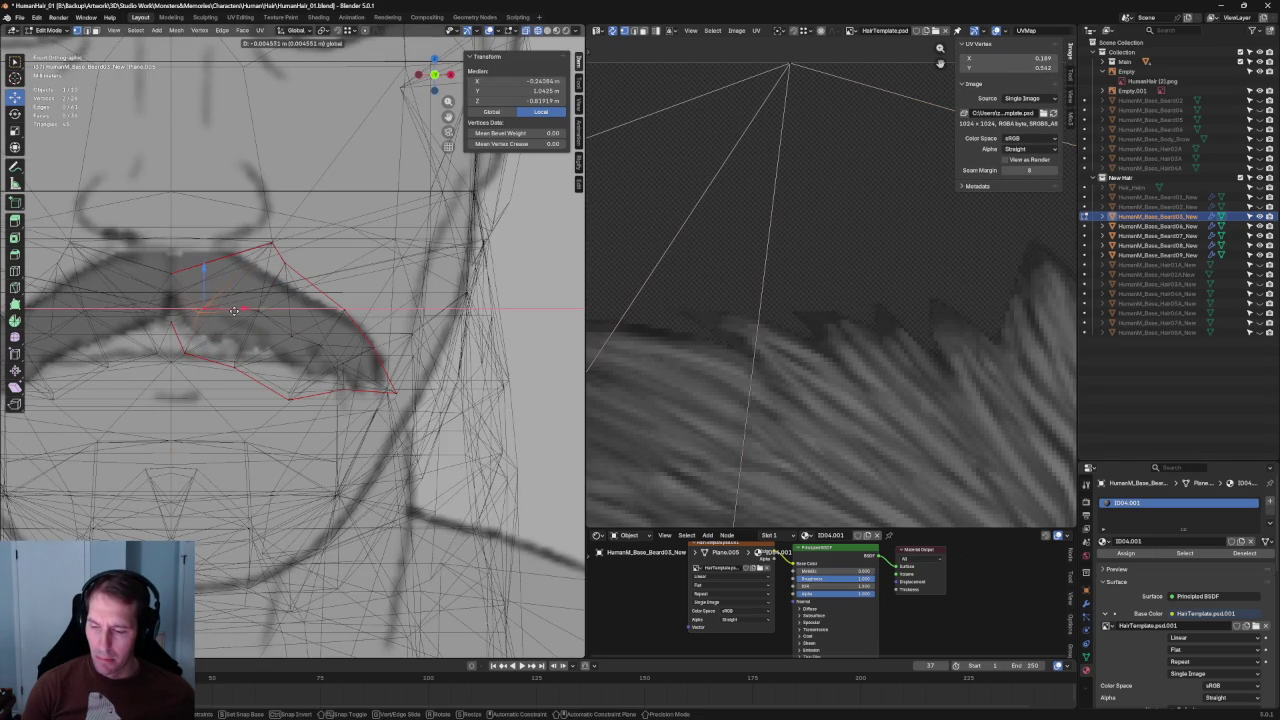
key(alt+z)
key(g)
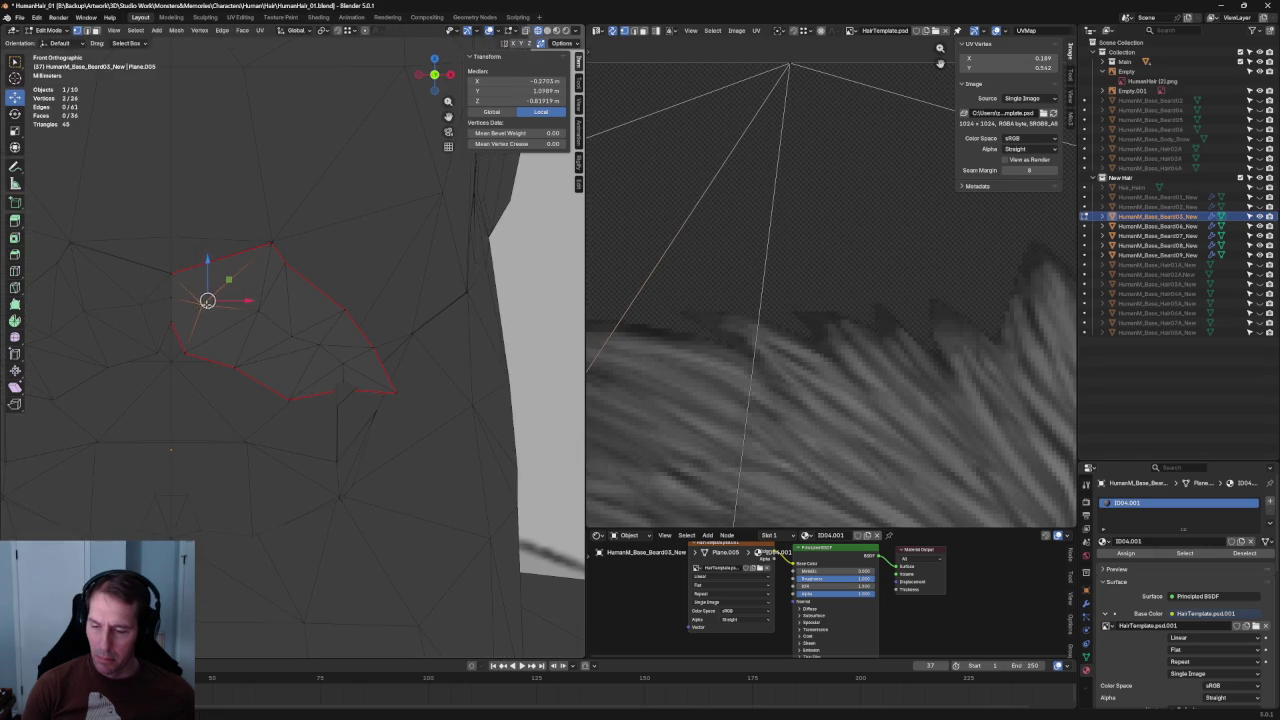
click(206, 301)
key(alt+z)
click(171, 297)
key(alt+z)
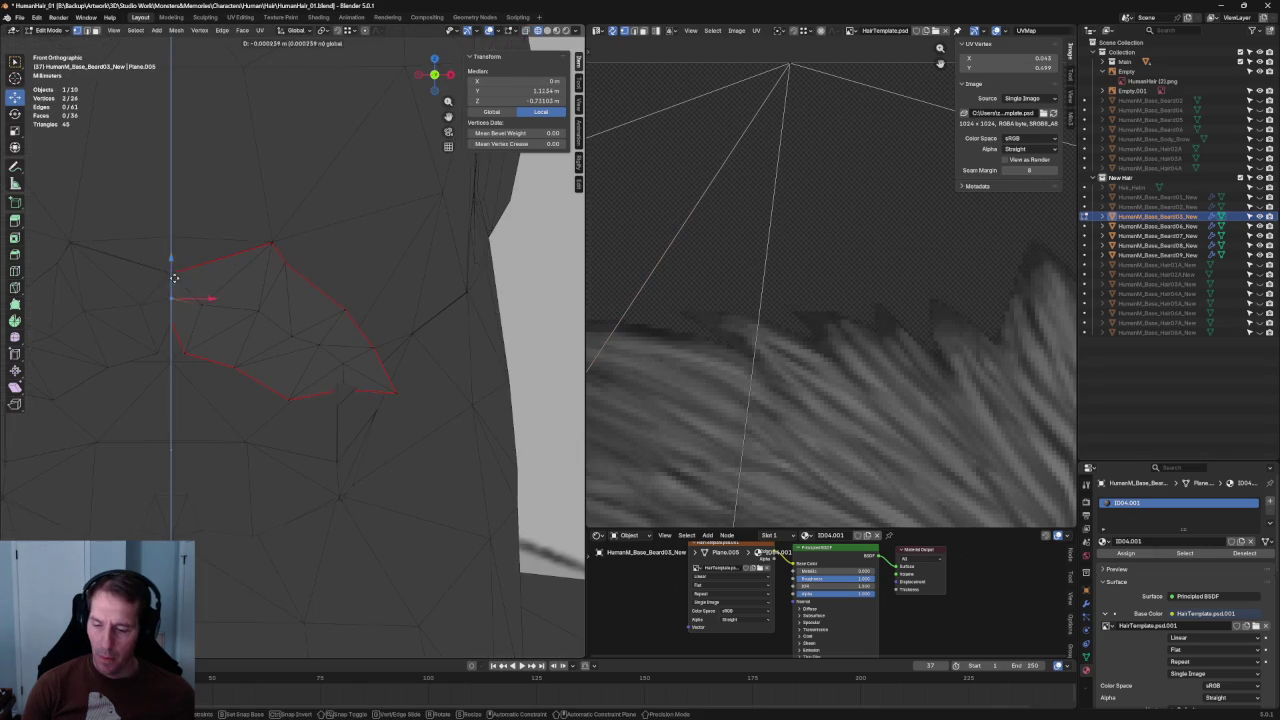
Move the centre edge vertices, lifting the centre vertices straight up along Z.
key(alt+z)
click(220, 338)
key(g)
click(199, 344)
click(165, 331)
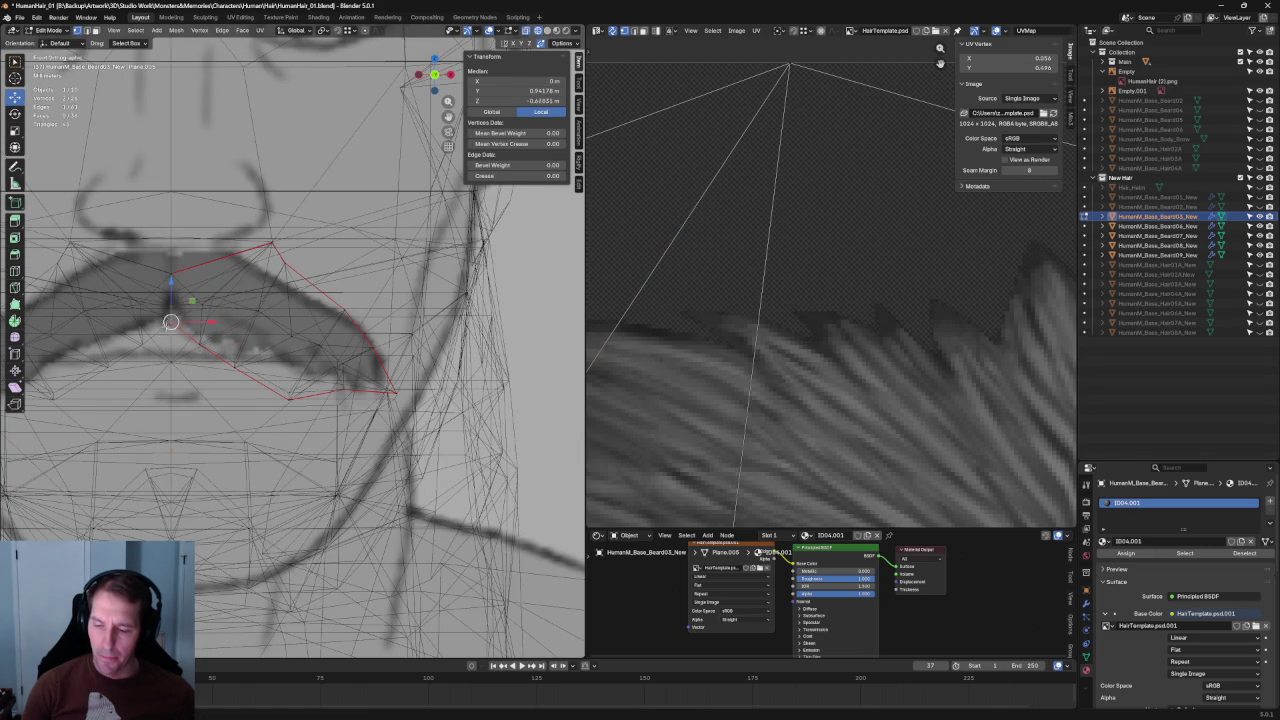
key(g)
key(z)
click(230, 292)
drag(138, 310, 140, 310)
key(g)
key(z)
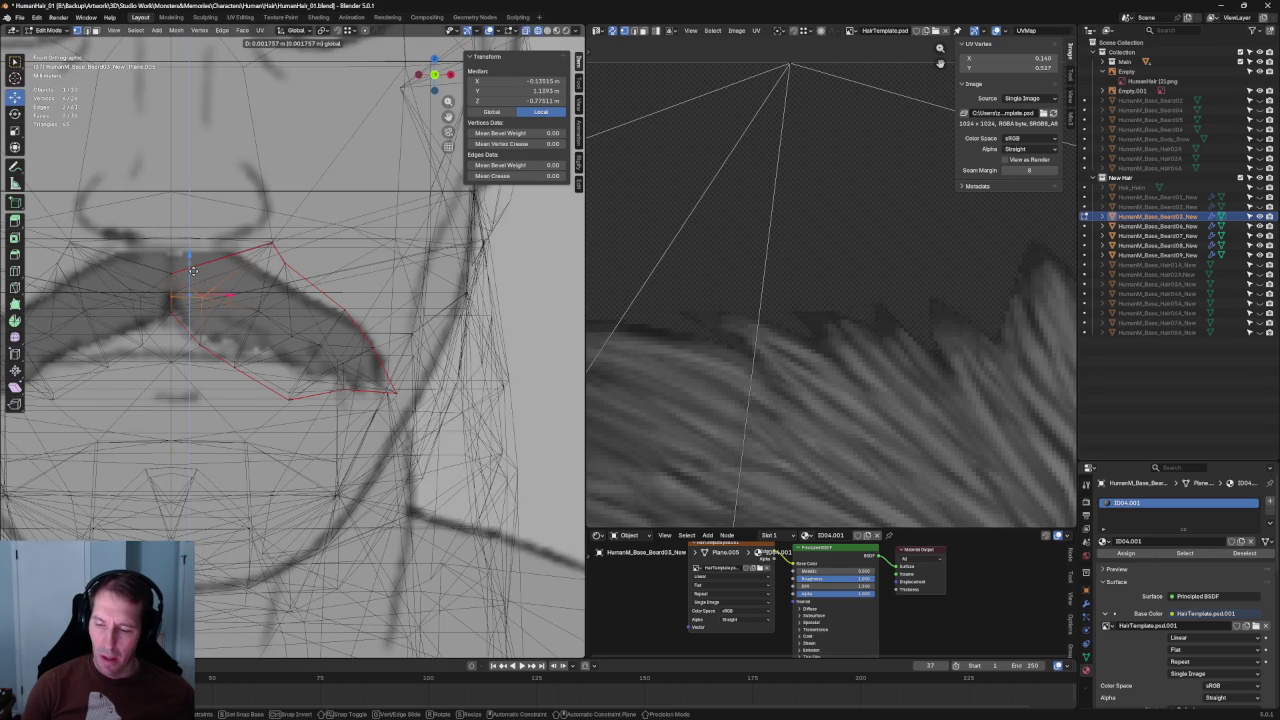
click(193, 270)
Reposition a vertex inside the upper mustache area.
click(214, 287)
key(g)
click(205, 290)
key(g)
click(202, 295)
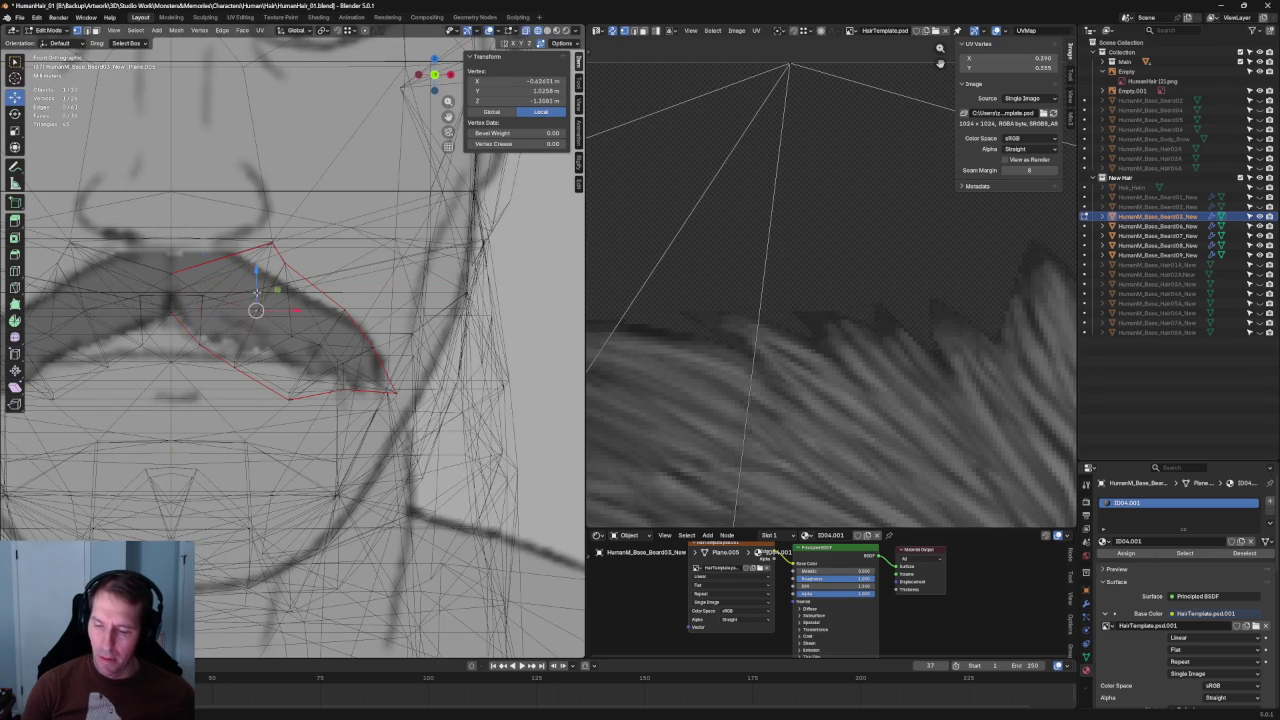
key(alt+z)
key(alt+z)
Nudge an inner mustache edge slightly right, then select vertices on the lower side.
click(233, 365)
key(g)
click(240, 358)
key(g)
click(237, 364)
key(g)
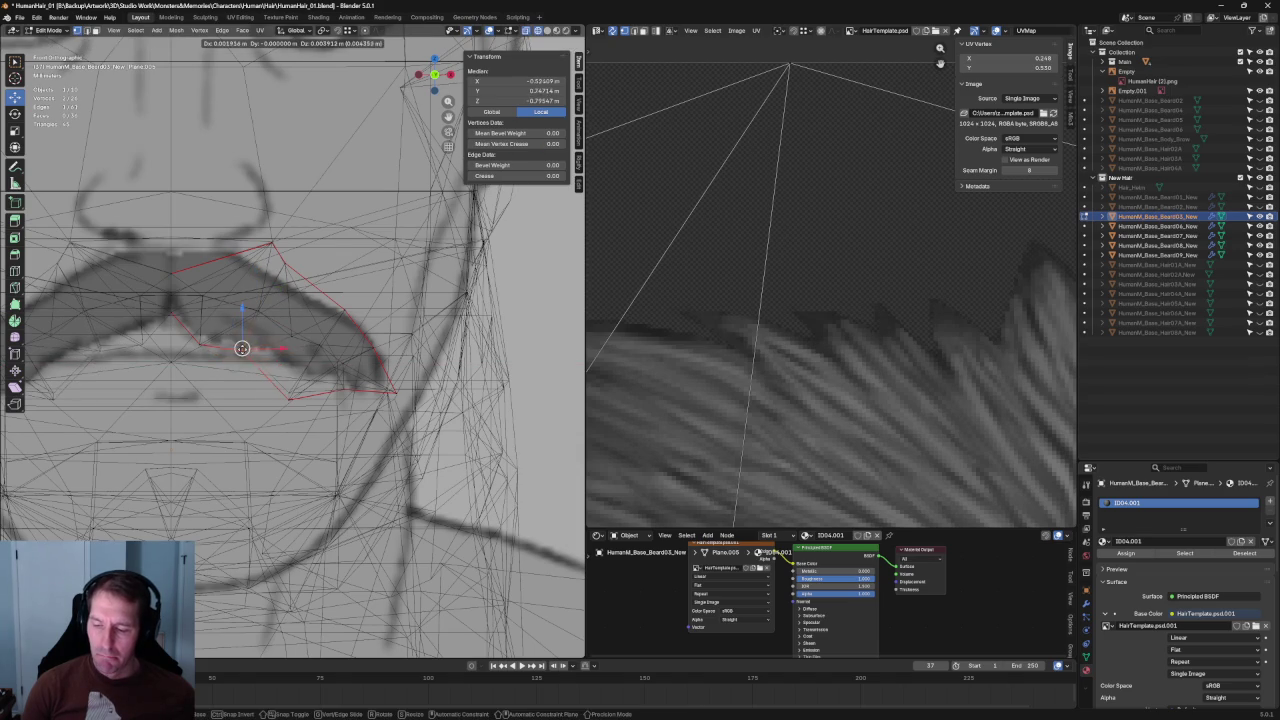
click(239, 356)
click(240, 350)
key(alt+z)
key(alt+z)
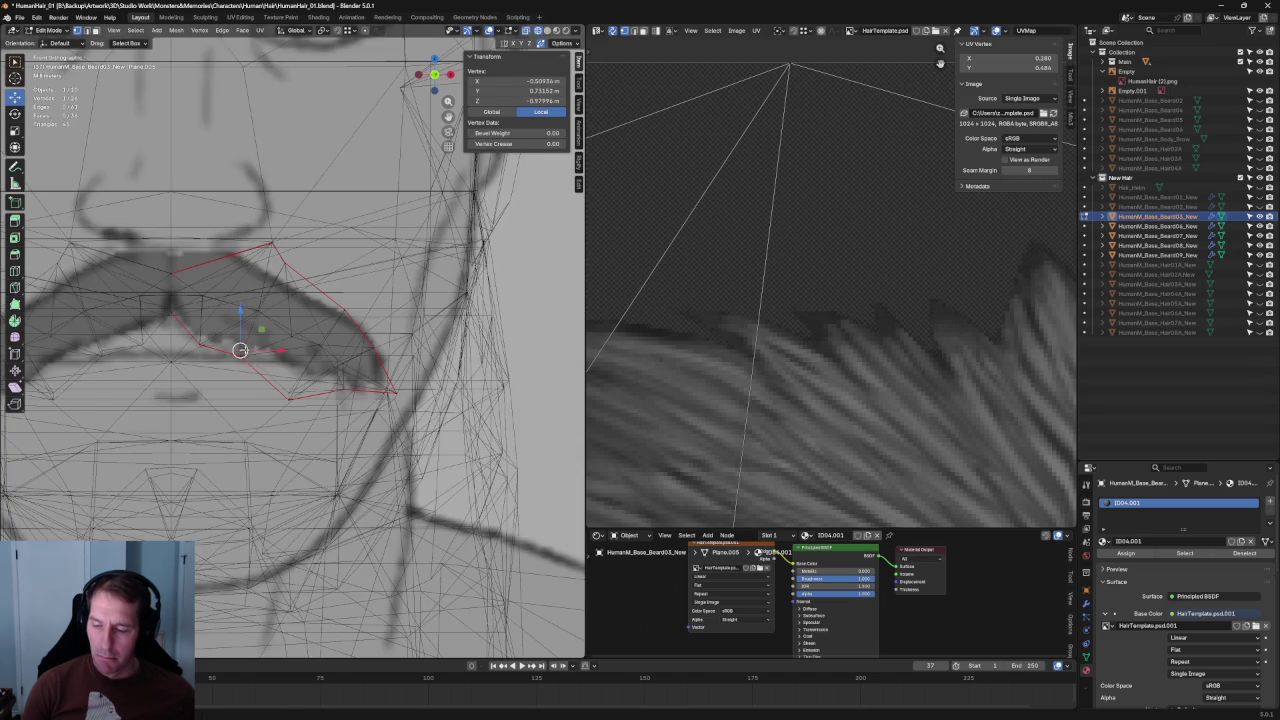
Zoom in on the mustache card and shift two lower-edge vertices slightly.
scroll(268, 335, down, 5)
middle_drag(262, 320, 300, 345)
scroll(268, 335, up, 3)
scroll(306, 351, up, 4)
scroll(306, 351, up, 2)
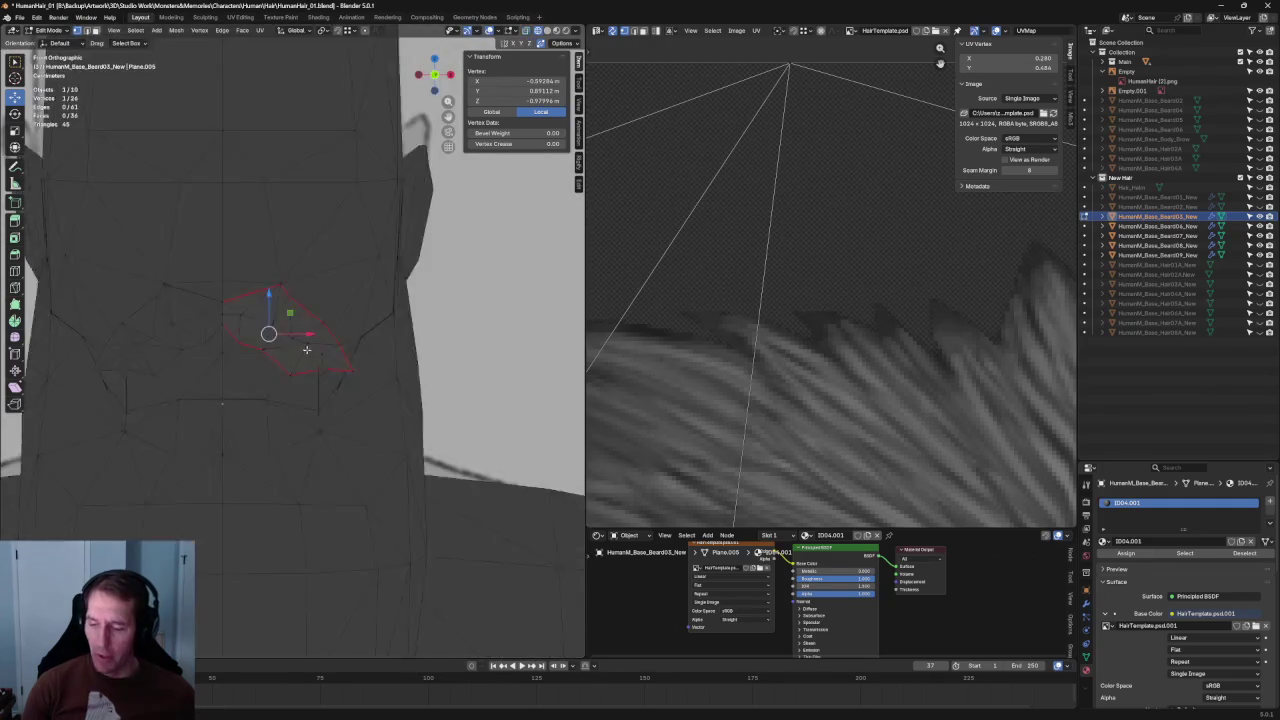
scroll(260, 340, up, 2)
scroll(219, 360, up, 2)
scroll(296, 355, up, 1)
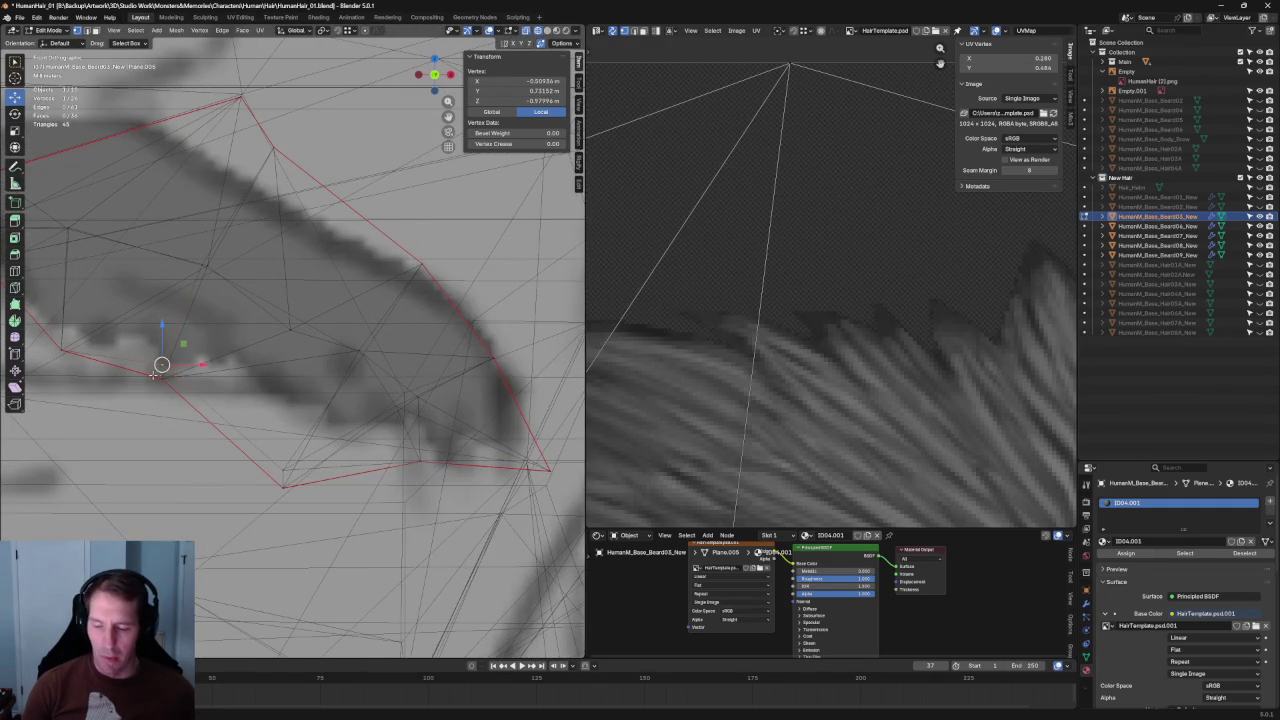
key(g)
scroll(170, 370, down, 1)
scroll(186, 366, down, 1)
shift+click(214, 363)
key(g)
click(220, 360)
Refine the lower-edge vertices near the mustache tip to follow the reference outline.
click(287, 423)
key(g)
click(287, 420)
key(g)
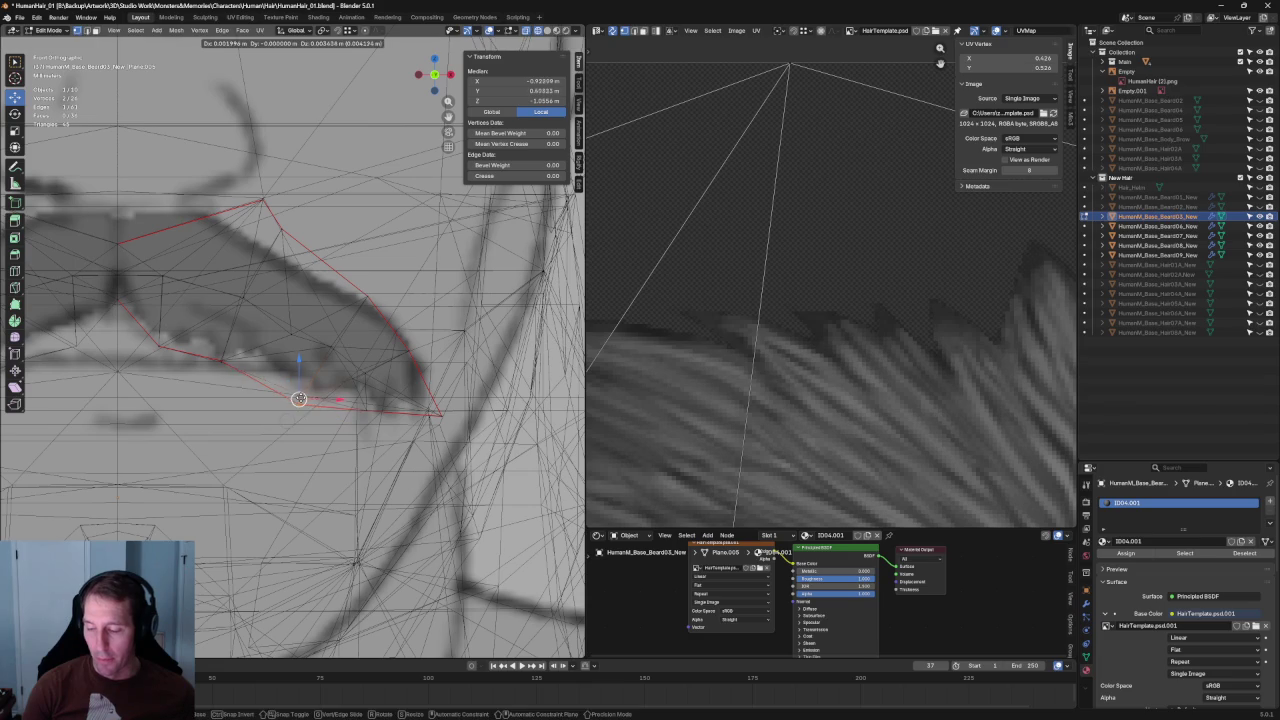
click(300, 397)
click(300, 398)
key(g)
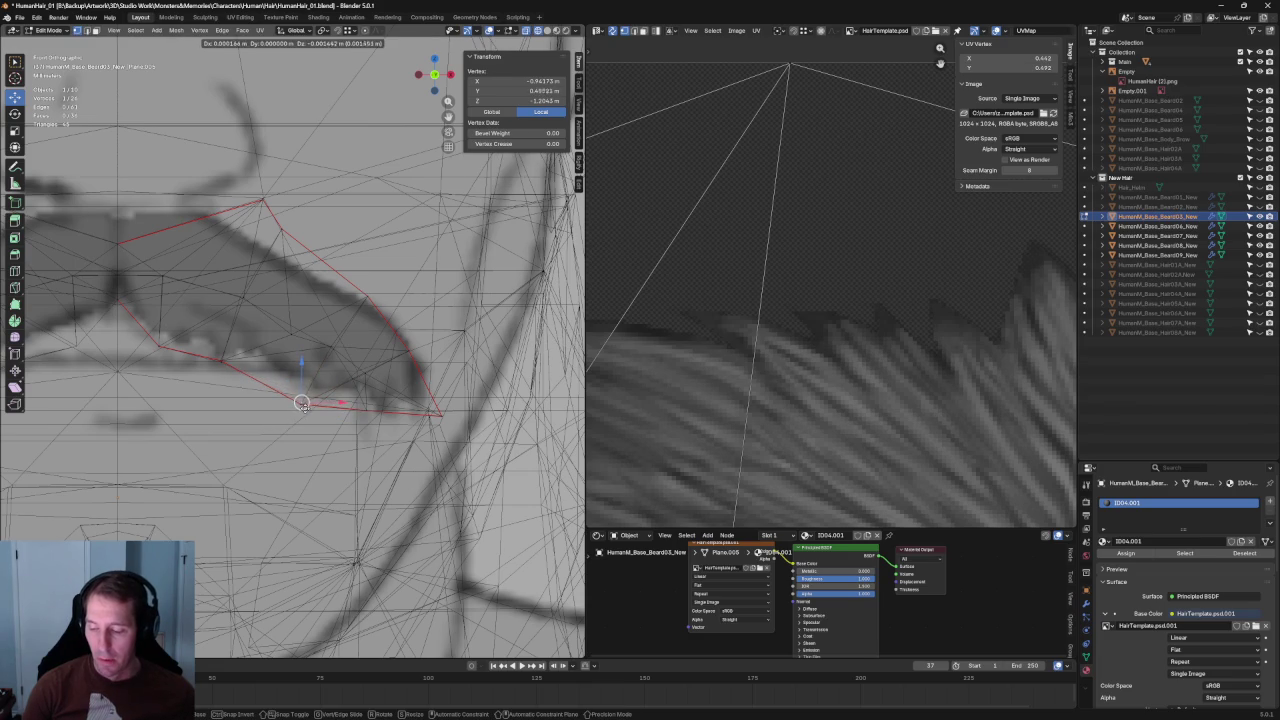
click(300, 405)
shift+click(296, 395)
key(g)
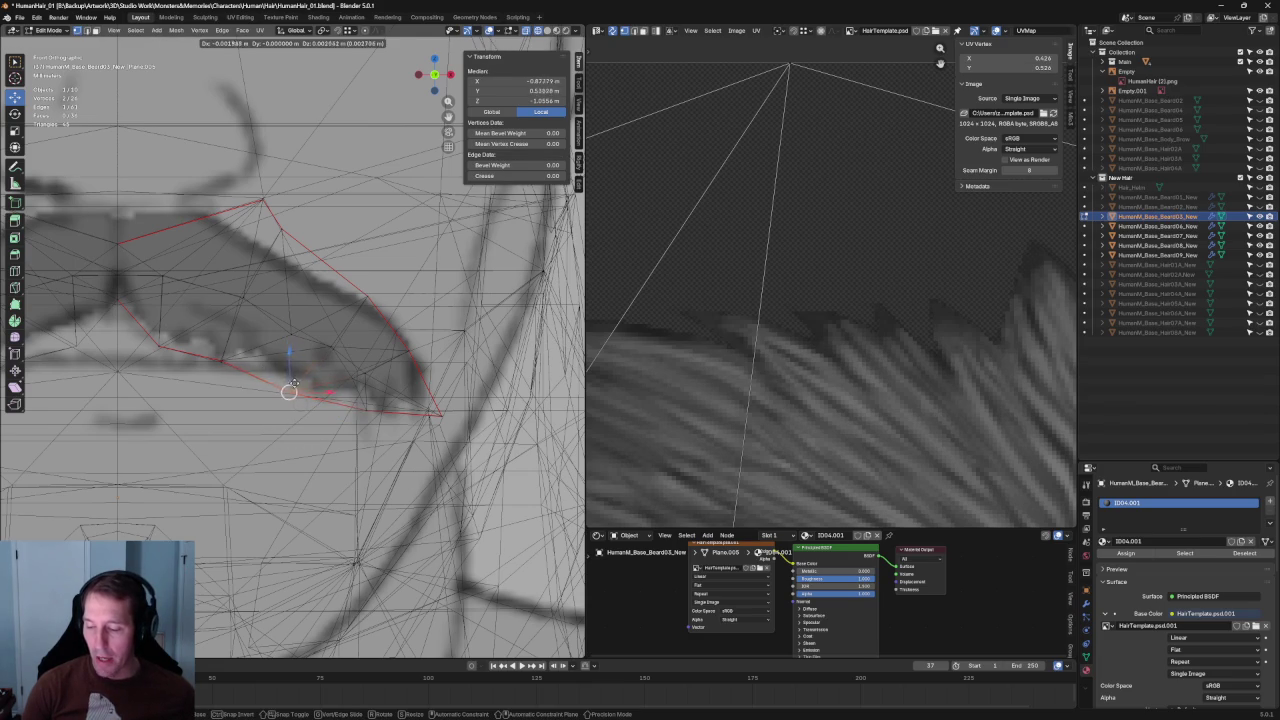
click(288, 386)
Move a vertex inside the mustache straight up along Z.
key(alt+z)
key(alt+z)
click(290, 335)
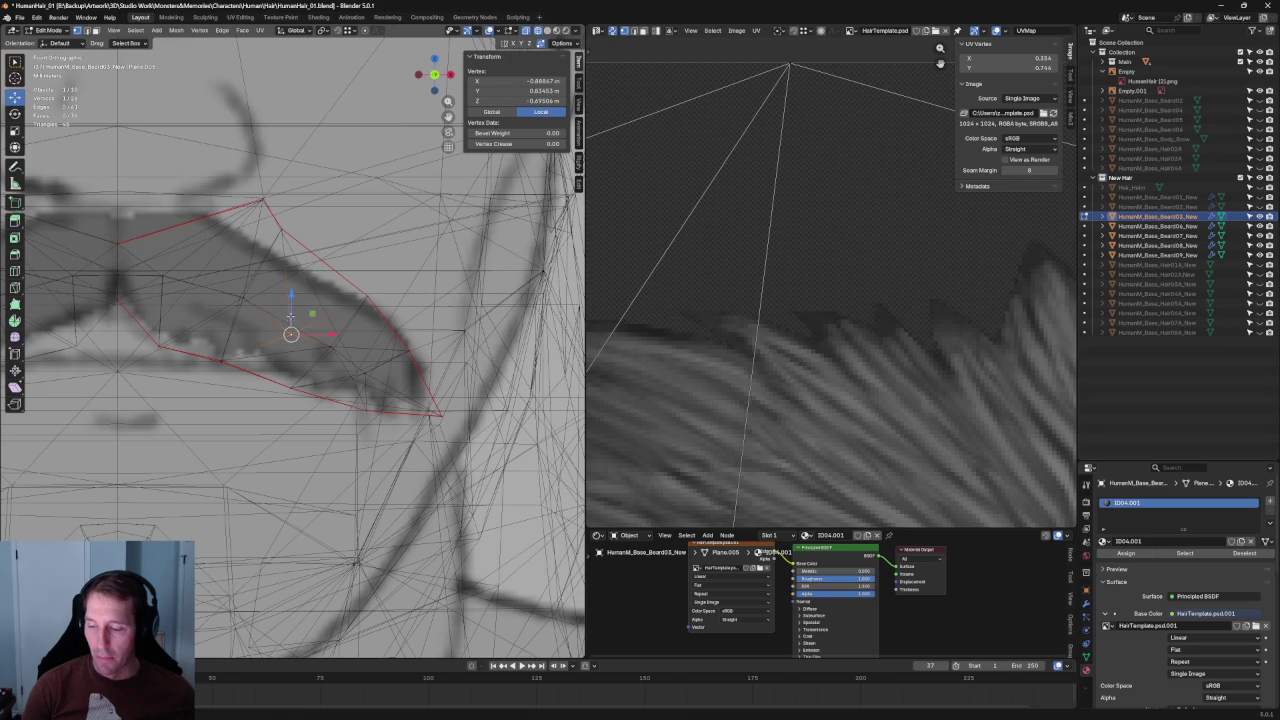
key(g)
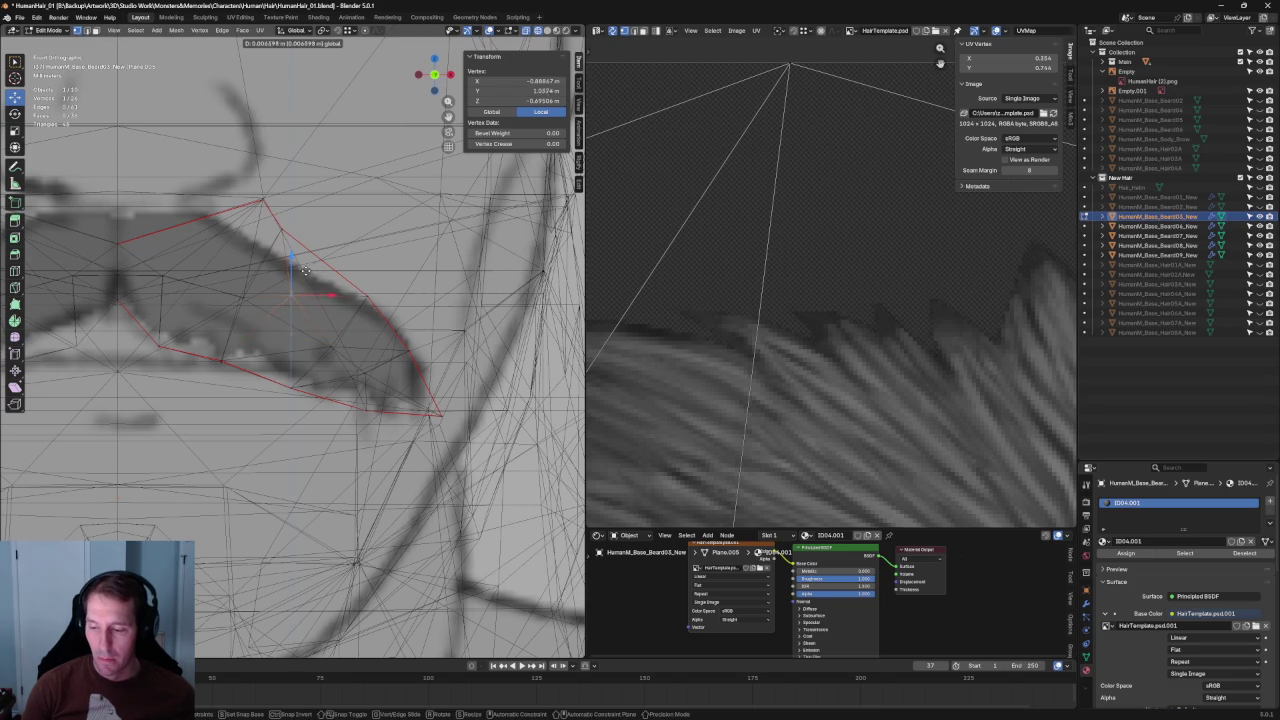
key(alt+z)
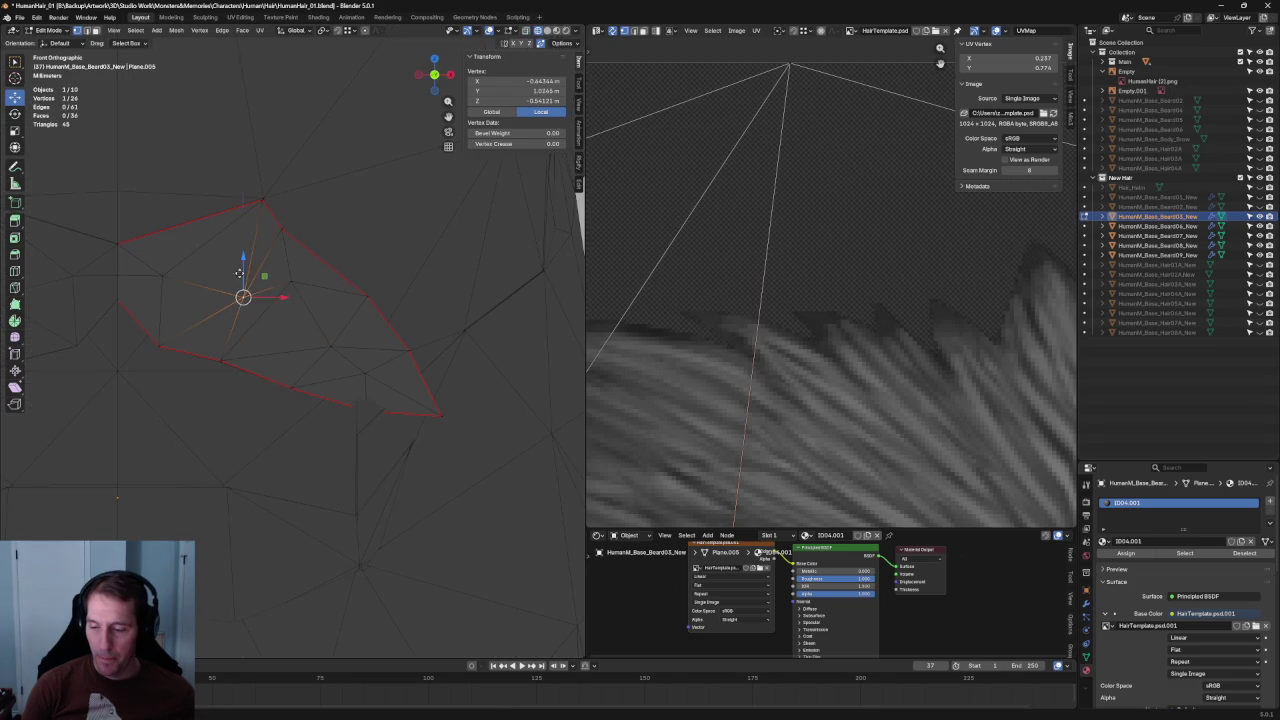
key(z)
click(243, 251)
Lower the inner upper vertex slightly along Z, checking the reference in X-ray.
click(186, 277)
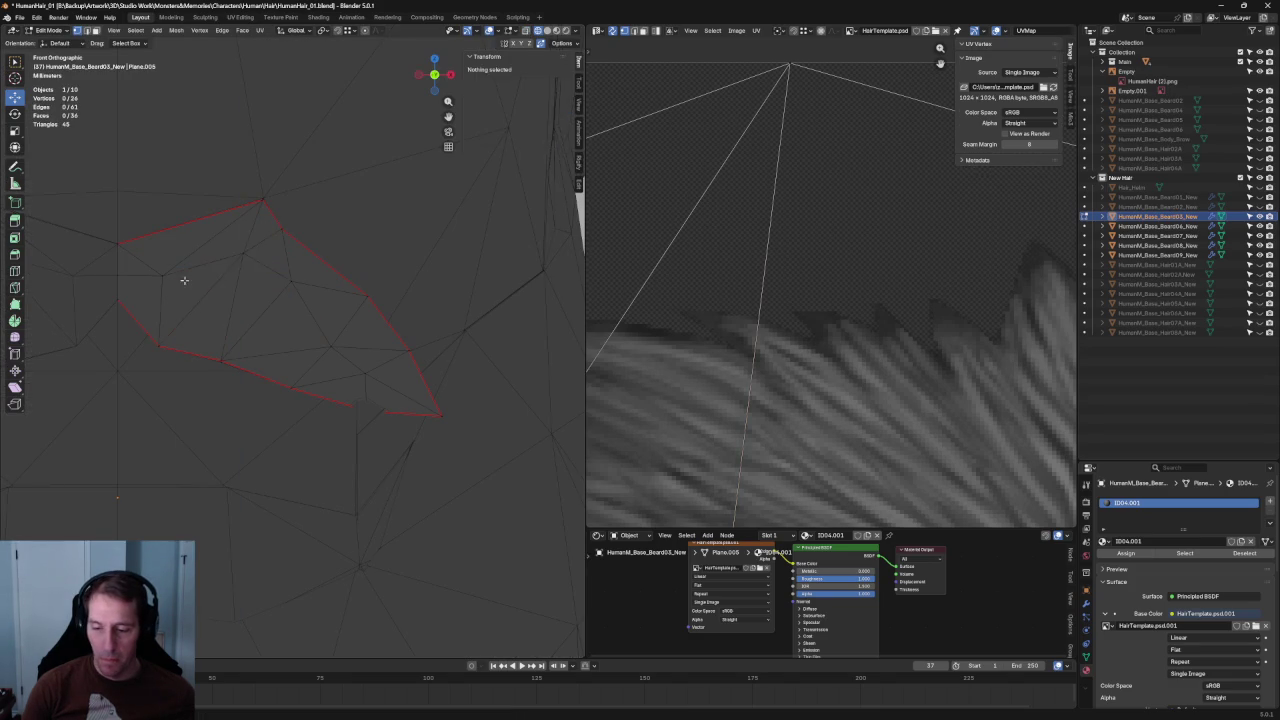
key(alt+z)
drag(132, 282, 152, 260)
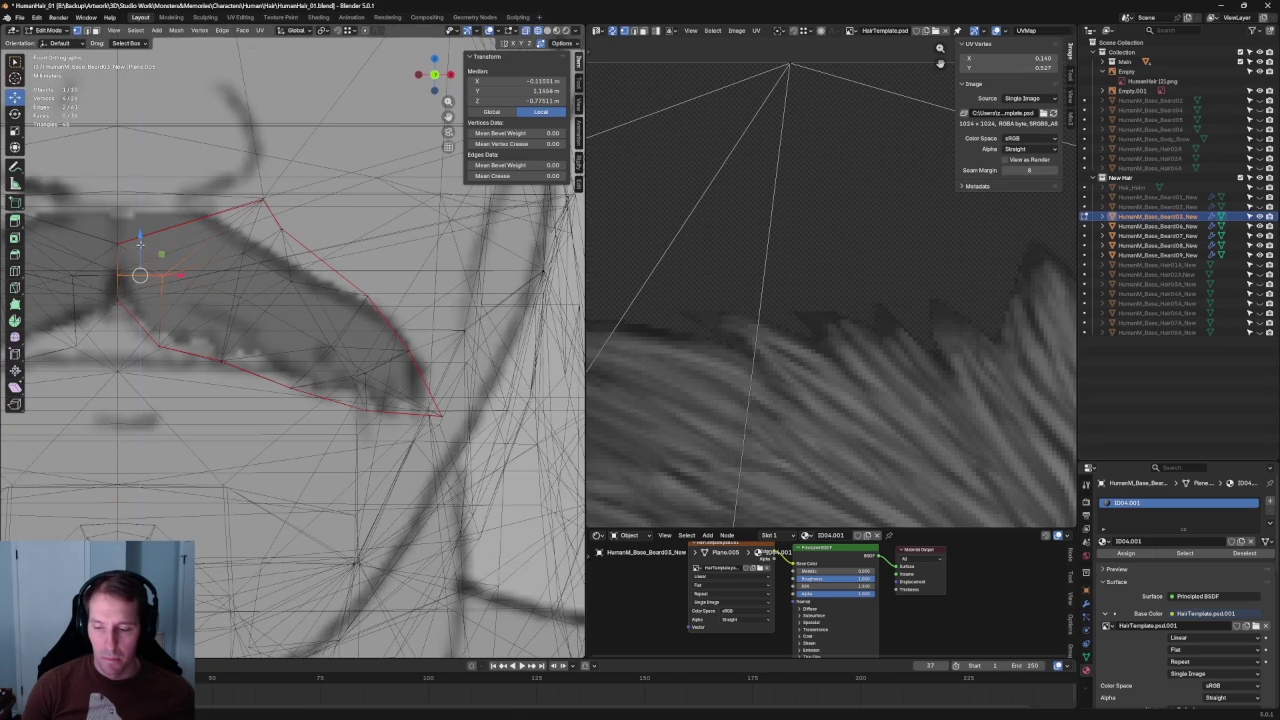
key(alt+z)
key(alt+a)
key(alt+z)
click(243, 255)
key(alt+z)
key(g)
key(z)
click(285, 263)
Raise an upper outline vertex onto the reference mustache's top edge.
key(alt+z)
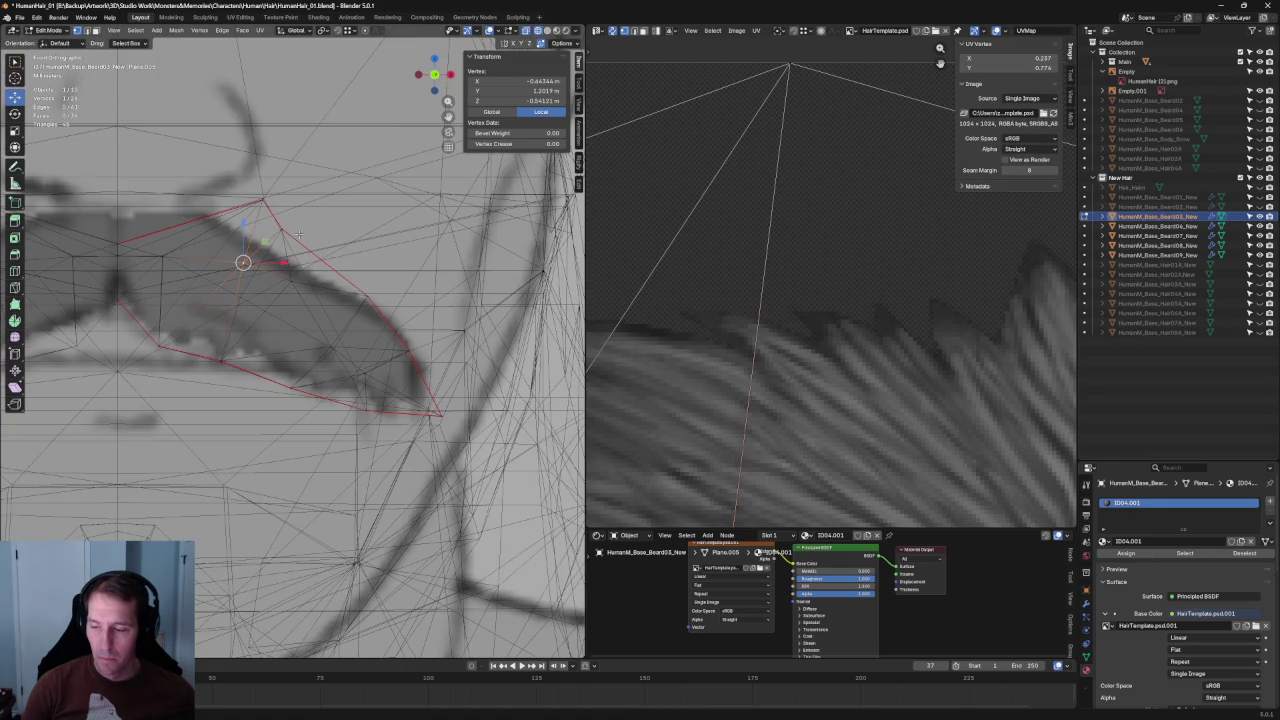
key(alt+a)
click(271, 240)
key(g)
click(275, 224)
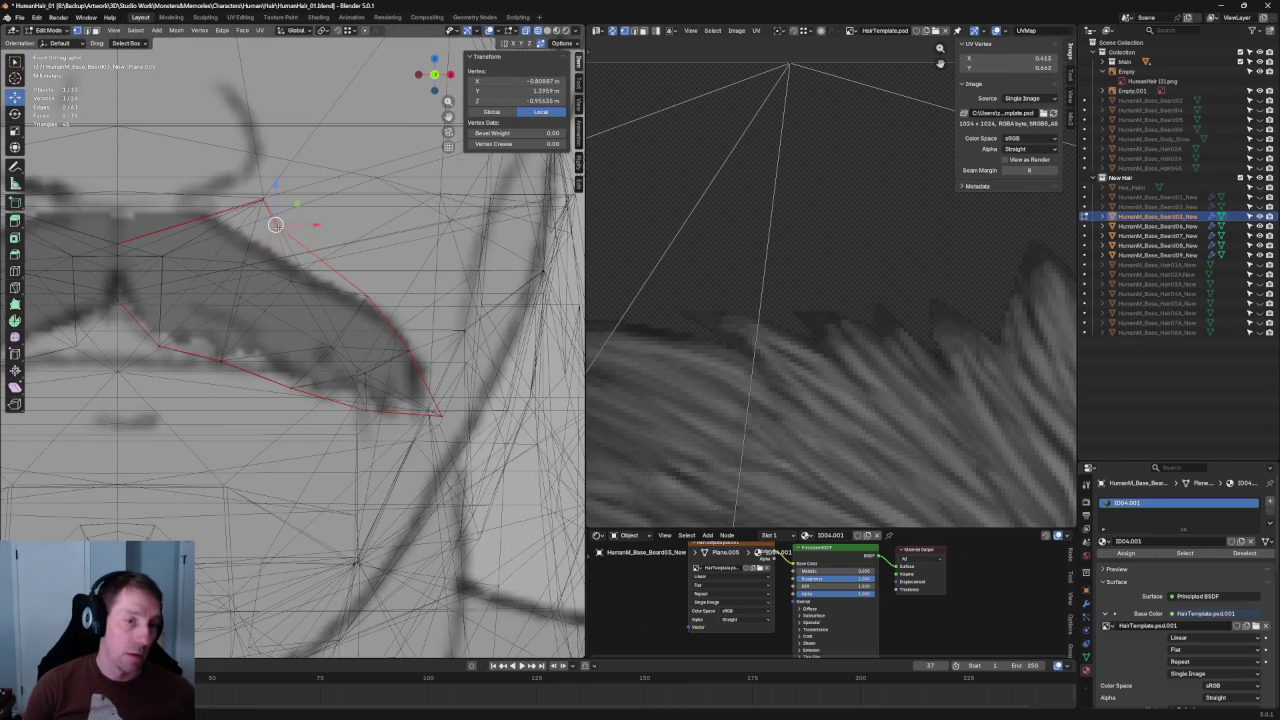
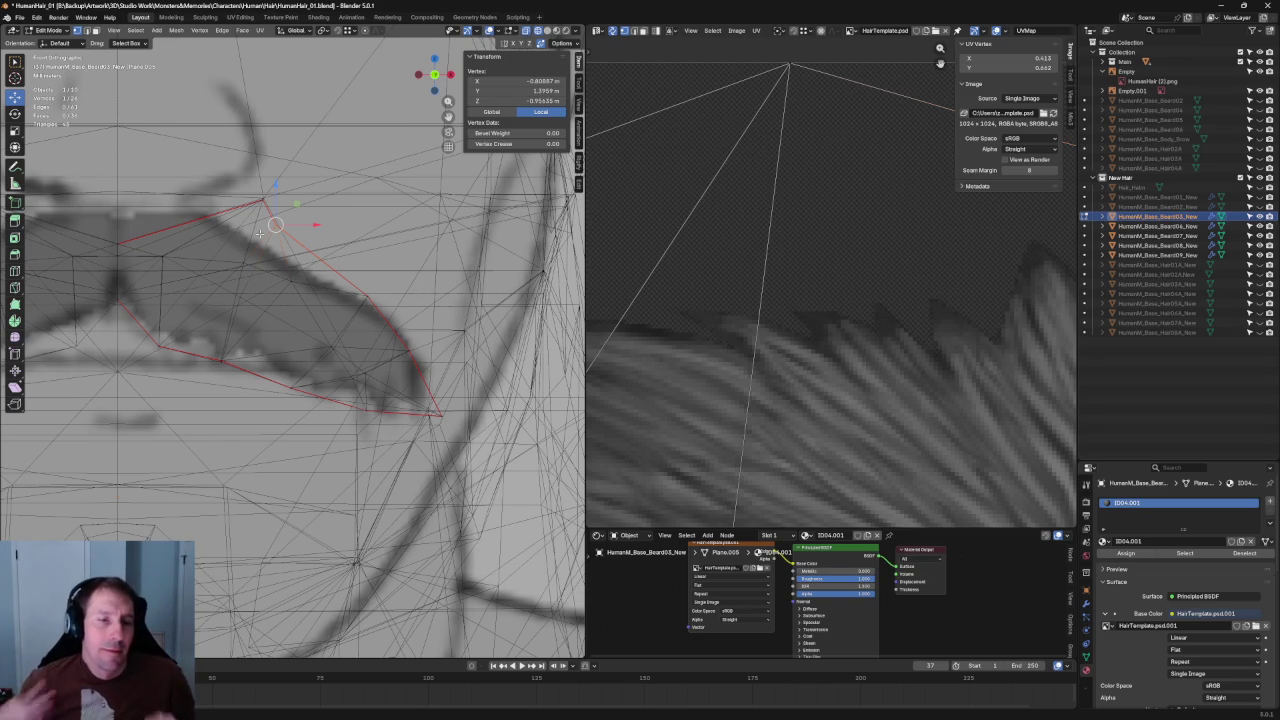
With X-ray on, move the first upper outline vertex onto the drawn mustache edge, finishing along X.
key(alt+z)
click(289, 280)
key(alt+z)
key(alt+z)
scroll(305, 265, down, 1)
scroll(305, 265, up, 1)
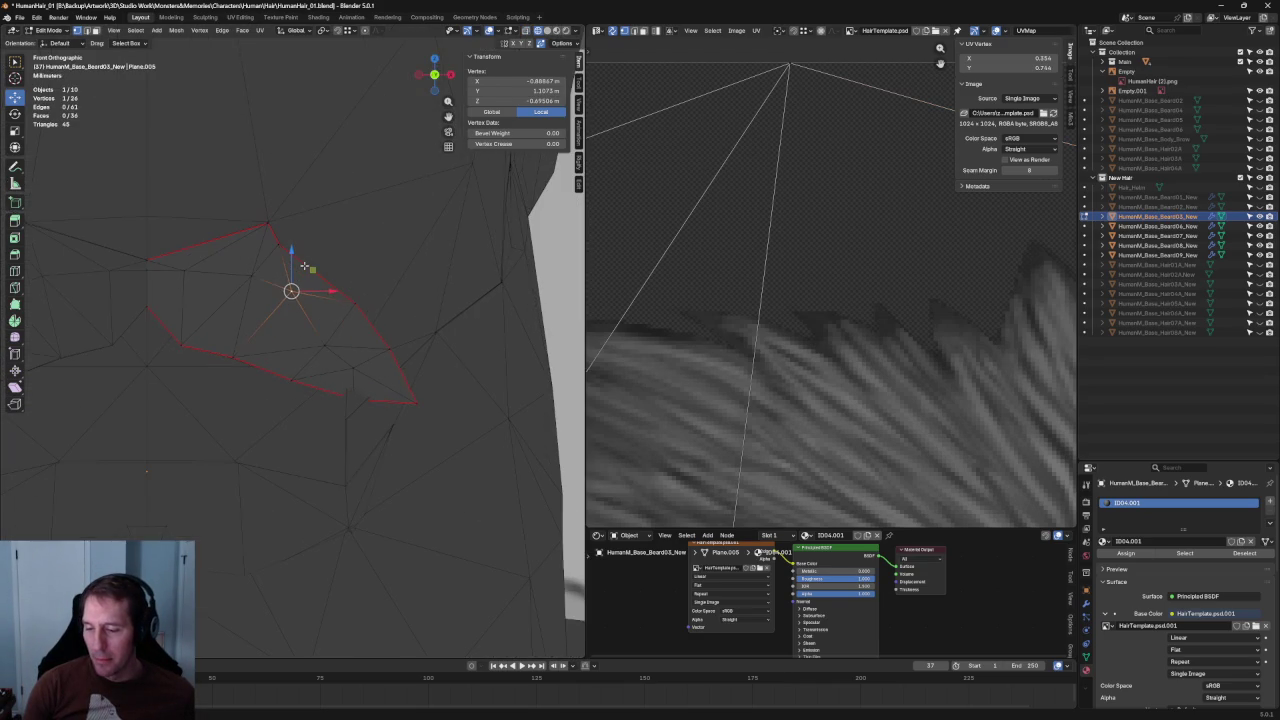
key(alt+z)
key(alt+z)
drag(290, 240, 308, 242)
key(alt+z)
key(g)
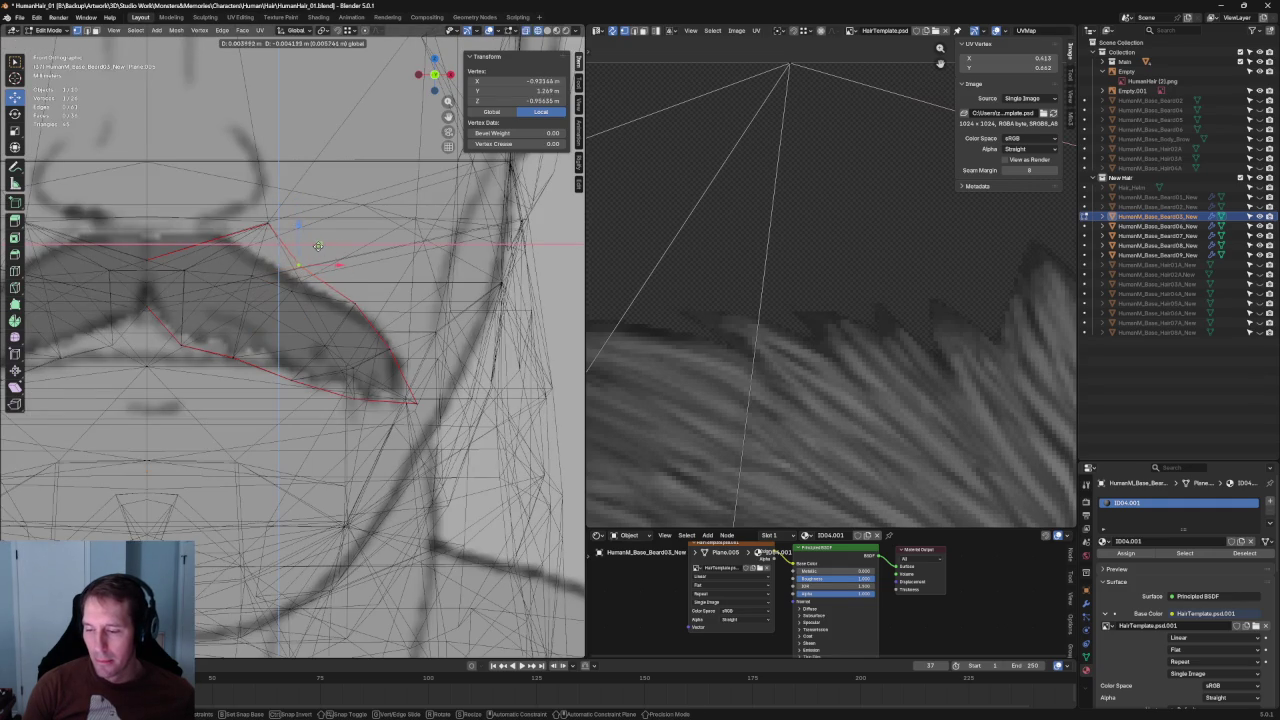
click(292, 271)
key(alt+z)
key(alt+z)
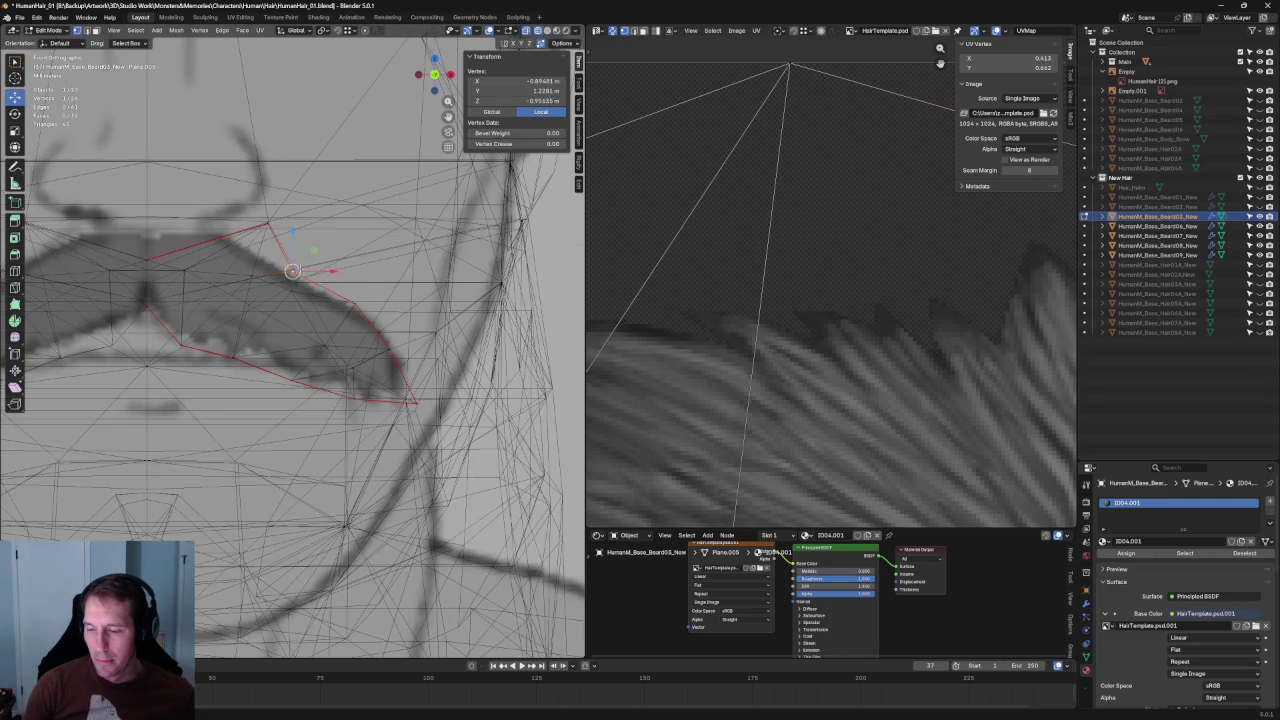
key(g)
key(x)
click(278, 232)
Raise the next upper outline vertex to the reference edge and add a neighbouring vertex.
click(280, 265)
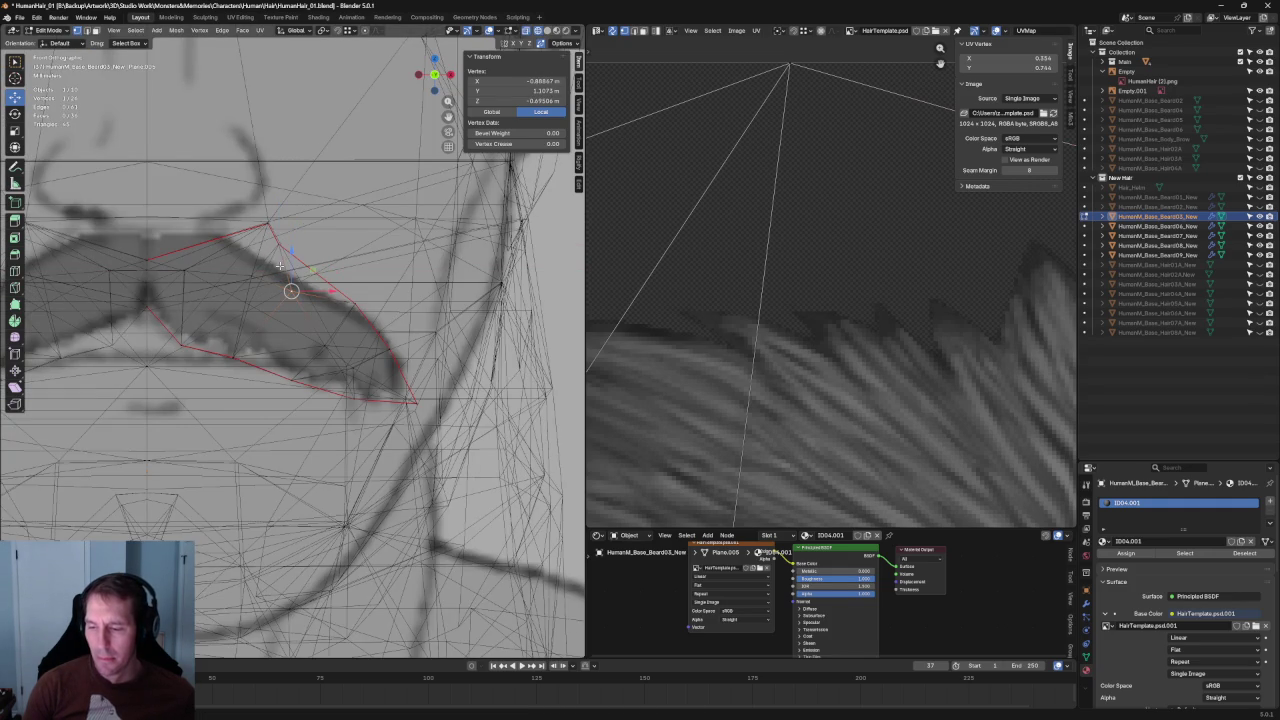
key(g)
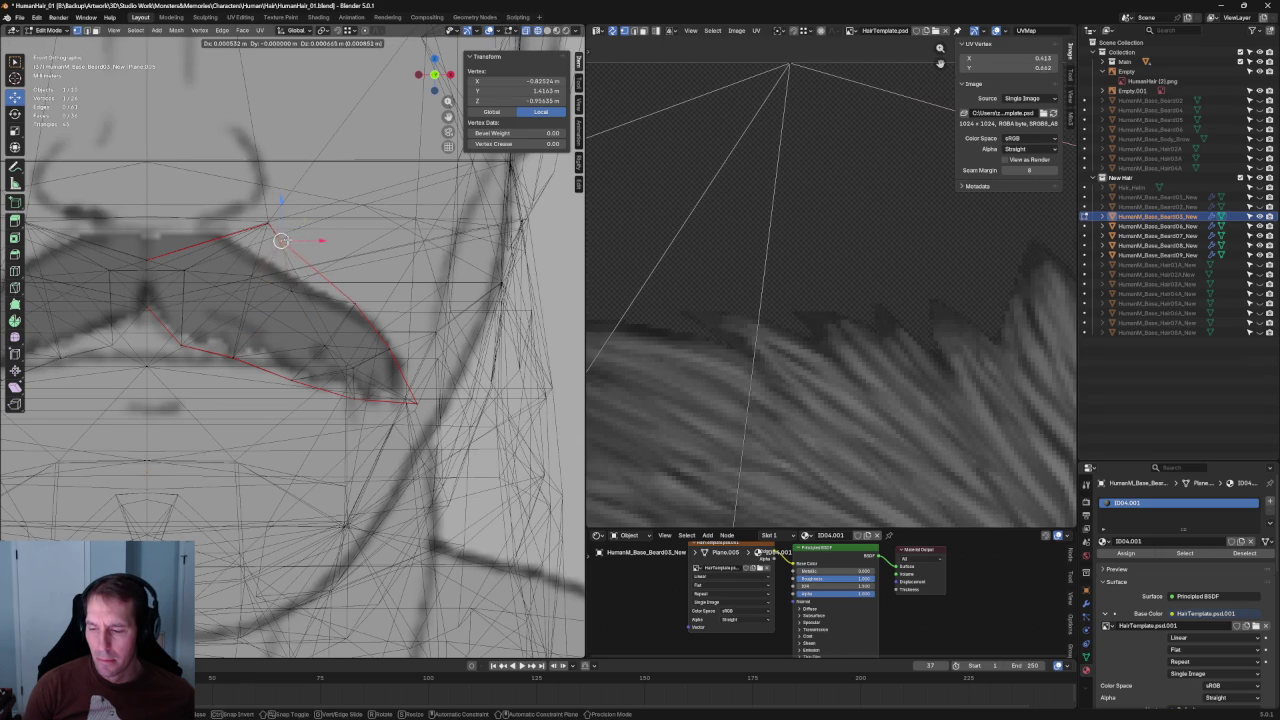
click(282, 240)
scroll(285, 245, down, 4)
key(alt+z)
key(alt+z)
scroll(307, 265, up, 4)
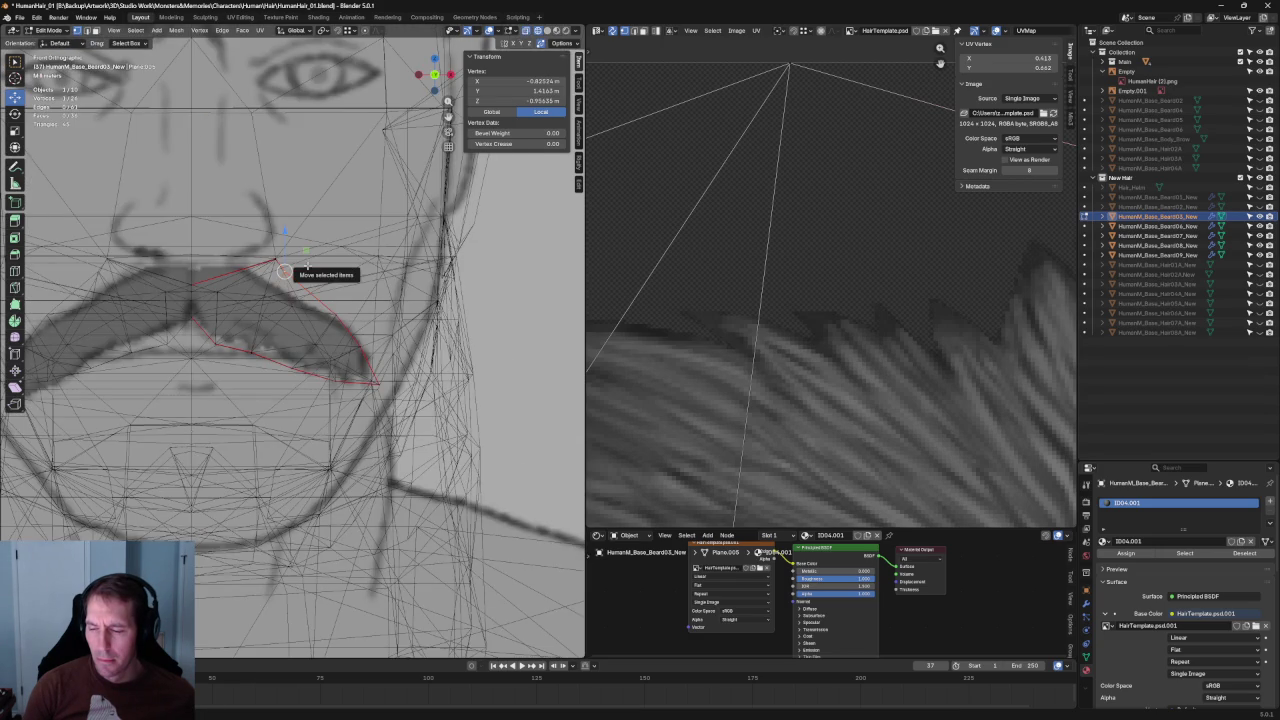
mouse_move(285, 270)
mouse_down()
mouse_move(288, 319)
mouse_move(211, 280)
mouse_move(246, 292)
mouse_move(267, 279)
mouse_move(336, 322)
mouse_up()
key(alt+z)
shift+click(183, 293)
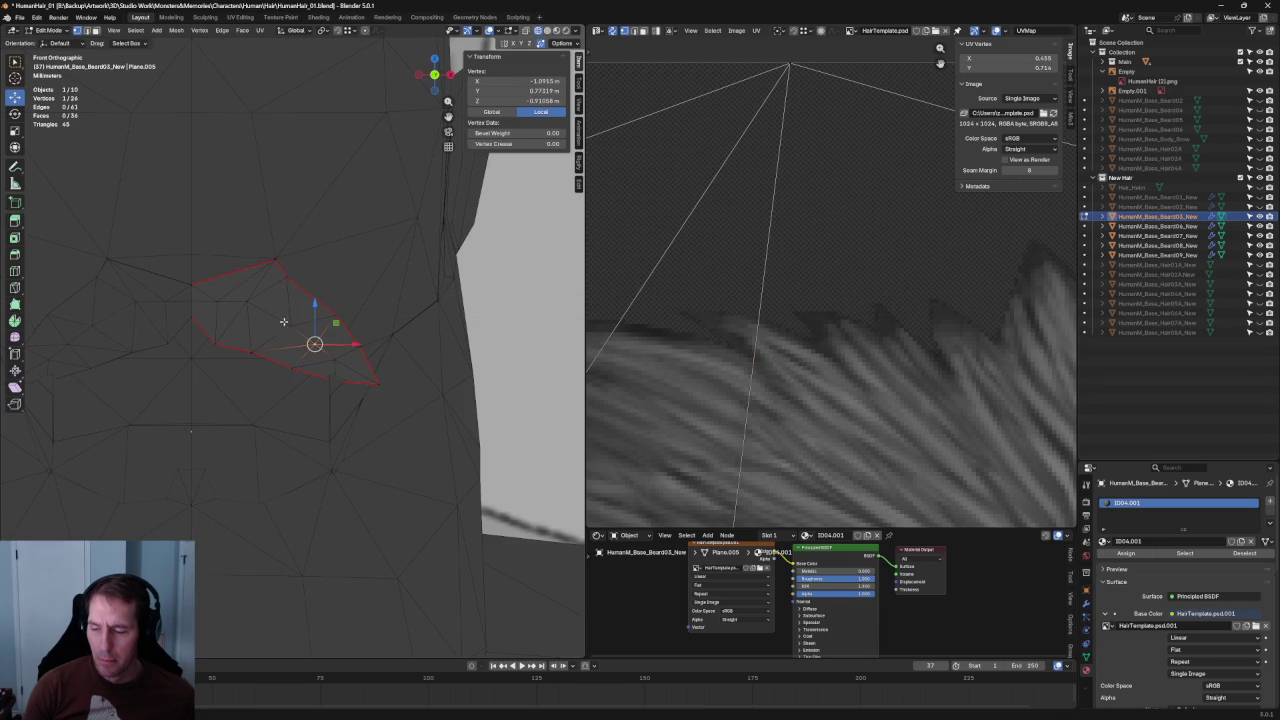
Select vertices near the mustache tip and move them onto the drawn tip.
shift+click(276, 334)
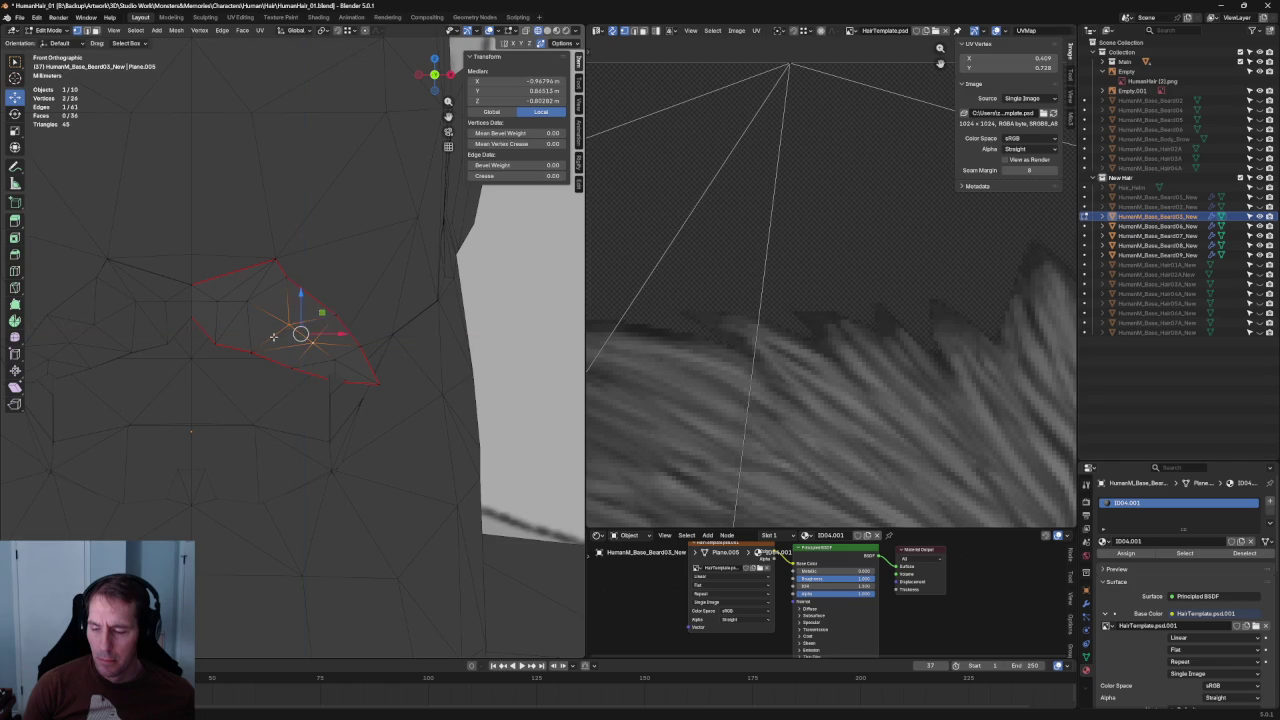
key(alt+a)
key(shift+z)
key(shift+z)
key(shift+z)
click(340, 366)
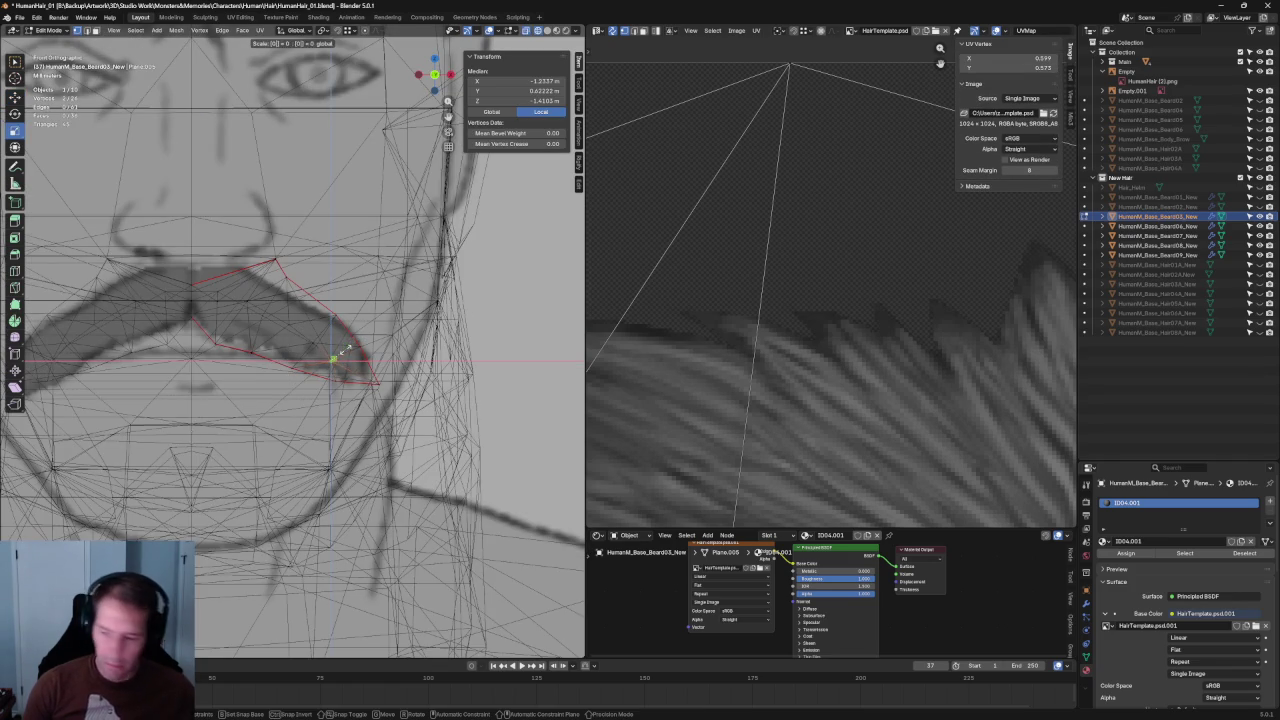
key(shift+space)
key(g)
key(g)
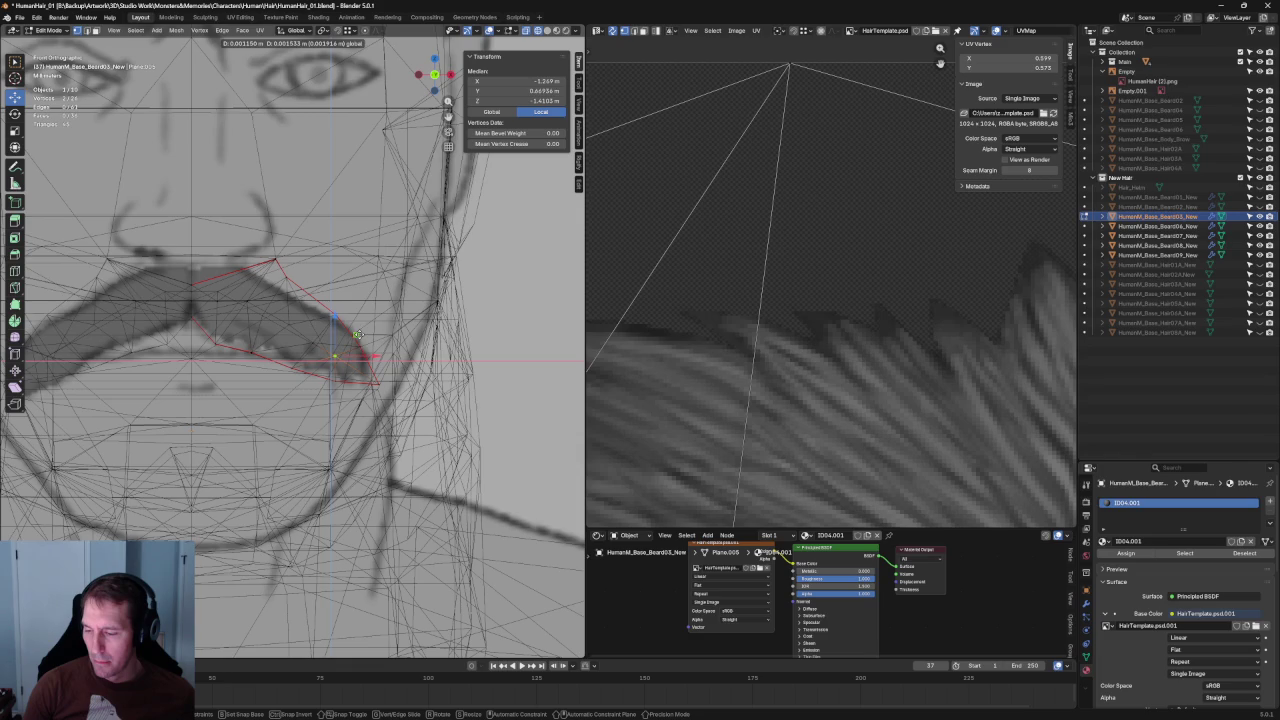
click(358, 356)
key(g)
click(367, 362)
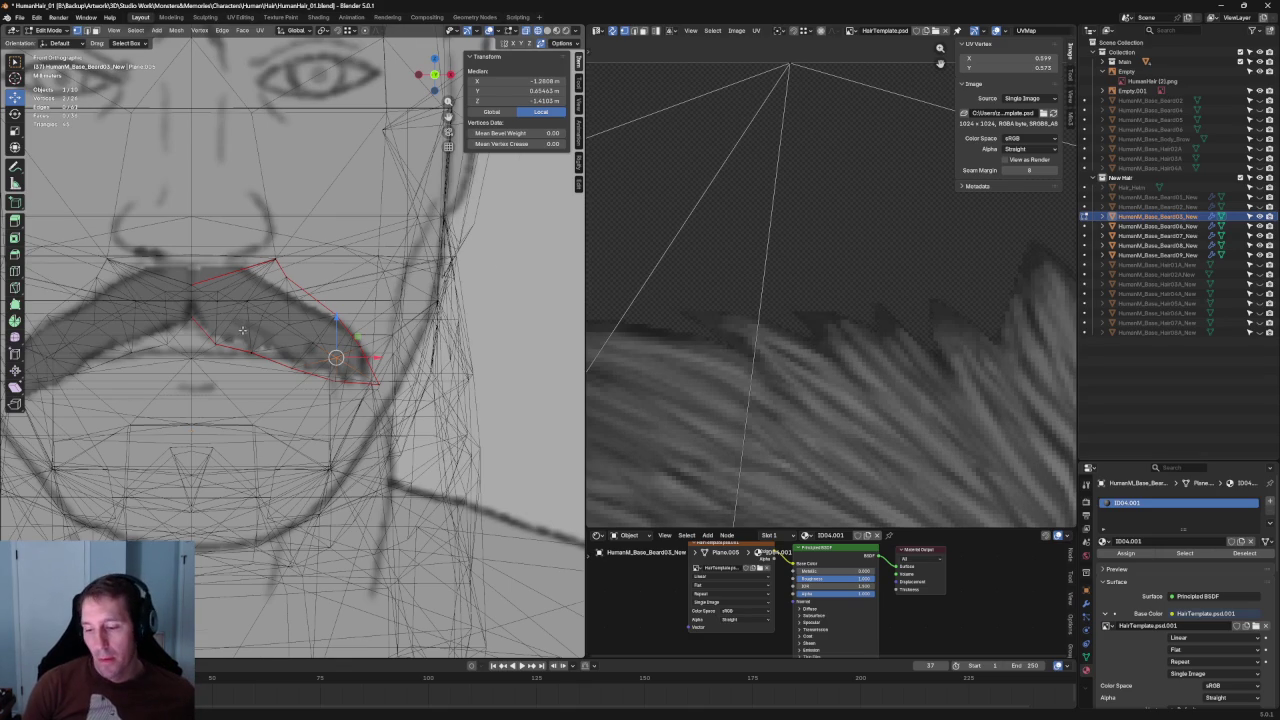
Reposition a single outline vertex up and left, then shift it along the X axis.
scroll(240, 328, up, 2)
click(289, 318)
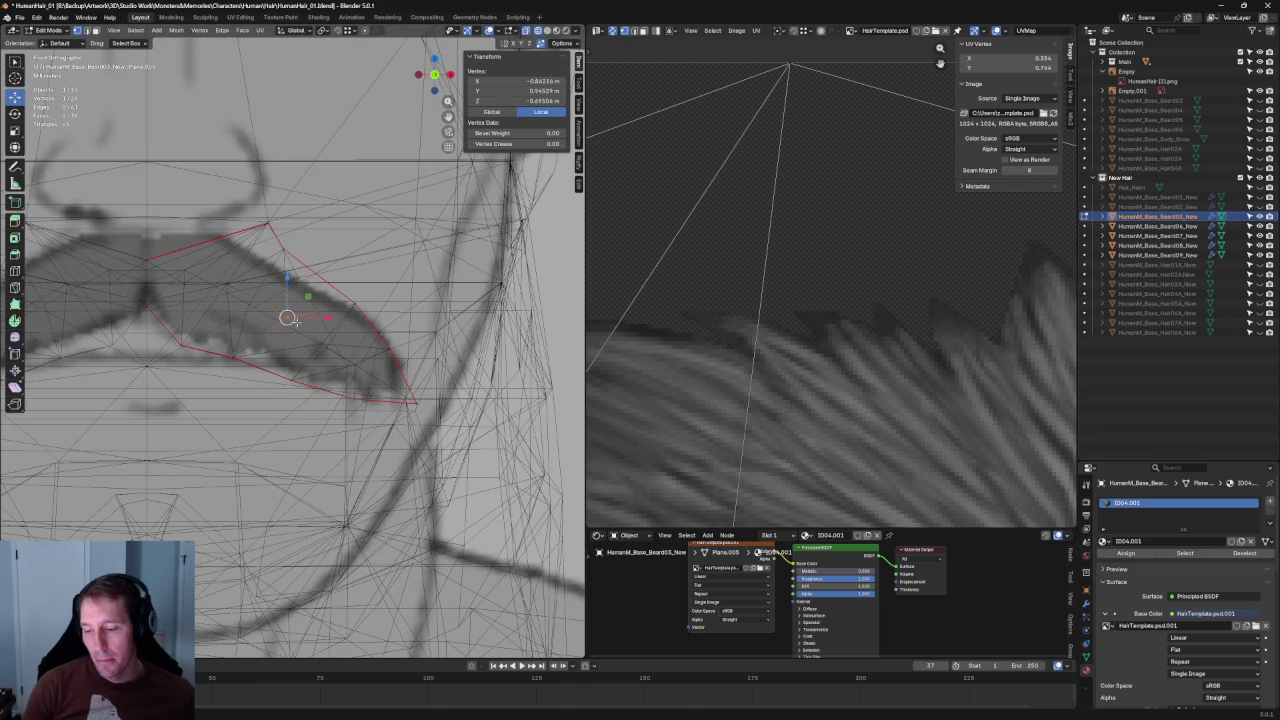
key(g)
click(290, 276)
key(g)
key(x)
click(300, 304)
Box-select the tip vertices and shrink them with scaling locked off the Y axis.
drag(312, 338, 344, 357)
key(s)
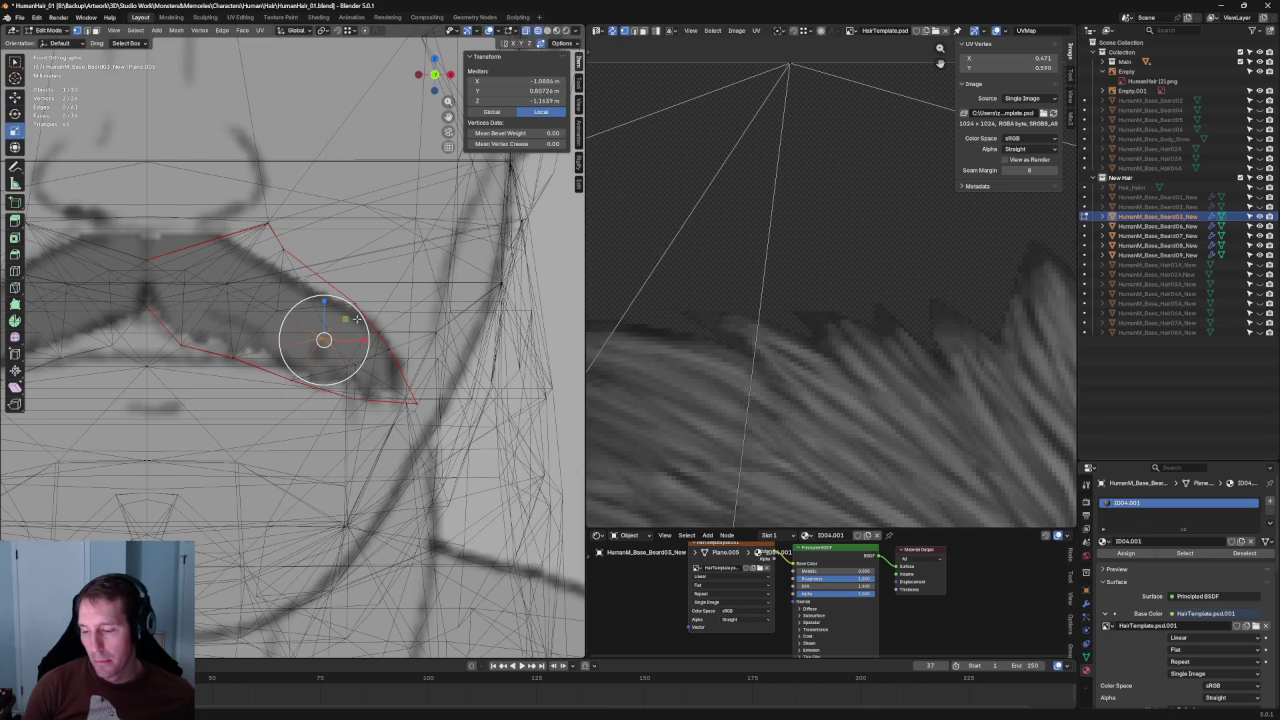
key(shift+y)
click(331, 326)
Move the lower and outer outline vertices one by one onto the drawn mustache edge.
click(291, 379)
shift+click(291, 380)
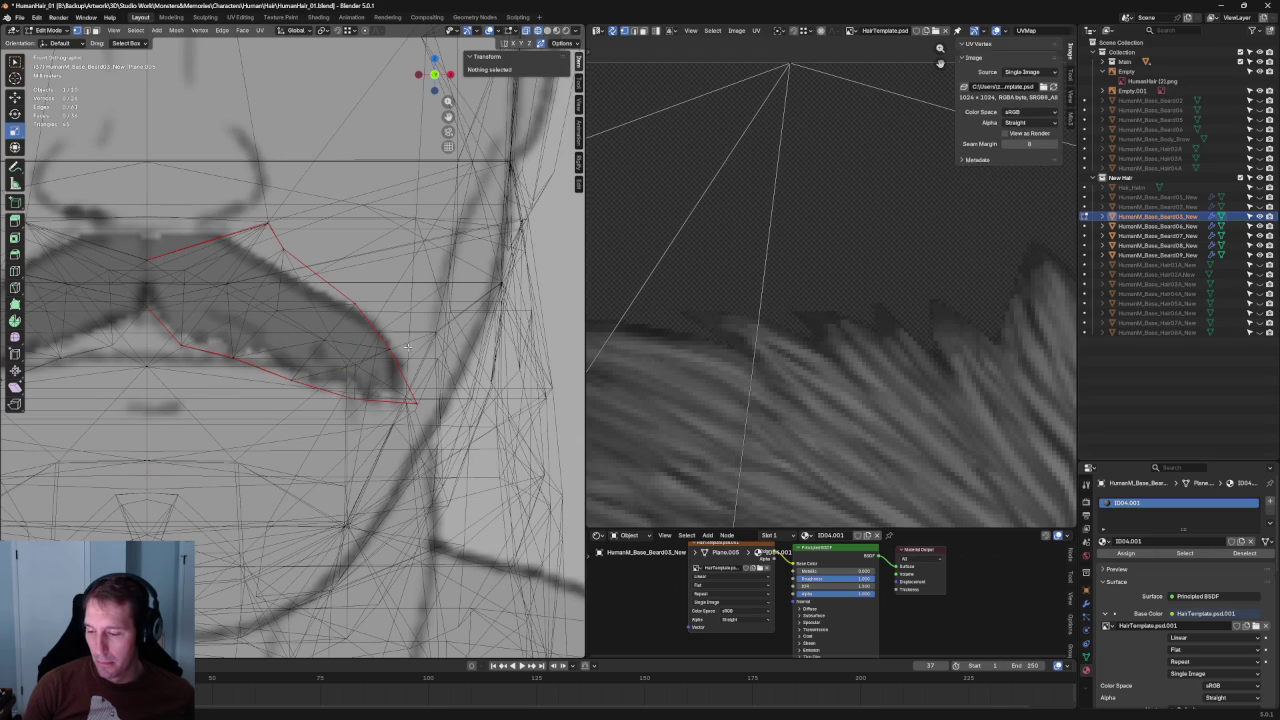
key(g)
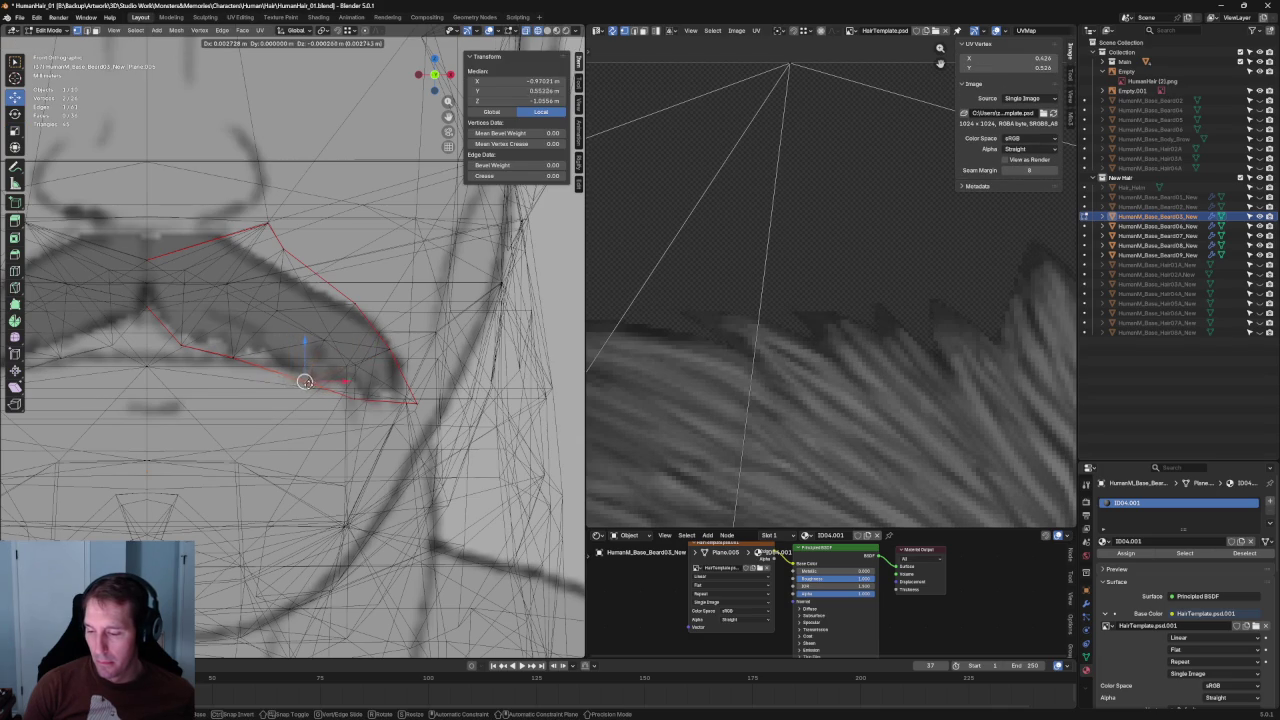
click(304, 383)
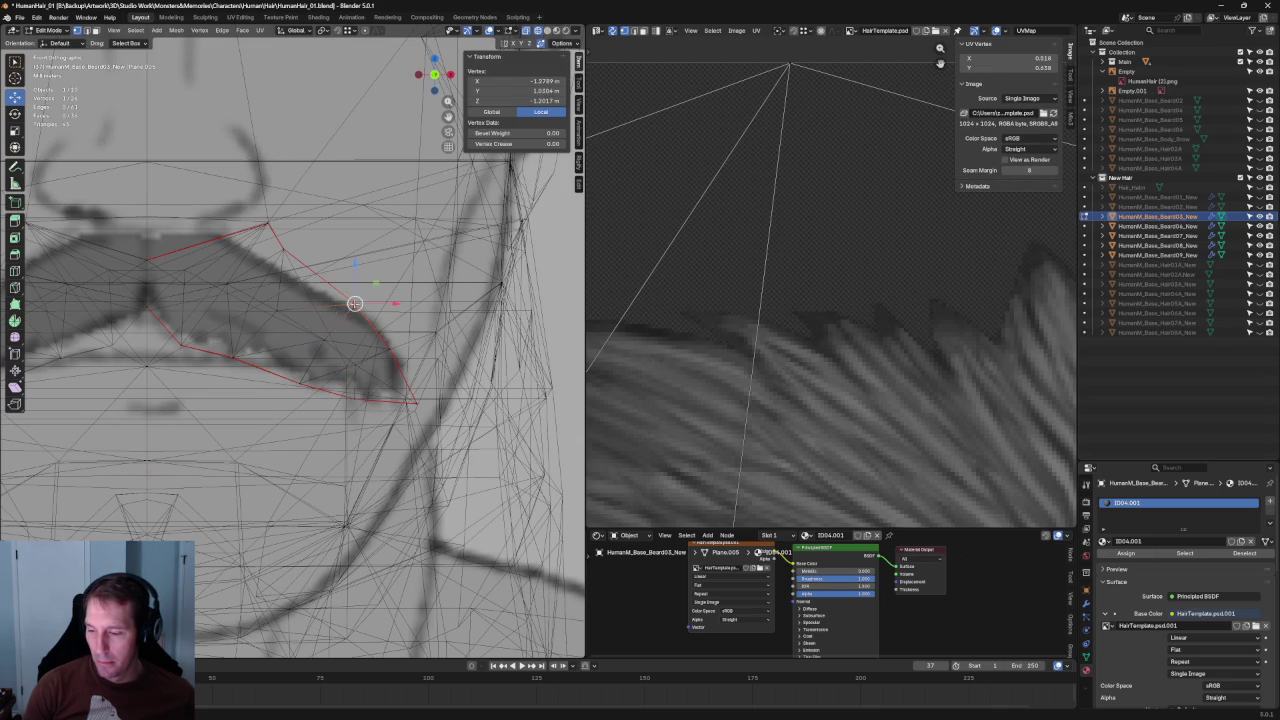
click(333, 302)
key(g)
click(328, 293)
click(389, 352)
key(g)
click(380, 357)
Nudge the seam vertex into place and switch X-ray off to solid shading.
click(416, 368)
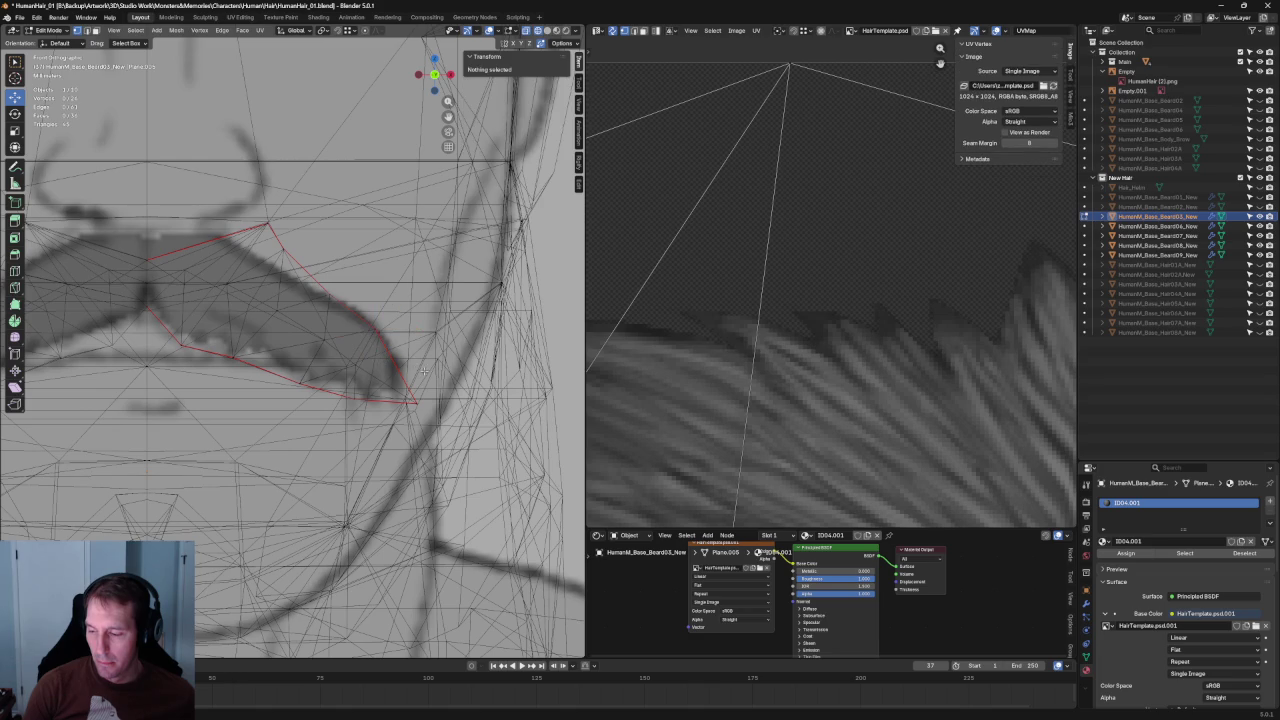
click(404, 392)
key(g)
click(391, 365)
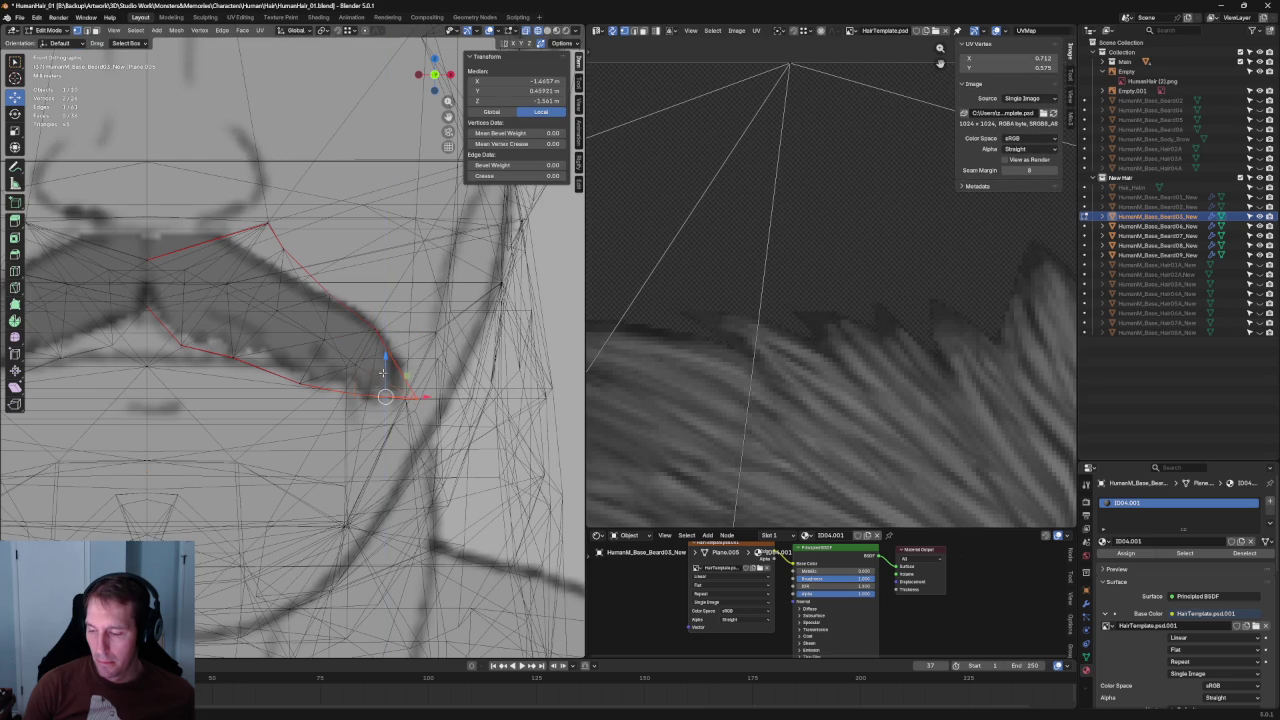
click(400, 389)
key(alt+z)
scroll(400, 389, down, 5)
scroll(350, 350, down, 3)
scroll(300, 320, up, 5)
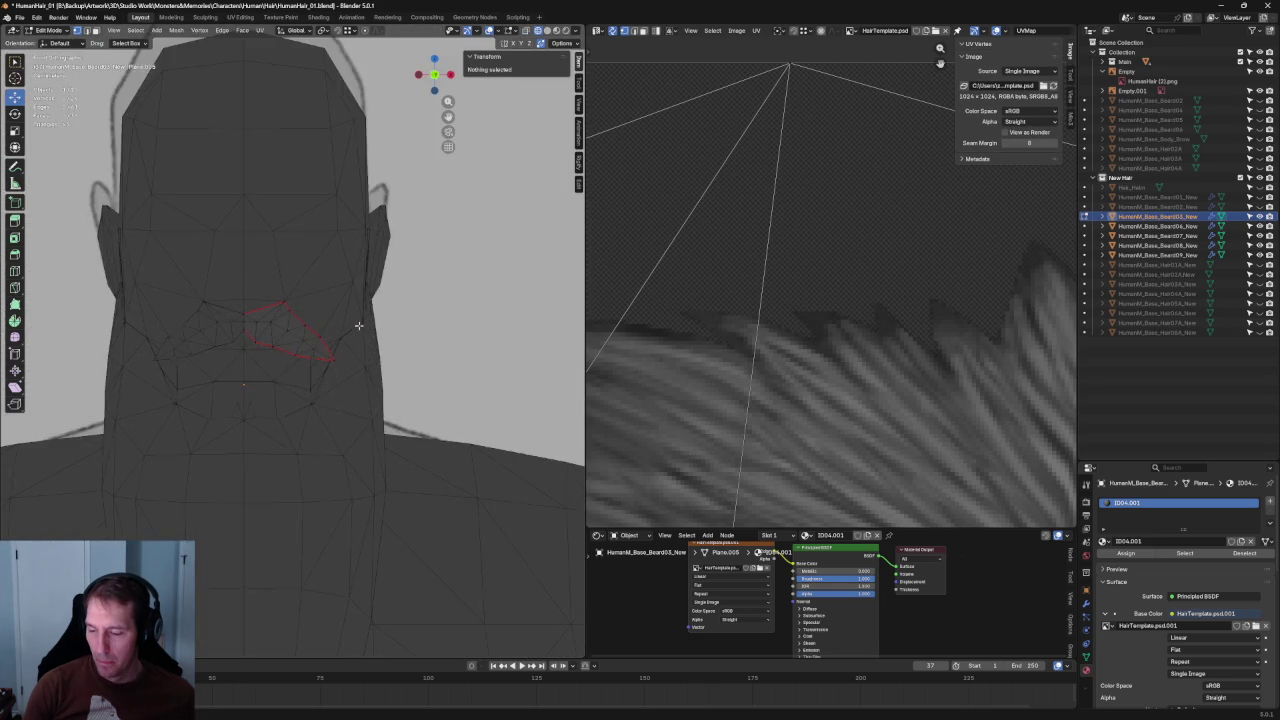
In front view, move the top corner vertex and its neighbour onto the drawn top edge.
scroll(272, 307, up, 3)
key(alt+z)
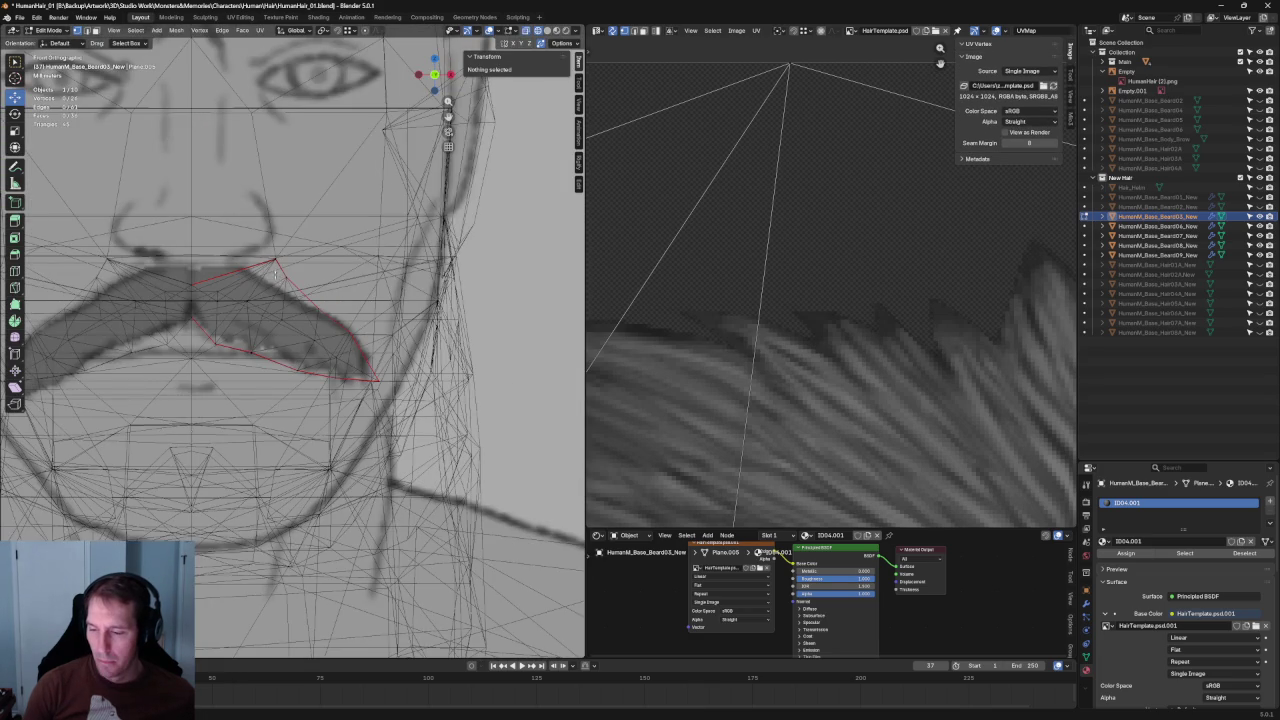
click(268, 263)
key(g)
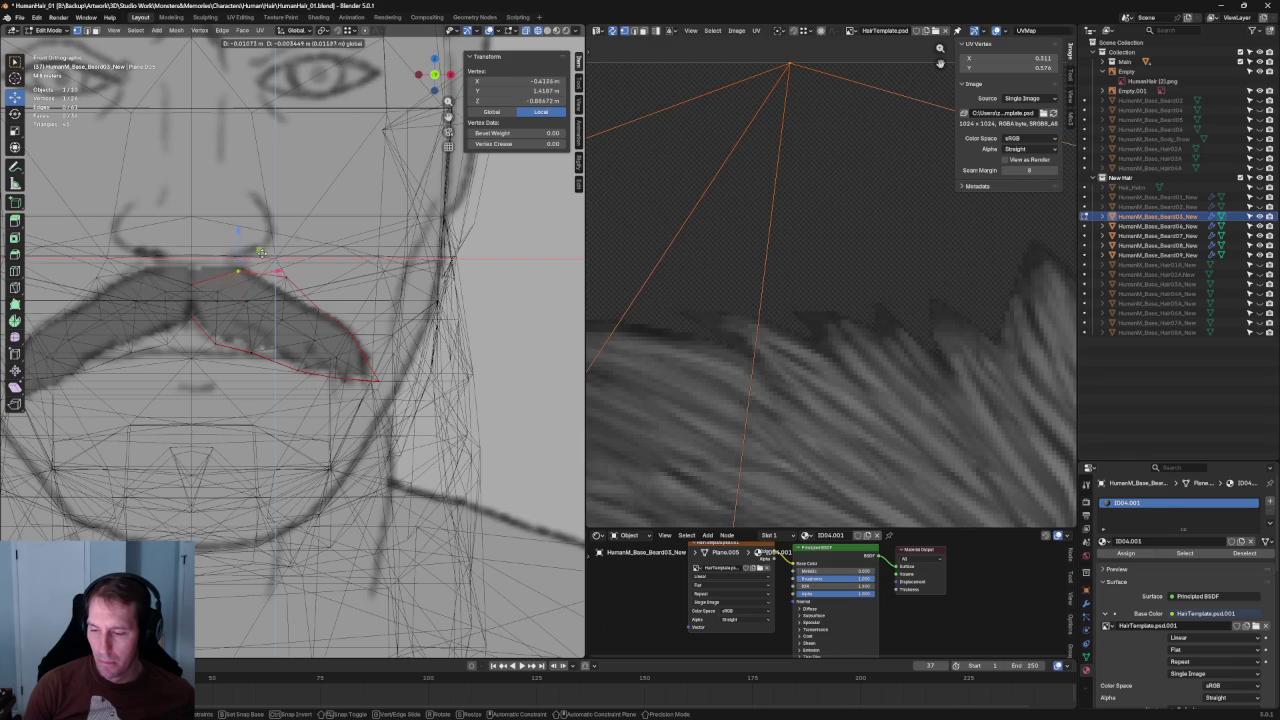
click(261, 253)
click(275, 286)
key(g)
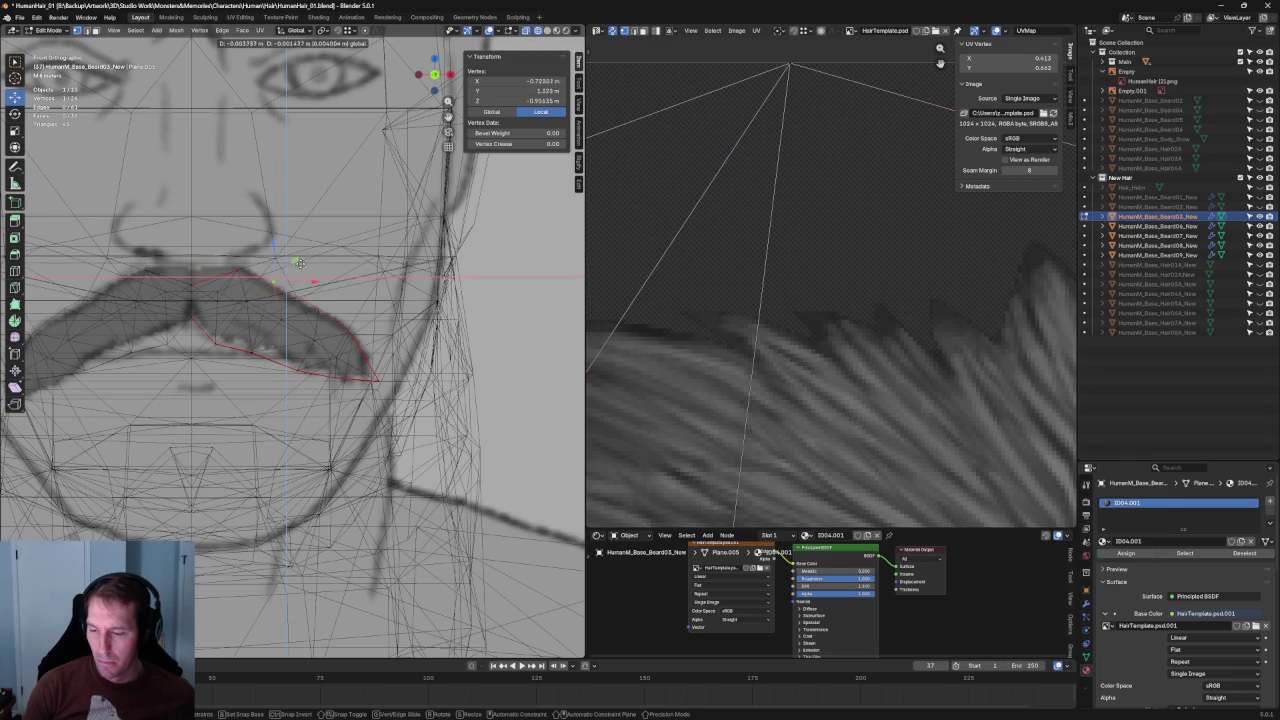
click(297, 270)
In side view (numpad 3), move the top corner vertex along Y to fix its depth.
key(KP_3)
click(250, 270)
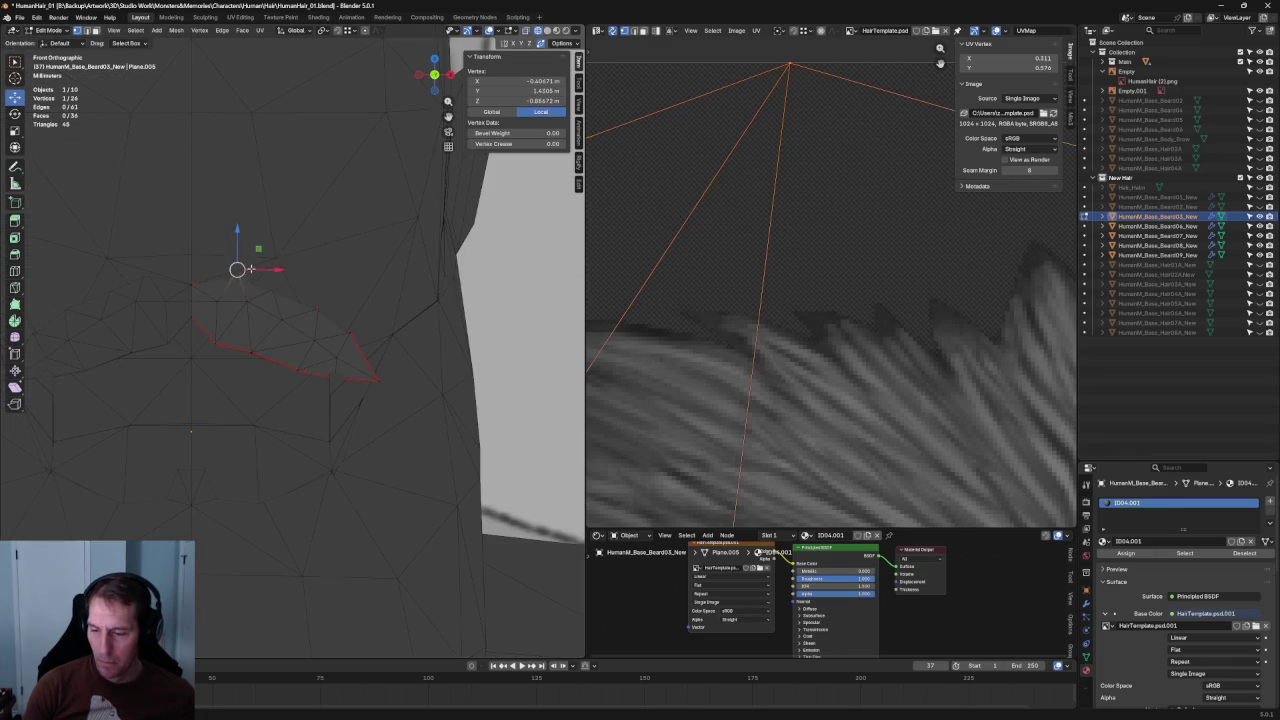
key(alt+z)
scroll(258, 276, up, 2)
scroll(258, 276, up, 4)
key(g)
key(y)
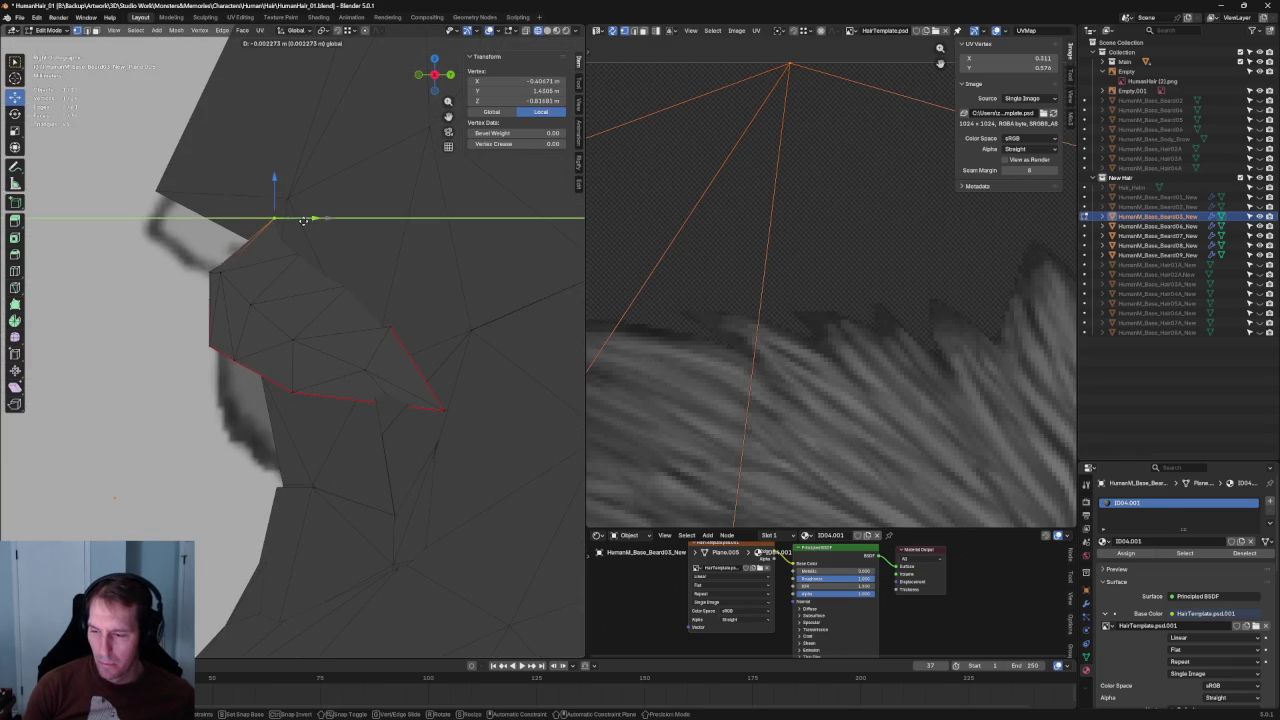
Return to Object Mode and select the reference image Empty.
key(Tab)
scroll(313, 291, down, 5)
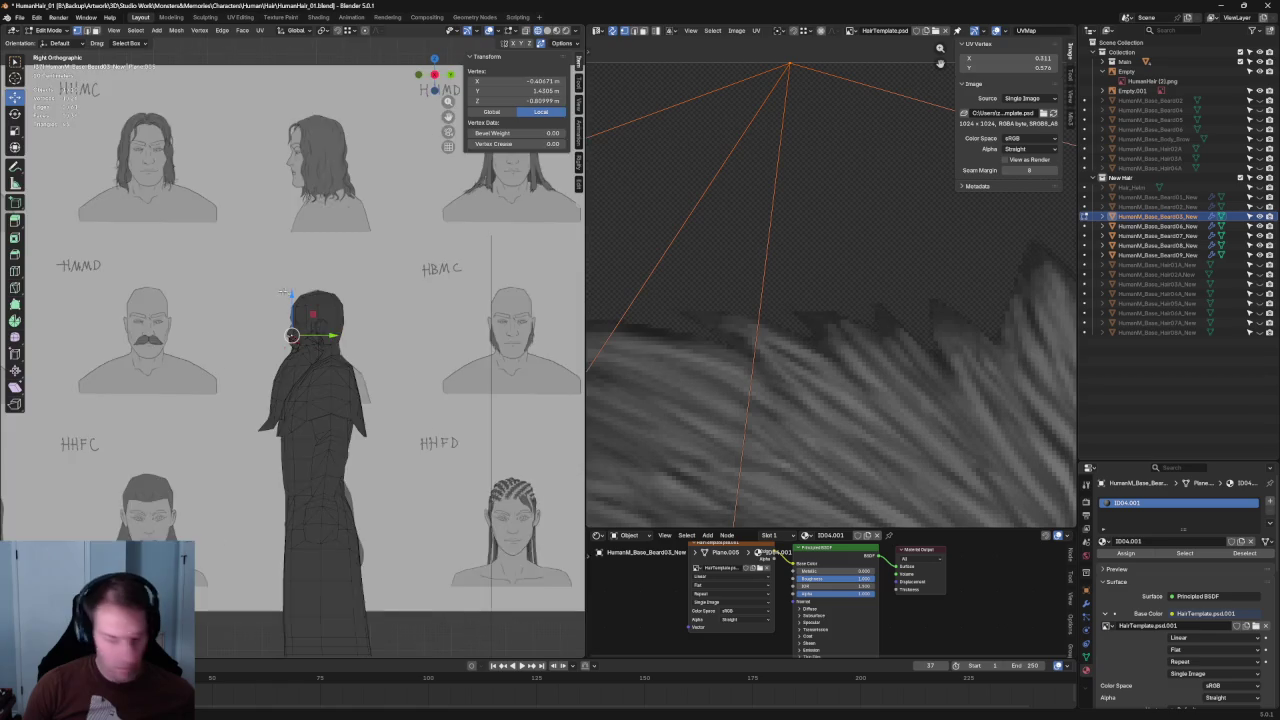
scroll(313, 291, down, 3)
click(466, 329)
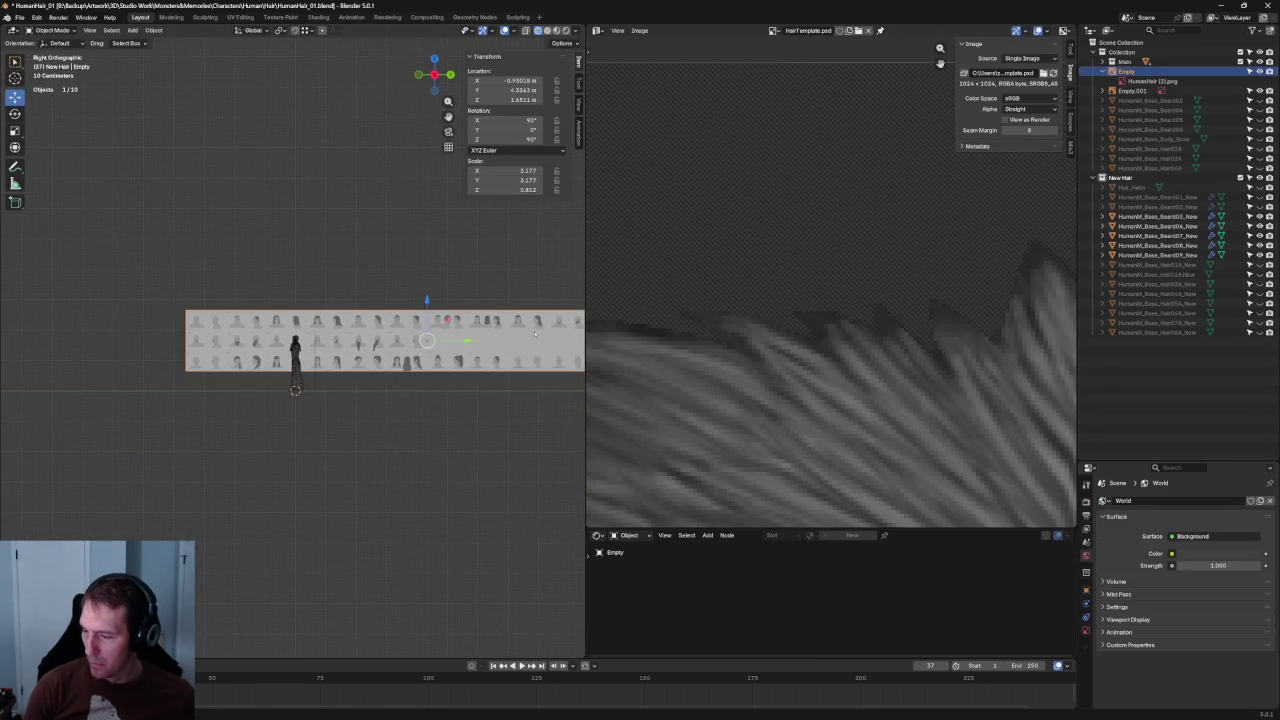
In Right Ortho, move the reference drawing behind the figure and roughly match its profile to the head.
key(g)
click(373, 341)
scroll(373, 340, up, 6)
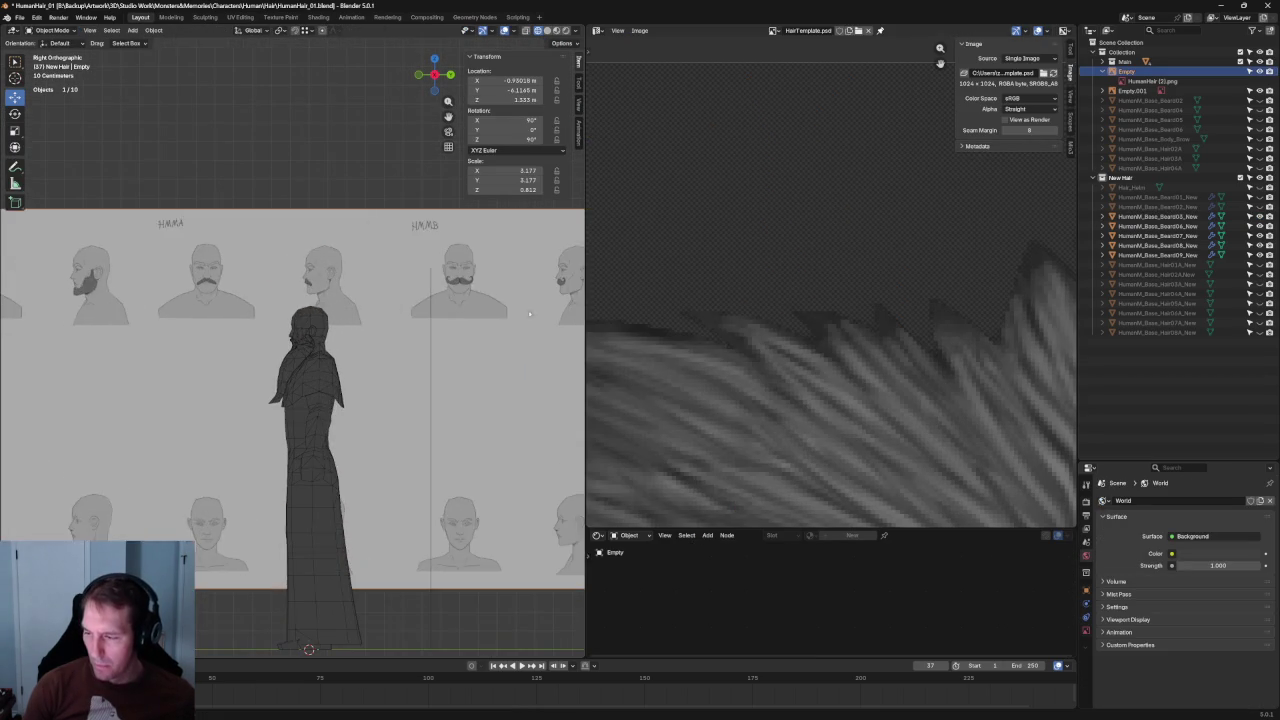
key(g)
click(271, 363)
scroll(377, 309, up, 3)
scroll(383, 357, up, 3)
scroll(370, 330, up, 3)
key(g)
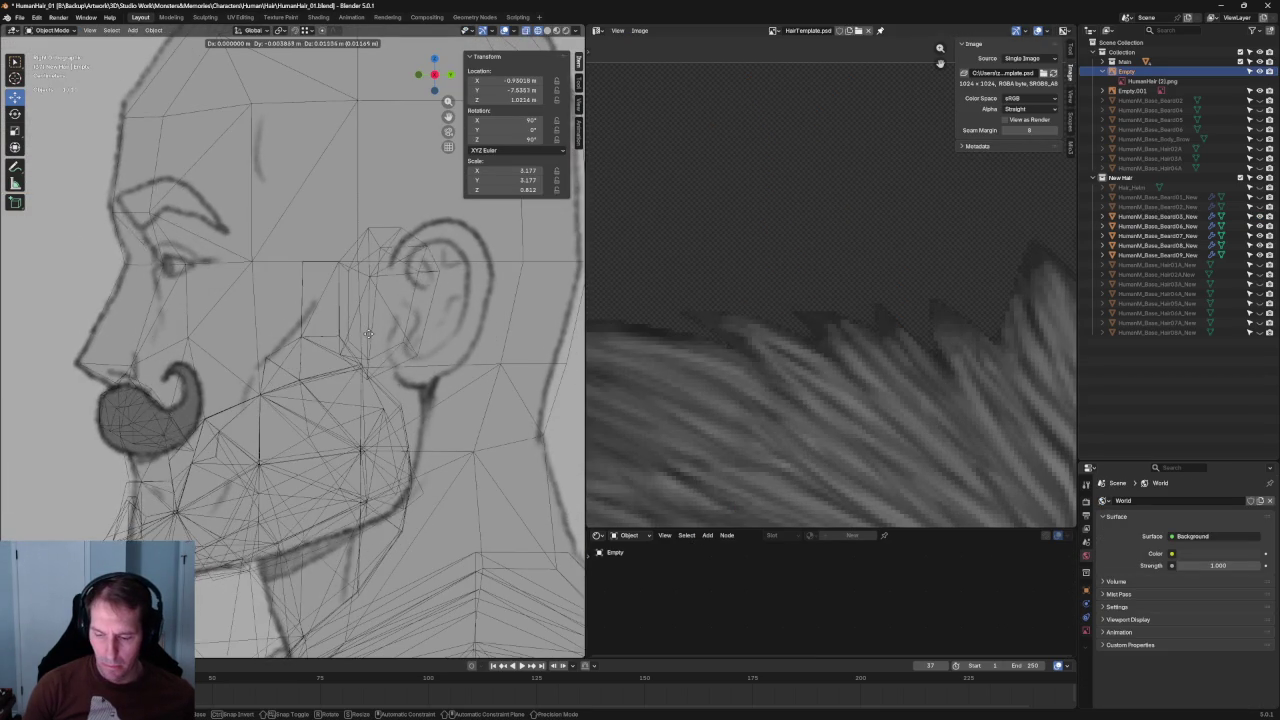
click(368, 322)
scroll(366, 326, down, 10)
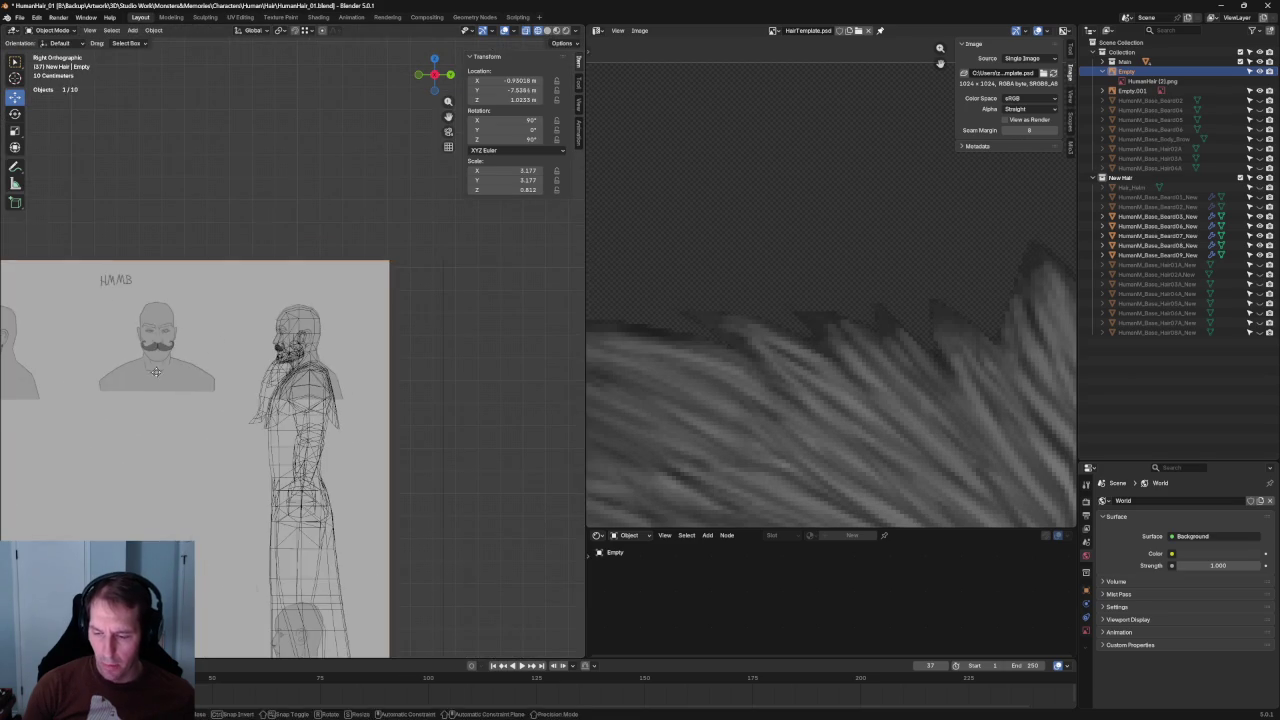
Fine-tune the reference drawing to Y -0.1924 m, Z 1.0228 m, aligned with the head.
key(g)
scroll(300, 370, up, 4)
scroll(323, 380, down, 1)
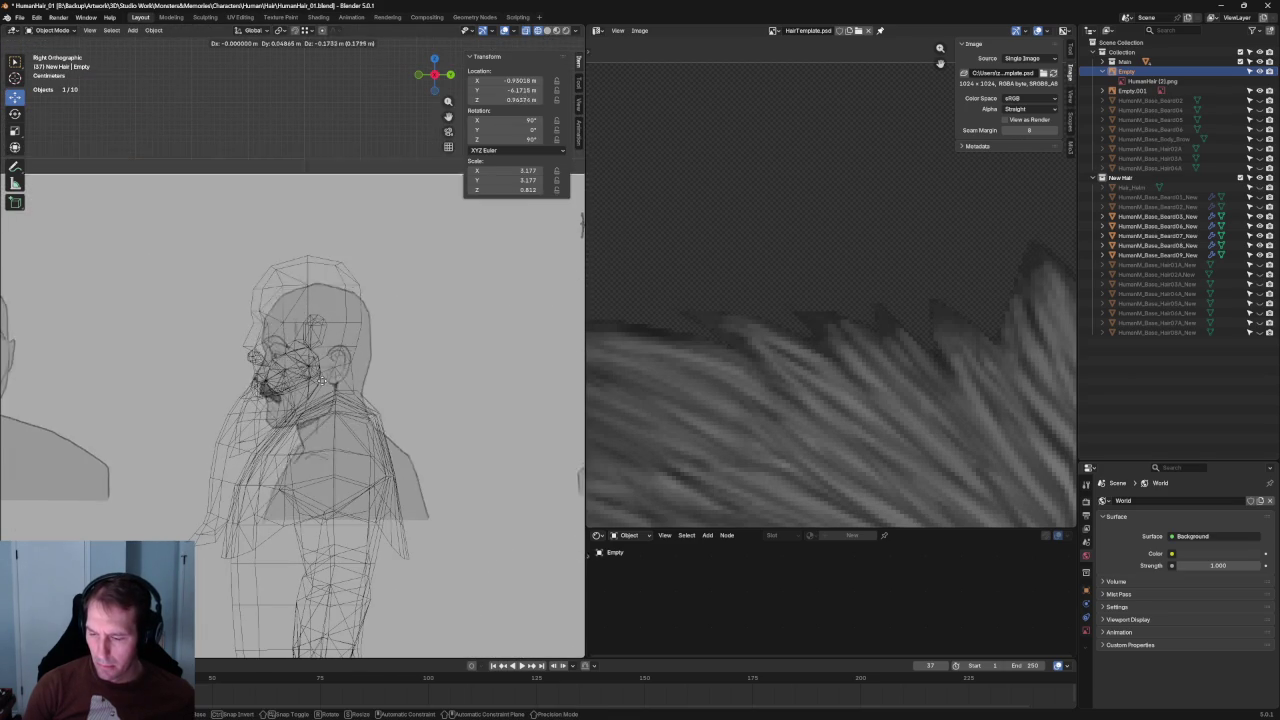
click(285, 372)
scroll(260, 370, up, 3)
scroll(258, 370, up, 2)
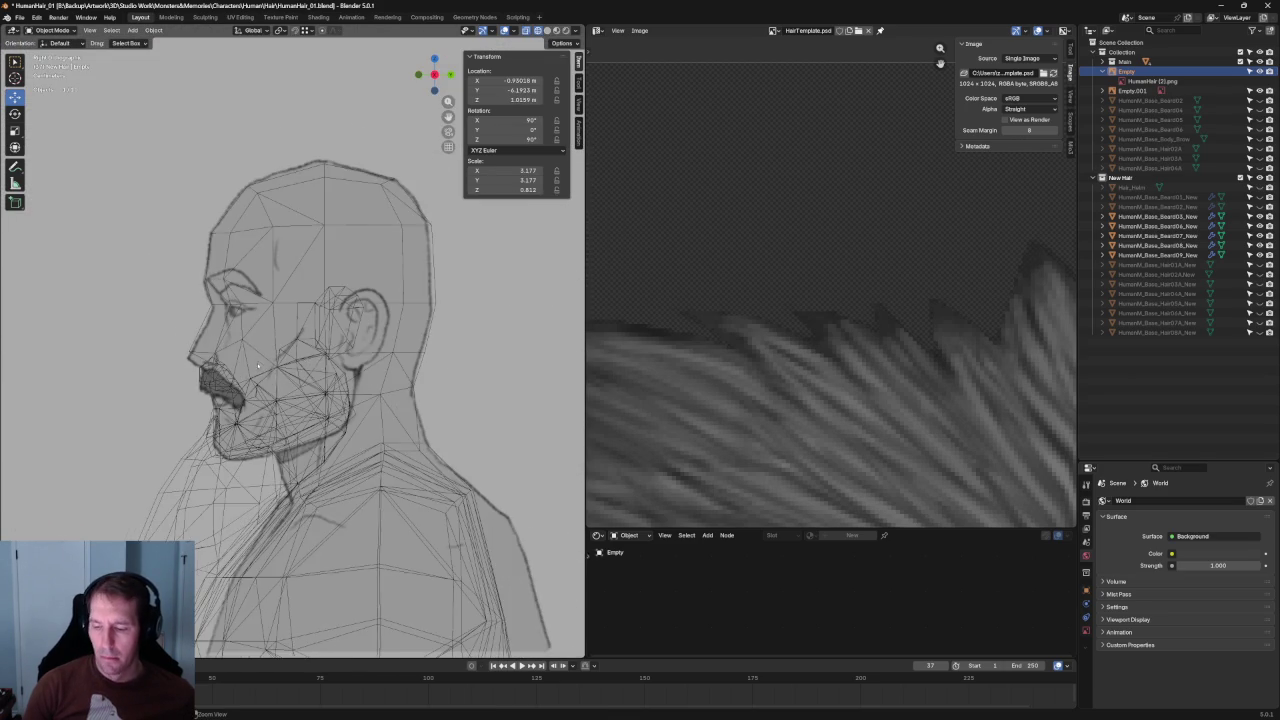
scroll(258, 370, up, 3)
scroll(258, 370, up, 2)
key(g)
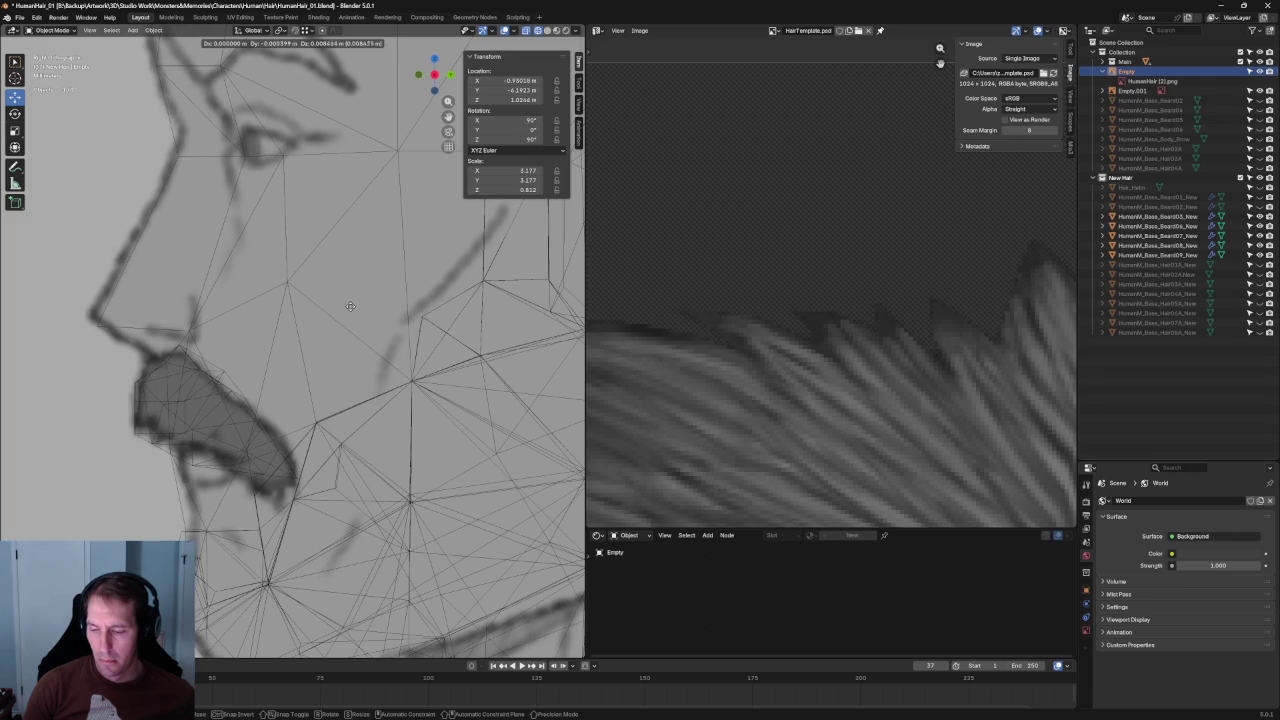
click(349, 330)
scroll(349, 330, down, 5)
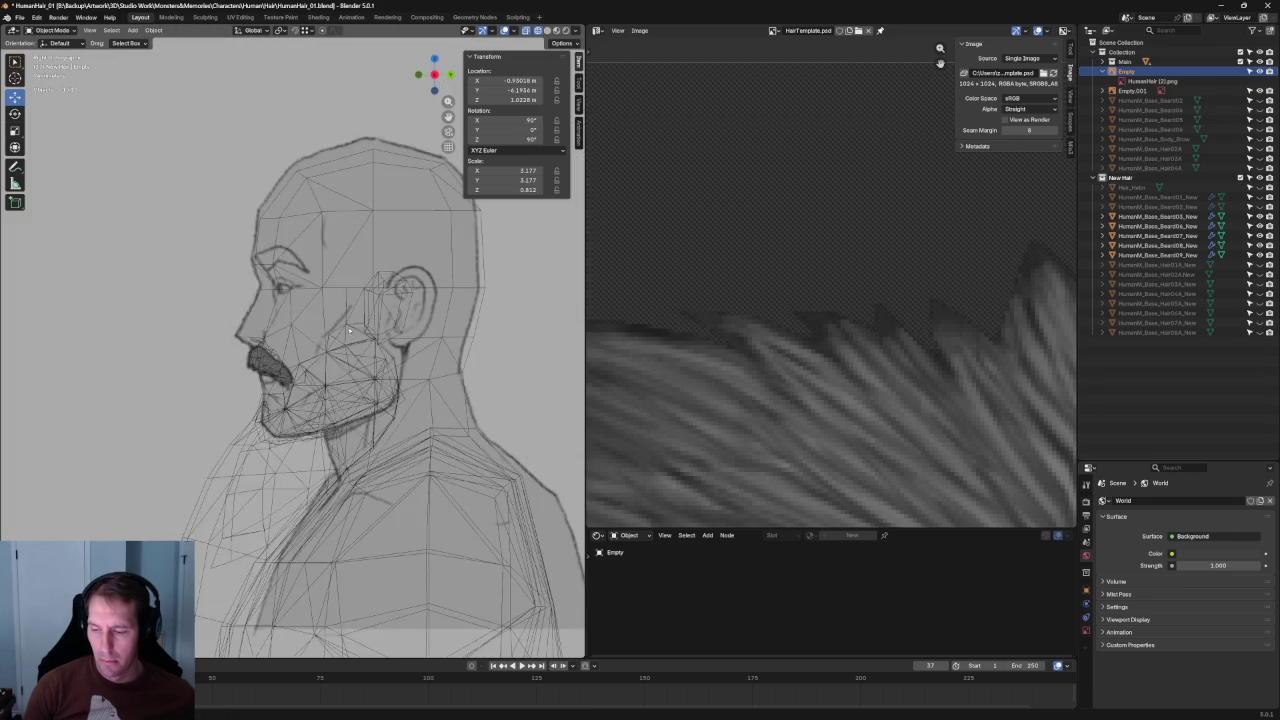
Switch to front view and select the moustache mesh HumanM_Base_Beard03_New.
key(KP_1)
scroll(361, 372, up, 3)
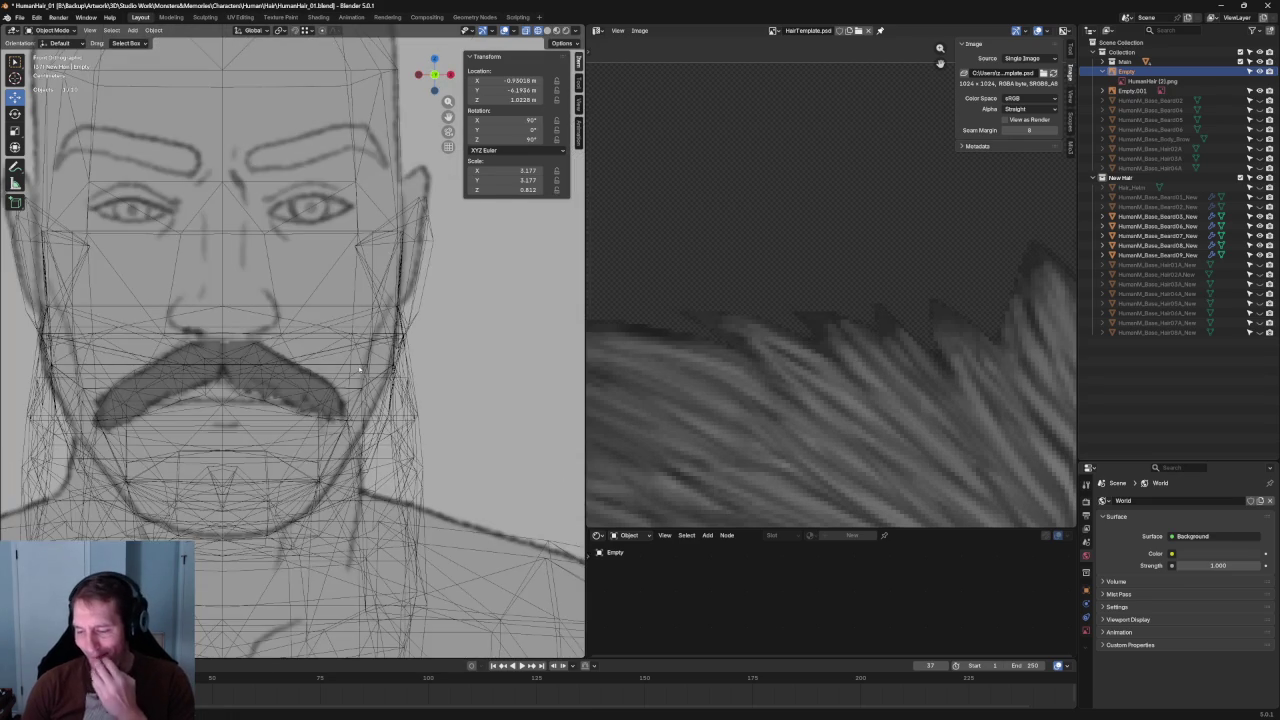
scroll(359, 369, up, 2)
click(298, 413)
click(318, 397)
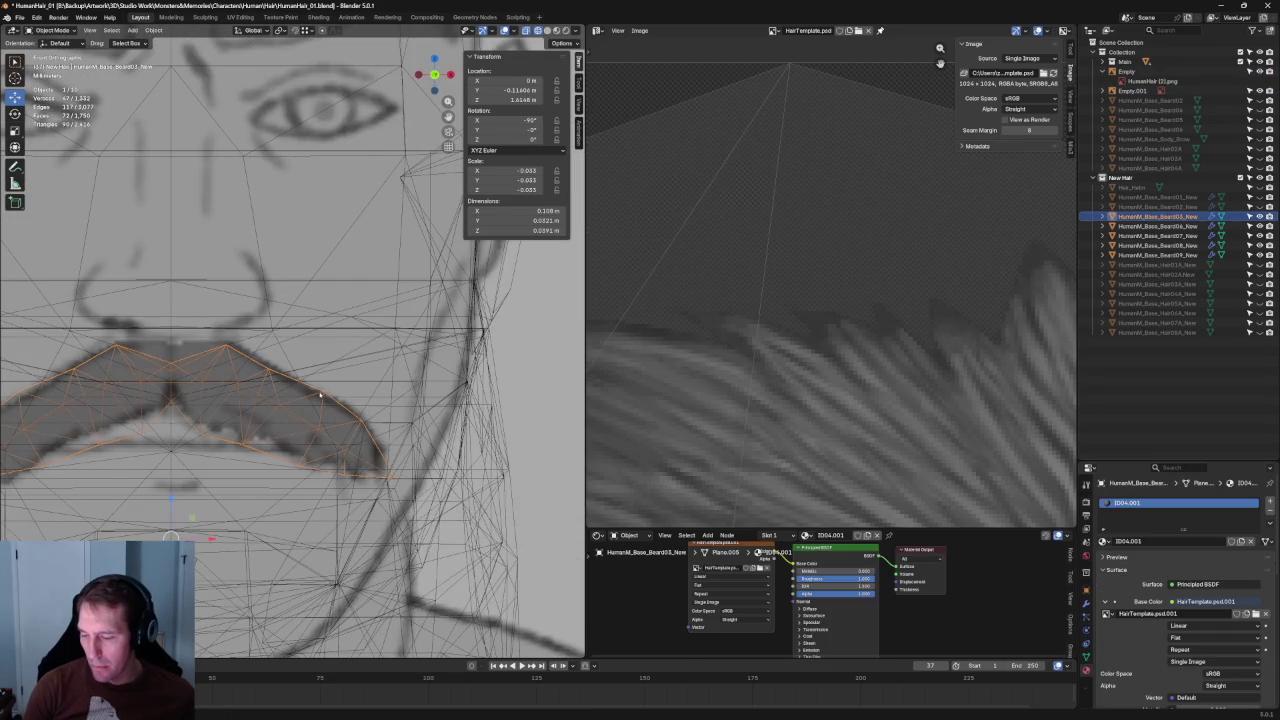
In Edit Mode, scale the moustache's right-tip vertices along X to narrow the tip.
scroll(334, 396, up, 2)
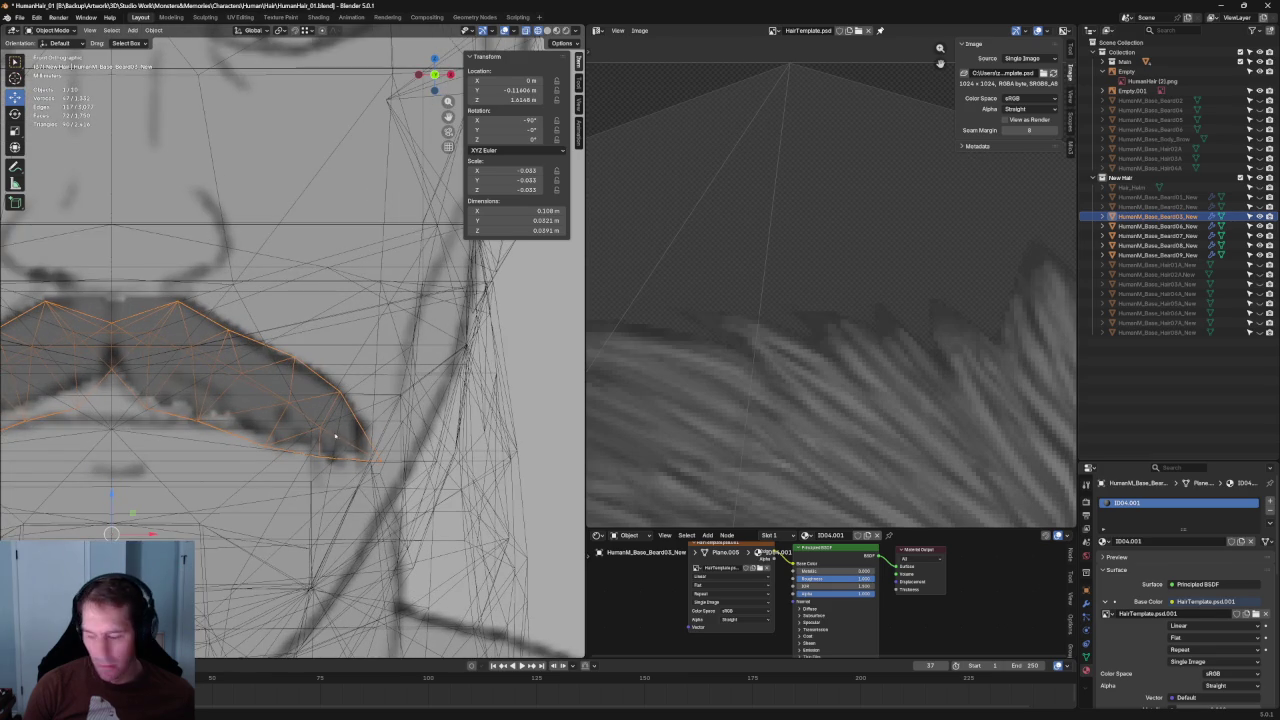
key(Tab)
shift+click(343, 404)
shift+click(343, 396)
key(s)
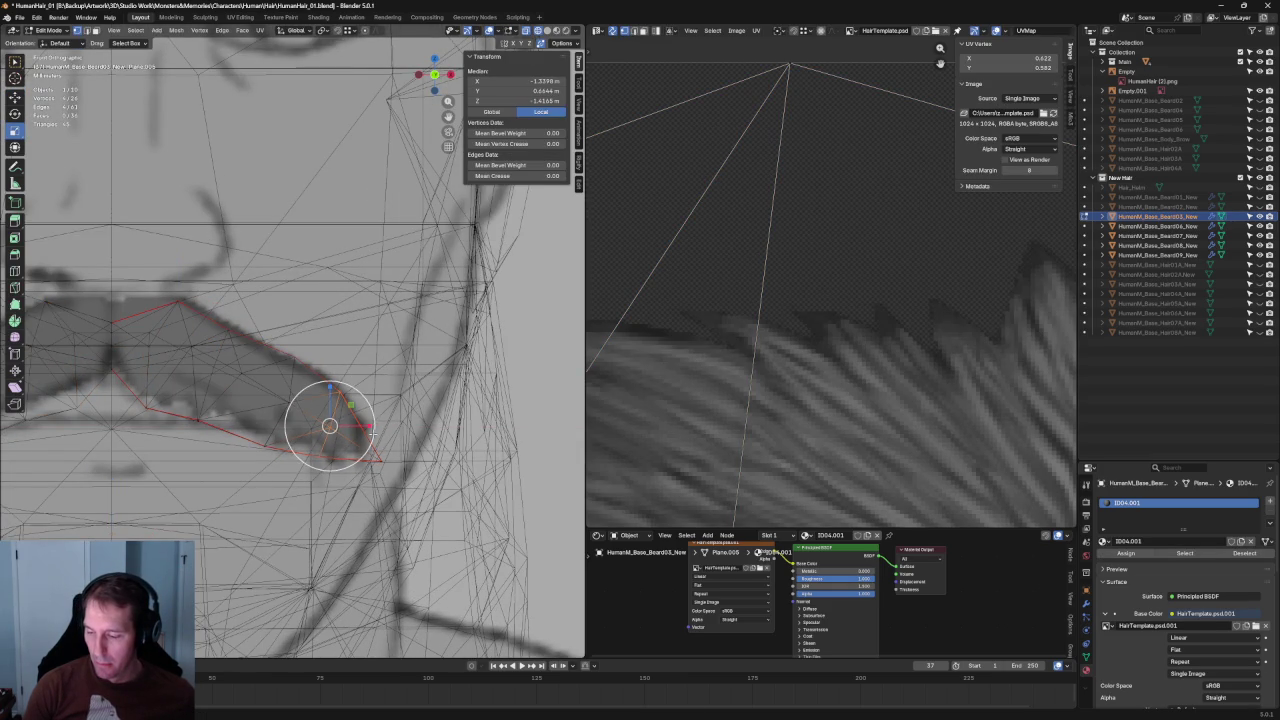
key(x)
key(Return)
click(385, 371)
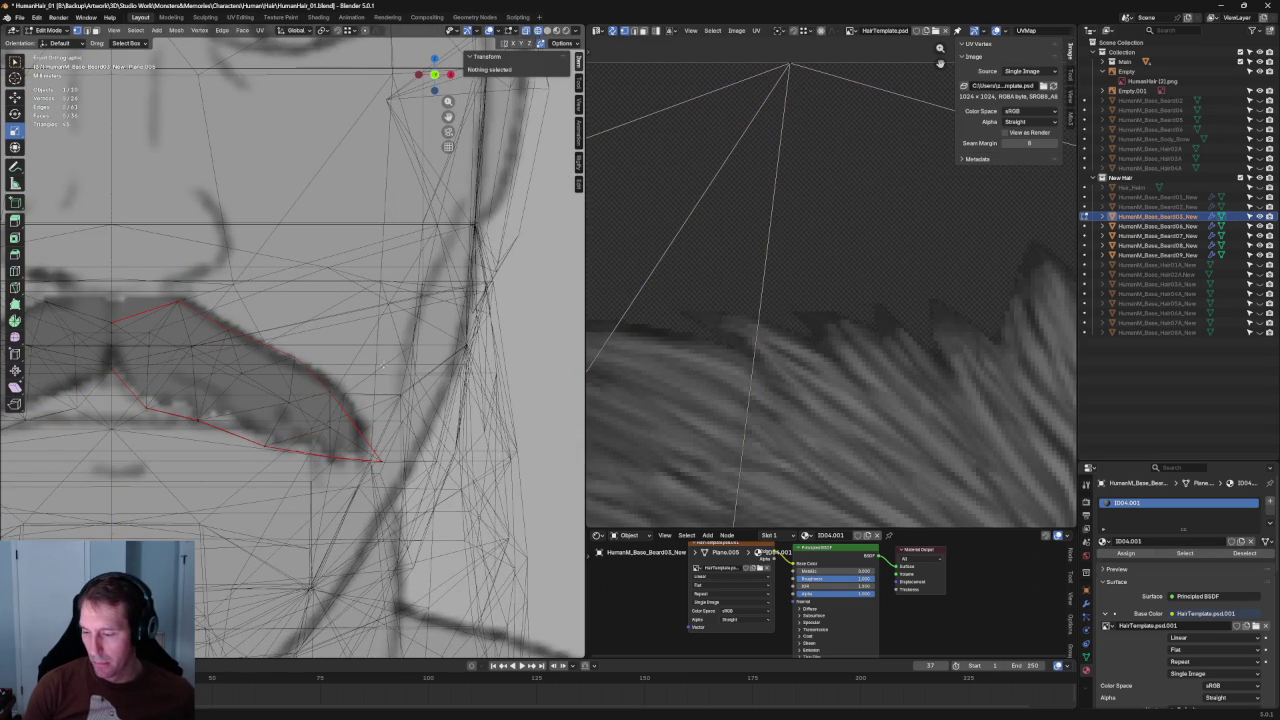
Move a vertex on the moustache's right edge horizontally onto the drawn outline.
key(c)
click(330, 386)
key(Escape)
key(g)
key(x)
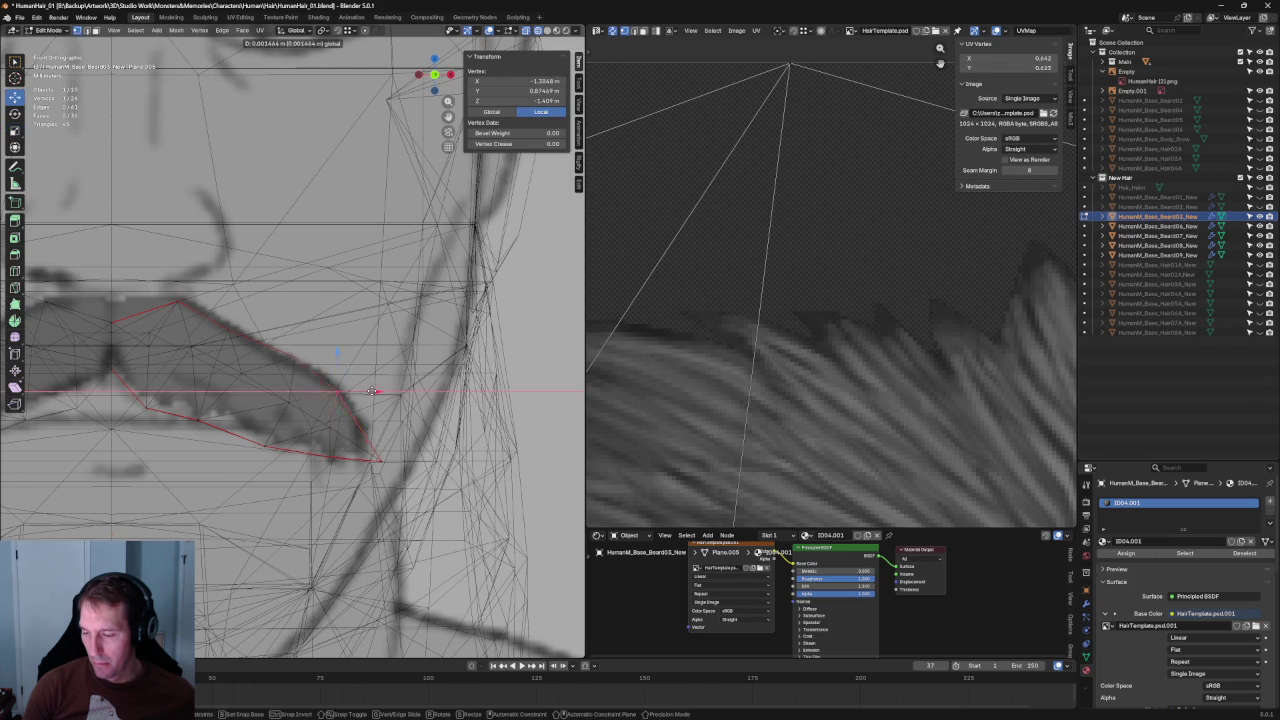
key(Return)
Add two more outline vertices and shift them along X to match the drawing.
shift+click(358, 428)
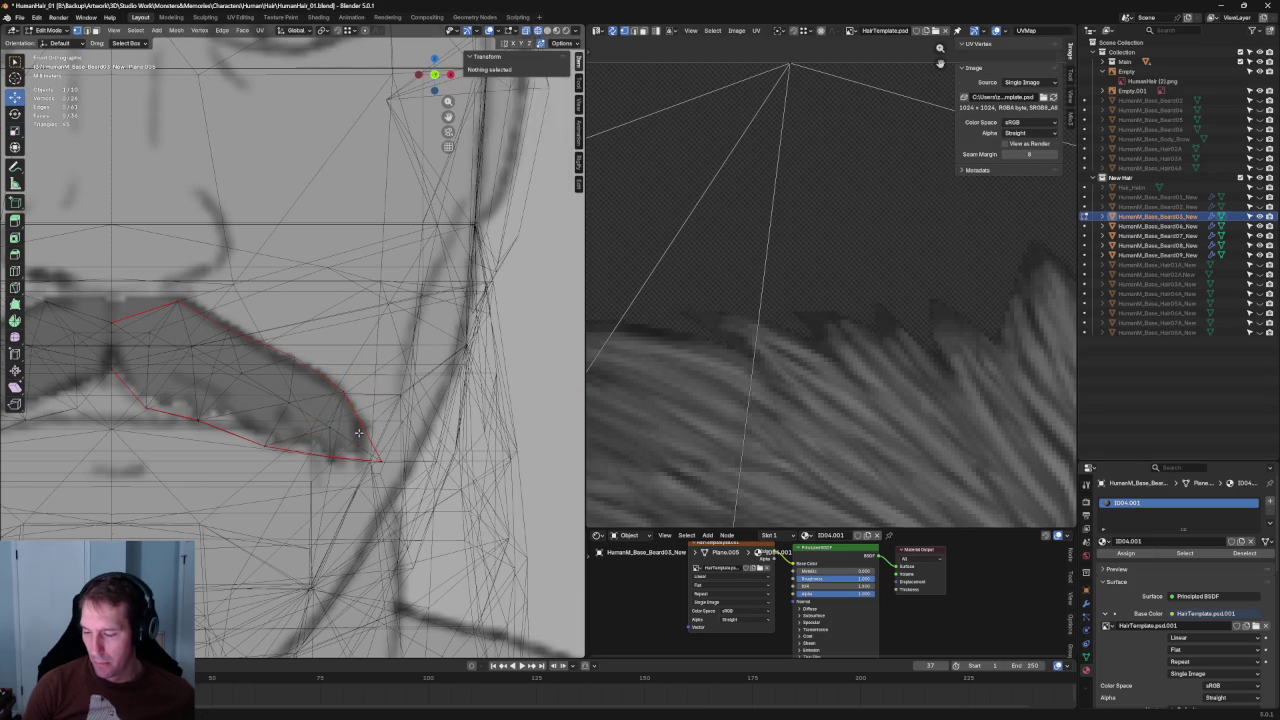
key(g)
key(x)
key(Return)
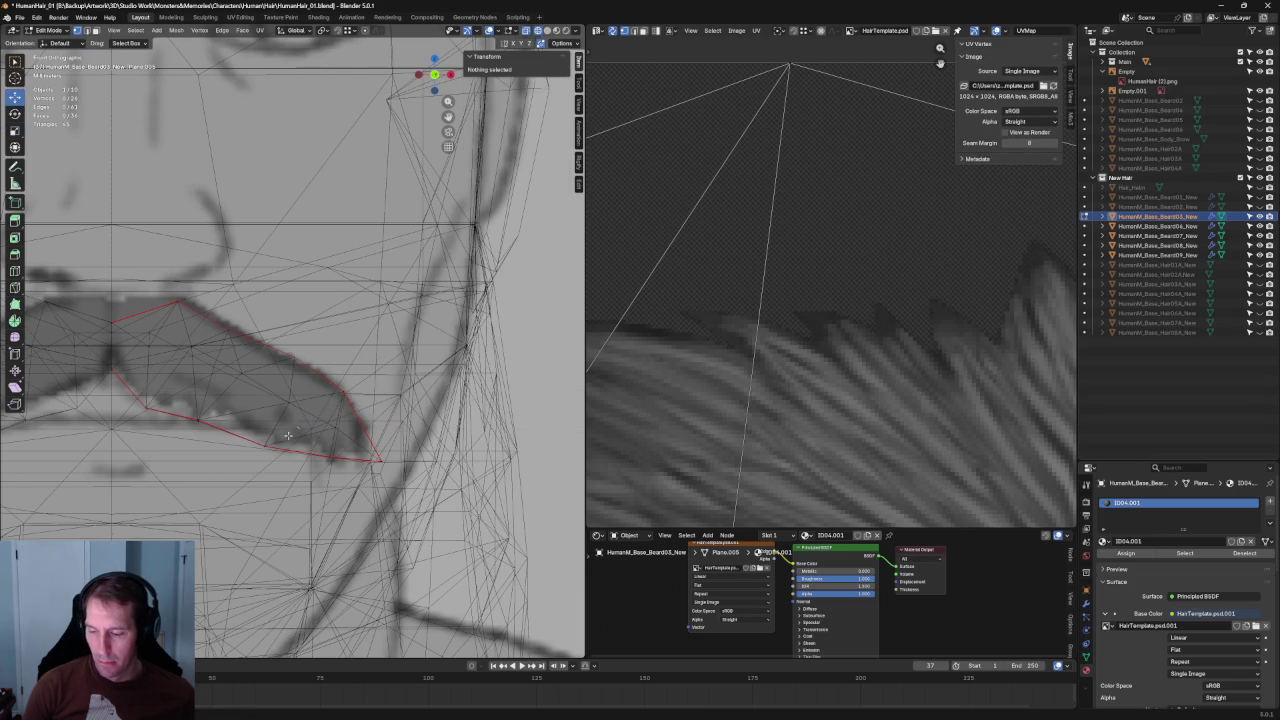
shift+click(285, 445)
key(g)
key(x)
key(Return)
Place the lower right tip vertex on the drawn outline, moving it within the front plane.
click(290, 387)
key(g)
key(shift+y)
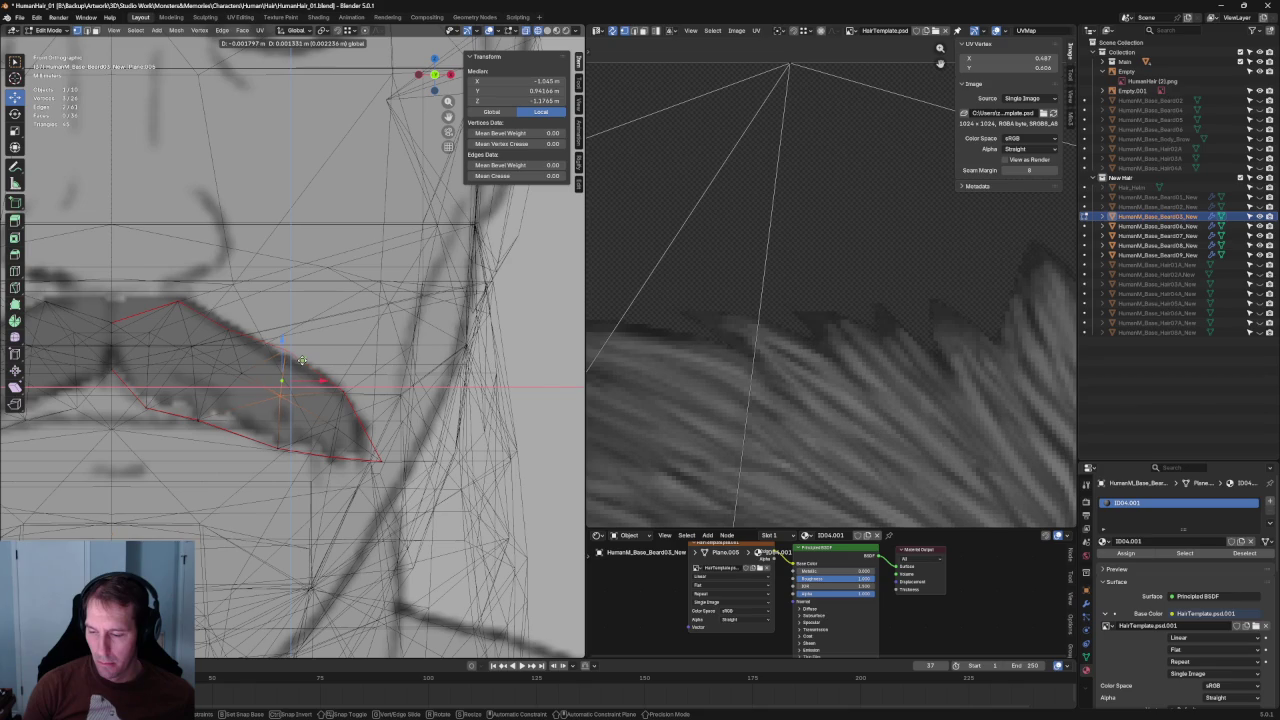
click(302, 360)
shift+middle_drag(251, 309, 297, 349)
key(g)
click(293, 345)
With X-ray off, move a neighbouring end vertex along Y to correct its depth.
key(alt+z)
click(285, 423)
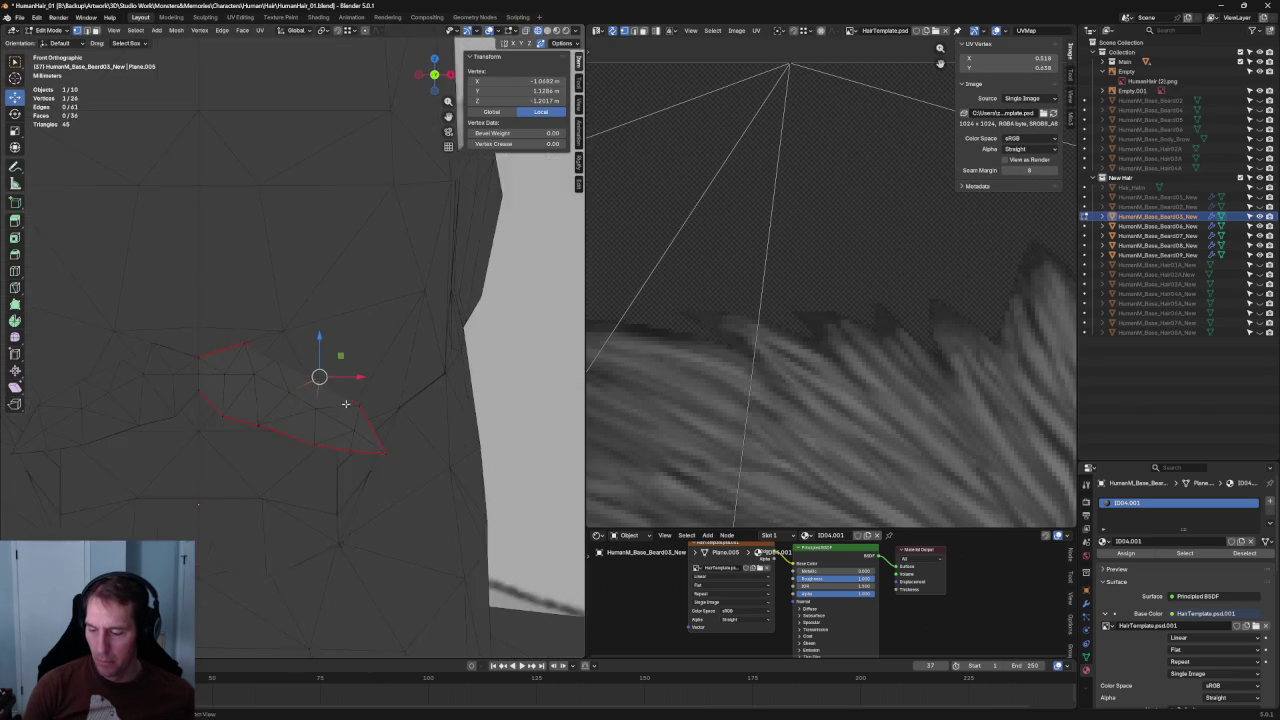
middle_drag(360, 382, 285, 392)
key(g)
key(y)
click(231, 354)
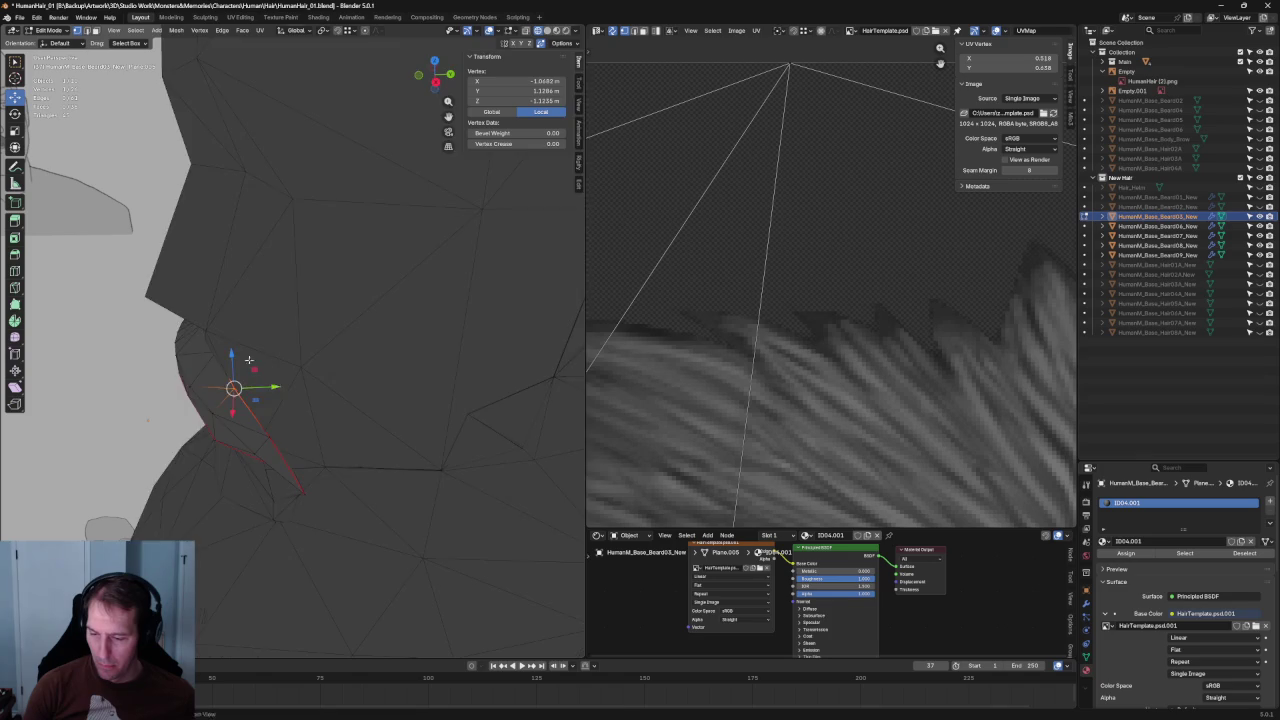
Try further Y-axis moves on the vertex, cancelling them to keep its position.
key(alt+z)
key(alt+z)
key(g)
key(y)
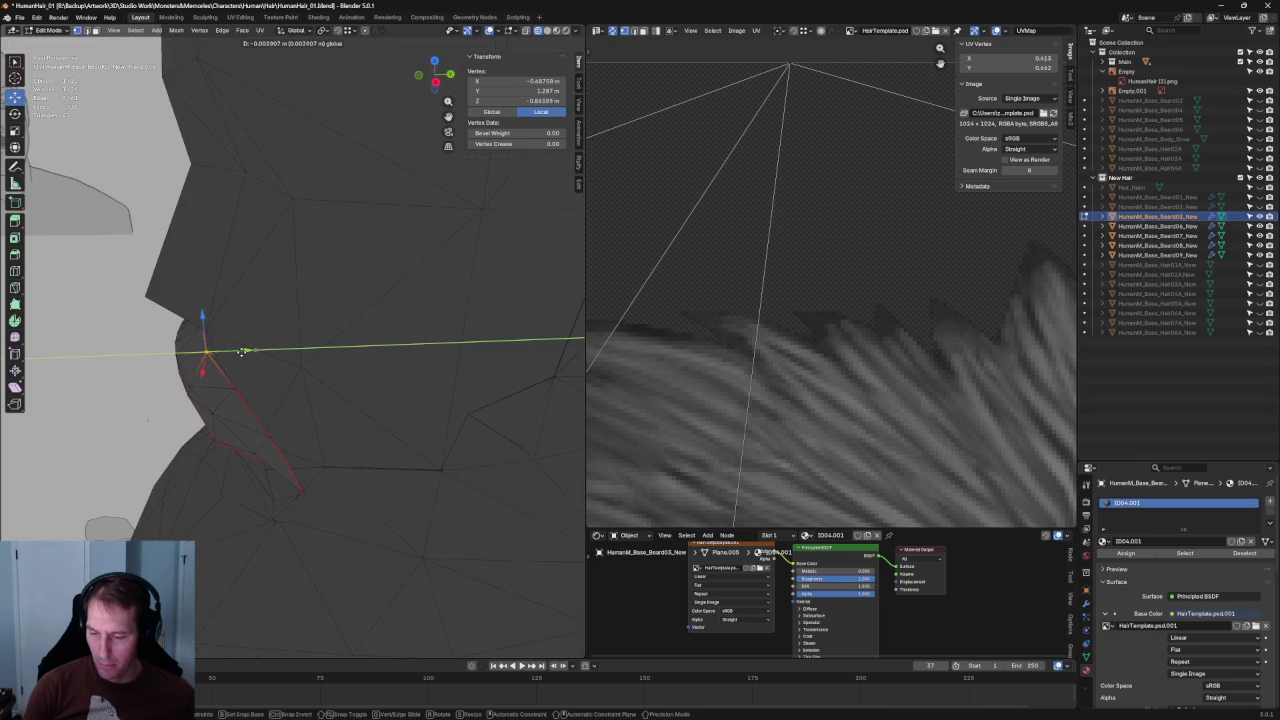
key(Escape)
key(g)
key(y)
key(Escape)
Back in front view, slide an outline vertex near the tip along its edge.
mouse_move(281, 444)
middle_down()
mouse_move(329, 413)
mouse_move(310, 385)
middle_up()
key(KP_1)
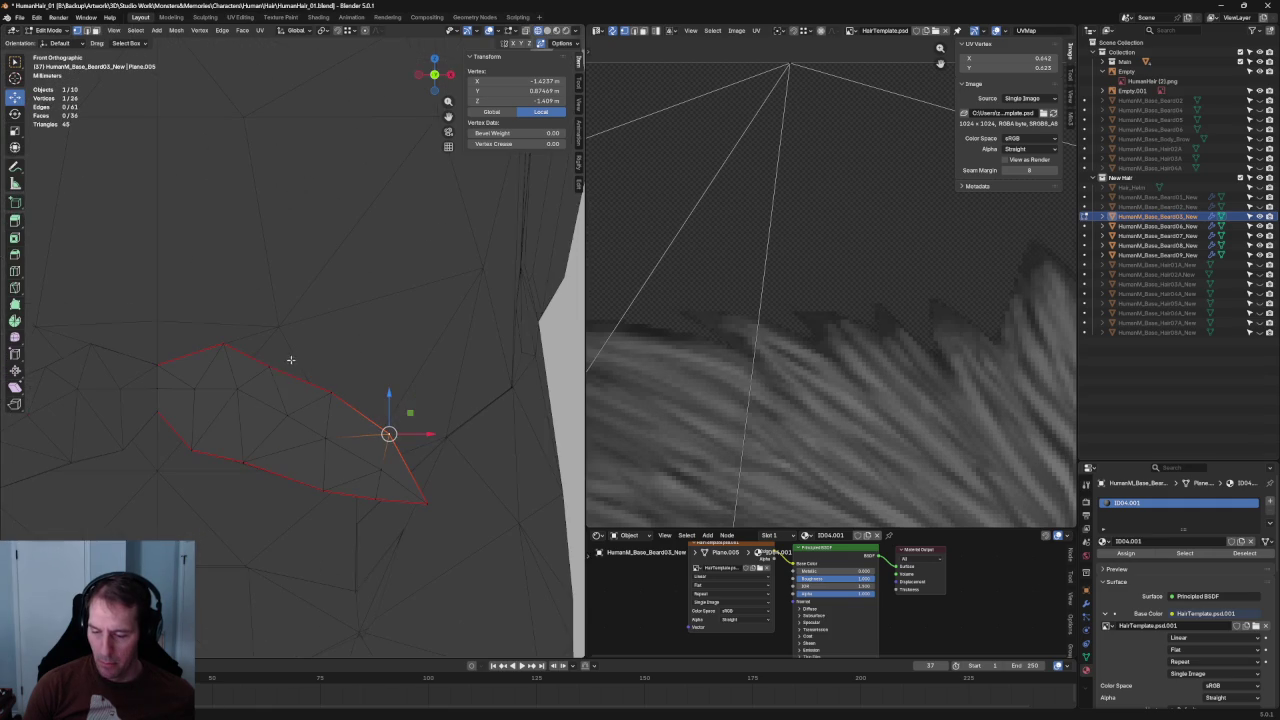
click(265, 372)
scroll(265, 372, up, 2)
key(shift+v)
click(246, 370)
key(alt+z)
key(alt+z)
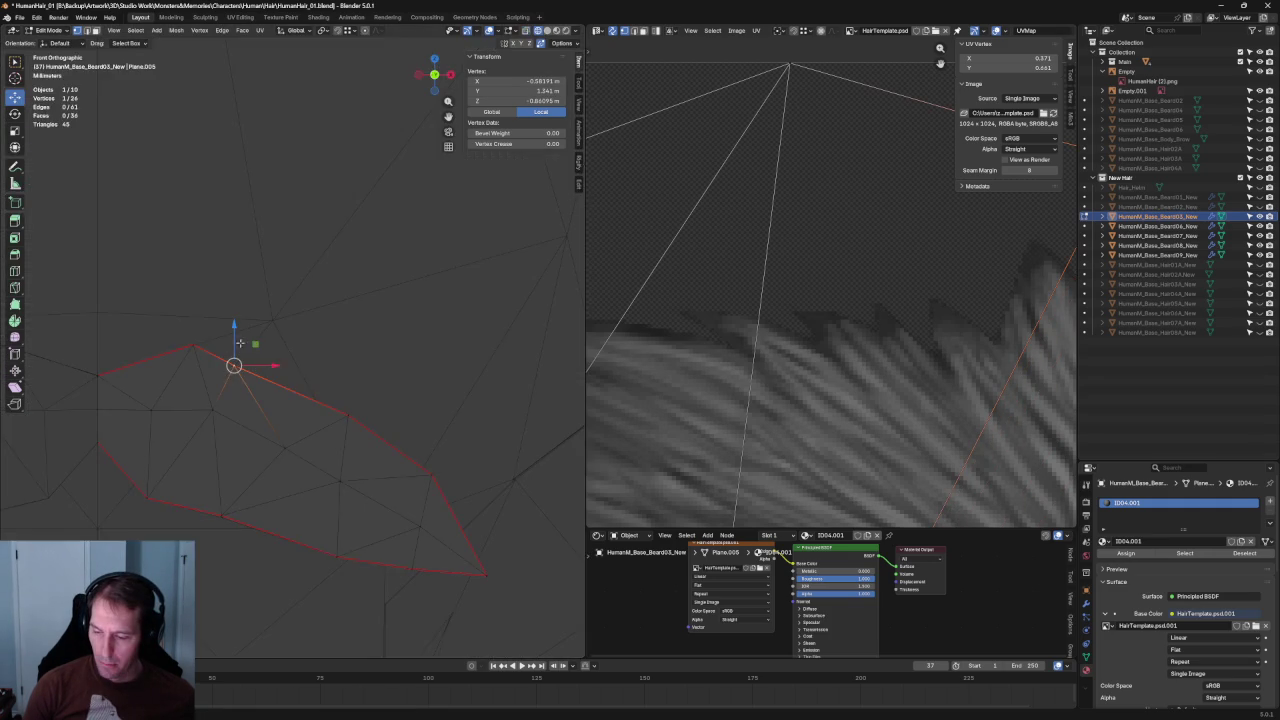
key(alt+z)
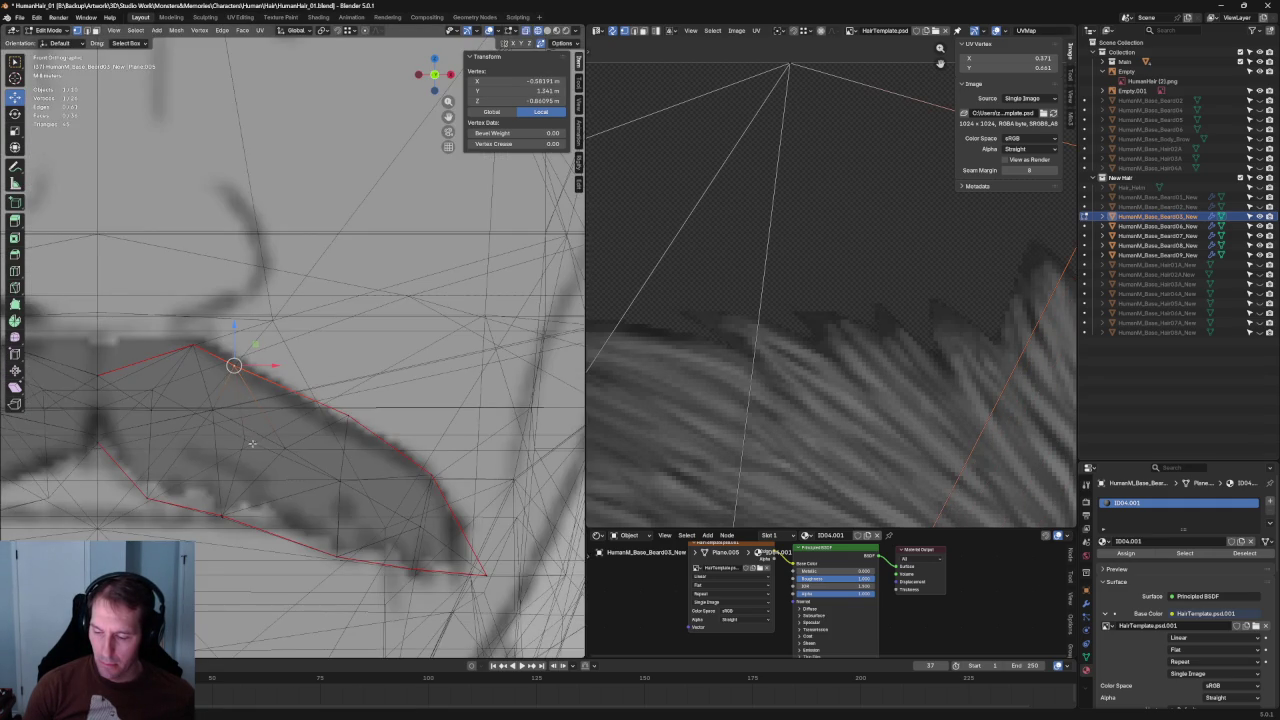
Reposition the selected vertex, then select and clear vertices near the moustache's left end.
key(g)
click(212, 410)
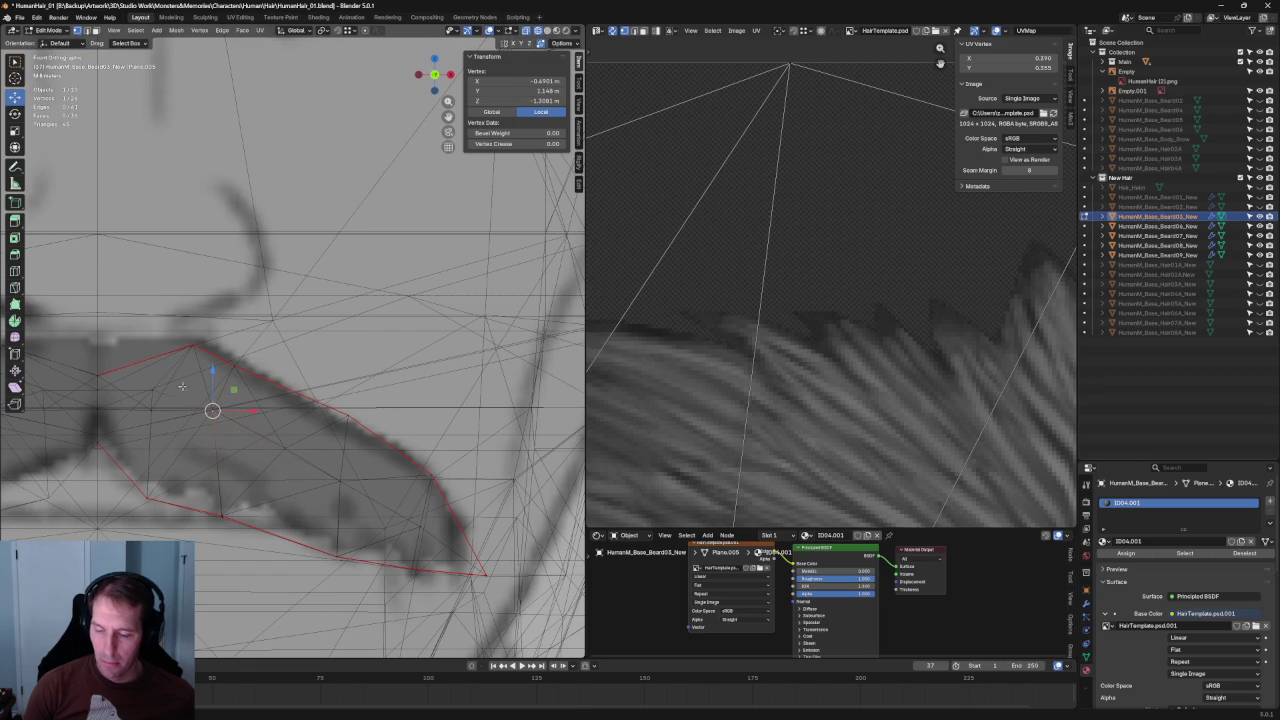
click(123, 400)
drag(188, 388, 35, 403)
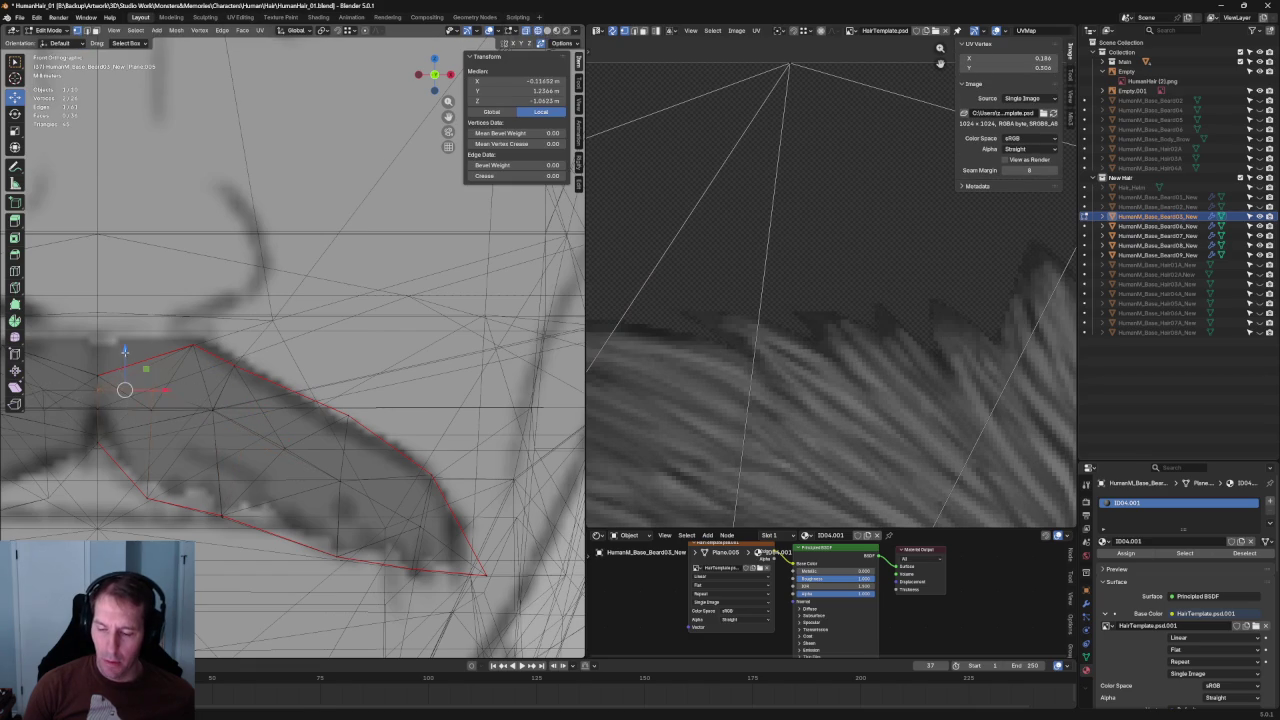
click(274, 399)
scroll(274, 399, down, 1)
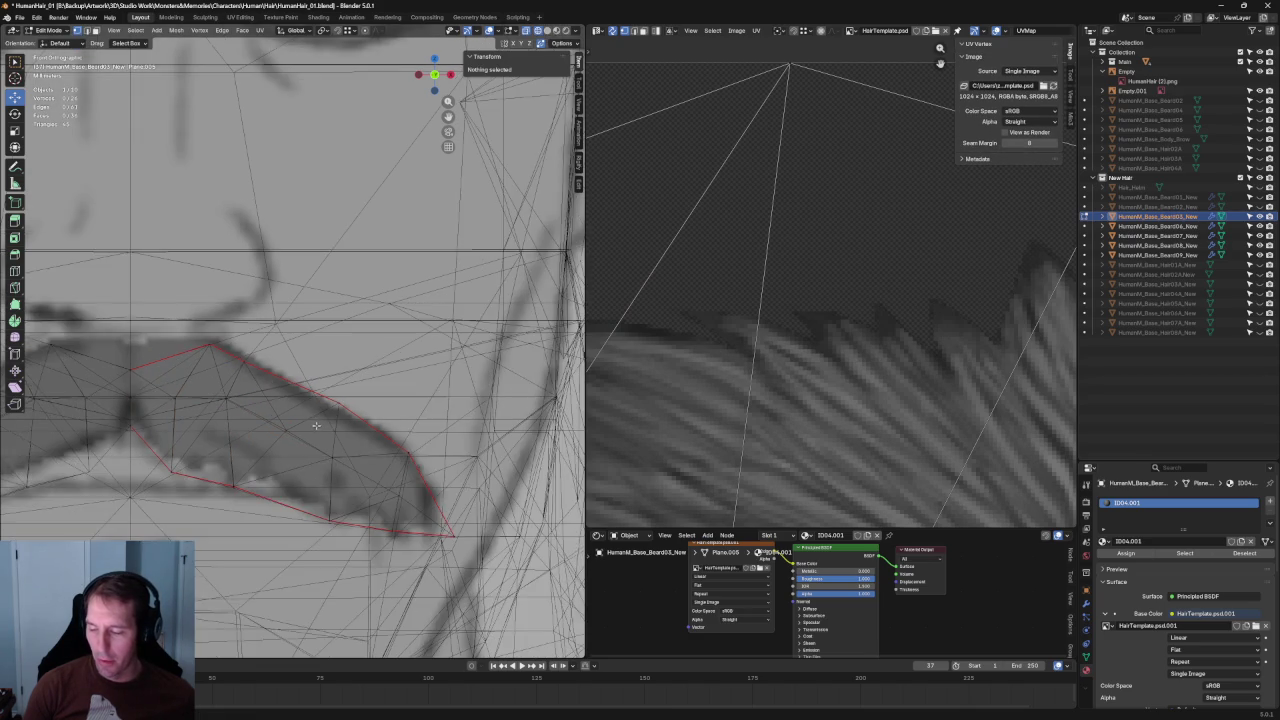
Select an inner moustache vertex and try a Z-constrained move, checking against the drawing.
key(alt+z)
key(alt+z)
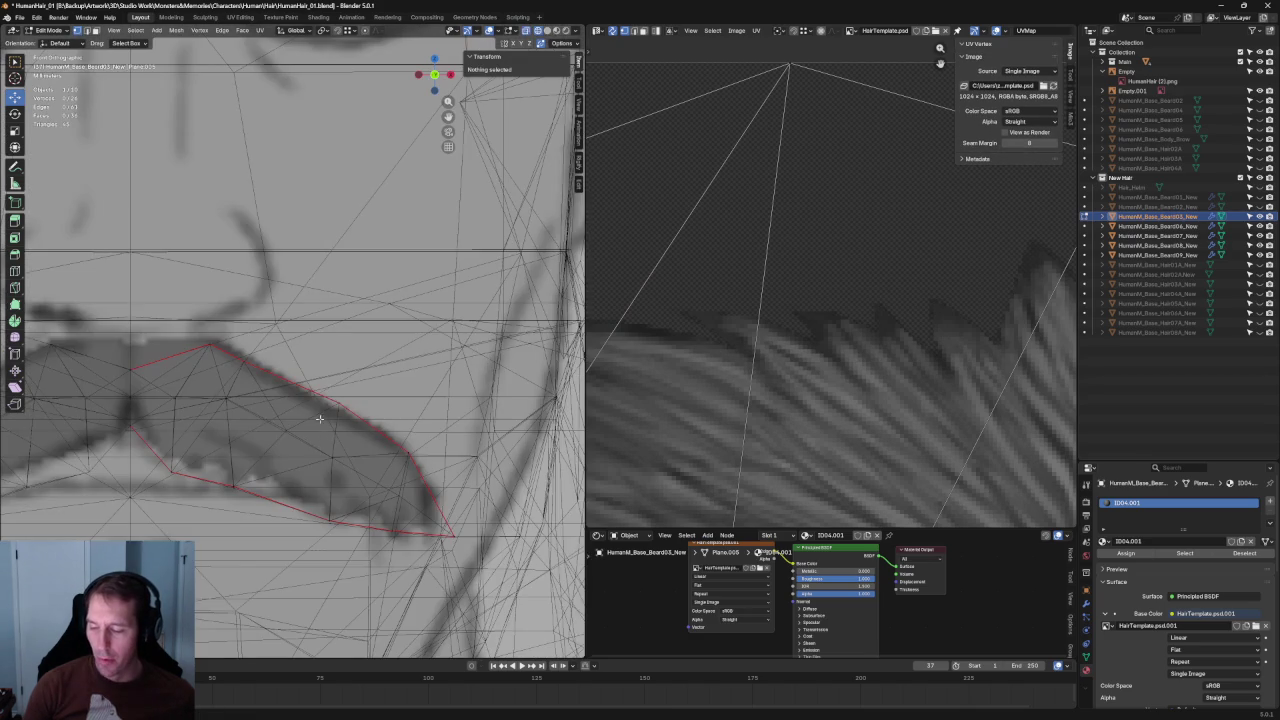
click(286, 440)
key(alt+z)
key(g)
key(z)
key(z)
key(z)
key(Escape)
key(alt+z)
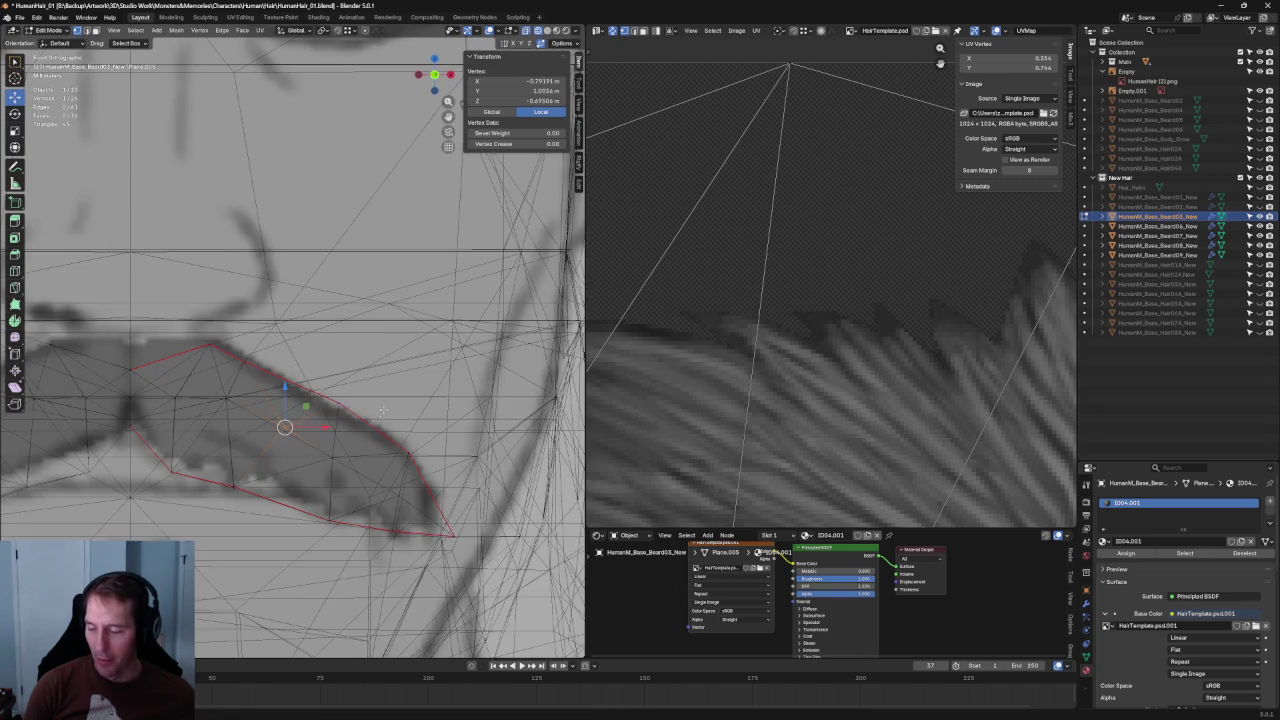
Move the inner vertex to its new spot and orbit to a side view to check it.
scroll(258, 443, up, 1)
key(g)
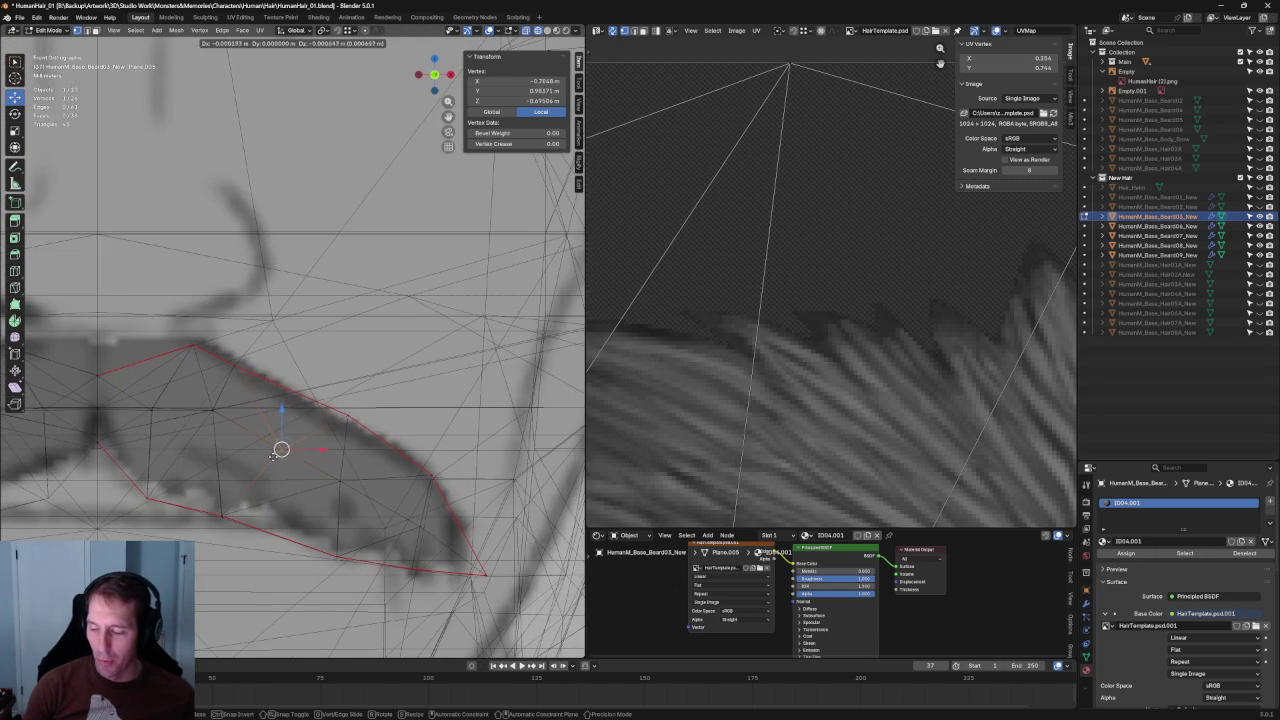
click(276, 455)
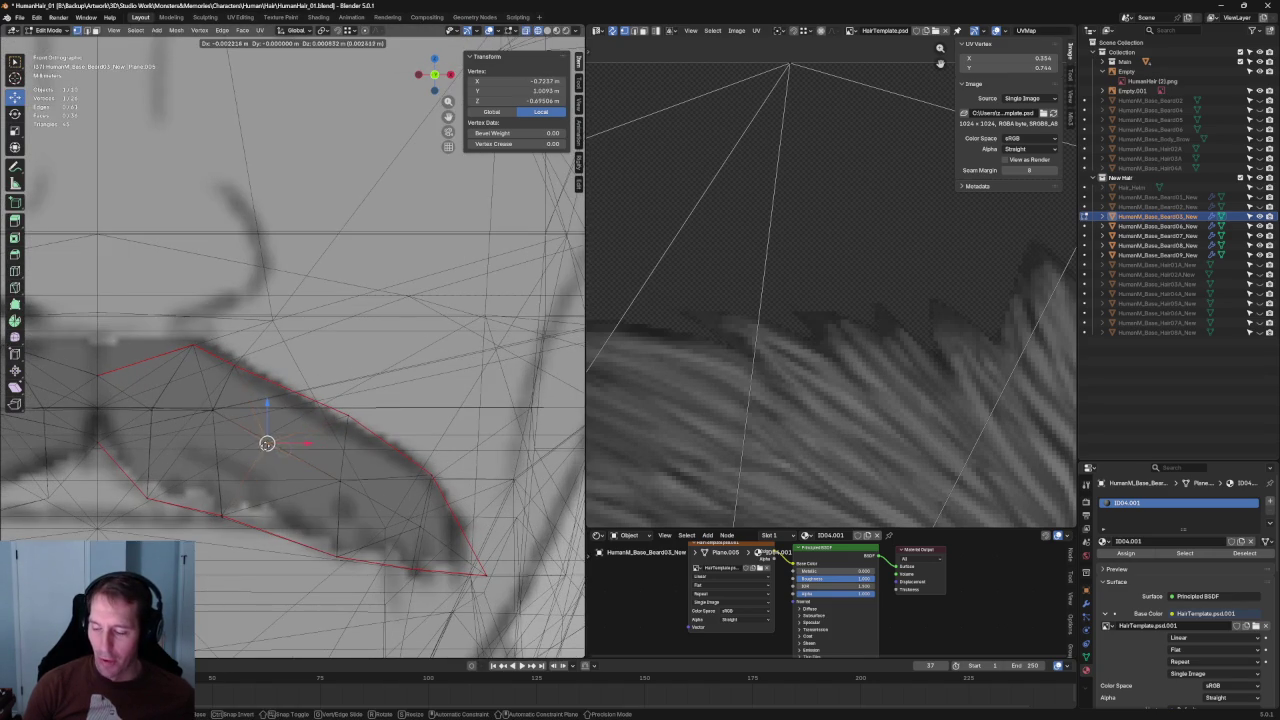
scroll(270, 443, down, 3)
mouse_move(275, 400)
middle_down()
mouse_move(200, 420)
mouse_move(397, 373)
middle_up()
scroll(170, 428, up, 4)
scroll(170, 428, down, 5)
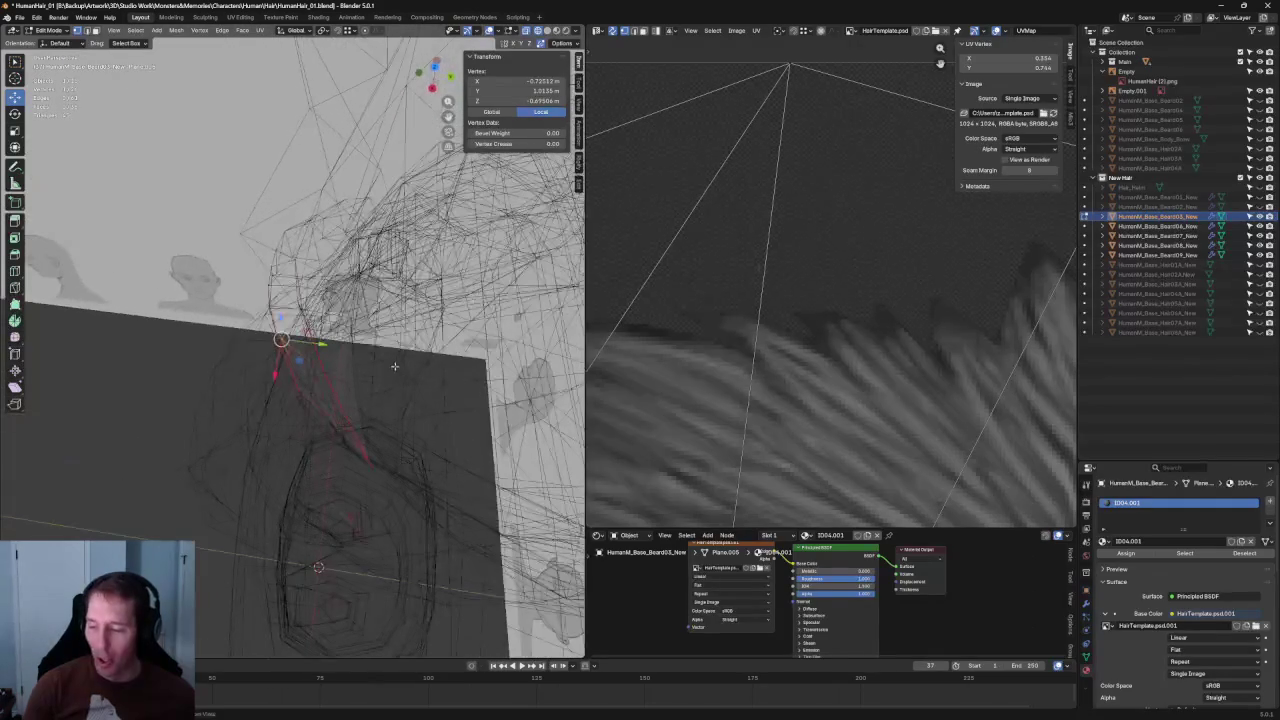
Move a moustache vertex along Y to adjust its depth.
click(336, 343)
key(g)
key(y)
click(368, 320)
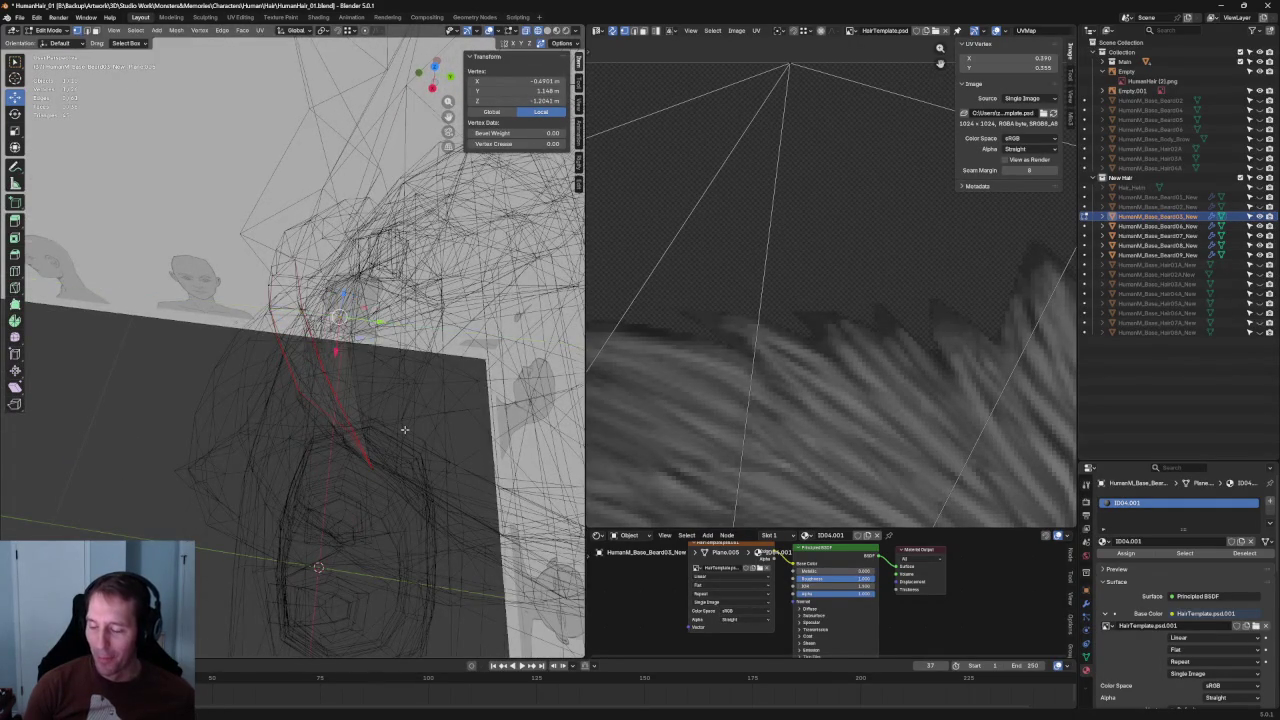
middle_drag(368, 320, 392, 391)
Inspect the mesh from the bottom, back and front views.
key(ctrl+KP_7)
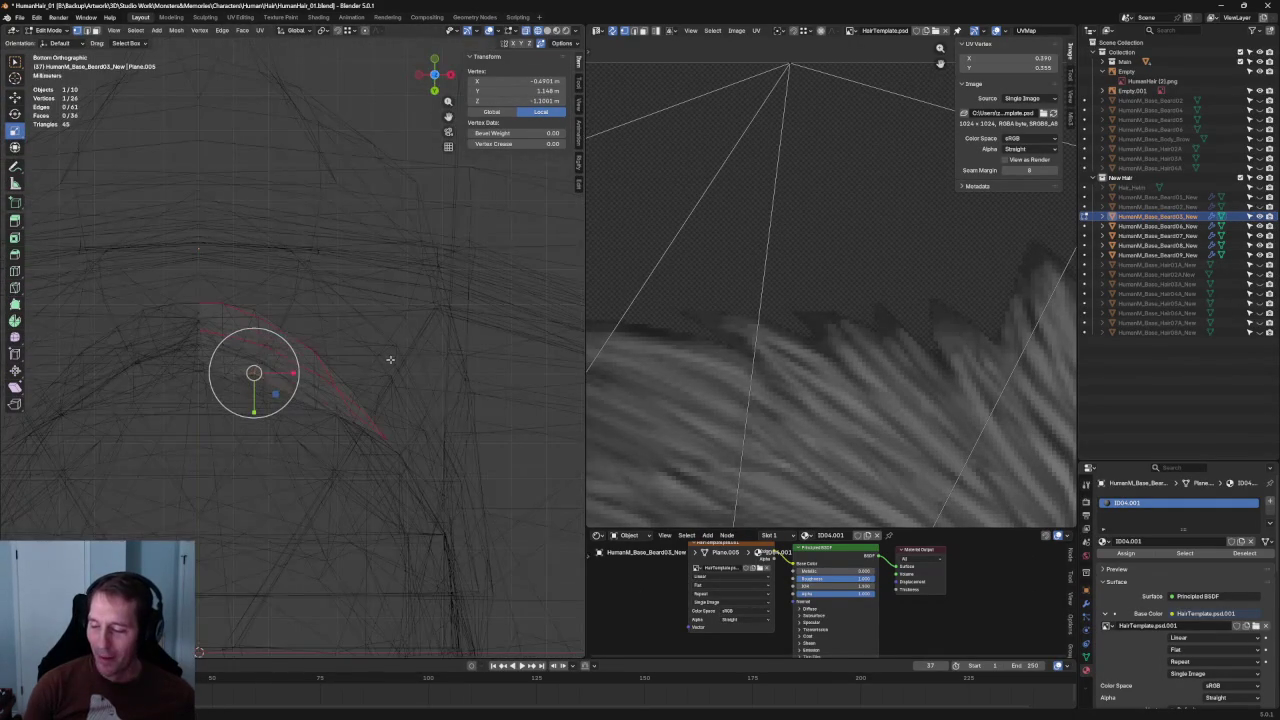
key(KP_1)
key(ctrl+KP_1)
key(KP_1)
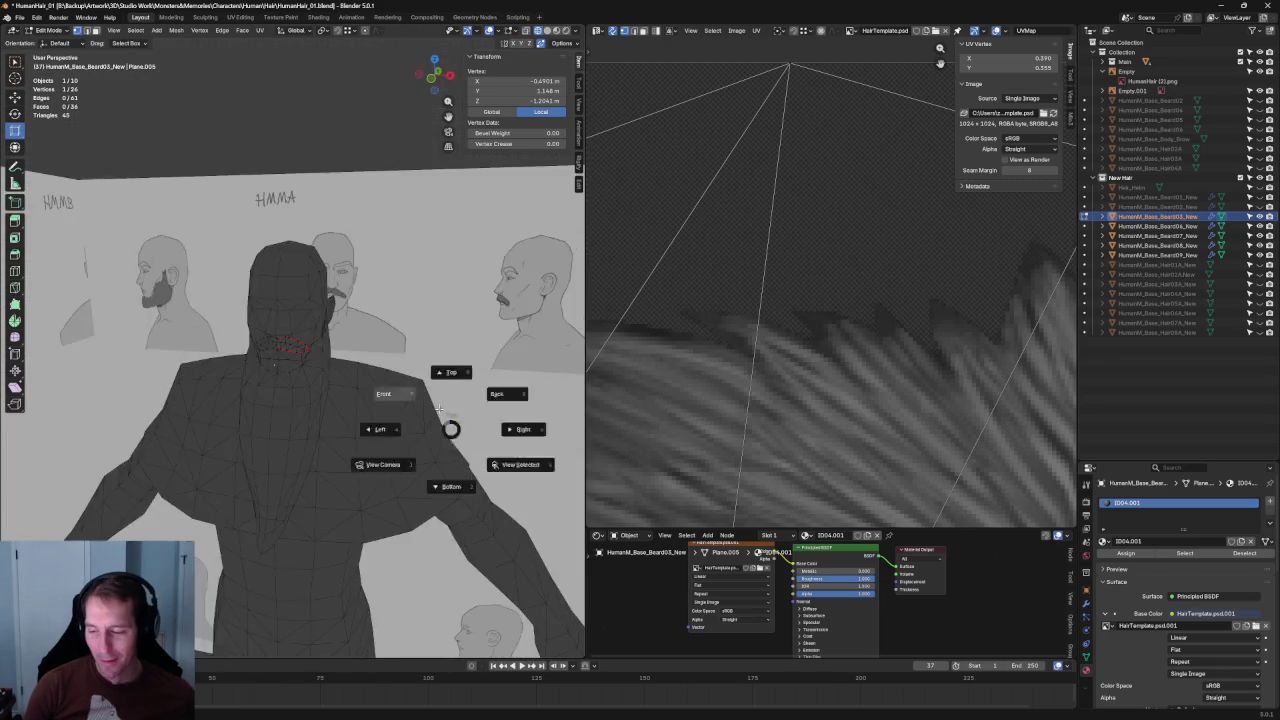
scroll(363, 363, up, 3)
scroll(368, 371, up, 3)
mouse_move(322, 338)
middle_down()
mouse_move(293, 345)
mouse_move(337, 397)
mouse_move(303, 400)
mouse_move(254, 325)
mouse_move(368, 431)
mouse_move(337, 400)
middle_up()
Return to Front Orthographic with X-ray on and zoom onto the moustache.
key(alt+z)
key(KP_1)
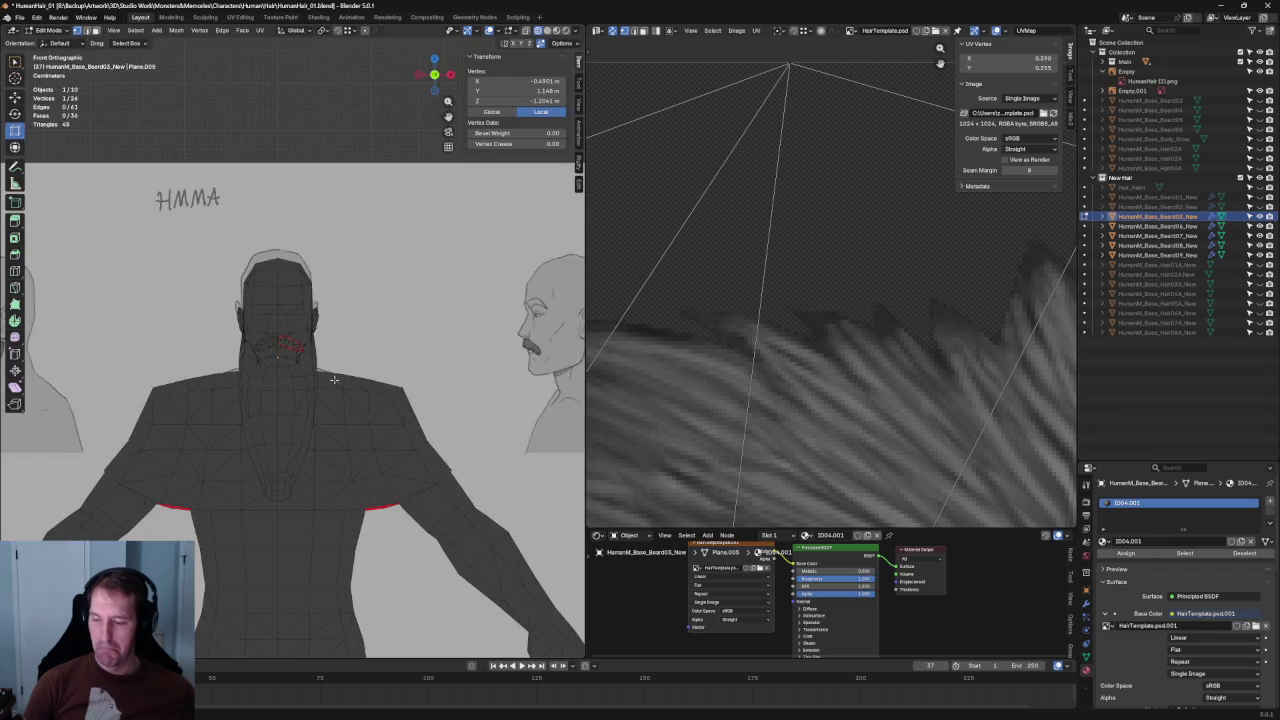
scroll(293, 408, up, 5)
key(alt+z)
scroll(350, 405, up, 2)
scroll(403, 401, up, 2)
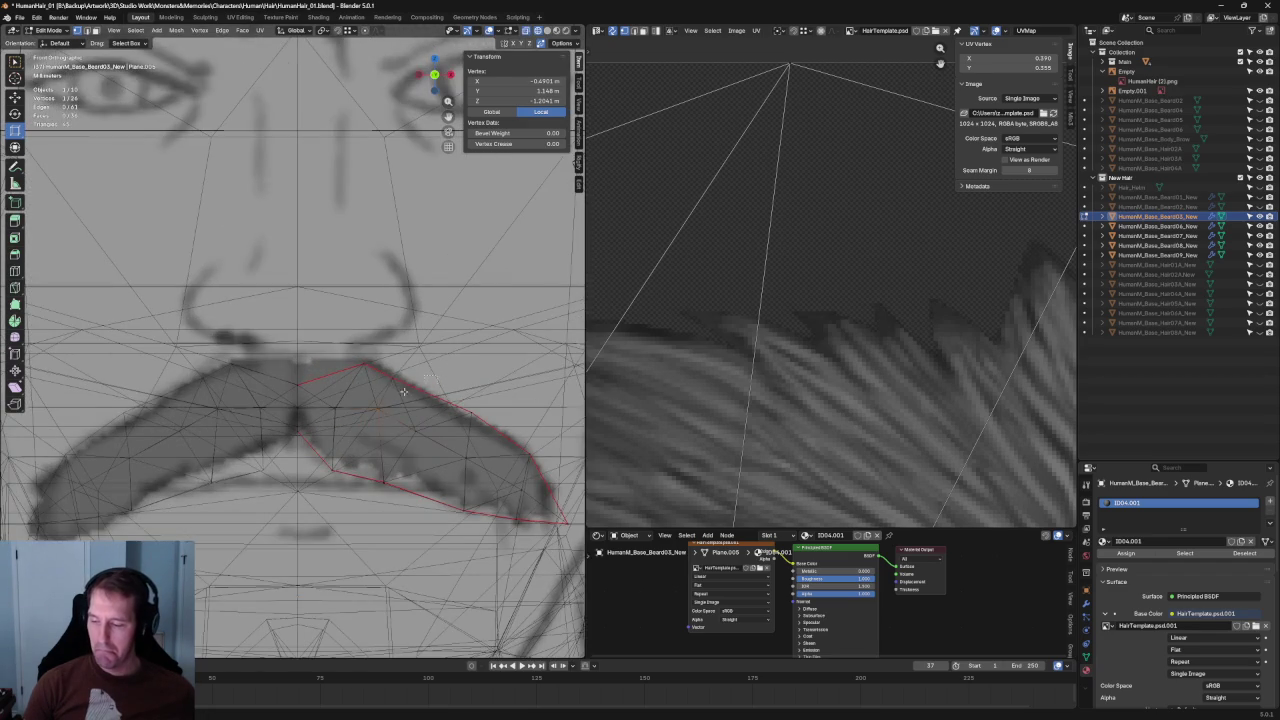
Move two upper-edge moustache vertices along Z to follow the drawn outline.
key(alt+a)
middle_drag(403, 401, 337, 394)
click(337, 394)
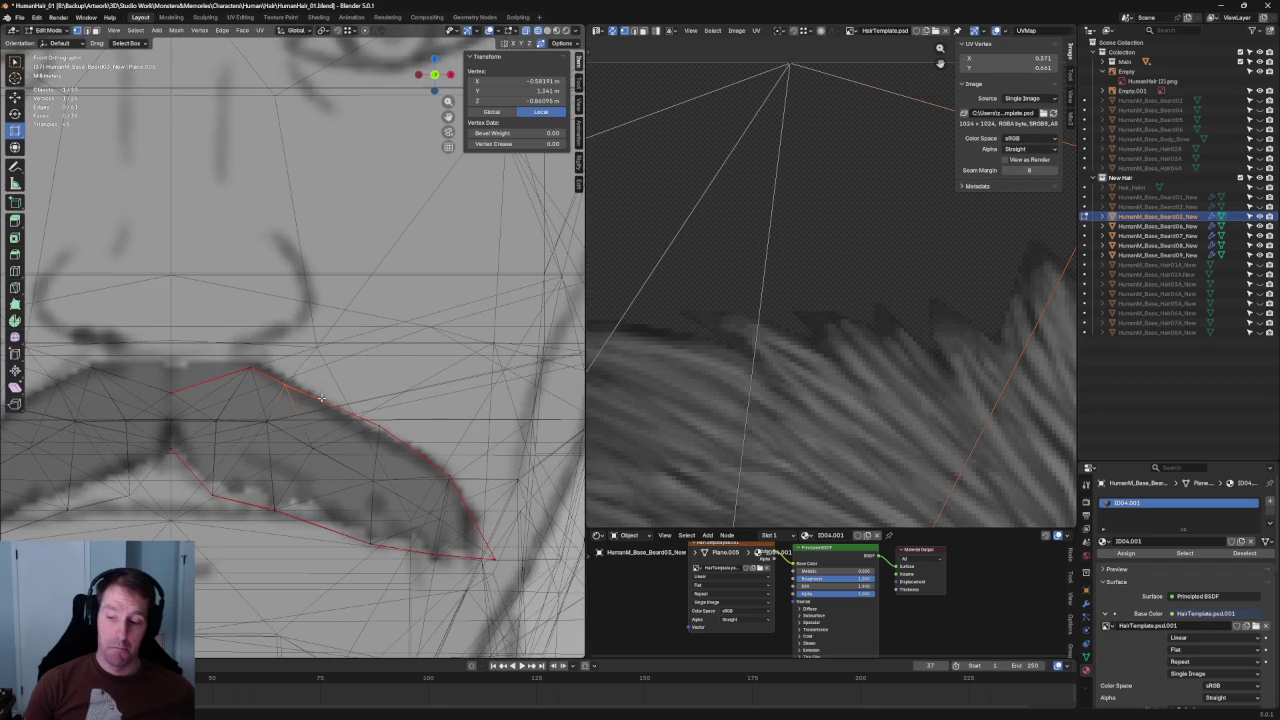
key(g)
key(z)
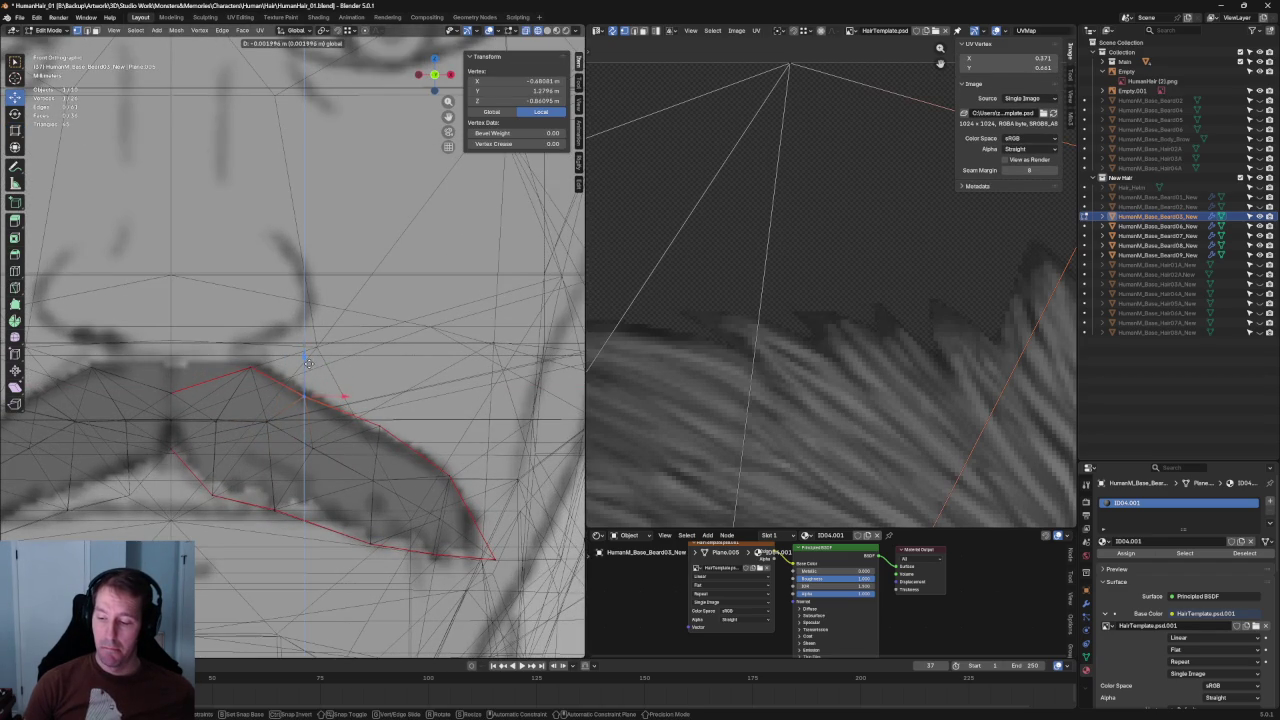
click(309, 363)
click(381, 394)
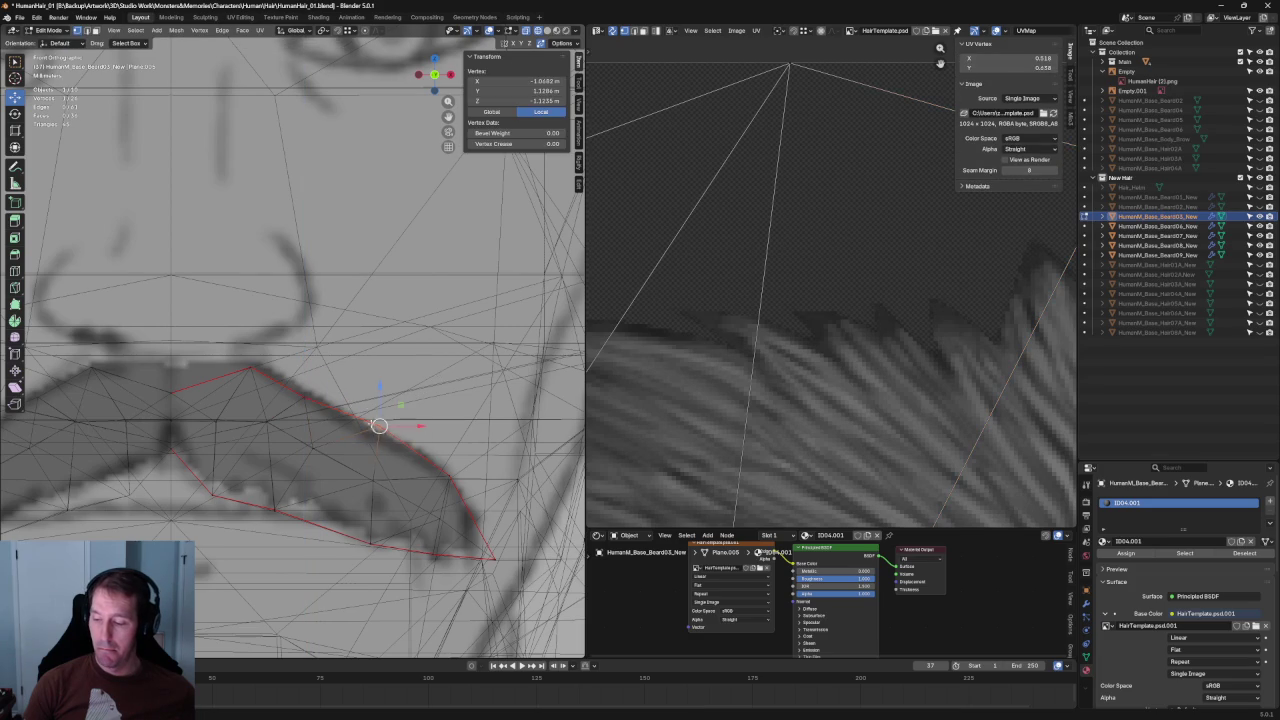
key(g)
key(z)
click(381, 394)
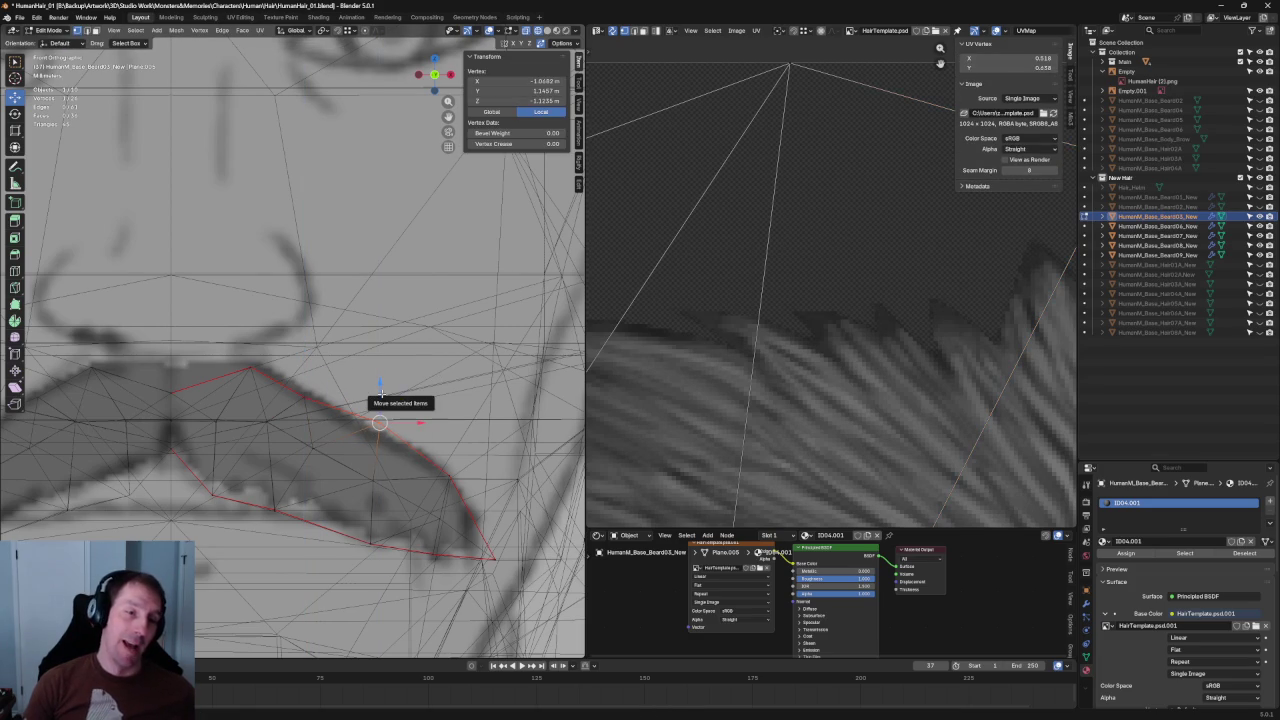
Move the lower-edge vertices vertically along Z.
click(376, 481)
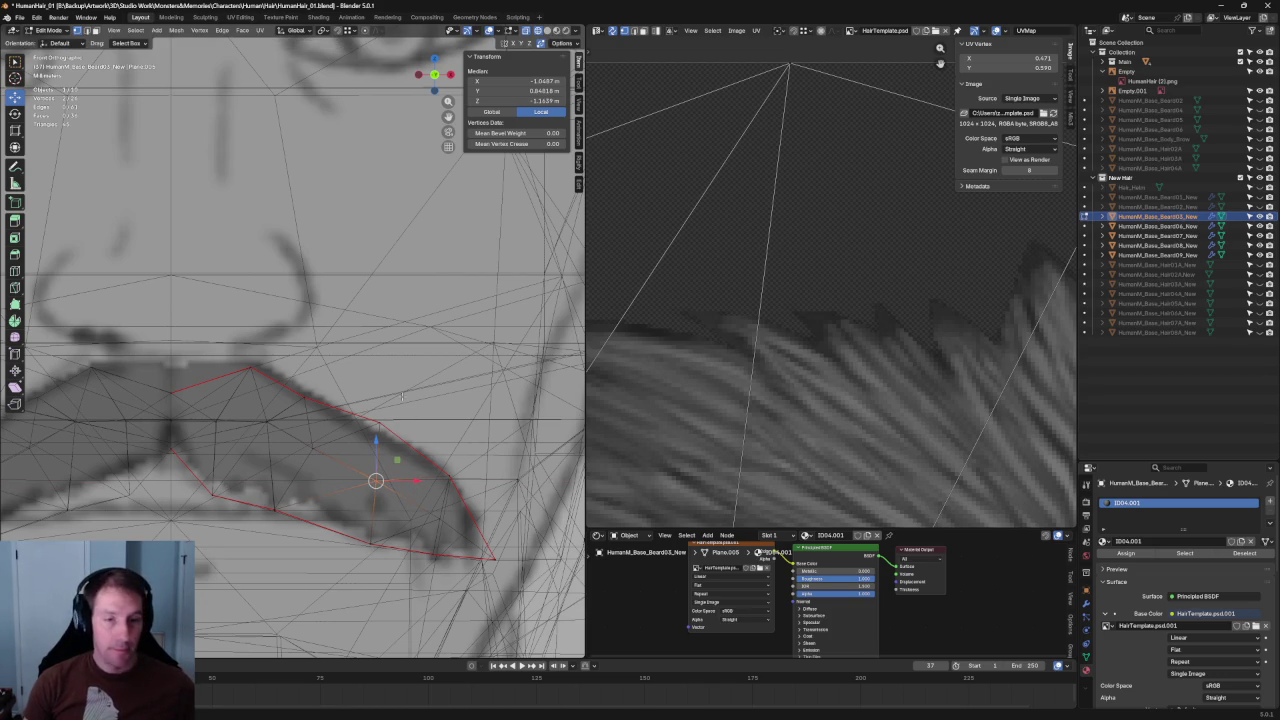
shift+click(255, 500)
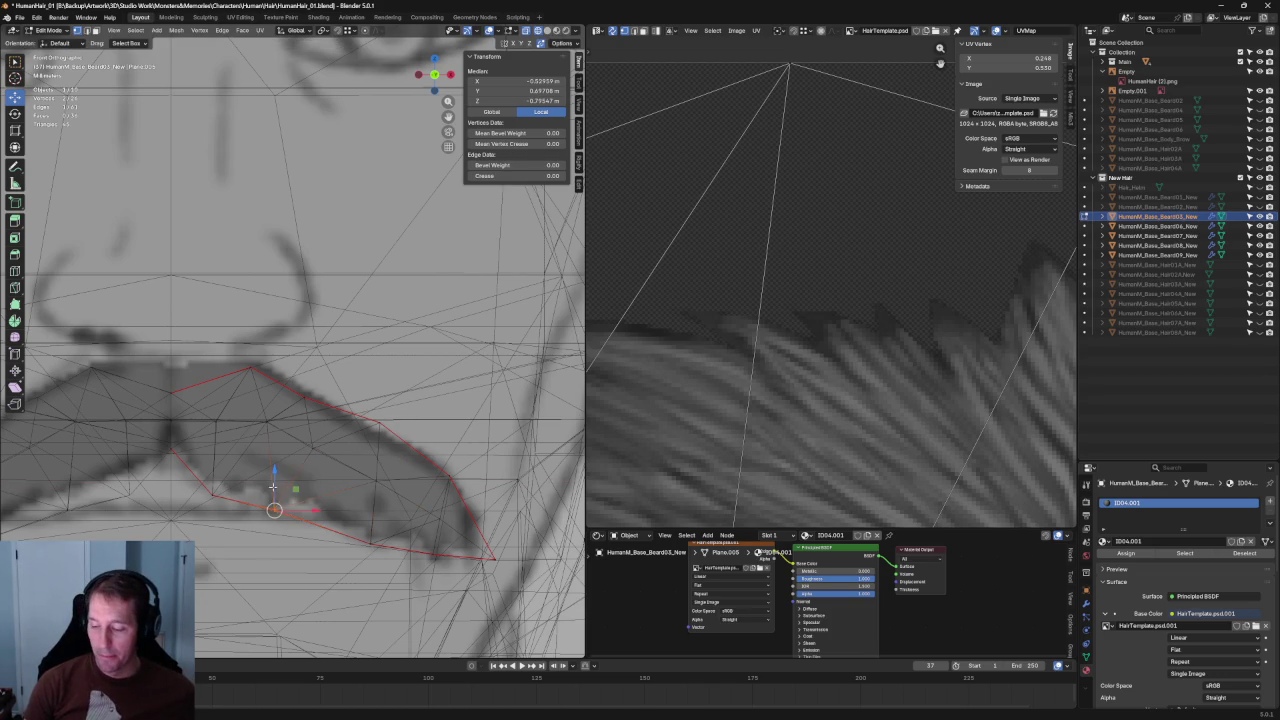
key(g)
key(z)
click(216, 476)
Reposition a vertex onto the moustache's lower outline.
click(309, 443)
scroll(309, 443, down, 3)
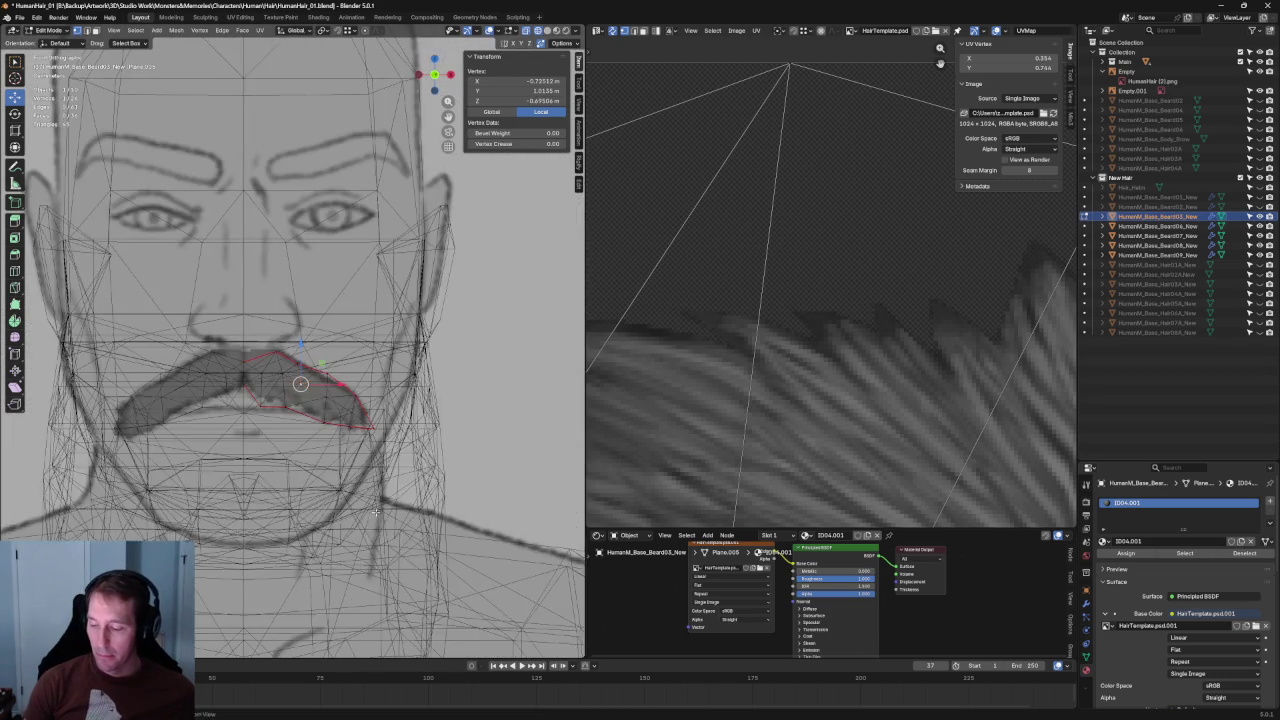
scroll(294, 465, up, 3)
scroll(294, 465, up, 2)
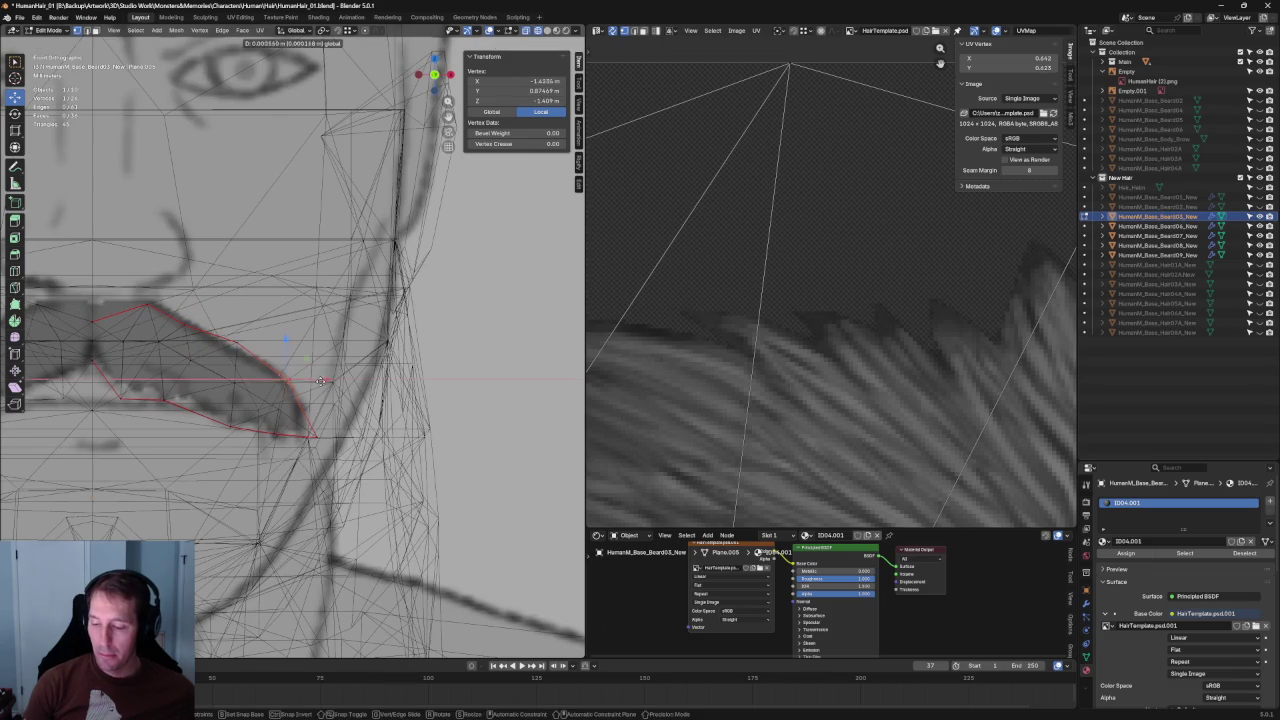
shift+click(320, 436)
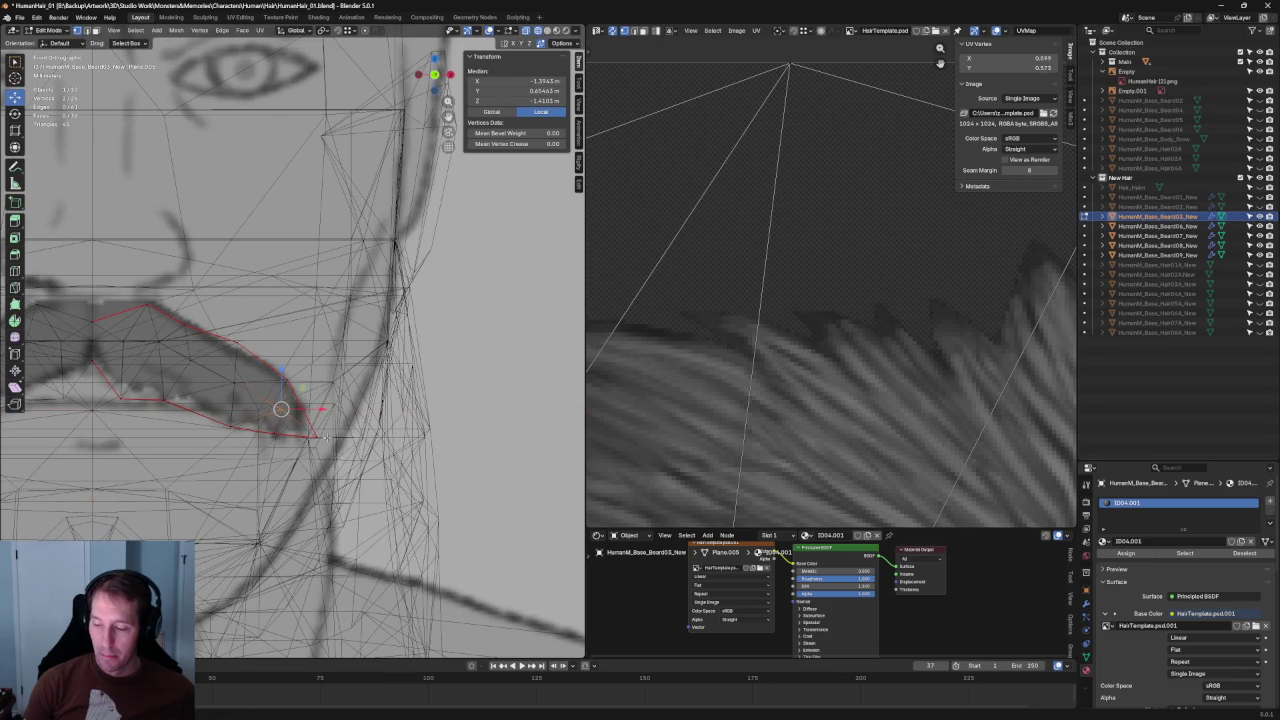
scroll(323, 436, up, 2)
shift+middle_drag(286, 437, 351, 448)
click(351, 448)
key(g)
click(287, 400)
Scale the bottom edge near the tip and an inner edge smaller to narrow the moustache.
click(323, 405)
key(s)
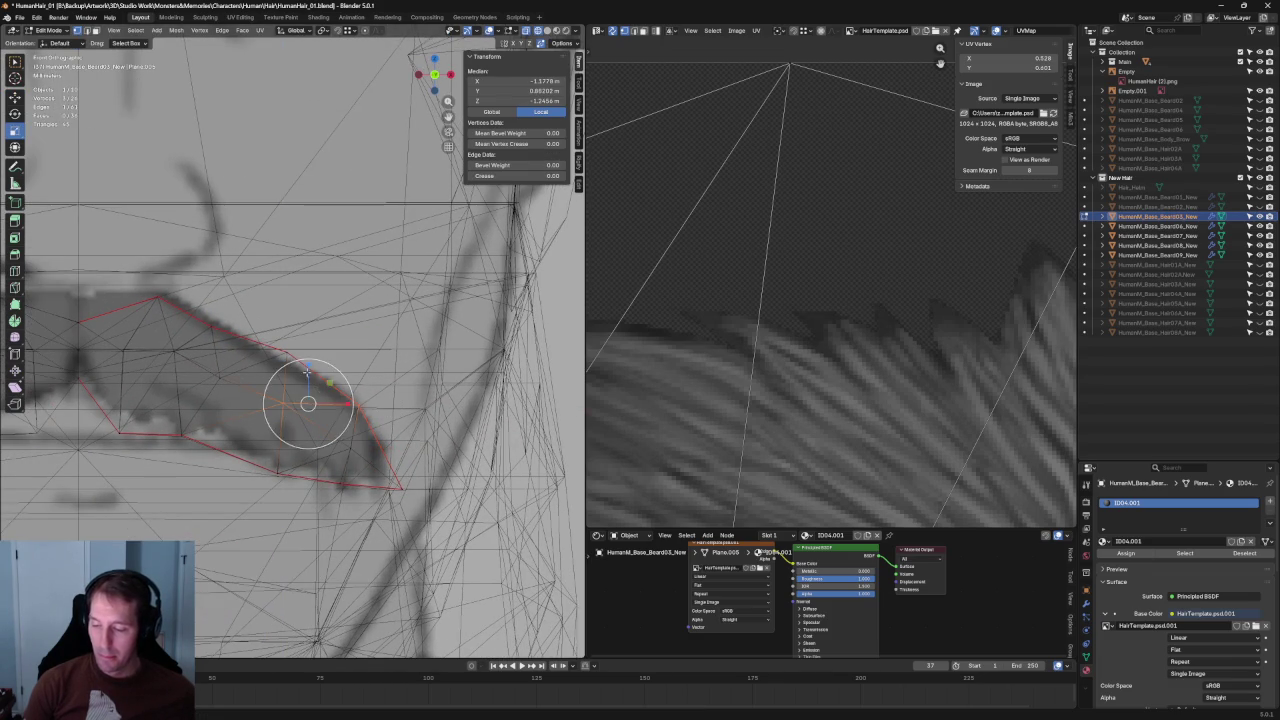
click(309, 378)
click(242, 369)
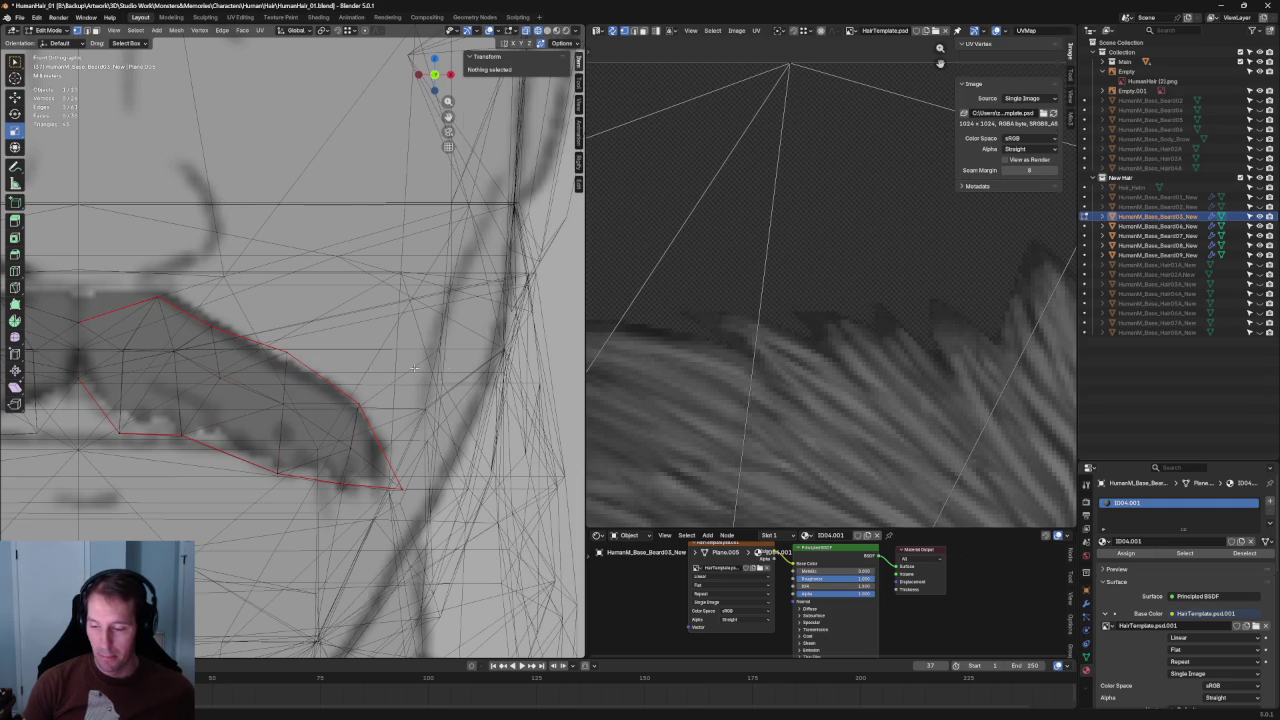
click(219, 371)
key(shift+space)
key(g)
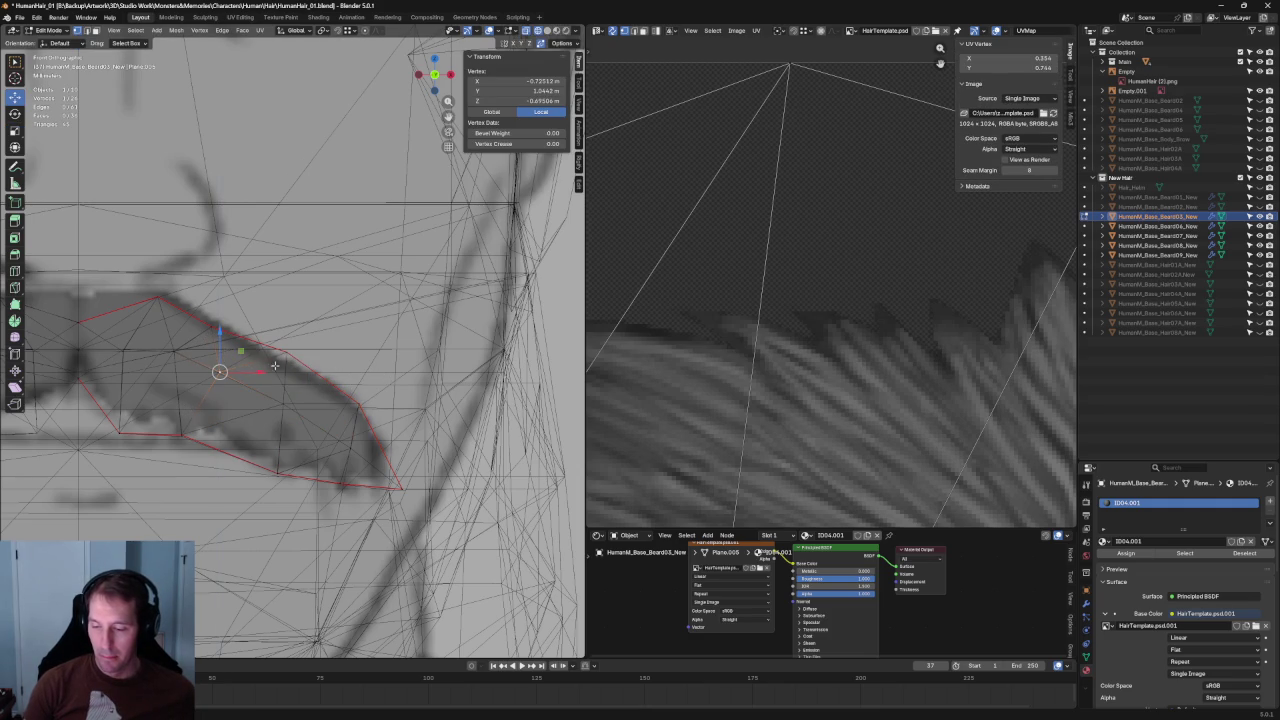
shift+click(213, 327)
key(s)
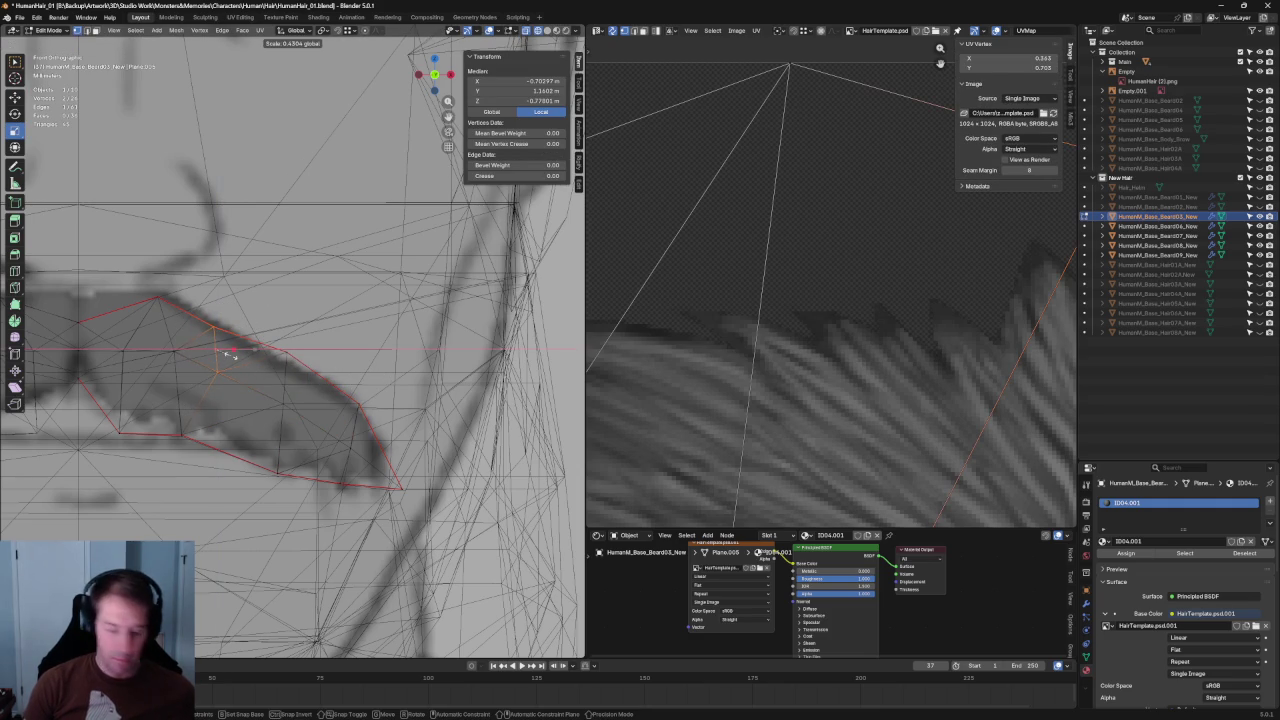
click(230, 355)
Pan to the middle of the moustache and circle-select a vertex there.
click(351, 419)
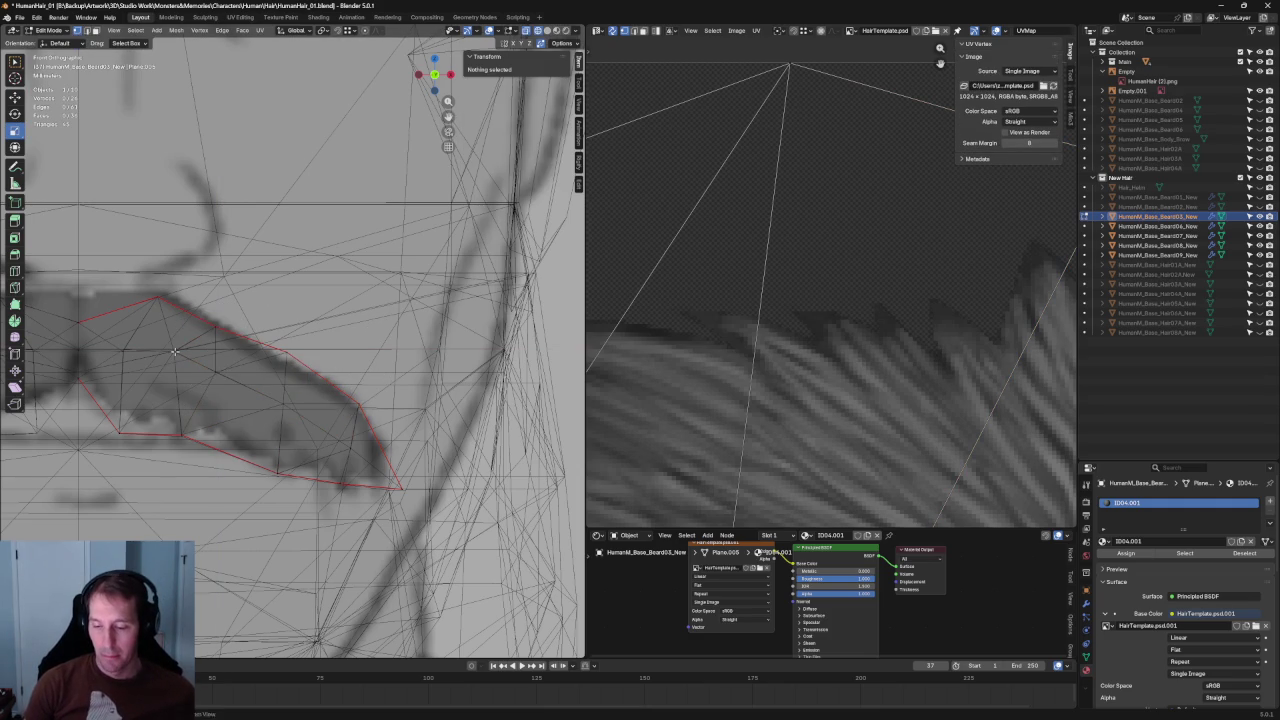
shift+middle_drag(174, 352, 287, 362)
key(c)
click(234, 357)
Select an edge of vertices and straighten it into a vertical line with S X.
right_click(236, 362)
drag(267, 479, 207, 340)
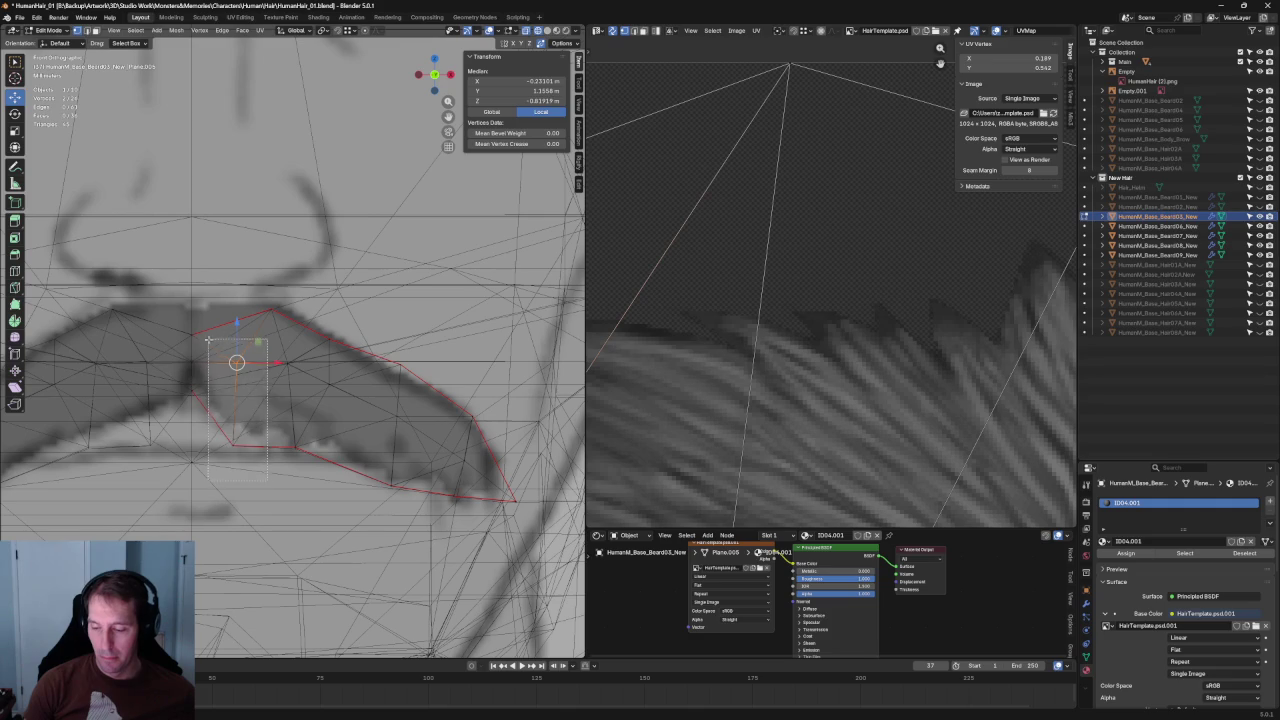
key(c)
key(Escape)
key(s)
key(x)
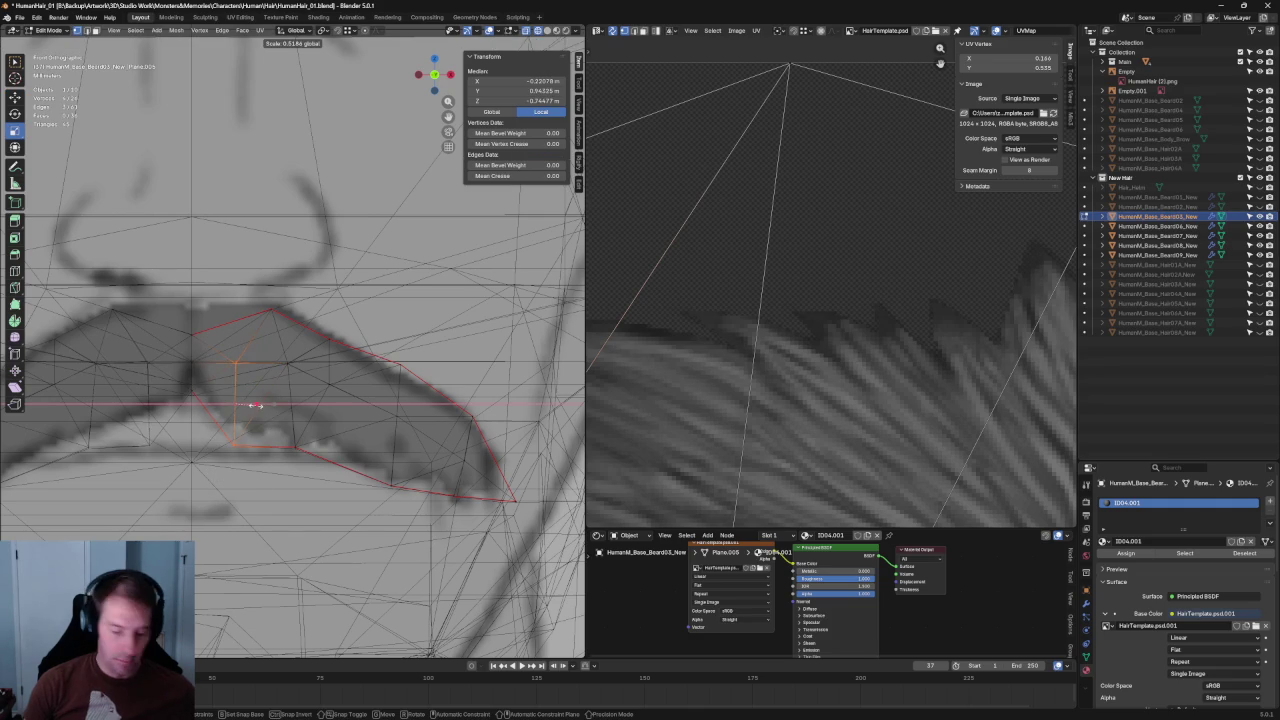
text(0)
key(Return)
key(c)
key(Escape)
key(alt+a)
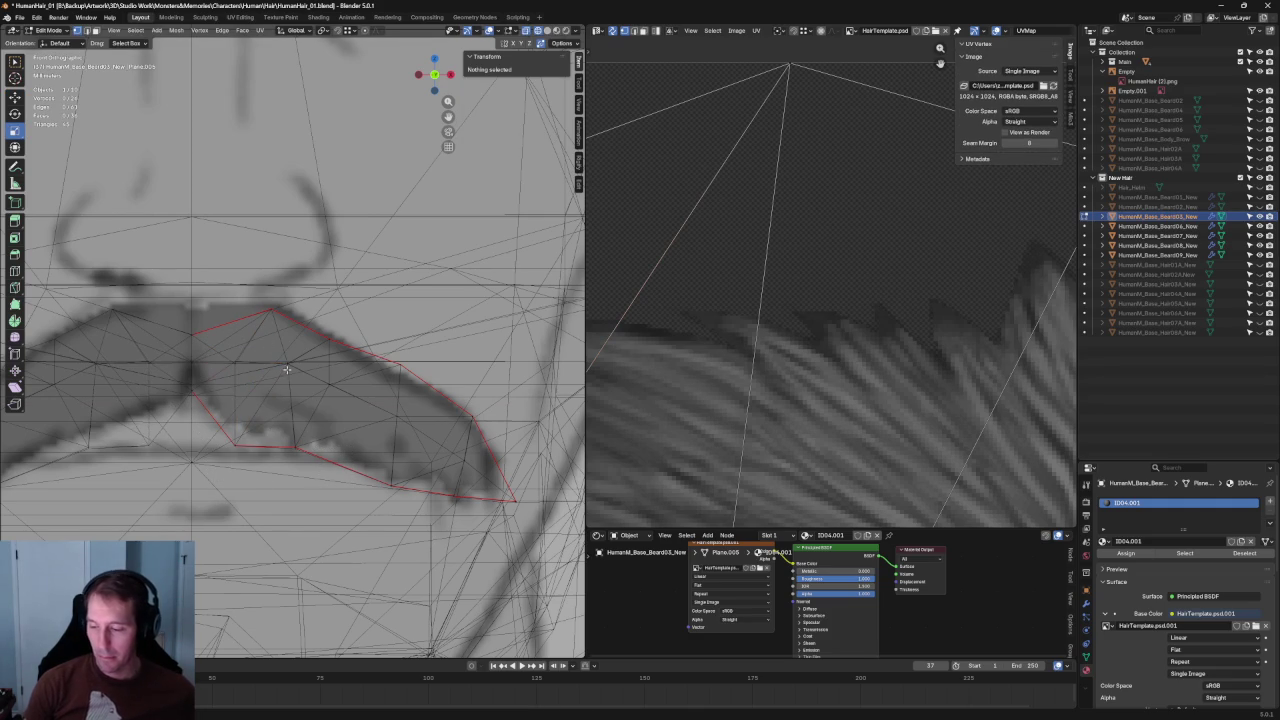
Flatten another vertical mustache edge with S X 0 and slide it sideways along X.
key(c)
drag(288, 370, 291, 403)
key(Escape)
key(s)
key(x)
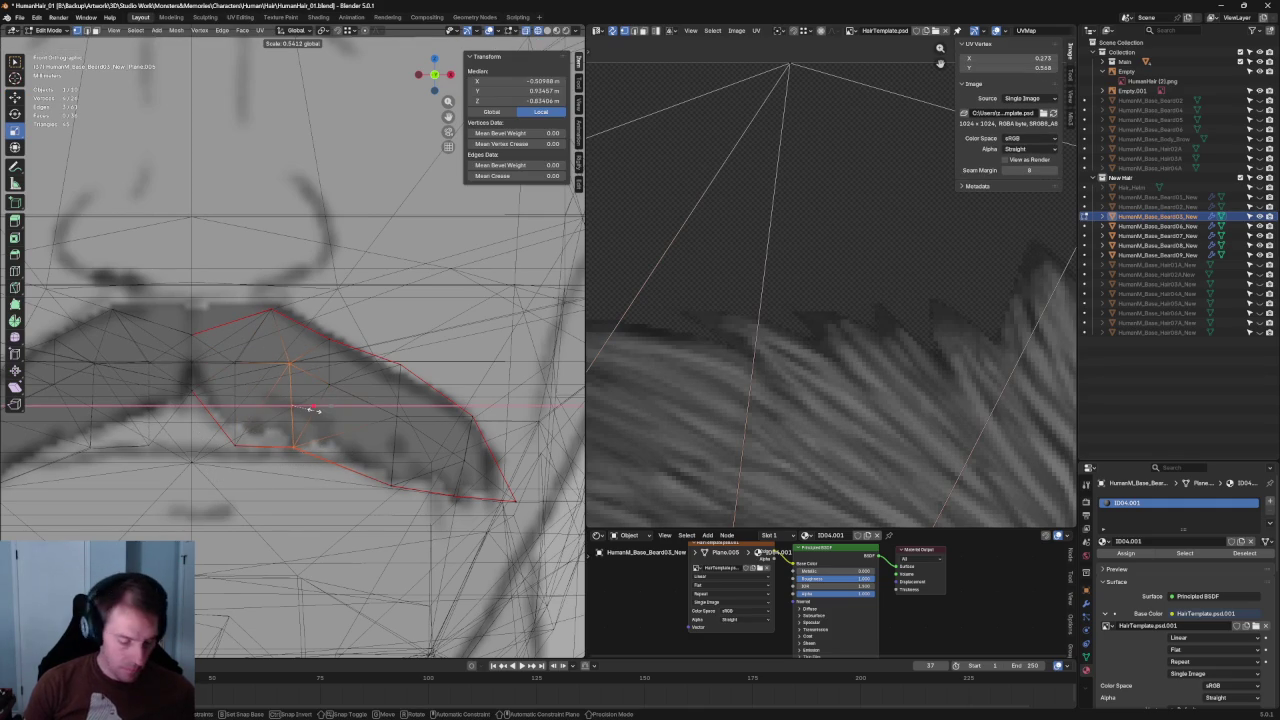
key(0)
key(Return)
key(c)
key(Escape)
key(g)
key(x)
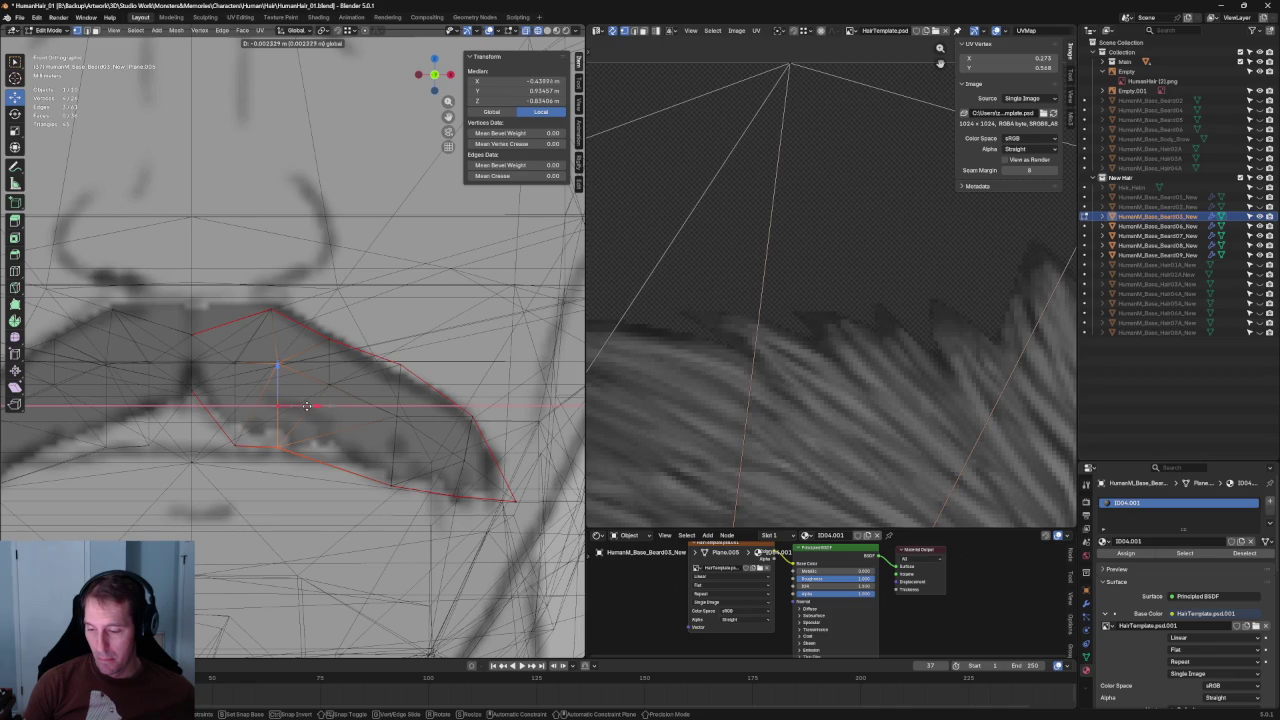
key(Return)
key(alt+a)
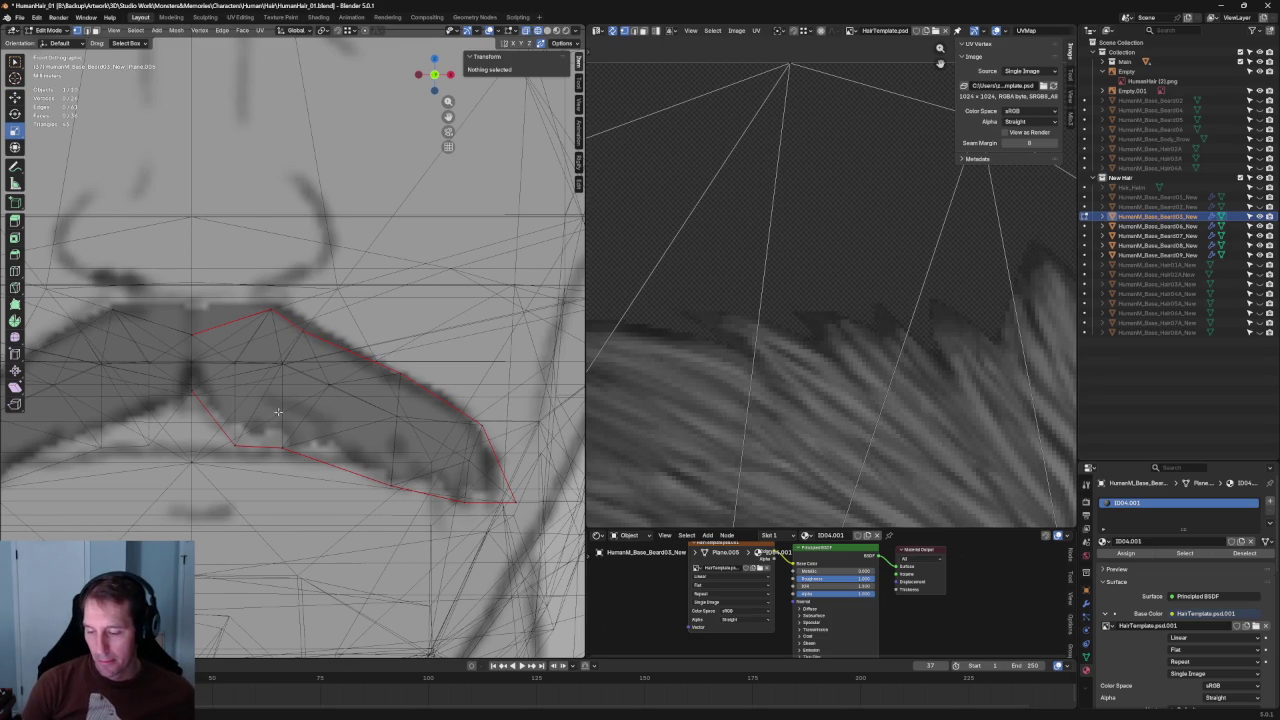
Move a lower-edge vertex up and left onto the drawn outline, checking with X-ray toggled.
click(234, 445)
mouse_move(234, 410)
mouse_down()
mouse_move(239, 397)
mouse_move(258, 410)
mouse_move(264, 437)
mouse_move(243, 437)
mouse_up()
key(alt+z)
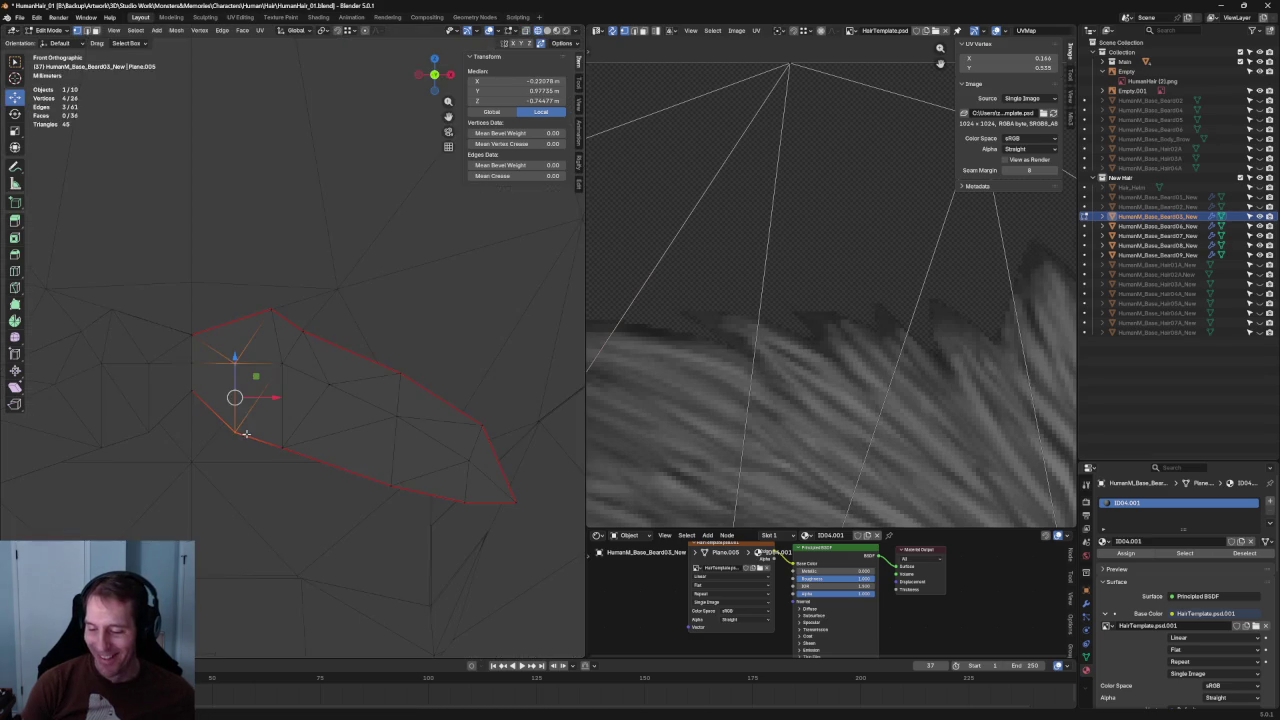
key(alt+z)
drag(271, 399, 258, 402)
key(alt+z)
key(alt+z)
click(282, 446)
Narrow the vertical edge near the right tip horizontally and raise its top vertex.
key(alt+z)
click(391, 463)
key(alt+z)
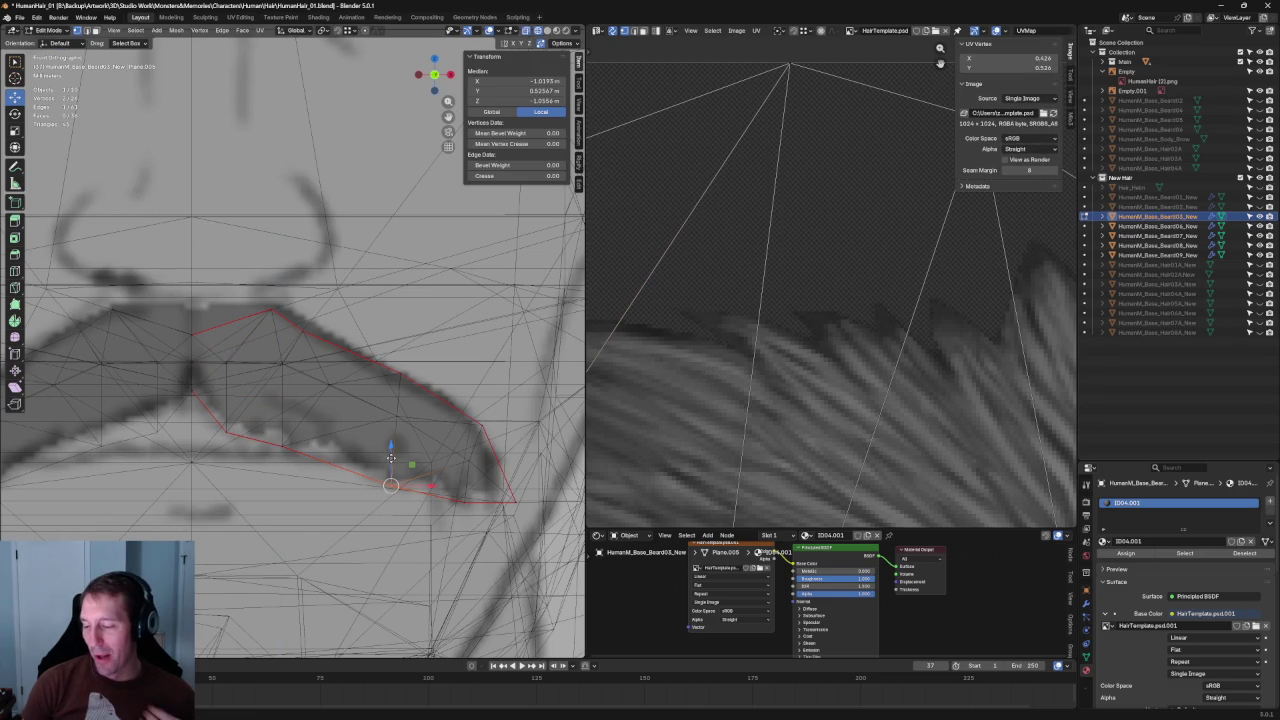
click(408, 430)
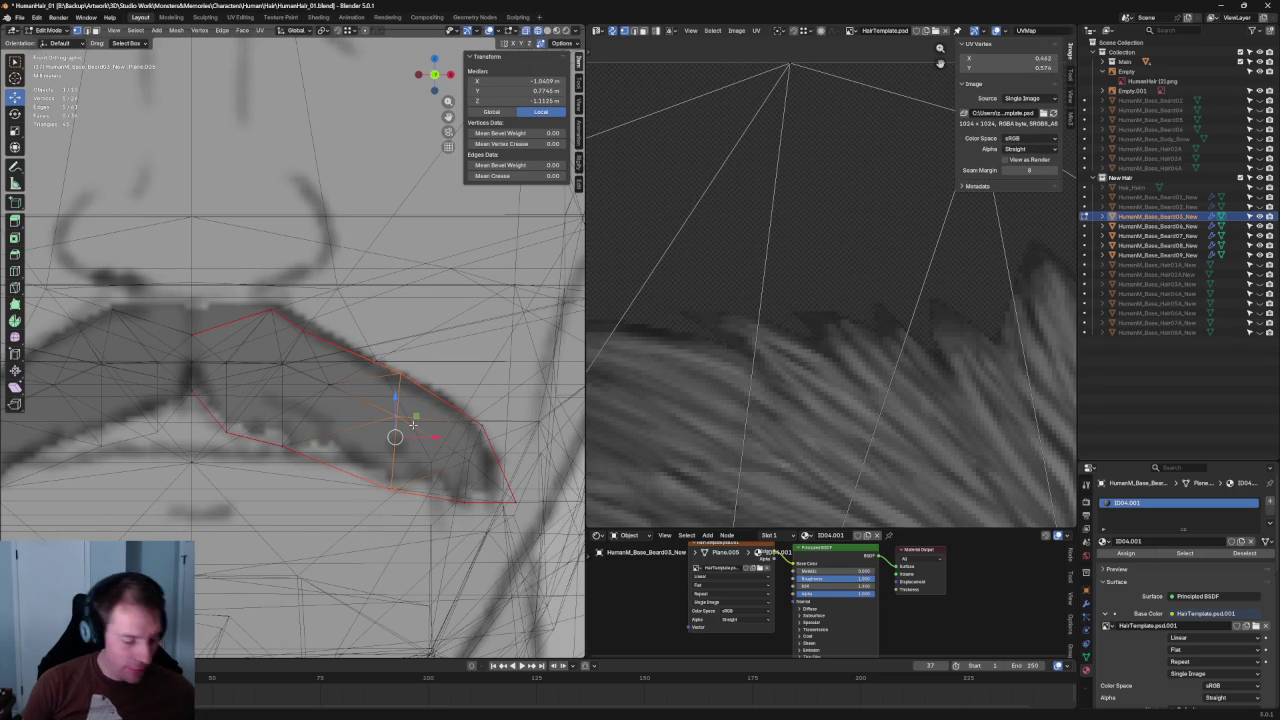
key(s)
key(x)
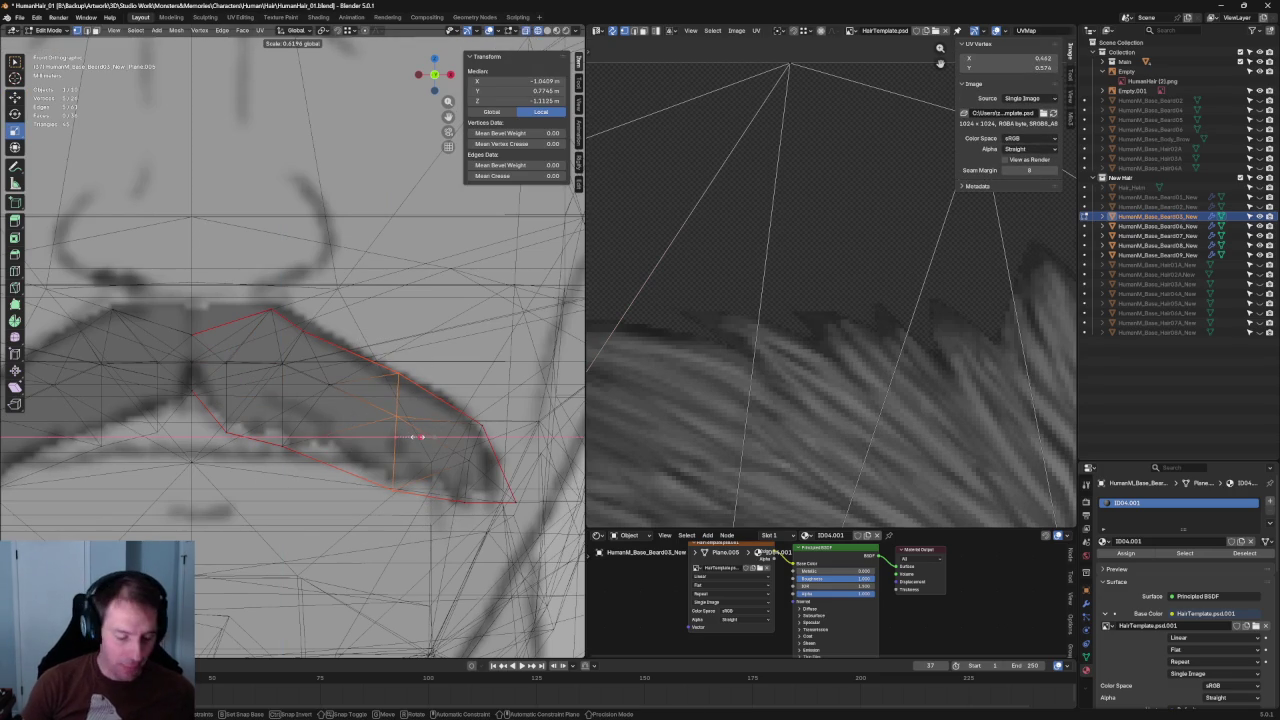
key(Return)
click(396, 370)
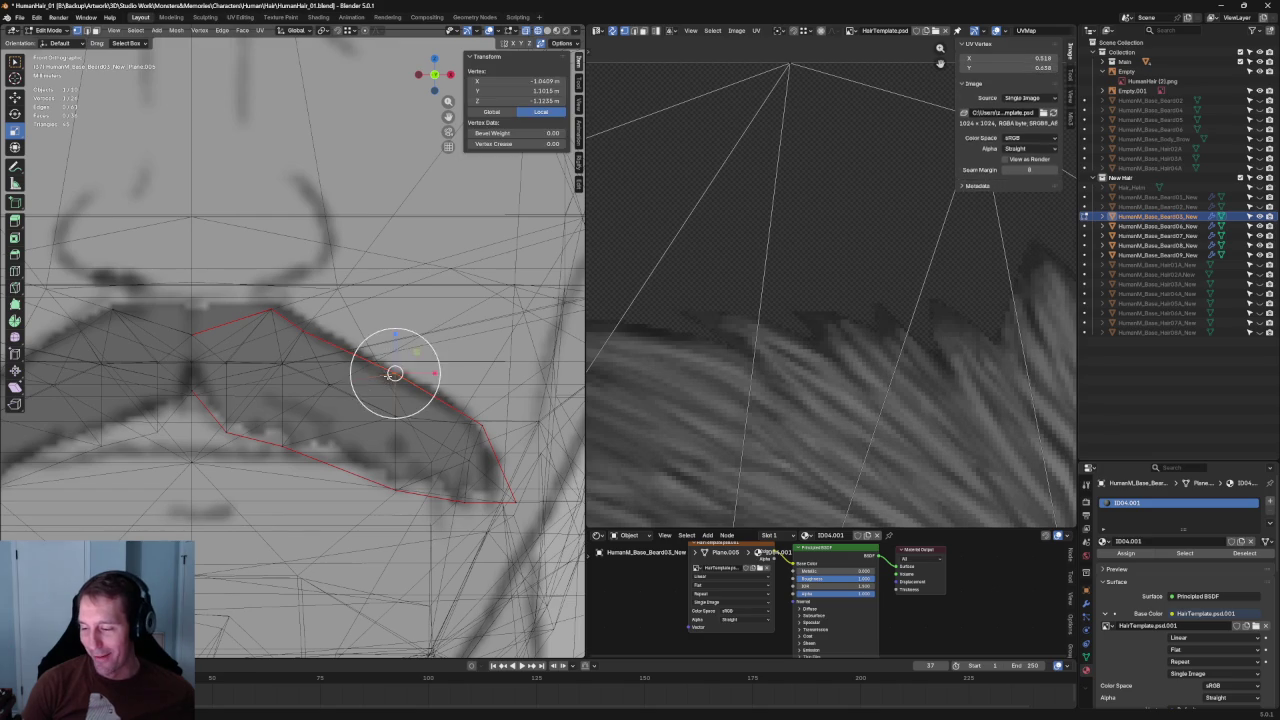
key(g)
click(396, 347)
click(497, 396)
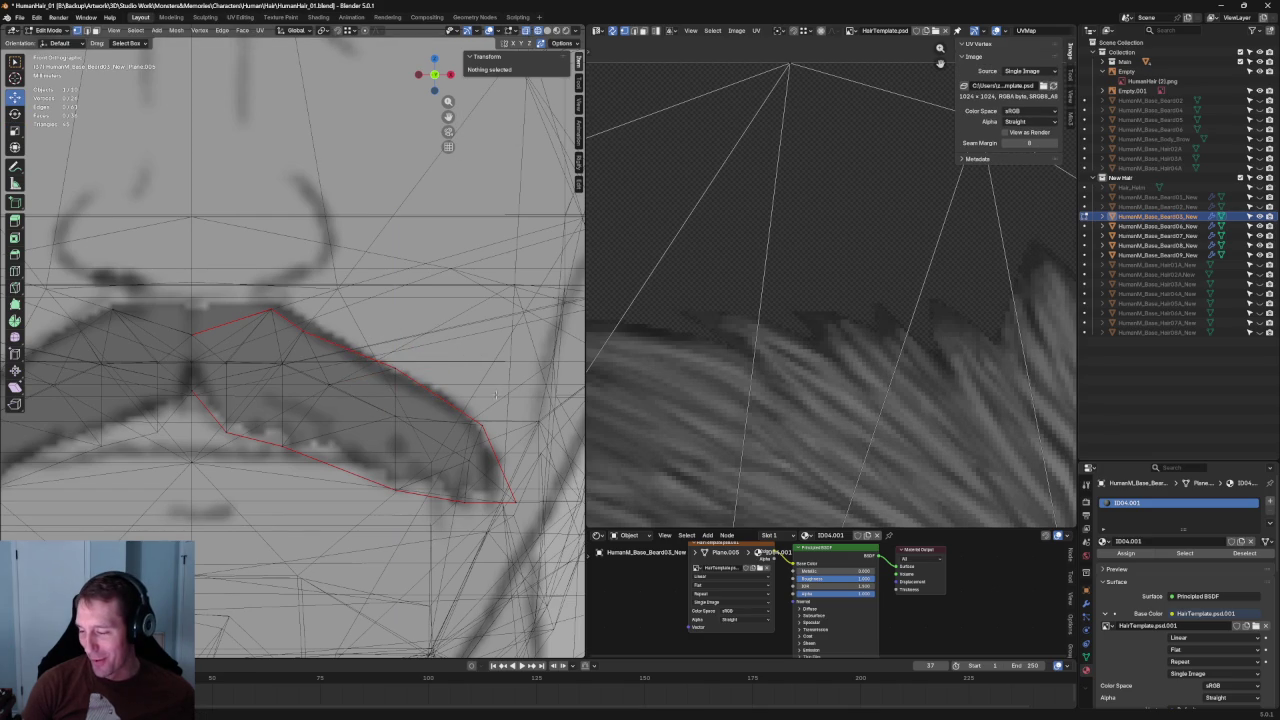
Scale the vertices at the mustache's right tip closer together.
click(471, 461)
key(s)
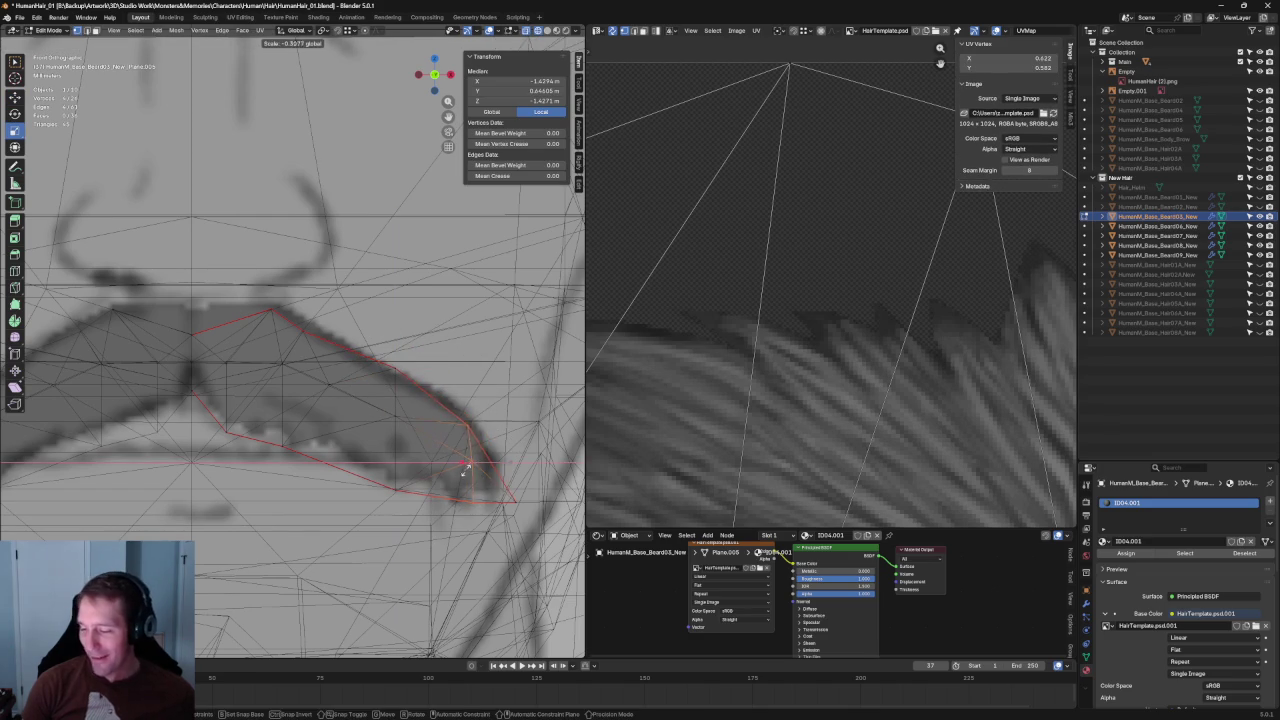
click(484, 460)
click(448, 320)
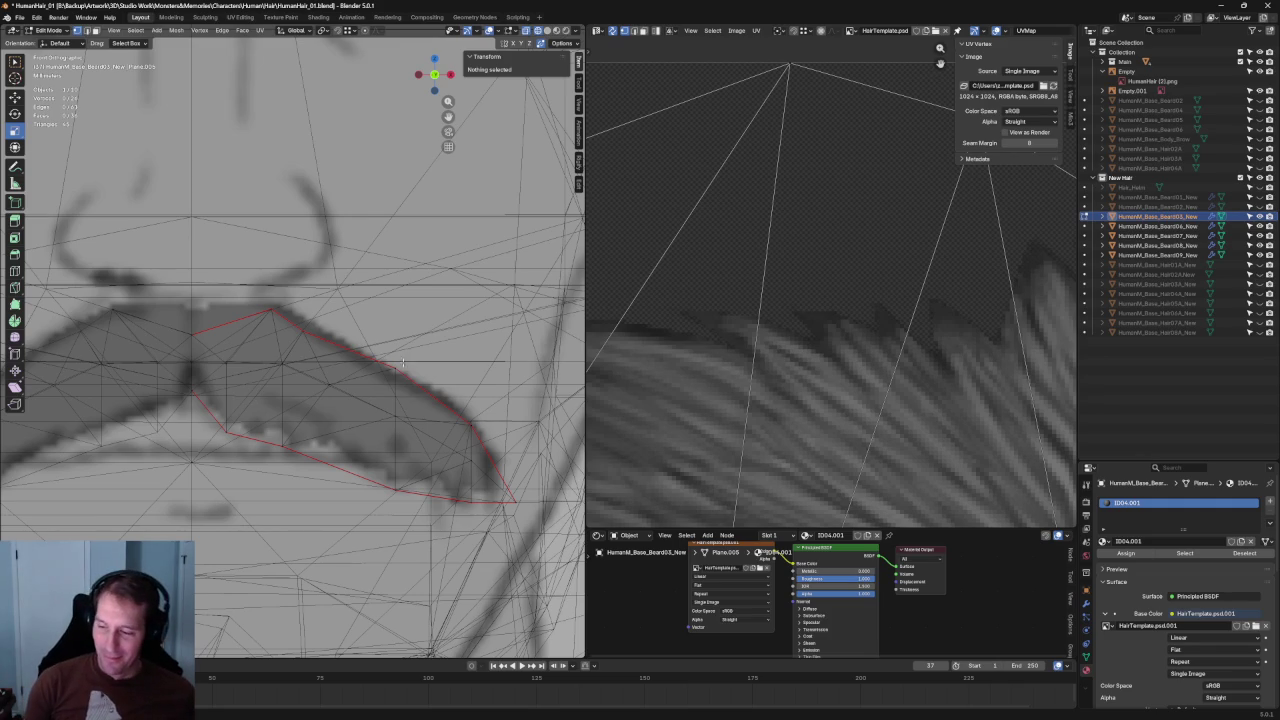
Lower an upper-edge vertex onto the drawn mustache outline.
click(300, 330)
key(shift+space)
key(g)
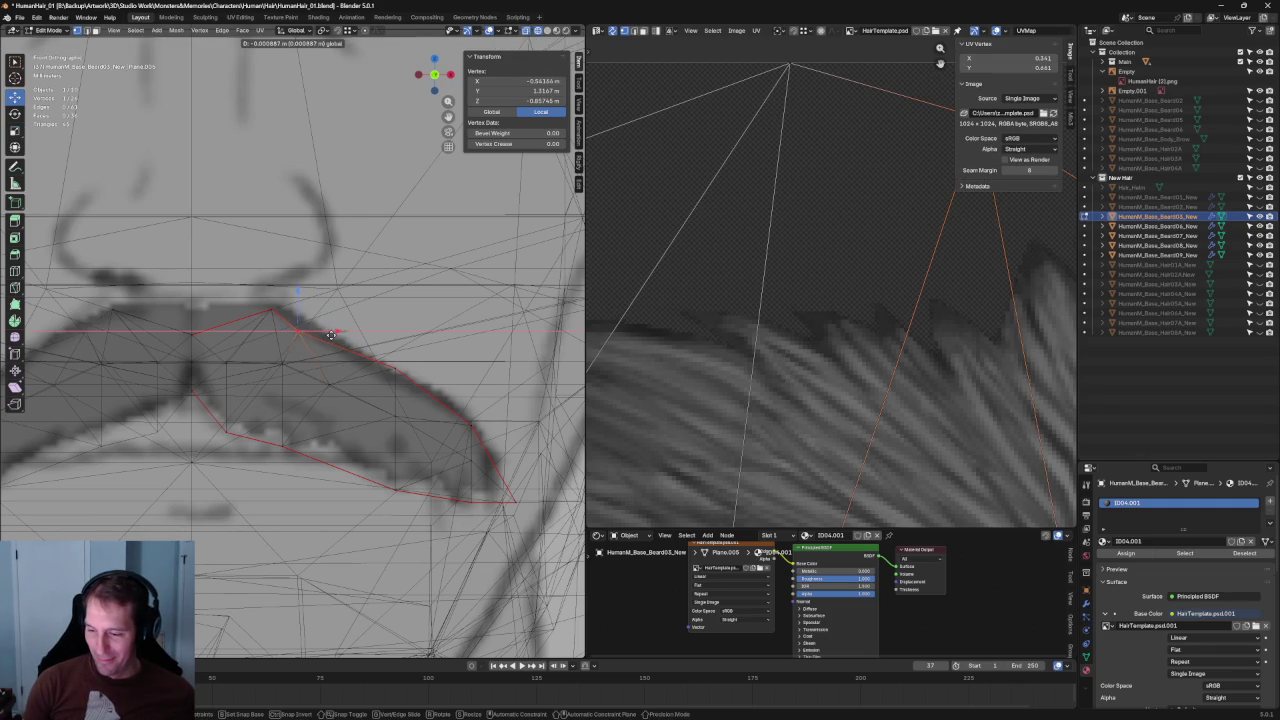
drag(300, 291, 299, 300)
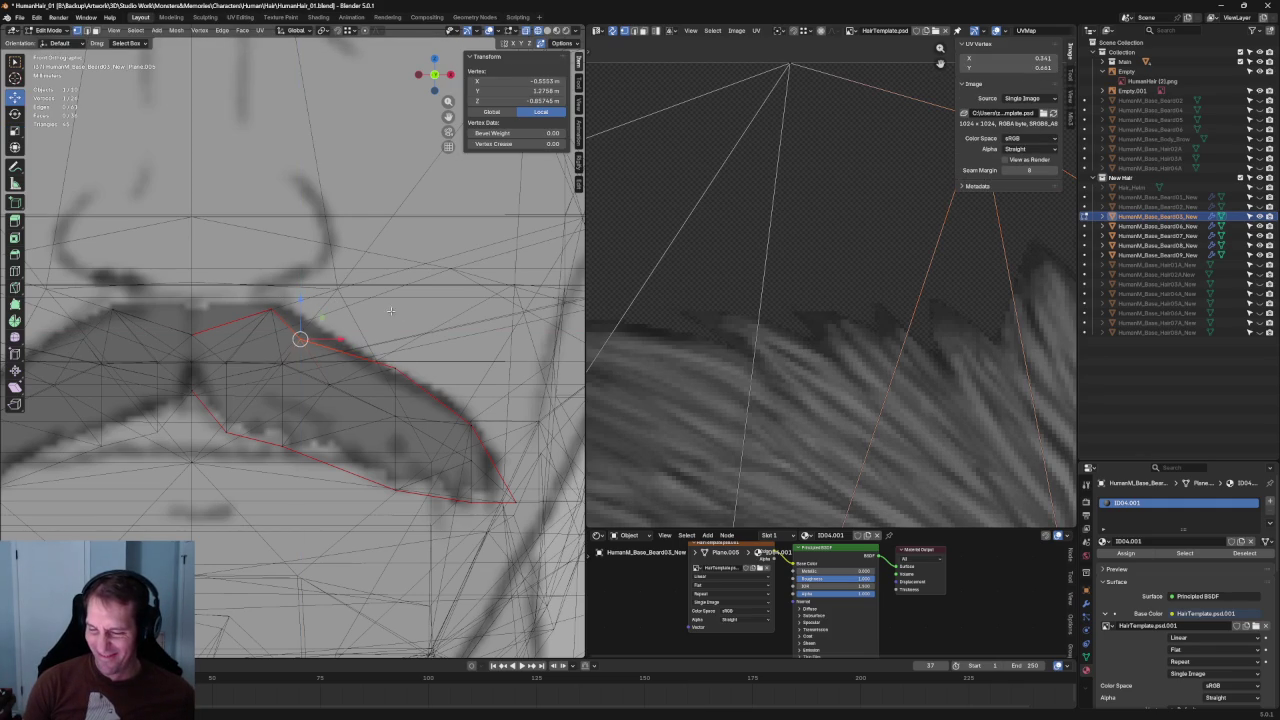
click(341, 344)
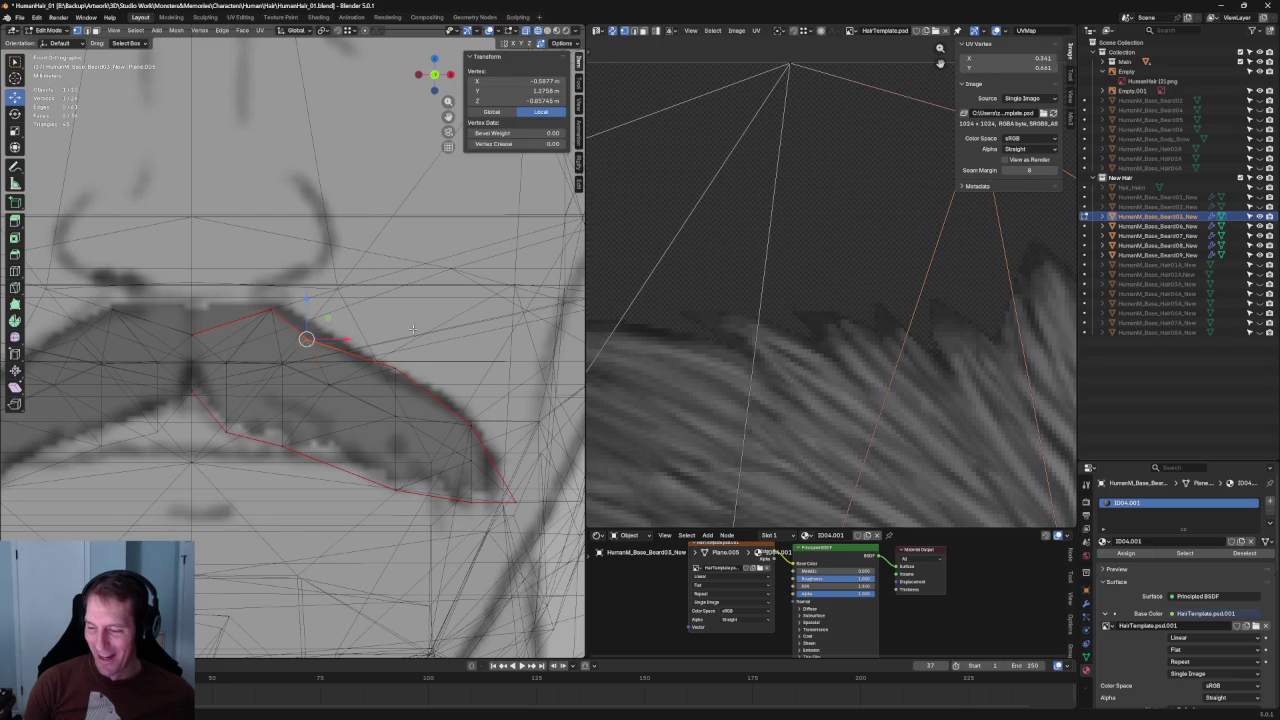
key(alt+z)
key(alt+z)
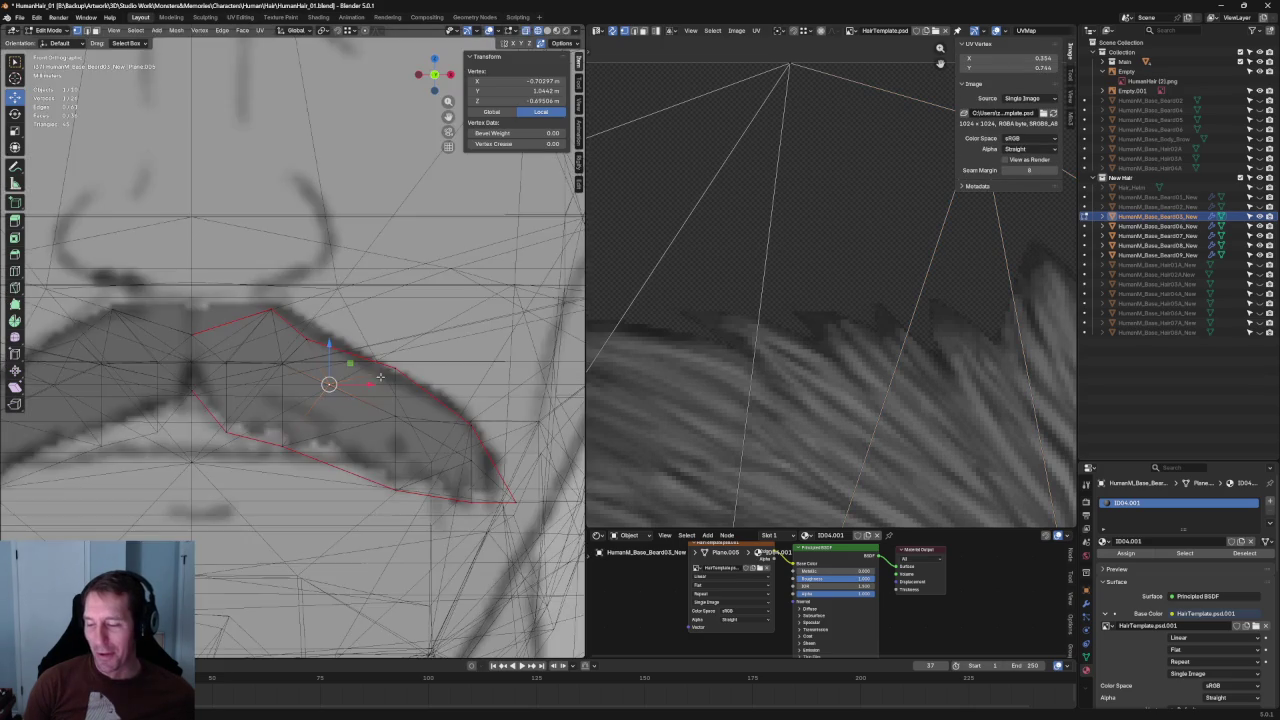
key(alt+z)
Reposition an interior vertex up and left, then nudge another interior vertex vertically.
key(g)
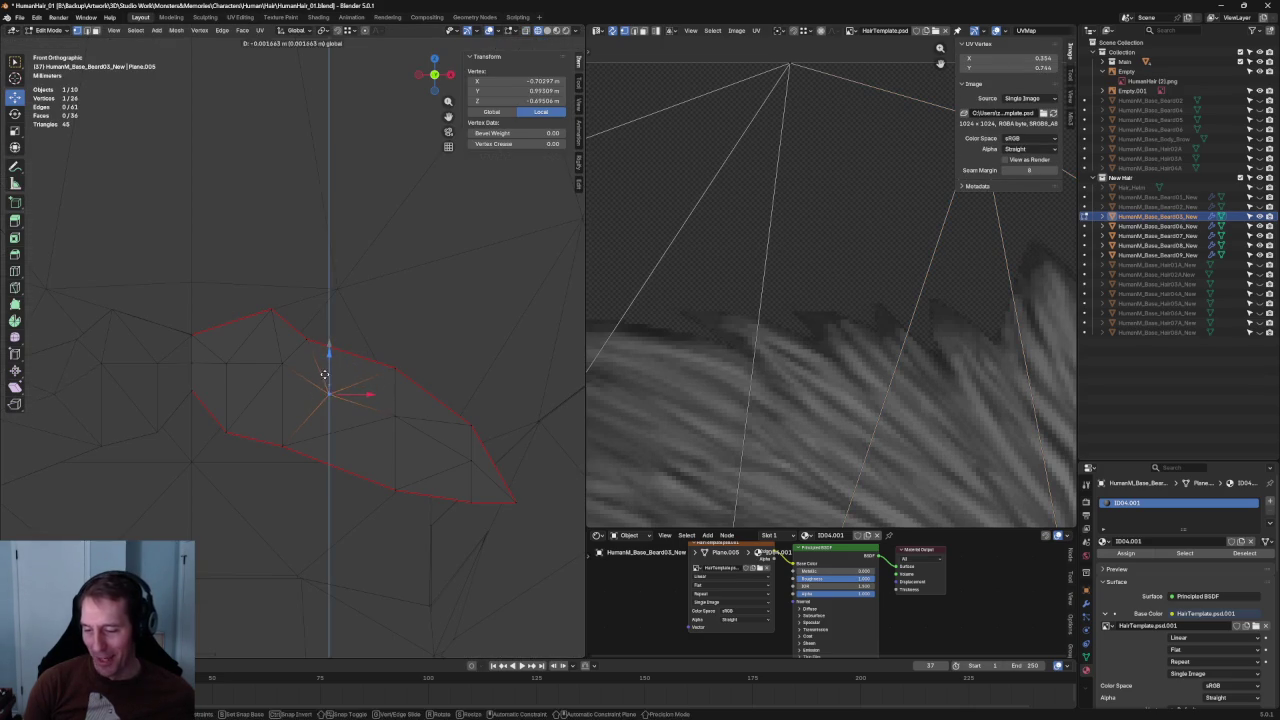
click(282, 340)
key(alt+z)
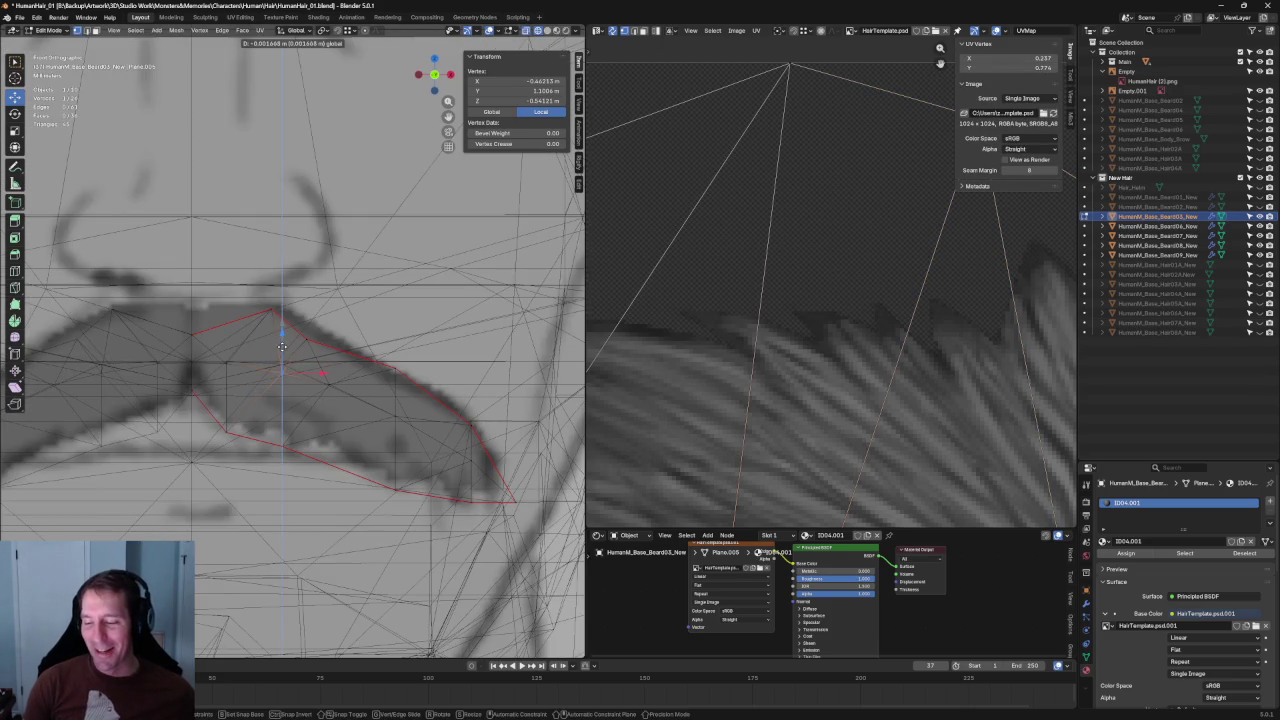
drag(258, 356, 306, 382)
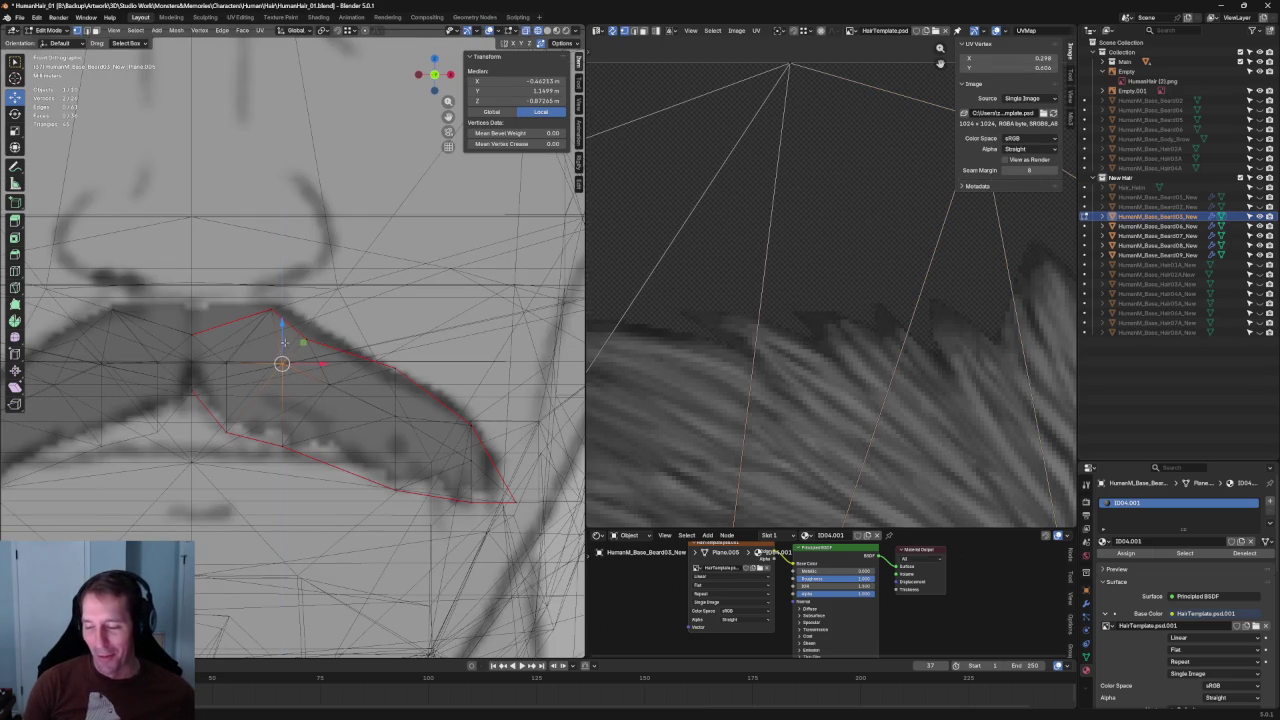
click(328, 380)
key(g)
key(z)
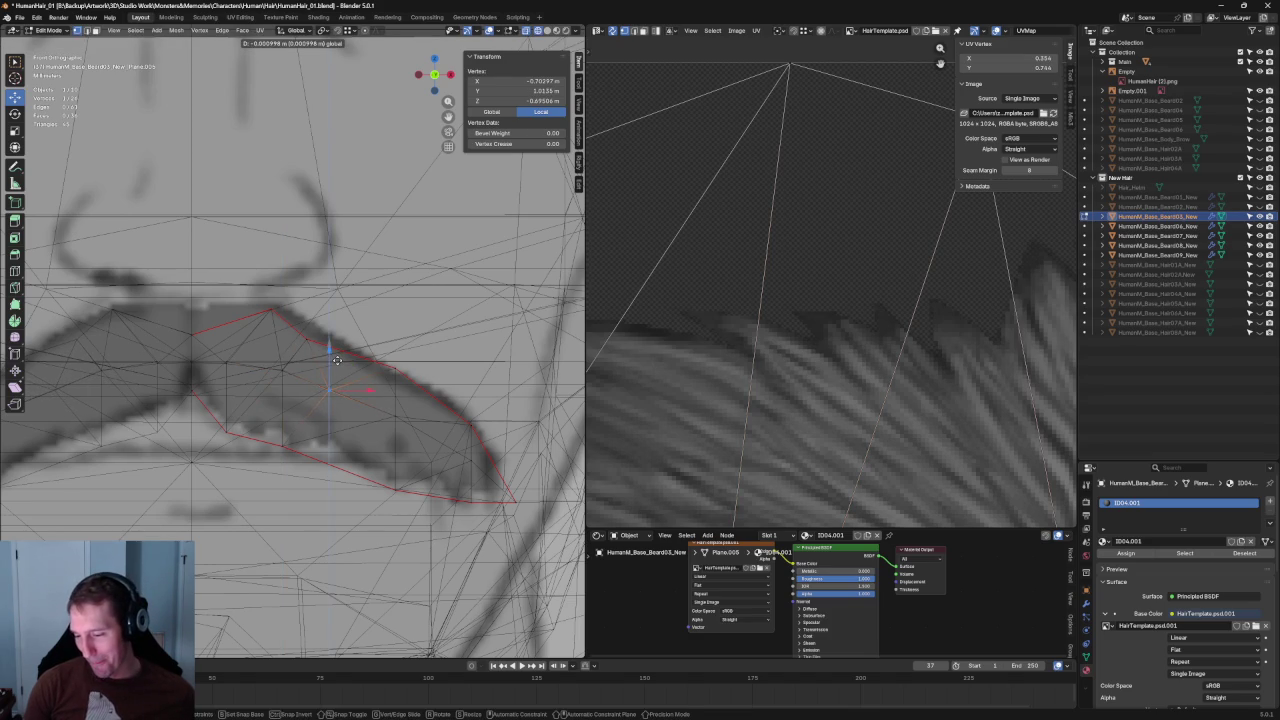
right_click(337, 360)
key(alt+a)
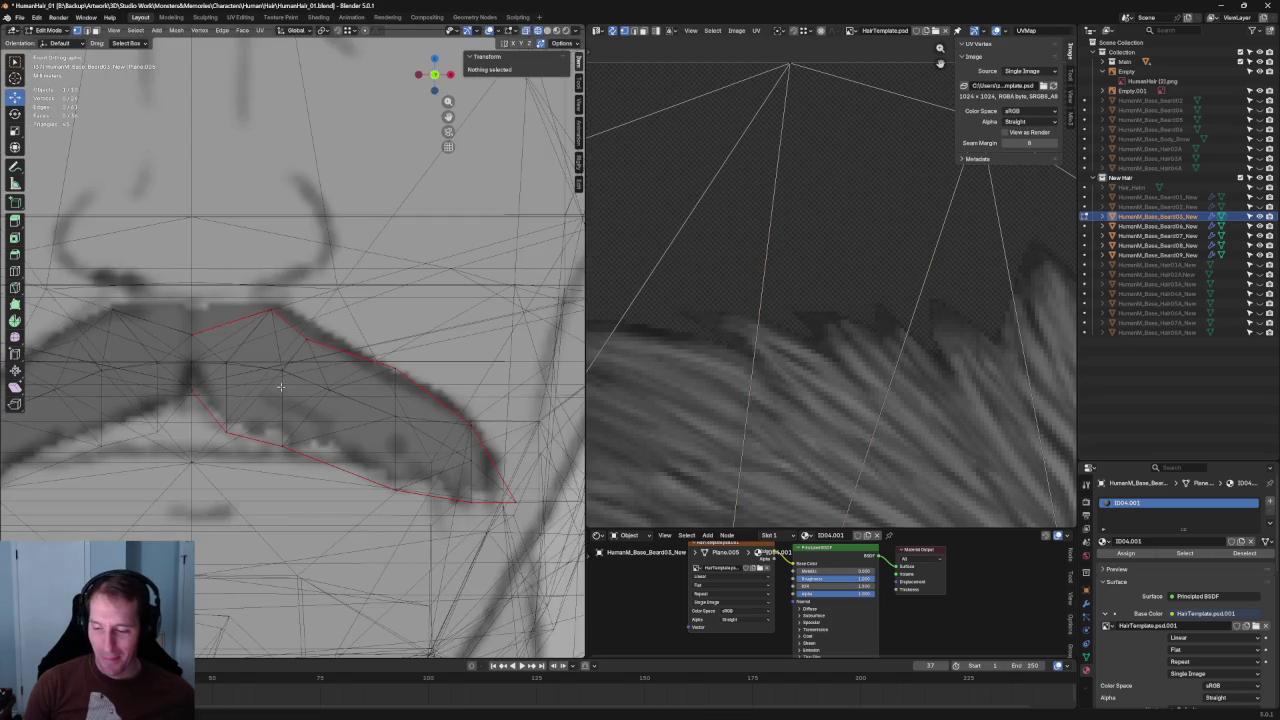
Select the central mustache vertices and flatten them vertically with S Z 0.
scroll(284, 386, up, 2)
shift+middle_drag(240, 275, 237, 404)
click(237, 404)
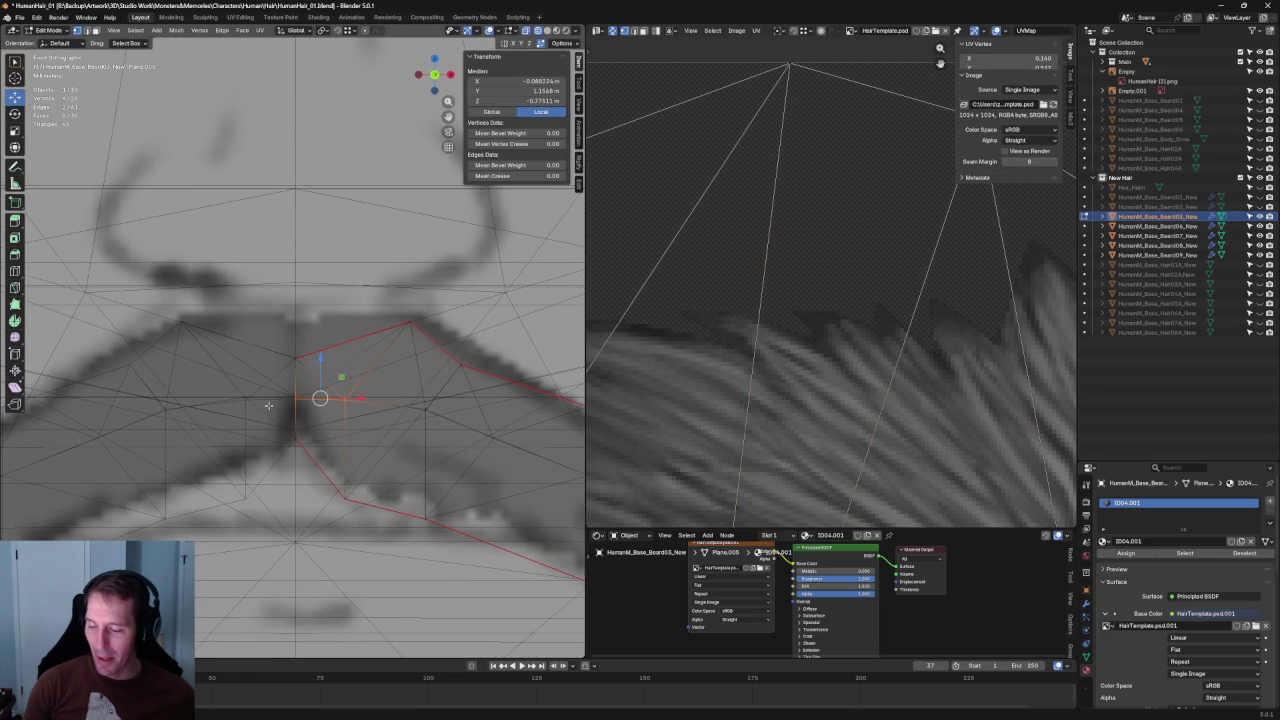
key(s)
key(z)
key(0)
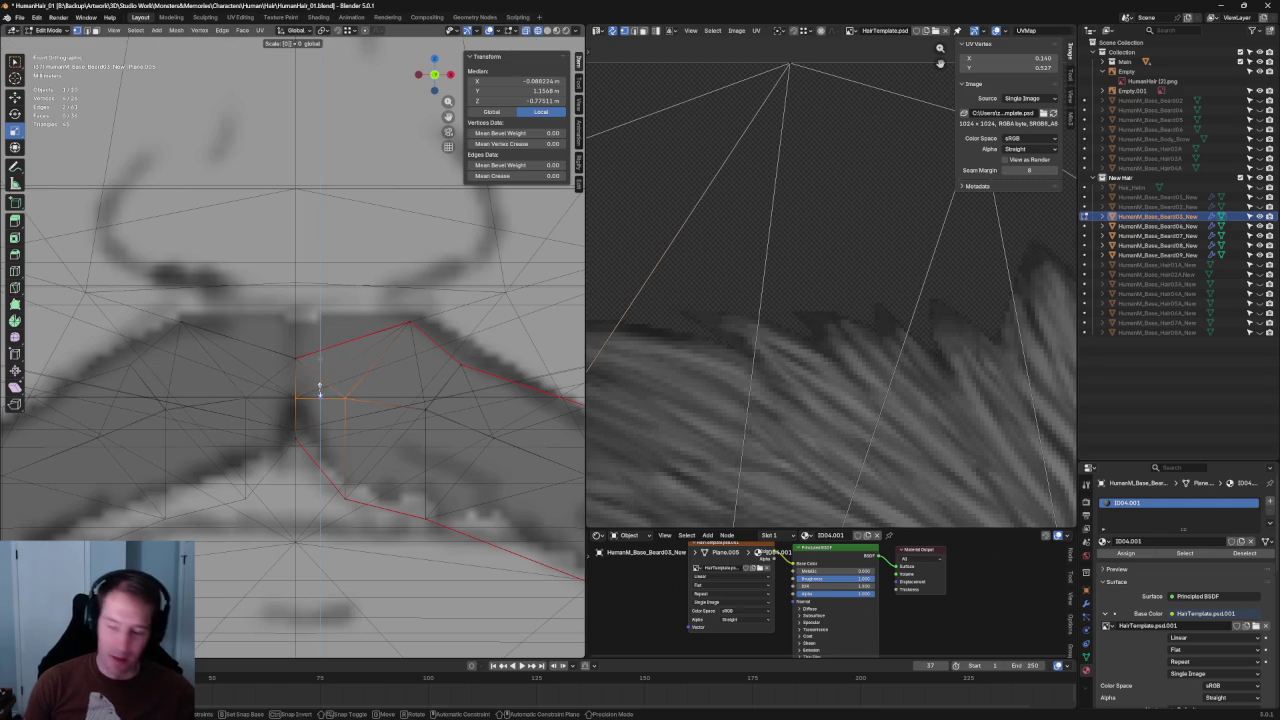
key(Return)
Shift the central vertices right and scale them closer together.
key(shift+space)
key(g)
drag(371, 398, 406, 399)
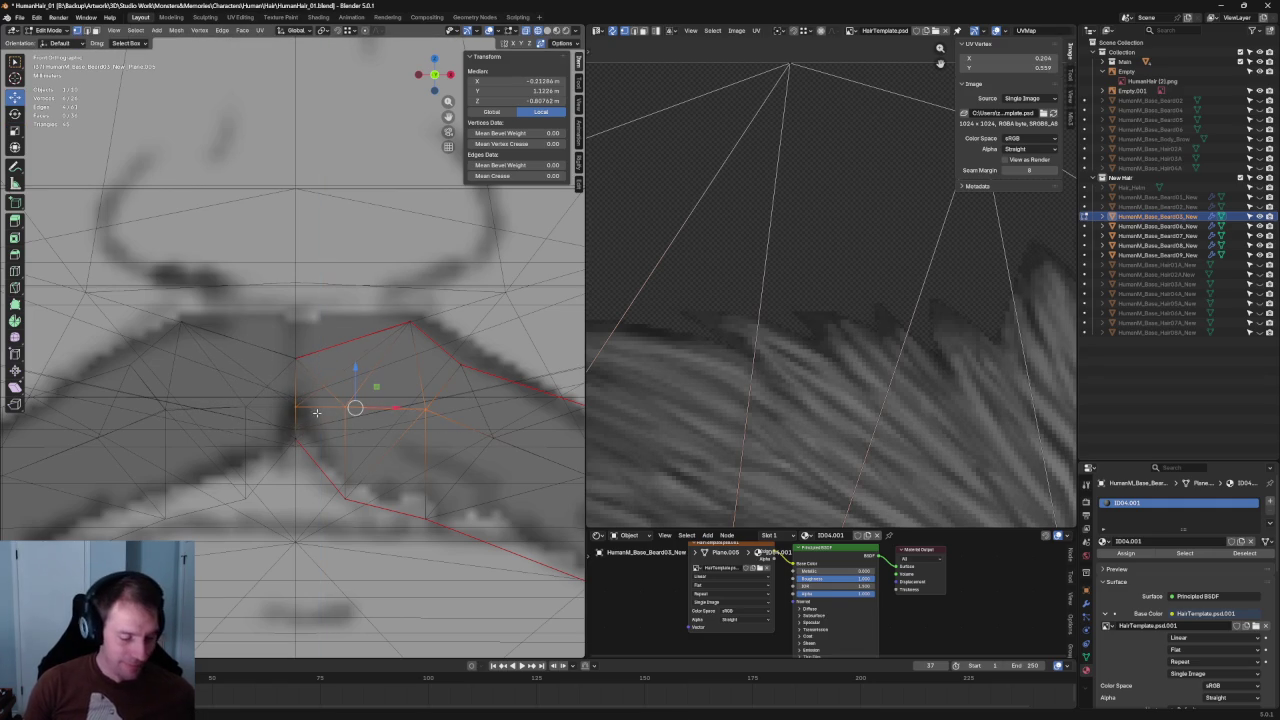
key(shift+space)
key(s)
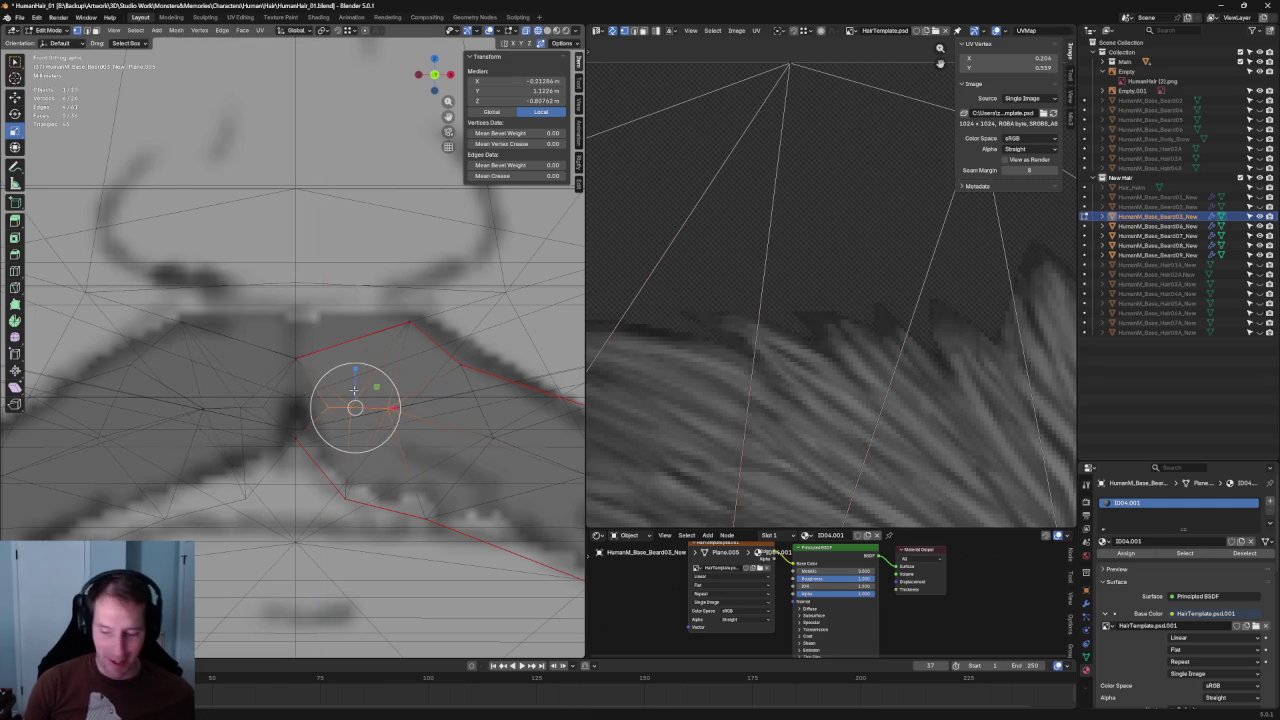
drag(353, 390, 355, 396)
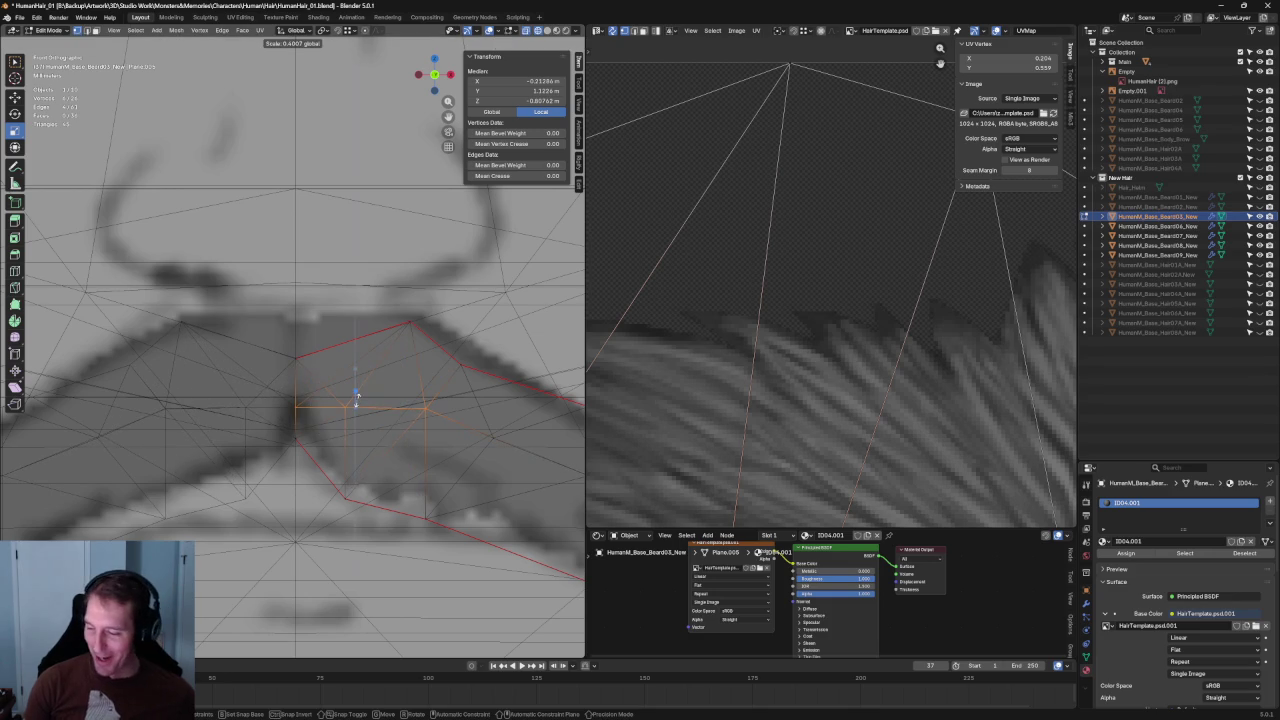
key(alt+a)
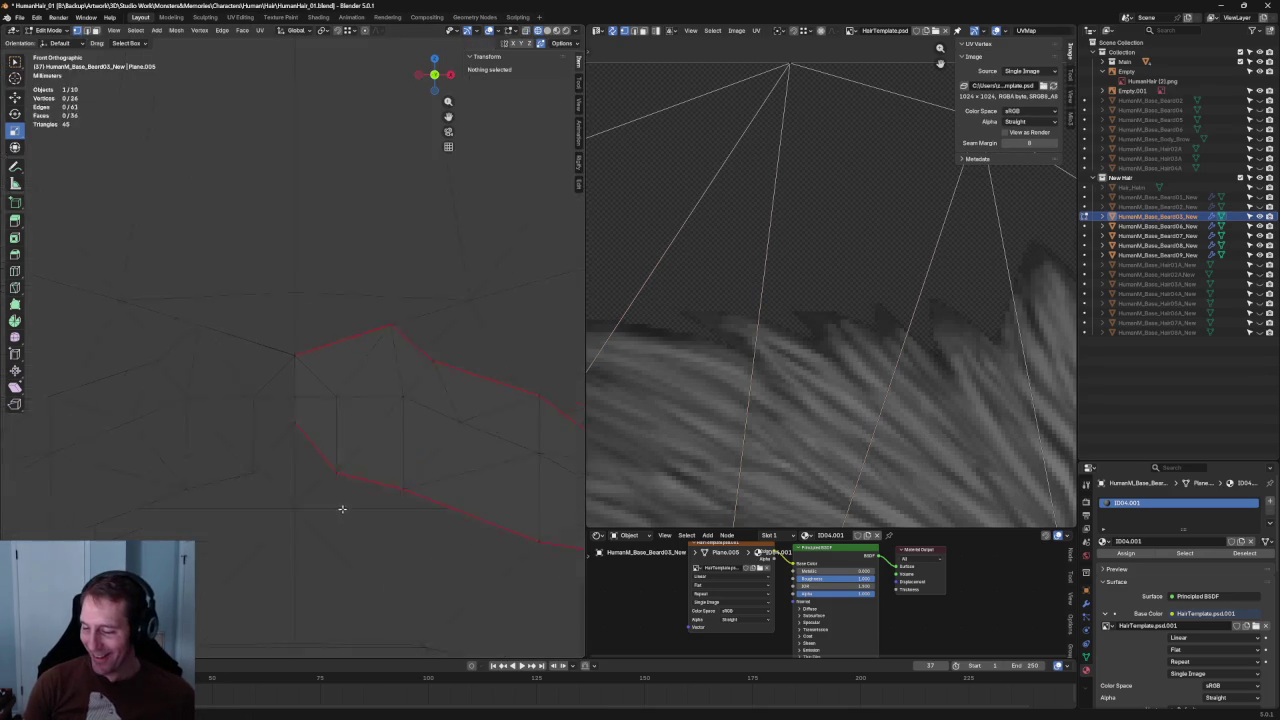
Select a vertex on the mustache card's upper outline.
scroll(362, 512, down, 4)
scroll(384, 473, down, 3)
scroll(400, 430, up, 5)
scroll(320, 457, up, 2)
scroll(265, 433, up, 3)
click(268, 425)
Shift the selected upper-outline vertex along X onto the drawn edge.
key(g)
key(x)
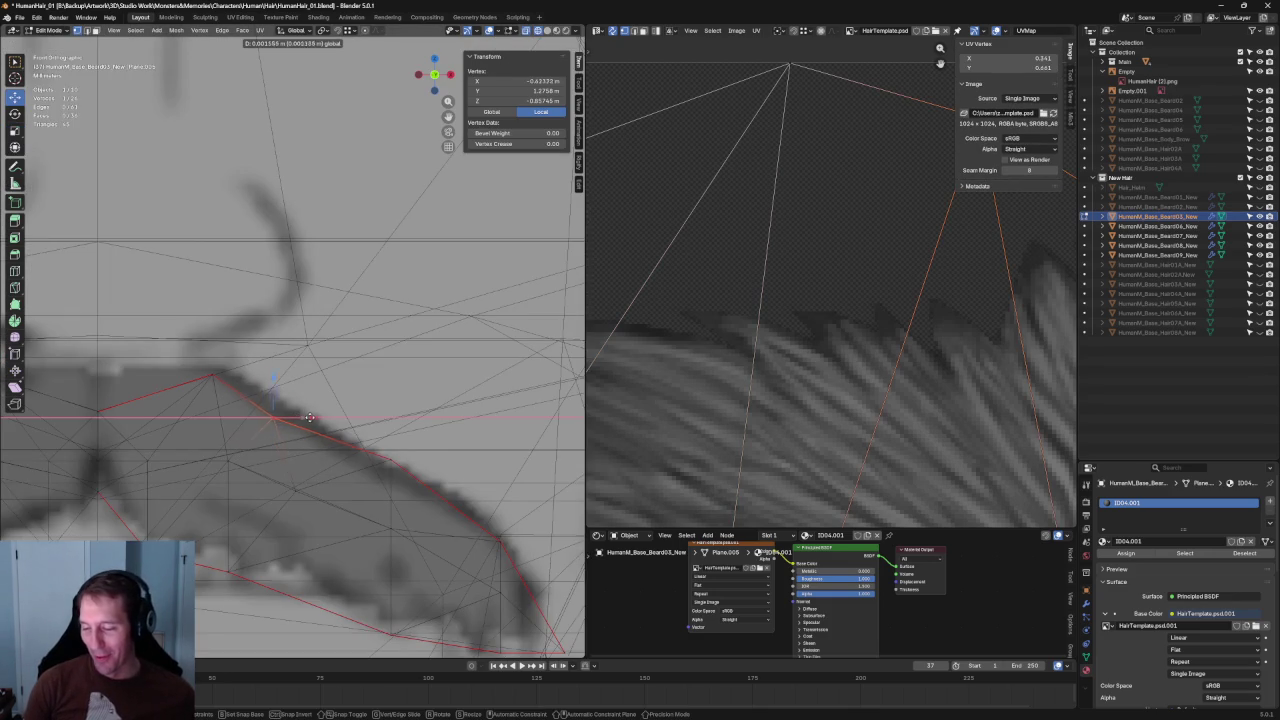
click(309, 418)
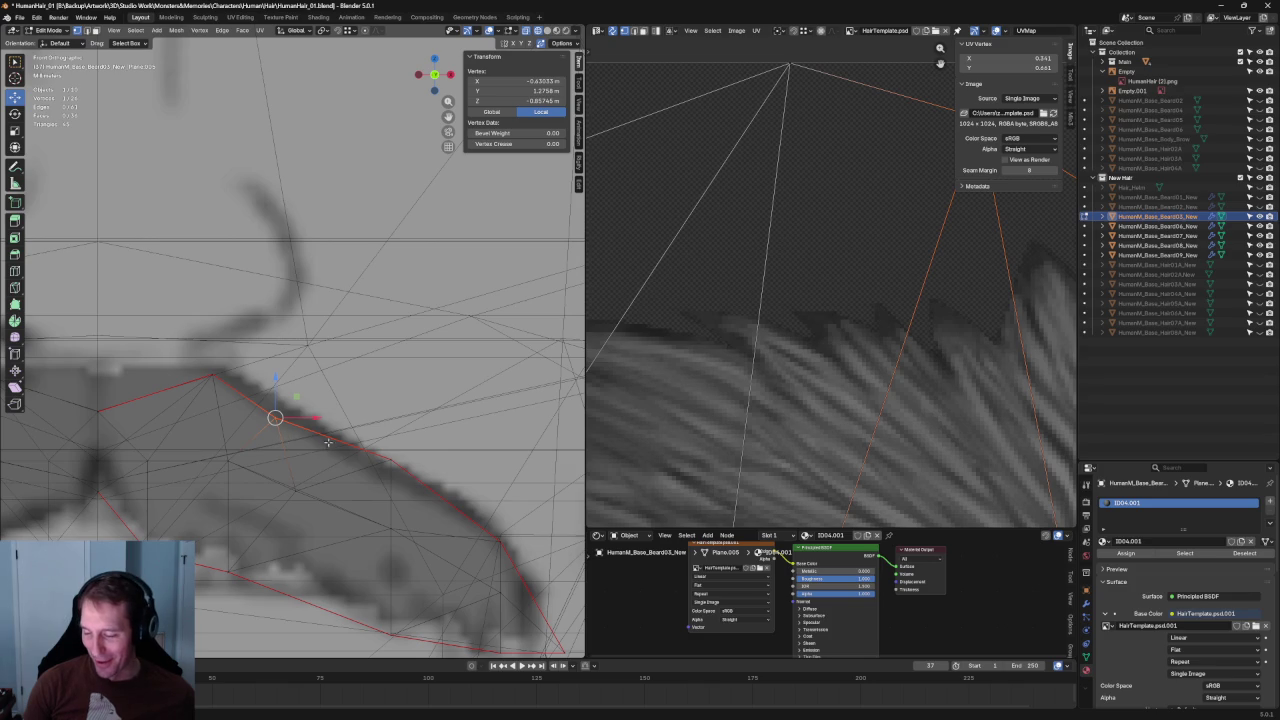
shift+scroll(281, 519, down, 5)
Slide a lower-outline vertex along its edge toward the drawn outline.
click(243, 516)
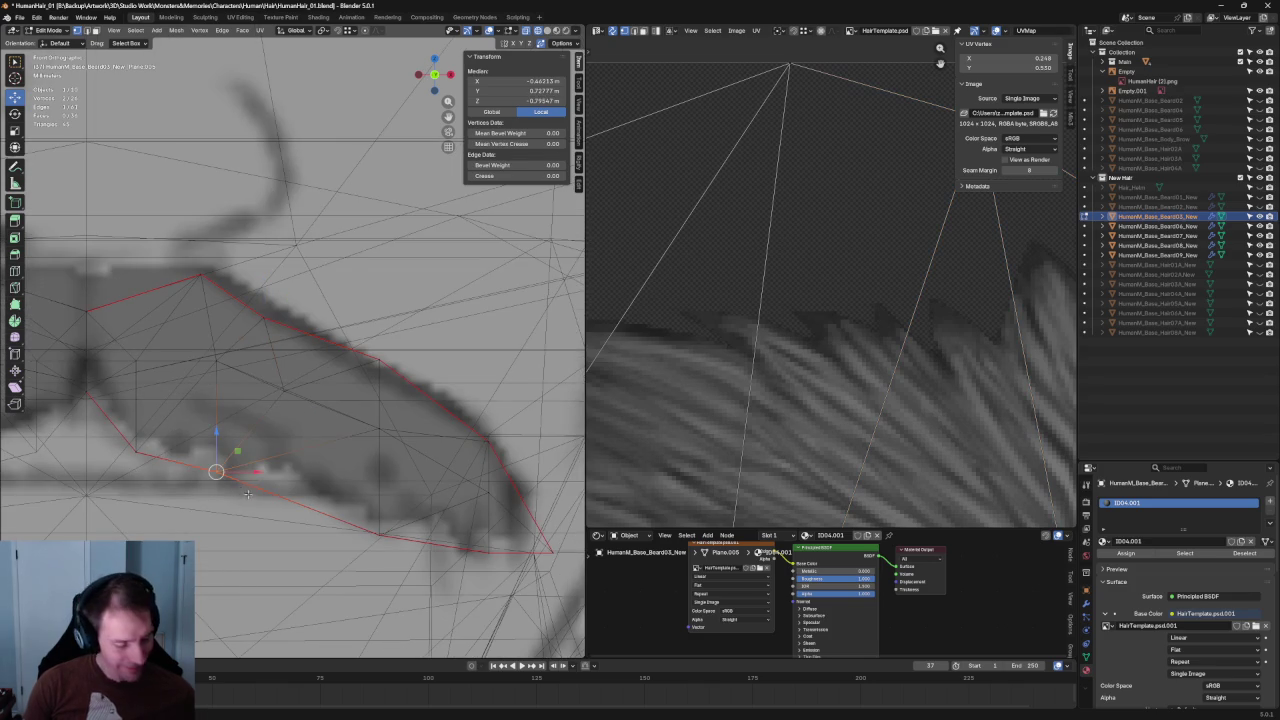
click(246, 494)
scroll(293, 459, down, 3)
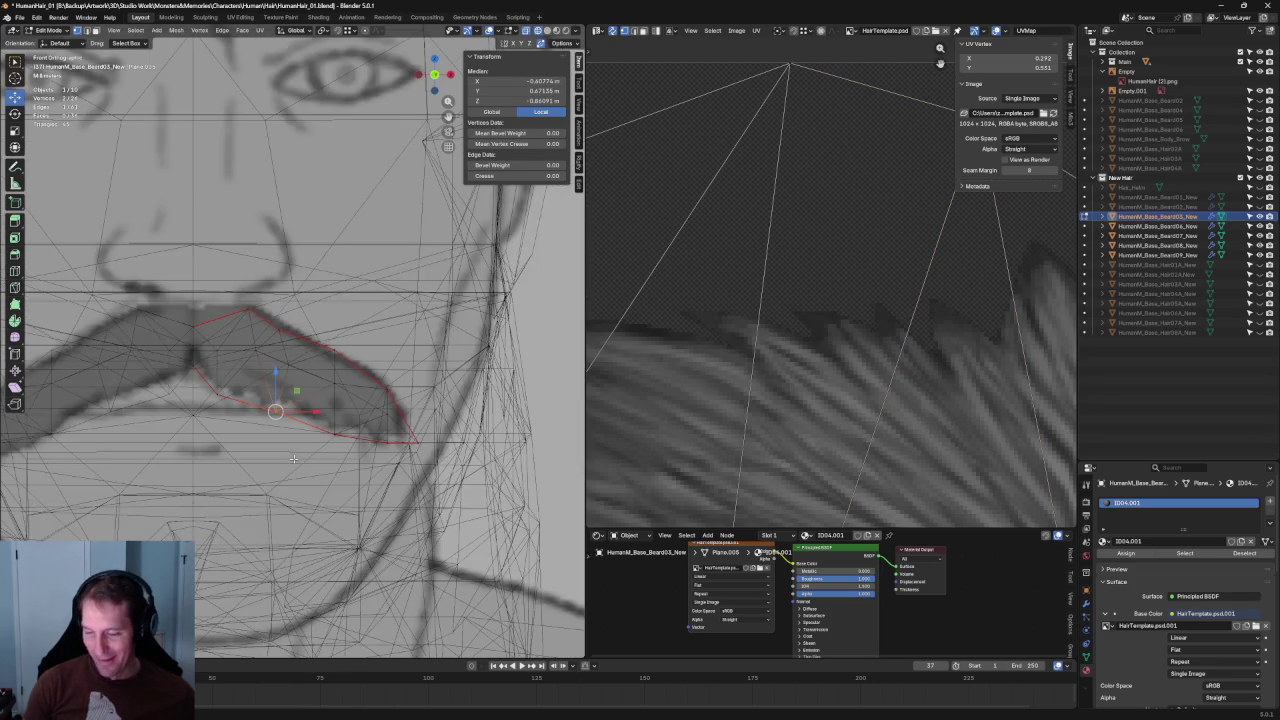
scroll(255, 505, up, 5)
click(250, 512)
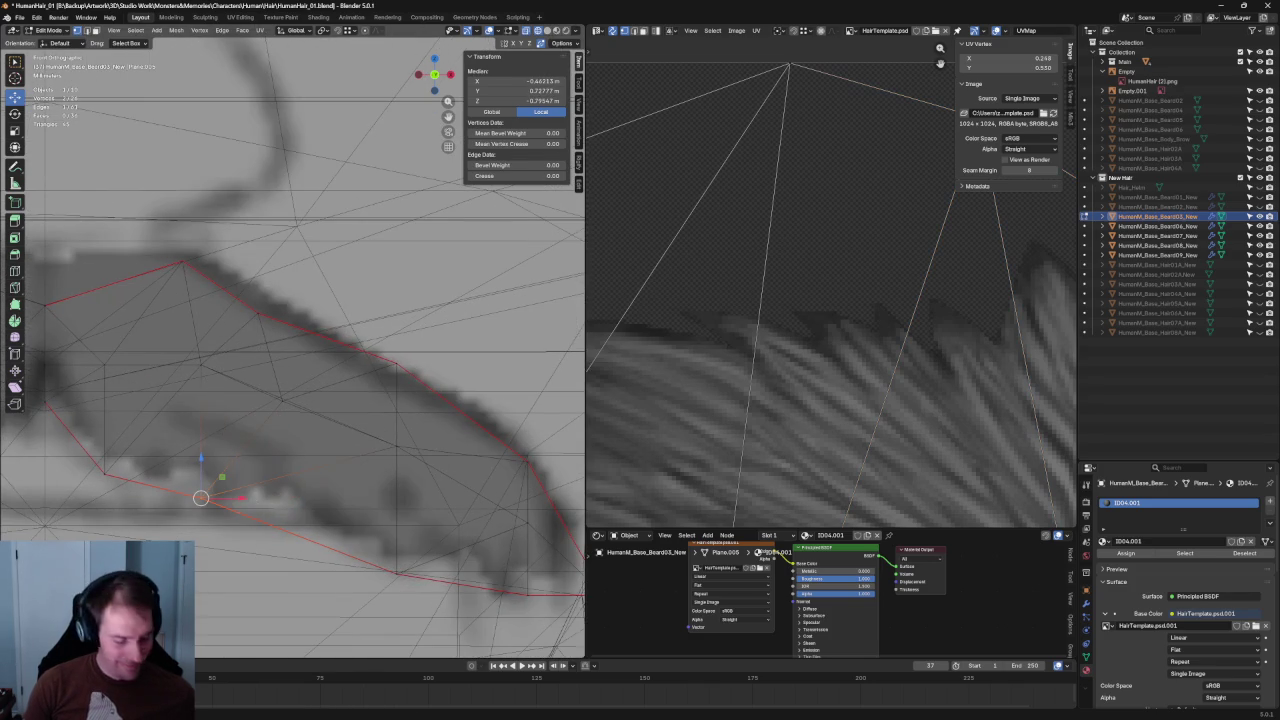
key(shift+v)
click(337, 508)
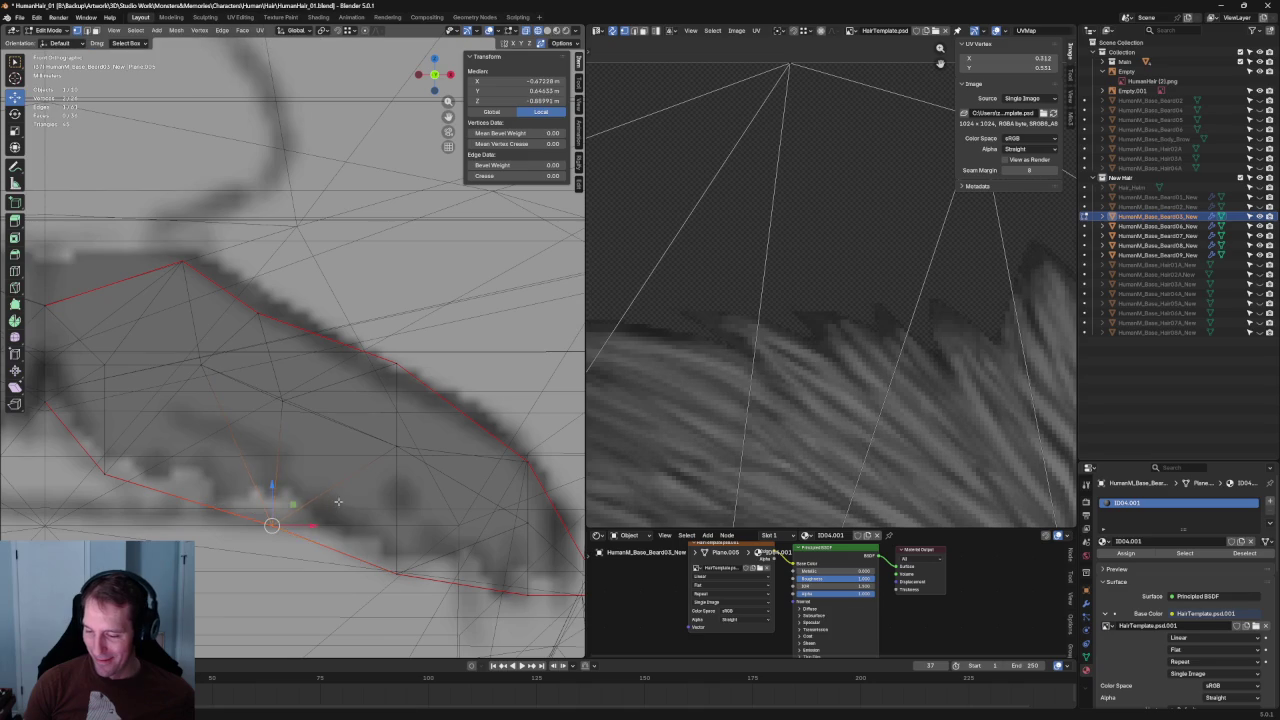
Squeeze the lower-outline selection horizontally and move it vertically onto the outline.
key(shift+space)
key(s)
drag(311, 485, 285, 478)
click(277, 395)
key(shift+space)
key(g)
drag(277, 362, 279, 372)
click(330, 426)
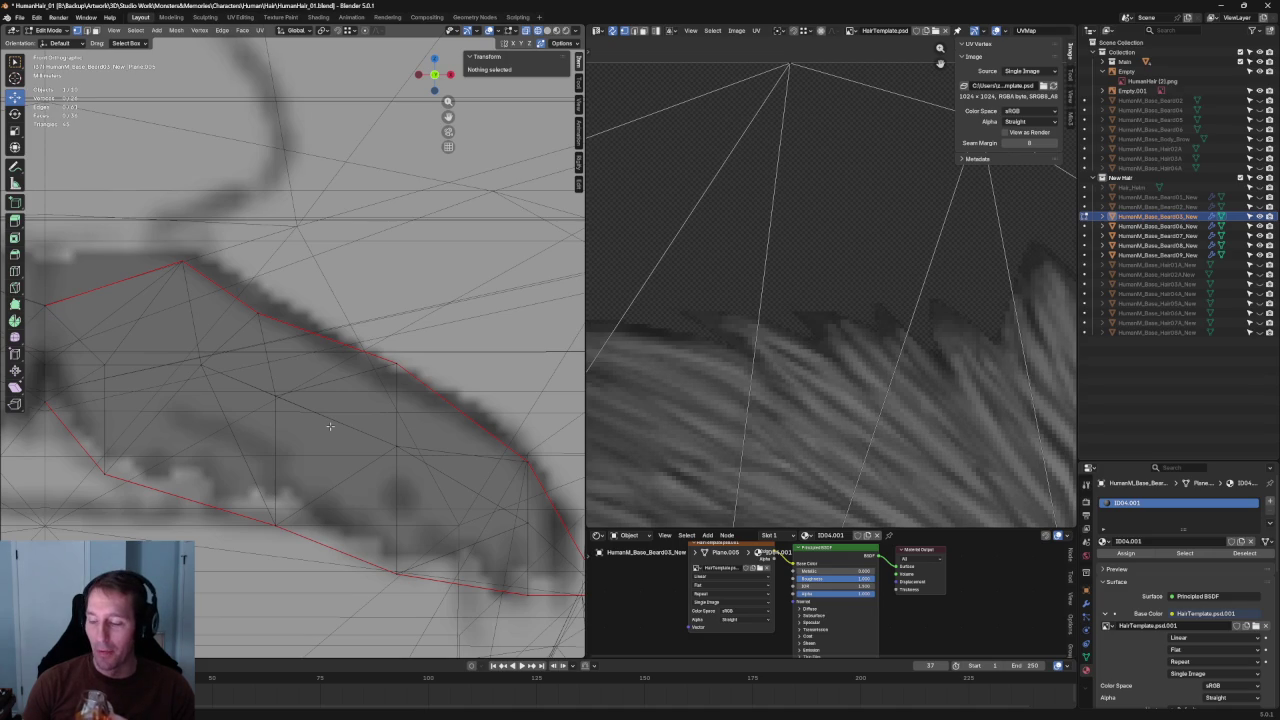
Shift another upper-outline vertex along X onto the drawn mustache edge.
click(258, 312)
key(g)
key(x)
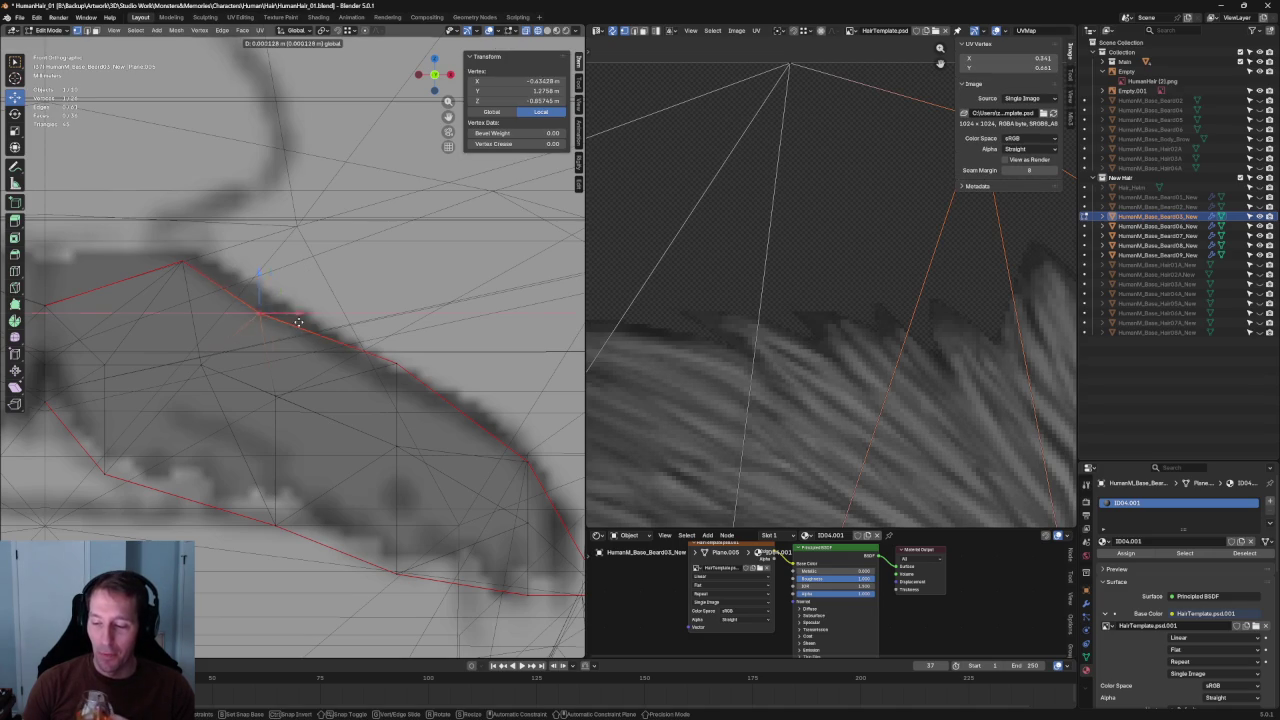
click(277, 312)
click(333, 270)
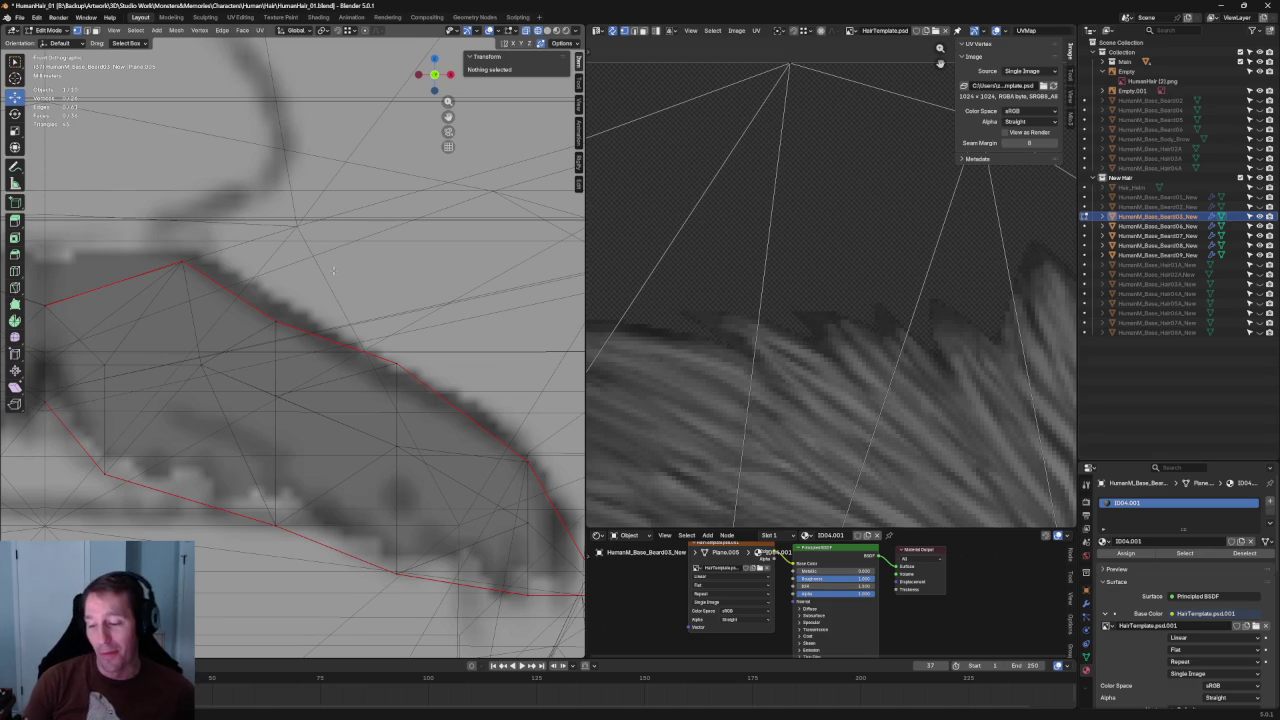
drag(302, 534, 251, 276)
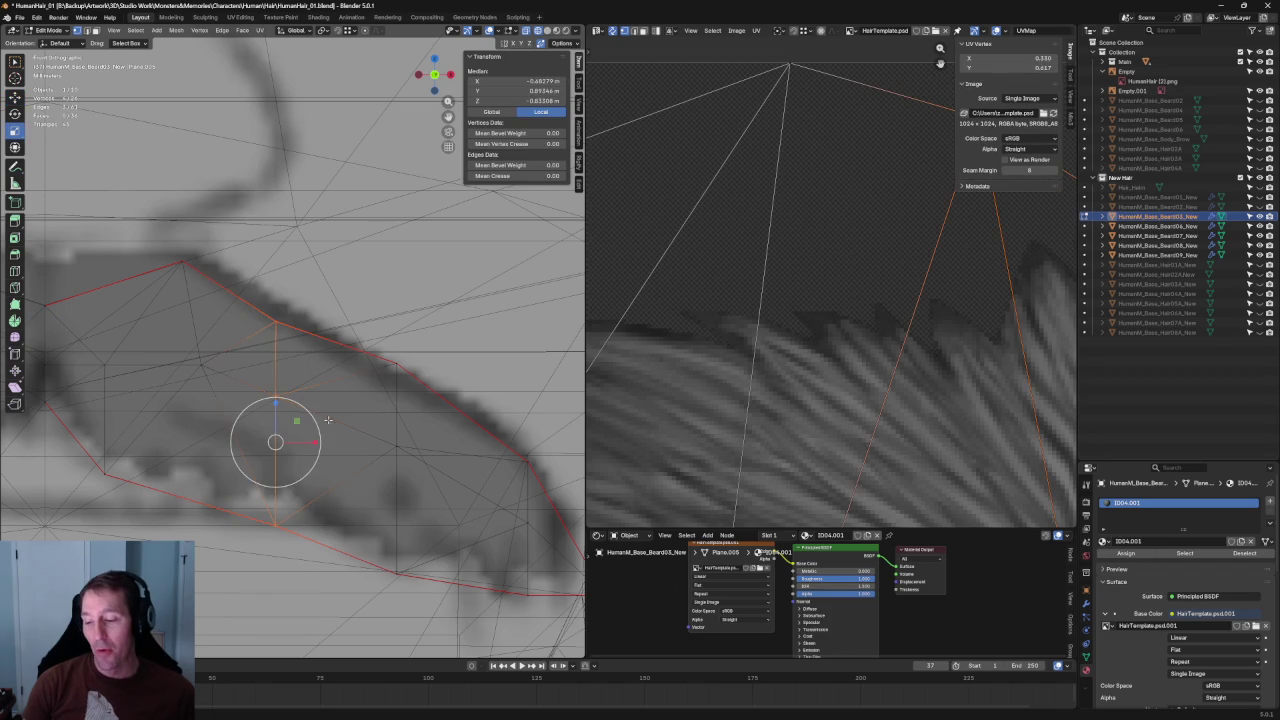
Scale the selected middle edge along X into a straight column.
key(s)
key(x)
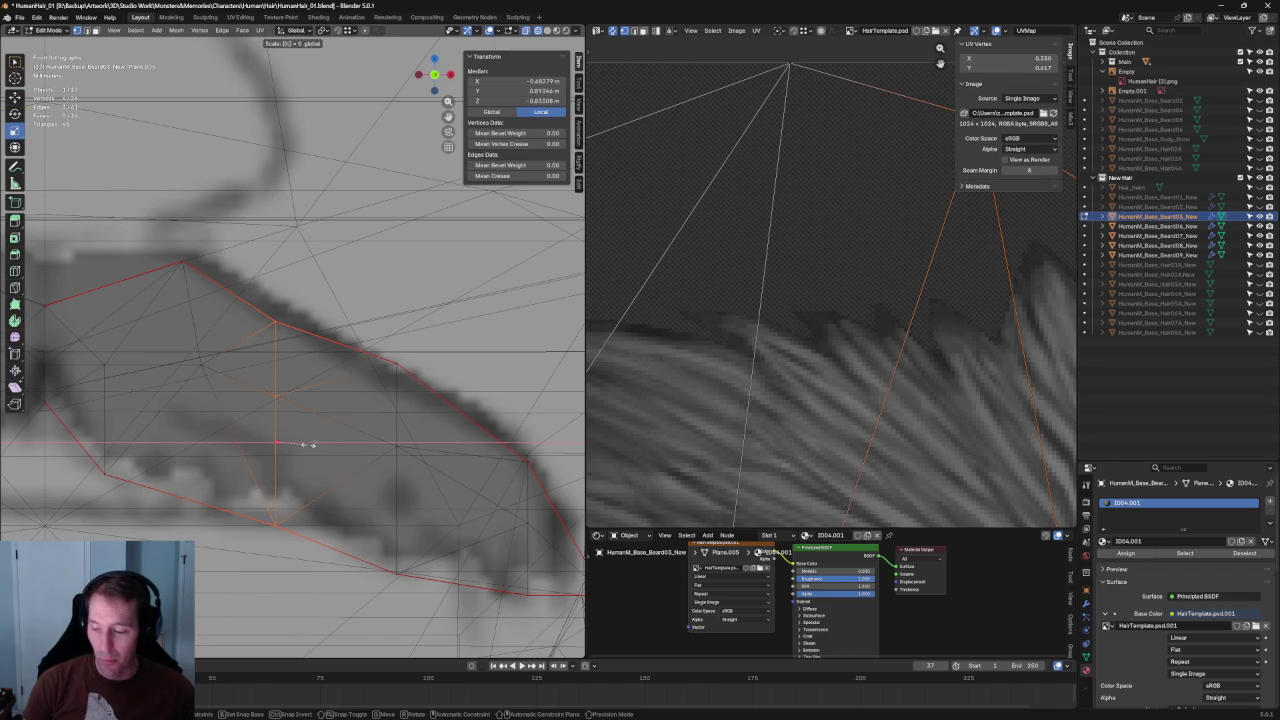
key(Return)
key(c)
key(Escape)
Collapse the vertices at the mustache centre to zero width on X with S X 0.
scroll(379, 336, down, 3)
scroll(379, 336, up, 3)
drag(297, 343, 297, 388)
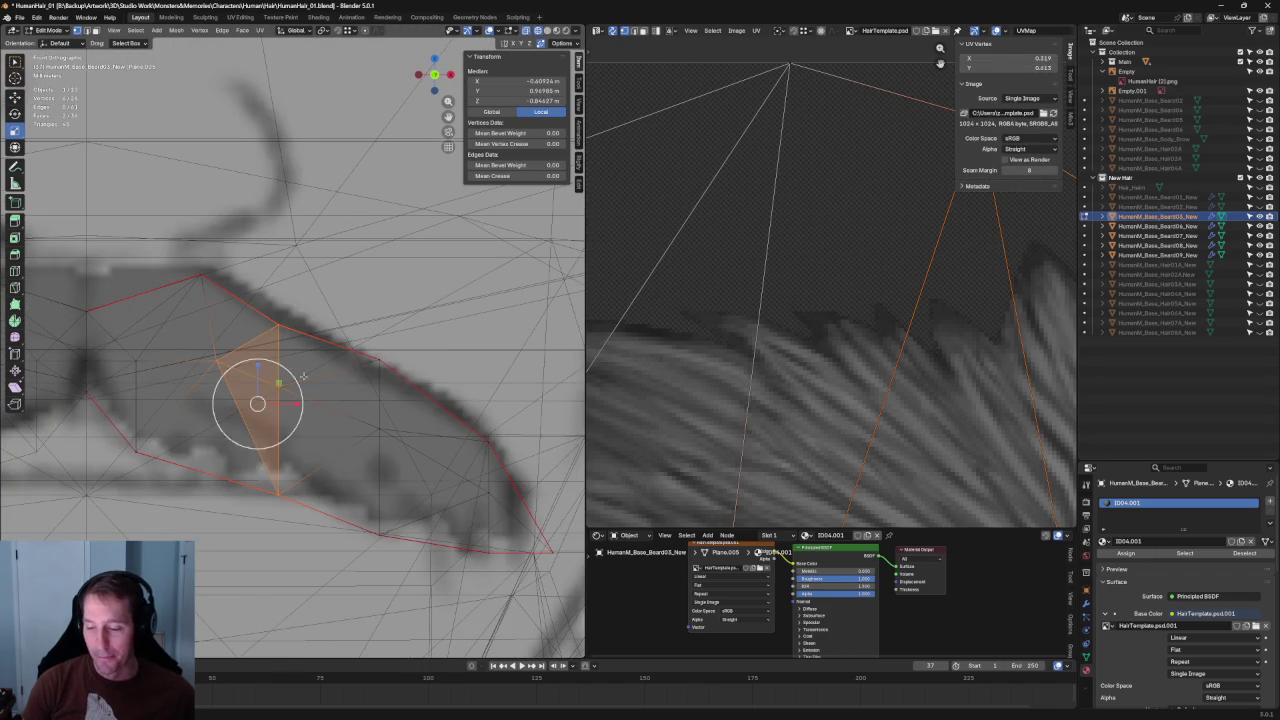
key(alt+a)
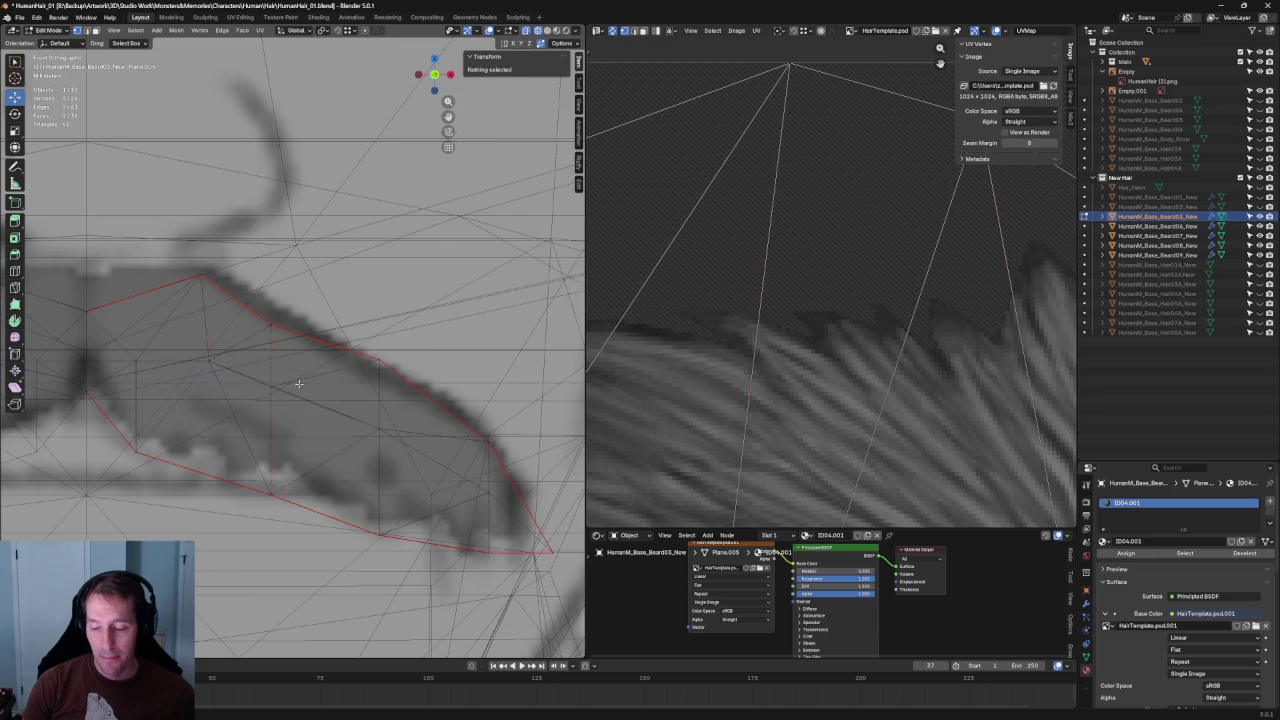
scroll(300, 363, down, 3)
scroll(300, 390, up, 3)
click(298, 428)
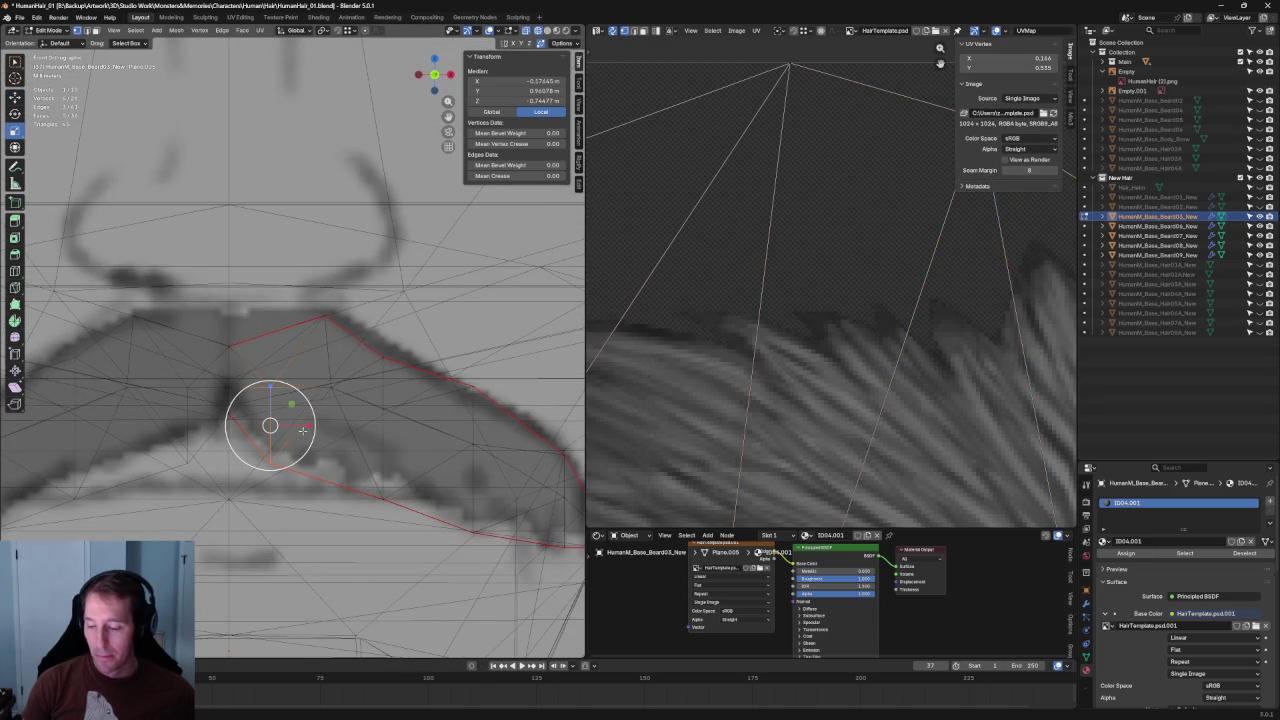
key(s)
key(x)
key(Return)
key(alt+a)
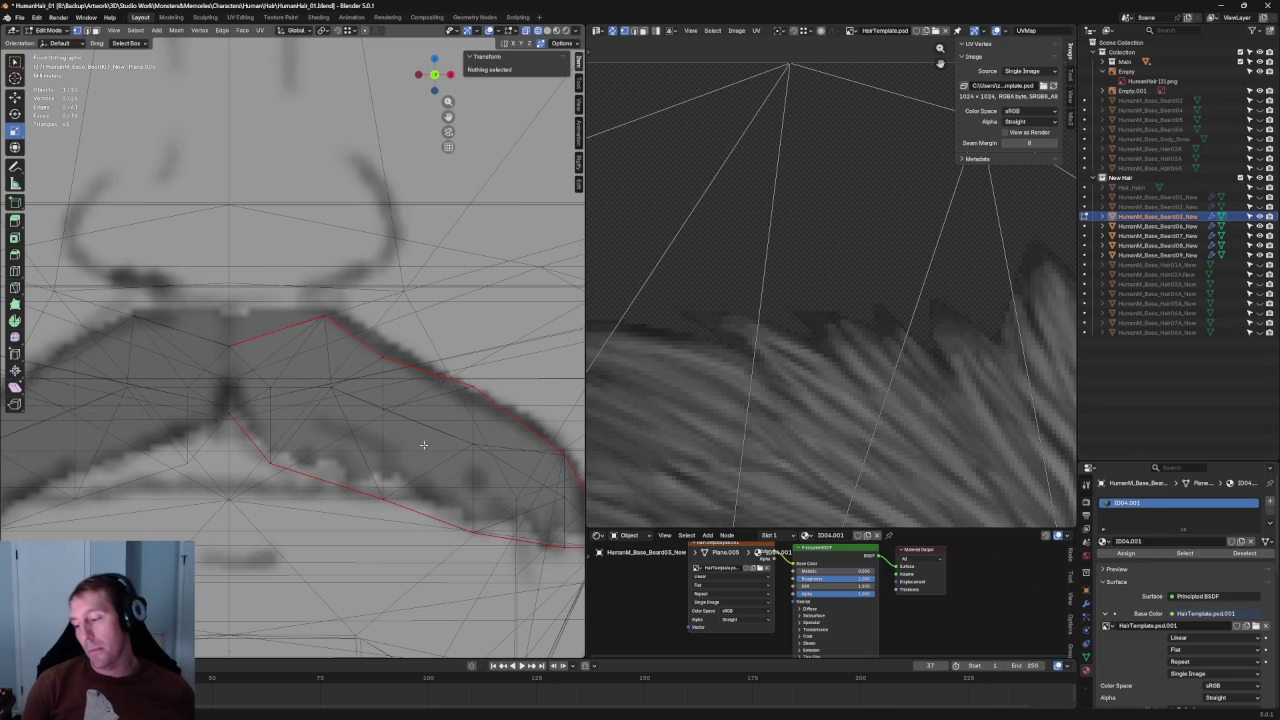
Box-select the vertices at the mustache card's outer tip.
scroll(437, 380, down, 3)
scroll(535, 443, up, 4)
scroll(535, 443, up, 2)
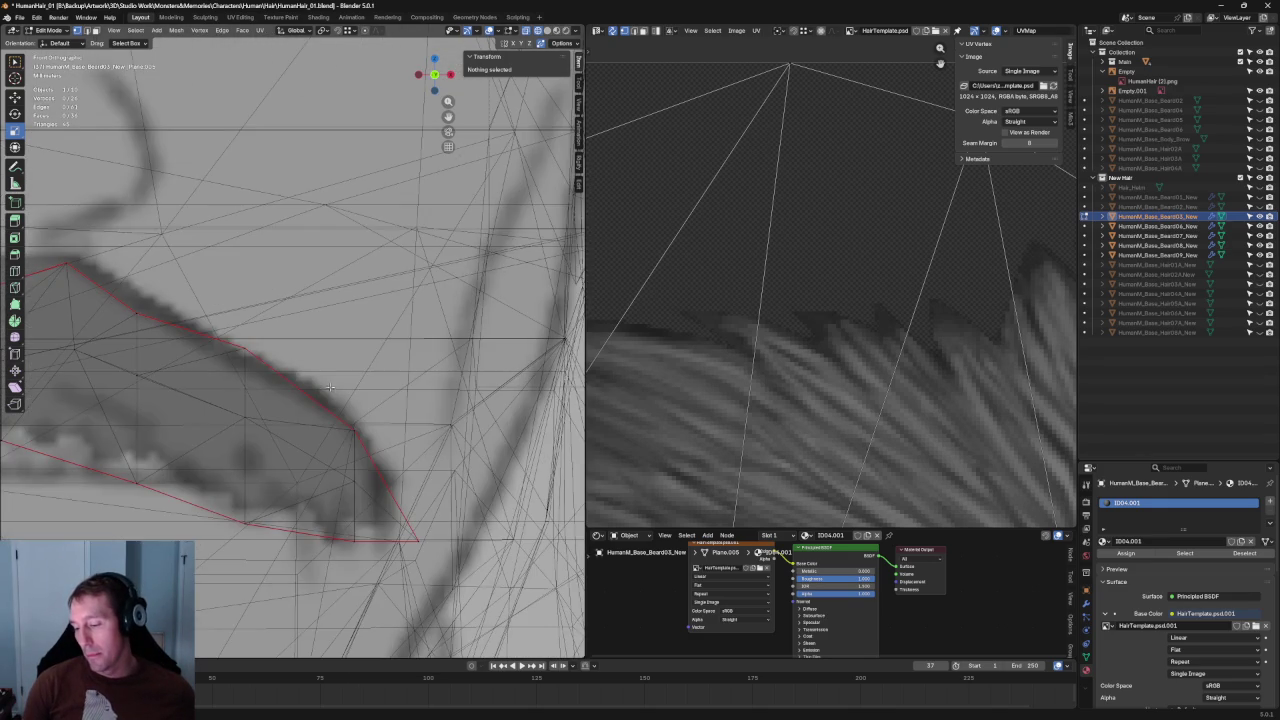
click(354, 484)
key(g)
key(shift+space)
key(g)
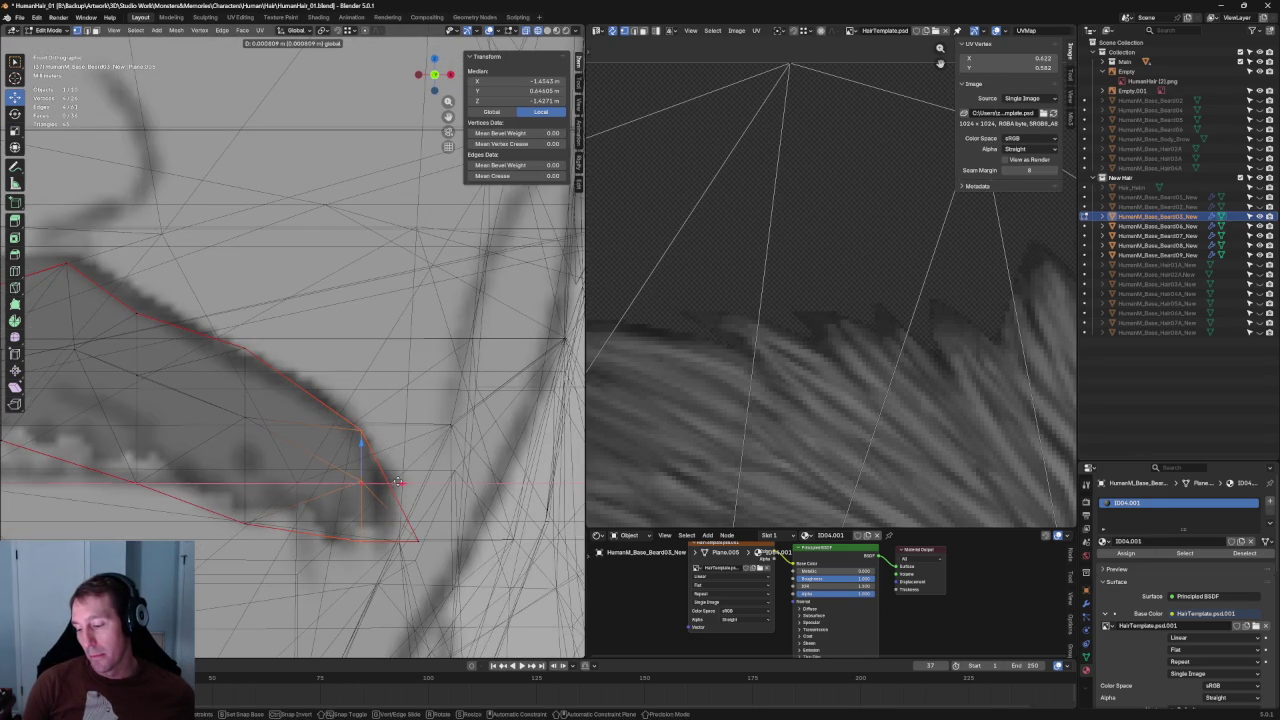
click(418, 541)
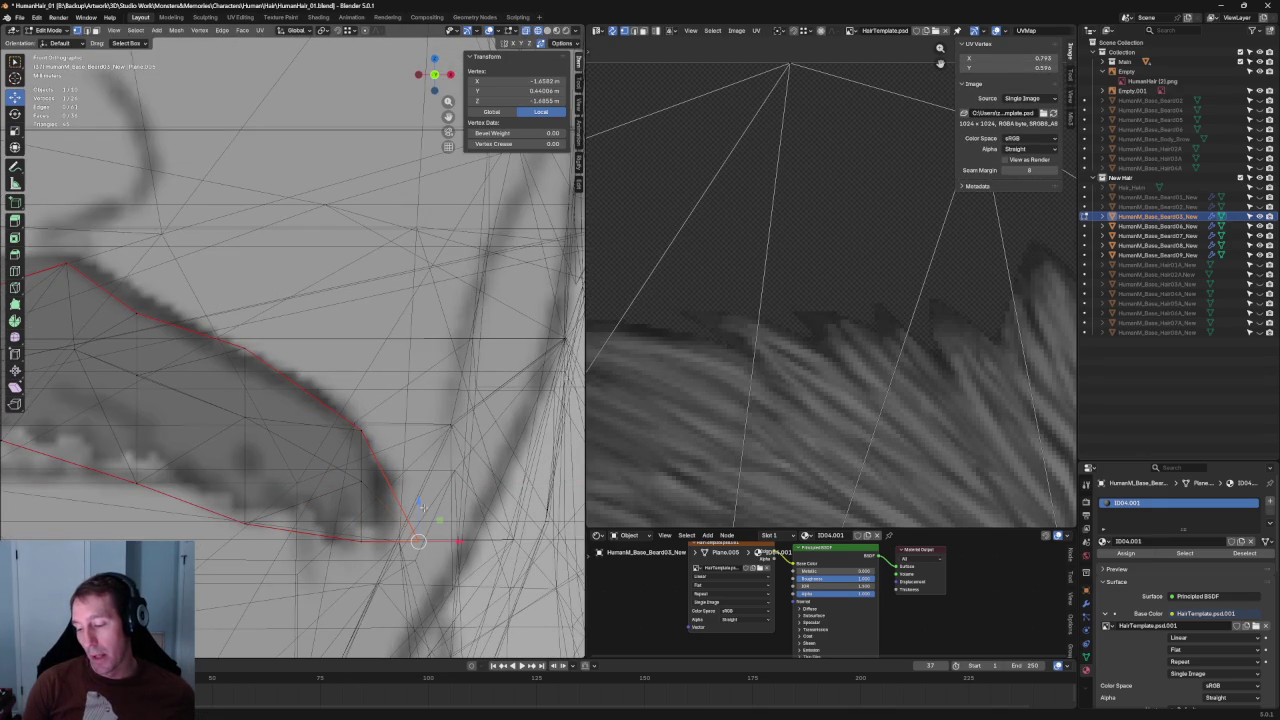
key(alt+a)
drag(305, 395, 370, 550)
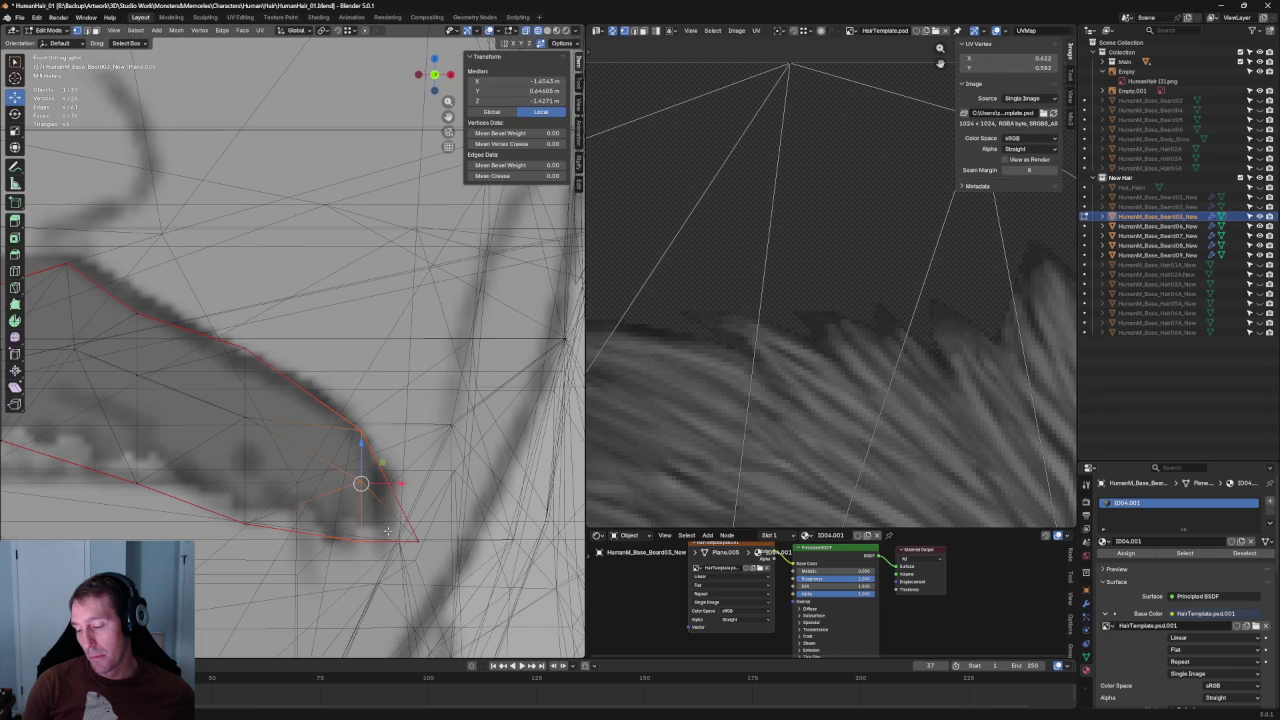
Move two upper-edge tip vertices onto the drawing's edge.
click(322, 430)
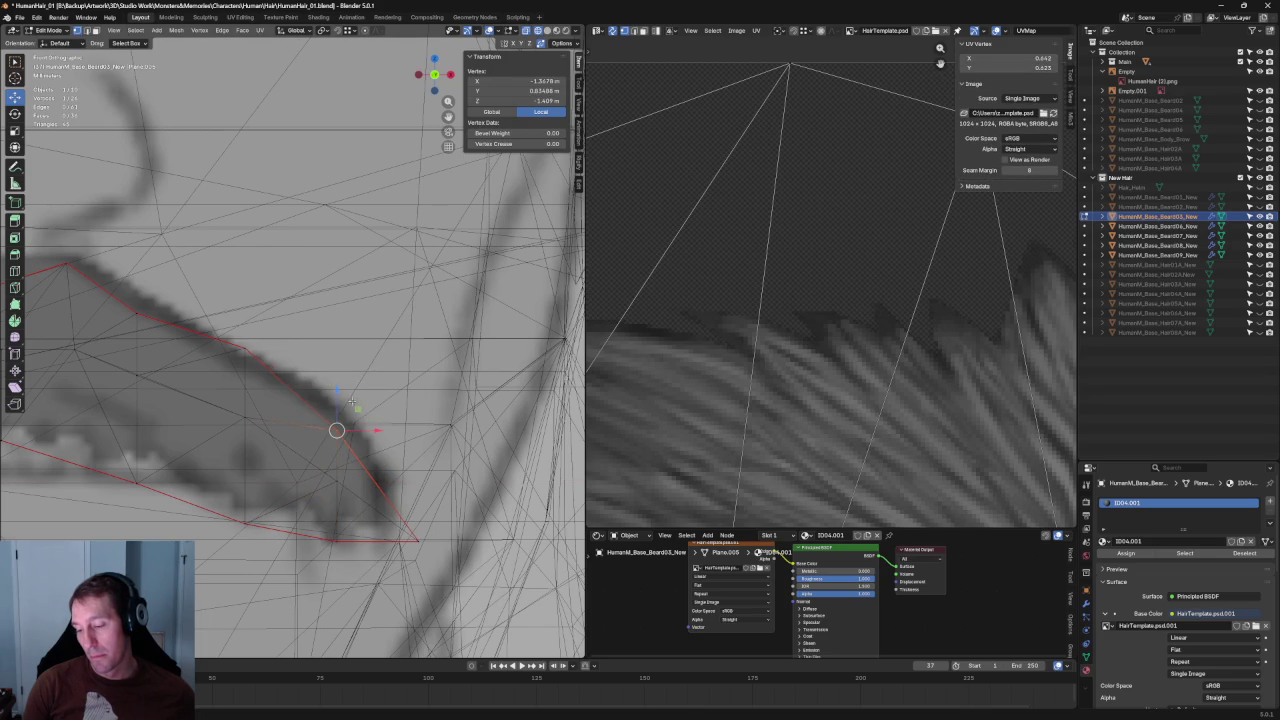
shift+click(368, 481)
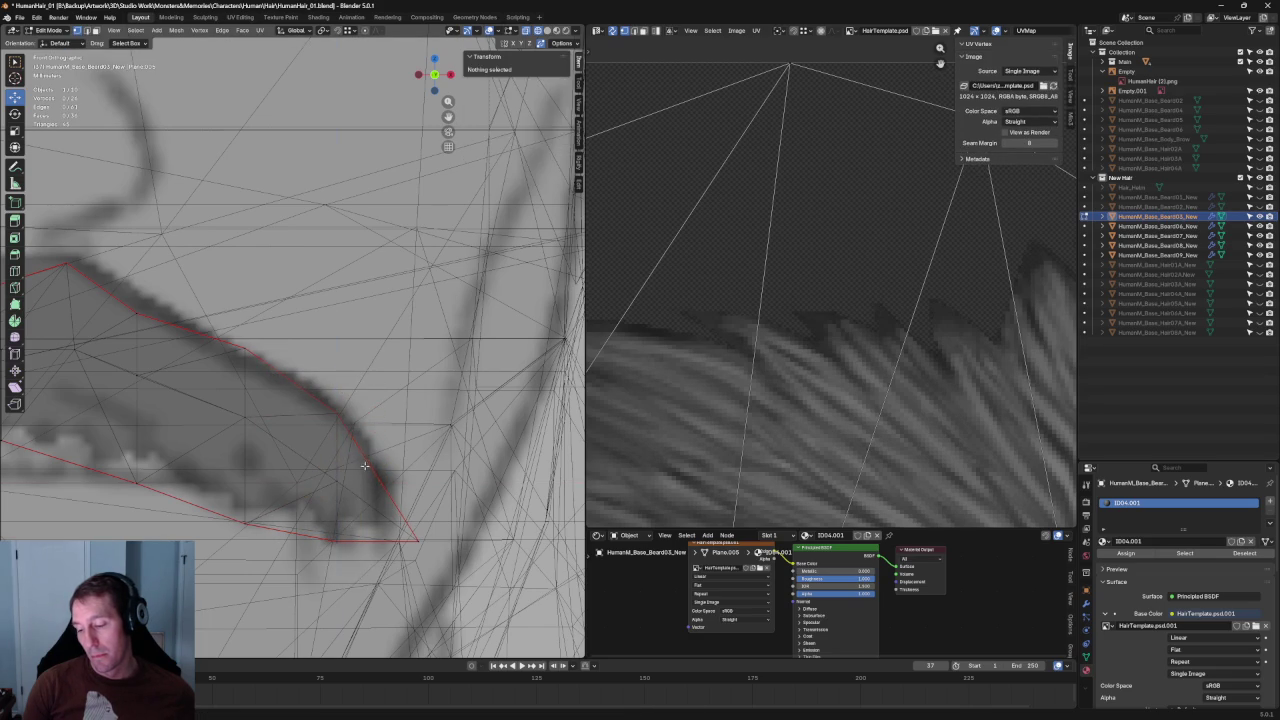
key(g)
click(343, 438)
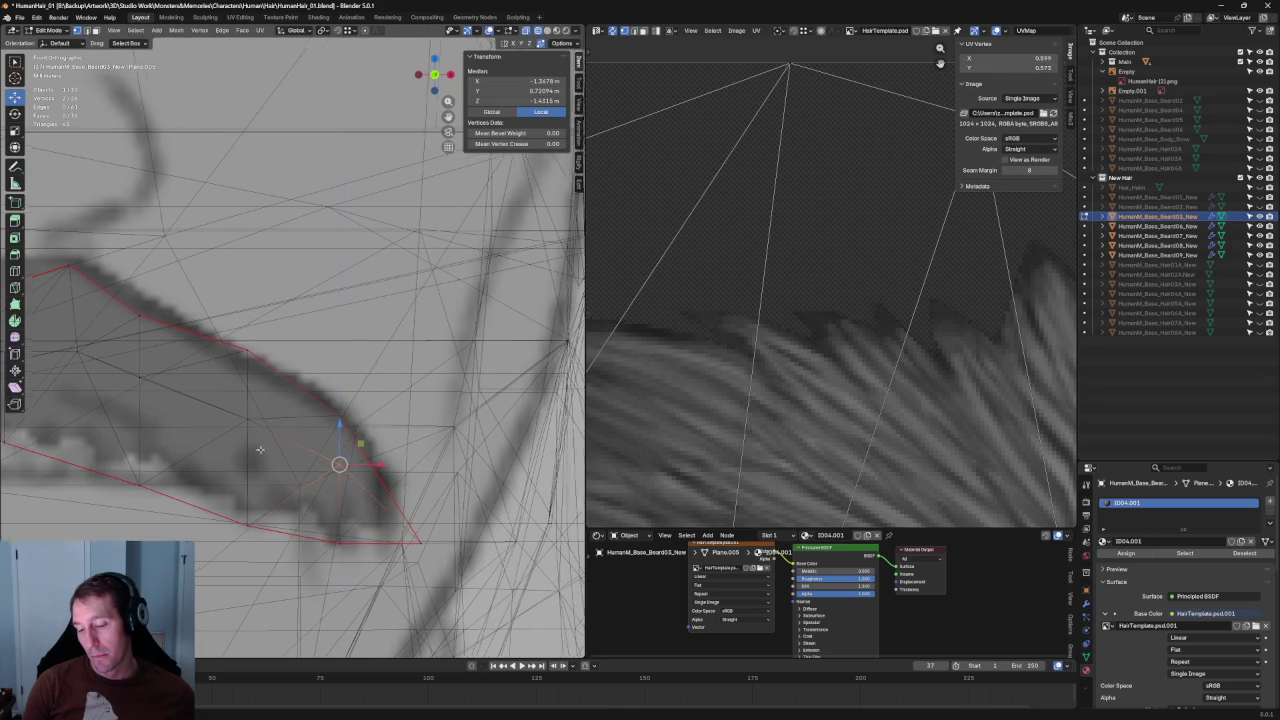
middle_drag(343, 438, 353, 448)
Raise an upper-edge vertex onto the drawing's outline.
click(414, 448)
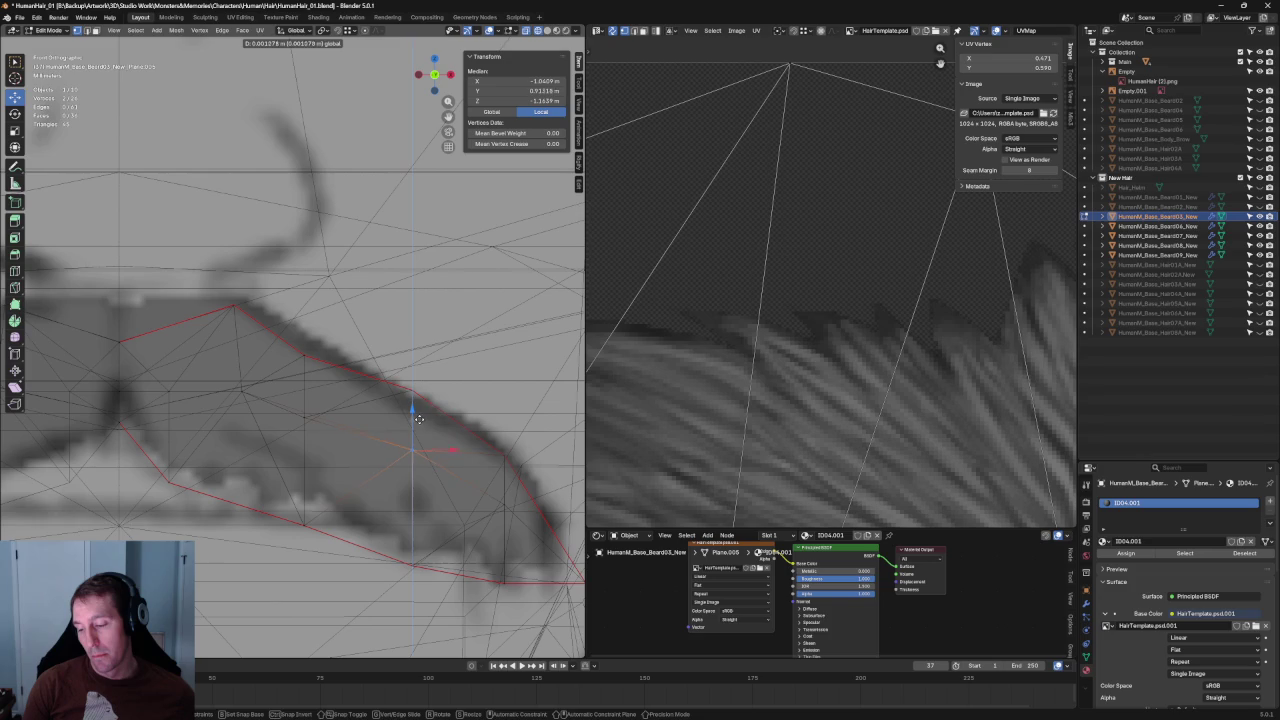
click(290, 420)
drag(307, 393, 304, 384)
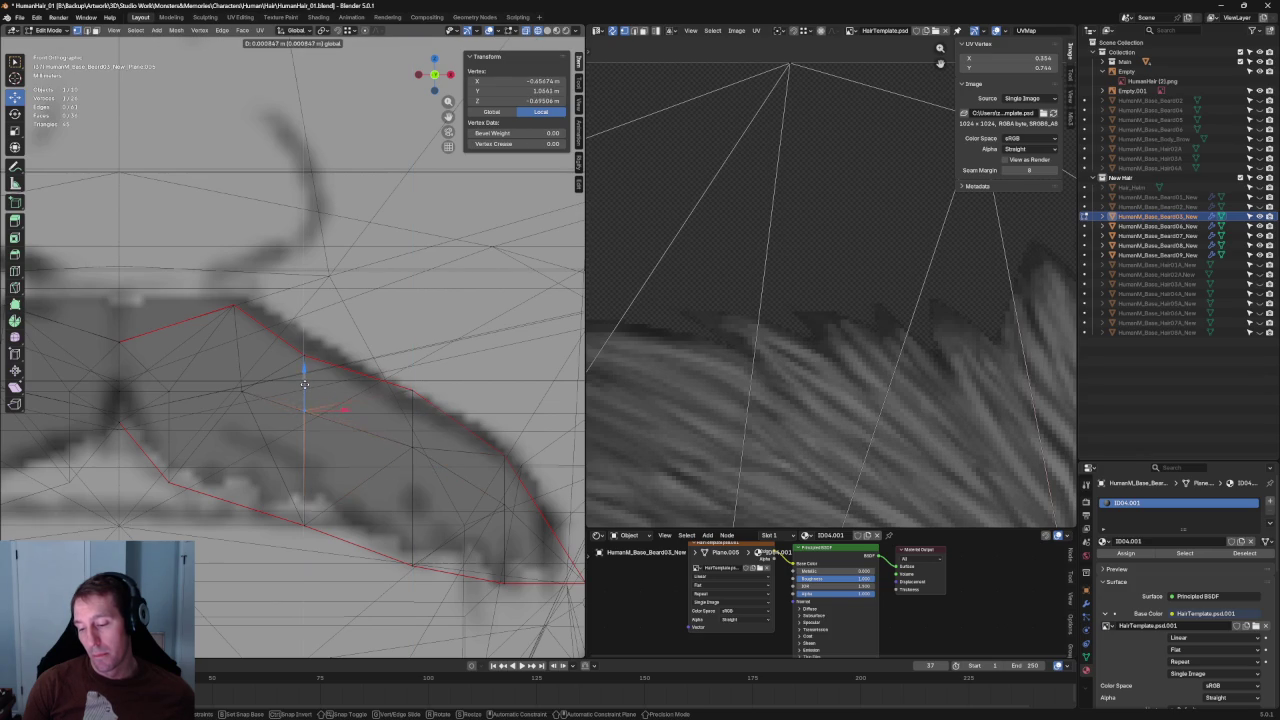
scroll(231, 420, down, 2)
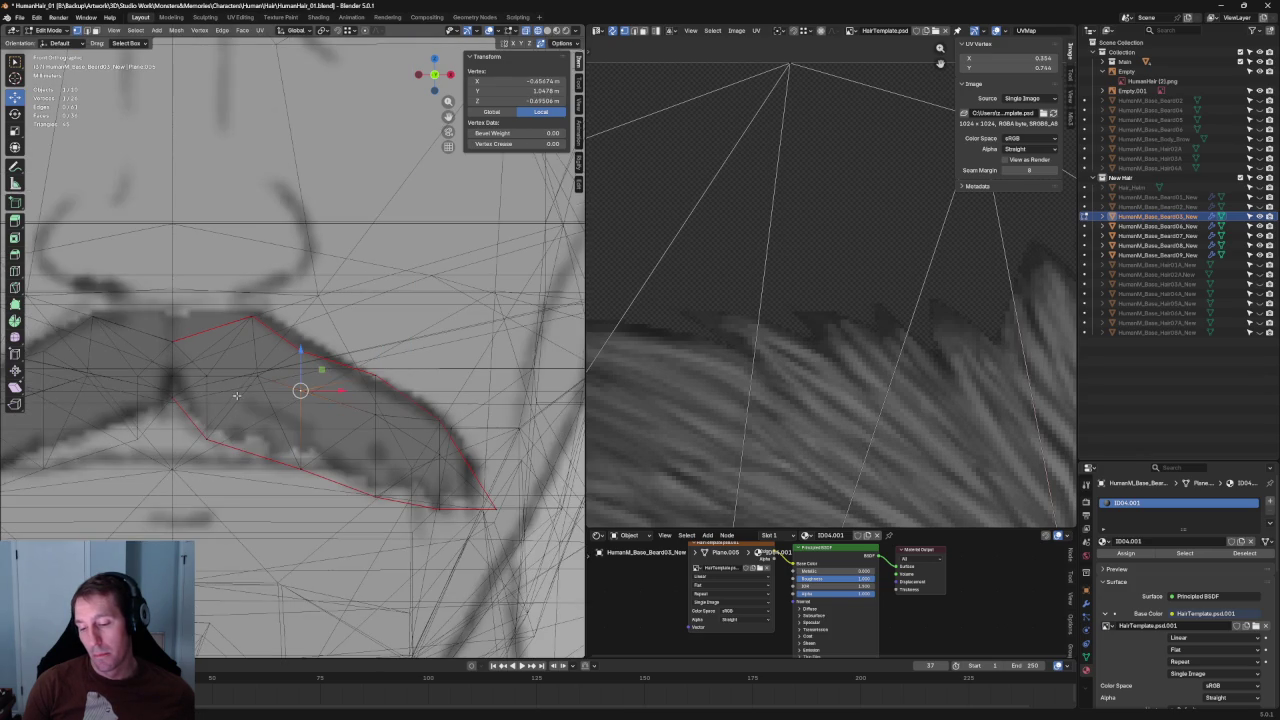
Scale the three left-end vertices together to shrink the card's left end.
mouse_move(246, 353)
mouse_down()
mouse_move(350, 425)
mouse_move(243, 363)
mouse_move(282, 345)
mouse_up()
click(218, 388)
click(189, 368)
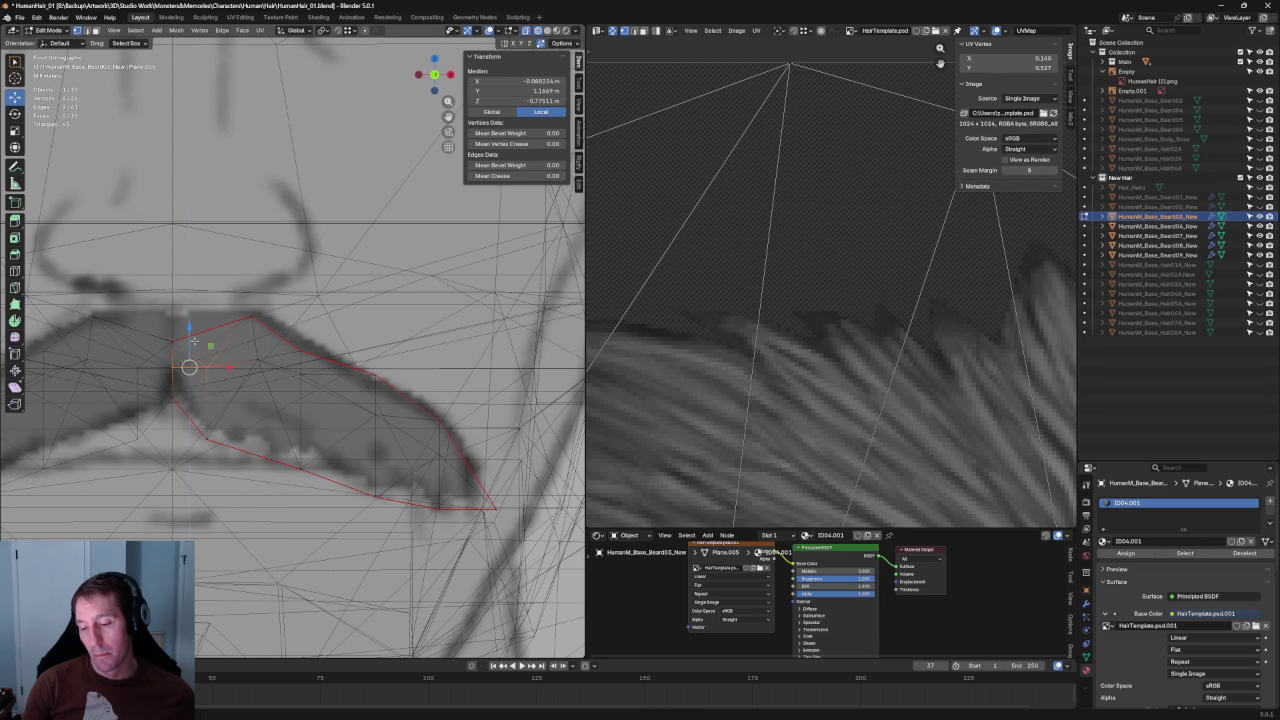
key(alt+z)
click(291, 387)
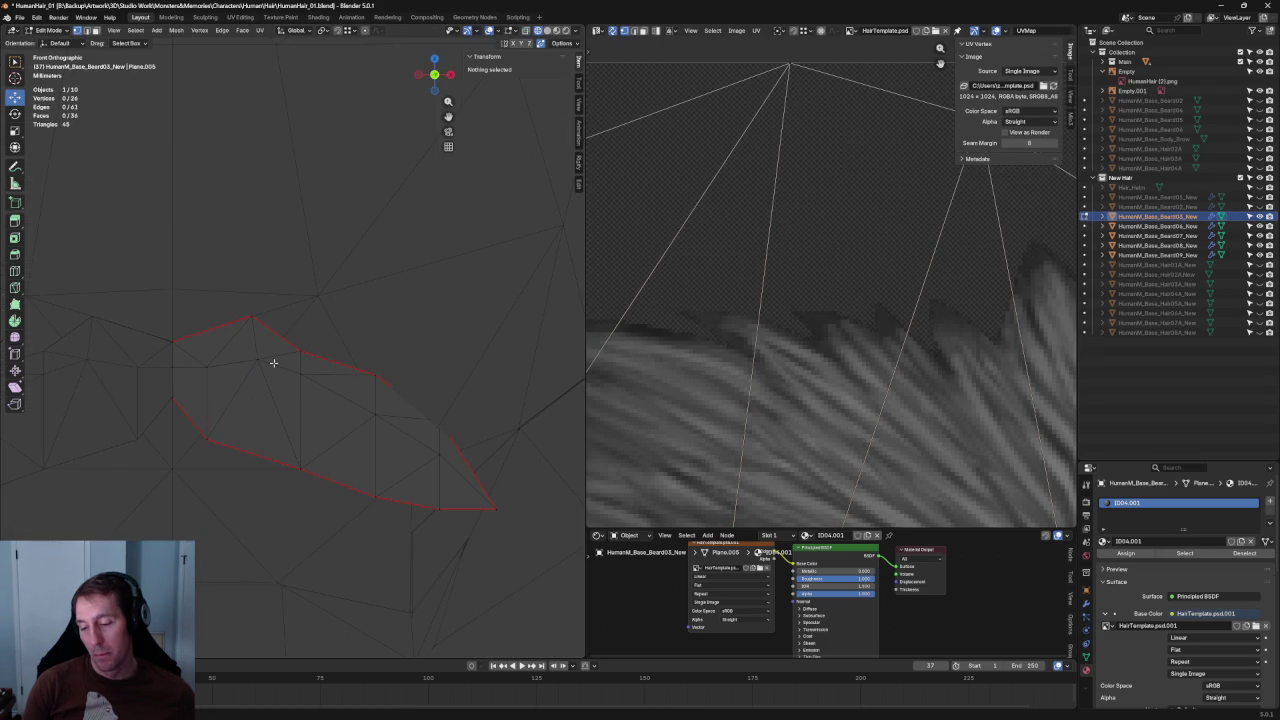
click(257, 366)
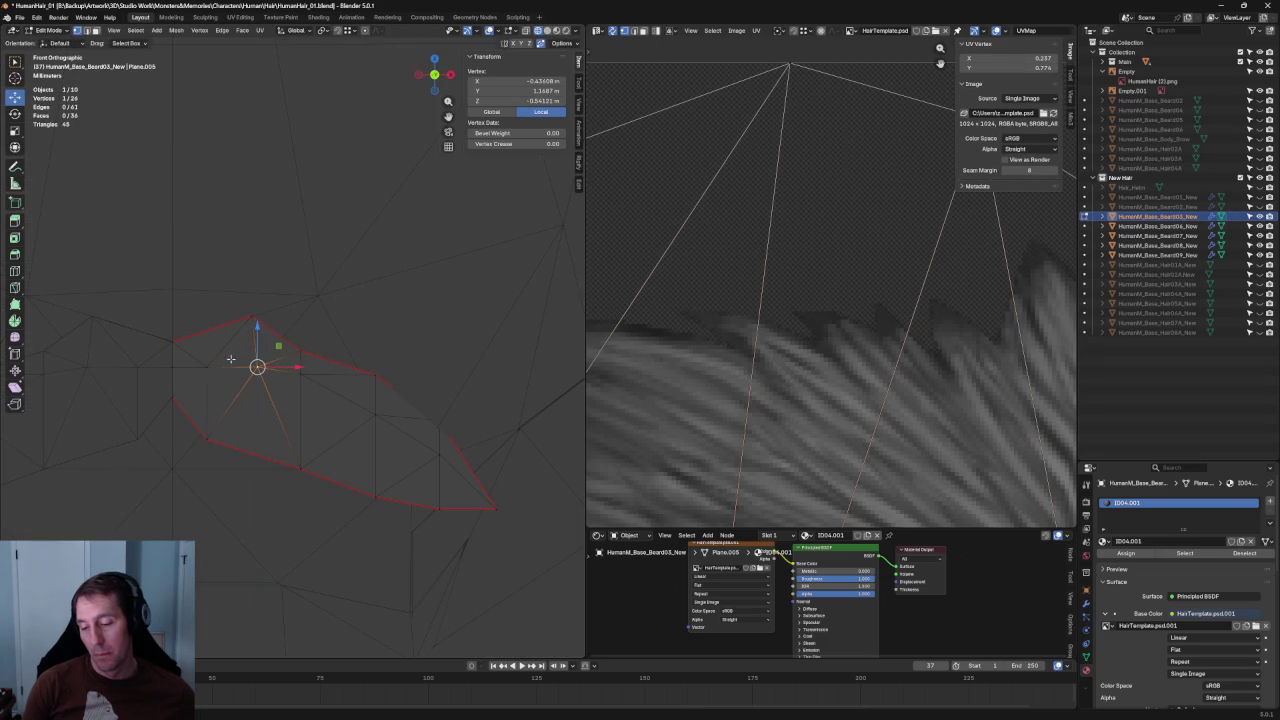
ctrl+click(161, 355)
key(shift+space)
key(s)
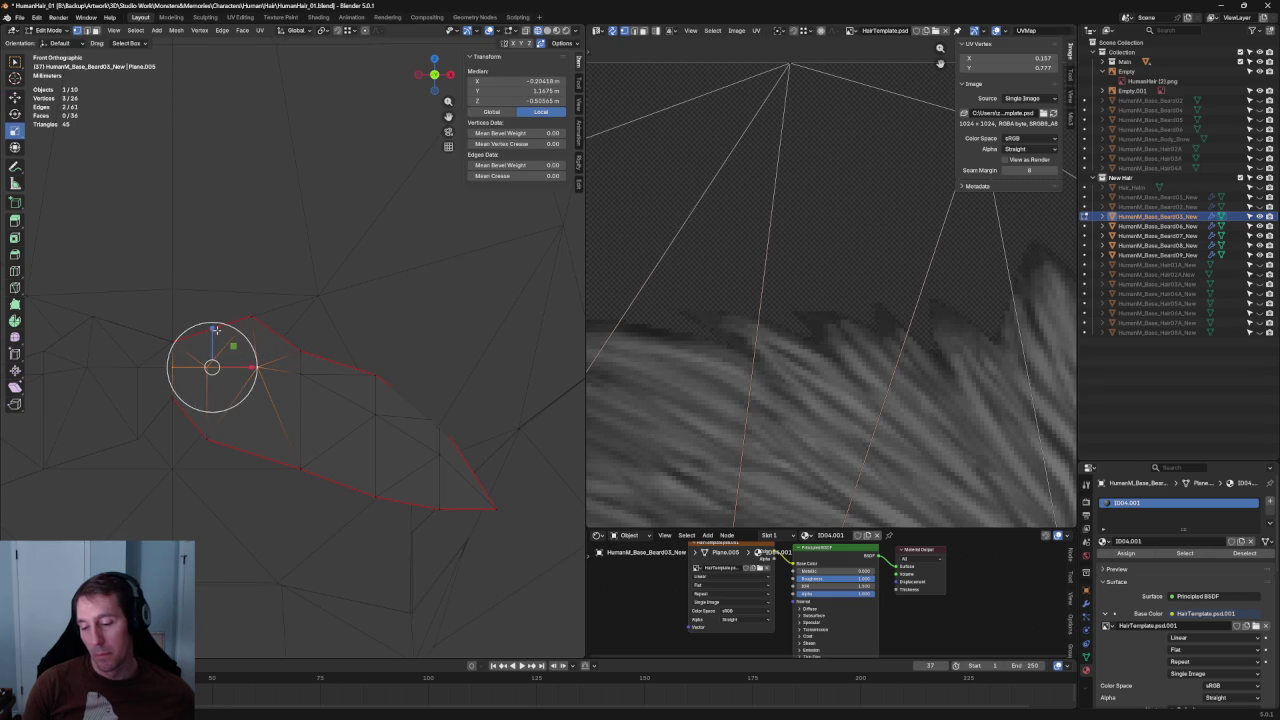
drag(214, 330, 208, 342)
Return to moving vertices and select an upper-edge vertex with X-ray toggled.
click(301, 376)
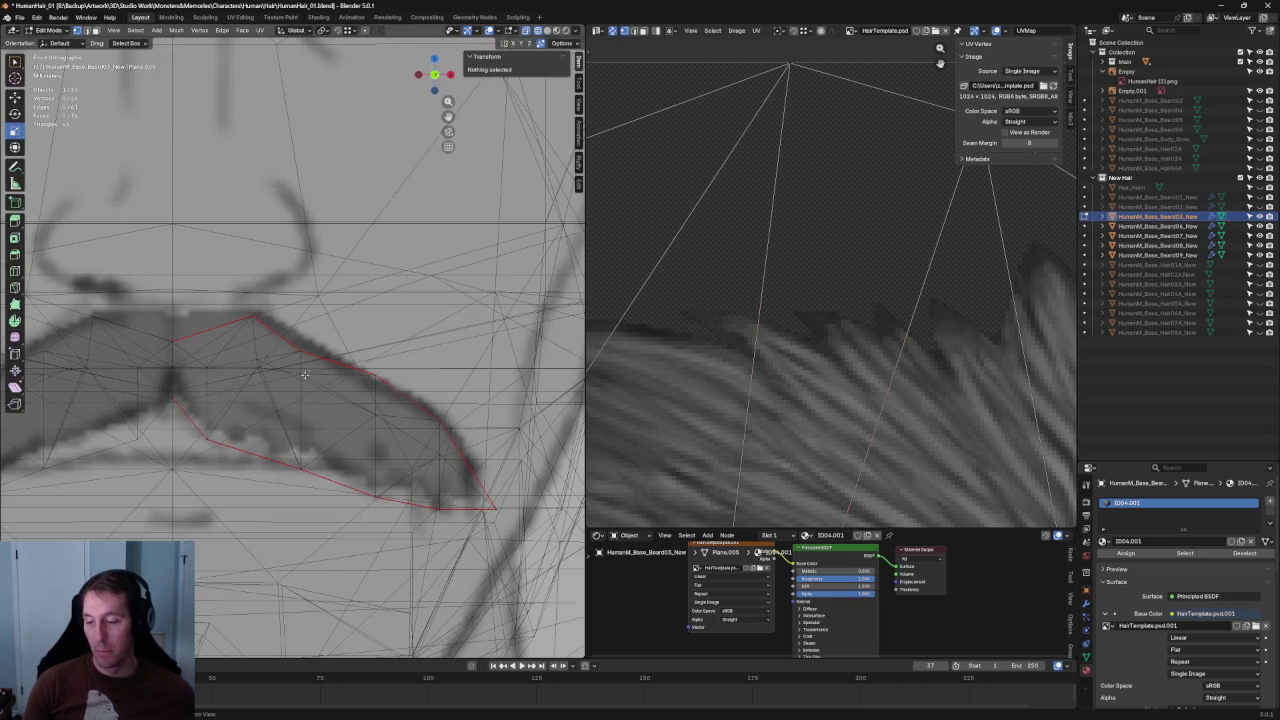
key(ctrl+z)
key(shift+space)
key(g)
click(438, 347)
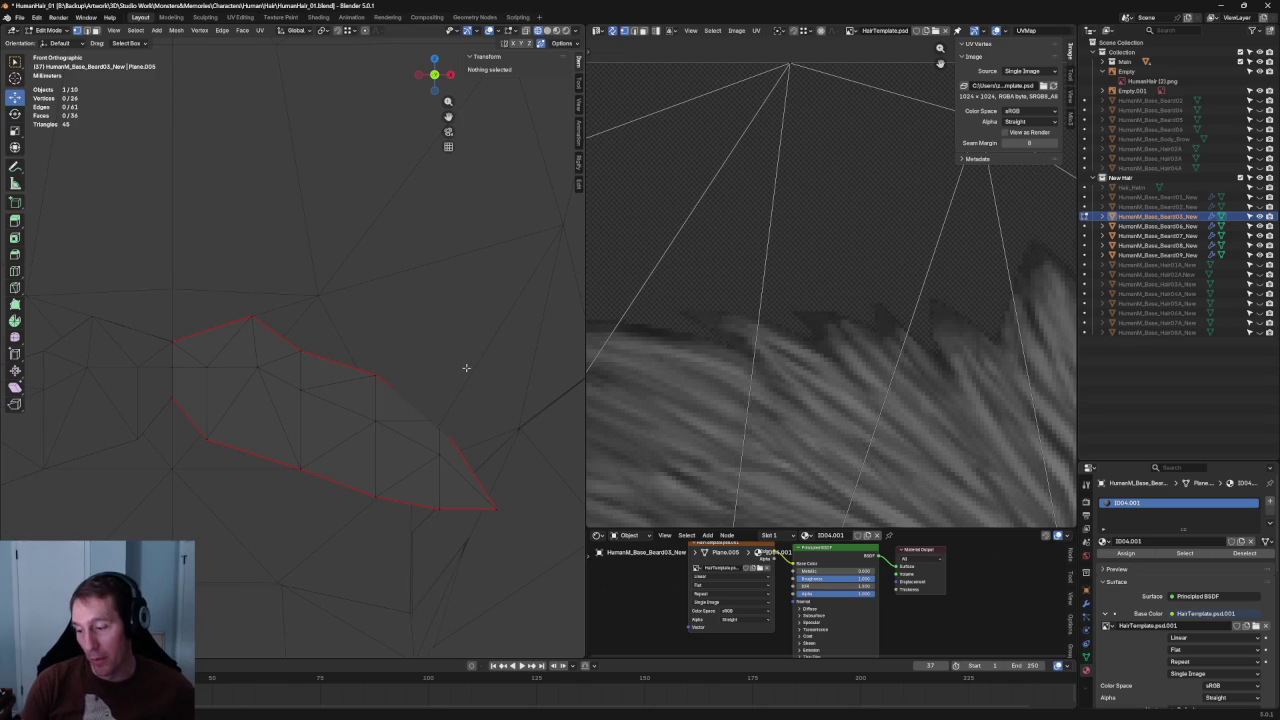
key(KP_Divide)
click(440, 421)
key(alt+z)
Slide a vertex along Y and place it on the drawing's edge.
scroll(329, 383, up, 3)
drag(372, 419, 363, 414)
key(alt+z)
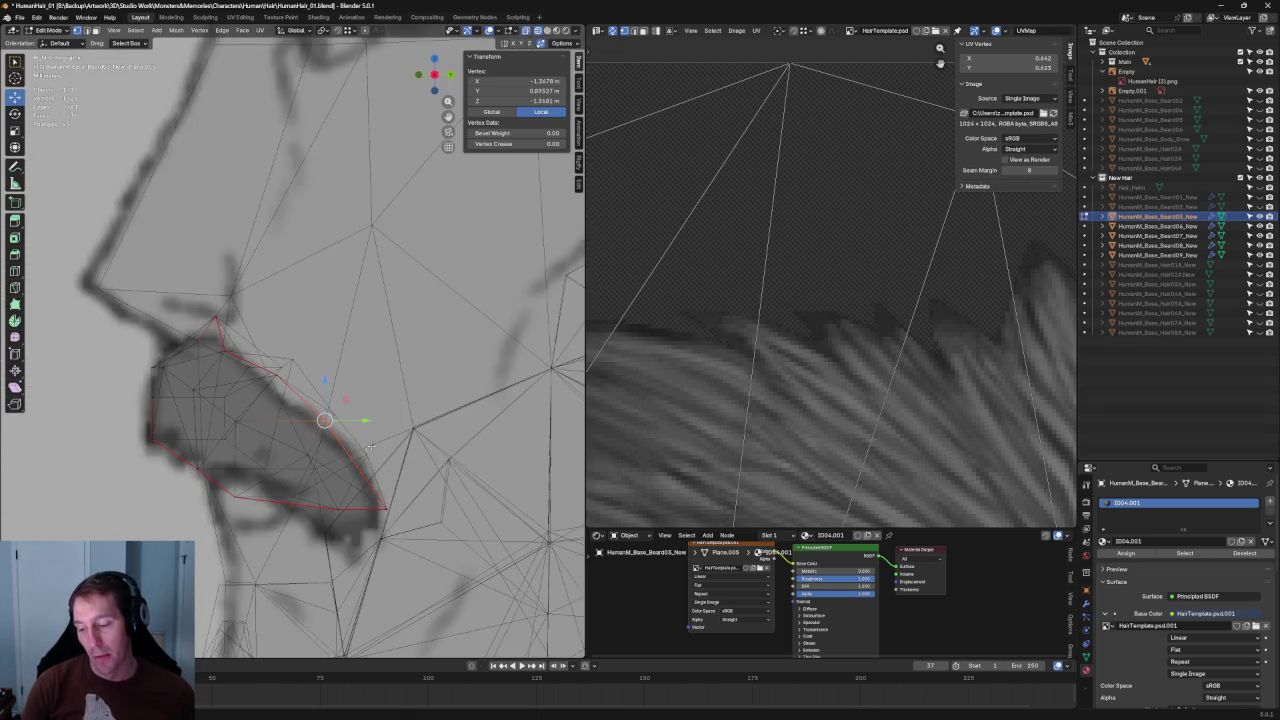
scroll(415, 384, up, 2)
key(alt+z)
key(alt+z)
drag(317, 369, 378, 420)
shift+click(341, 364)
Slide two upper-edge vertices left to follow the drawn outline.
click(324, 365)
drag(362, 365, 332, 352)
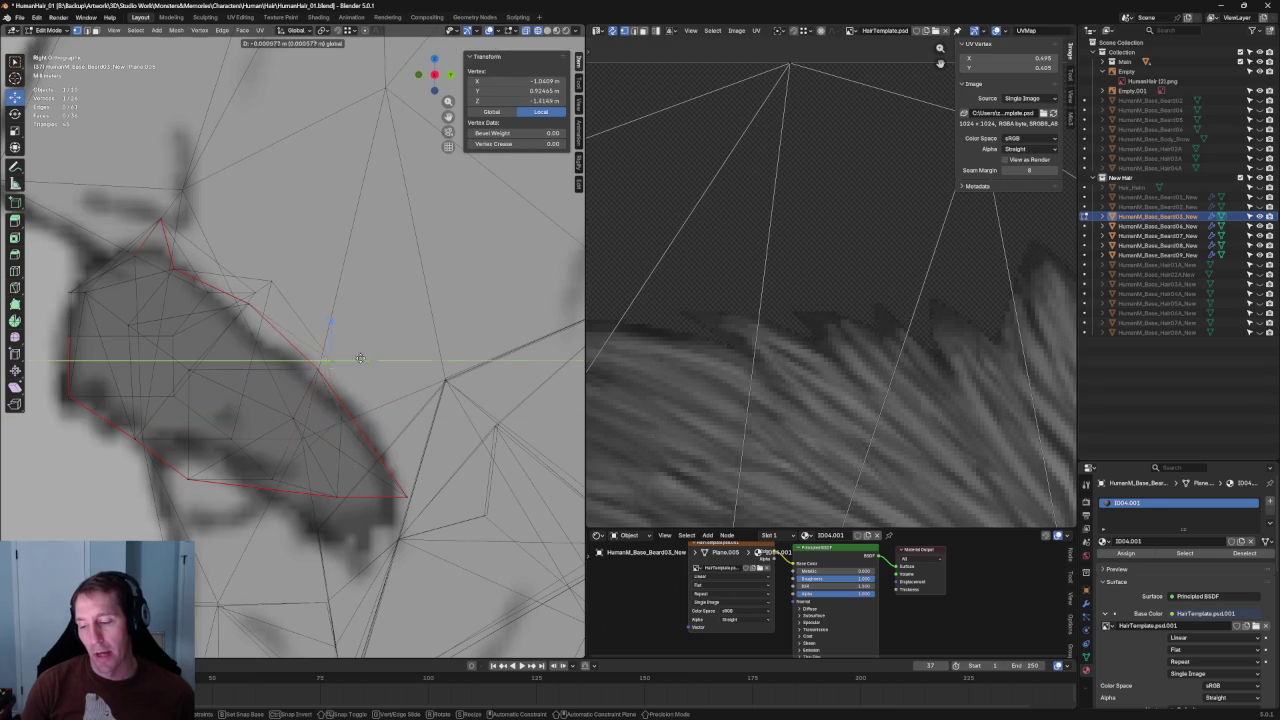
click(338, 345)
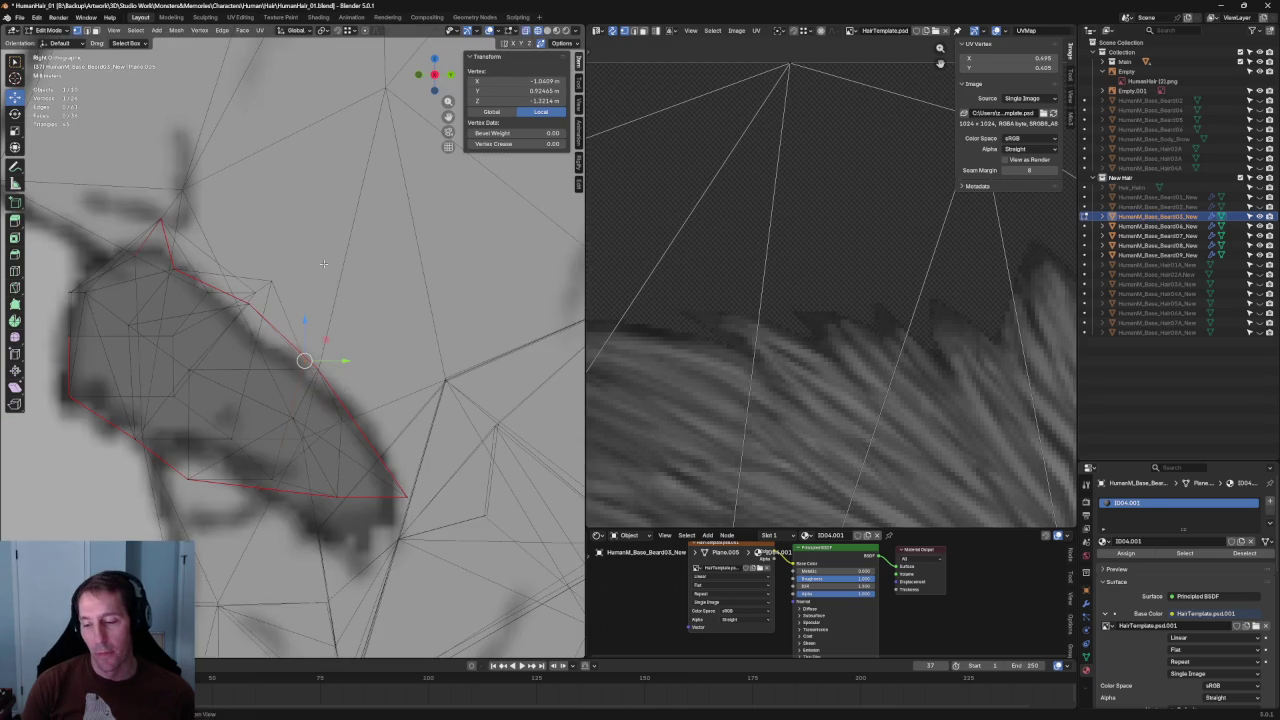
drag(294, 284, 287, 284)
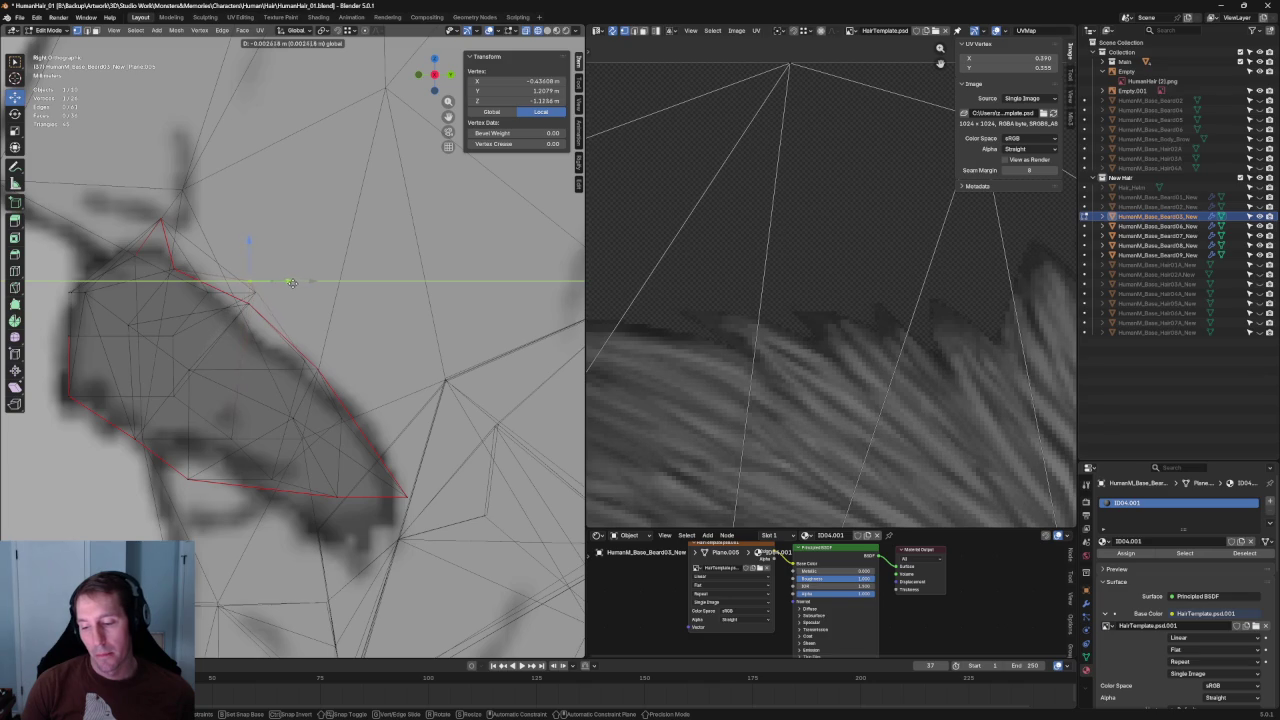
click(287, 281)
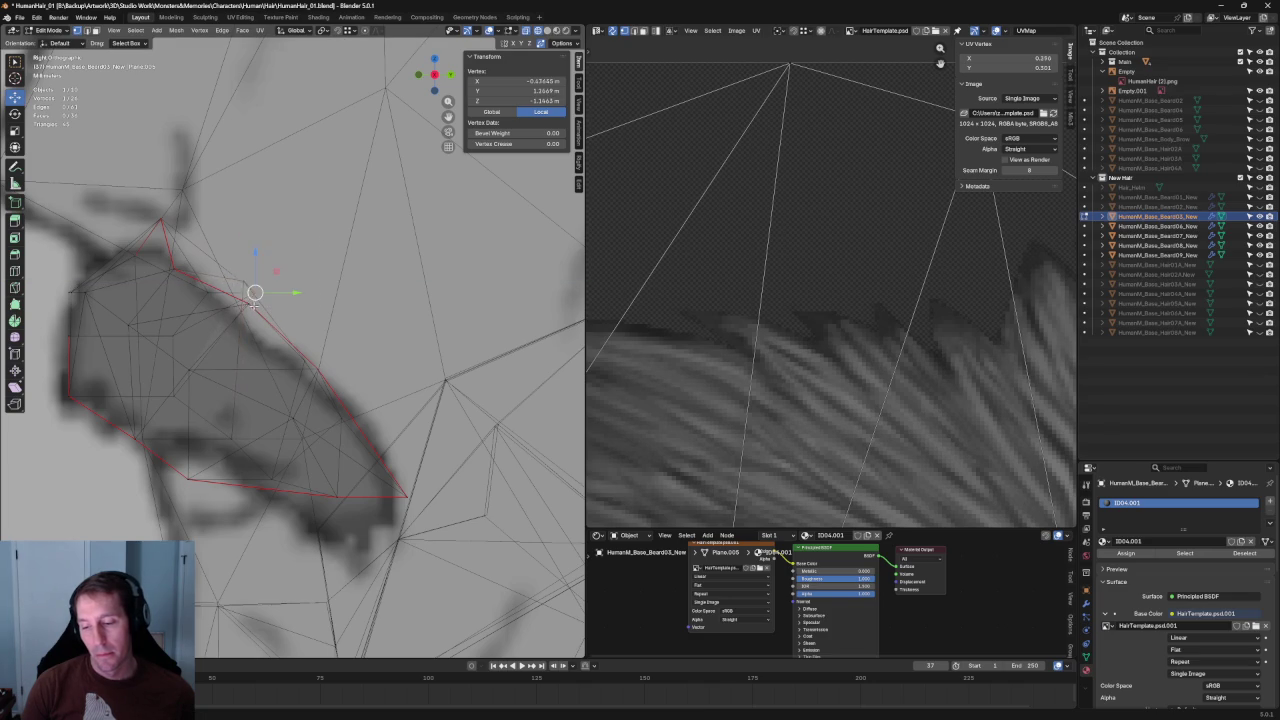
shift+click(236, 281)
In the orthographic side view, move a vertex along the Y axis.
mouse_move(236, 281)
middle_down()
mouse_move(226, 368)
mouse_move(330, 230)
middle_up()
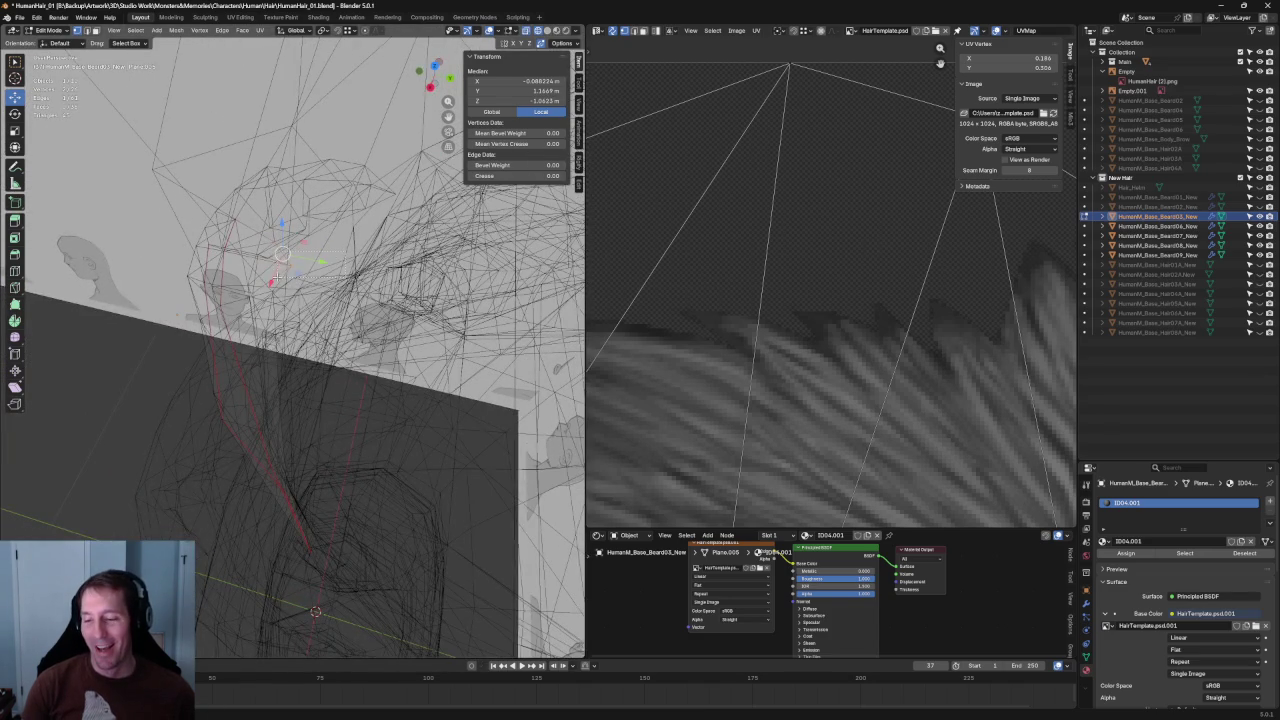
key(grave)
click(400, 277)
scroll(250, 284, up, 3)
scroll(250, 284, up, 2)
key(g)
key(y)
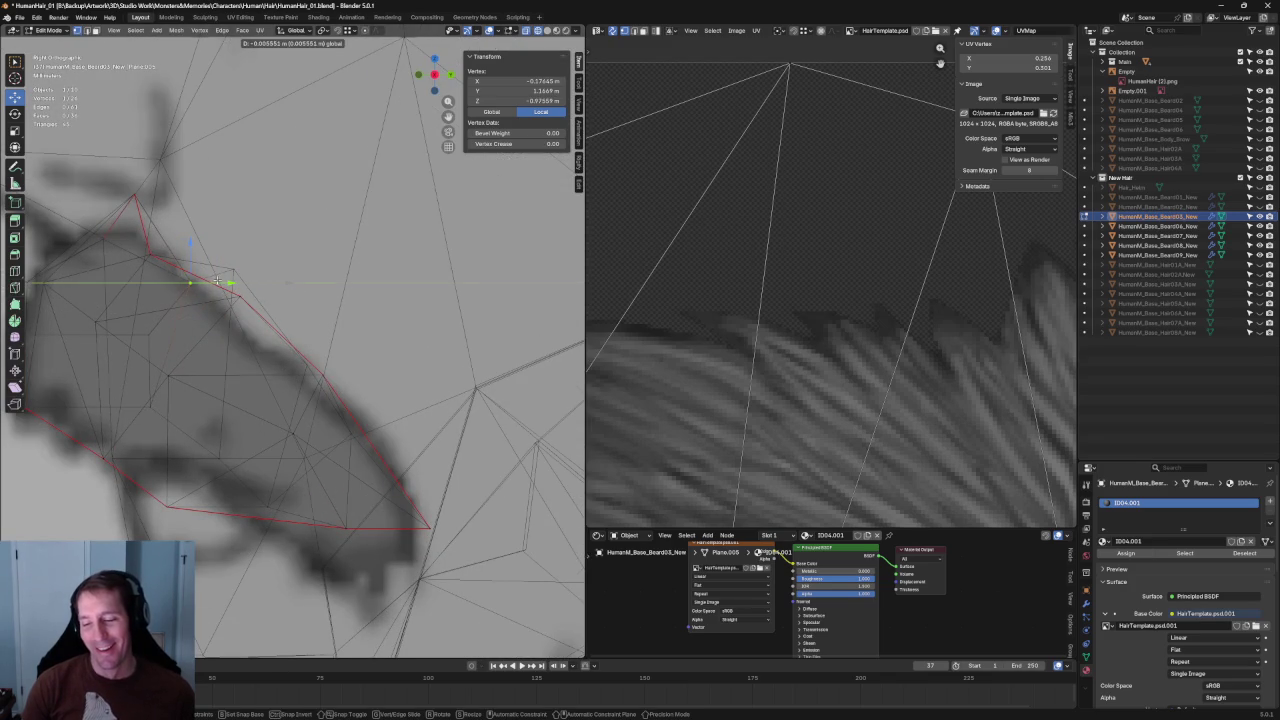
click(215, 285)
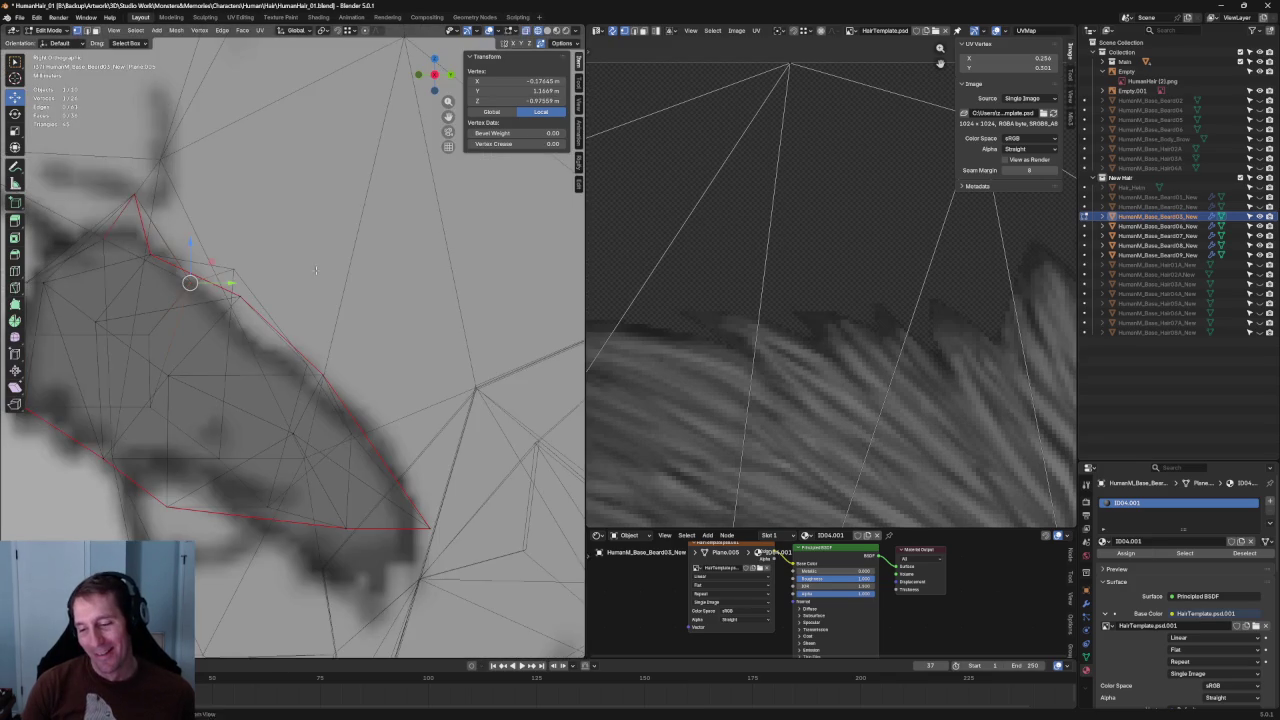
Adjust the upper-corner vertex vertically and along Y to match the drawing.
drag(301, 248, 237, 270)
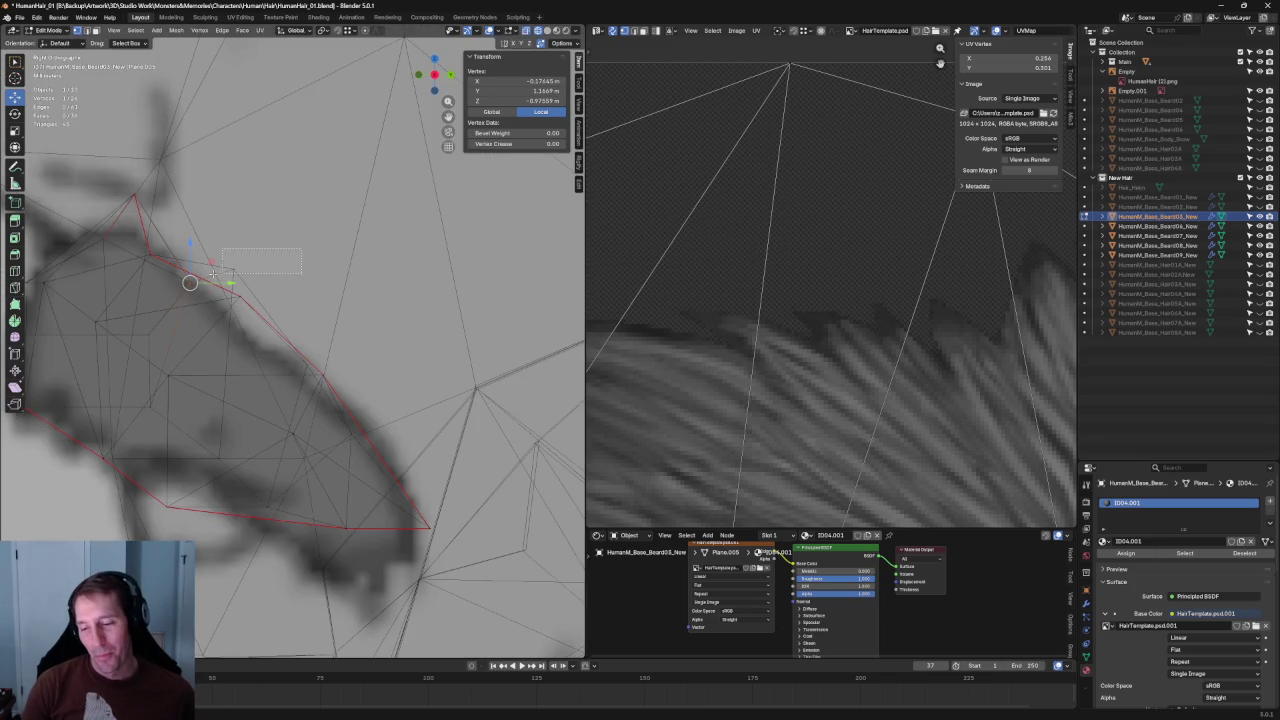
key(g)
key(z)
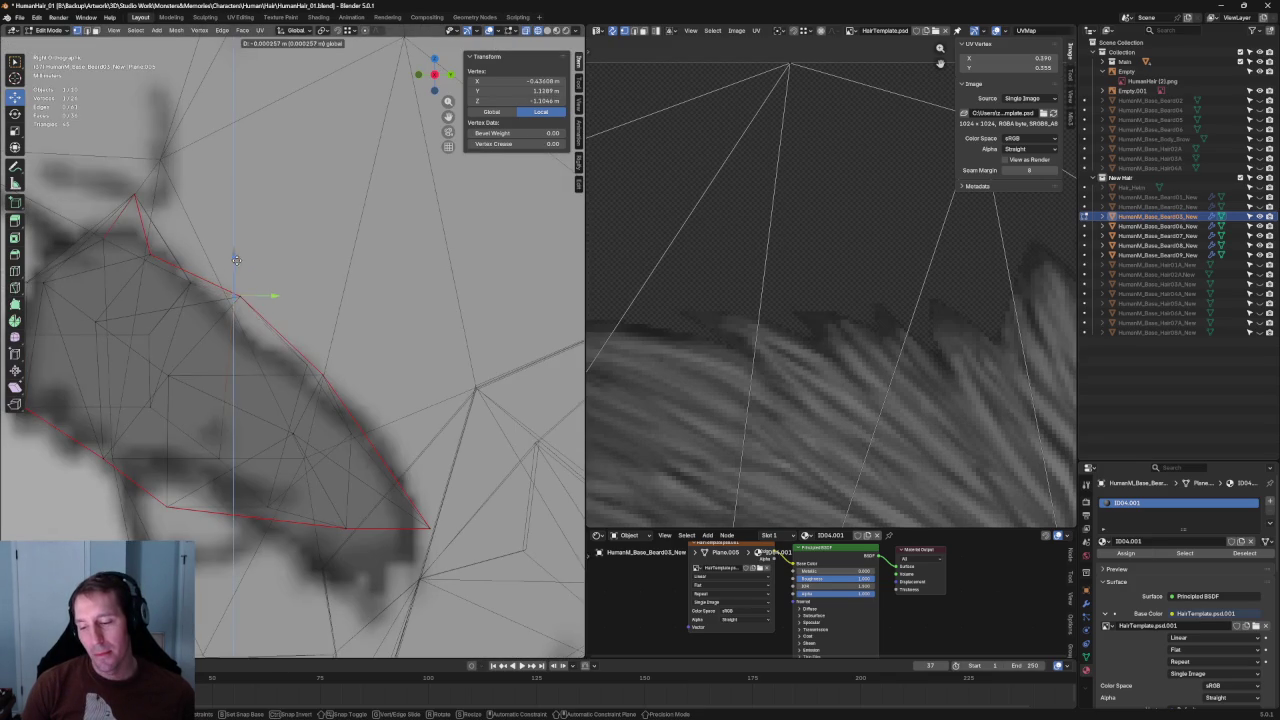
click(240, 275)
key(g)
key(y)
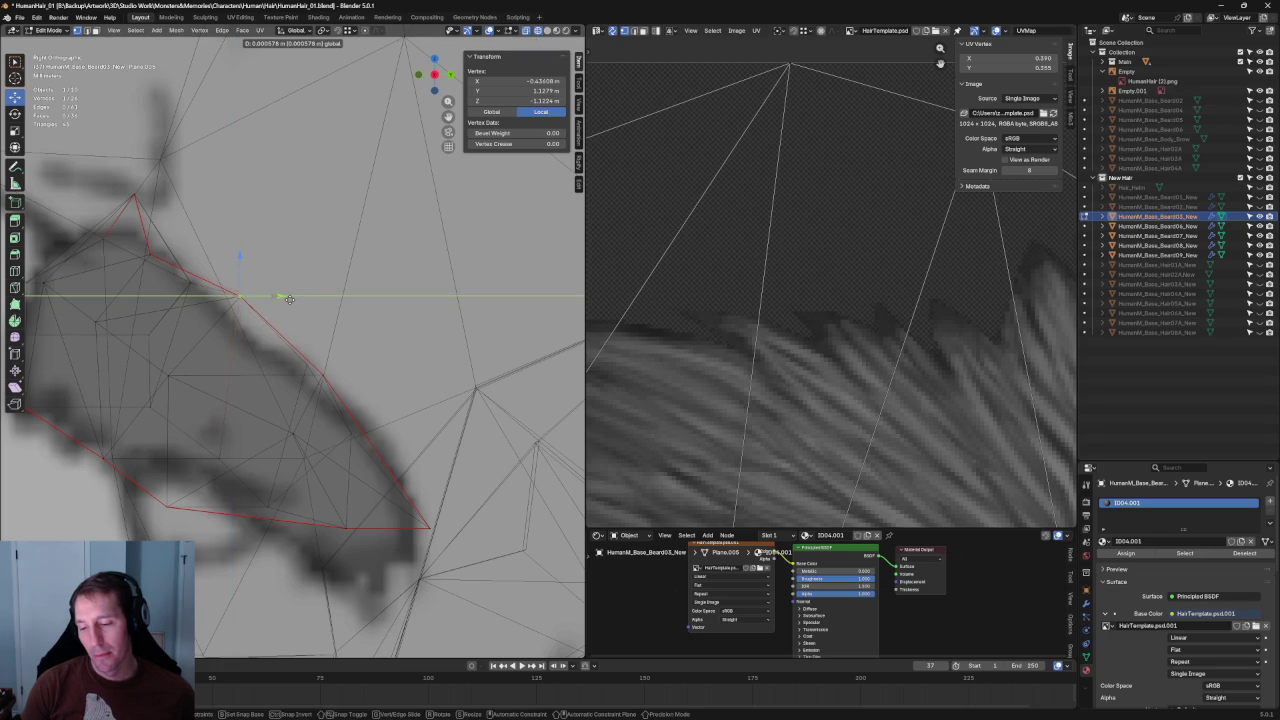
click(289, 299)
Raise the card's upper outline edge vertically onto the drawing.
click(192, 283)
key(g)
key(z)
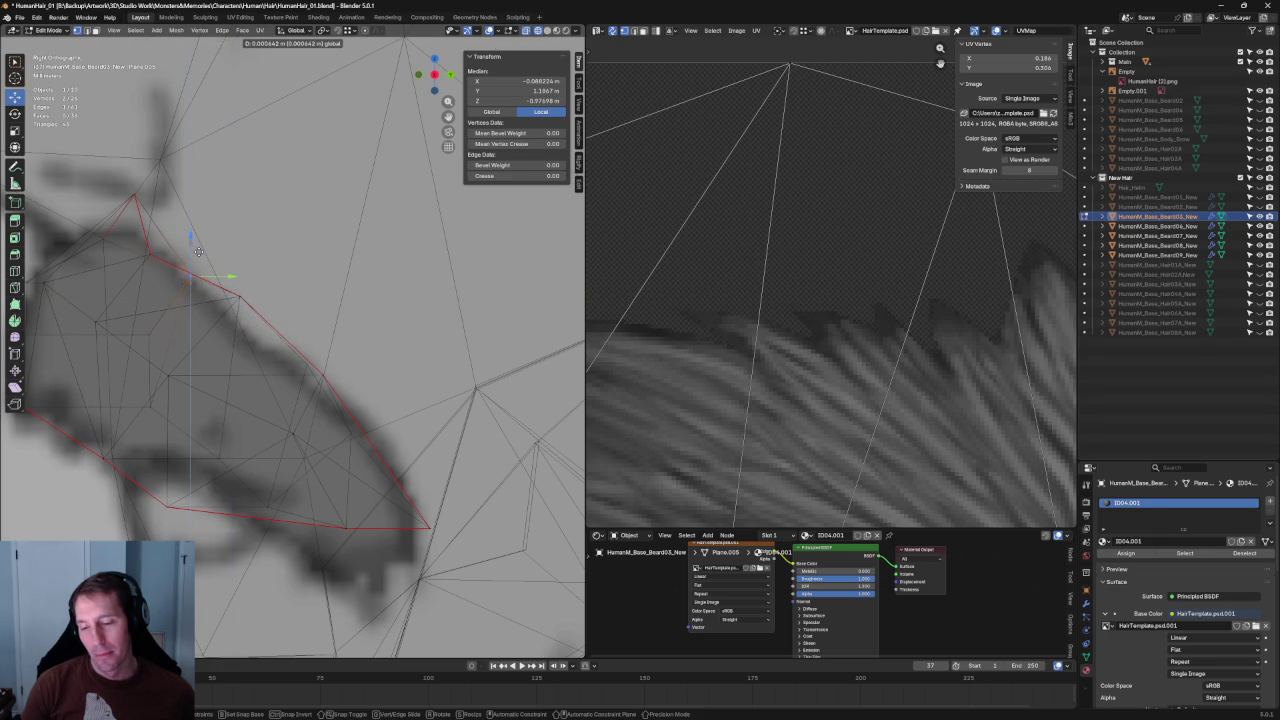
click(199, 251)
click(336, 232)
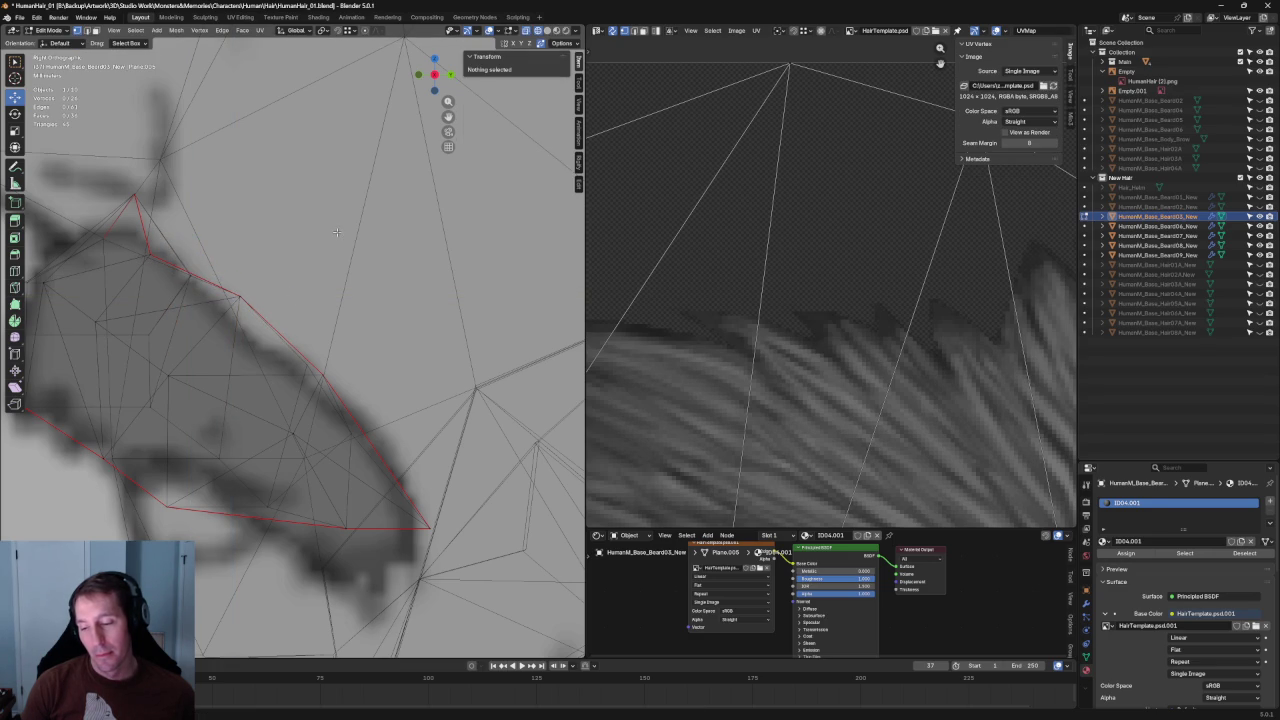
Slide a lower-outline vertex along Y onto the drawing.
click(310, 365)
key(g)
key(y)
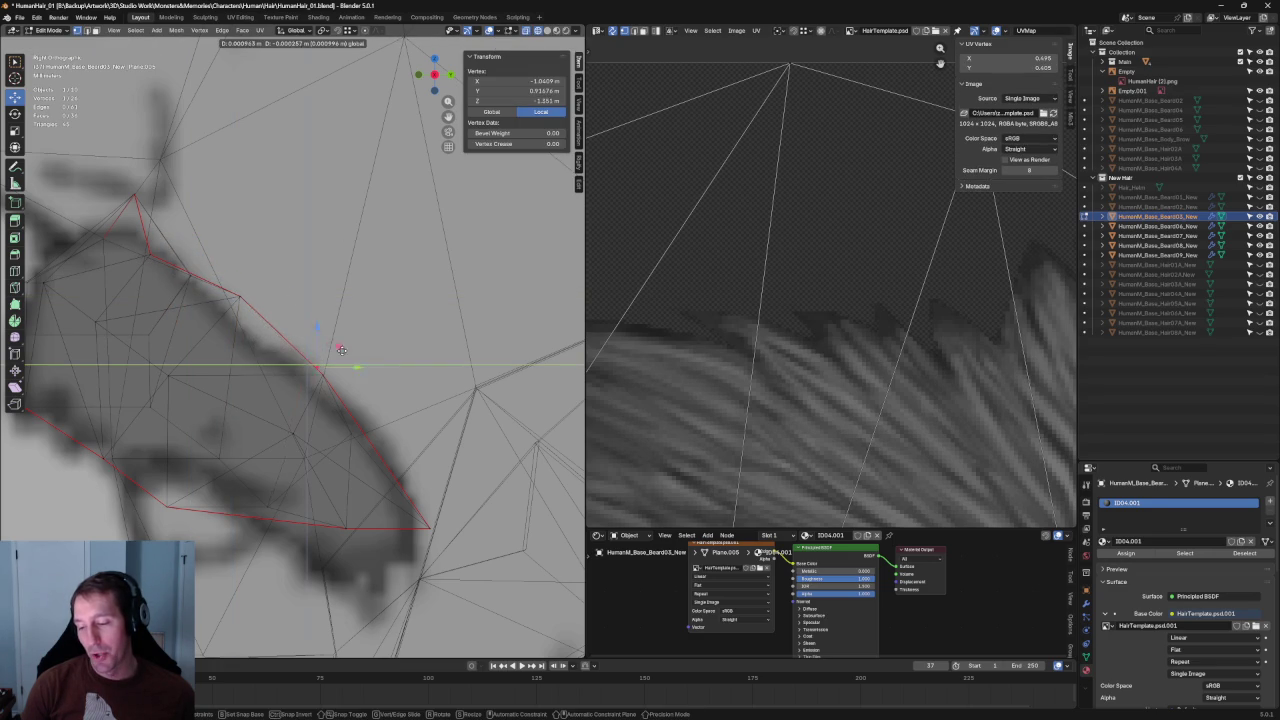
click(342, 356)
click(342, 407)
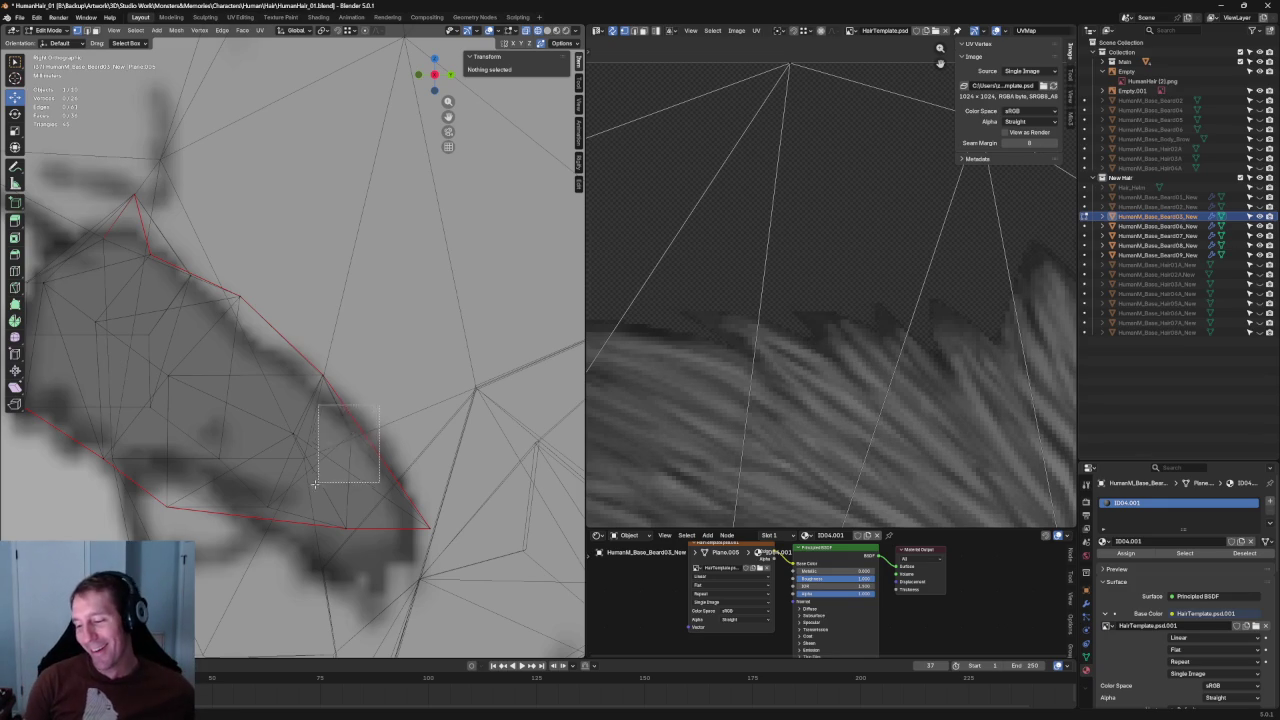
Slide two more lower-edge vertices along Y to match the drawn mustache.
click(360, 432)
key(g)
key(y)
click(395, 433)
click(295, 435)
key(g)
key(y)
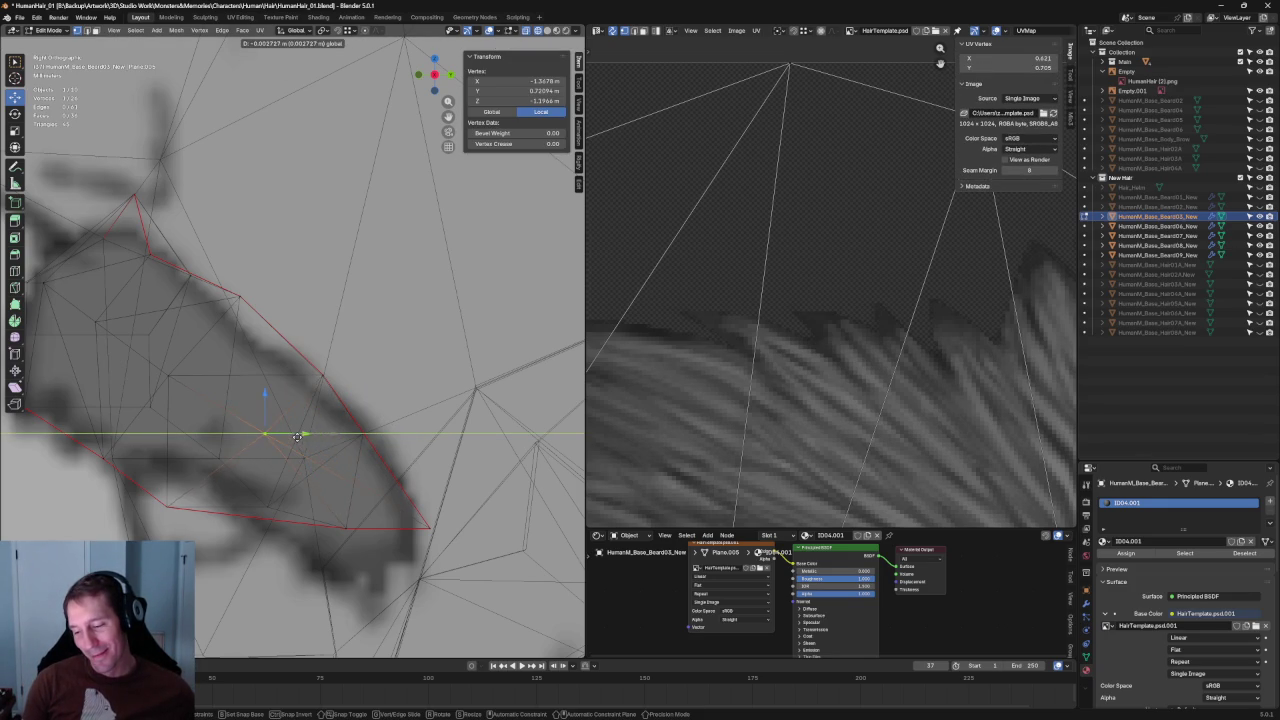
click(297, 436)
scroll(275, 440, down, 3)
scroll(281, 421, up, 1)
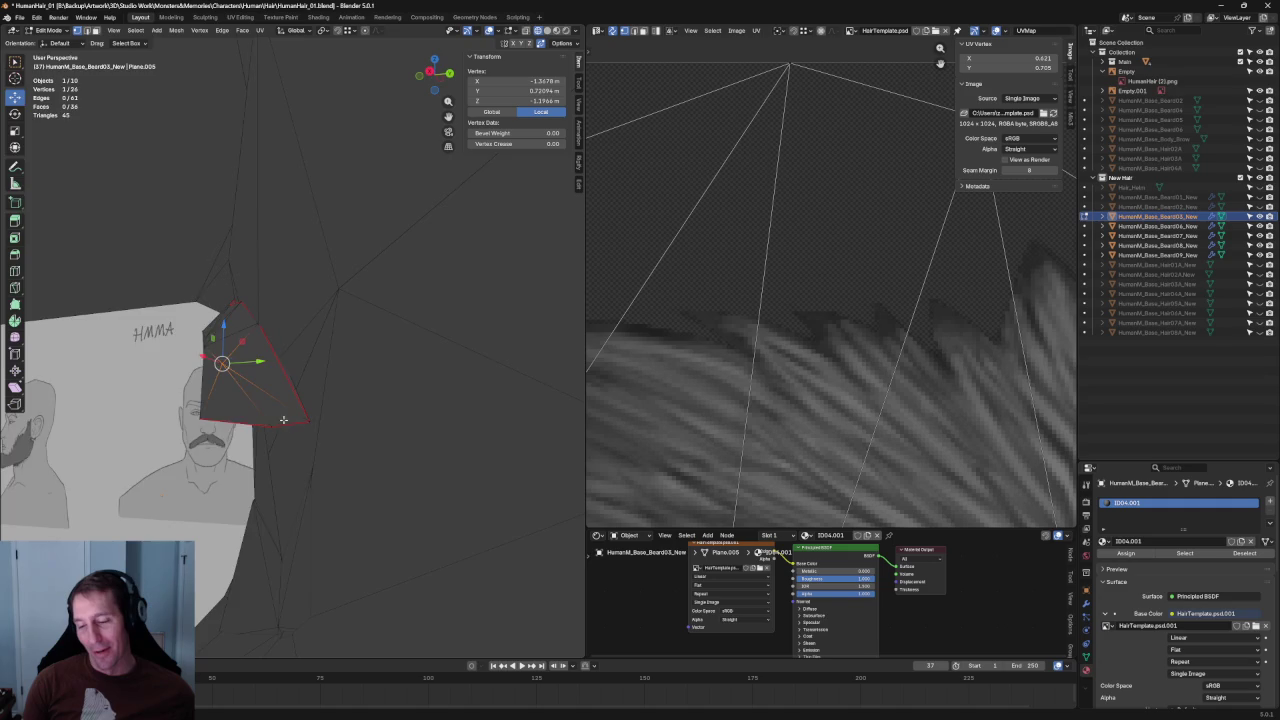
In Right orthographic view, slide the selected vertex along Y onto the outline.
key(KP_3)
scroll(270, 405, up, 2)
scroll(252, 393, up, 2)
key(g)
key(y)
click(282, 413)
Slide the next outline vertex and the upper-left vertex along Y.
click(192, 373)
key(g)
key(y)
click(180, 368)
click(125, 324)
key(g)
key(y)
click(161, 331)
Scale two left-edge vertices together to tighten the card's left edge.
scroll(194, 330, down, 2)
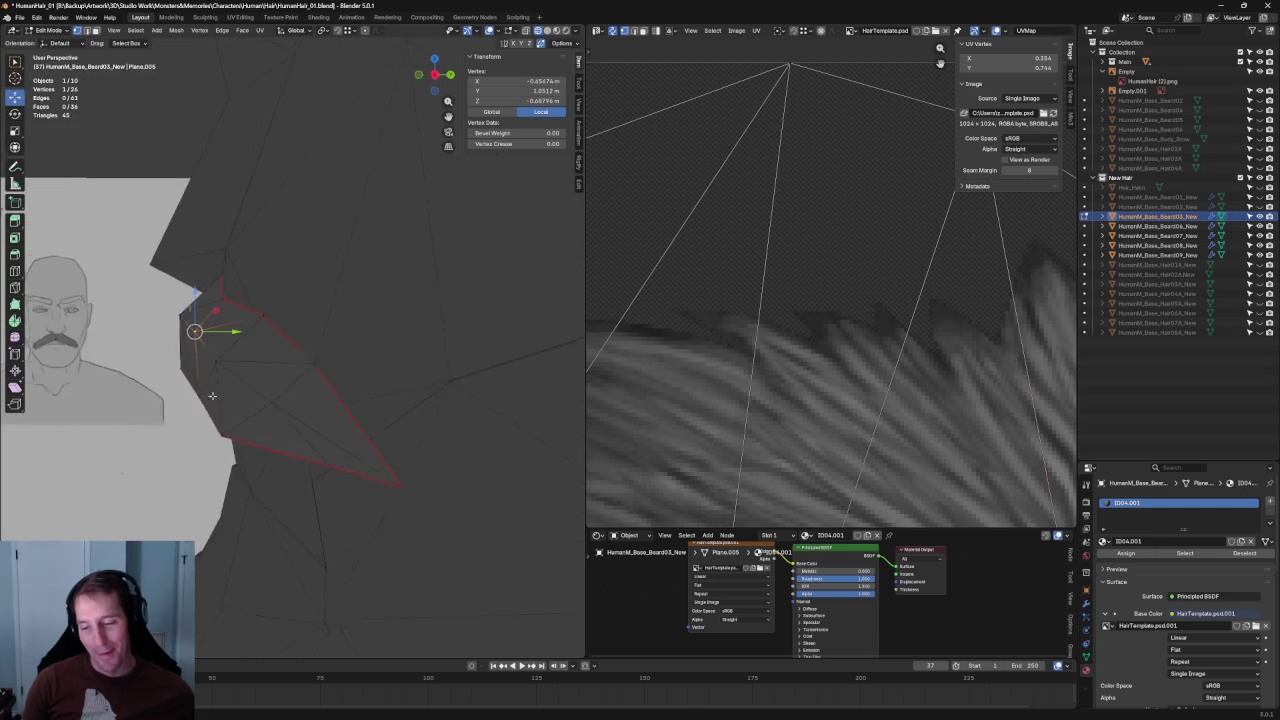
scroll(229, 398, up, 3)
key(alt+z)
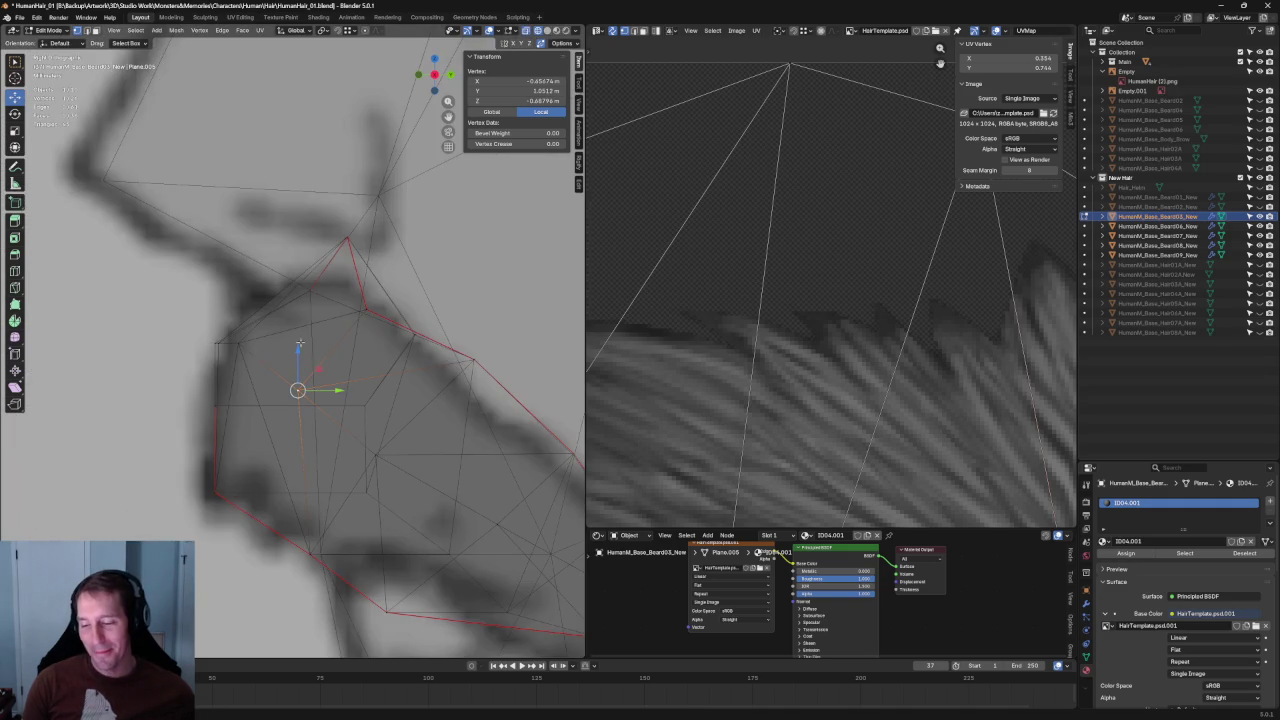
click(226, 348)
key(g)
key(y)
key(Escape)
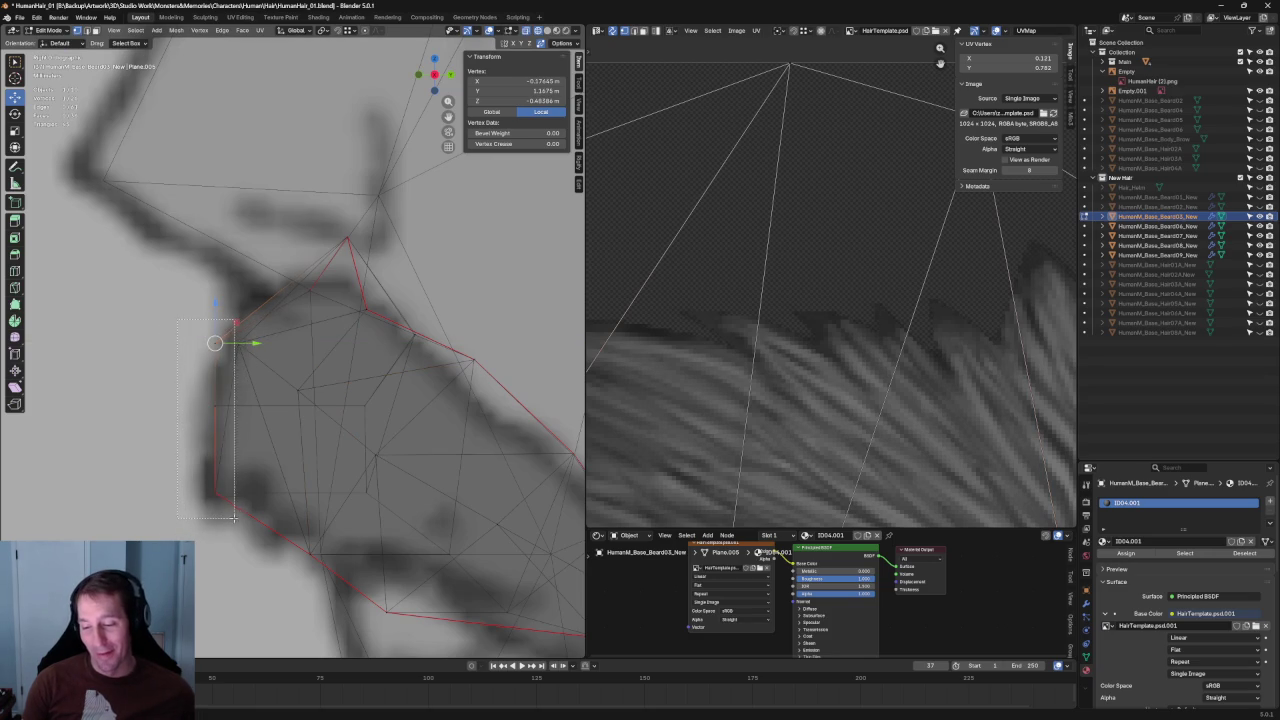
shift+click(214, 449)
key(shift+space)
key(s)
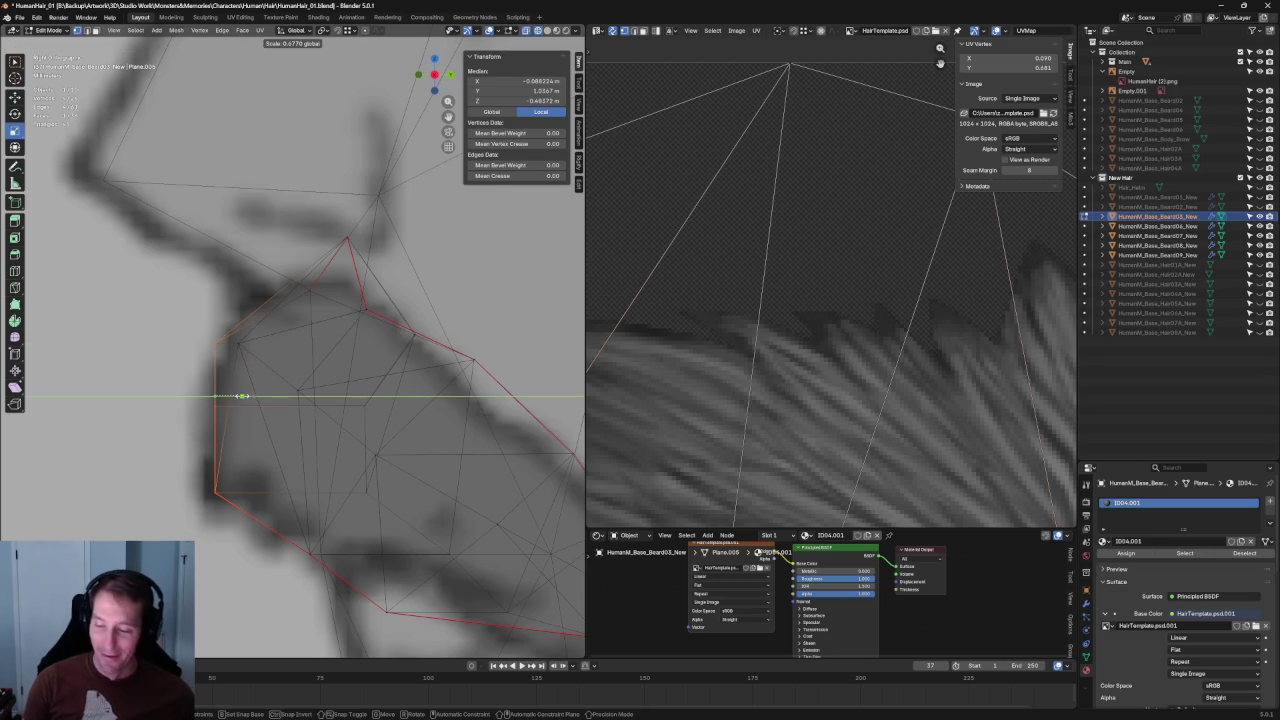
click(252, 383)
Frame the selected vertex and switch back to moving with X-ray toggled.
key(KP_Decimal)
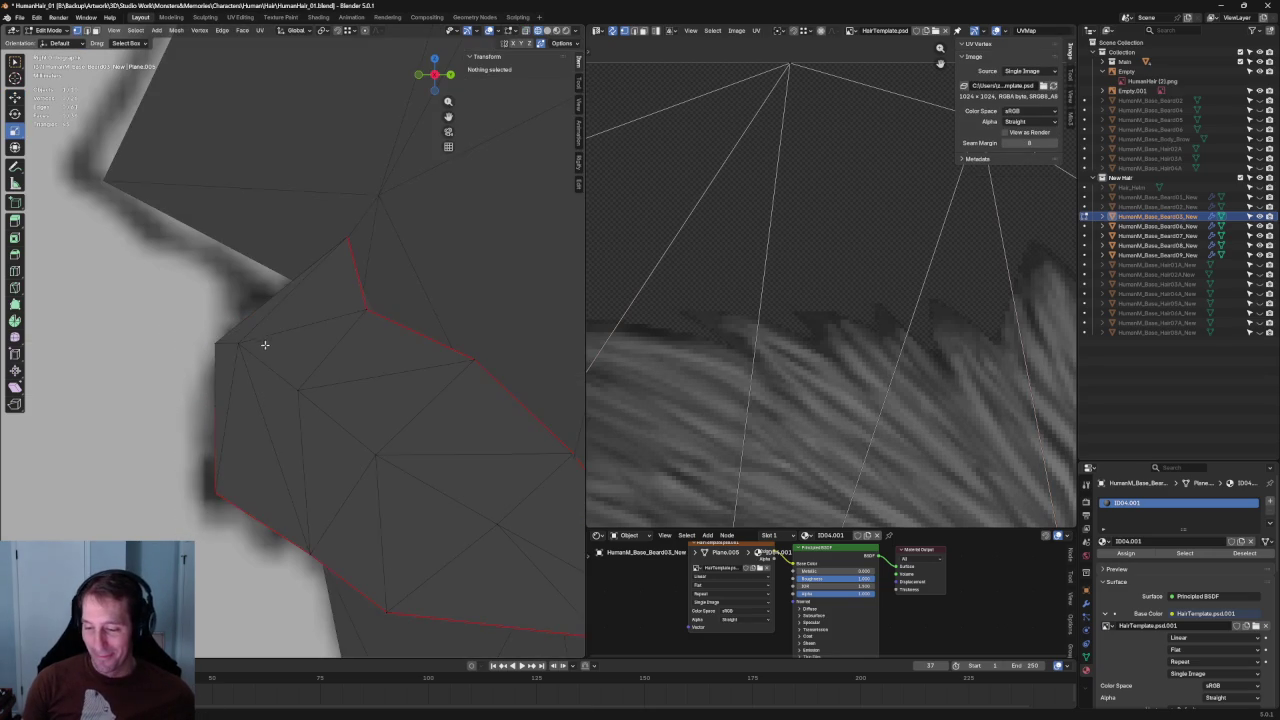
scroll(310, 396, down, 3)
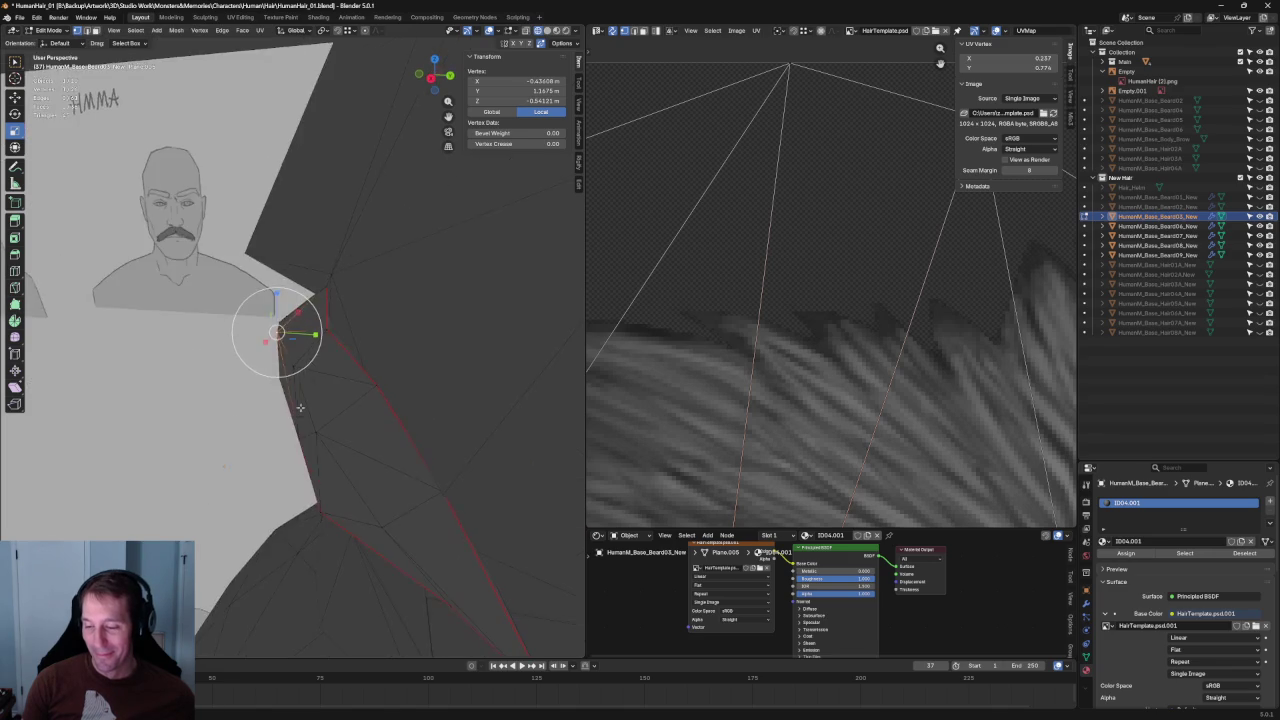
key(shift+space)
key(g)
key(alt+z)
In Front view, raise the card's outer tip vertex slightly, then deselect everything.
key(KP_1)
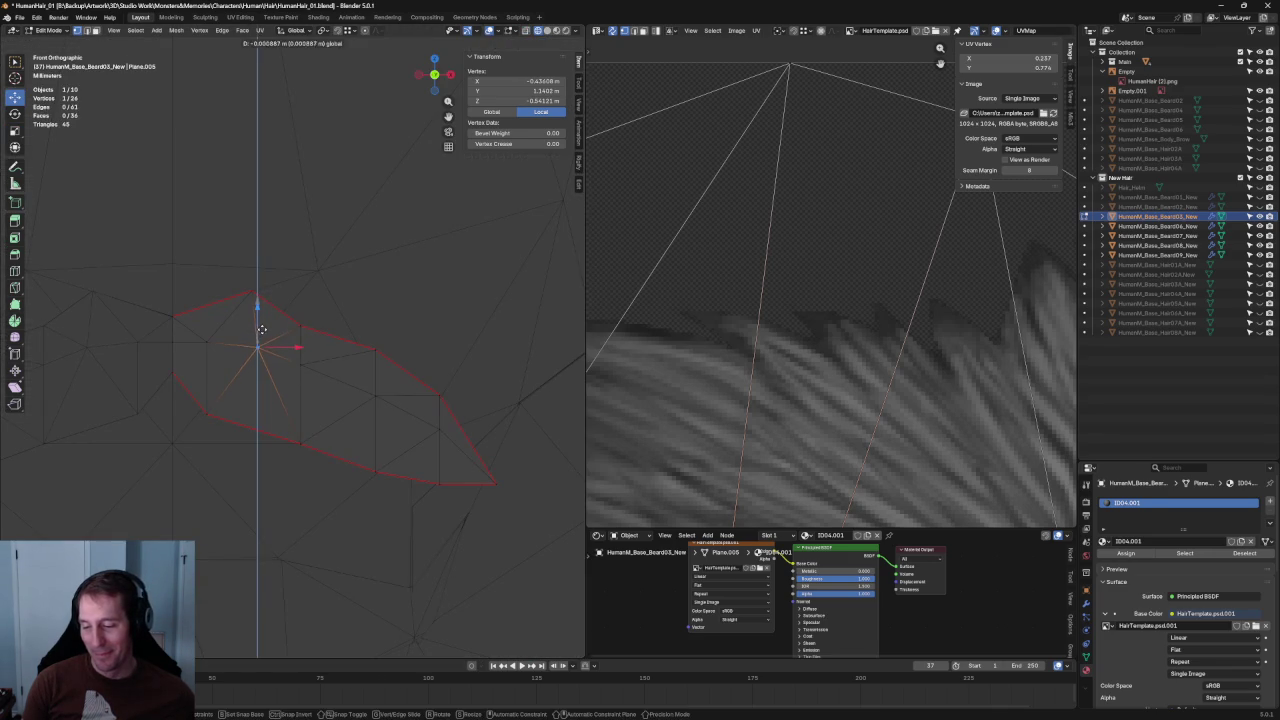
click(375, 395)
drag(386, 365, 389, 358)
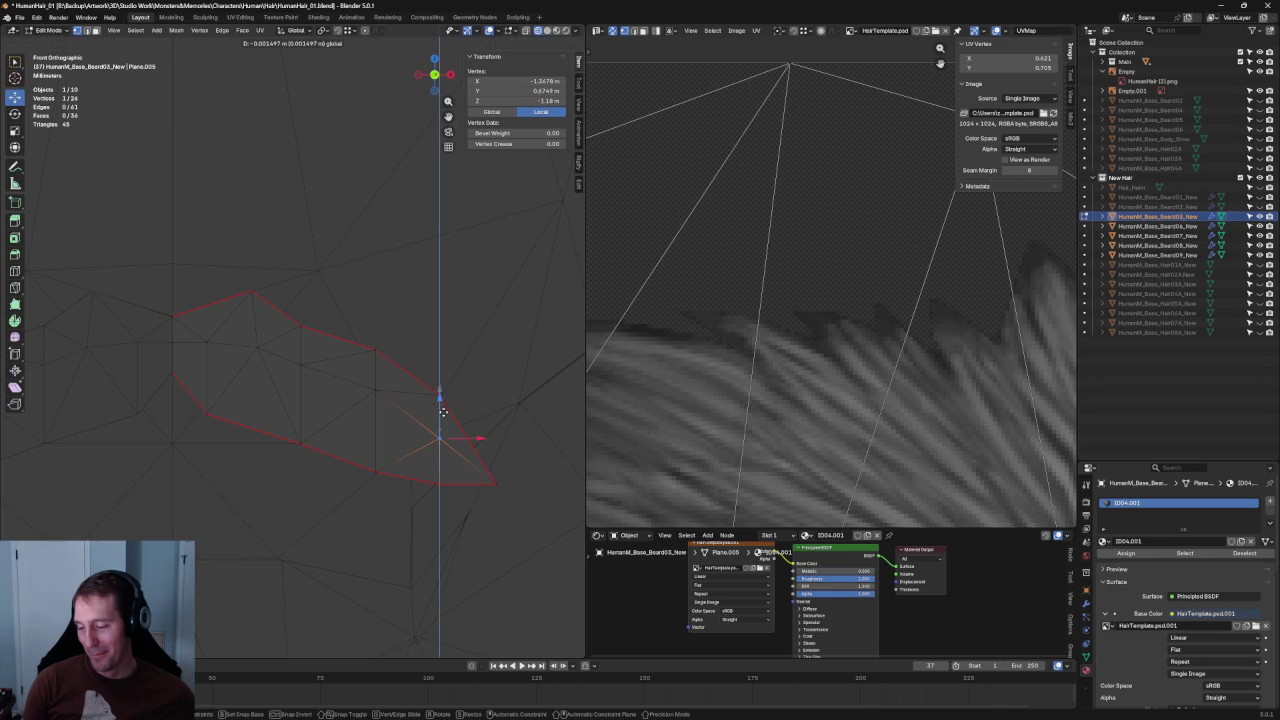
scroll(452, 370, down, 1)
key(alt+a)
scroll(452, 370, down, 6)
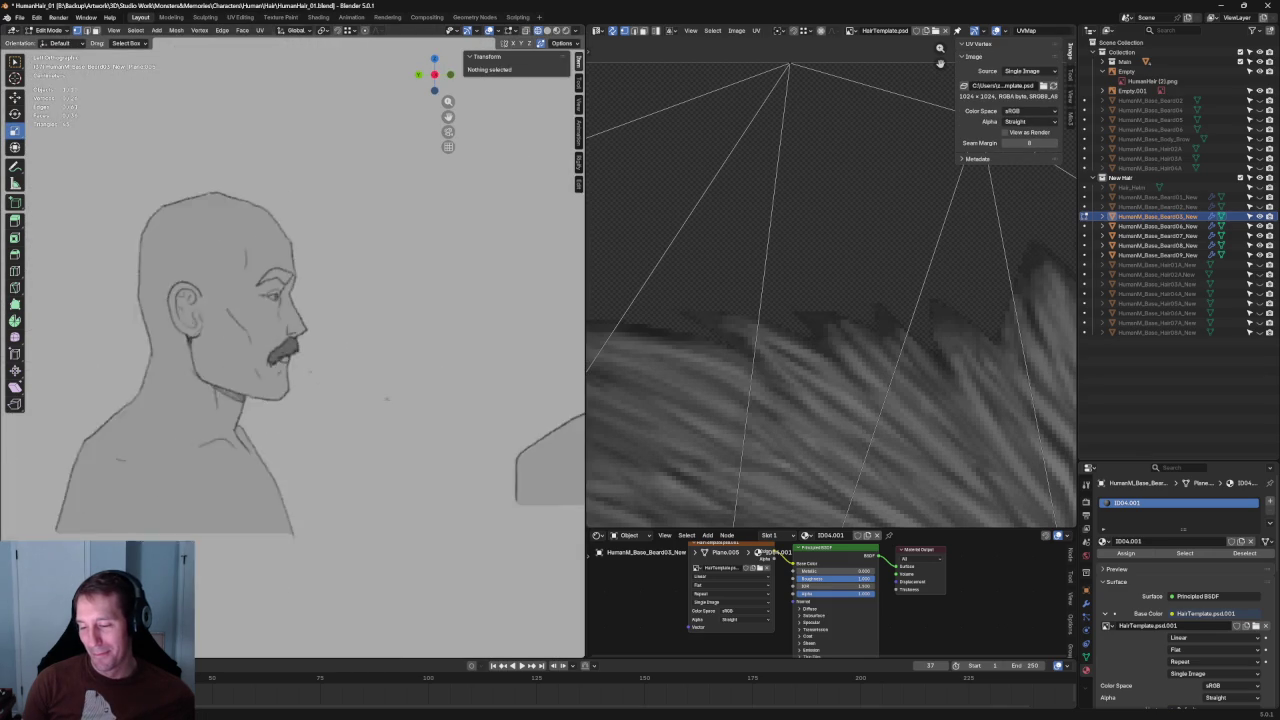
scroll(324, 360, up, 3)
scroll(324, 360, up, 5)
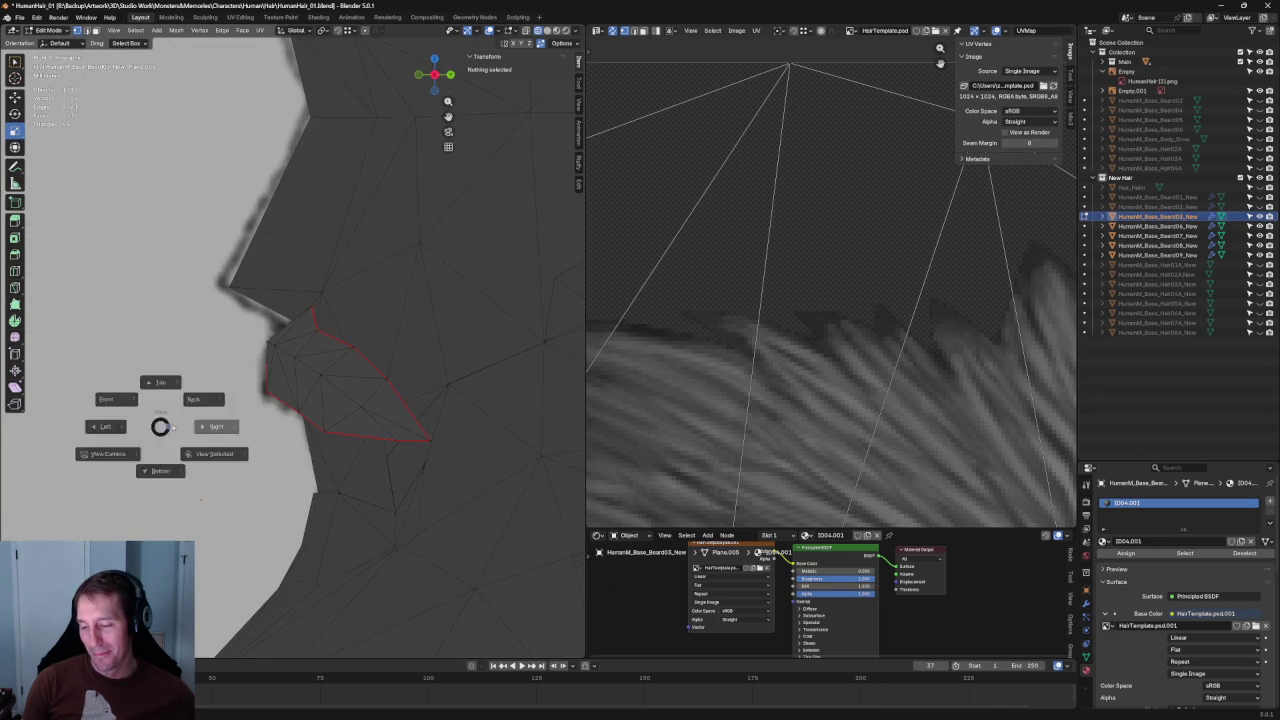
scroll(181, 412, up, 3)
key(alt+z)
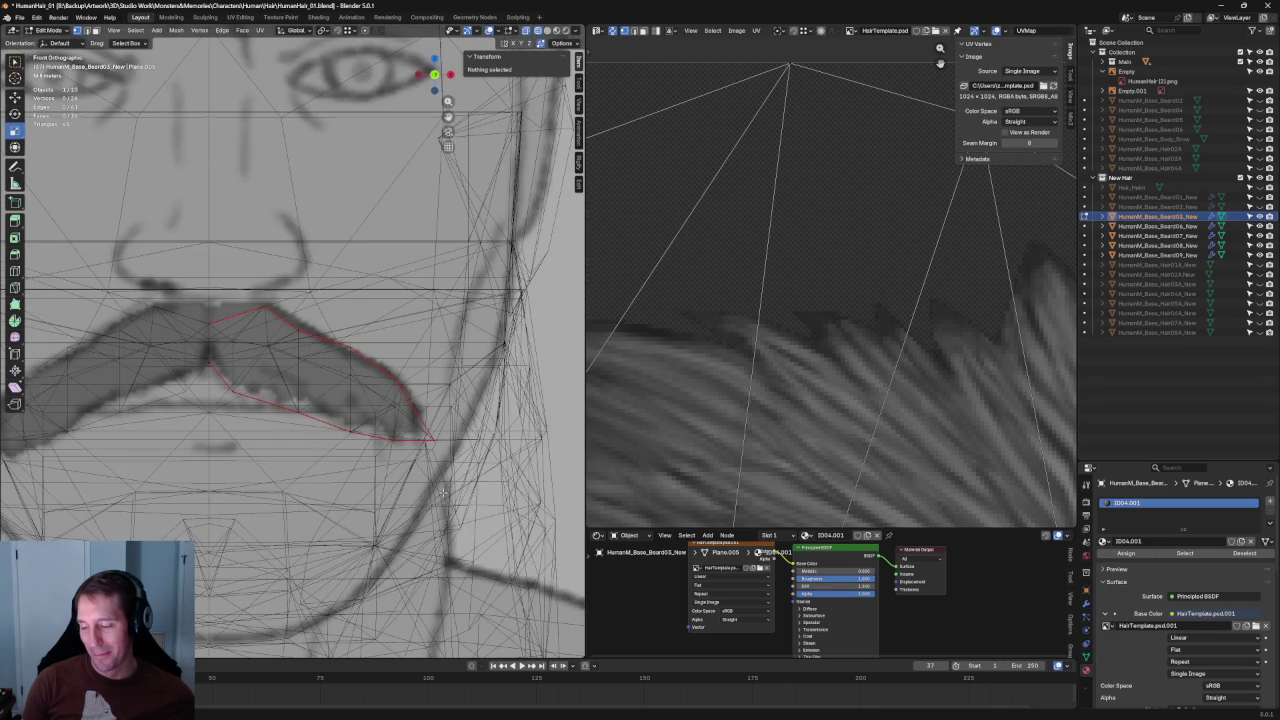
Move the mustache-tip vertices vertically along Z, checking them against the side and front views.
key(c)
click(349, 425)
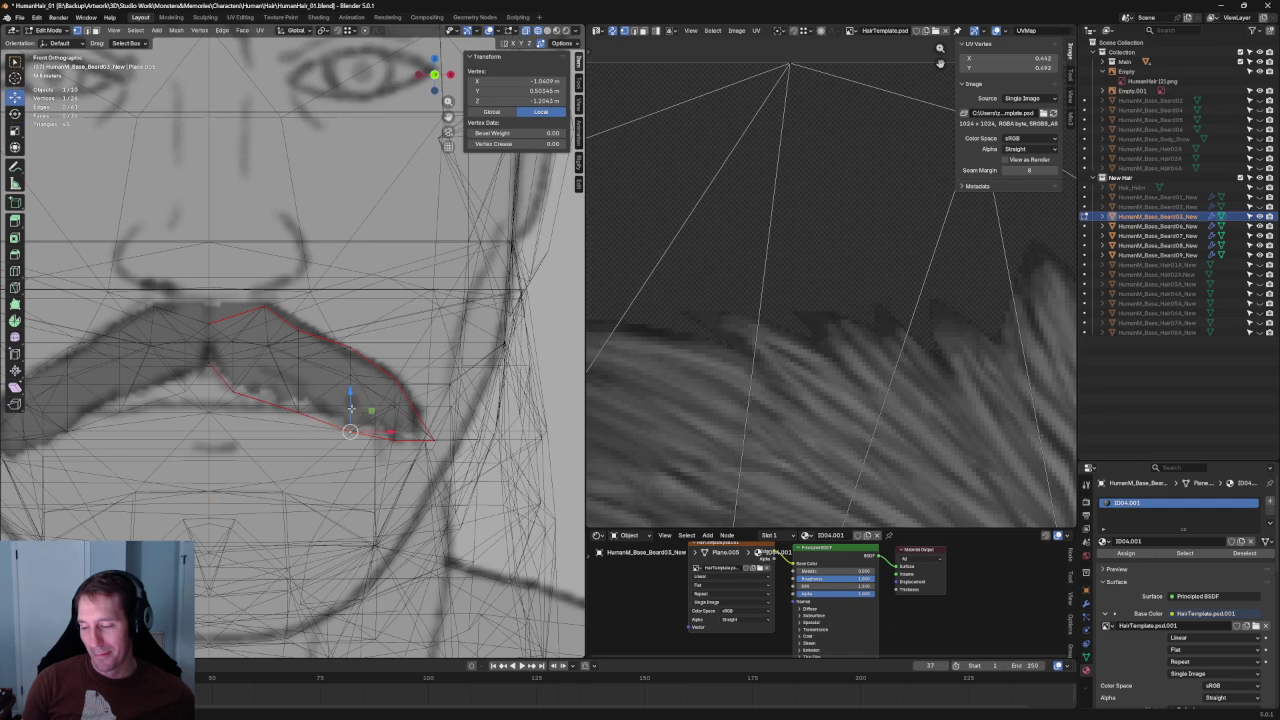
key(g)
key(z)
click(352, 412)
key(alt+z)
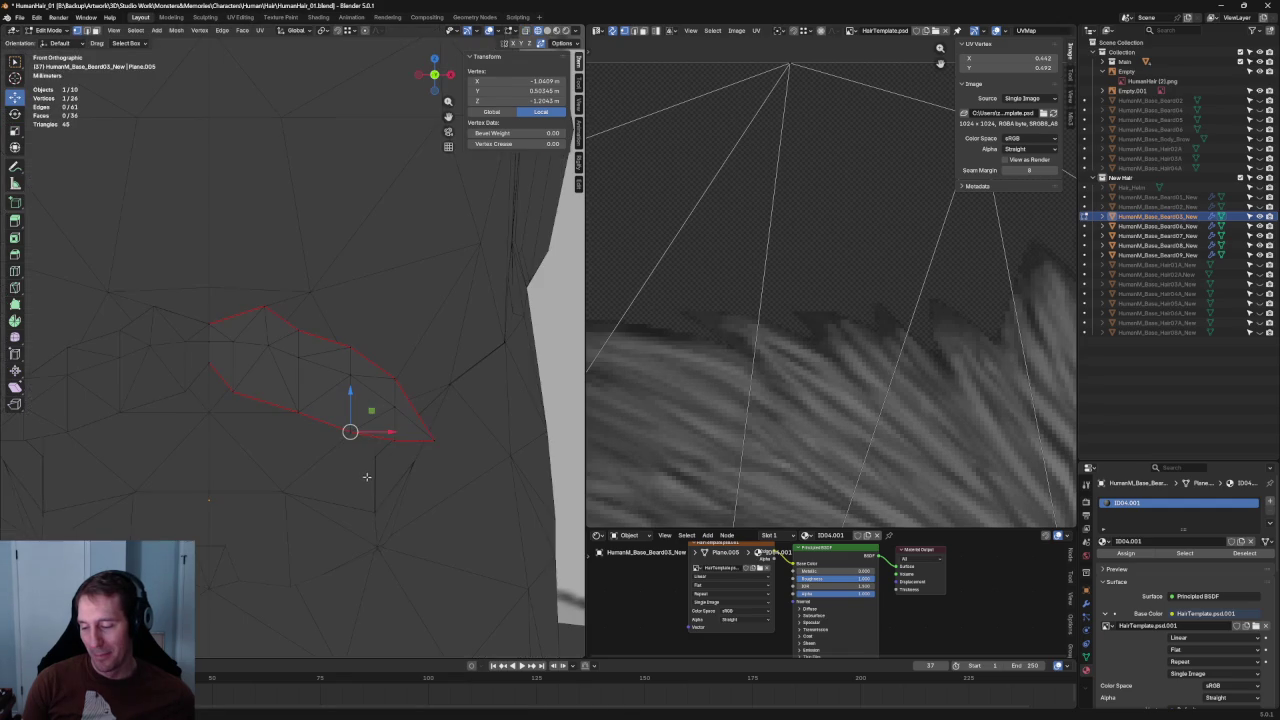
key(KP_3)
key(KP_1)
key(alt+z)
key(alt+z)
key(g)
key(z)
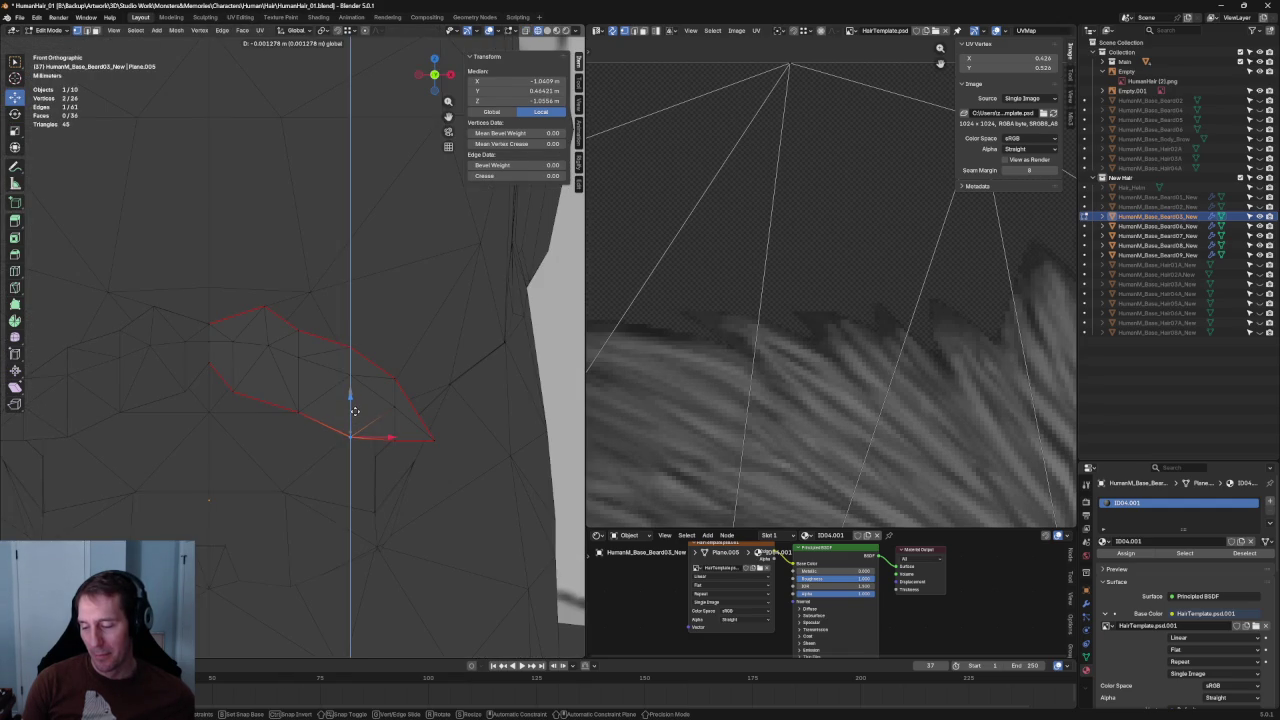
click(354, 410)
key(alt+z)
Nudge a vertex on the card's top edge slightly upward.
key(alt+a)
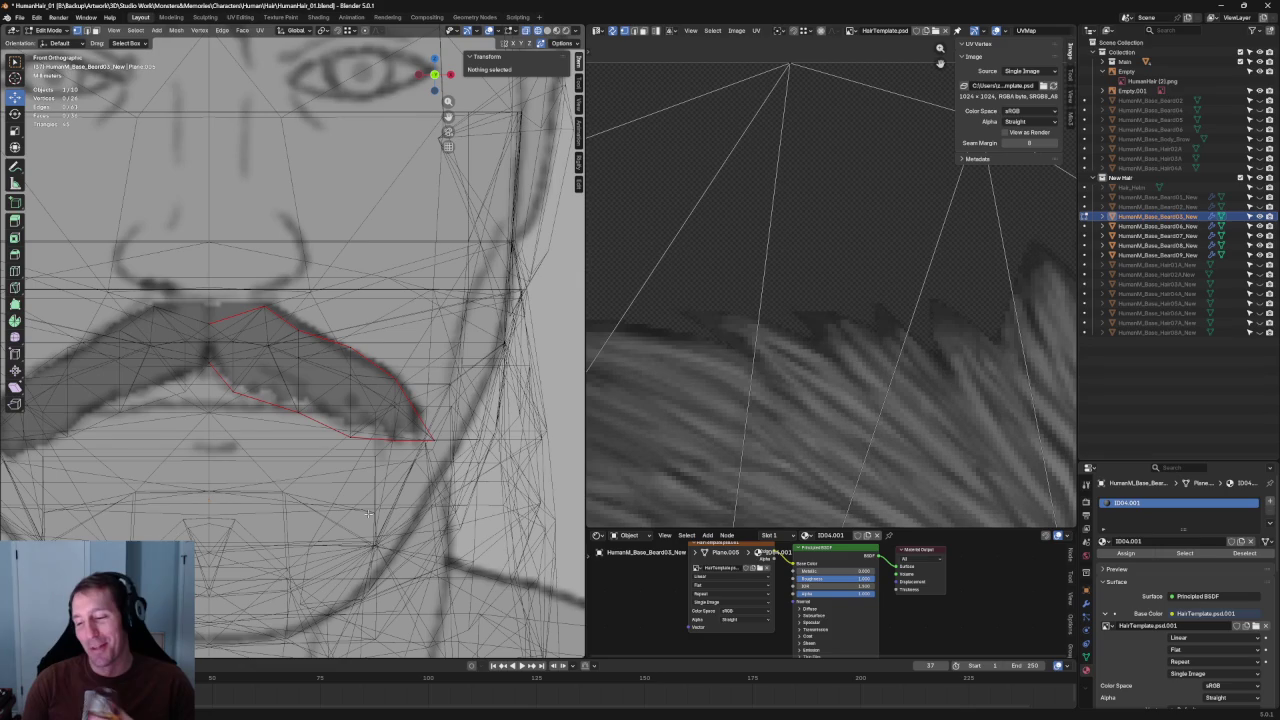
click(298, 330)
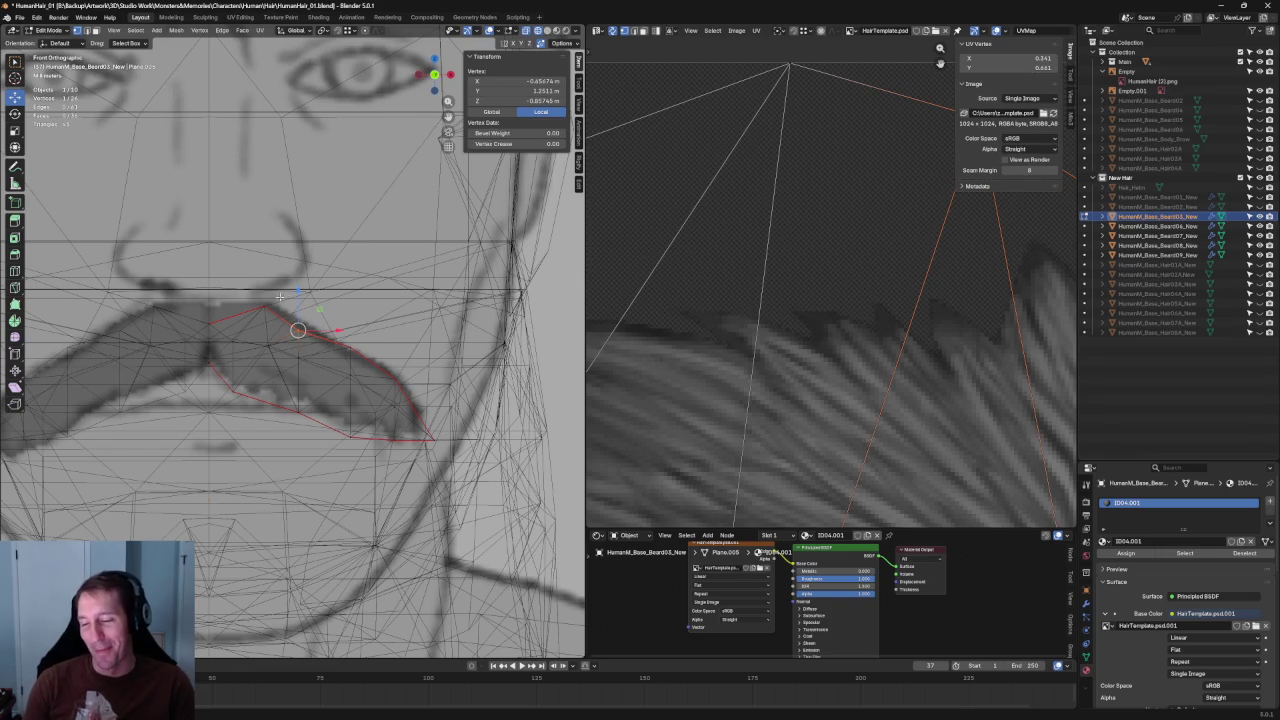
drag(297, 288, 356, 318)
click(446, 463)
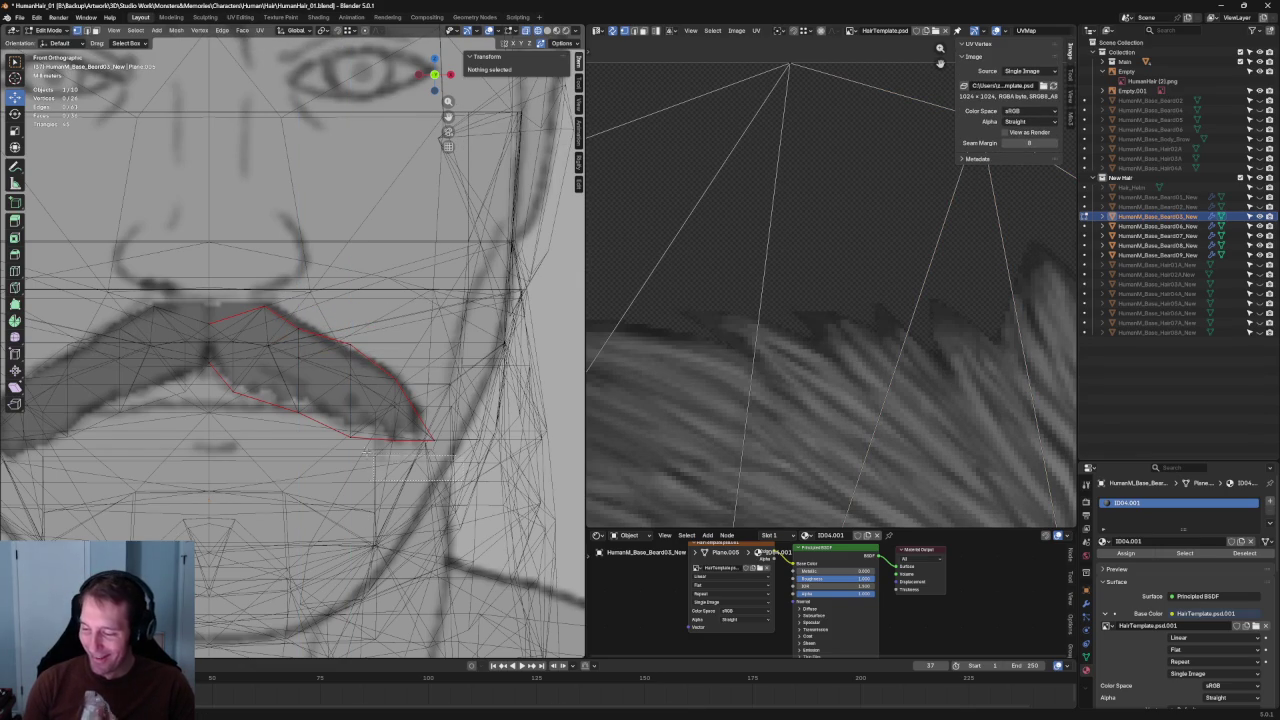
Squash the lower mustache-edge vertices vertically by scaling along Z.
click(339, 422)
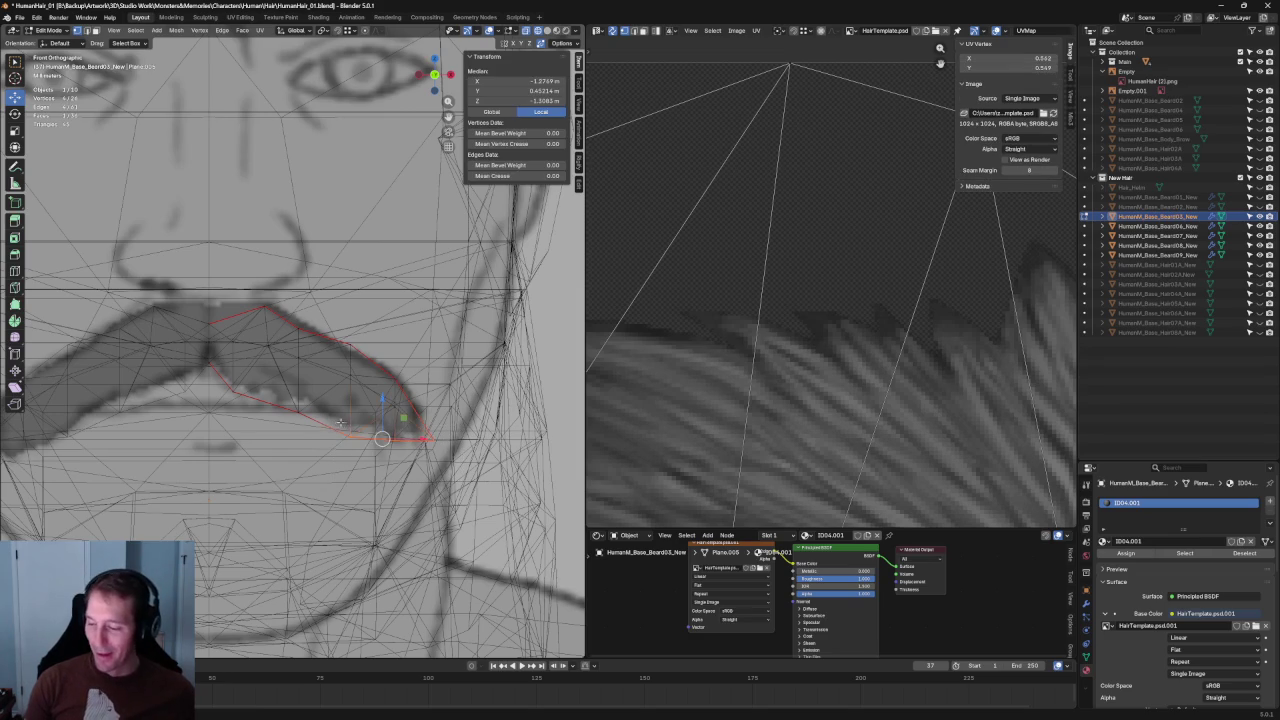
key(s)
key(z)
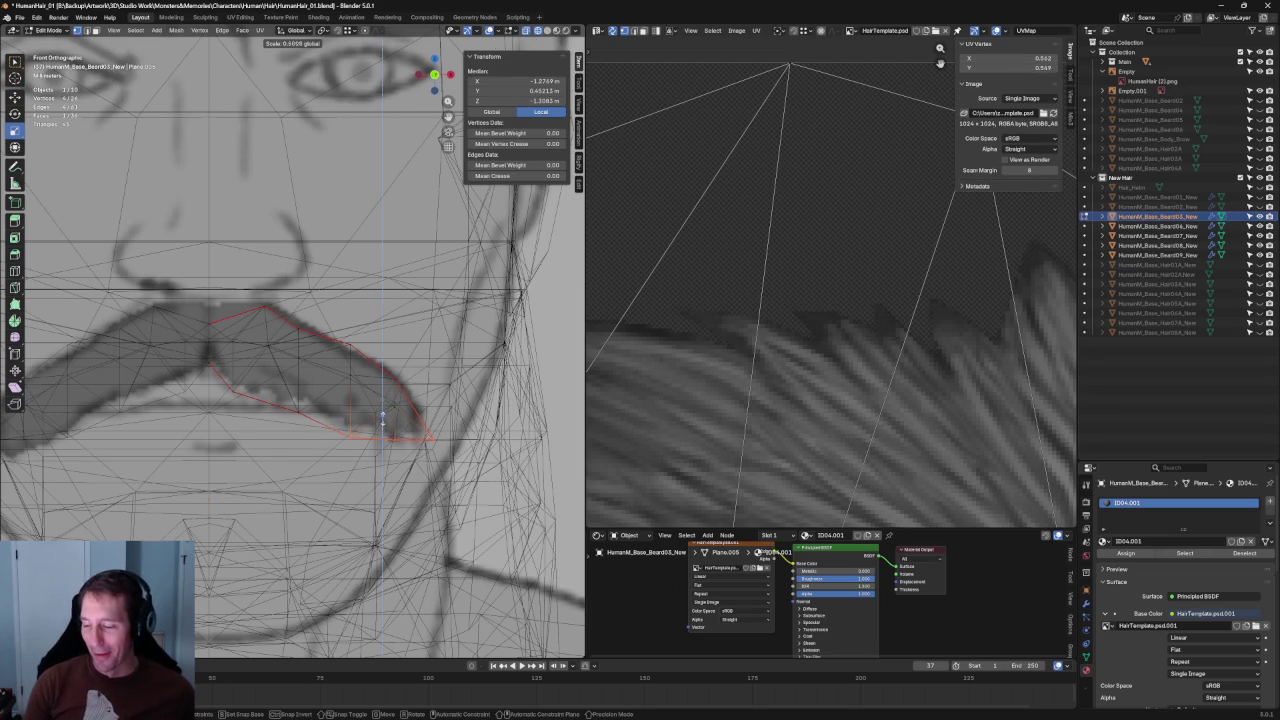
click(383, 422)
click(425, 478)
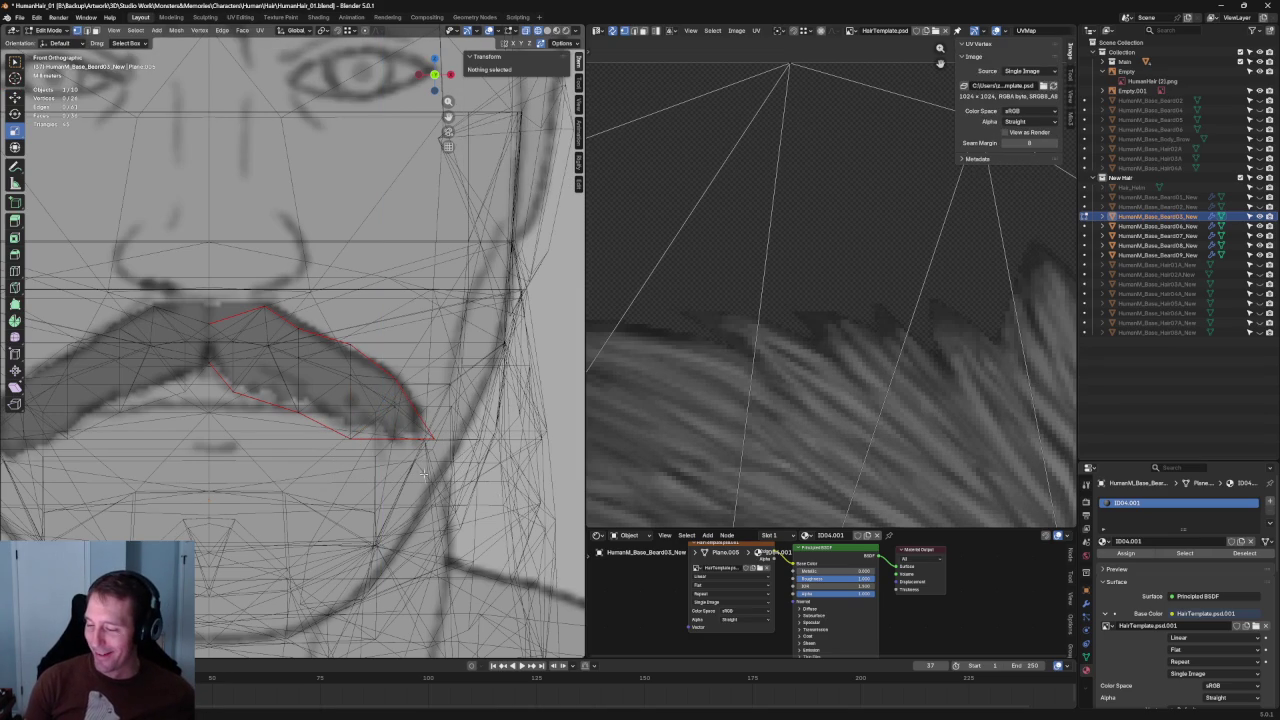
key(alt+z)
key(alt+z)
Scale the mustache-tip vertices along X to narrow them, then along Z.
key(c)
drag(398, 392, 392, 430)
key(s)
key(x)
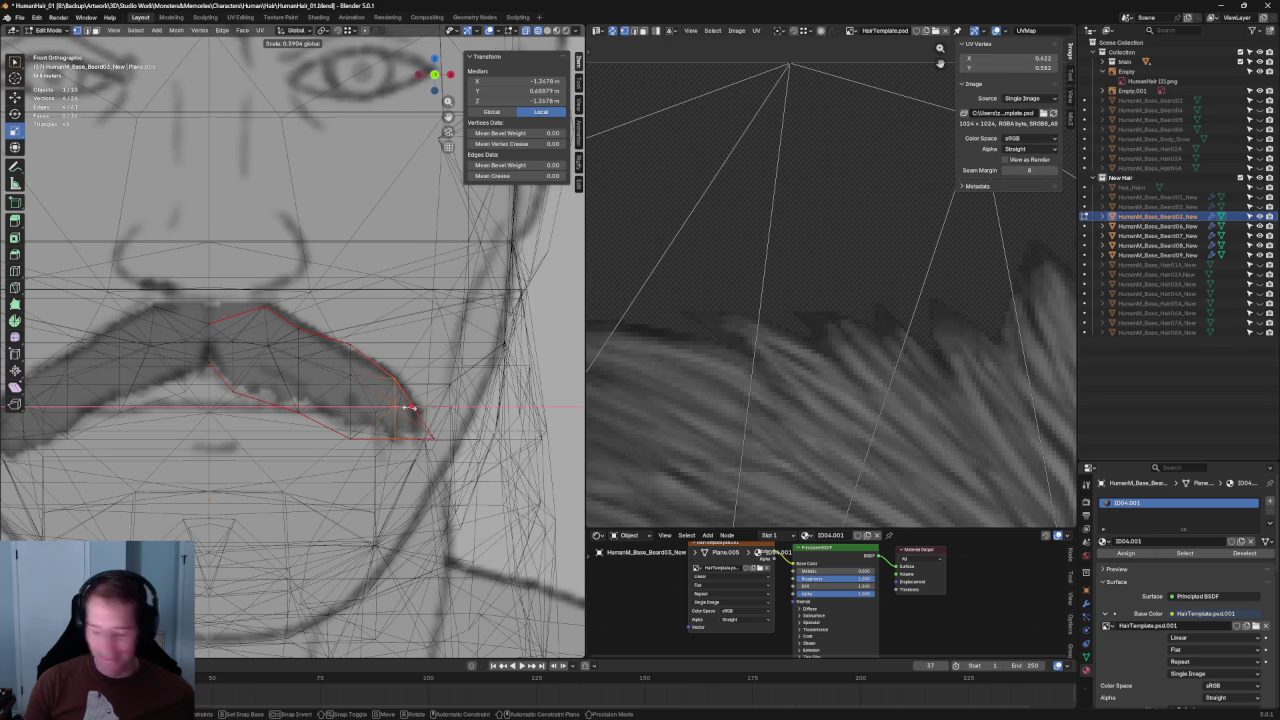
click(409, 408)
key(alt+a)
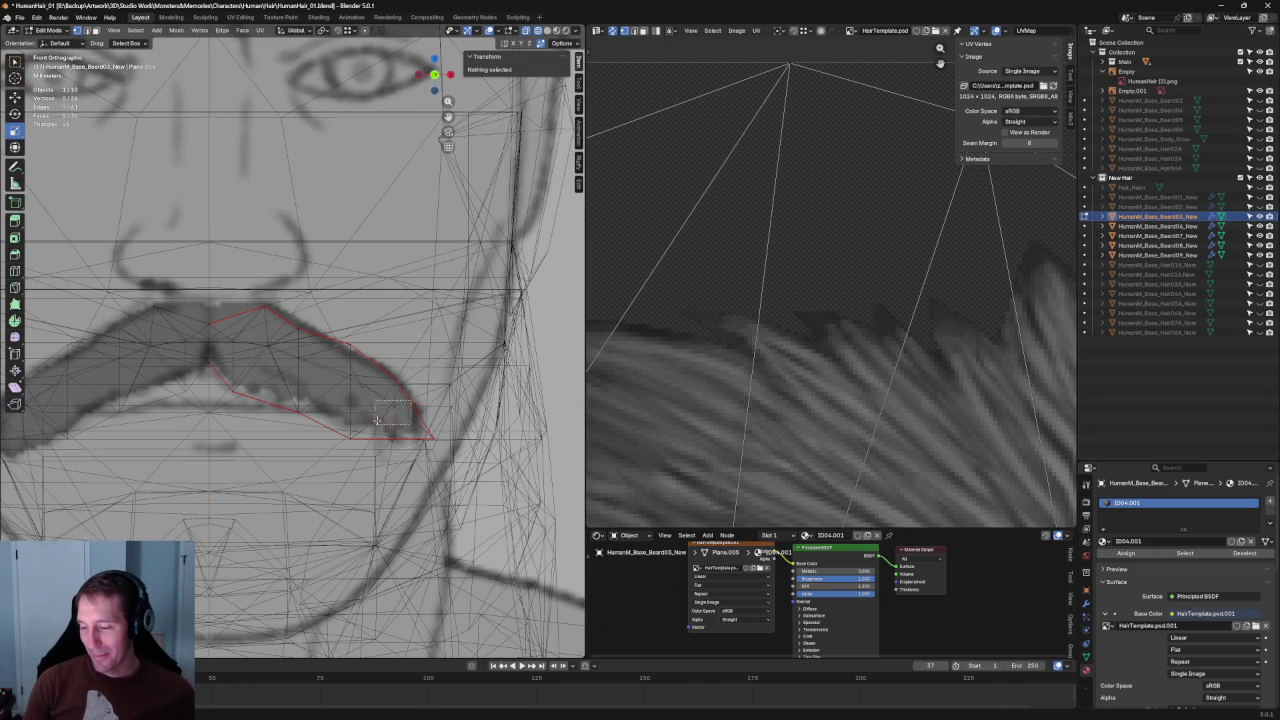
key(c)
click(392, 405)
key(s)
key(z)
click(395, 392)
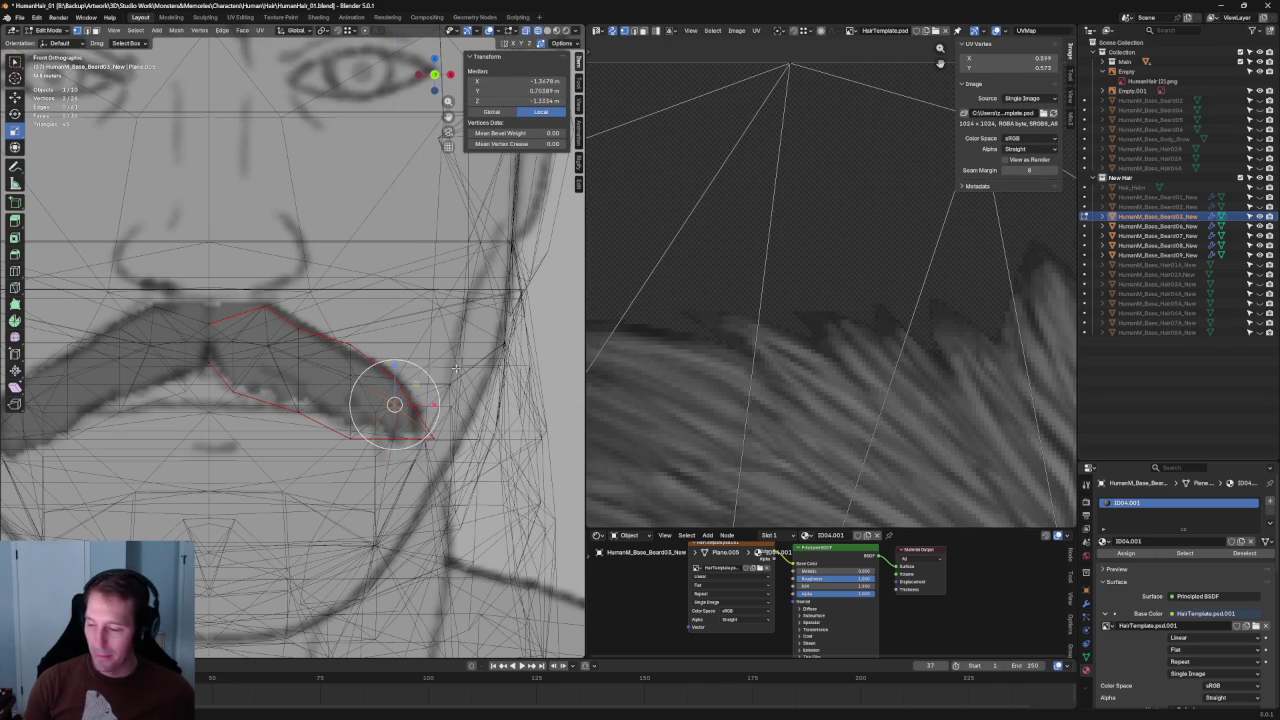
Raise a vertex near the mustache tip slightly.
key(alt+a)
key(c)
click(350, 375)
key(g)
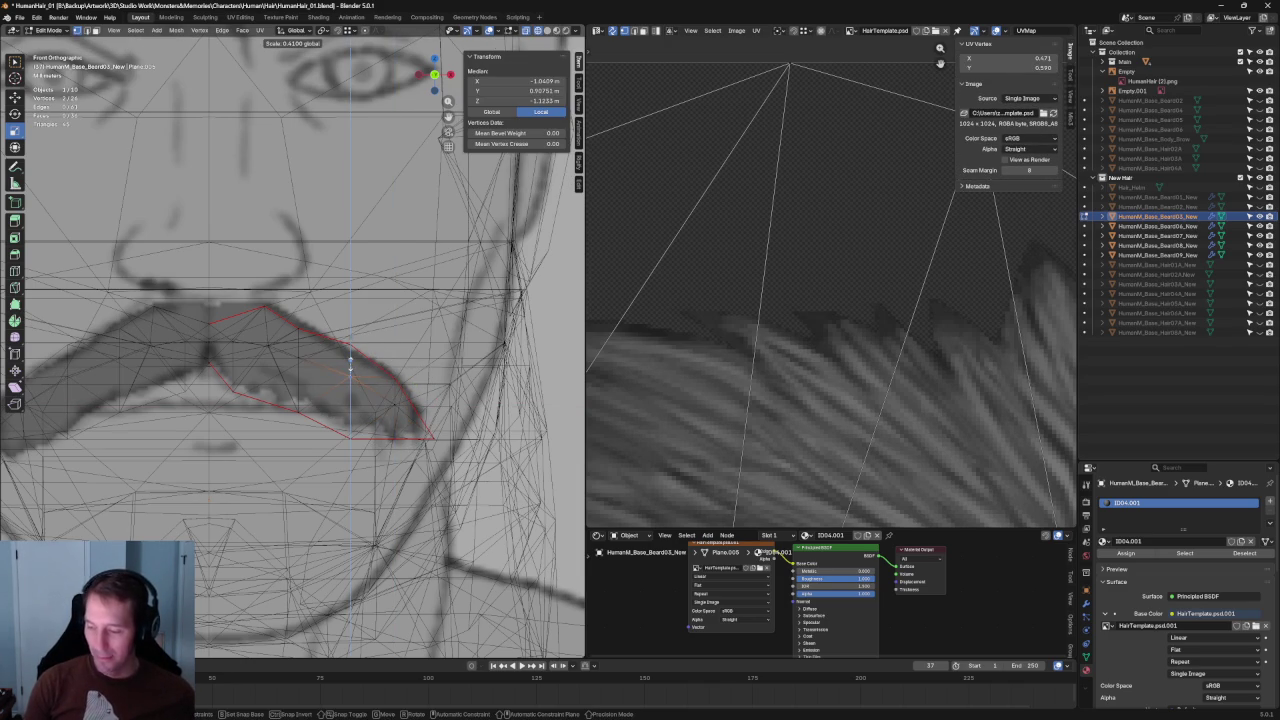
key(Escape)
key(shift+space)
key(g)
mouse_move(349, 360)
mouse_down()
mouse_move(352, 350)
mouse_move(299, 334)
mouse_up()
click(288, 367)
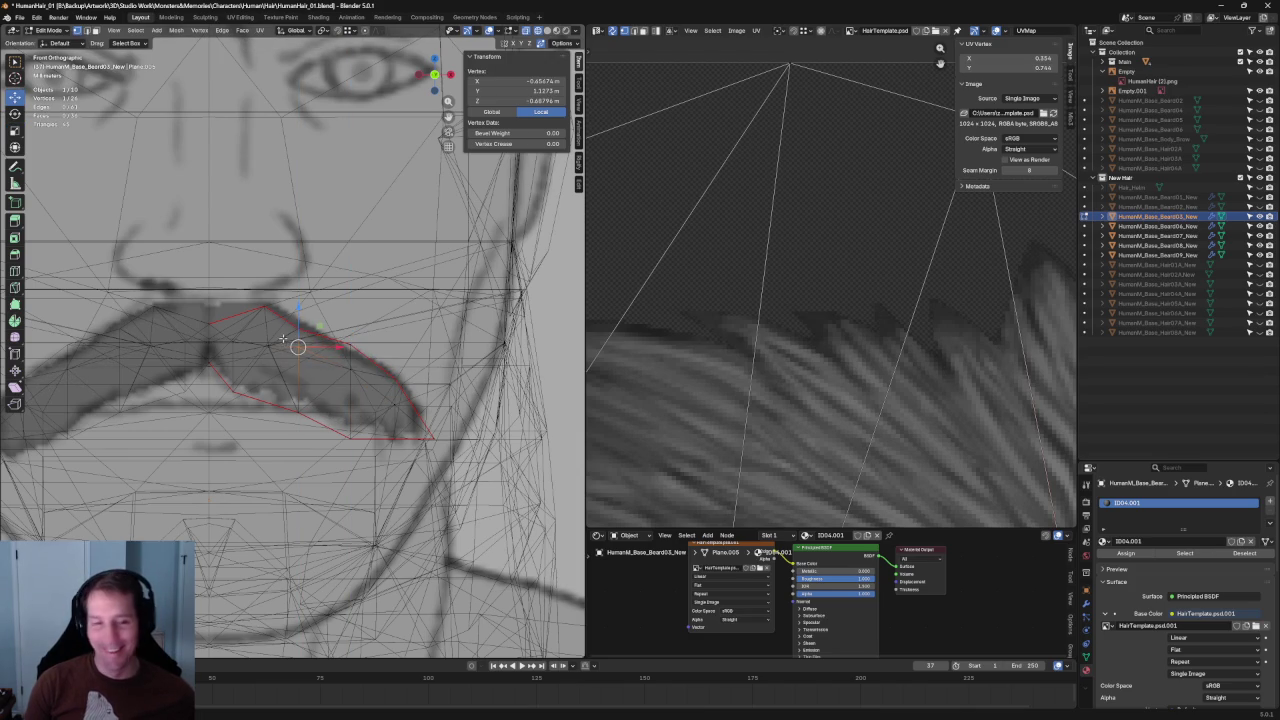
Slide a mustache-edge vertex along X, then move a single vertex vertically along Z.
scroll(288, 347, up, 2)
scroll(291, 351, up, 2)
scroll(280, 355, up, 2)
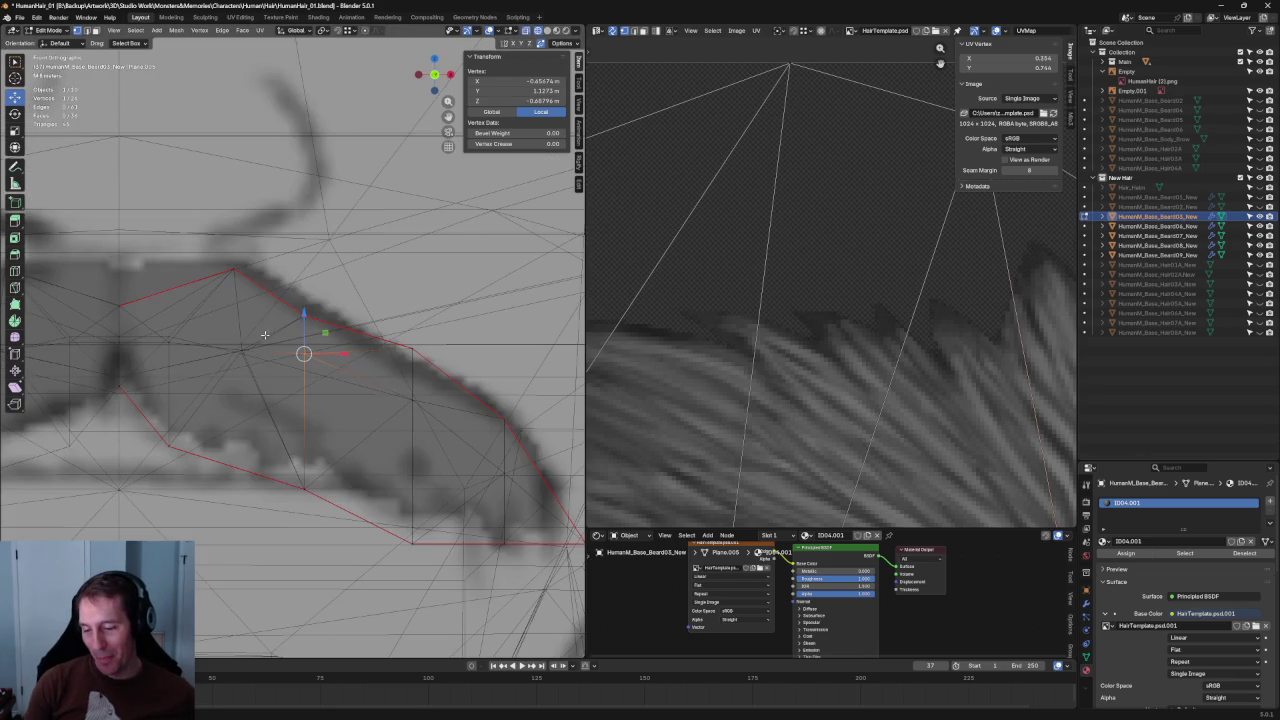
drag(275, 327, 219, 379)
key(g)
key(x)
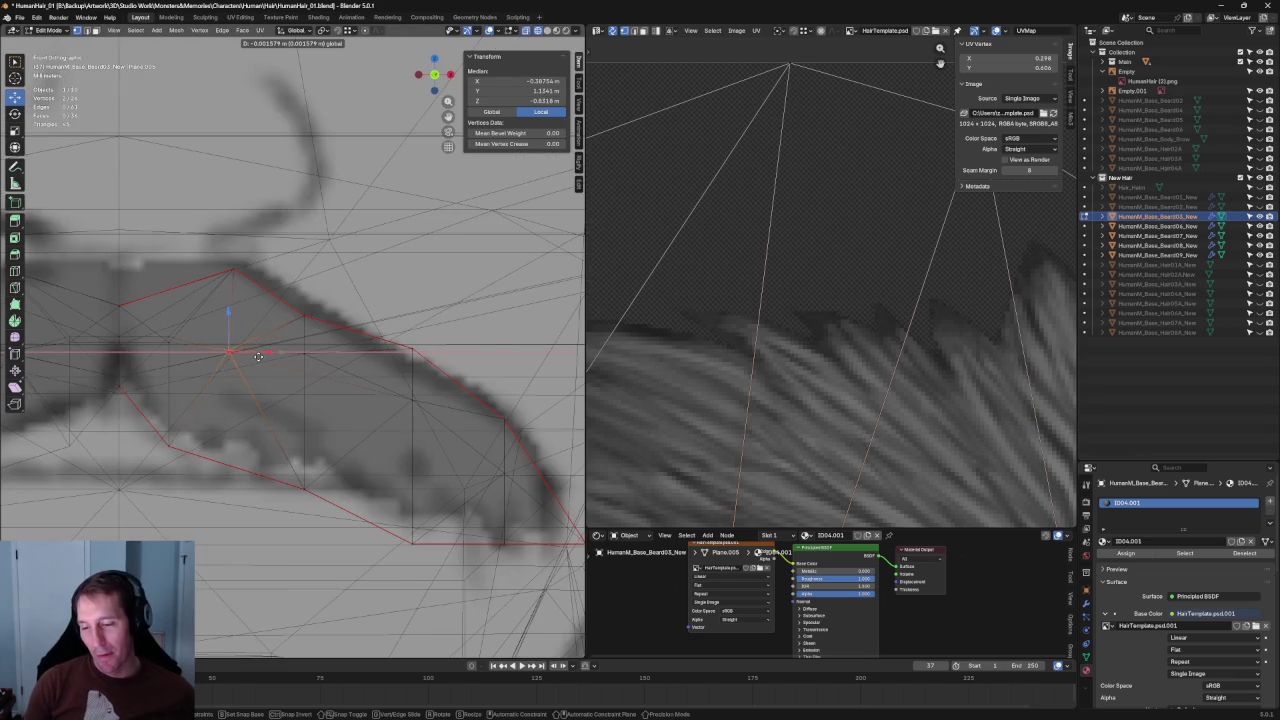
click(258, 356)
click(237, 349)
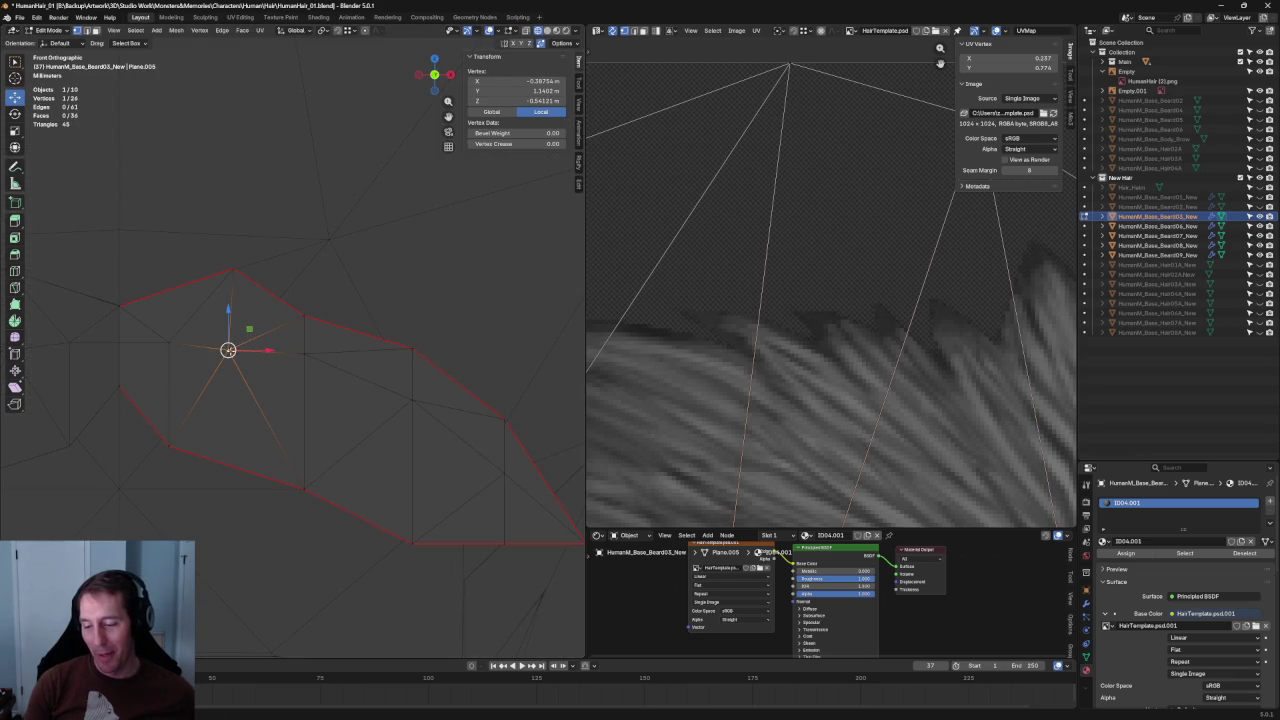
key(g)
key(z)
click(230, 326)
Move a group of five card vertices into new positions.
drag(80, 340, 350, 378)
key(shift+space)
key(t)
key(g)
key(Escape)
key(g)
click(192, 323)
With X-ray on, select vertices along the mustache shape and scale them.
key(alt+z)
click(325, 297)
drag(82, 332, 321, 376)
shift+click(240, 379)
shift+drag(95, 328, 288, 372)
key(shift+space)
key(s)
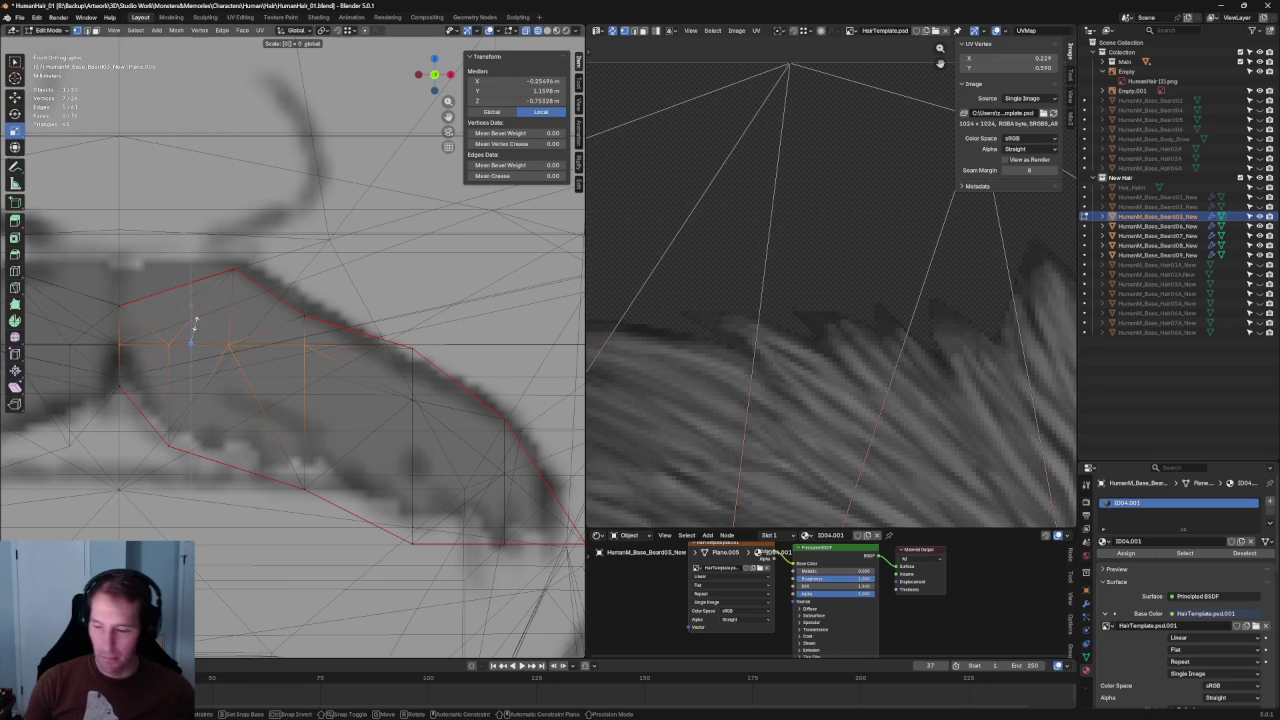
Shift a lower-edge vertex vertically so the card hugs the face profile.
click(190, 340)
key(alt+z)
key(alt+a)
click(304, 354)
key(shift+space)
key(g)
drag(305, 345, 306, 340)
key(alt+a)
scroll(300, 360, down, 5)
scroll(300, 370, down, 3)
middle_drag(300, 375, 293, 381)
key(KP_3)
scroll(296, 377, up, 3)
scroll(298, 373, up, 2)
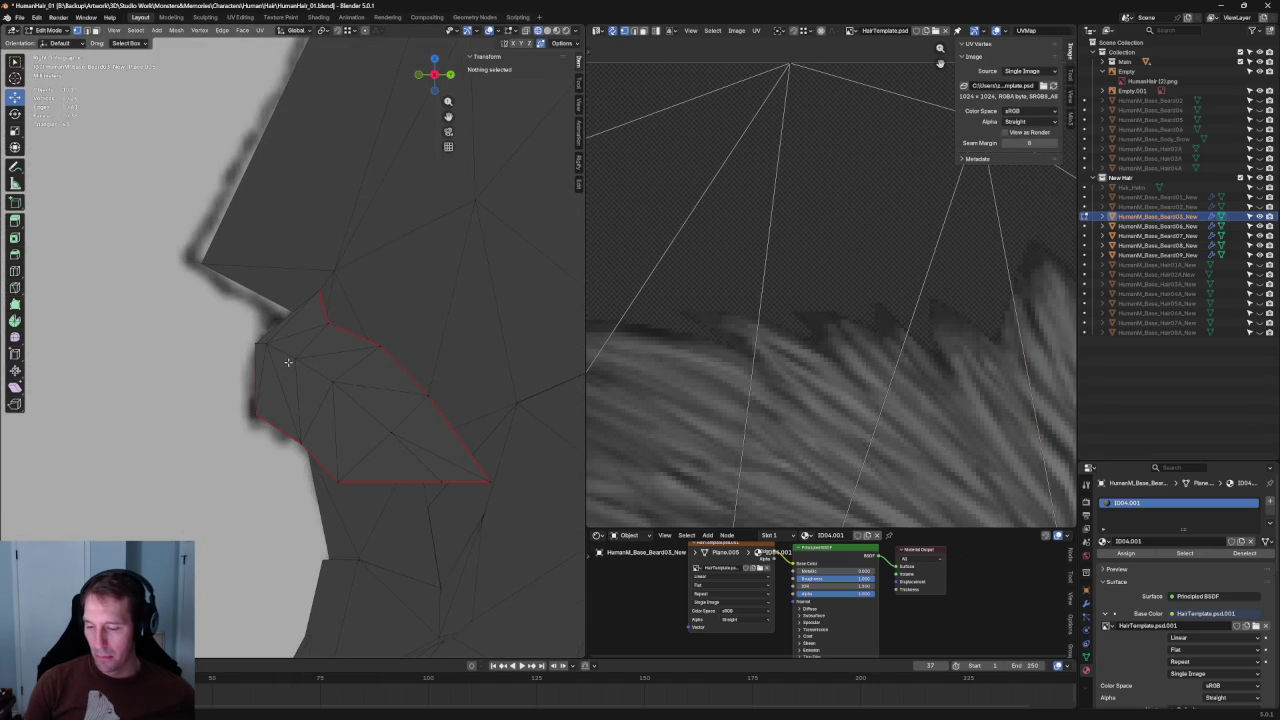
key(alt+z)
key(alt+z)
key(alt+z)
key(alt+z)
key(alt+z)
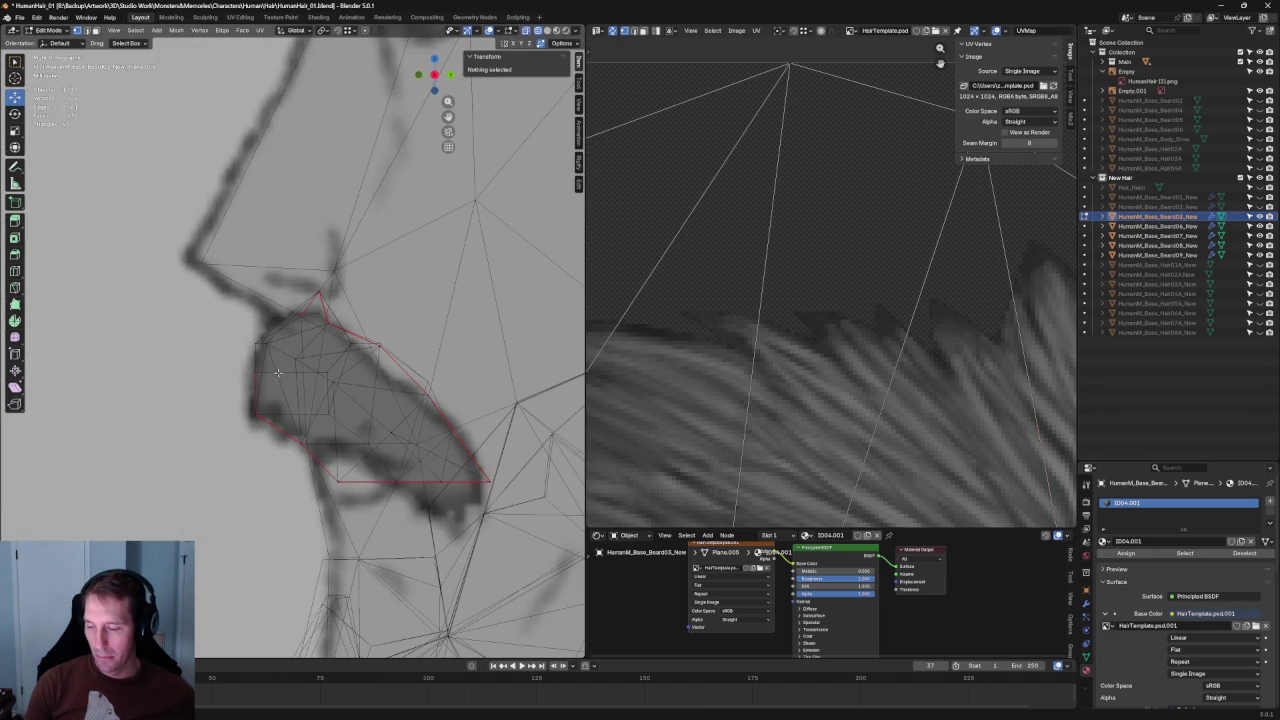
key(alt+z)
middle_drag(278, 373, 352, 405)
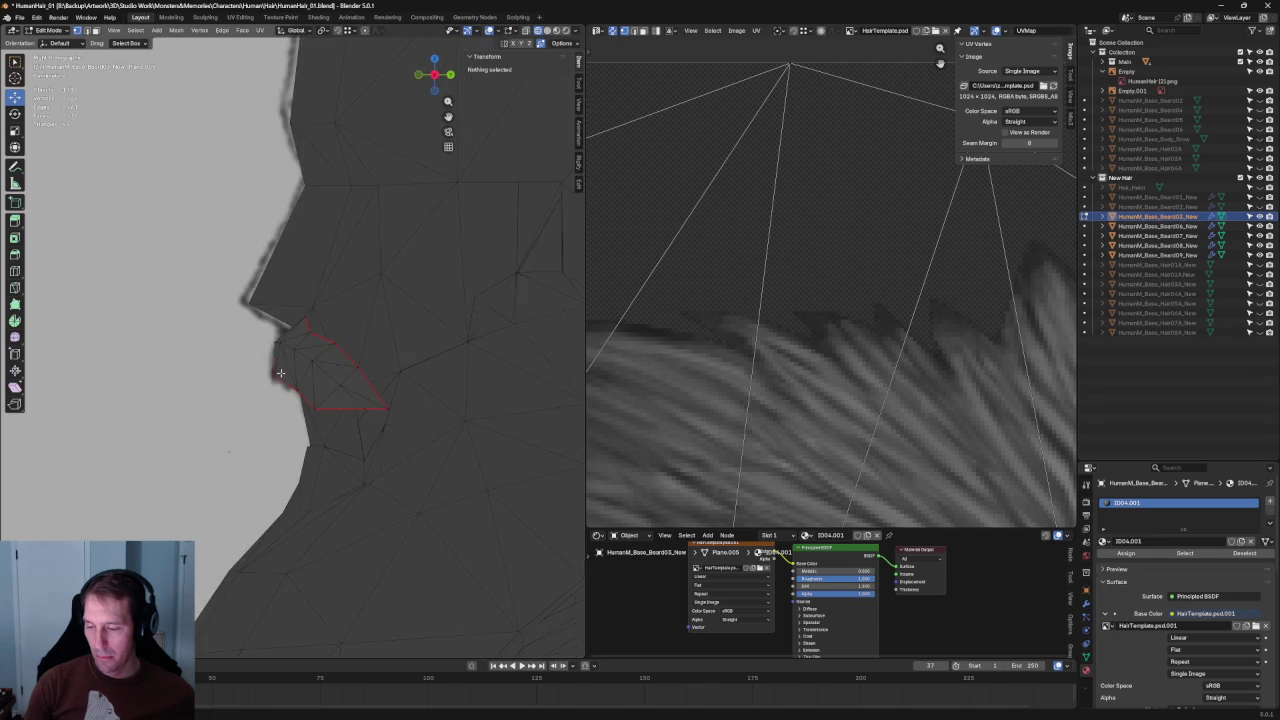
key(KP_Divide)
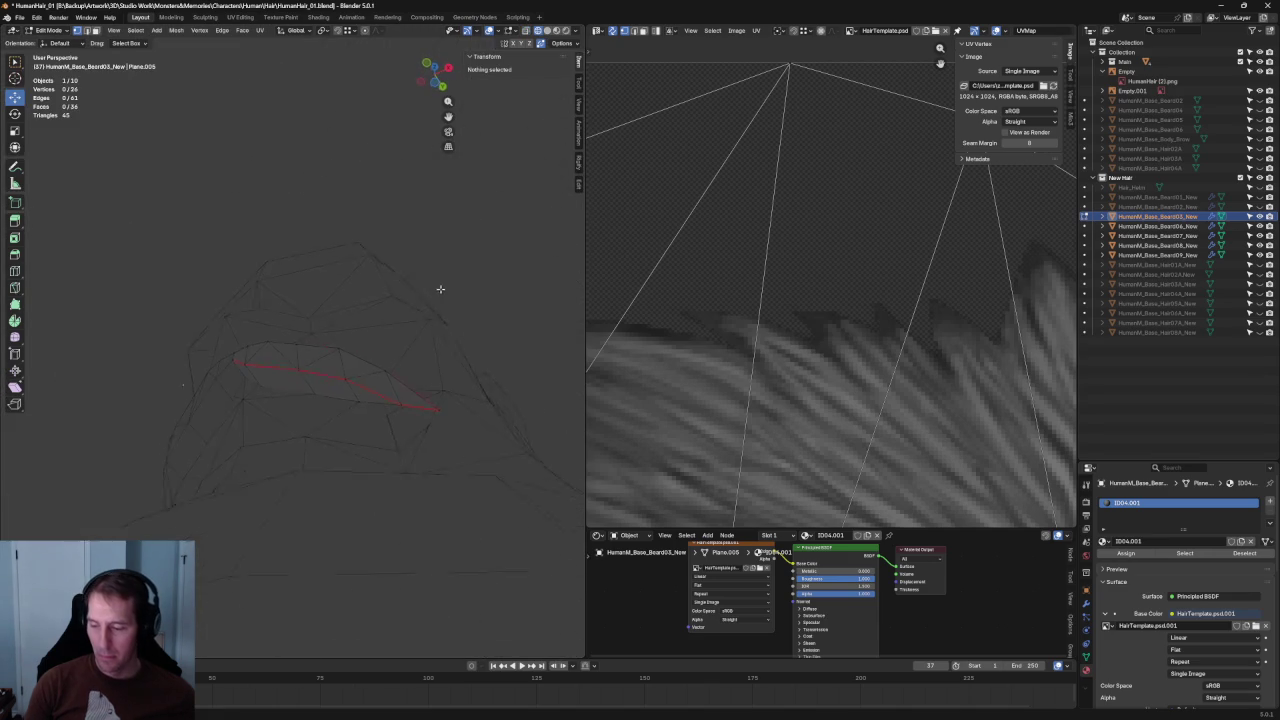
click(296, 344)
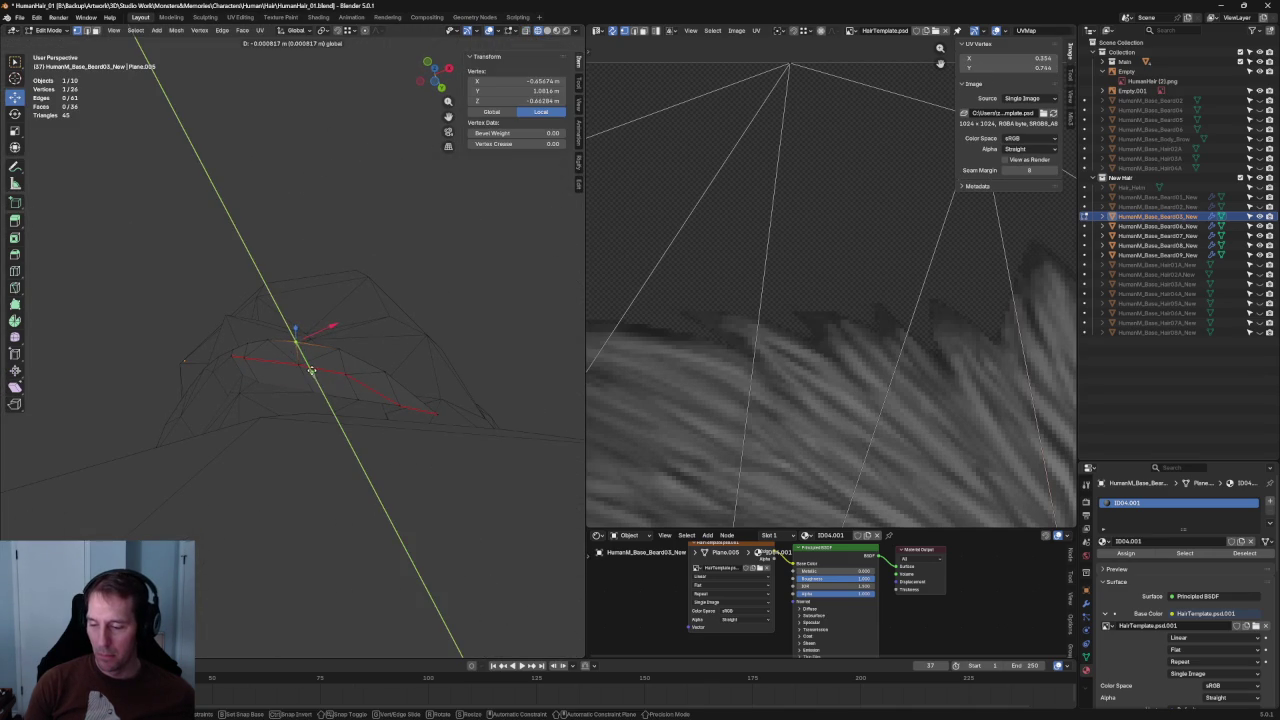
key(alt+a)
key(KP_Divide)
mouse_move(440, 412)
middle_down()
mouse_move(503, 415)
mouse_move(370, 433)
mouse_move(441, 411)
middle_up()
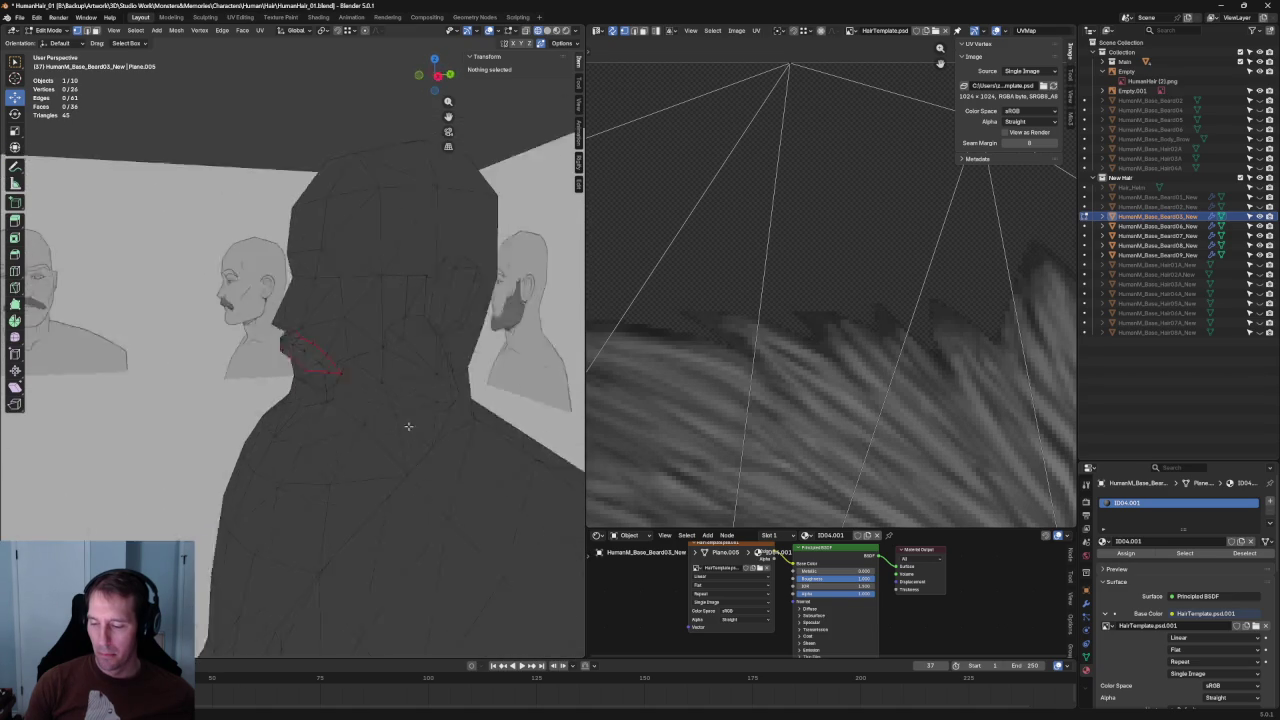
In front view, nudge the vertex near the card's right end slightly right.
key(KP_1)
scroll(300, 362, up, 5)
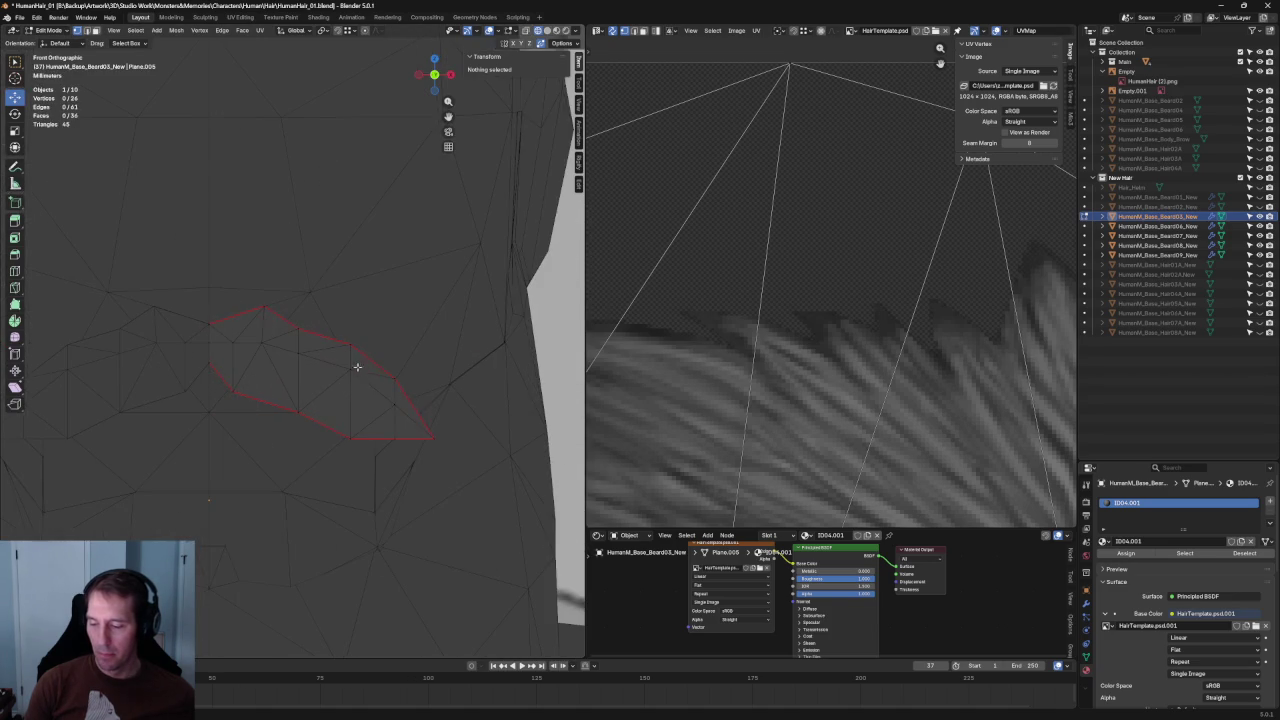
click(398, 402)
drag(433, 404, 436, 406)
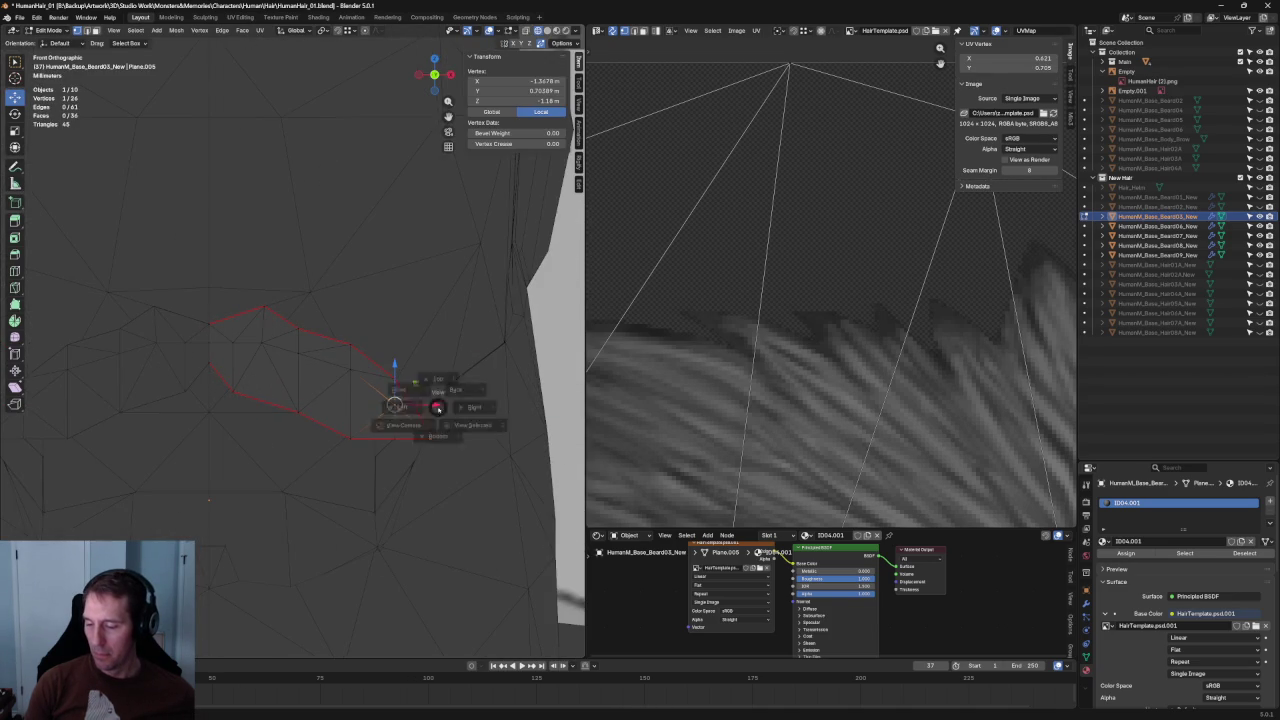
middle_drag(437, 408, 378, 426)
key(g)
key(y)
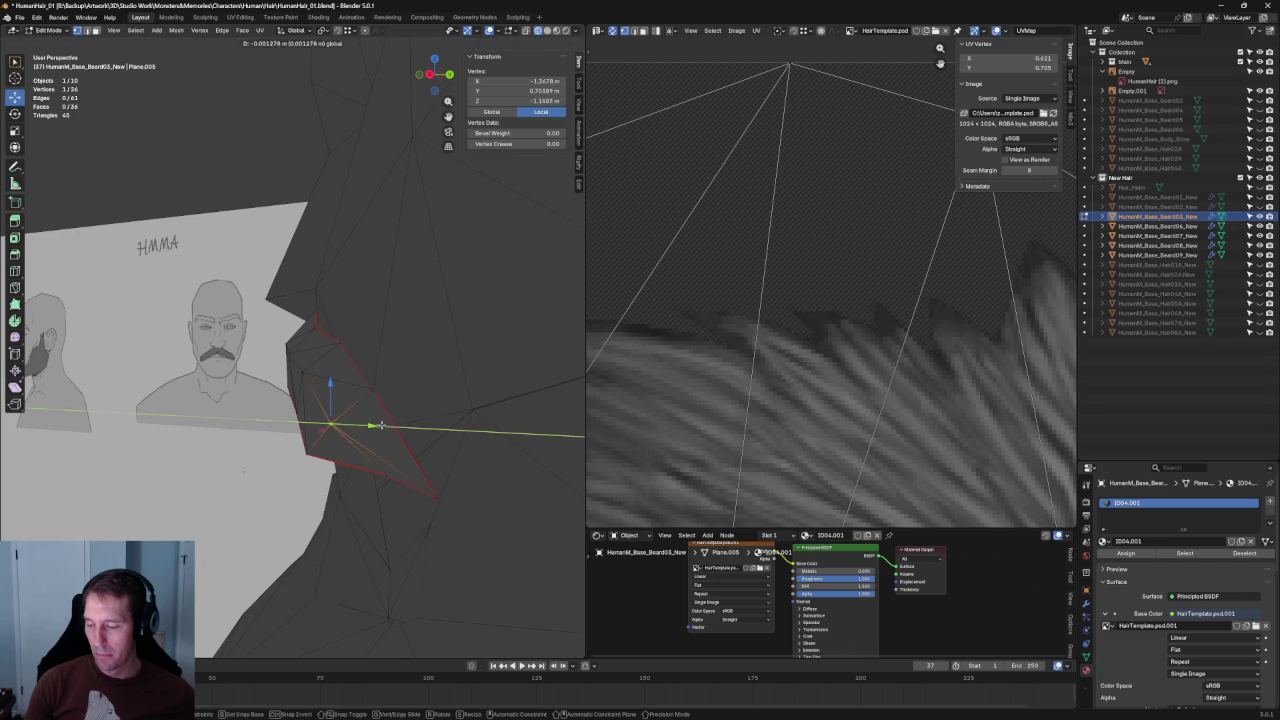
key(Escape)
From the side, push that vertex back toward the face in depth.
key(KP_3)
middle_drag(436, 438, 456, 350)
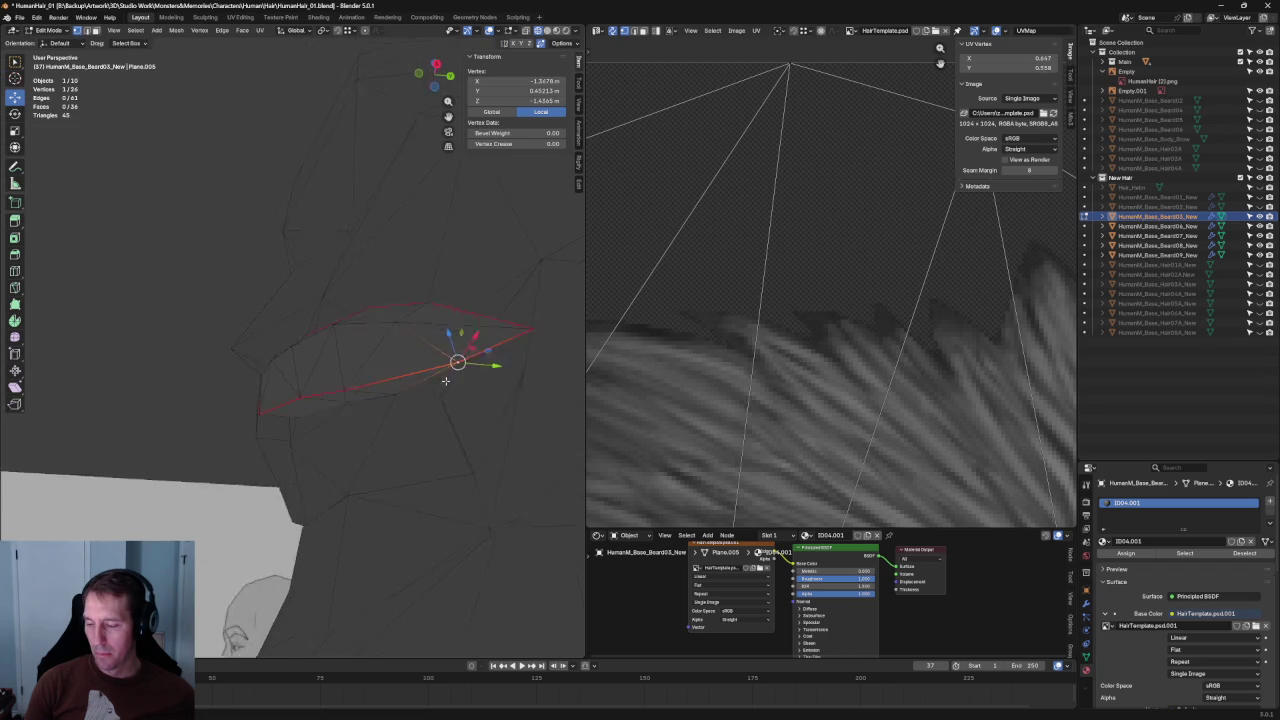
drag(499, 320, 480, 315)
mouse_move(480, 315)
middle_down()
mouse_move(432, 370)
mouse_move(440, 340)
middle_up()
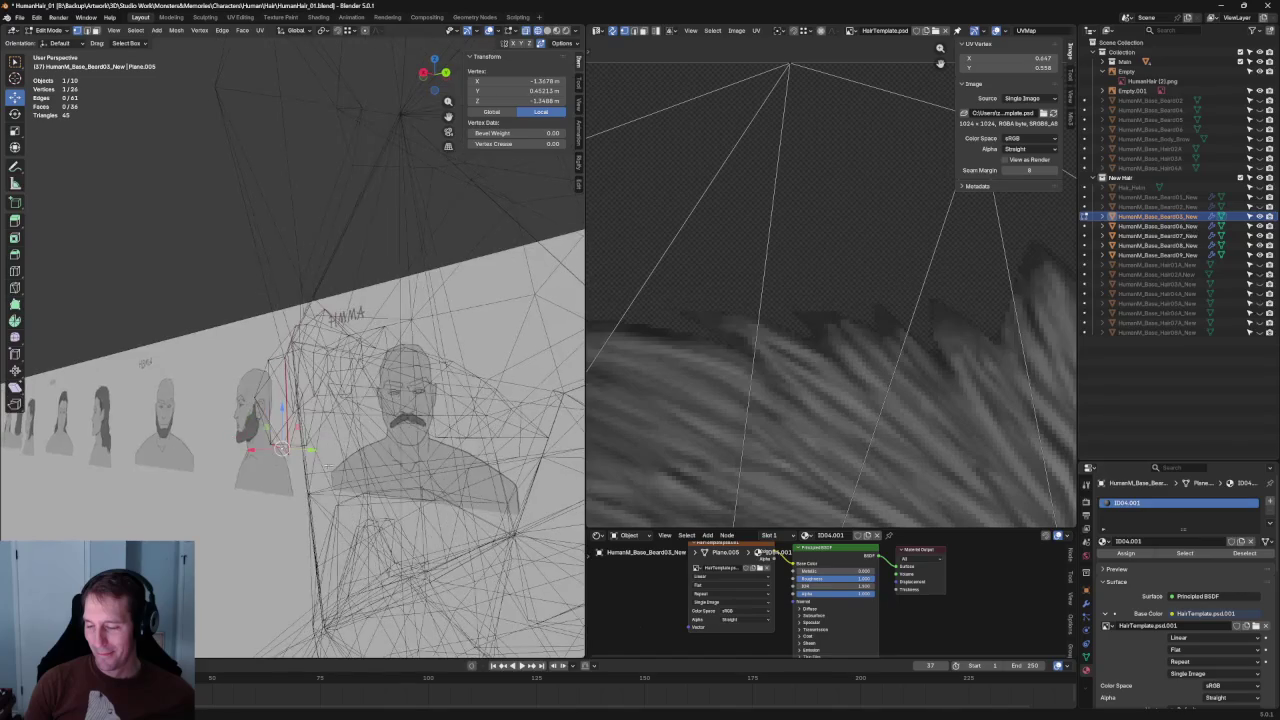
scroll(400, 450, up, 3)
scroll(420, 460, up, 3)
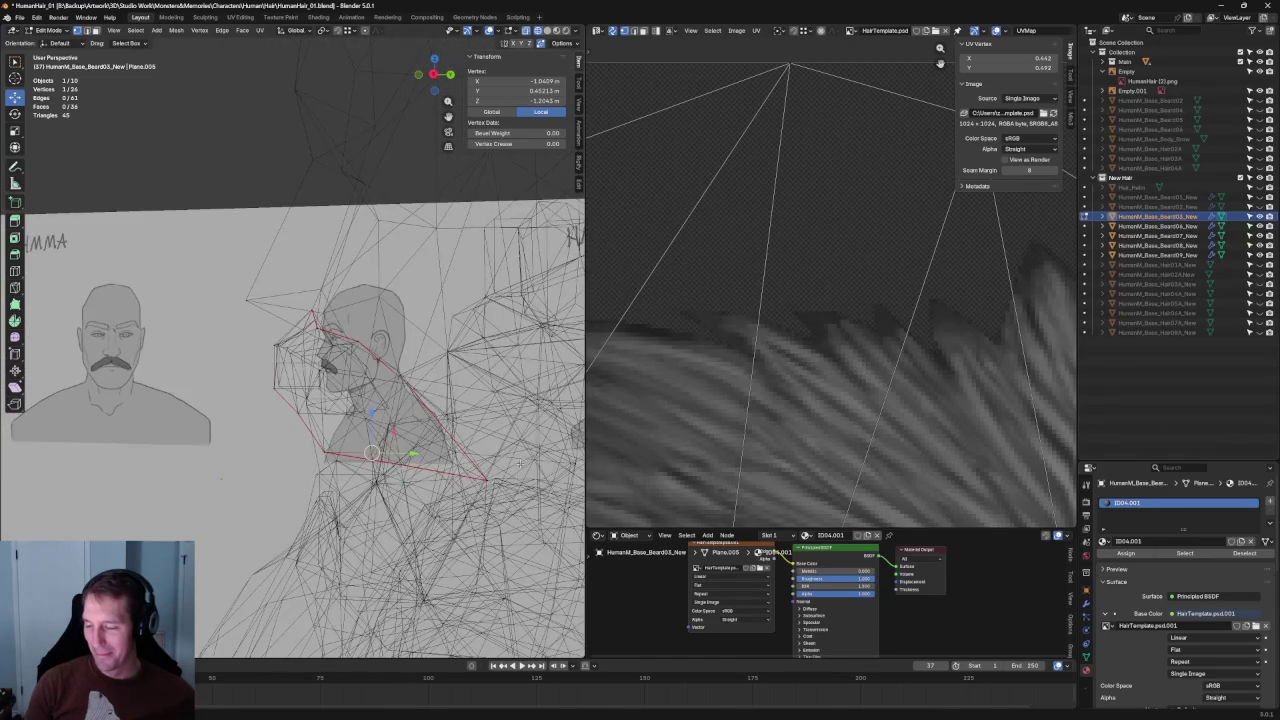
key(alt+z)
Join two selected vertices with Connect Vertex Path from the Vertex menu.
shift+click(483, 483)
mouse_move(483, 483)
middle_down()
mouse_move(481, 462)
mouse_move(453, 483)
middle_up()
shift+click(428, 465)
right_click(446, 519)
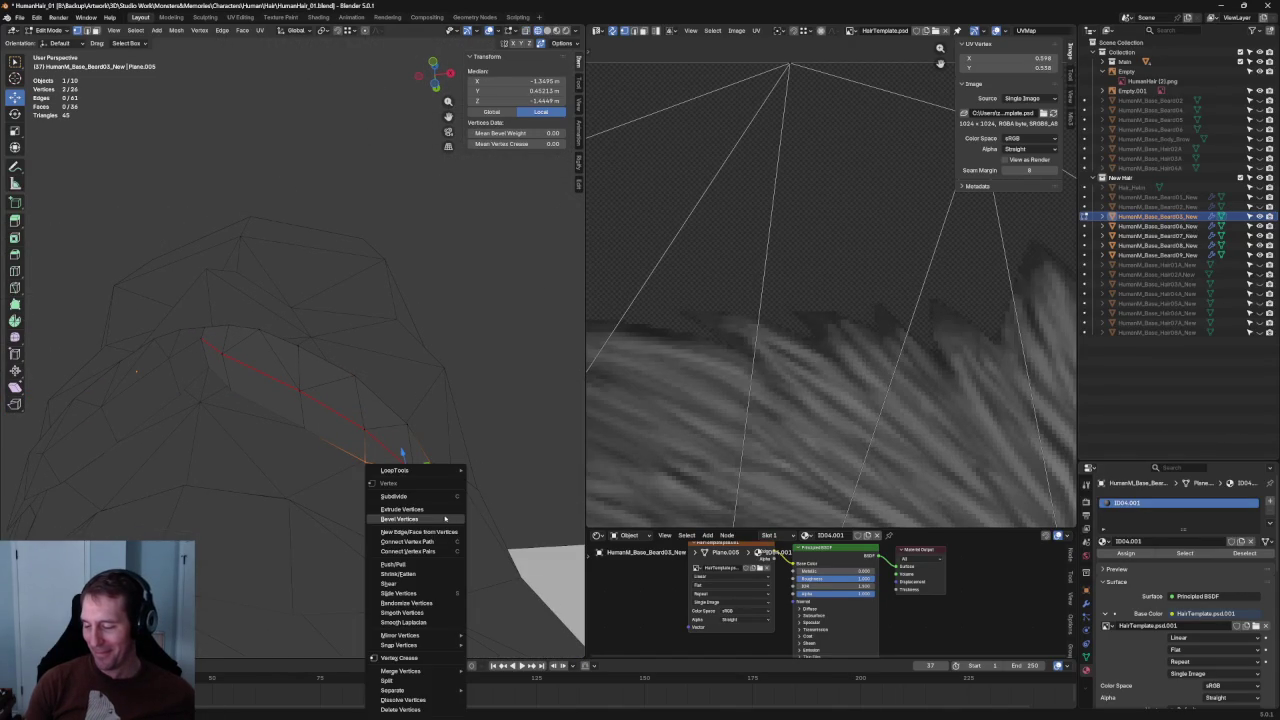
click(408, 542)
mouse_move(380, 470)
middle_down()
mouse_move(352, 458)
mouse_move(315, 396)
mouse_move(200, 380)
mouse_move(206, 363)
mouse_move(226, 457)
middle_up()
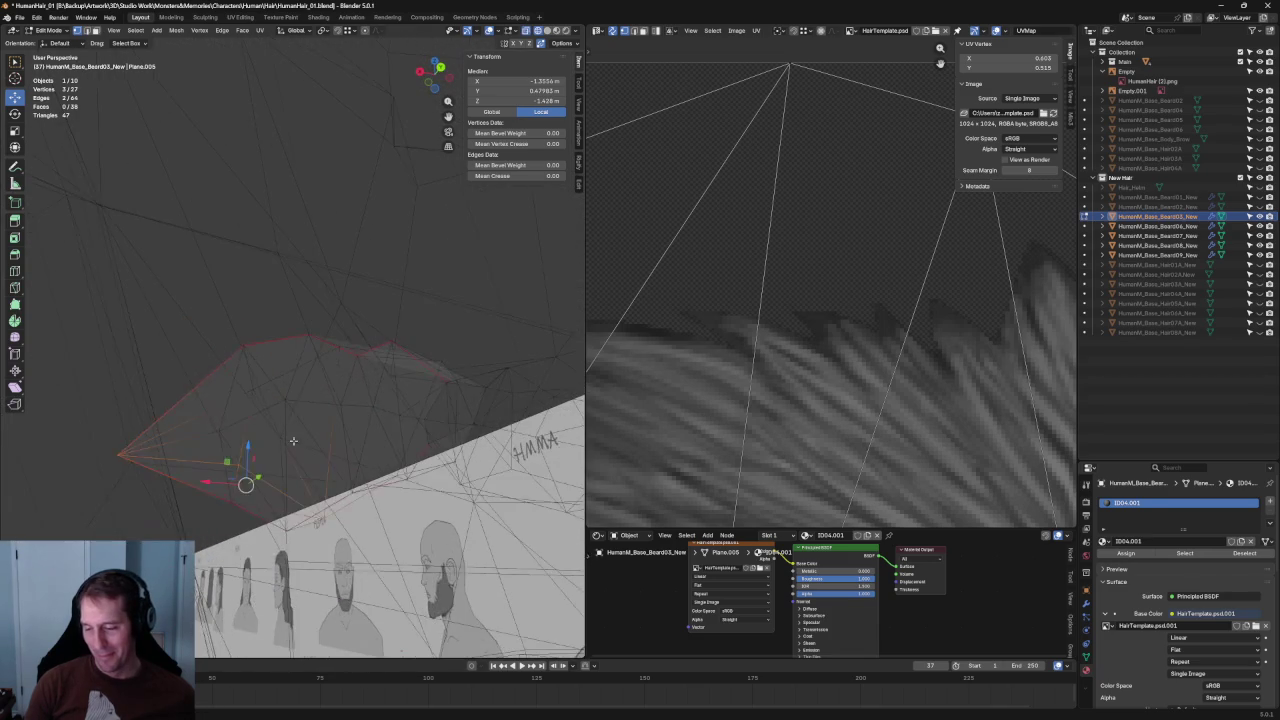
Move the stray extra vertex onto its neighbour to merge it away.
click(226, 457)
click(240, 464)
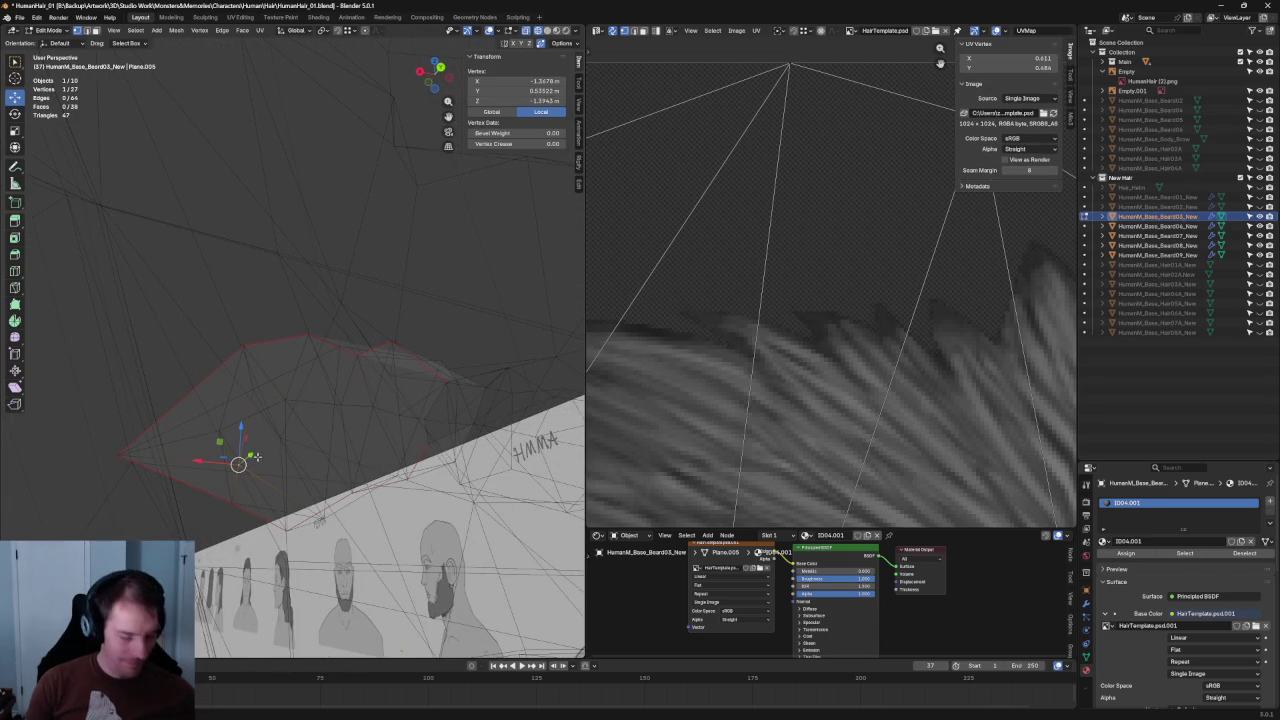
key(g)
click(238, 464)
mouse_move(238, 464)
middle_down()
mouse_move(263, 357)
mouse_move(428, 424)
mouse_move(415, 440)
mouse_move(471, 394)
middle_up()
click(471, 394)
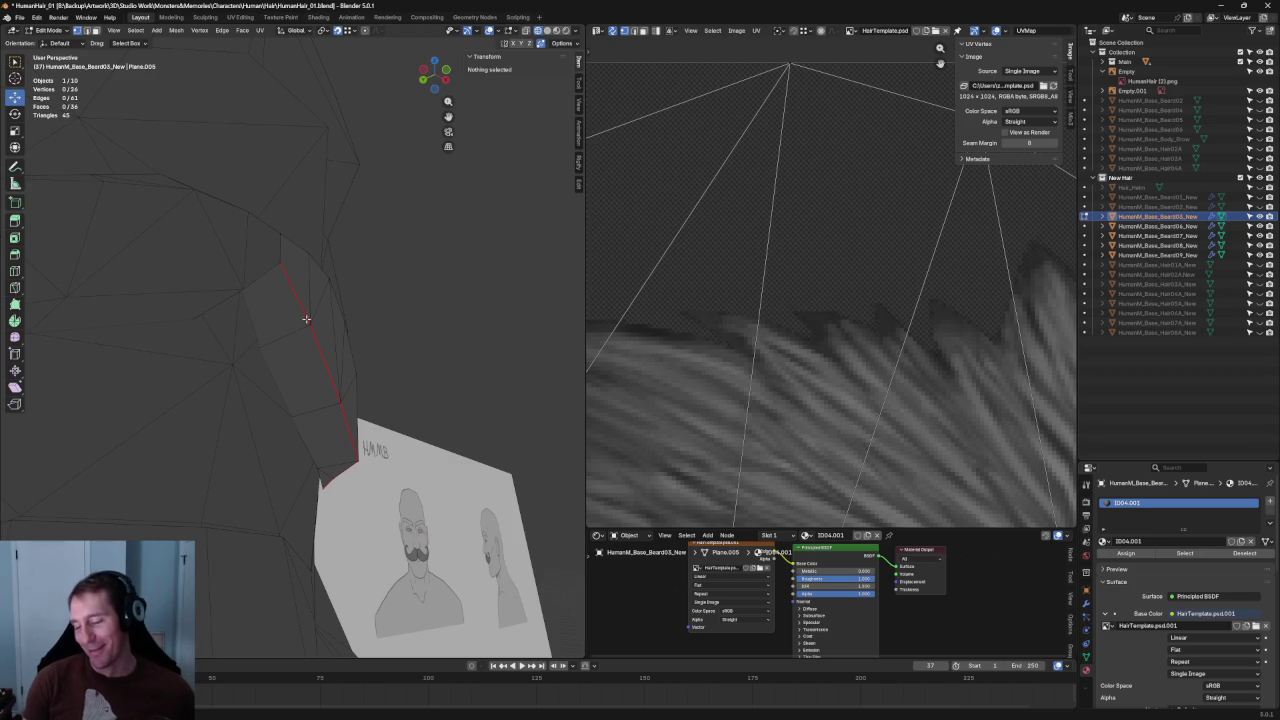
Adjust the corner vertex near the card's lower end slightly, to about Z -1.344 m.
click(334, 480)
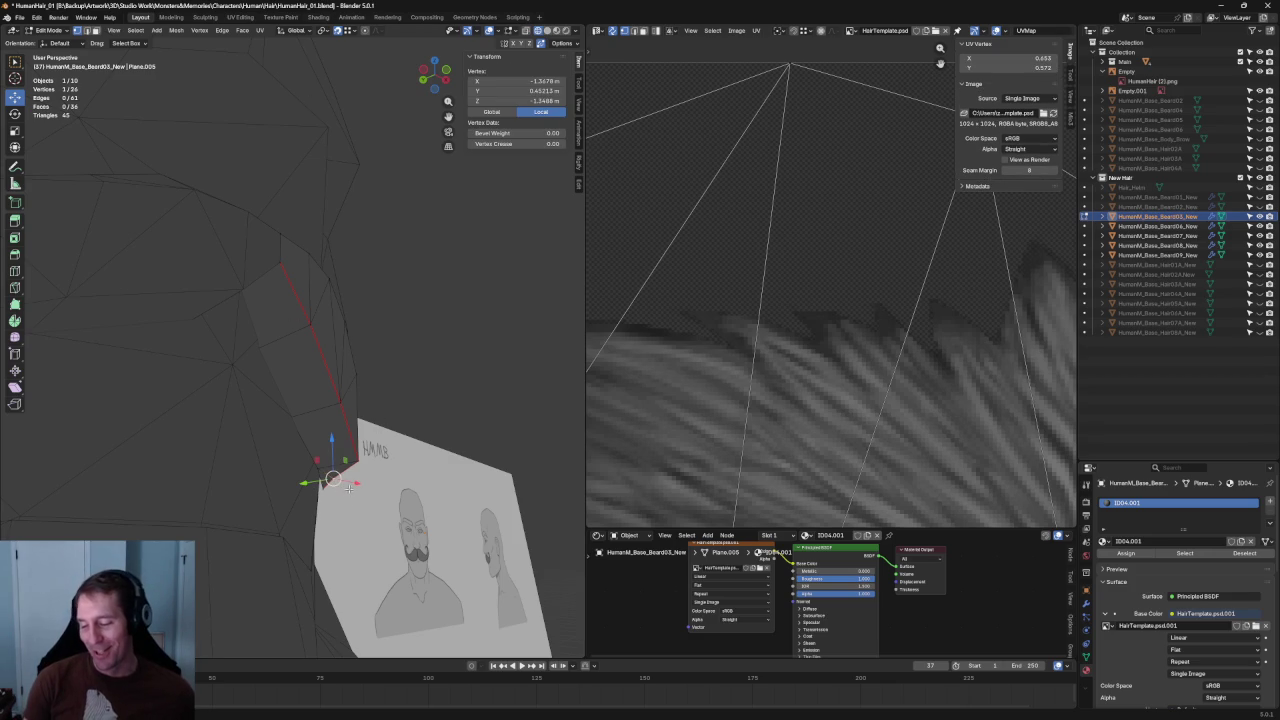
mouse_move(334, 480)
middle_down()
mouse_move(397, 436)
mouse_move(372, 403)
mouse_move(344, 405)
middle_up()
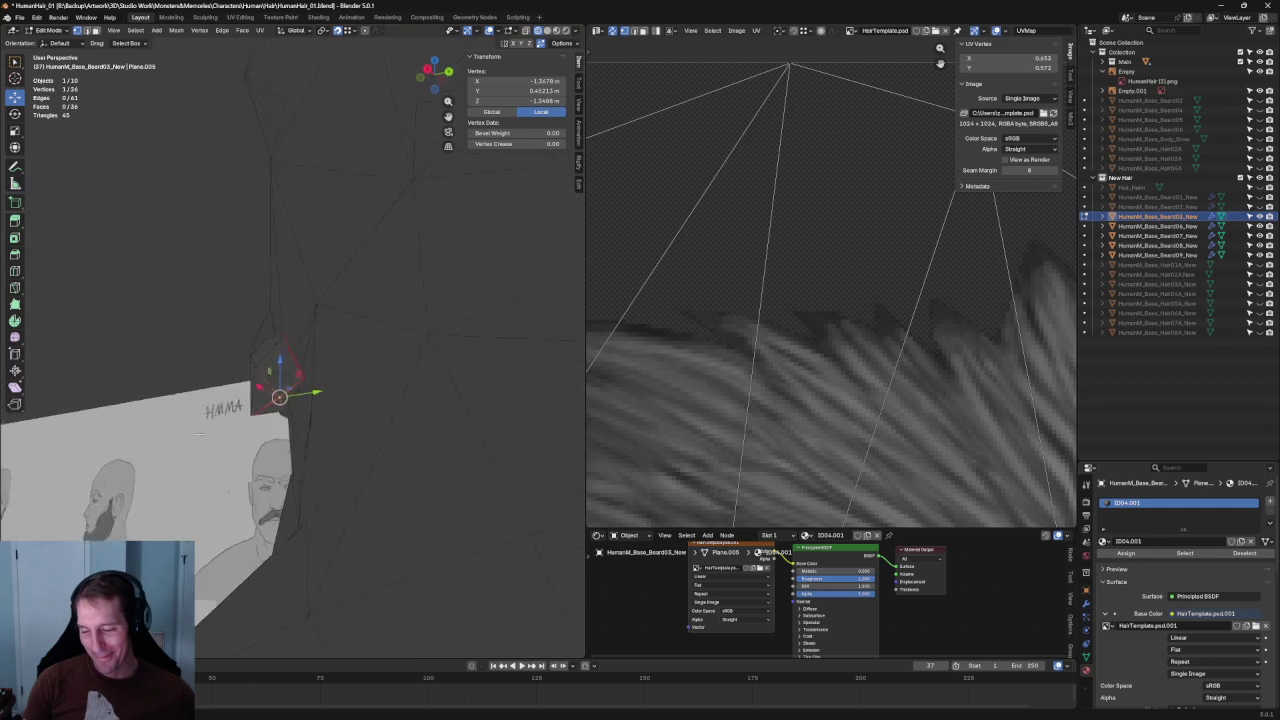
drag(320, 402, 321, 401)
click(137, 283)
mouse_move(137, 283)
middle_down()
mouse_move(371, 443)
mouse_move(366, 463)
mouse_move(353, 456)
middle_up()
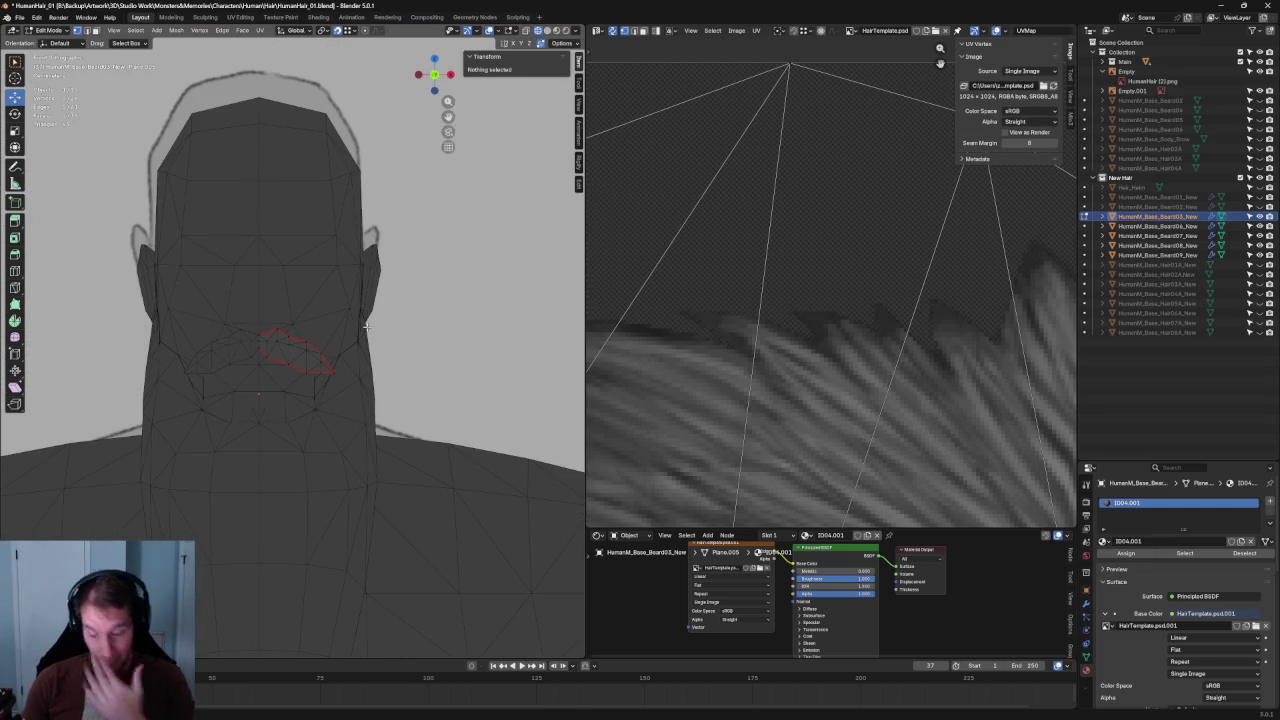
Reposition a card vertex, shifting it to a new place on the card.
scroll(340, 309, up, 1)
scroll(375, 325, up, 5)
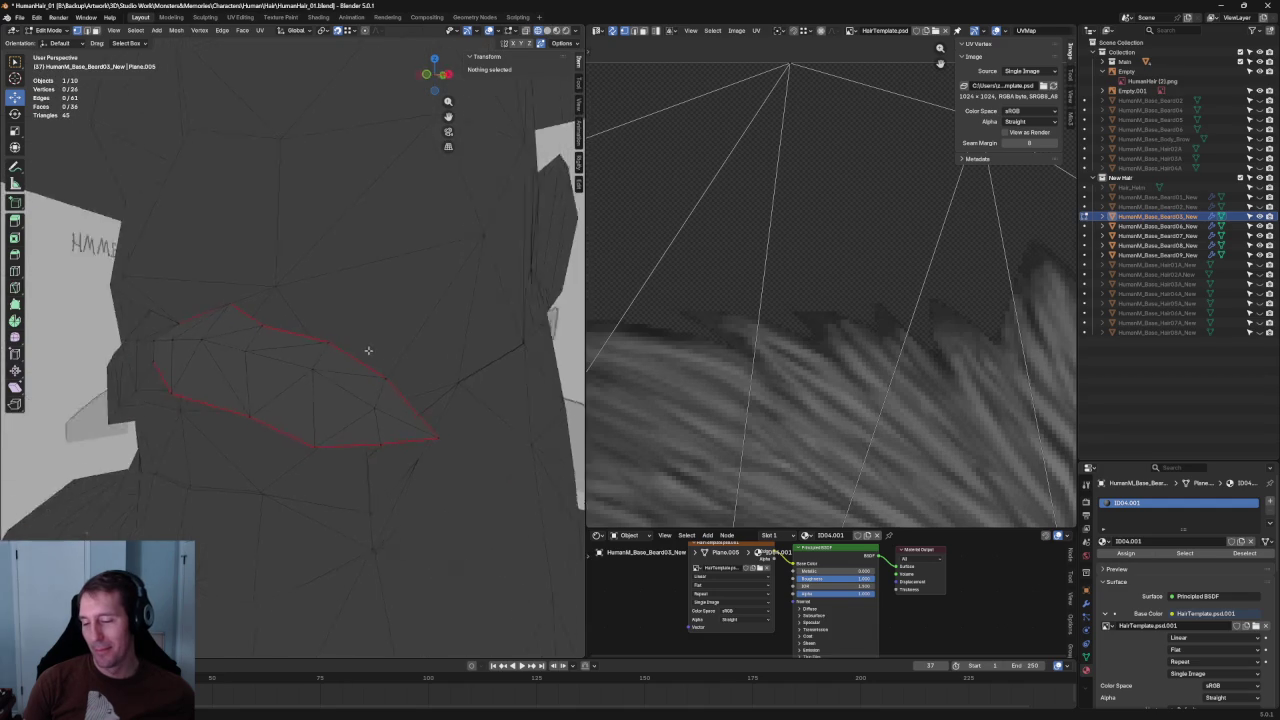
click(334, 344)
key(g)
click(338, 342)
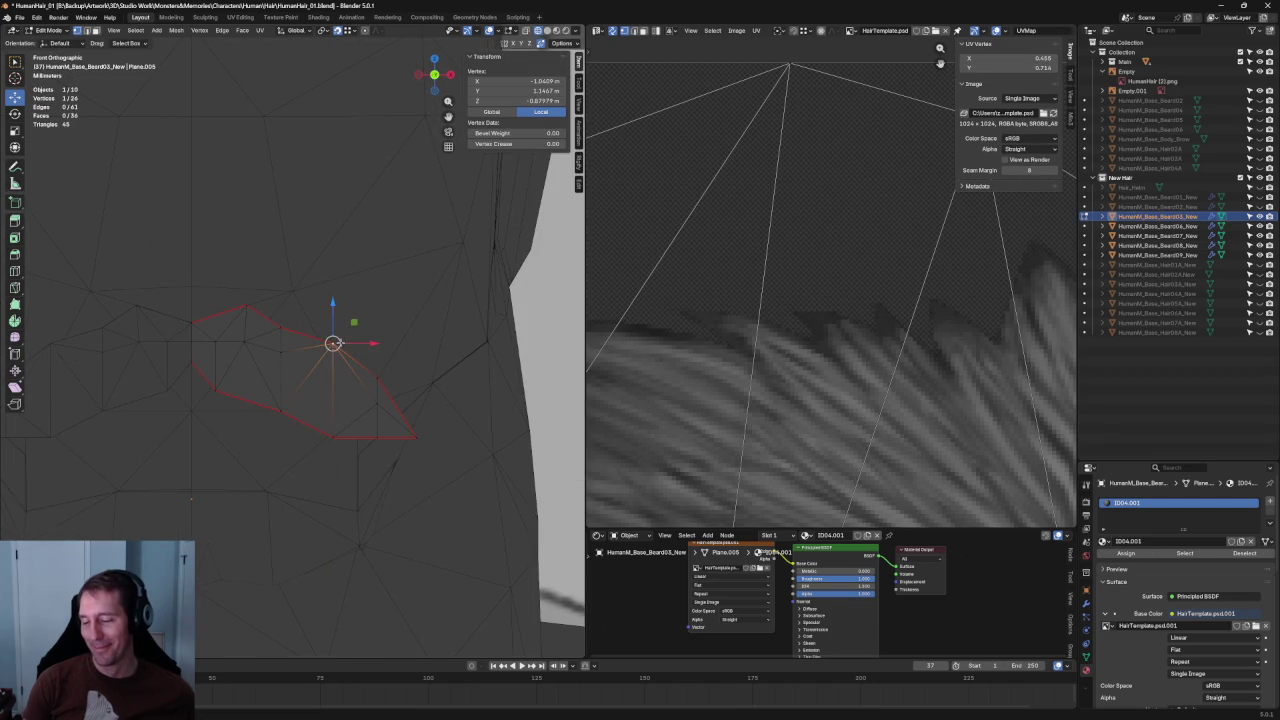
mouse_move(333, 333)
mouse_down()
mouse_move(333, 345)
mouse_move(283, 338)
mouse_up()
key(alt+a)
scroll(283, 345, down, 5)
scroll(205, 351, up, 1)
scroll(213, 354, up, 5)
In front view, slide an outline vertex along X over the drawn mustache.
key(alt+z)
key(alt+z)
mouse_move(211, 346)
middle_down()
mouse_move(257, 357)
mouse_move(264, 294)
mouse_move(229, 328)
mouse_move(271, 346)
middle_up()
key(KP_1)
key(alt+z)
key(alt+z)
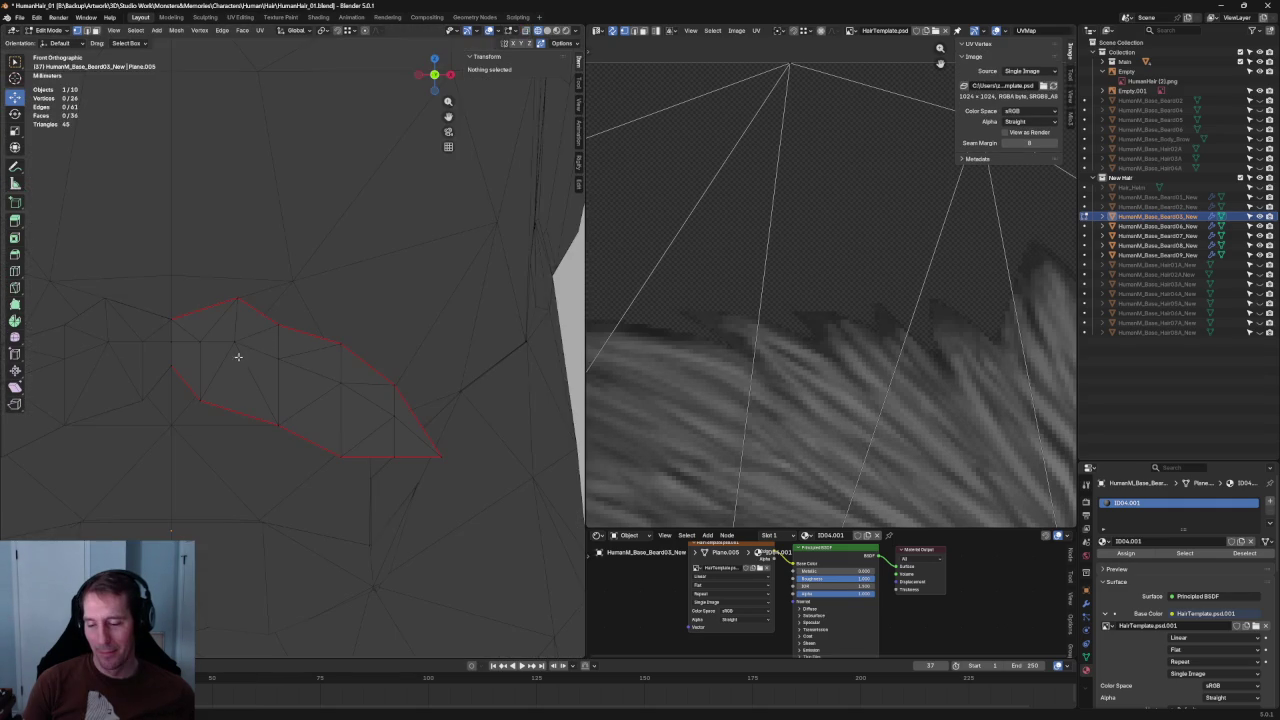
click(213, 345)
key(g)
key(x)
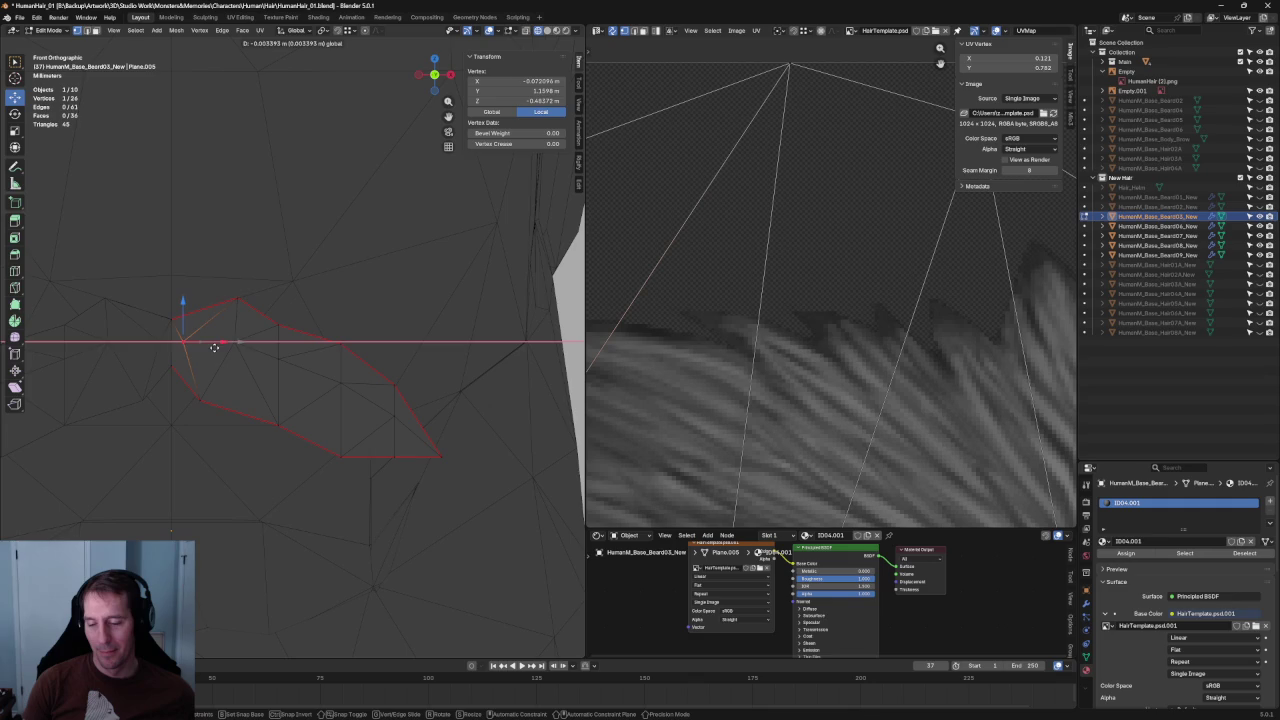
click(214, 347)
key(alt+a)
Slide another outline vertex sideways along X and show the reference drawing through the mesh.
scroll(325, 333, down, 4)
scroll(222, 326, up, 4)
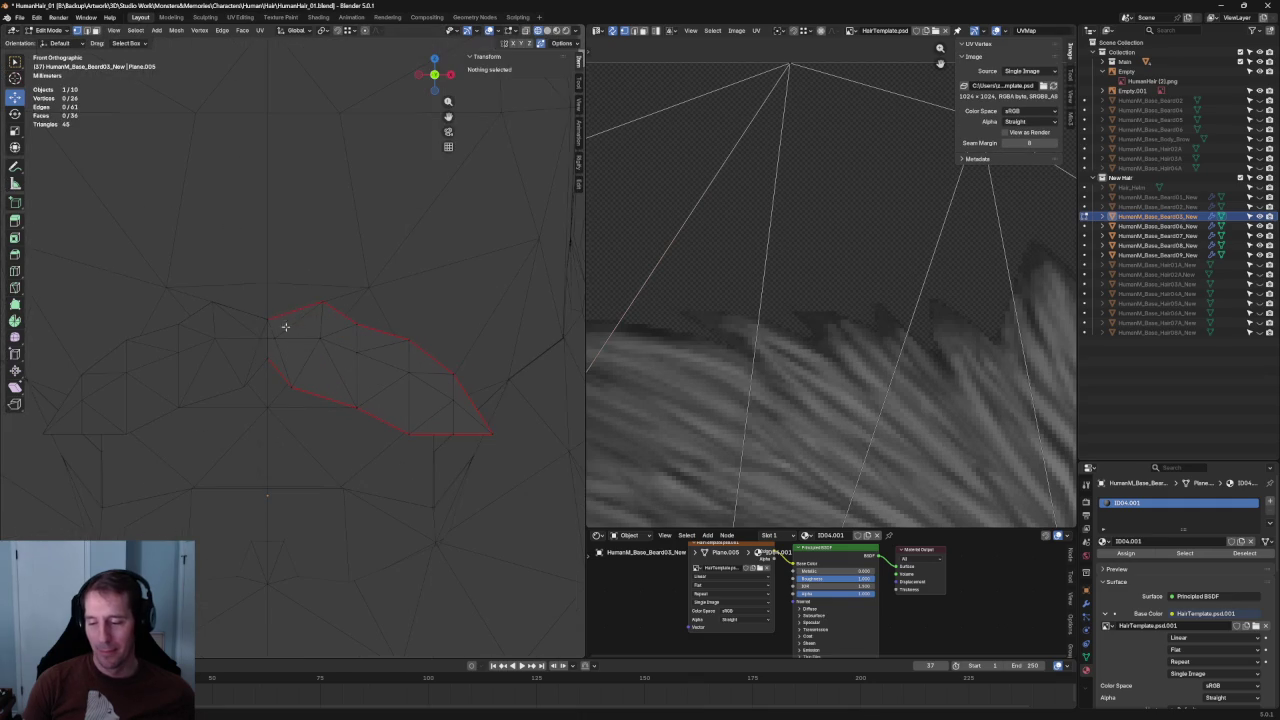
click(277, 335)
key(g)
key(x)
click(311, 341)
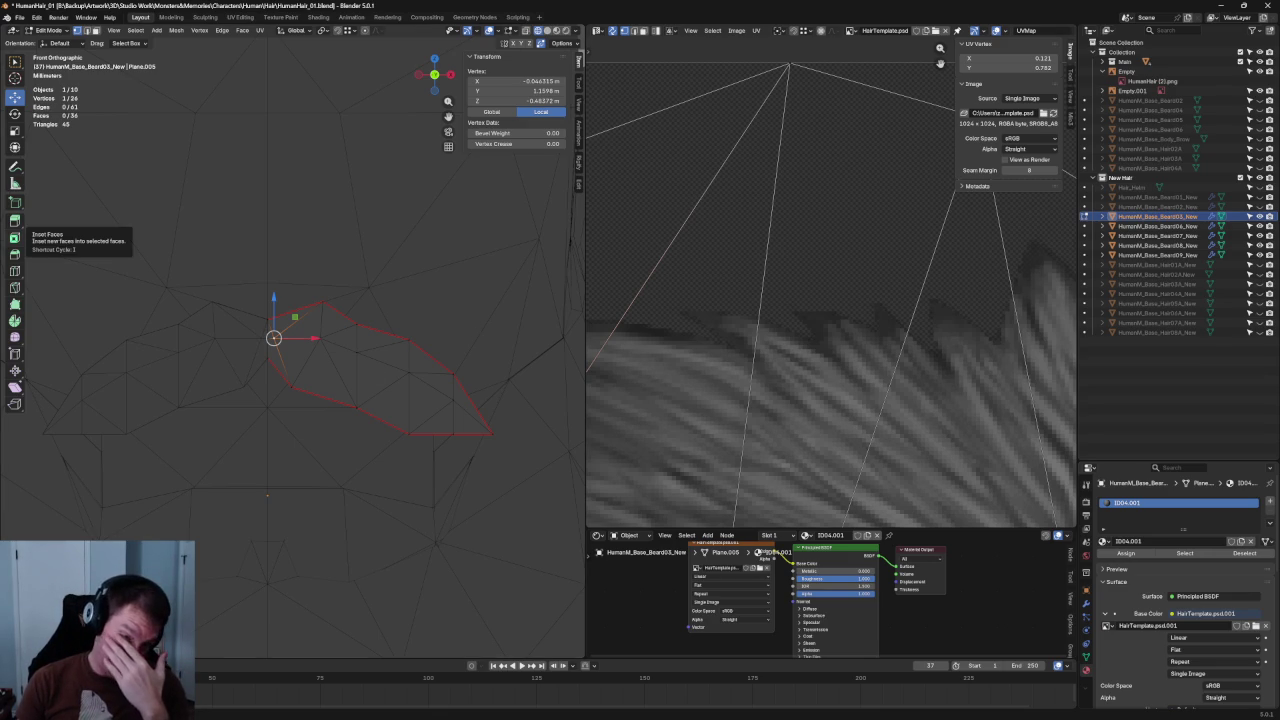
key(slash)
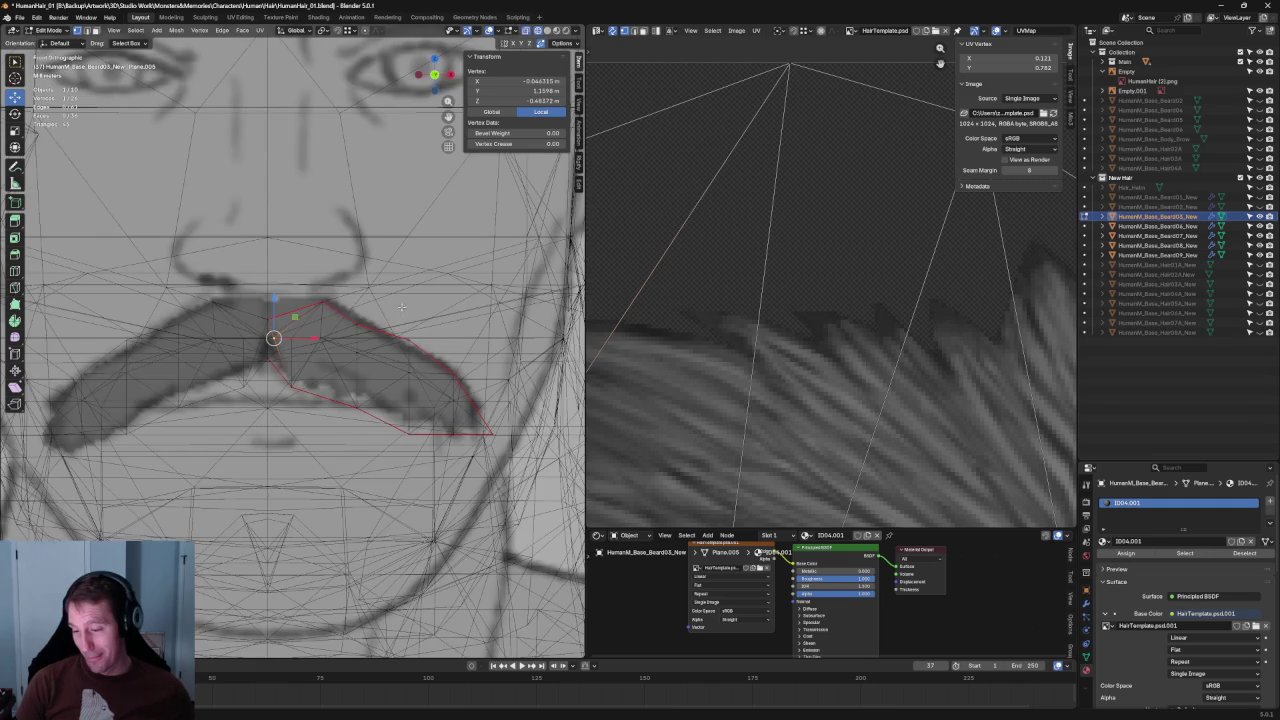
Isolate the mustache mesh and lower its top peak vertex slightly.
key(slash)
key(slash)
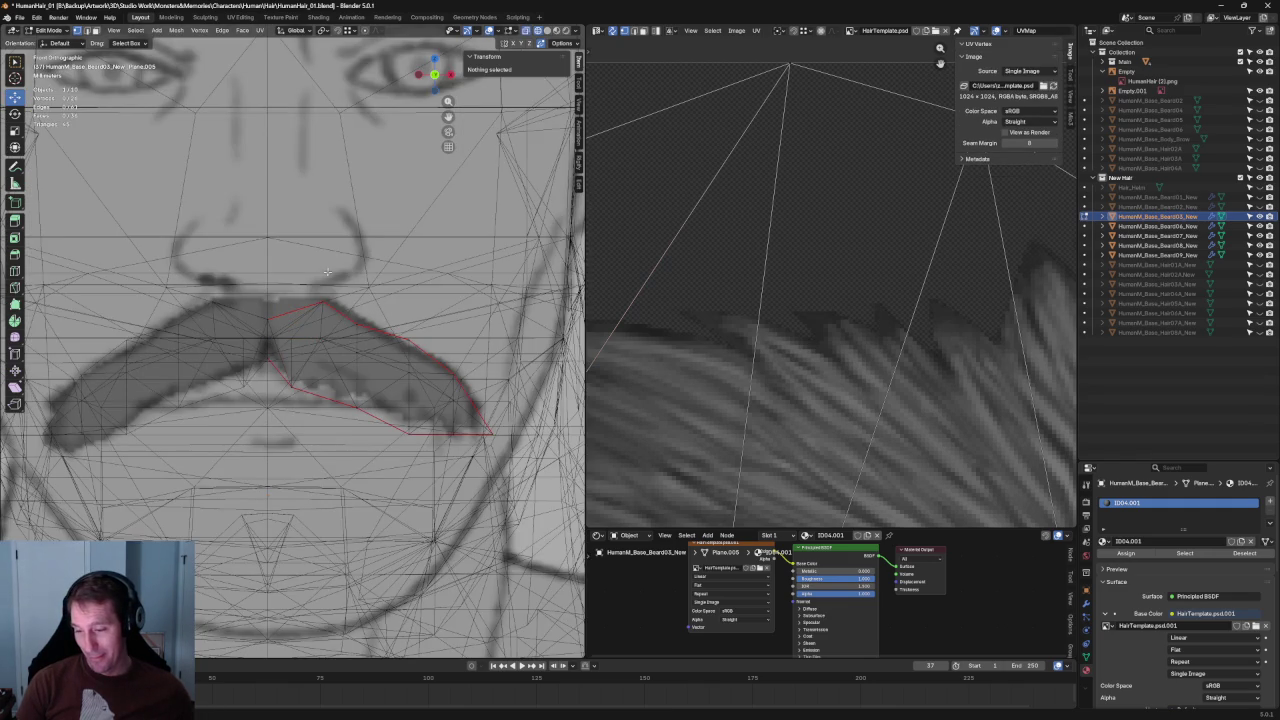
click(310, 370)
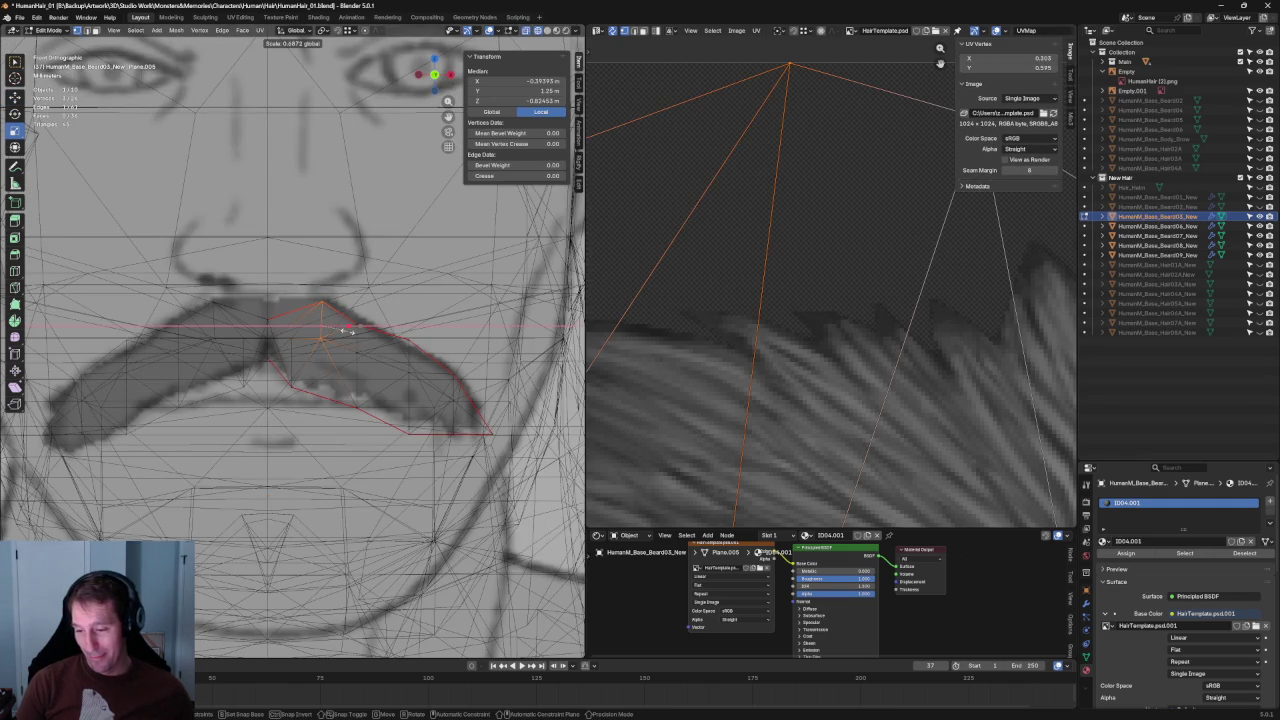
click(400, 310)
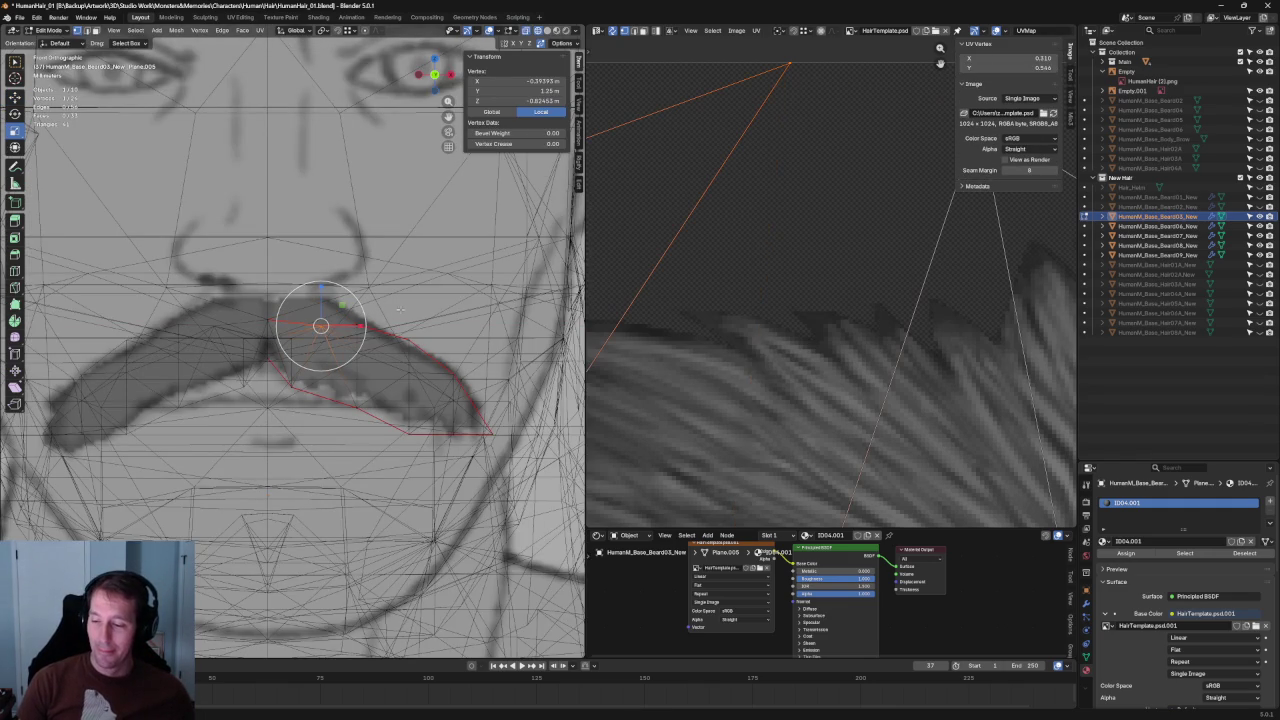
key(slash)
key(alt+a)
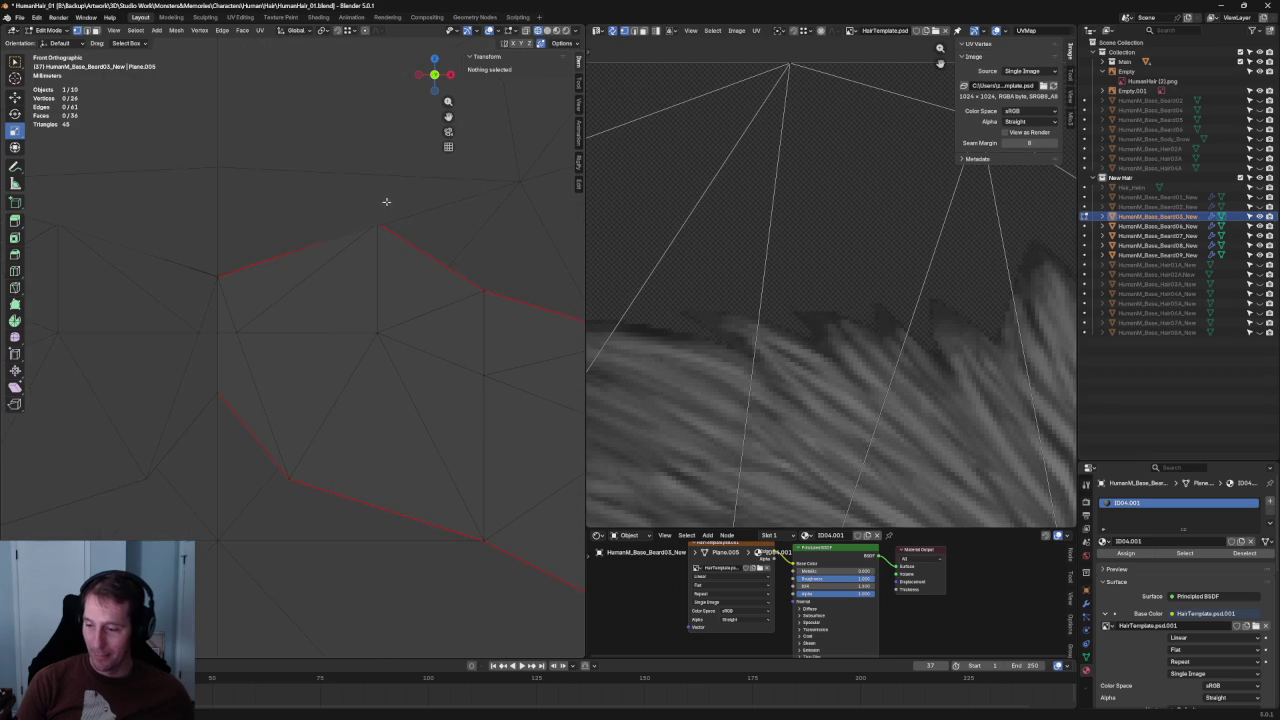
click(403, 215)
drag(375, 196, 375, 201)
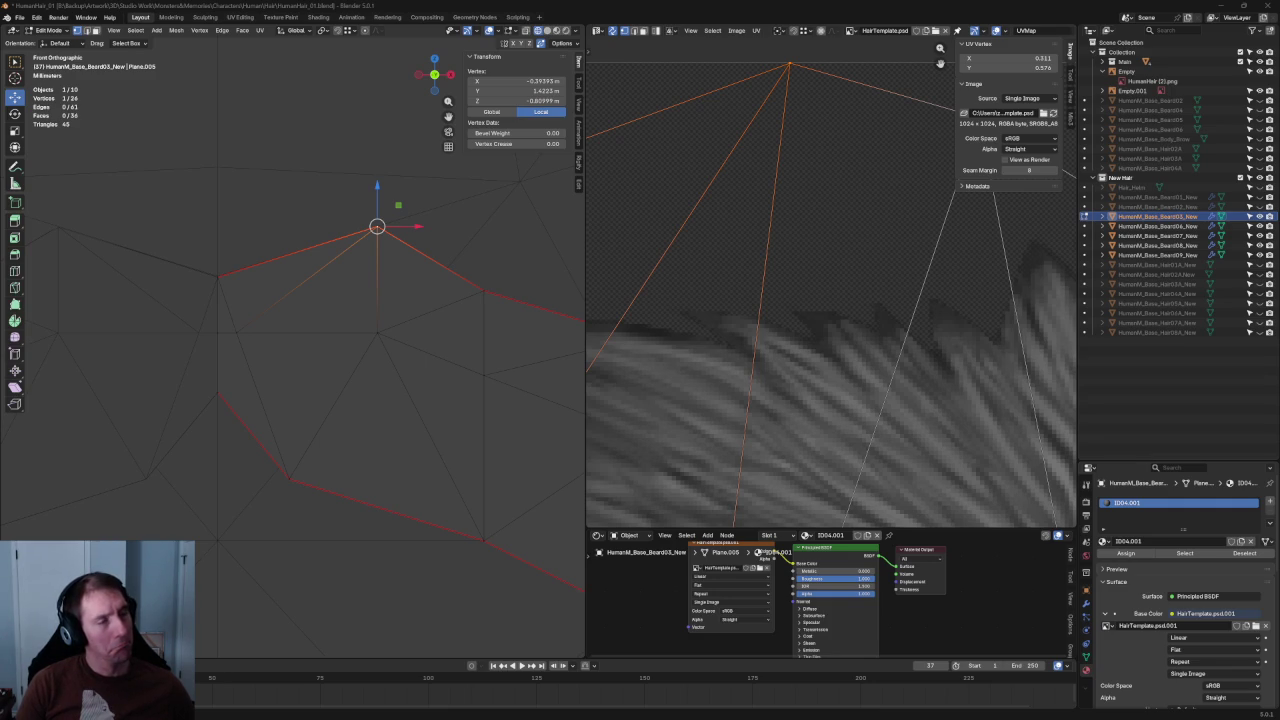
In front view with X-ray, move a lower-edge mustache vertex up onto the drawing's outline.
scroll(377, 226, down, 2)
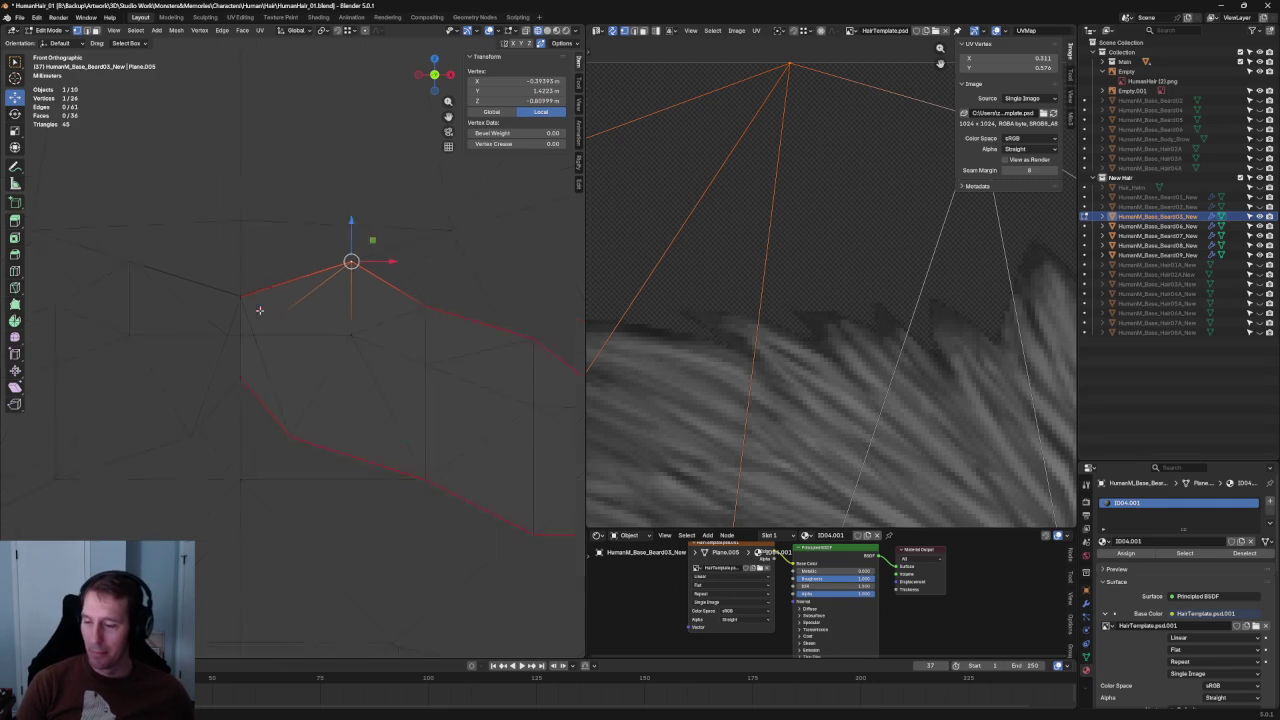
scroll(300, 340, down, 5)
key(KP_1)
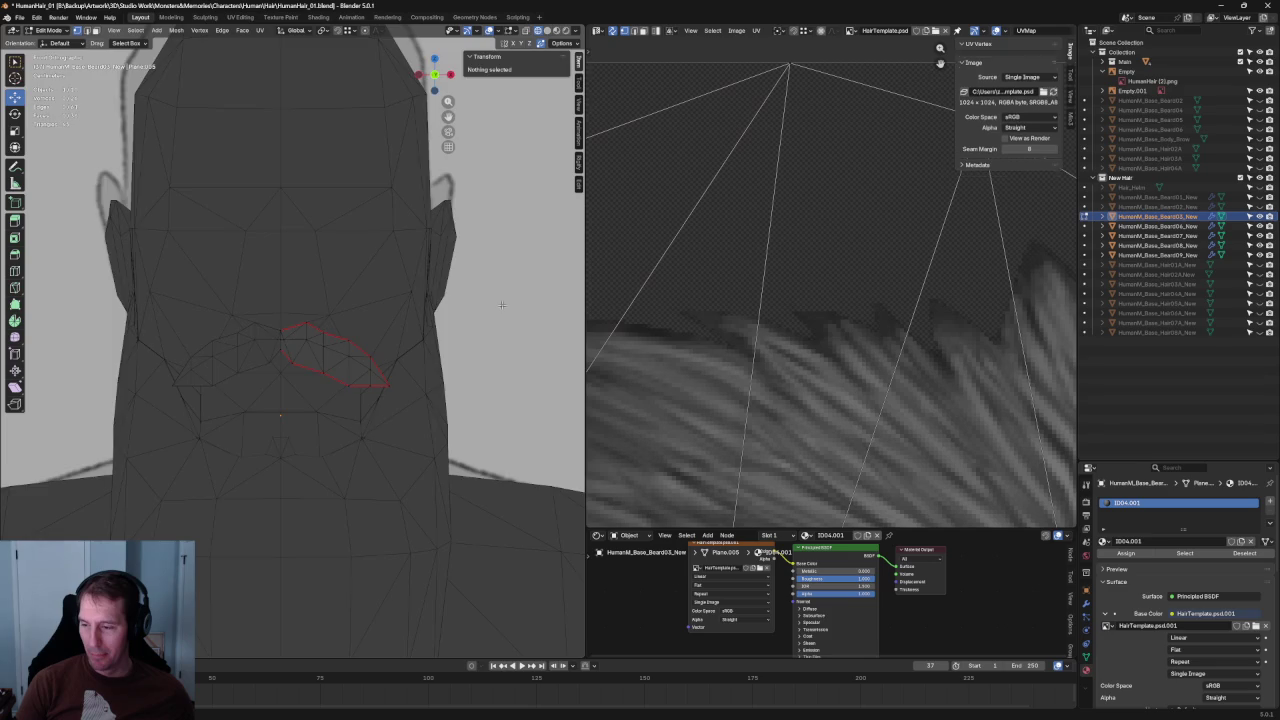
scroll(383, 408, down, 4)
scroll(314, 371, up, 5)
key(alt+z)
scroll(328, 360, up, 5)
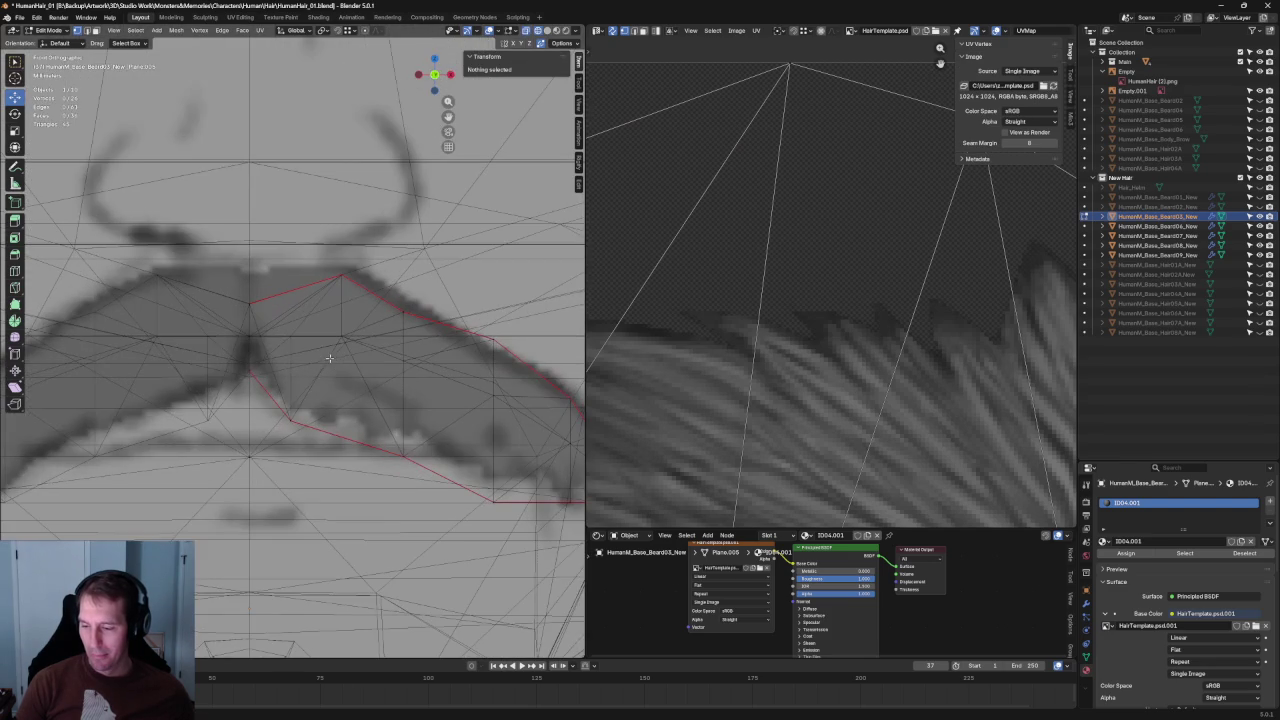
scroll(350, 363, up, 1)
scroll(325, 364, up, 1)
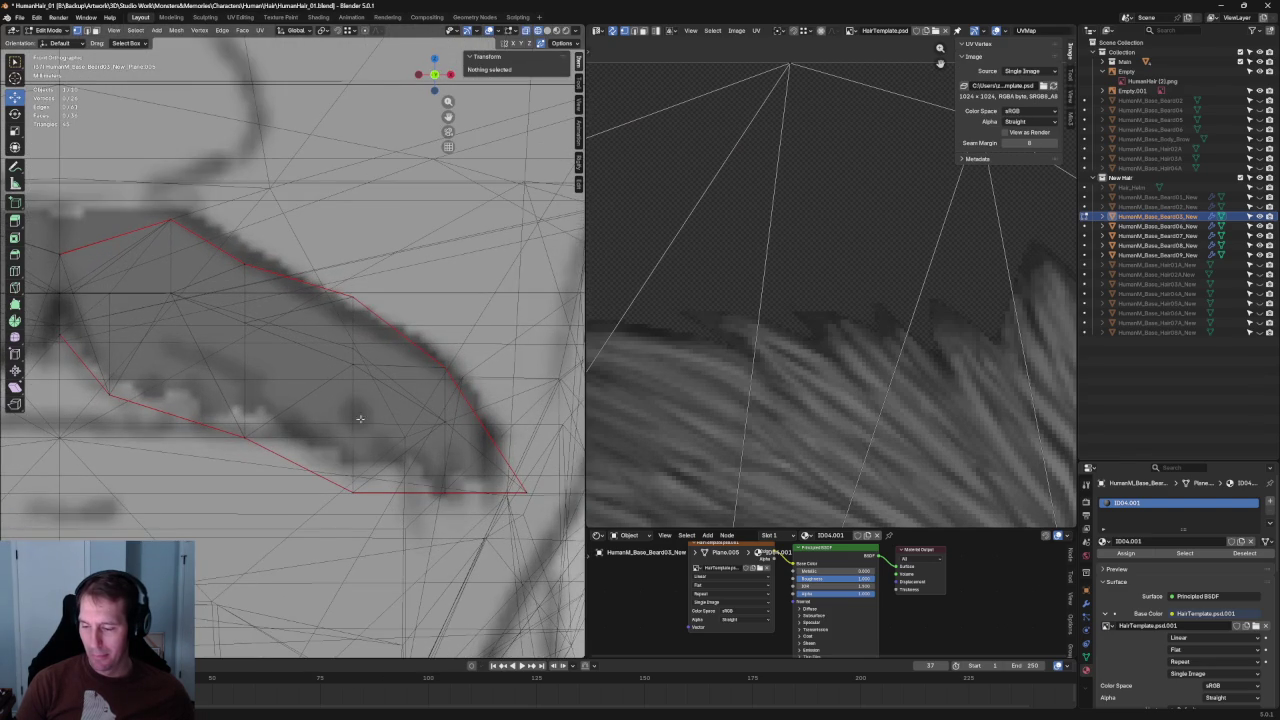
click(351, 452)
key(g)
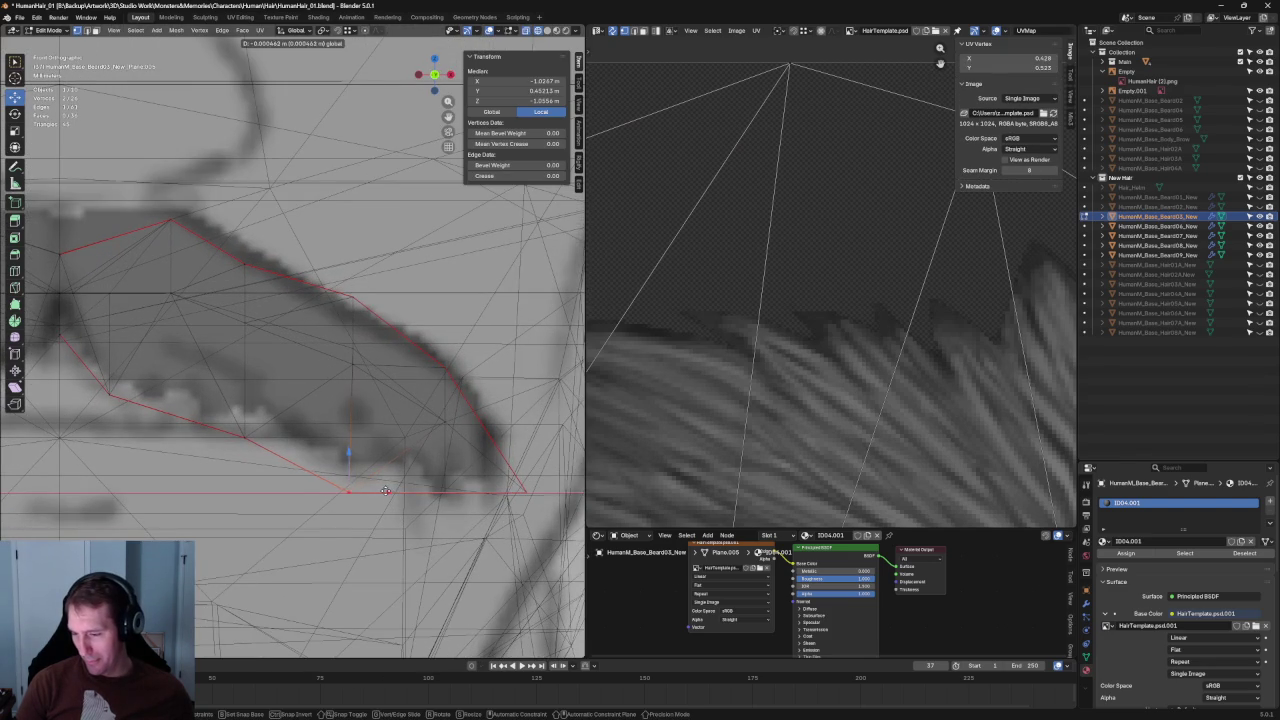
click(357, 400)
scroll(395, 411, down, 3)
Drag the vertex near the mustache's right tip up-left onto the reference outline, then deselect.
key(alt+z)
key(alt+z)
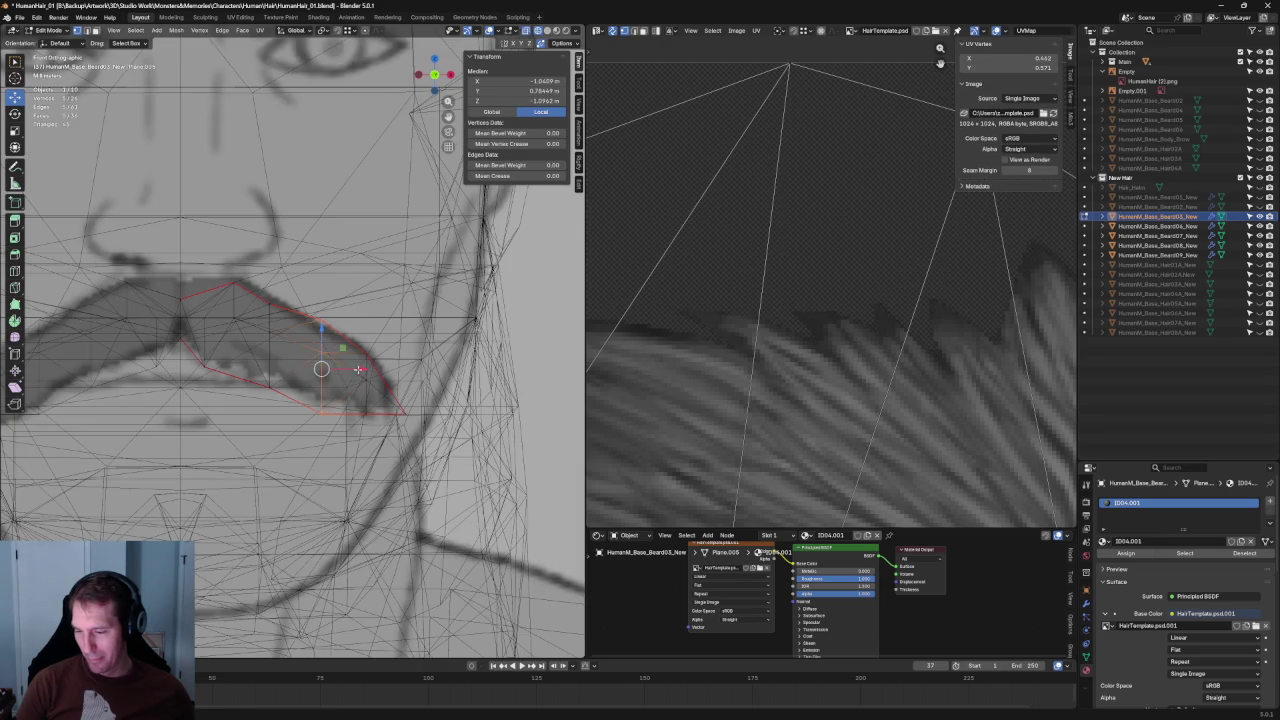
click(319, 351)
key(alt+z)
key(alt+z)
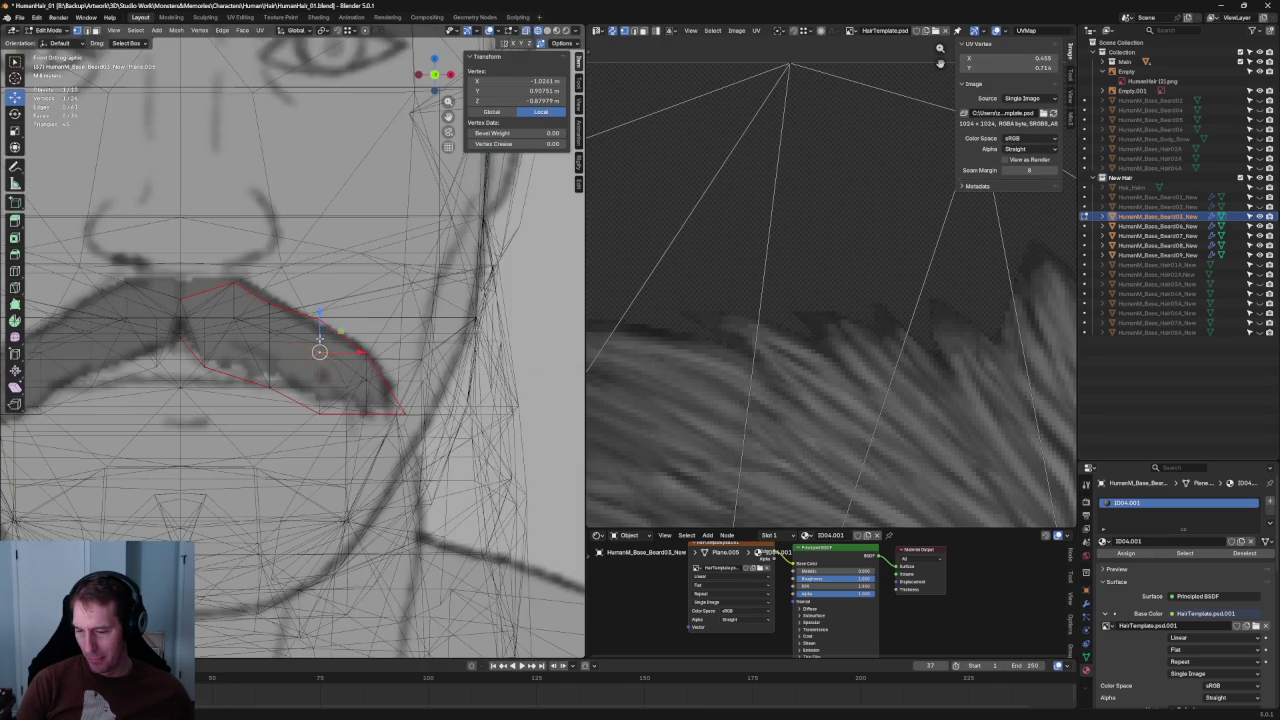
key(alt+z)
drag(319, 351, 269, 329)
key(alt+z)
key(alt+z)
key(alt+a)
scroll(368, 317, down, 4)
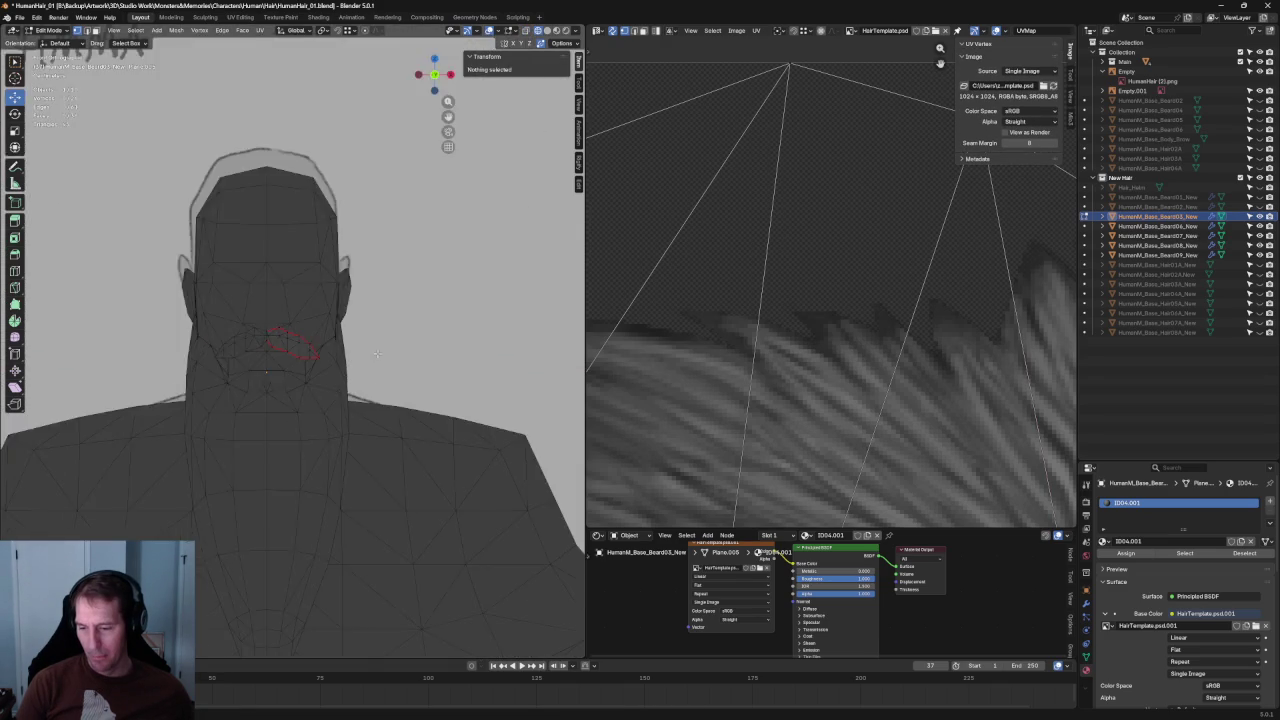
Select the mustache's UV faces and re-unwrap them.
scroll(368, 317, down, 3)
middle_drag(368, 317, 420, 300)
scroll(902, 325, down, 6)
scroll(850, 330, down, 2)
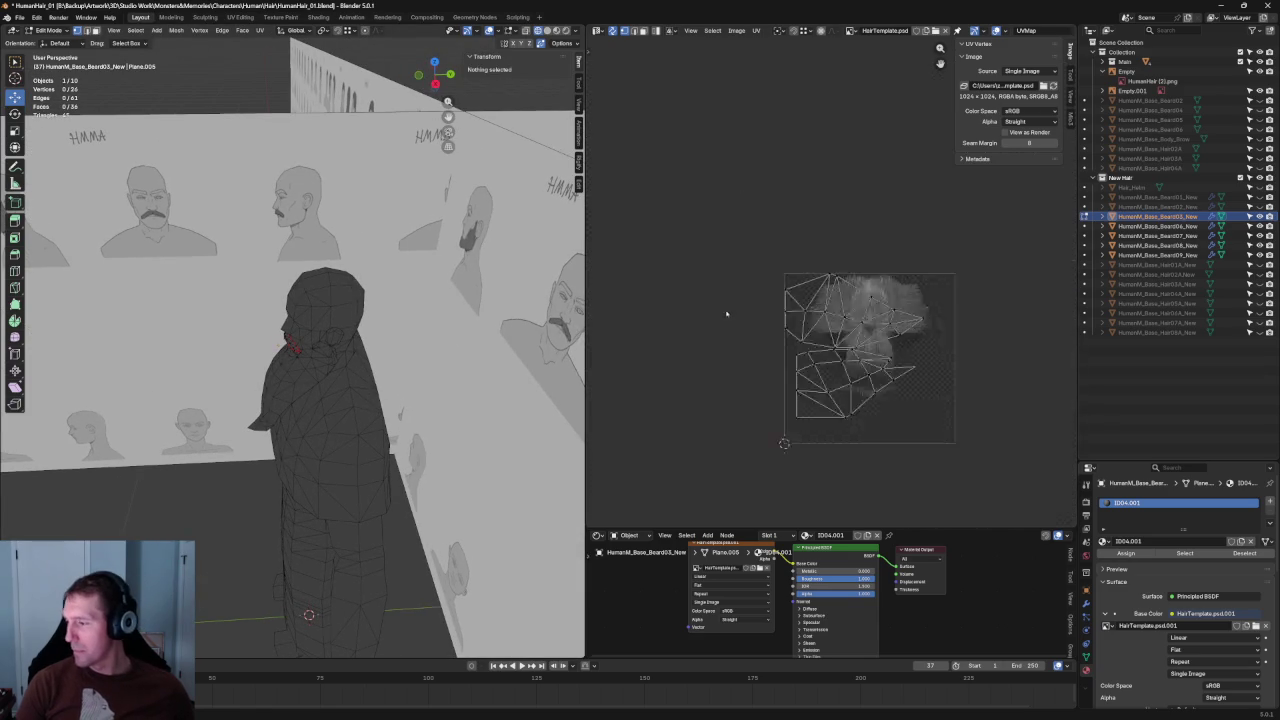
scroll(840, 335, up, 2)
scroll(829, 340, up, 1)
drag(996, 278, 631, 391)
right_click(745, 320)
key(Escape)
key(u)
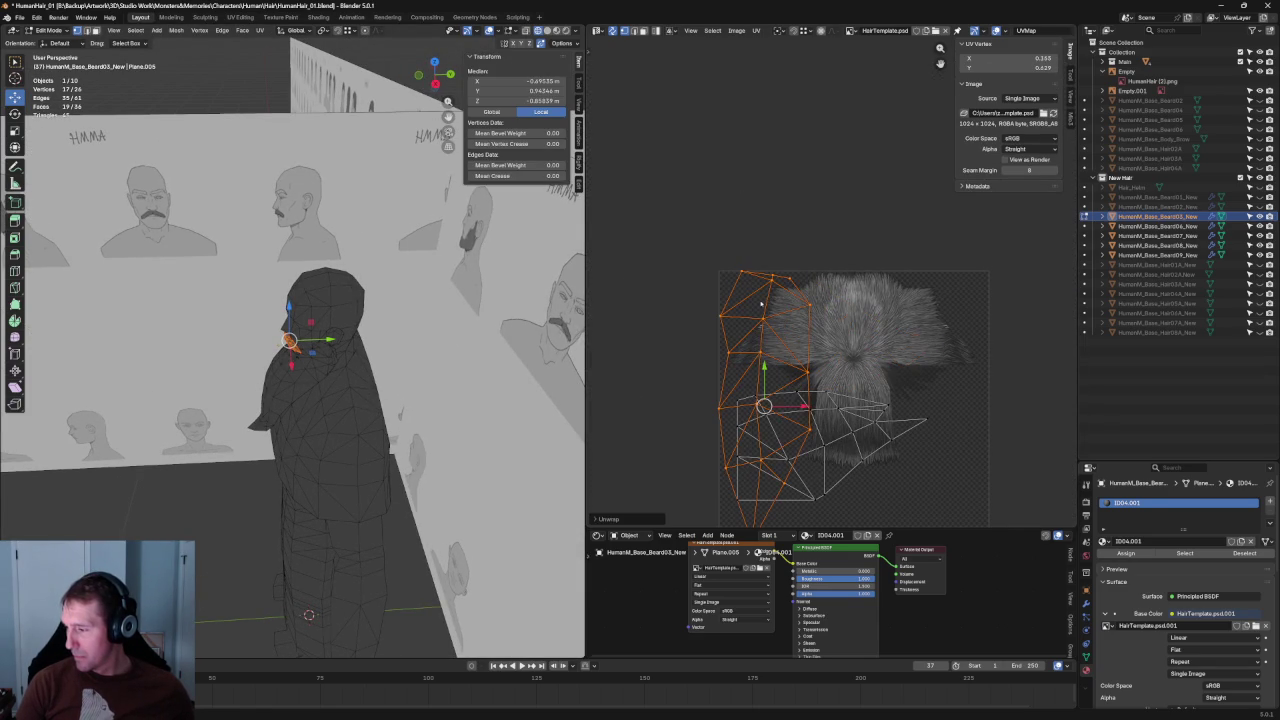
click(763, 303)
Rotate the UV island and place it over the hair texture.
key(r)
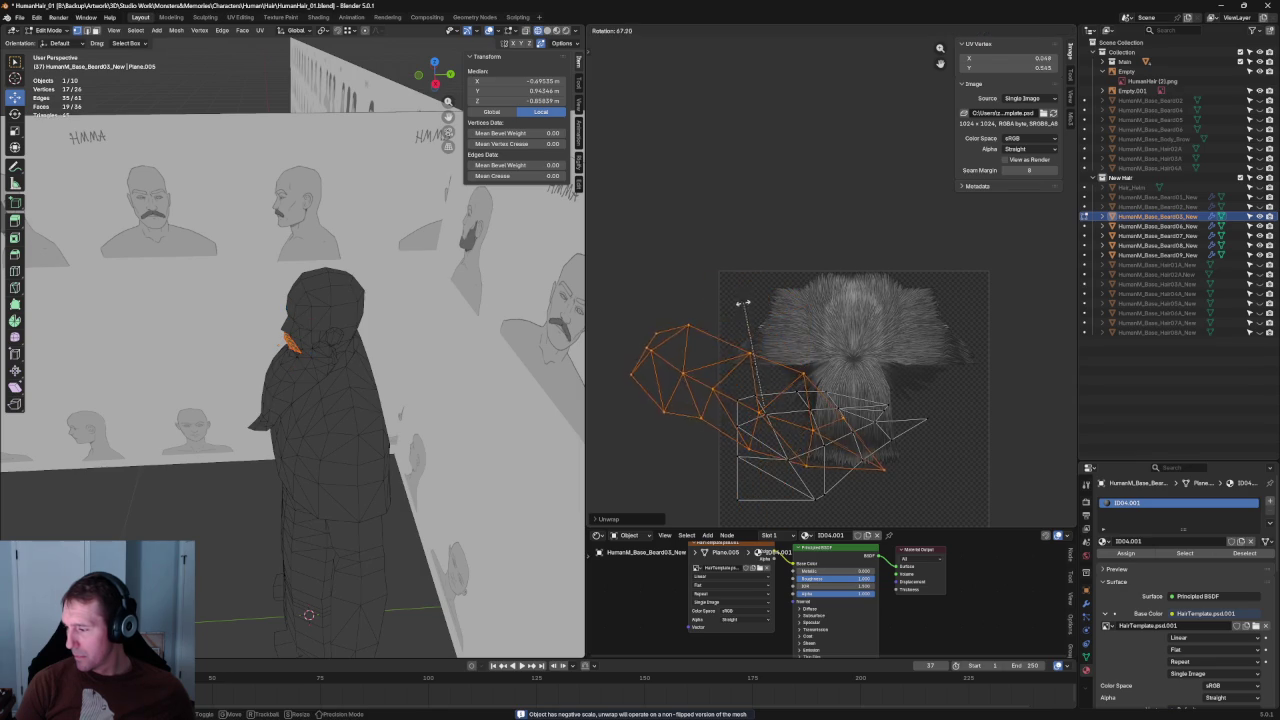
click(708, 345)
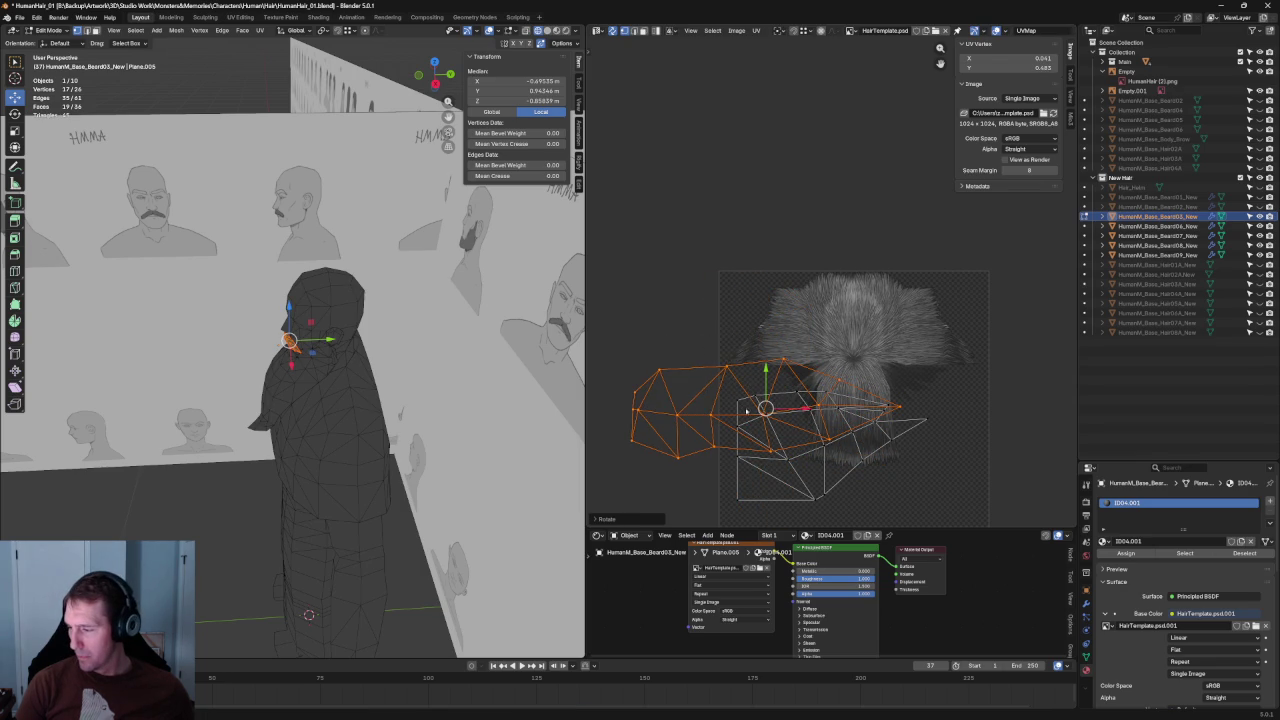
key(g)
click(826, 330)
mouse_move(400, 350)
middle_down()
mouse_move(453, 347)
mouse_move(346, 294)
middle_up()
scroll(453, 347, up, 8)
Mirror the UV island and rotate it again, discarding a trial alignment.
key(u)
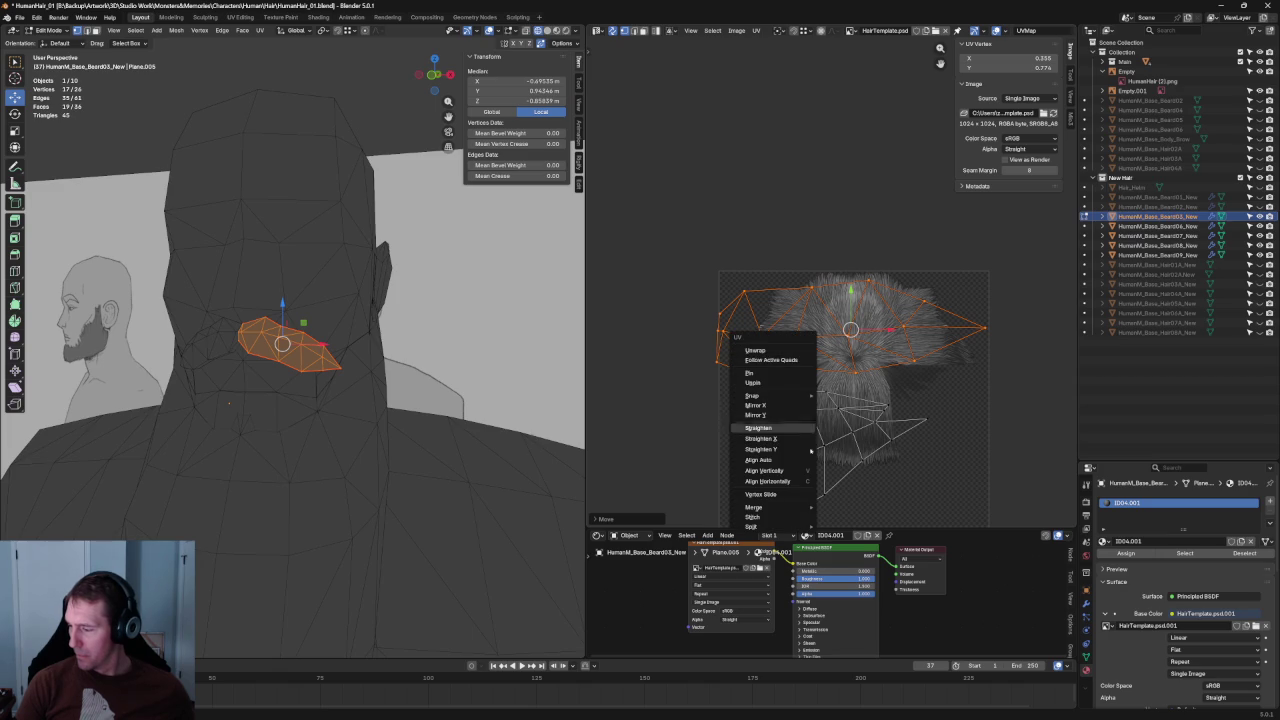
click(801, 440)
key(ctrl+z)
key(u)
click(765, 264)
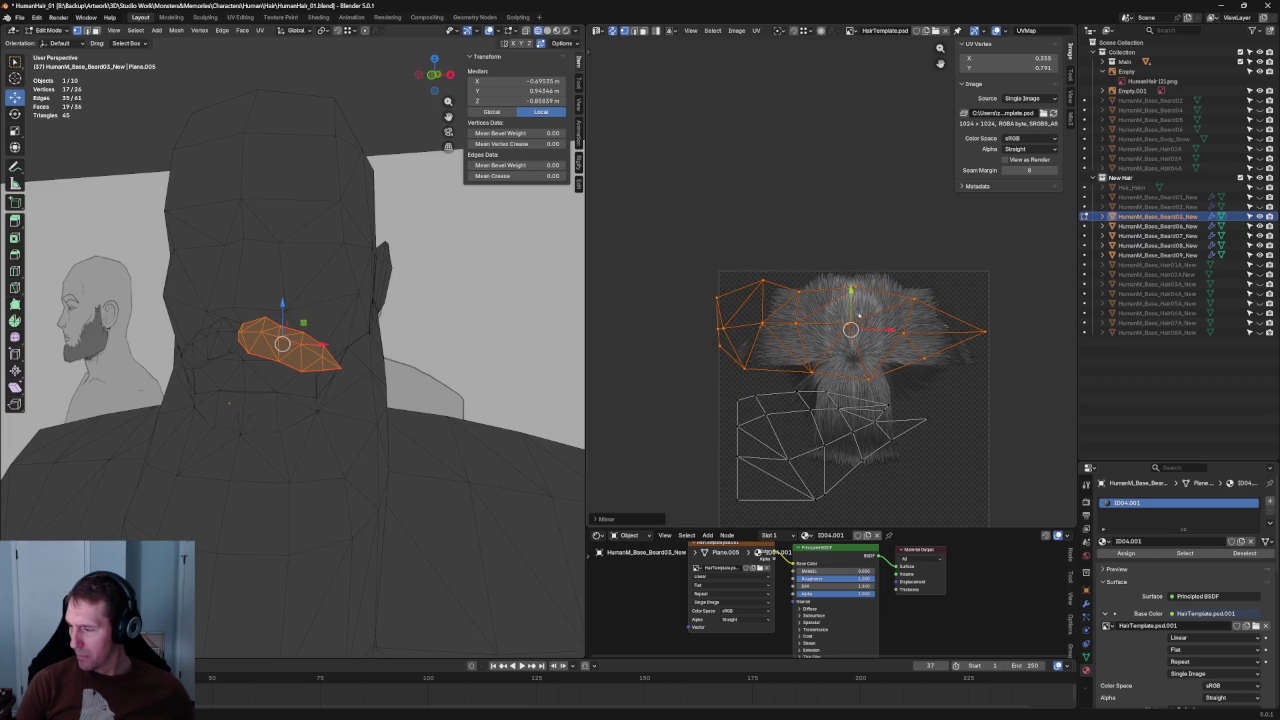
key(r)
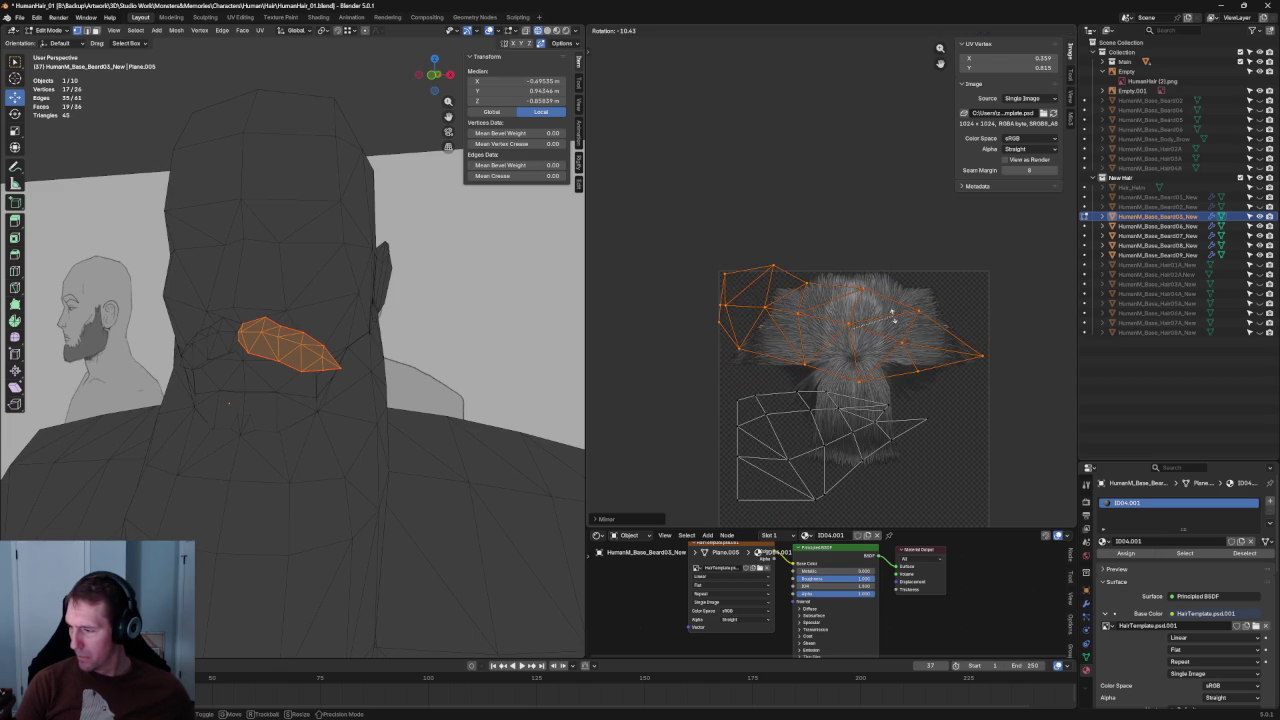
click(891, 314)
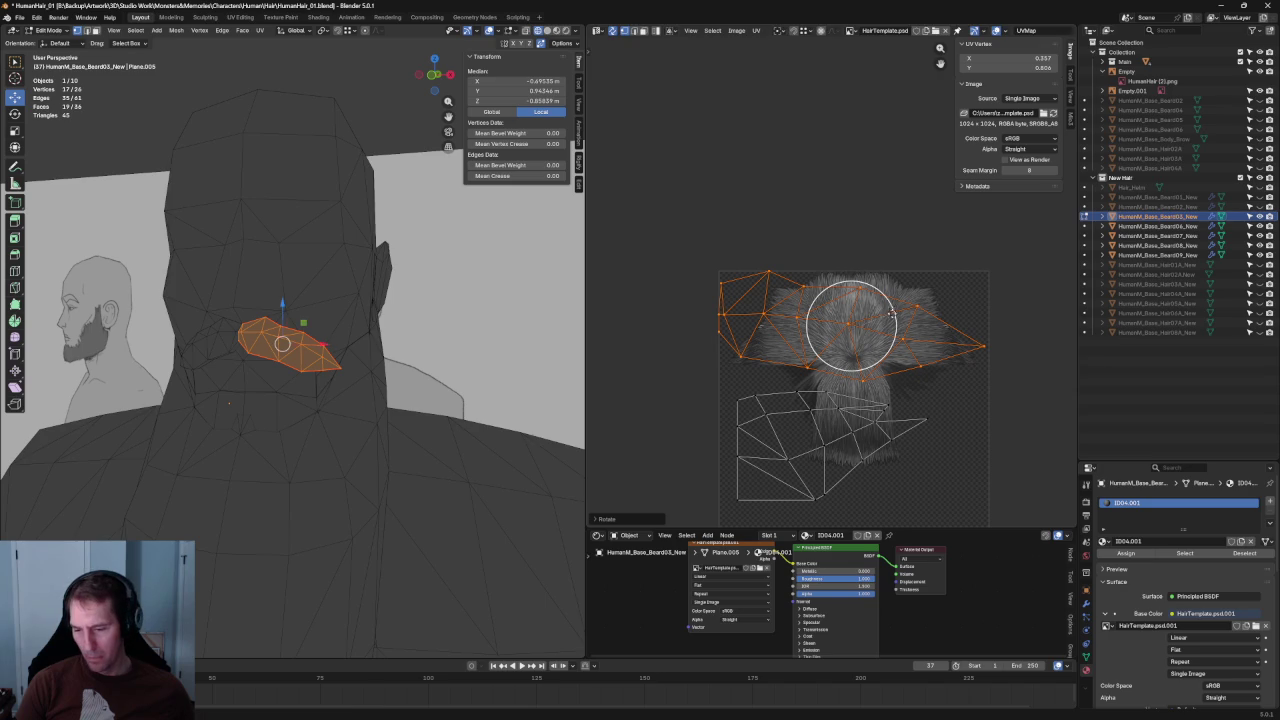
Straighten the island's left-edge UV vertices into a line.
middle_drag(330, 400, 240, 400)
mouse_move(830, 241)
middle_down()
mouse_move(742, 261)
mouse_move(766, 279)
middle_up()
key(alt+a)
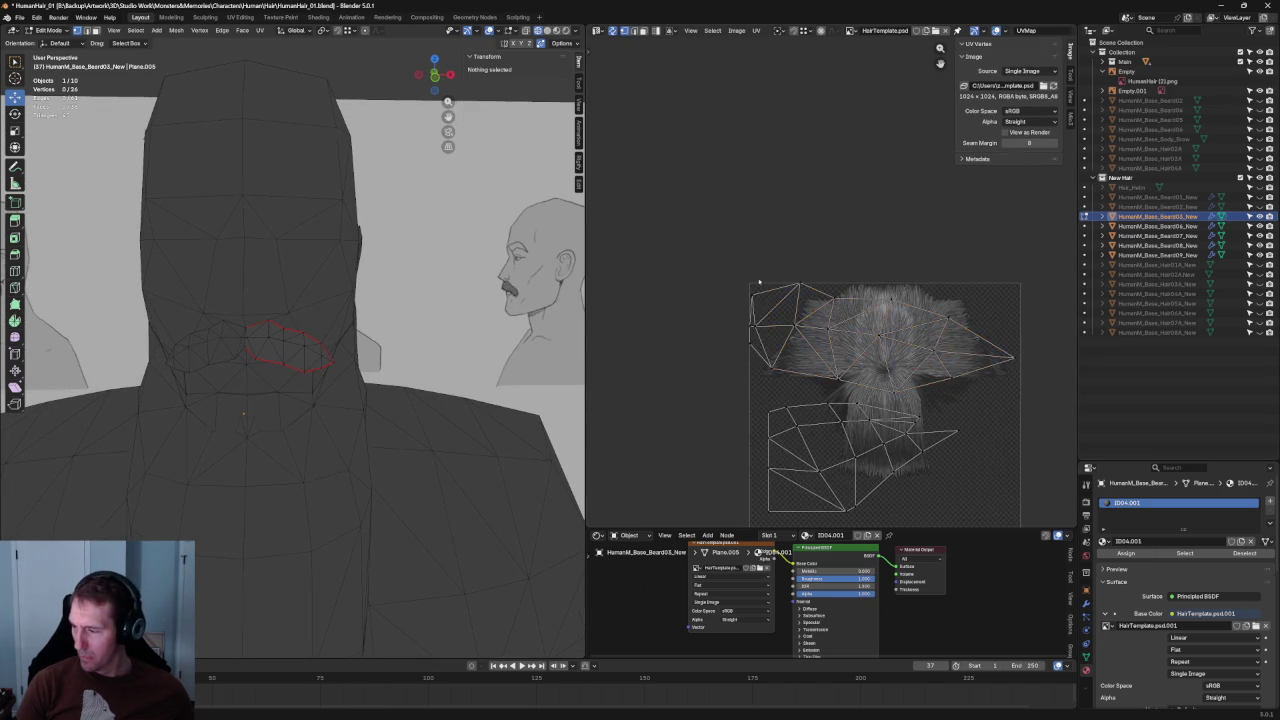
scroll(759, 280, up, 3)
key(c)
click(629, 314)
scroll(660, 250, up, 3)
mouse_move(648, 258)
mouse_down()
mouse_move(702, 336)
mouse_move(691, 328)
mouse_up()
key(shift+w)
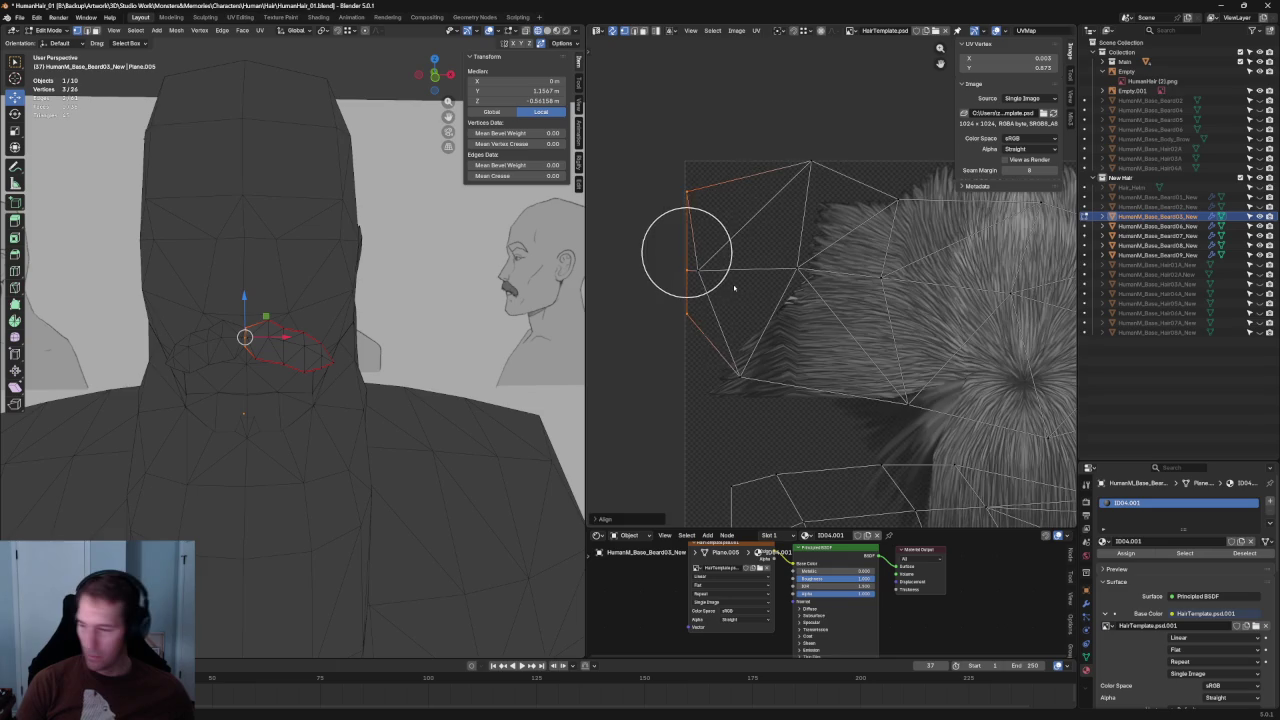
click(670, 310)
scroll(837, 250, down, 6)
Select the upper mustache UV island and unwrap it again.
drag(896, 220, 692, 330)
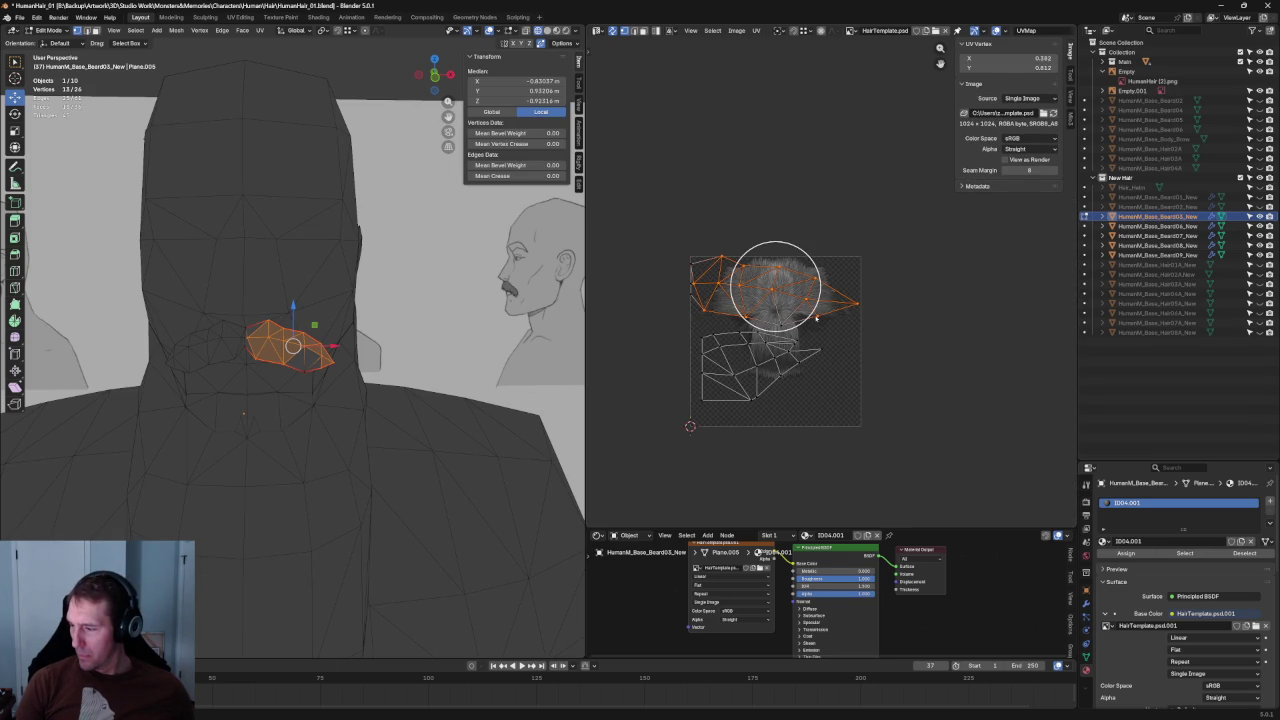
shift+click(815, 320)
key(u)
click(766, 259)
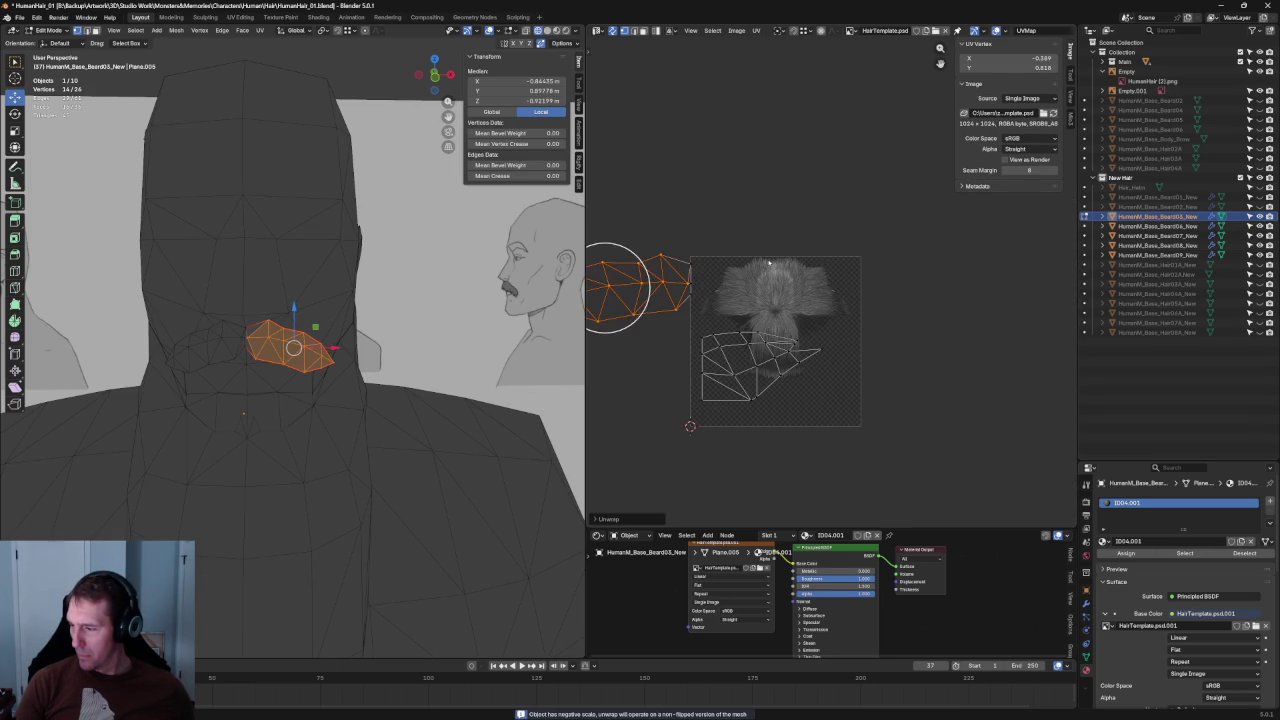
scroll(790, 265, up, 1)
scroll(804, 265, up, 3)
Select the rest of the upper island and nudge its UV vertices into place.
middle_drag(804, 265, 765, 287)
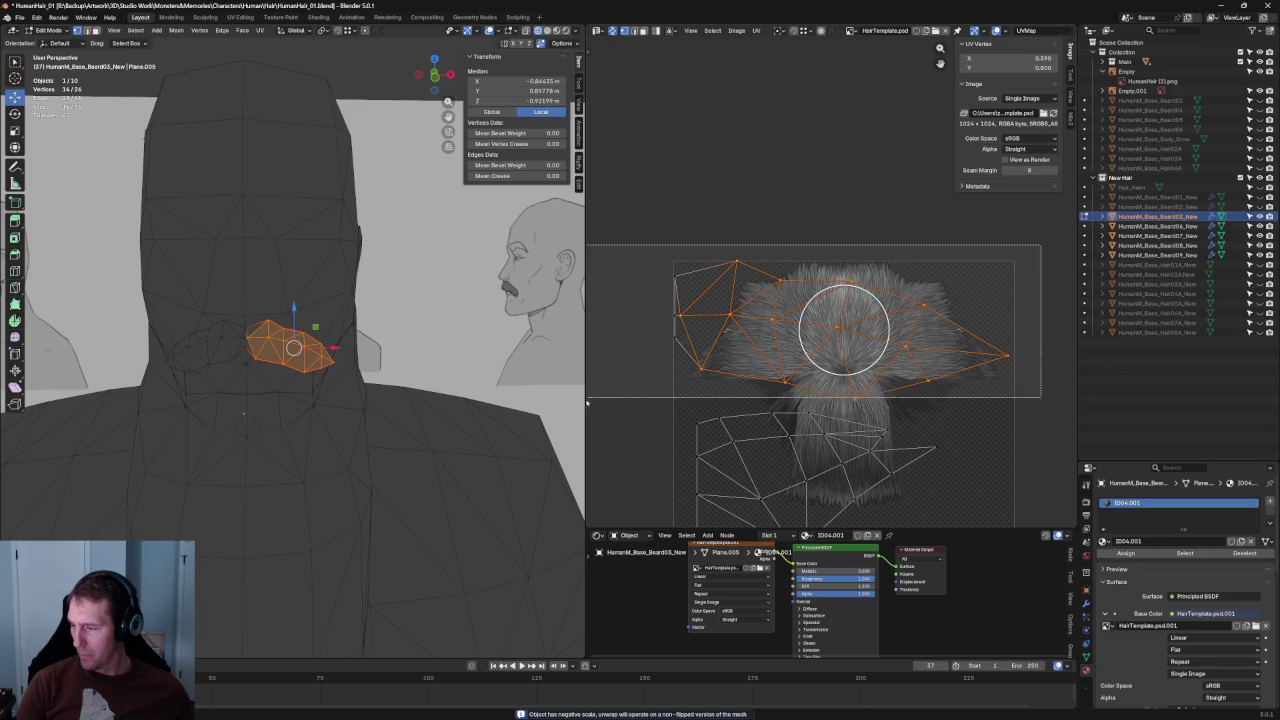
shift+click(873, 293)
scroll(873, 293, up, 3)
scroll(873, 293, up, 3)
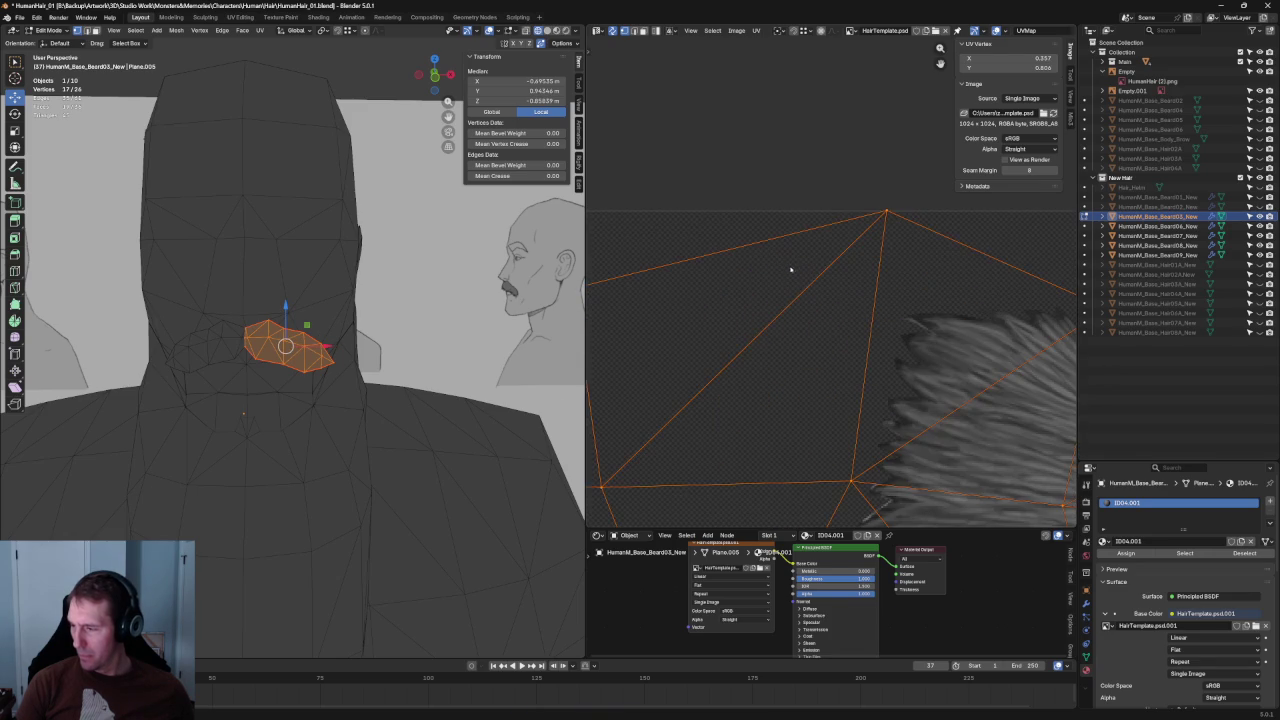
key(g)
key(Escape)
key(g)
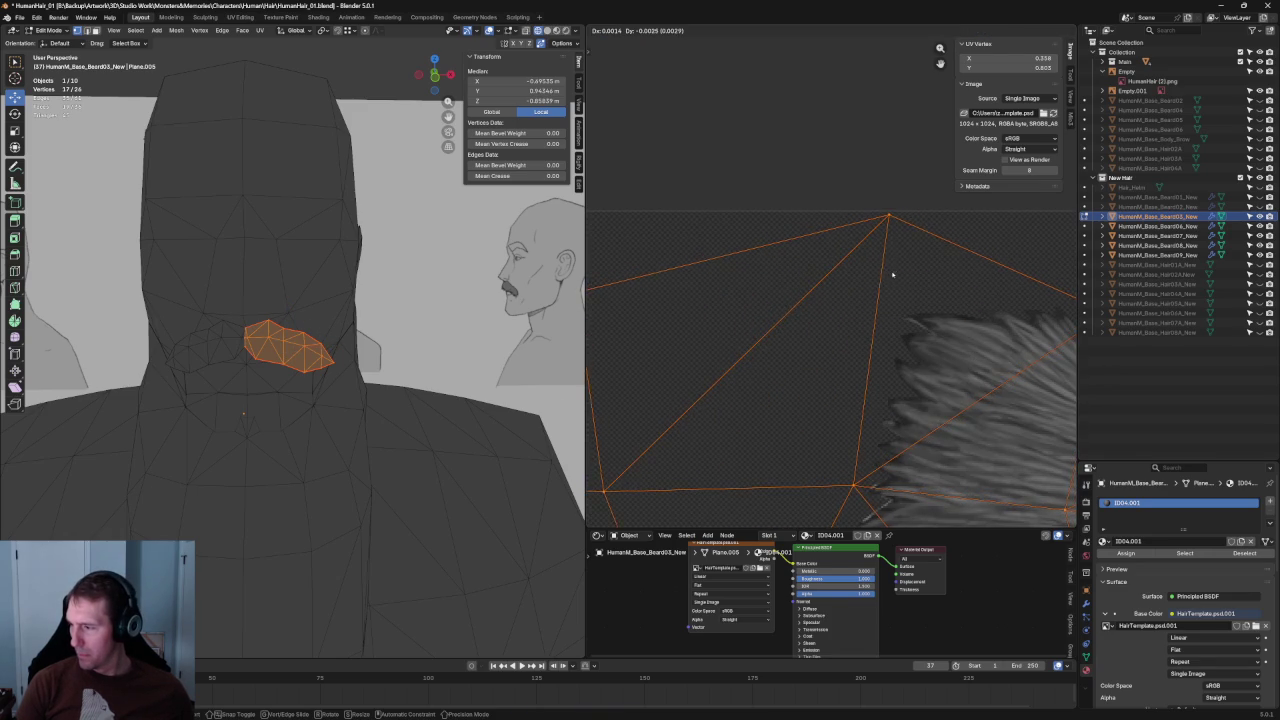
click(891, 272)
Move the selected UV vertices once more to about X 0.354, then box-select the lower island.
scroll(891, 272, up, 2)
scroll(814, 274, up, 3)
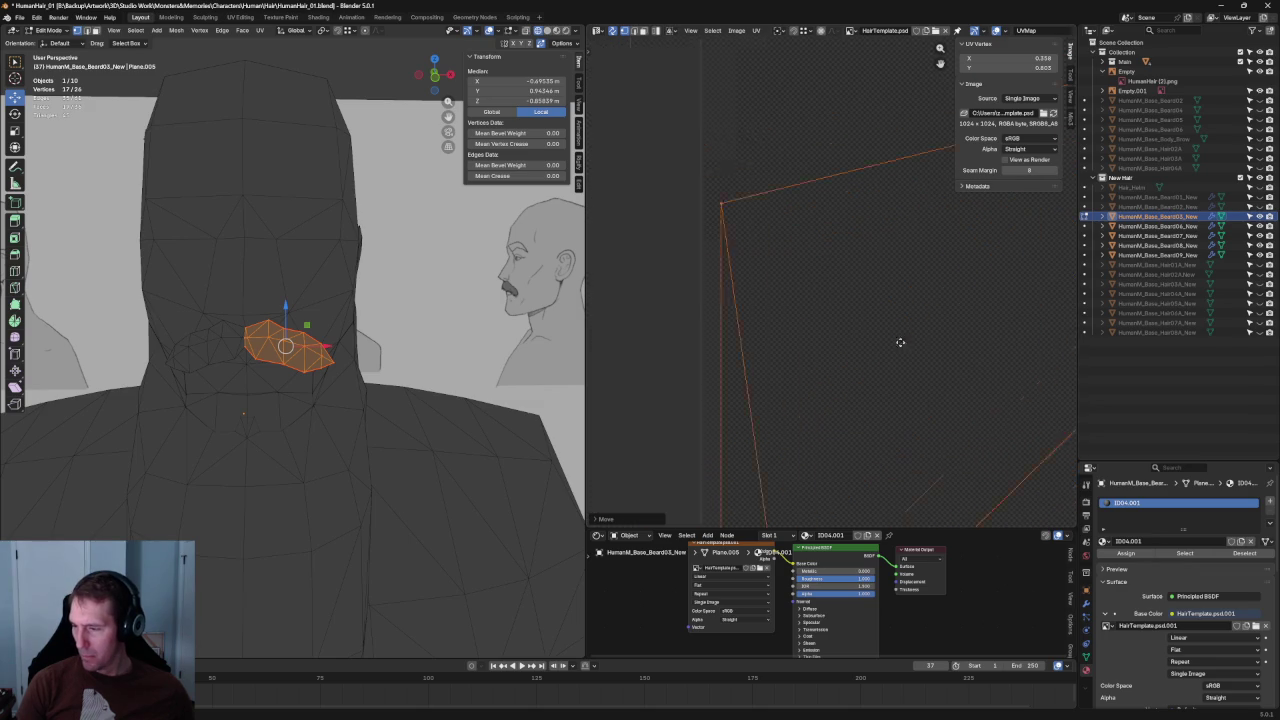
key(g)
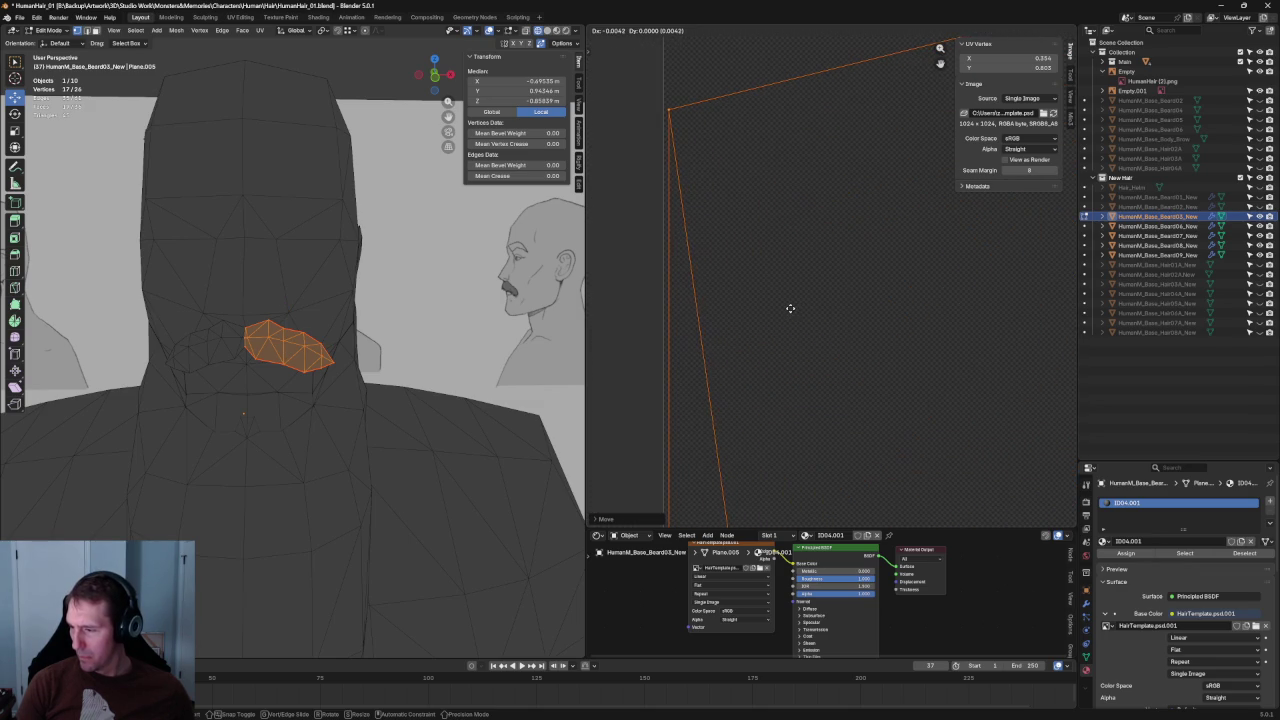
click(790, 308)
scroll(780, 315, down, 5)
scroll(770, 320, down, 3)
scroll(750, 335, down, 3)
scroll(744, 340, up, 5)
scroll(812, 378, up, 2)
drag(866, 492, 628, 322)
Unwrap the lower island, rotate it 90°, mirror it, move it down and scale it smaller.
right_click(749, 331)
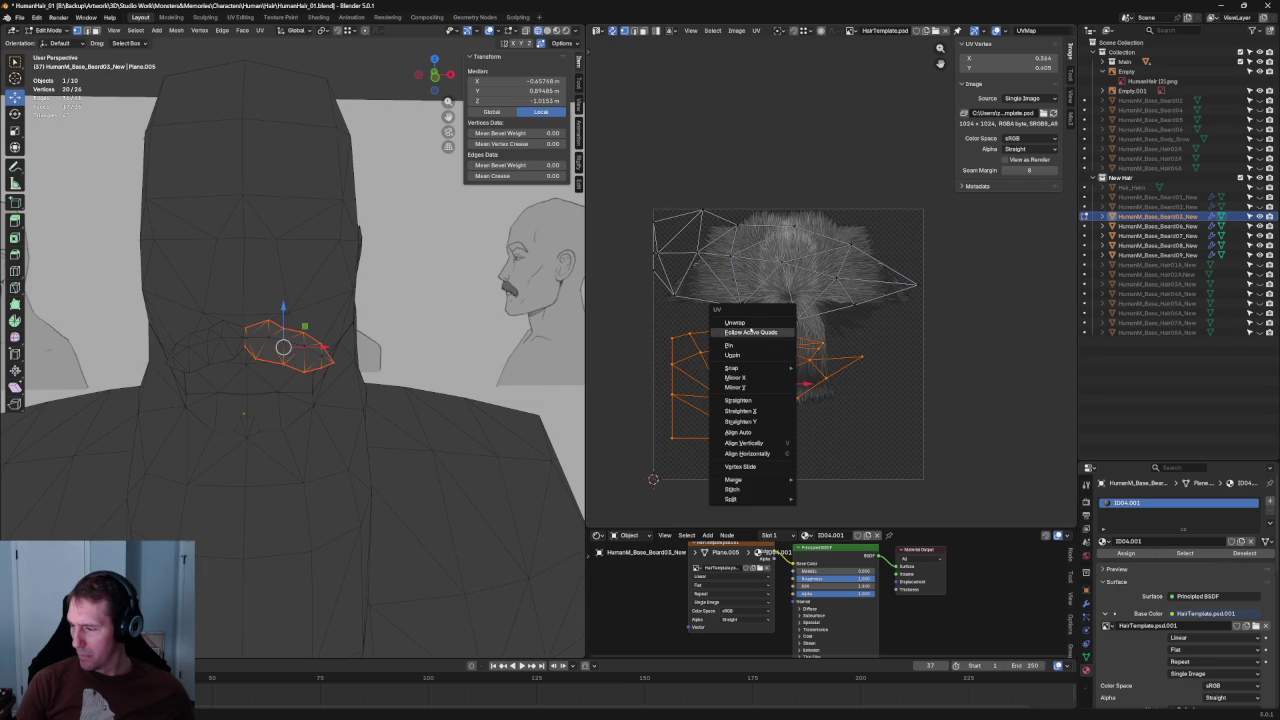
click(736, 322)
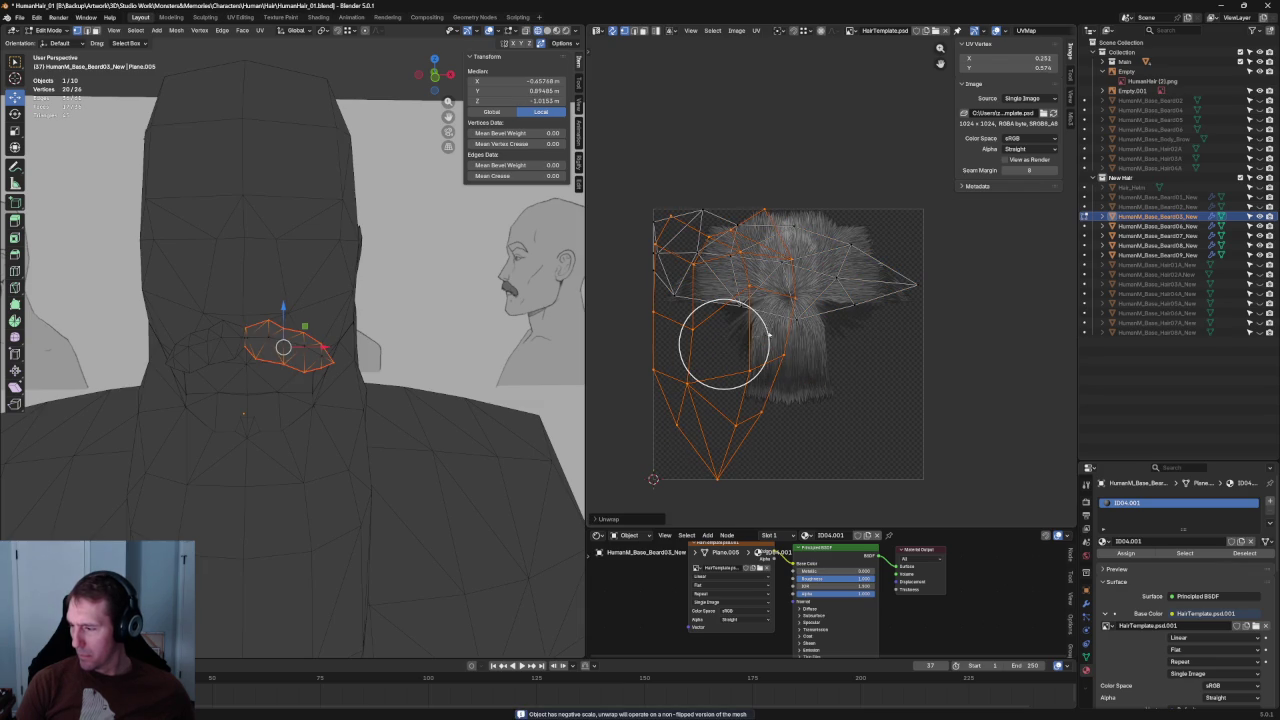
key(r)
click(747, 409)
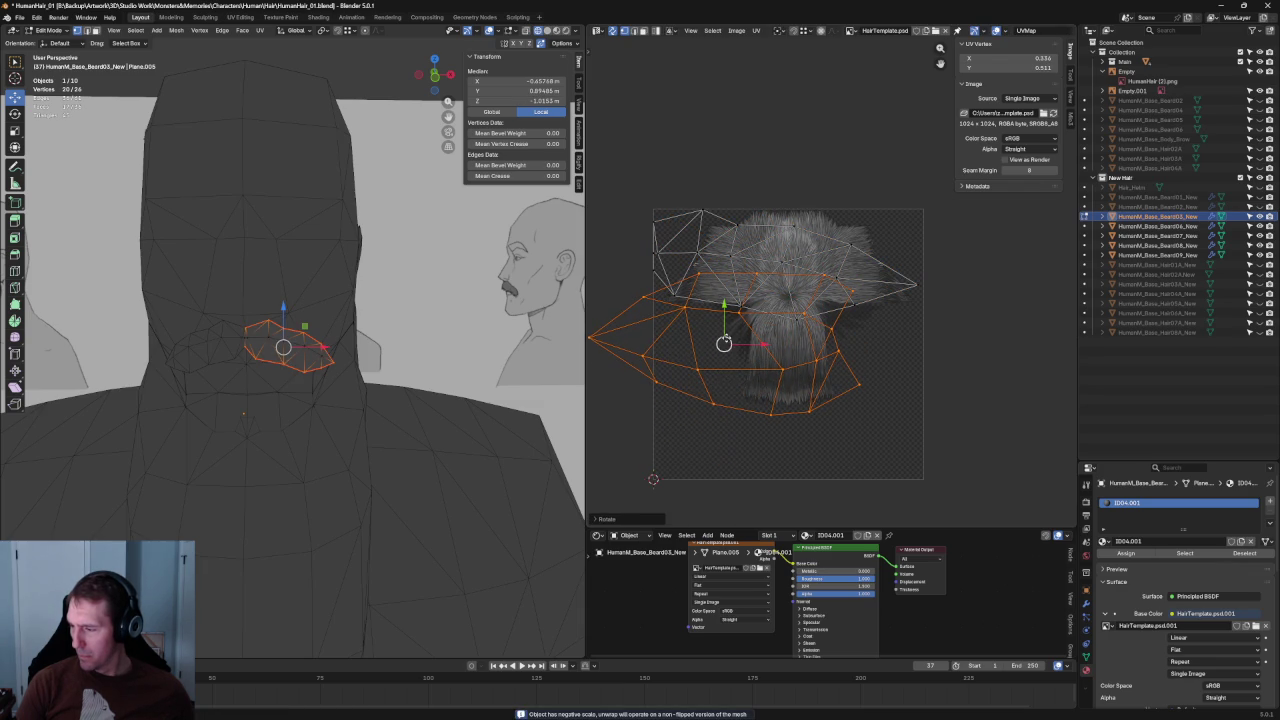
key(g)
click(740, 396)
right_click(740, 396)
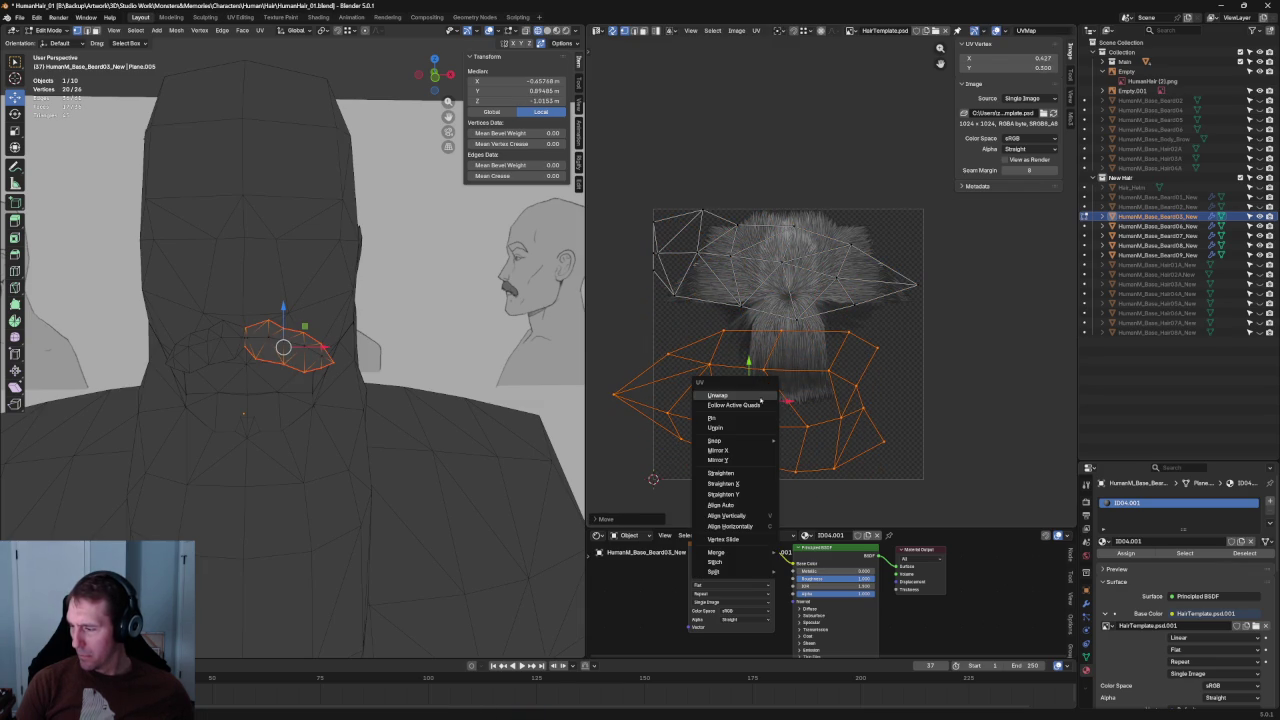
click(744, 454)
key(g)
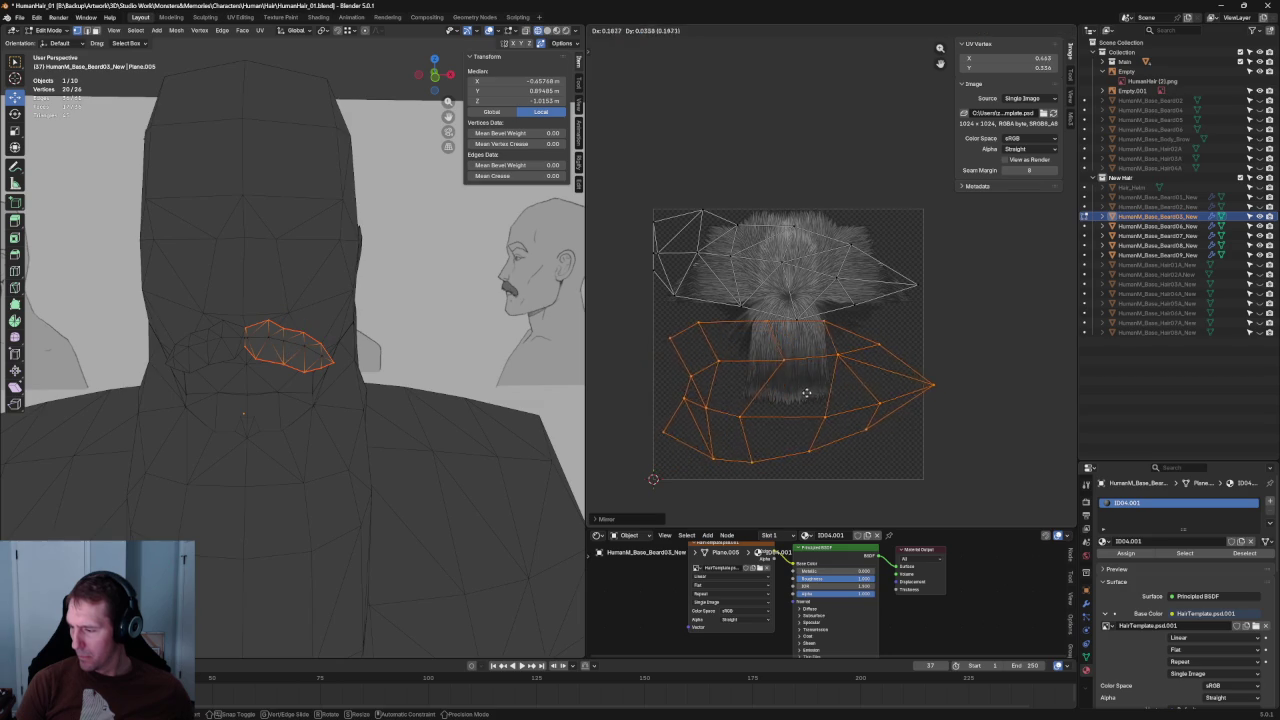
click(801, 395)
key(s)
click(784, 404)
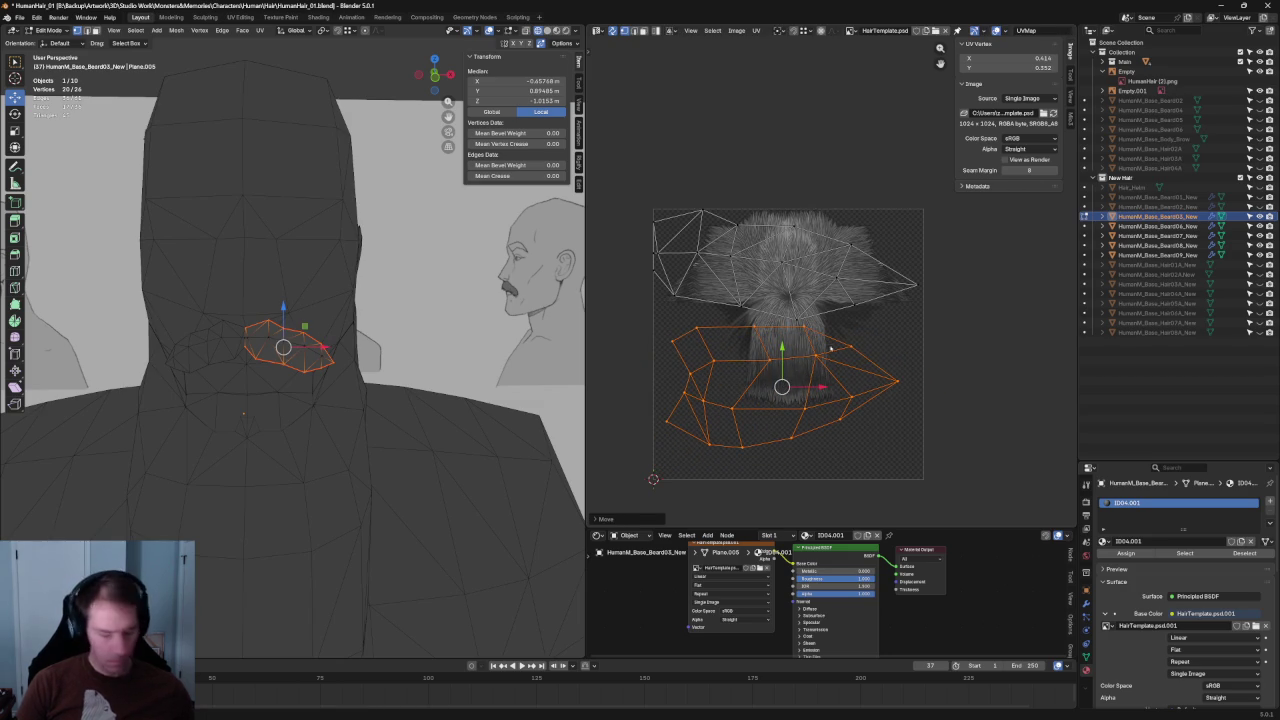
With X-ray on, reselect the lower UV faces and shift them slightly across the lower hair strands.
key(alt+a)
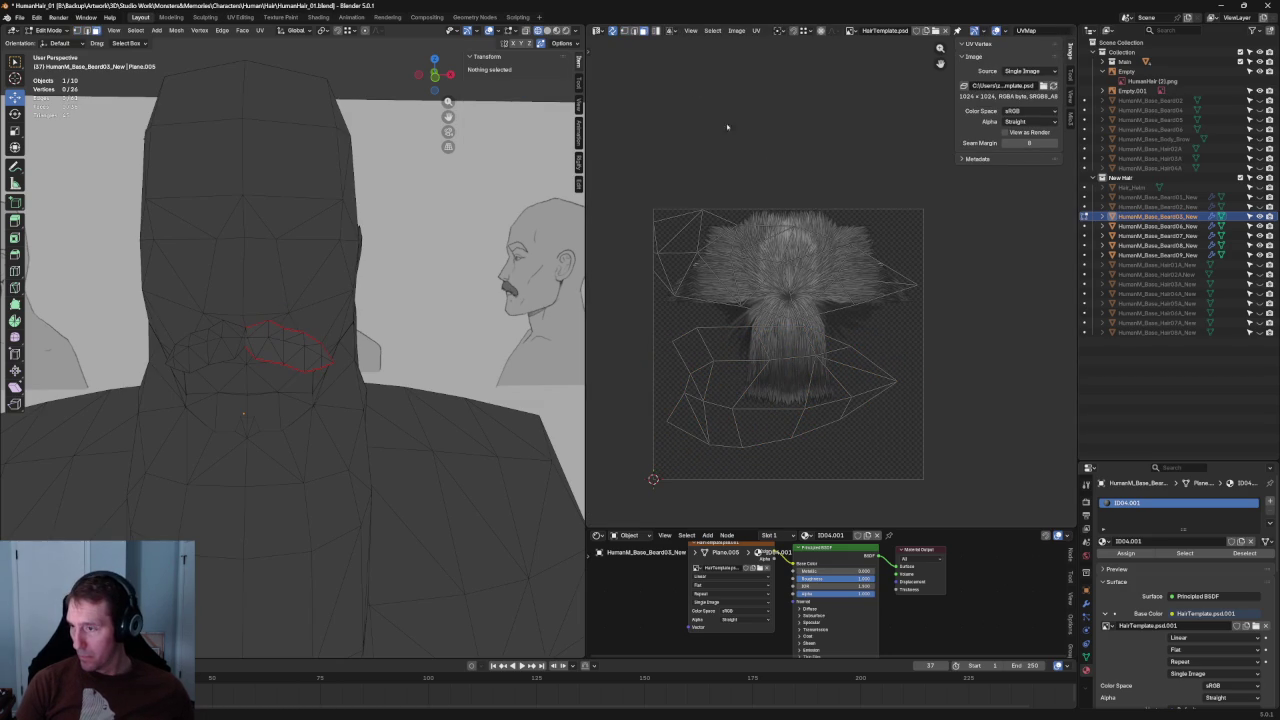
drag(830, 346, 714, 324)
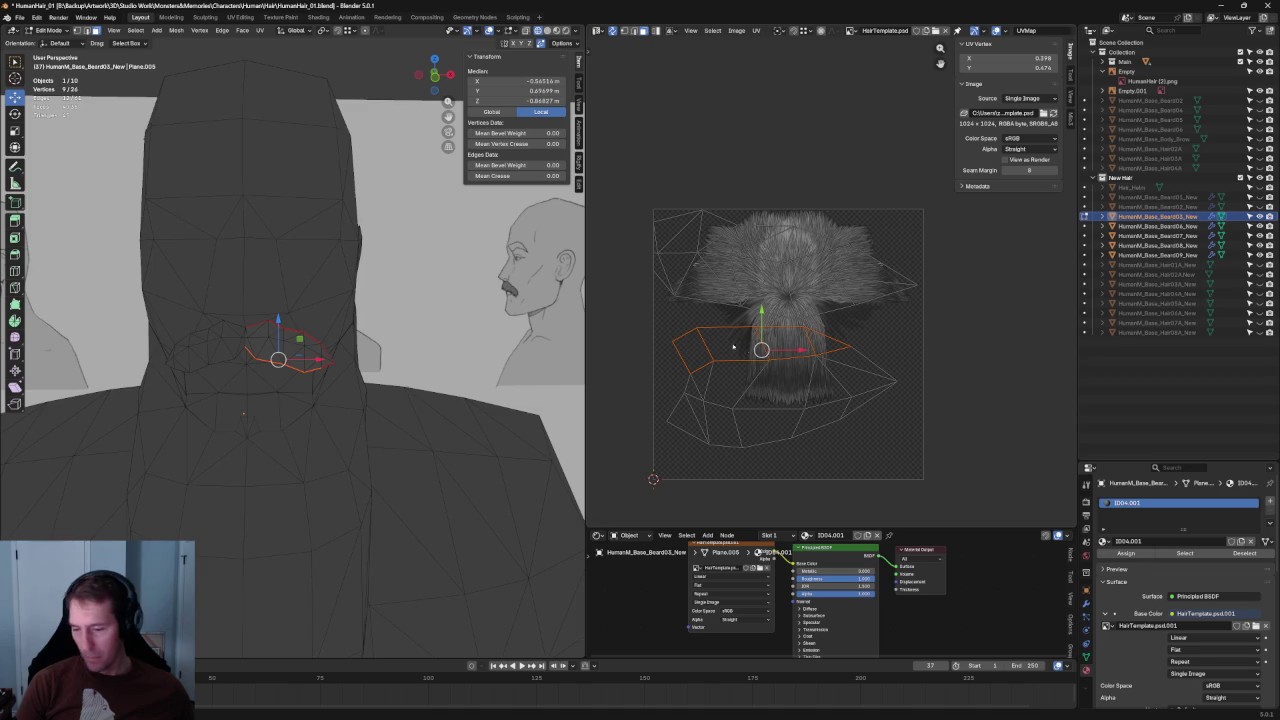
scroll(290, 348, up, 2)
scroll(290, 348, down, 3)
key(alt+z)
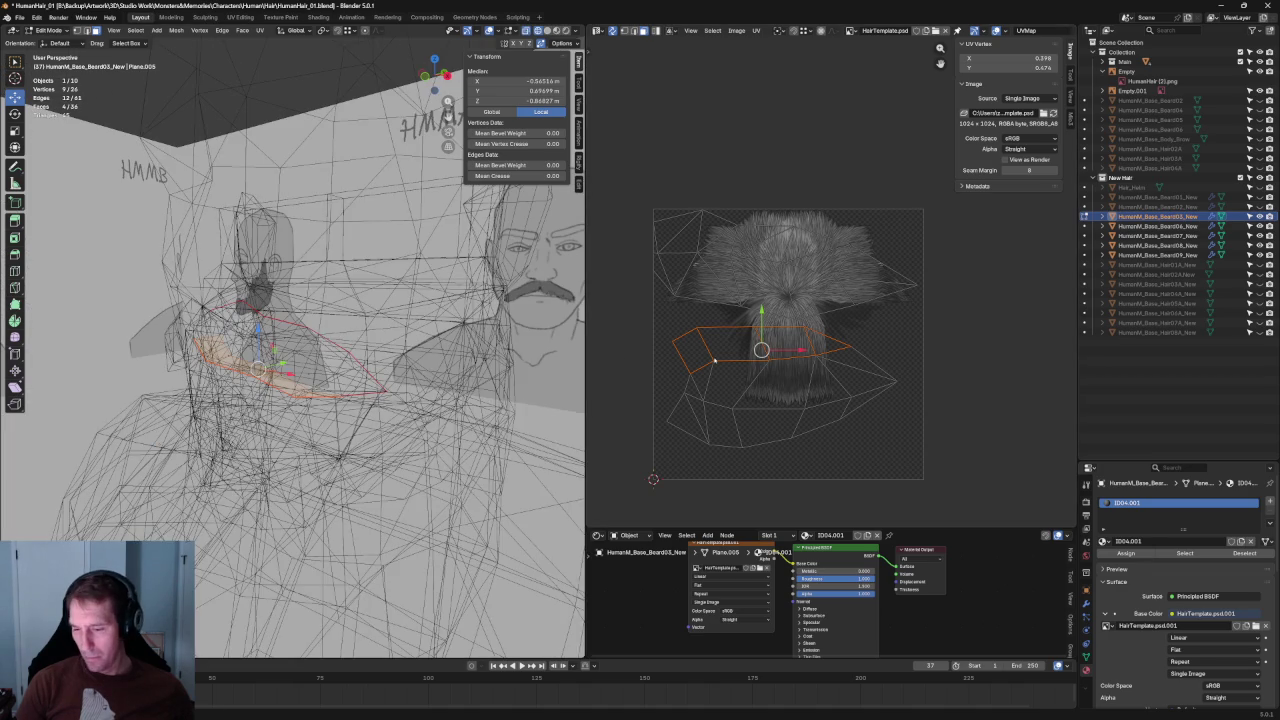
click(866, 460)
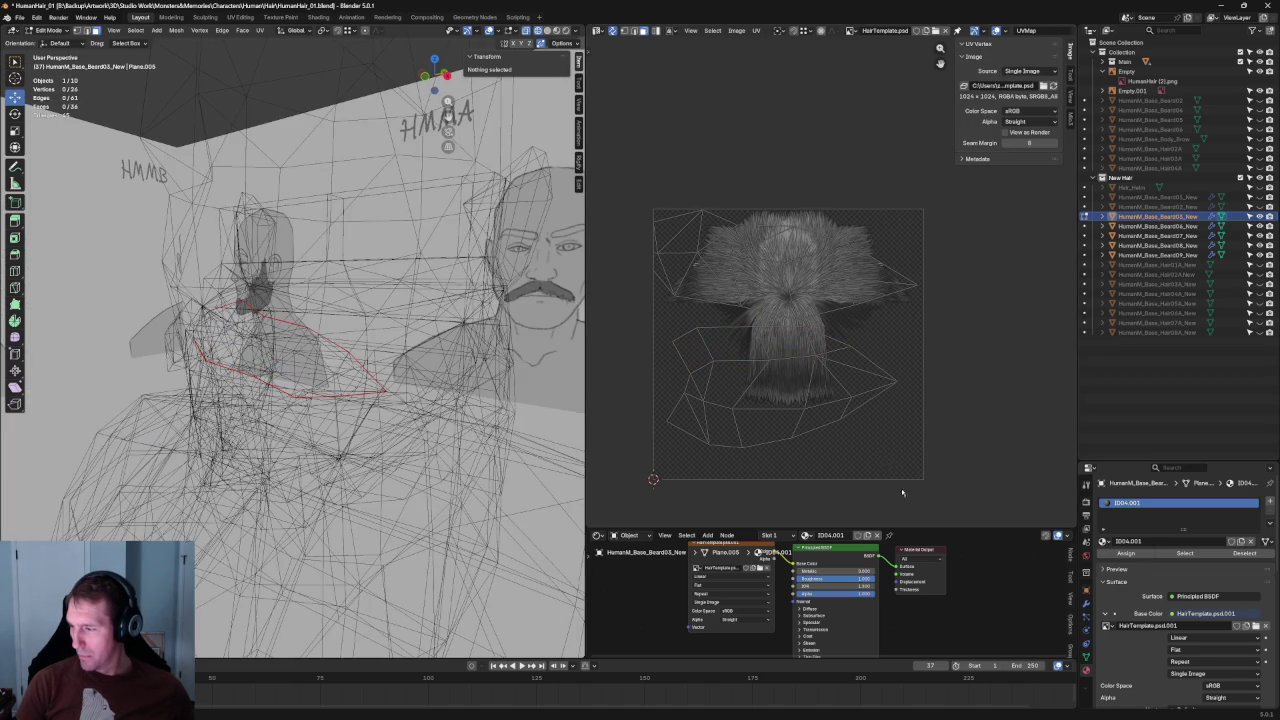
drag(905, 497, 618, 322)
scroll(775, 348, up, 2)
drag(753, 447, 760, 432)
scroll(772, 426, down, 2)
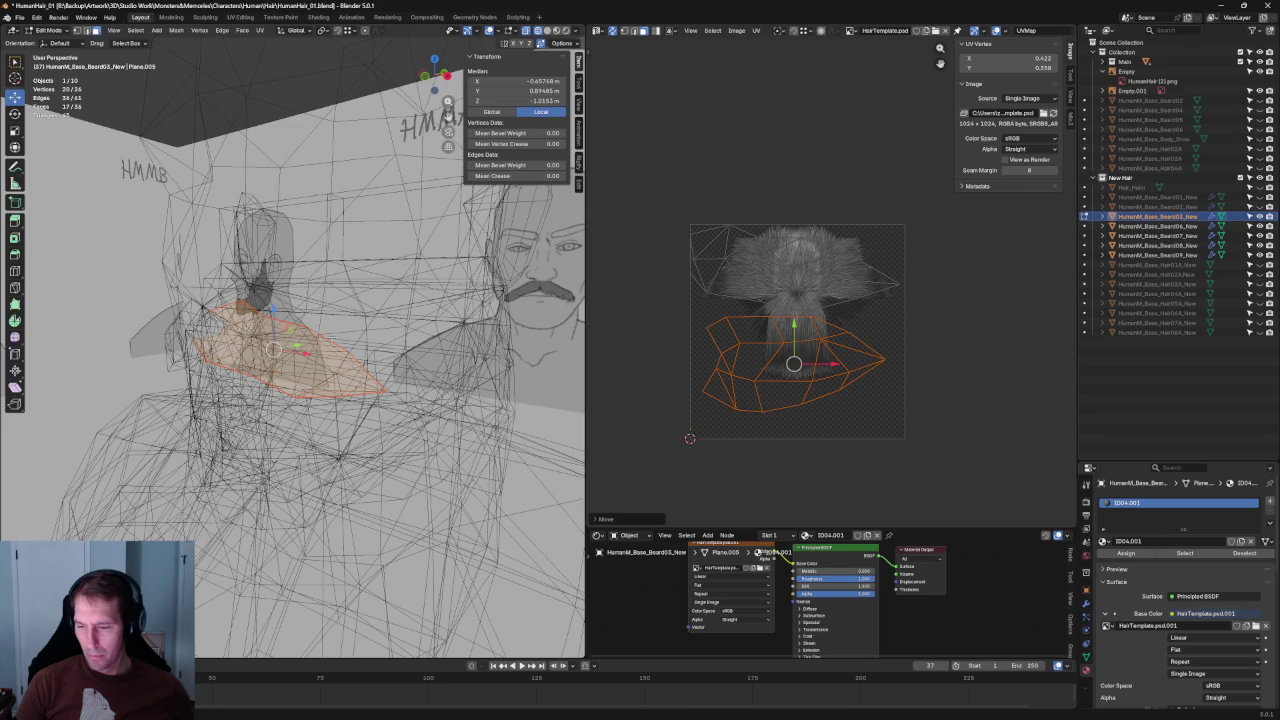
key(alt+z)
click(914, 286)
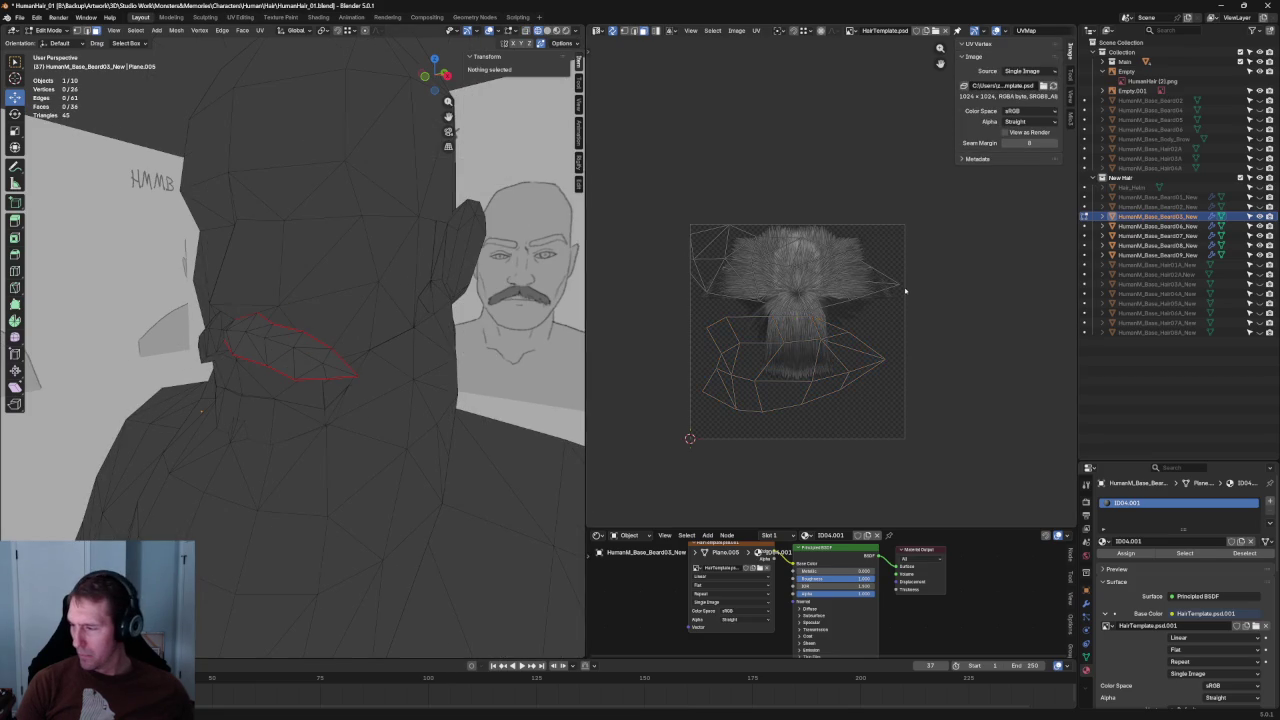
Select the three UV vertices along the upper island's right-tip edge.
scroll(825, 321, up, 2)
middle_drag(825, 321, 869, 340)
click(686, 324)
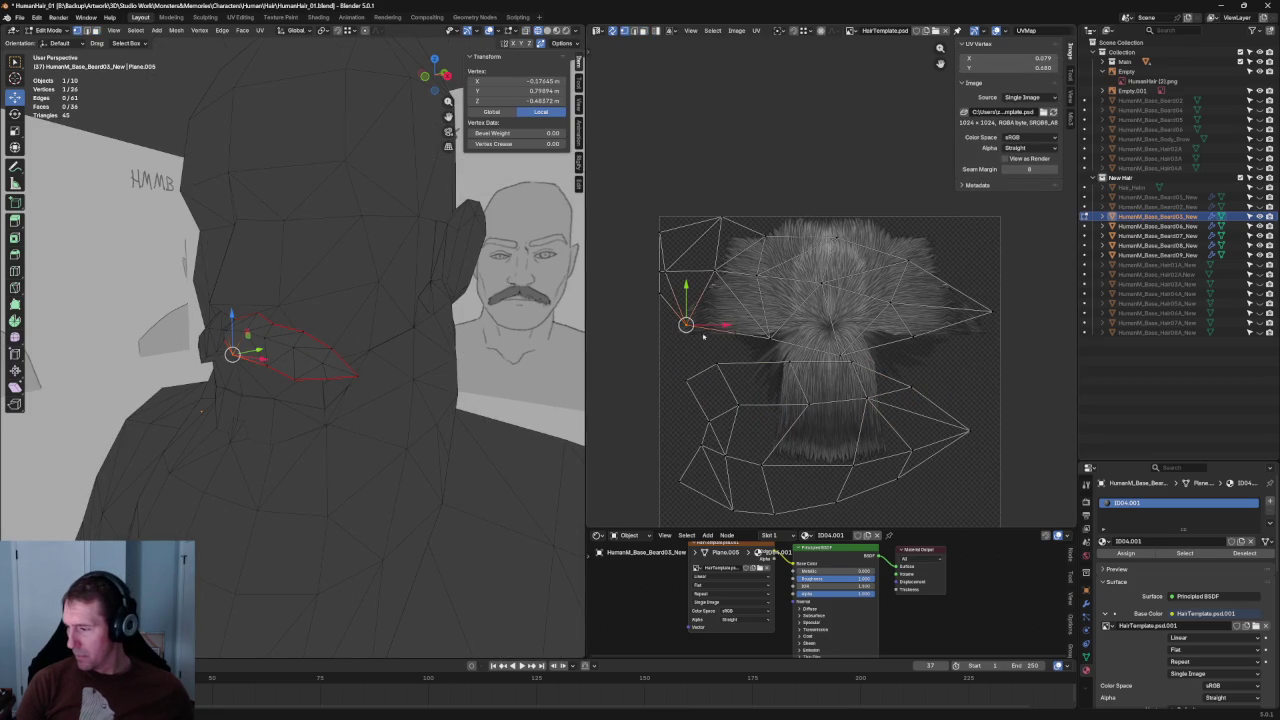
shift+click(769, 336)
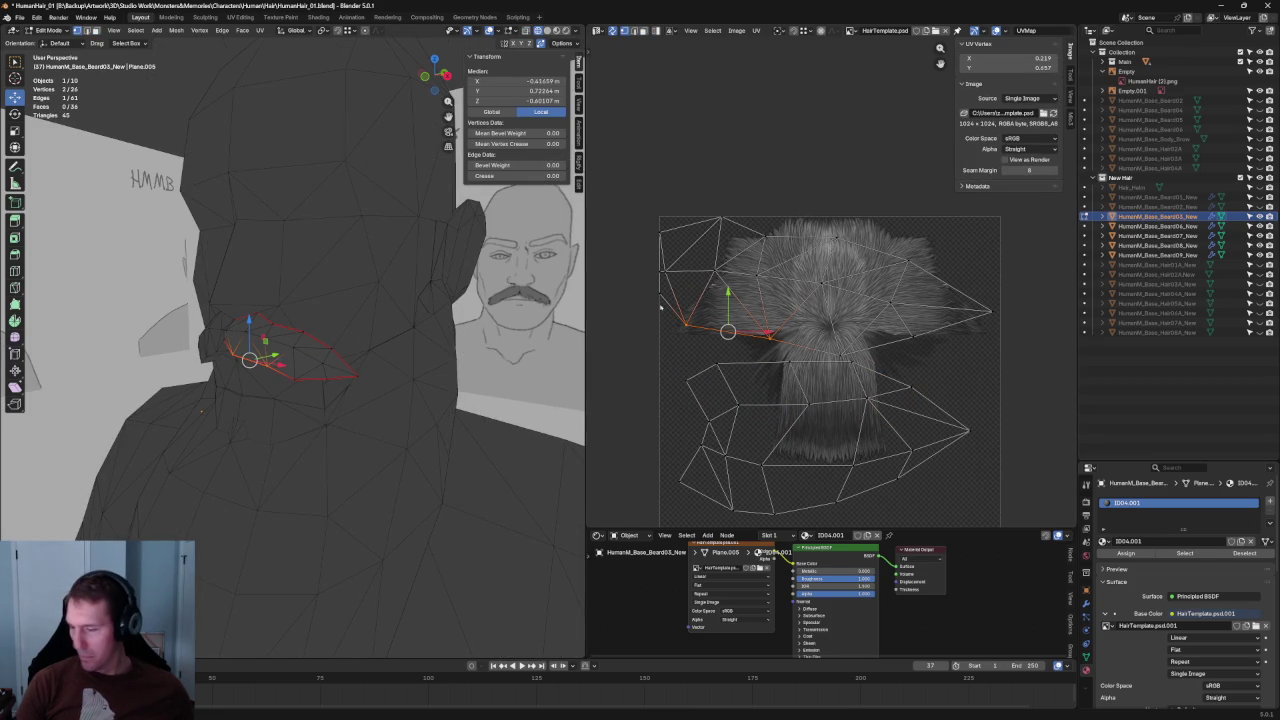
middle_drag(776, 321, 660, 331)
click(992, 314)
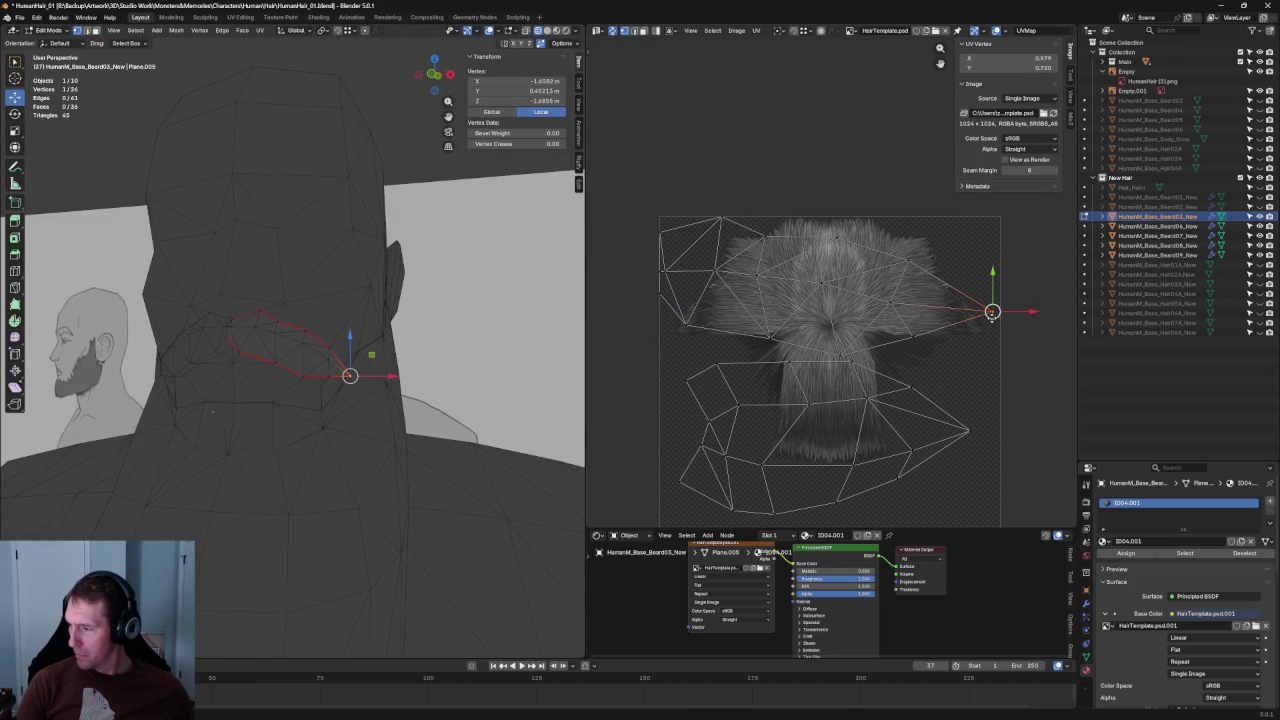
shift+click(897, 345)
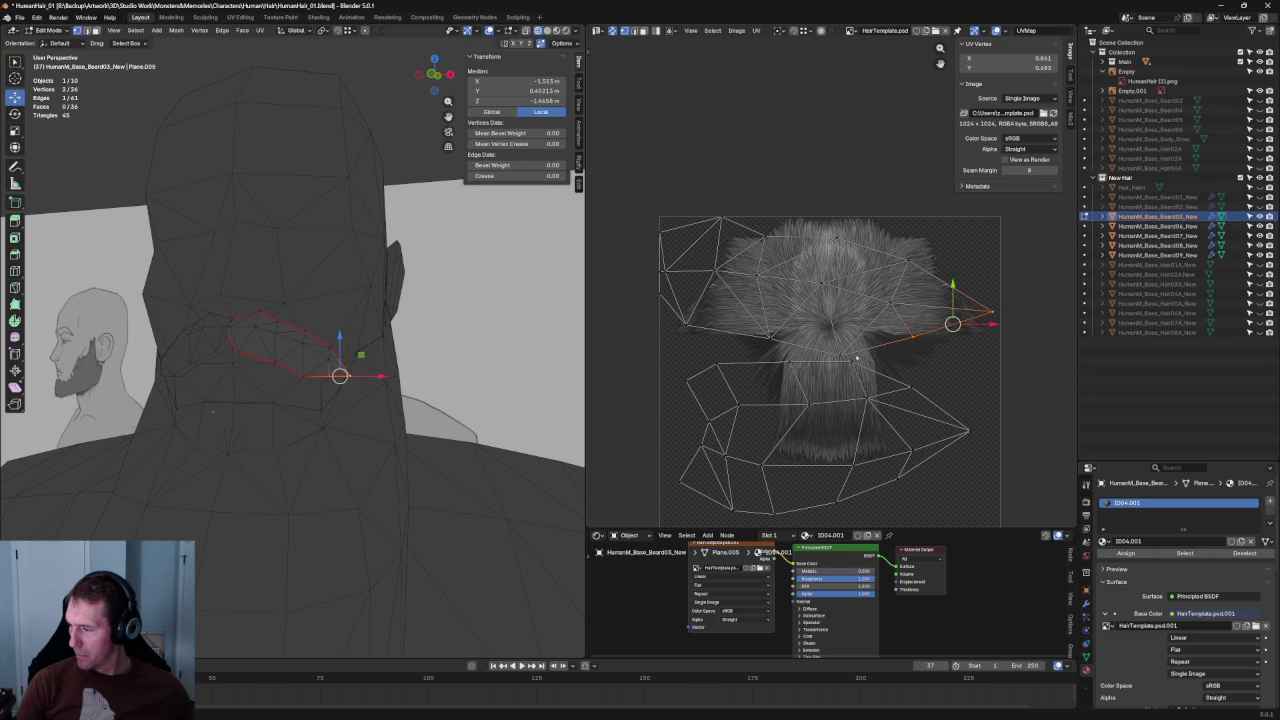
shift+click(824, 356)
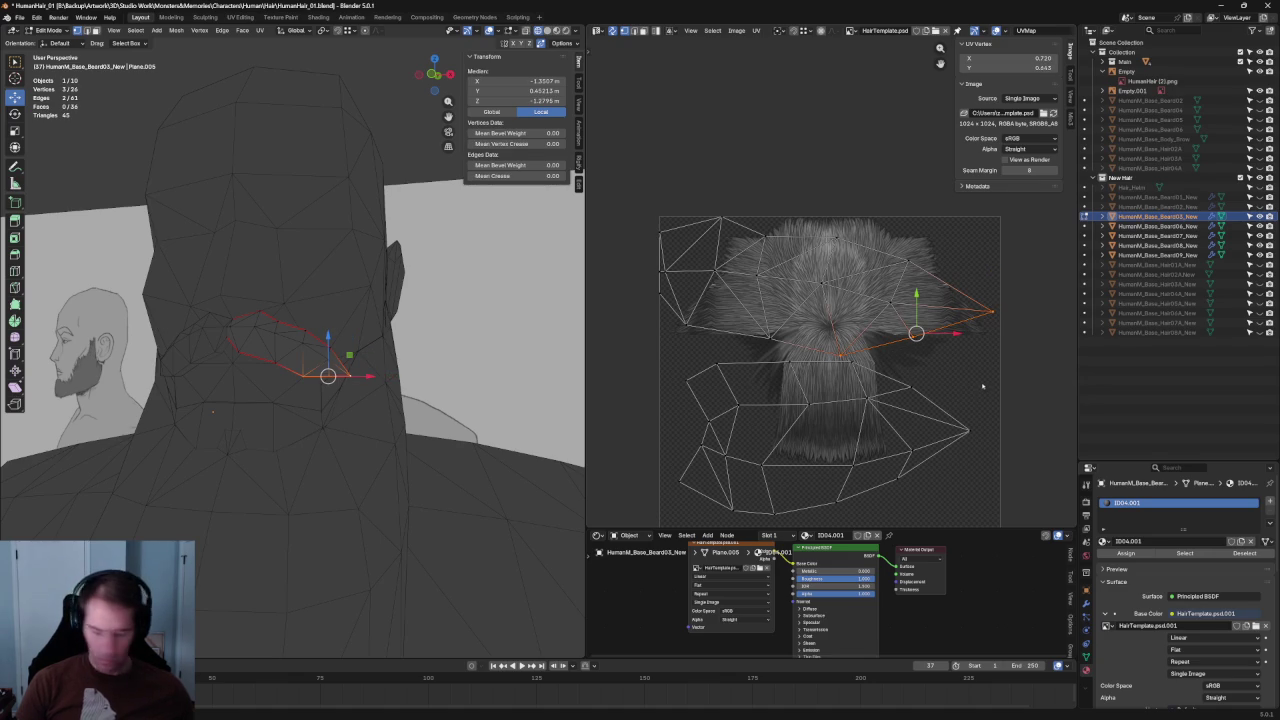
Align those vertices horizontally and move them down along Y, then deselect.
key(shift+w)
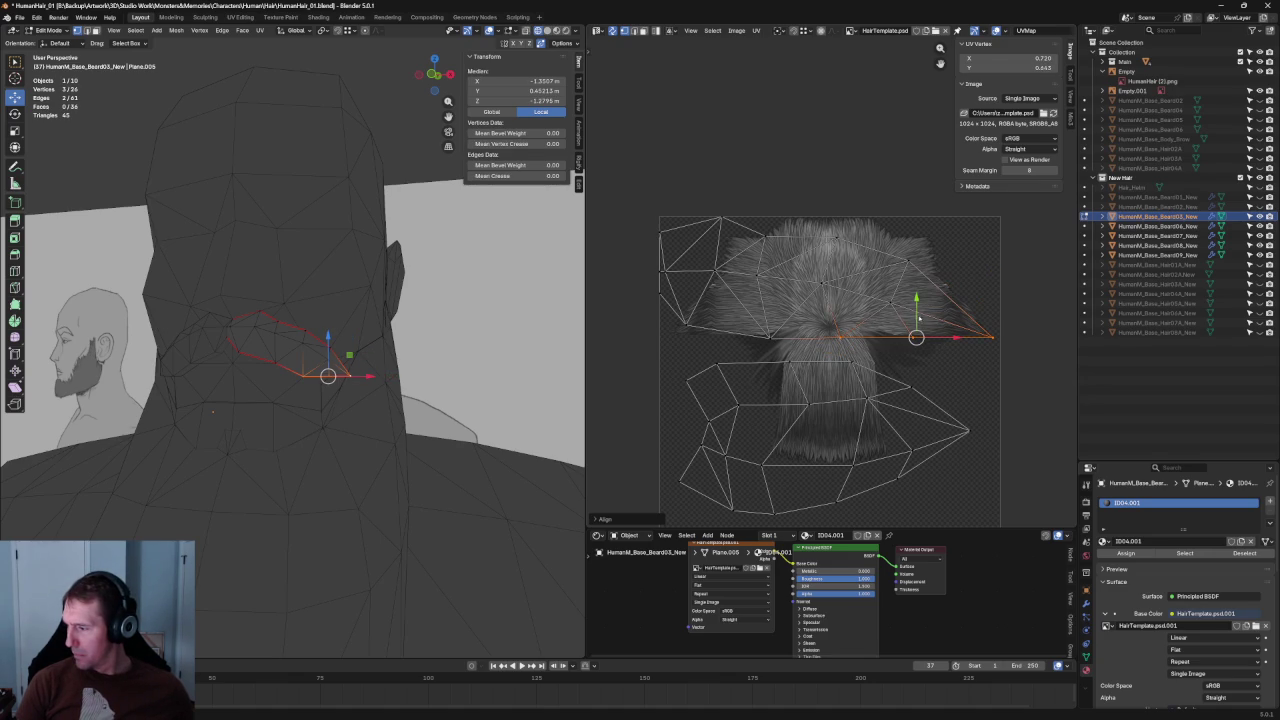
key(g)
key(y)
click(923, 331)
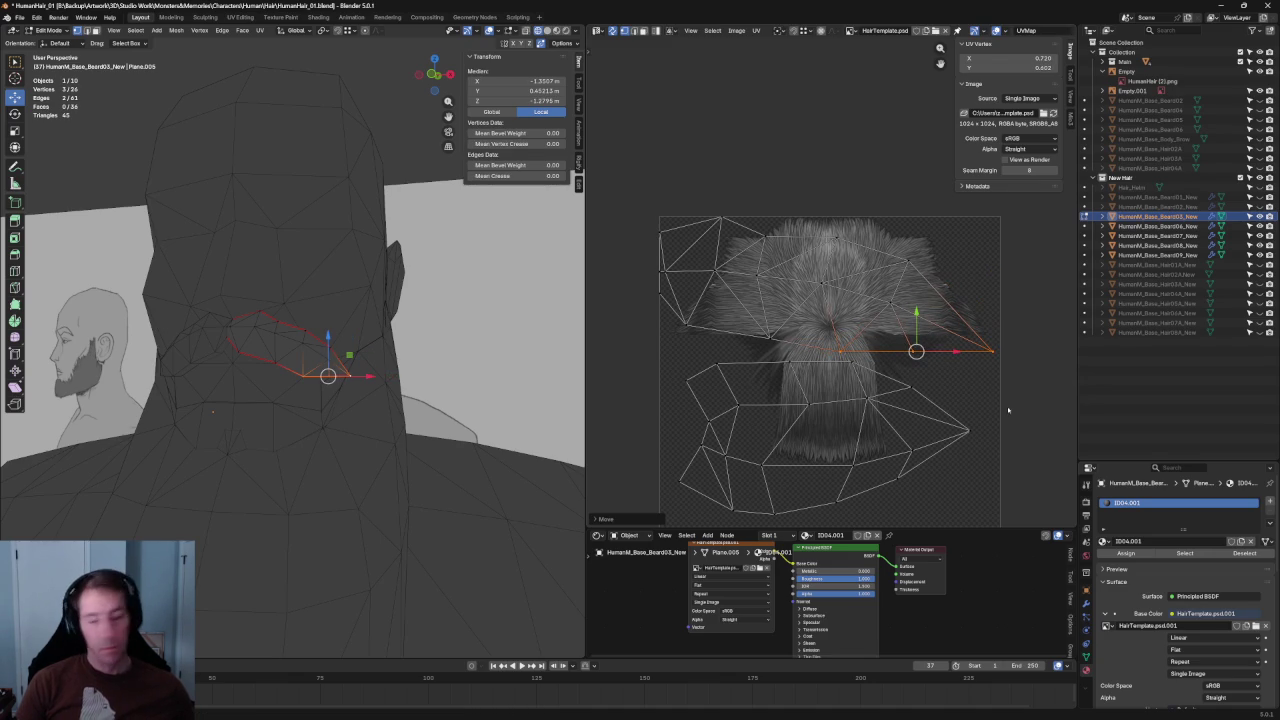
key(alt+a)
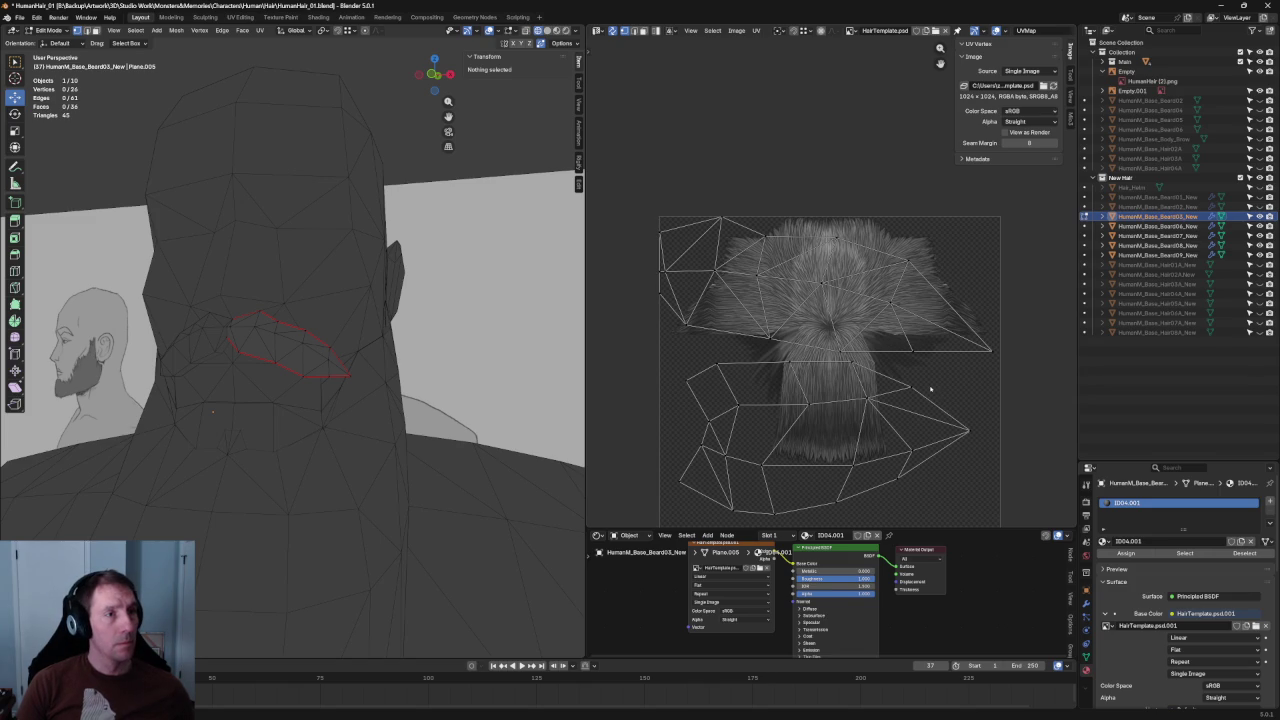
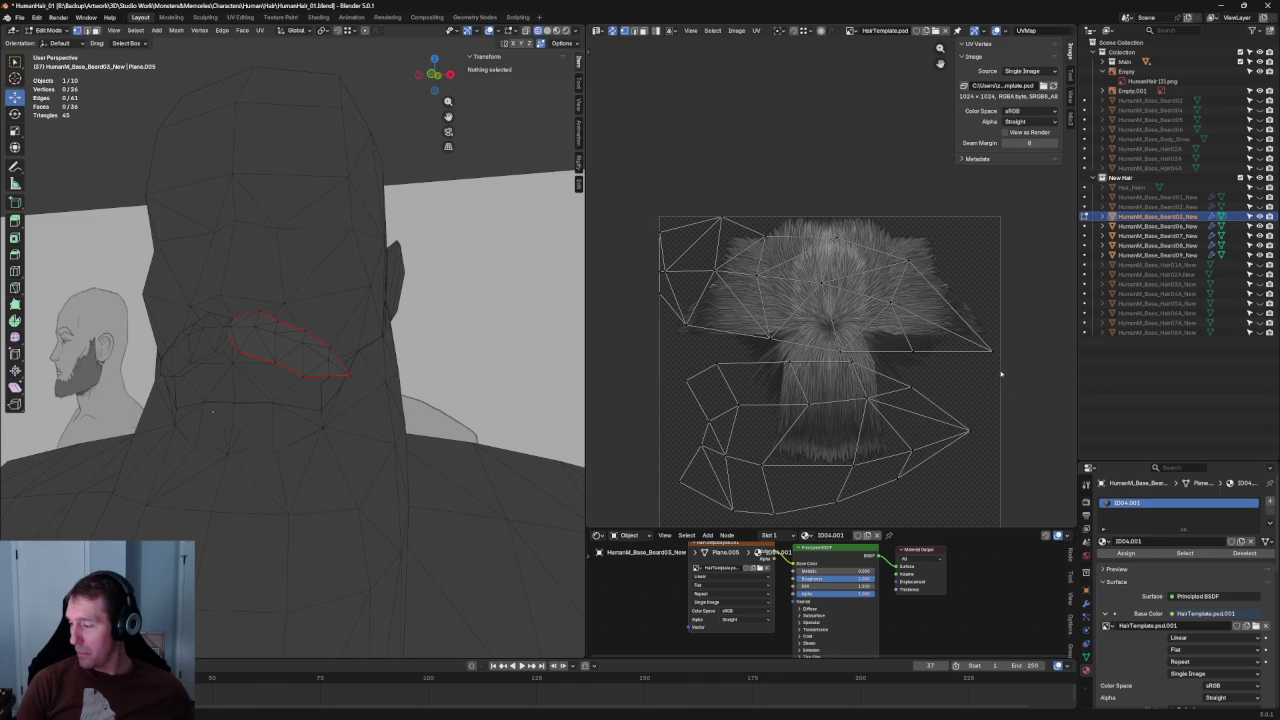
Move the lower UV island to a new position and clear the selection.
scroll(1000, 373, down, 1)
drag(998, 498, 682, 338)
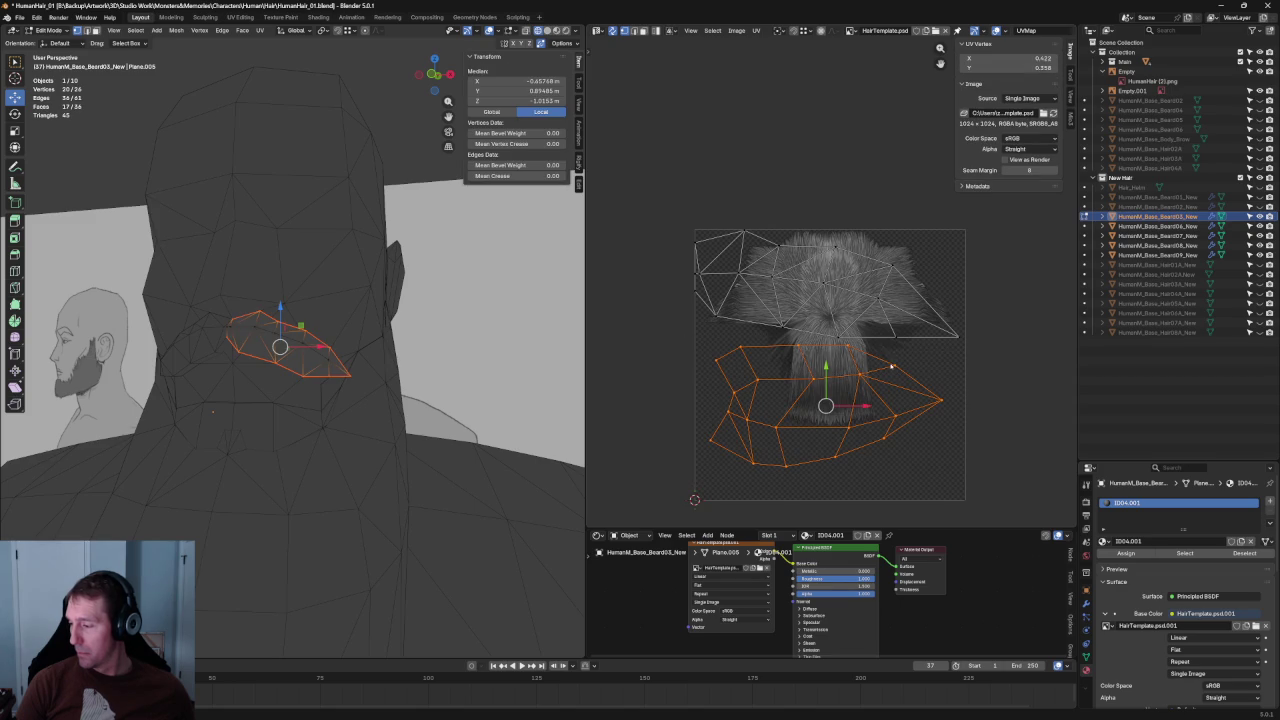
key(g)
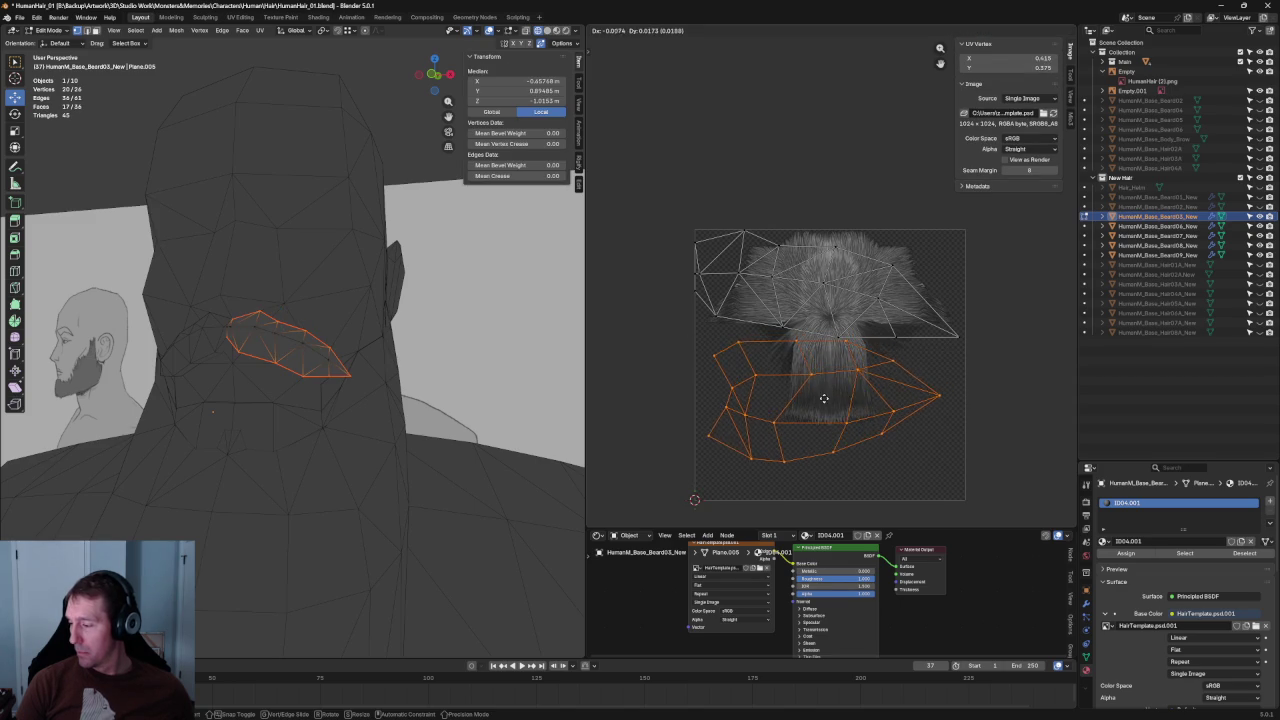
click(817, 397)
click(960, 372)
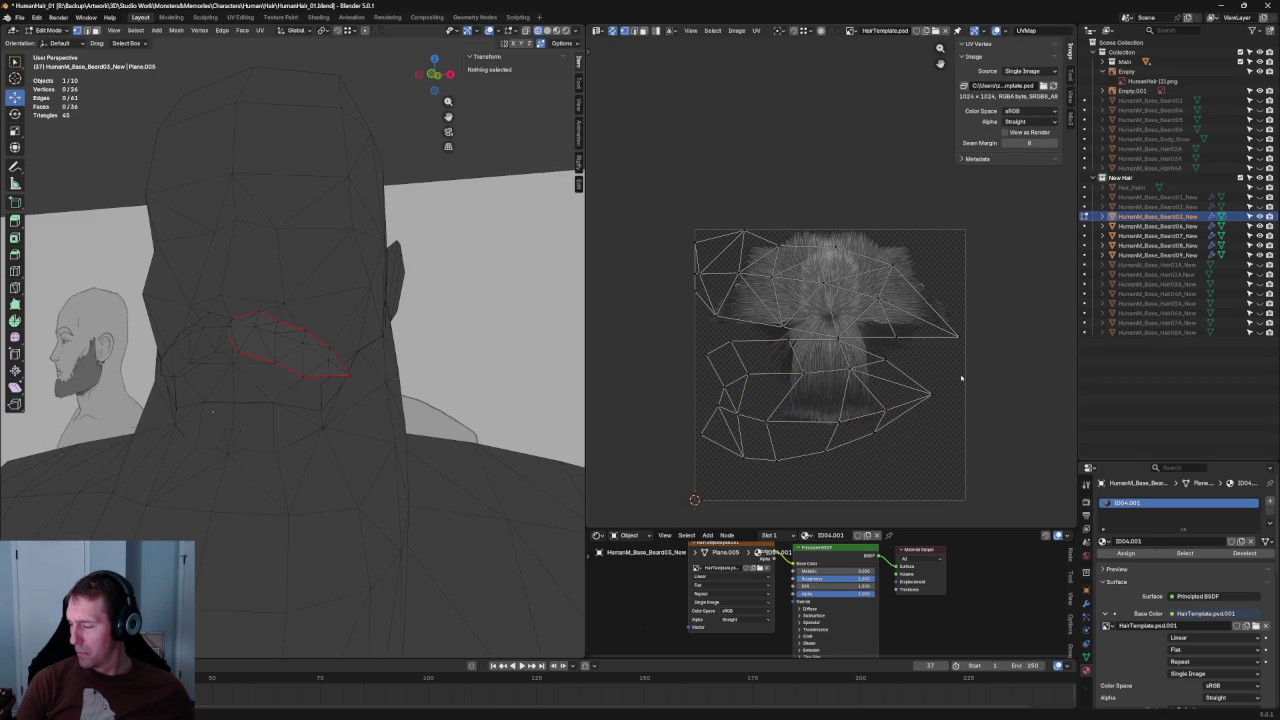
alt+click(748, 460)
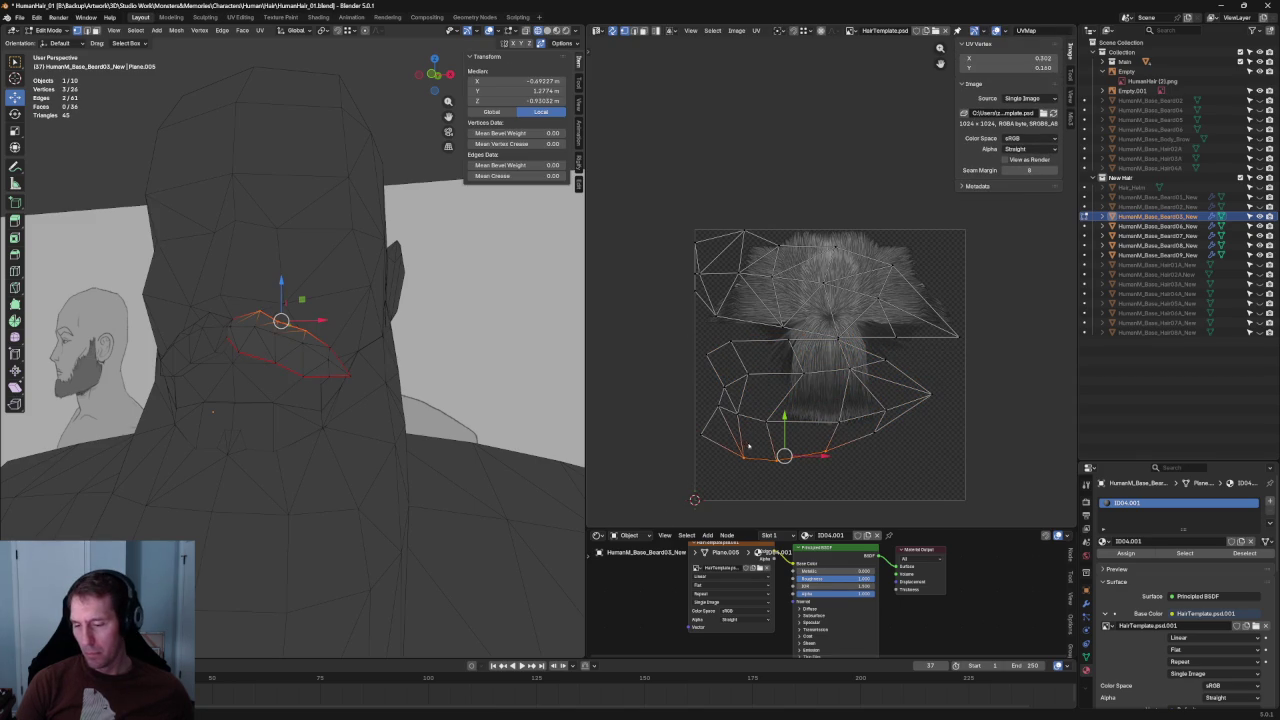
click(966, 272)
Unwrap the upper part of the mustache UVs and mirror it along X.
drag(920, 227, 765, 312)
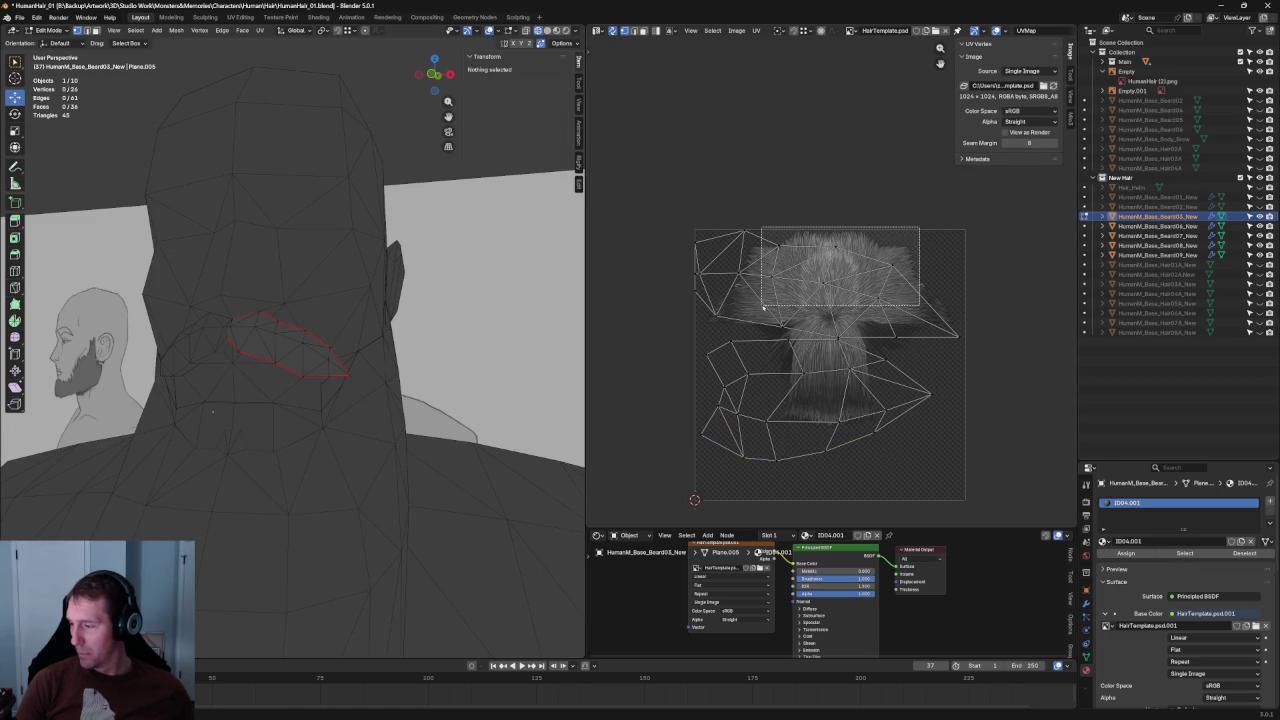
right_click(805, 285)
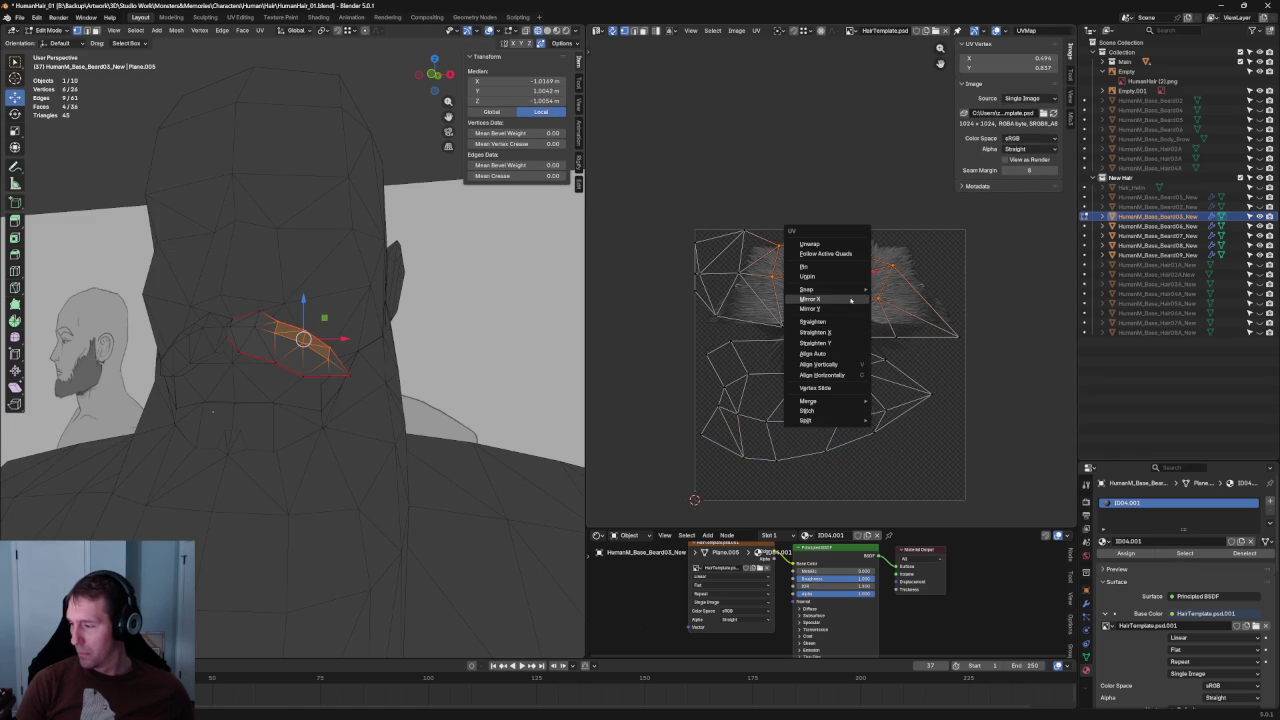
click(818, 244)
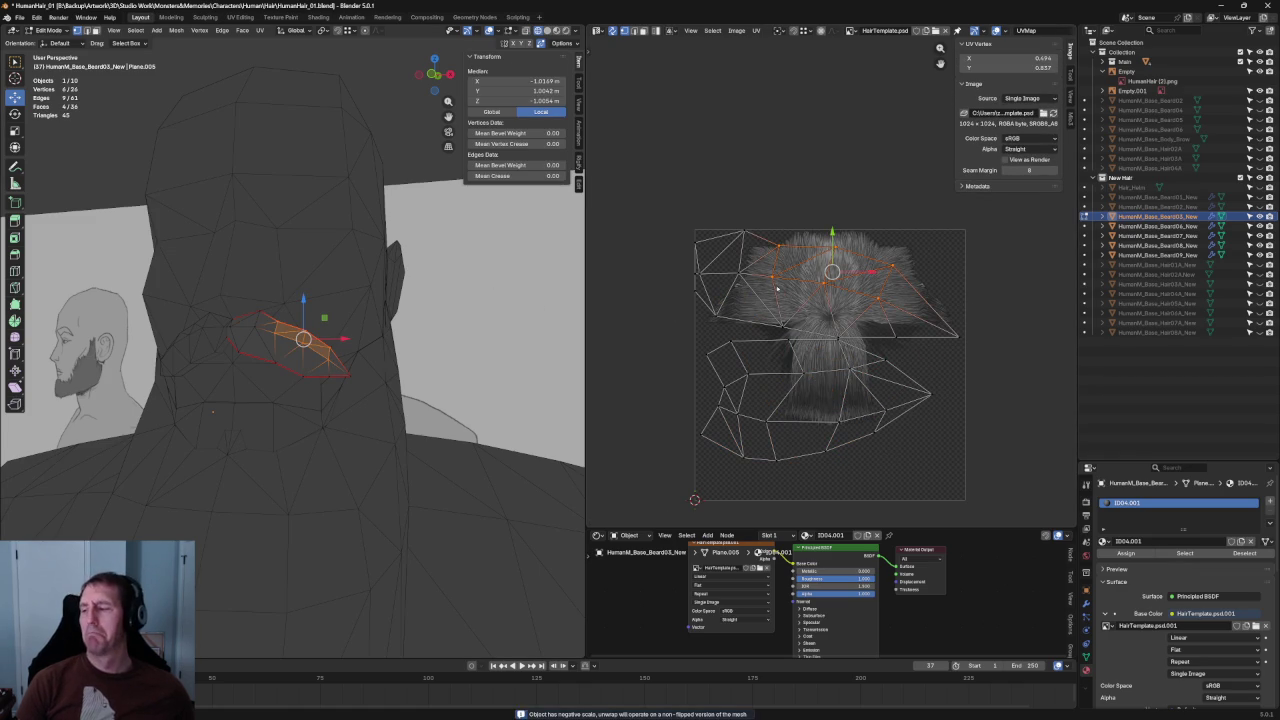
mouse_move(643, 181)
mouse_down()
mouse_move(1062, 334)
mouse_move(730, 370)
mouse_up()
scroll(978, 329, up, 2)
scroll(1019, 344, up, 2)
key(u)
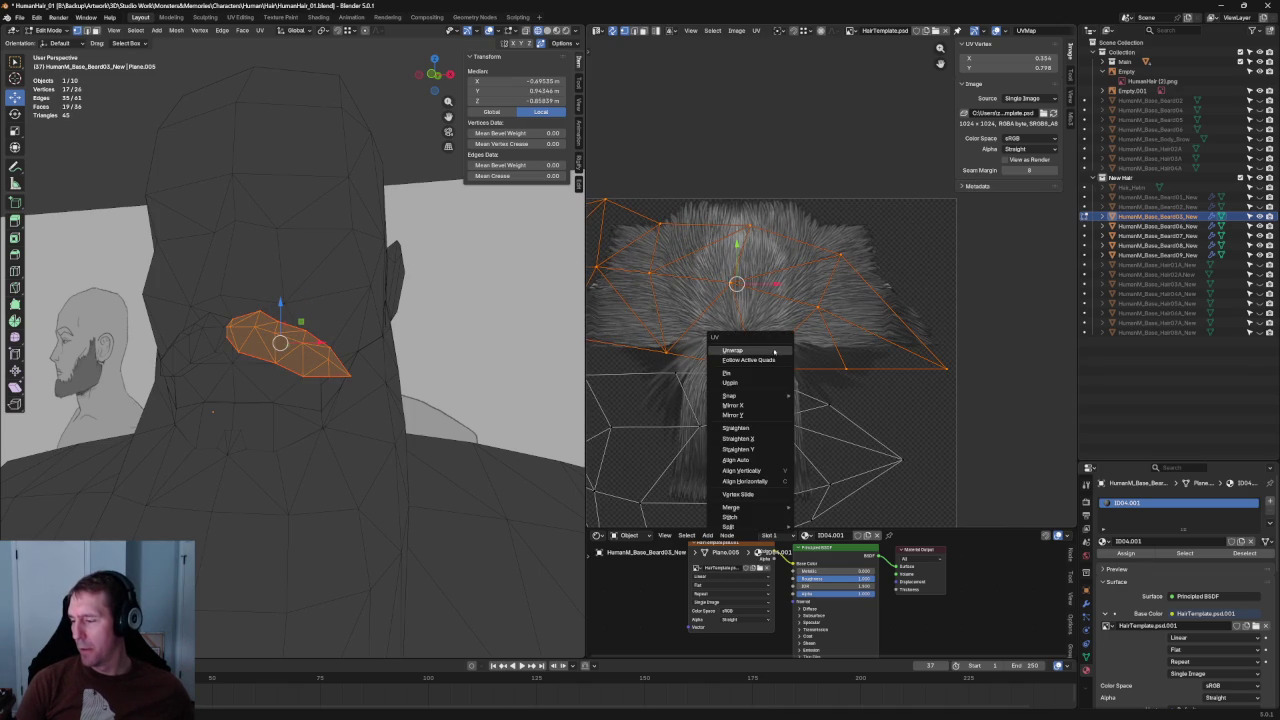
click(749, 409)
scroll(841, 304, down, 3)
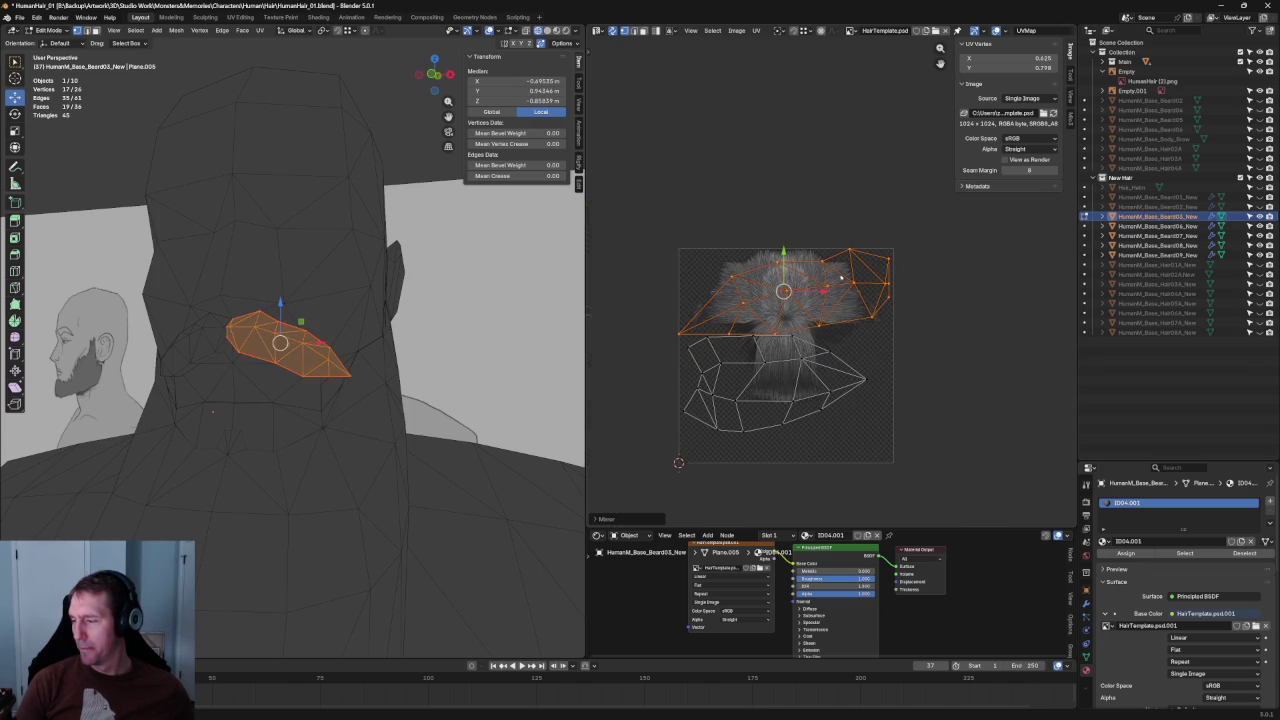
Re-unwrap the whole upper UV island so it lies over the texture's upper tuft.
click(862, 235)
drag(876, 224, 610, 344)
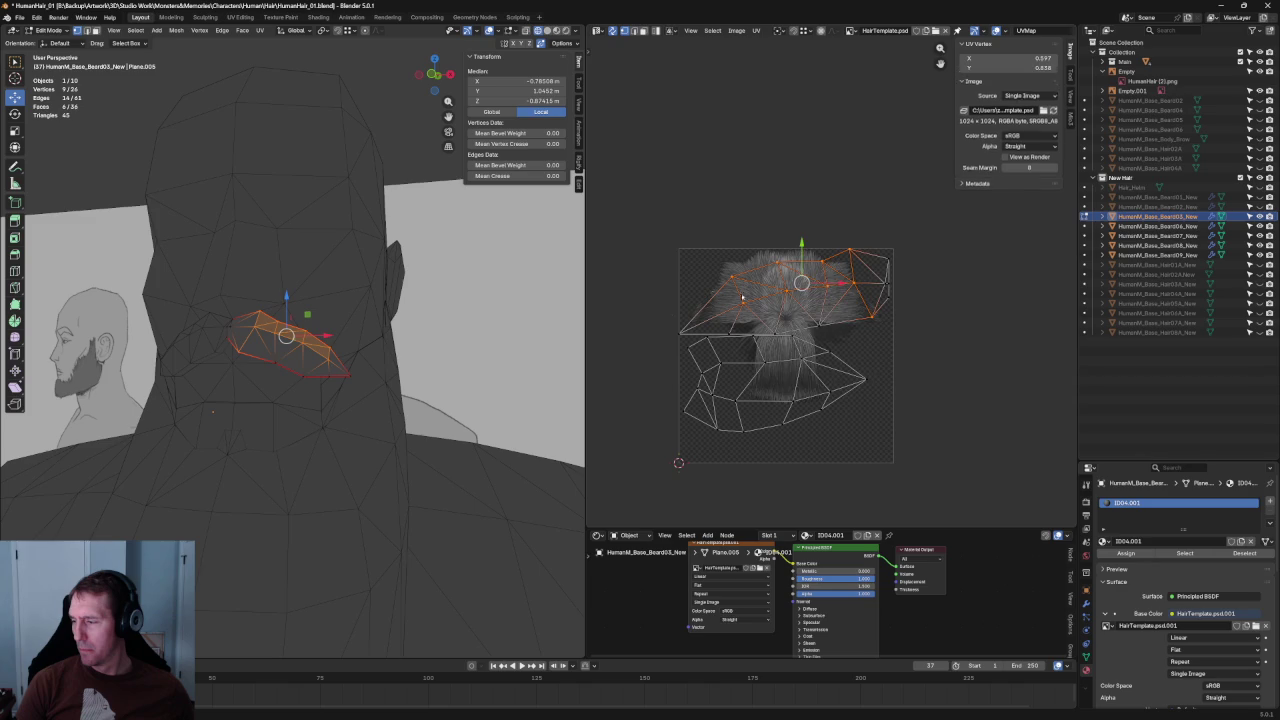
key(u)
click(818, 210)
click(963, 283)
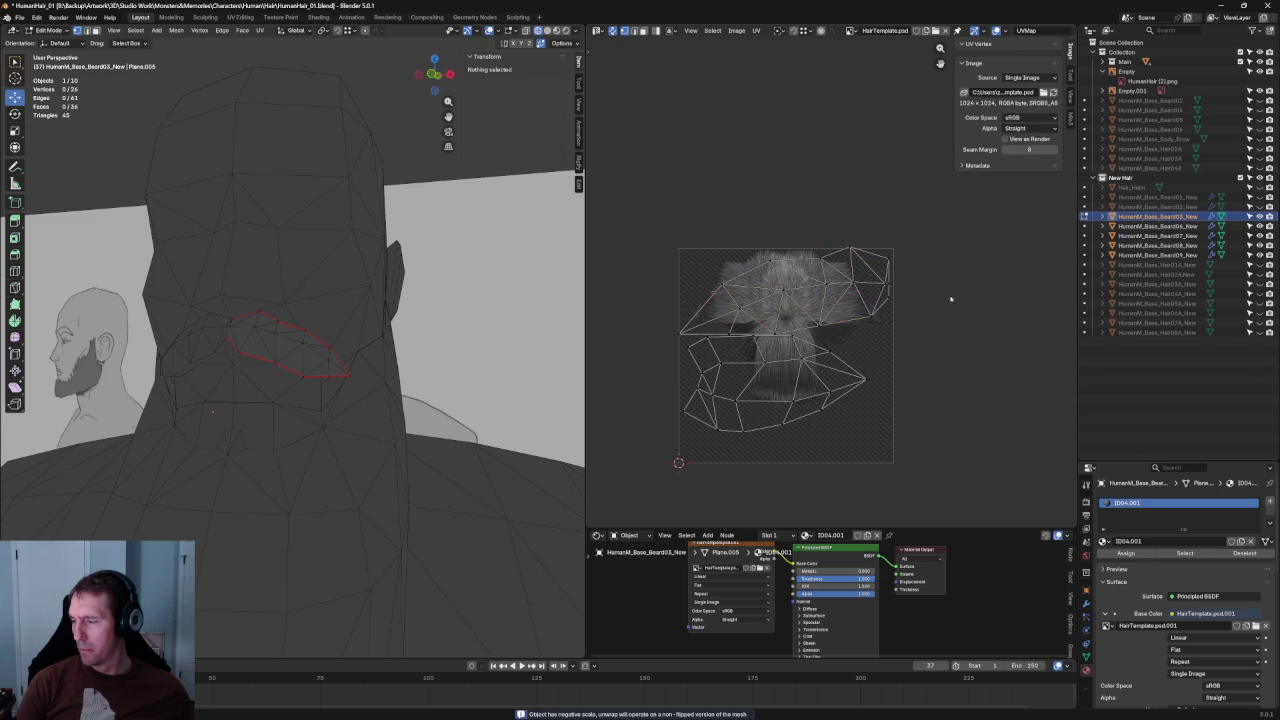
drag(612, 332, 678, 337)
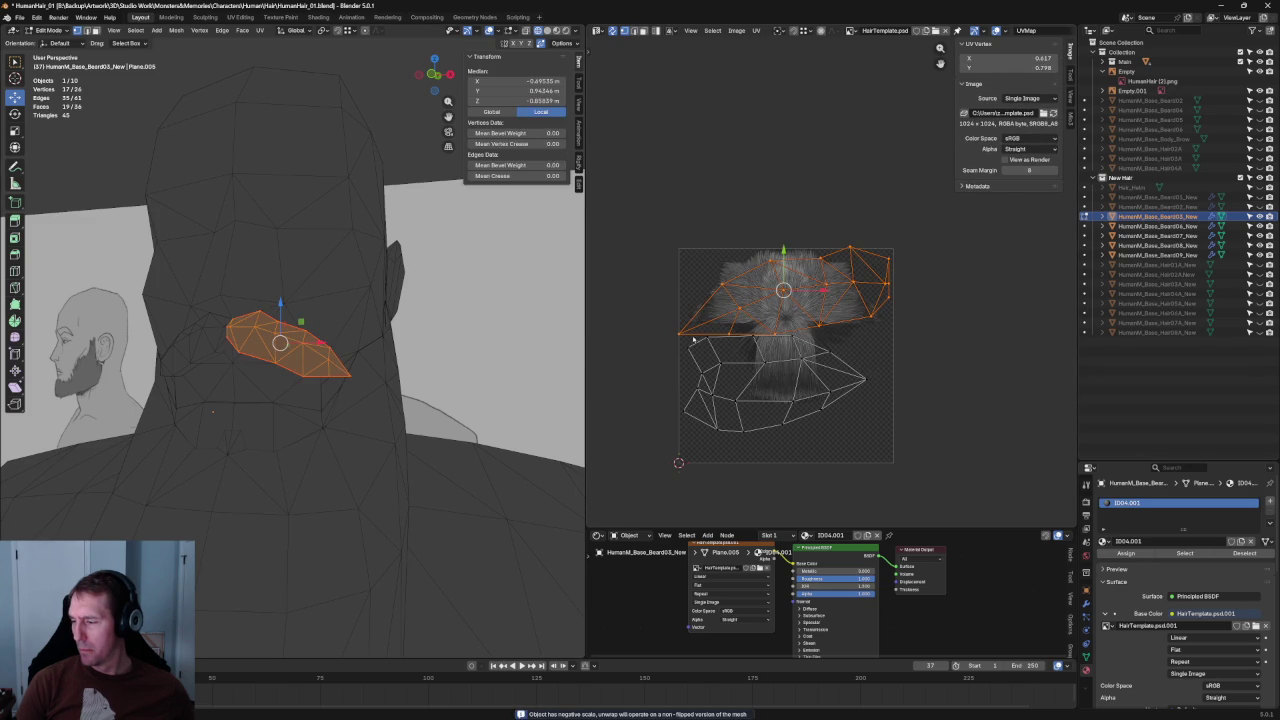
key(u)
click(700, 378)
click(903, 368)
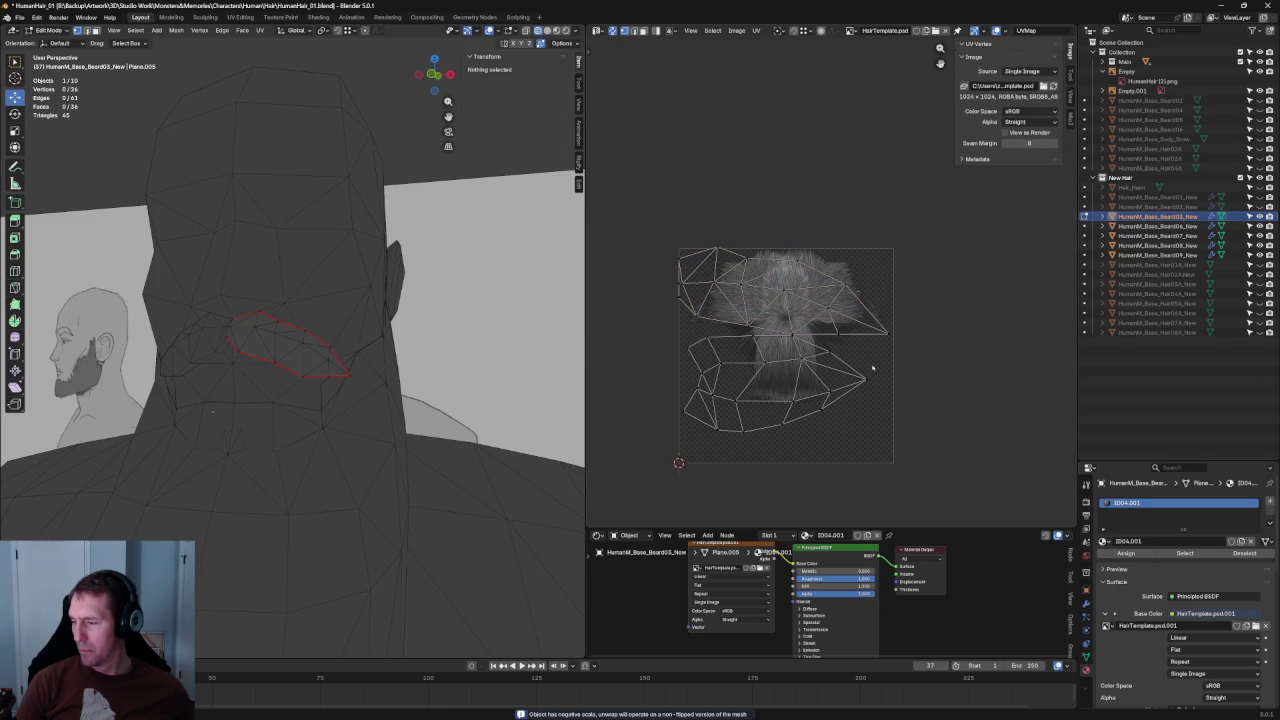
mouse_move(896, 472)
mouse_down()
mouse_move(651, 366)
mouse_move(630, 338)
mouse_up()
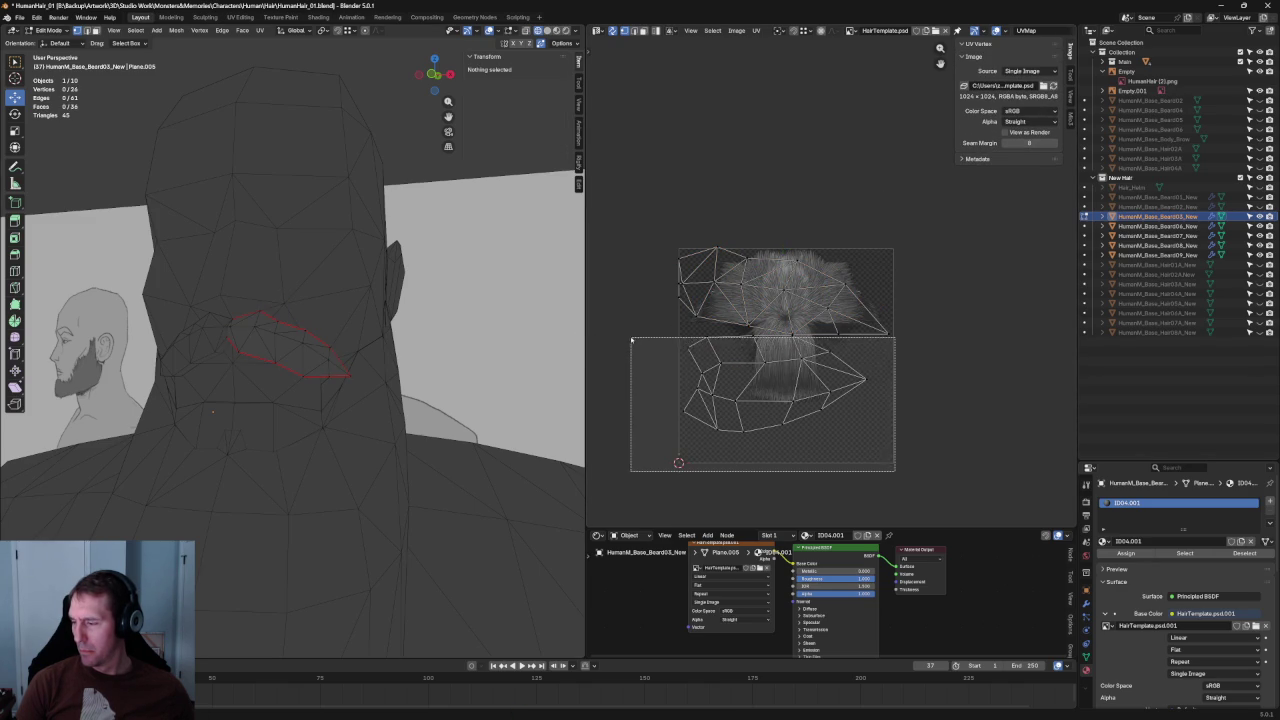
scroll(778, 340, up, 3)
scroll(778, 340, up, 2)
Unwrap the lower UV island and rotate it 90 degrees.
middle_drag(778, 340, 952, 312)
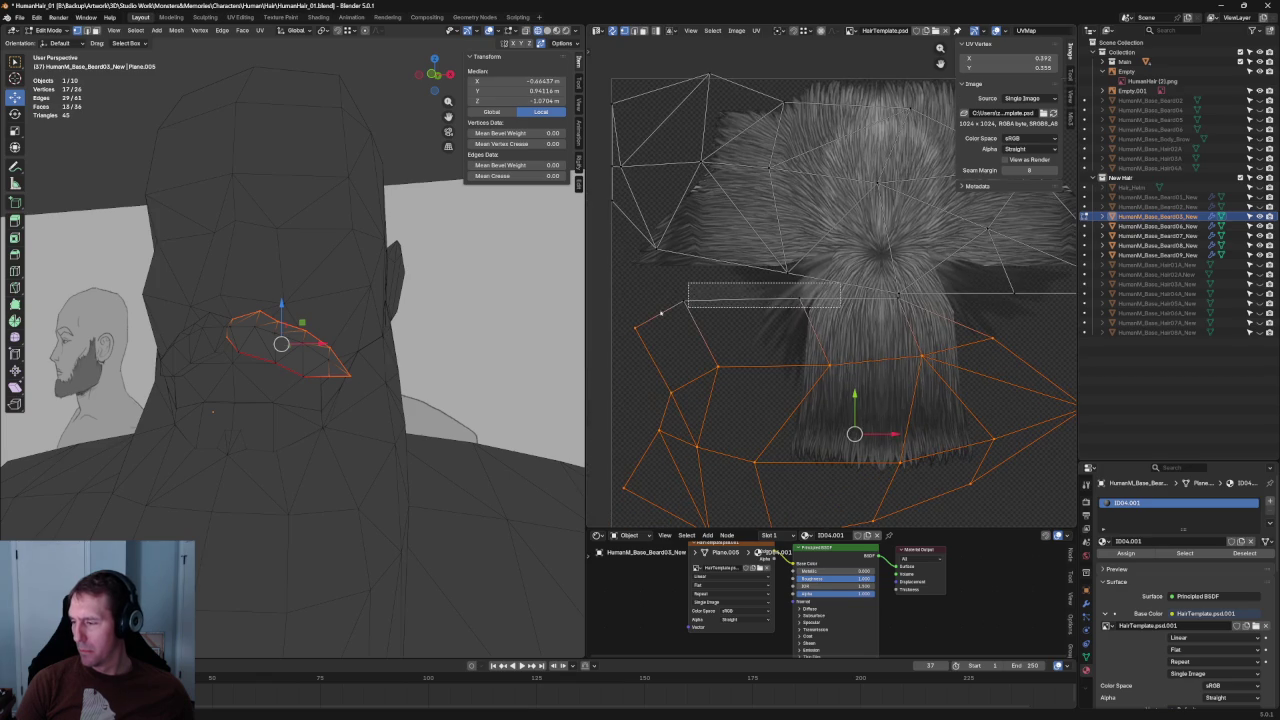
scroll(885, 307, down, 3)
key(u)
click(912, 273)
text(r90)
key(Return)
scroll(832, 280, up, 1)
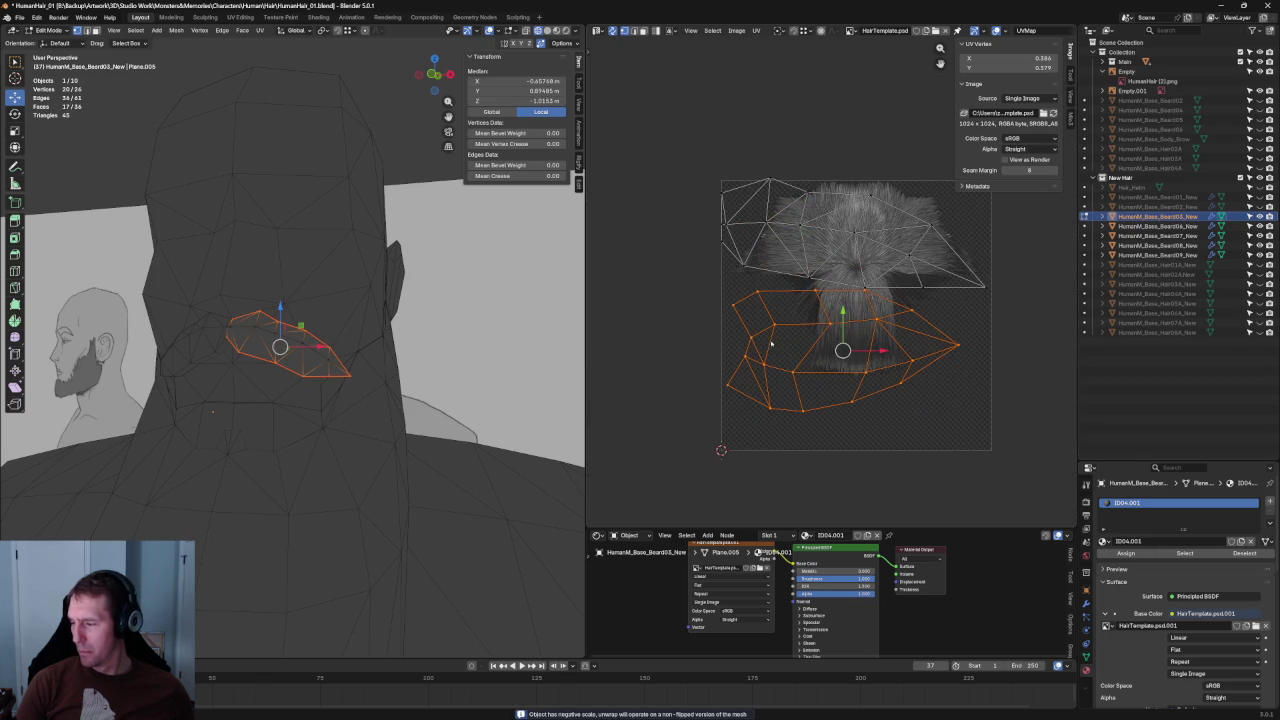
Align the lower island's left-edge vertices vertically and shift them along X.
drag(701, 296, 758, 405)
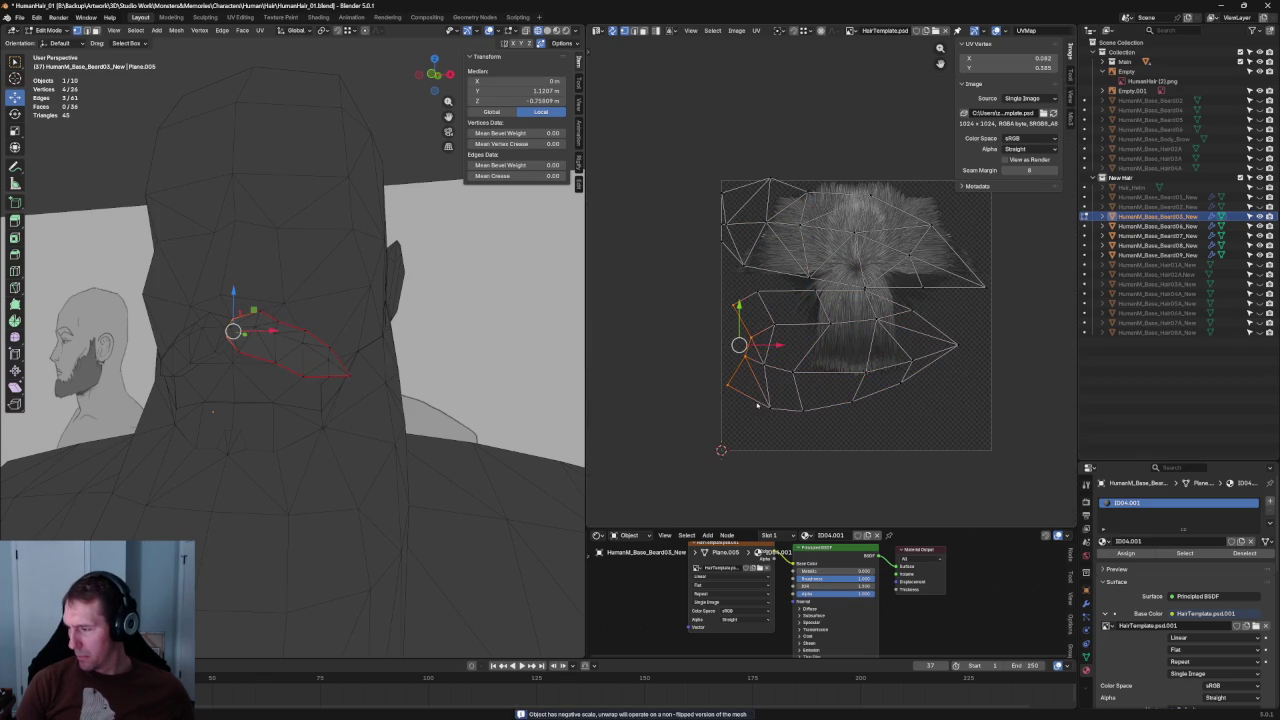
key(shift+w)
key(g)
key(x)
click(756, 343)
scroll(832, 283, down, 2)
Re-unwrap the full lower UV island.
drag(760, 292, 988, 432)
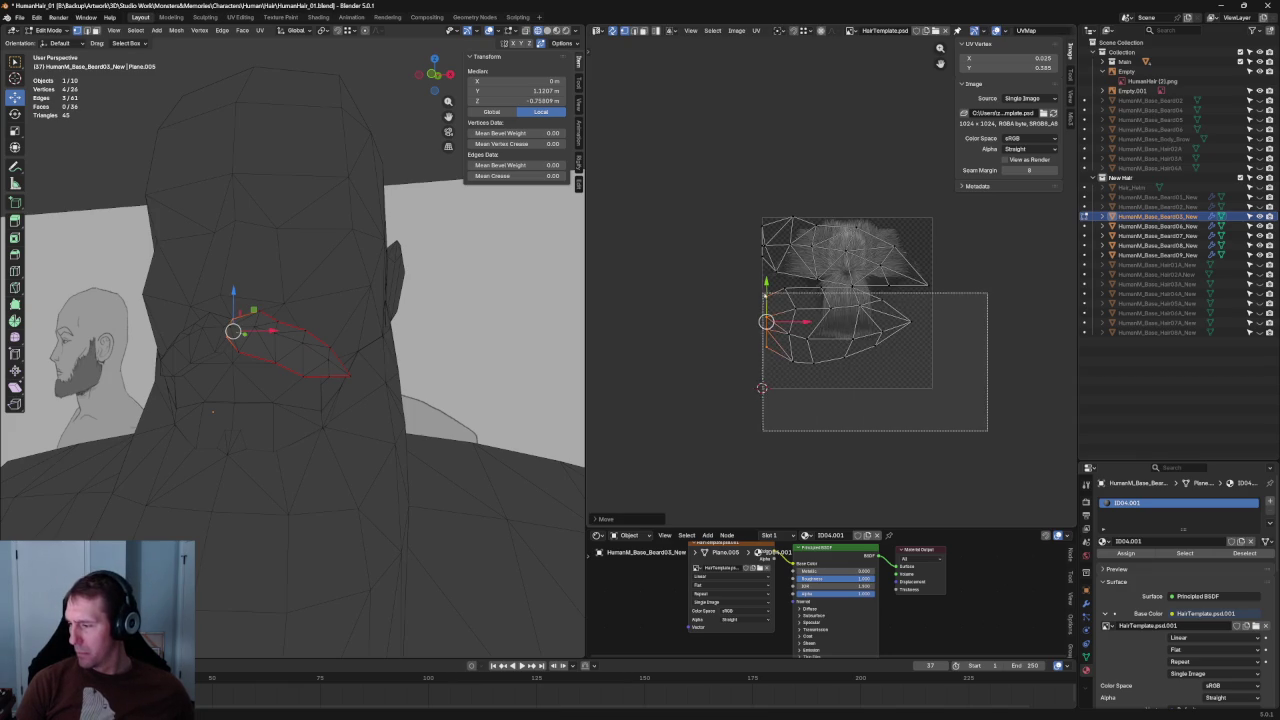
scroll(903, 316, up, 5)
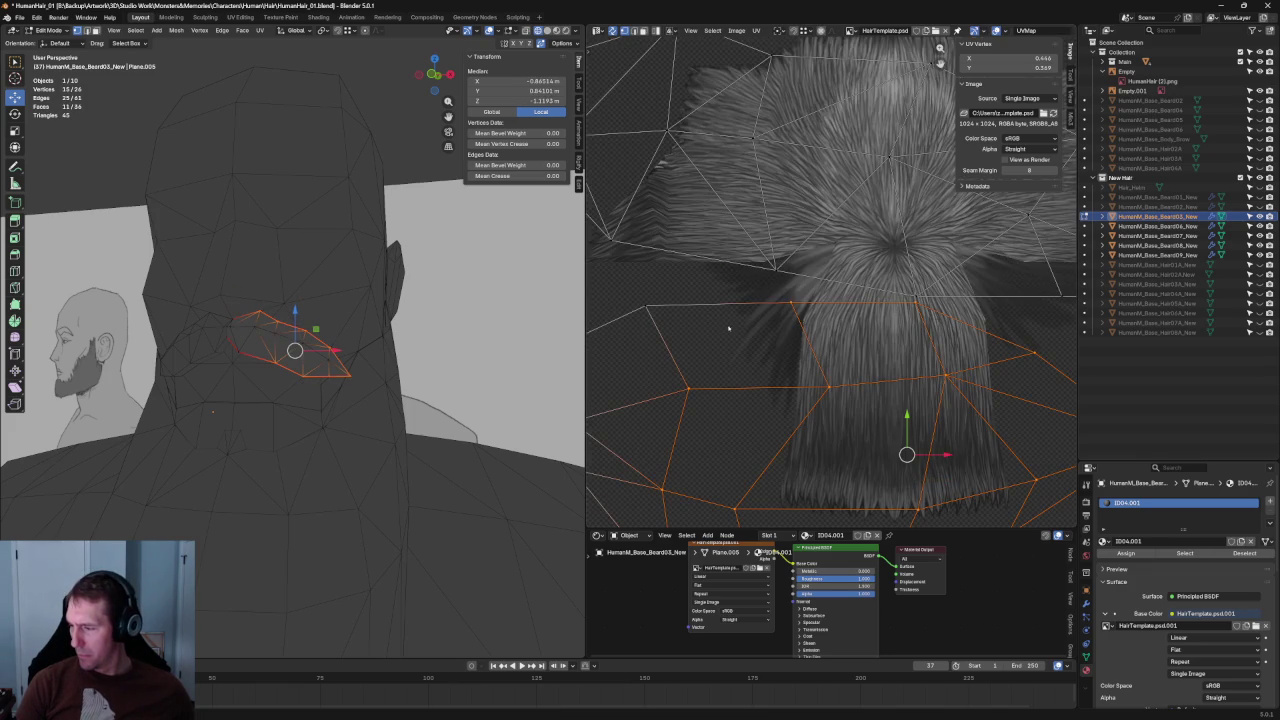
scroll(729, 328, down, 5)
key(u)
click(697, 329)
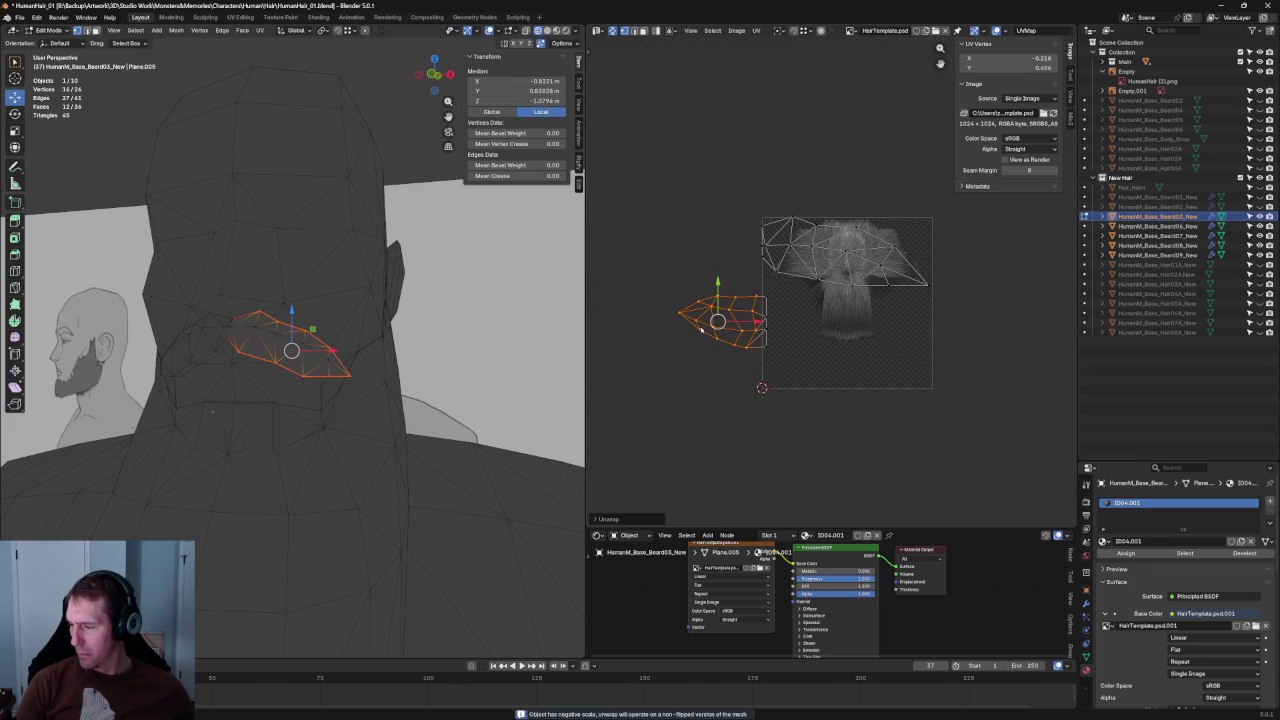
scroll(738, 346, up, 1)
drag(790, 287, 612, 364)
key(u)
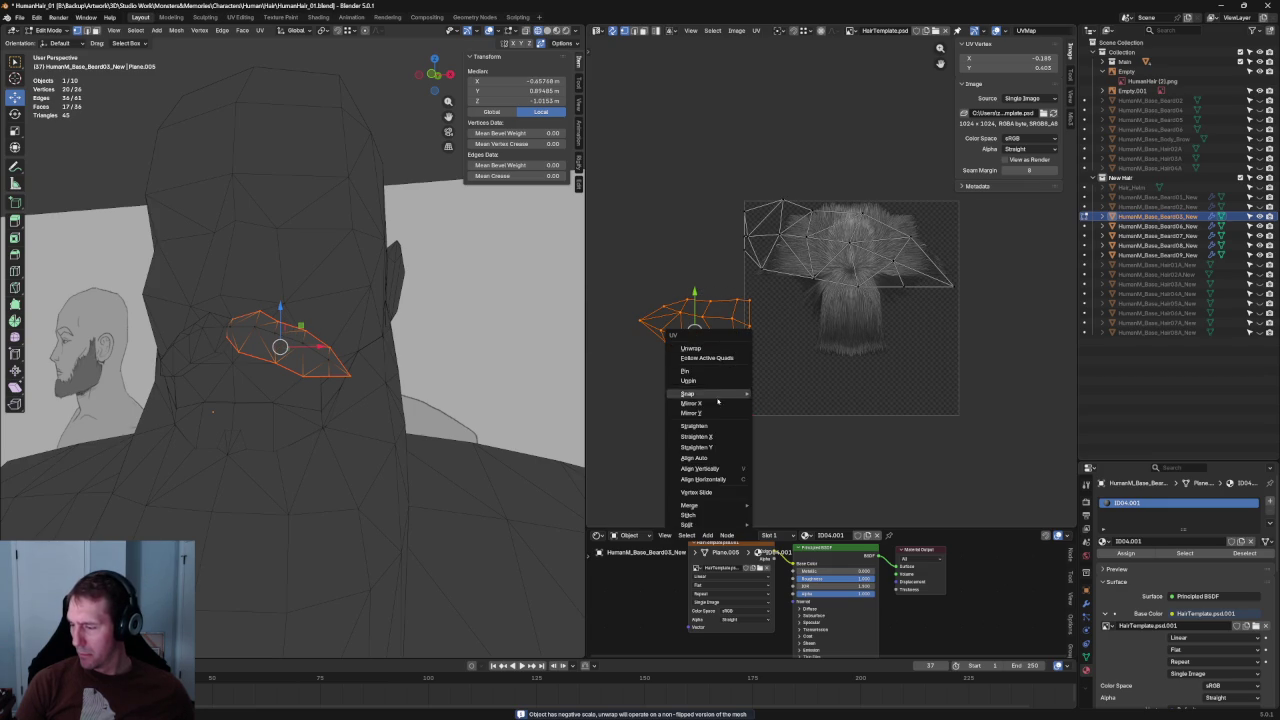
click(691, 348)
Move the lower island onto the hair image and scale it up over the hanging strands.
key(g)
key(Escape)
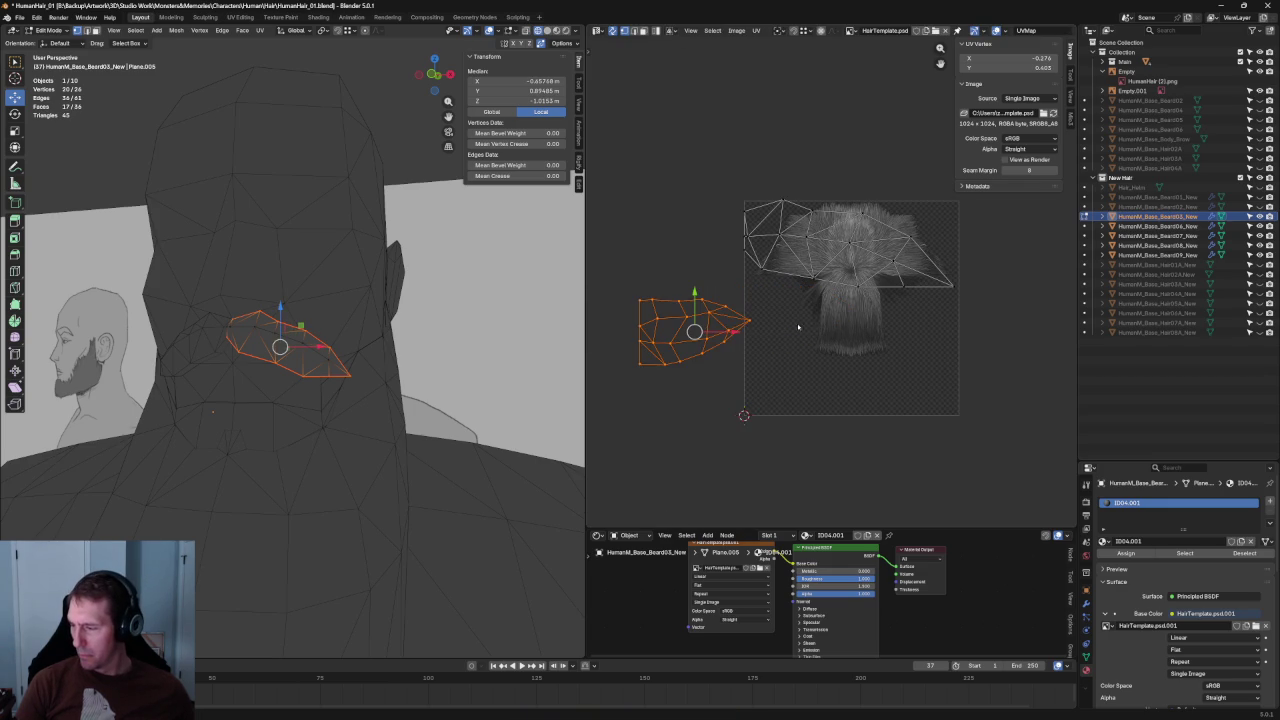
drag(696, 331, 805, 315)
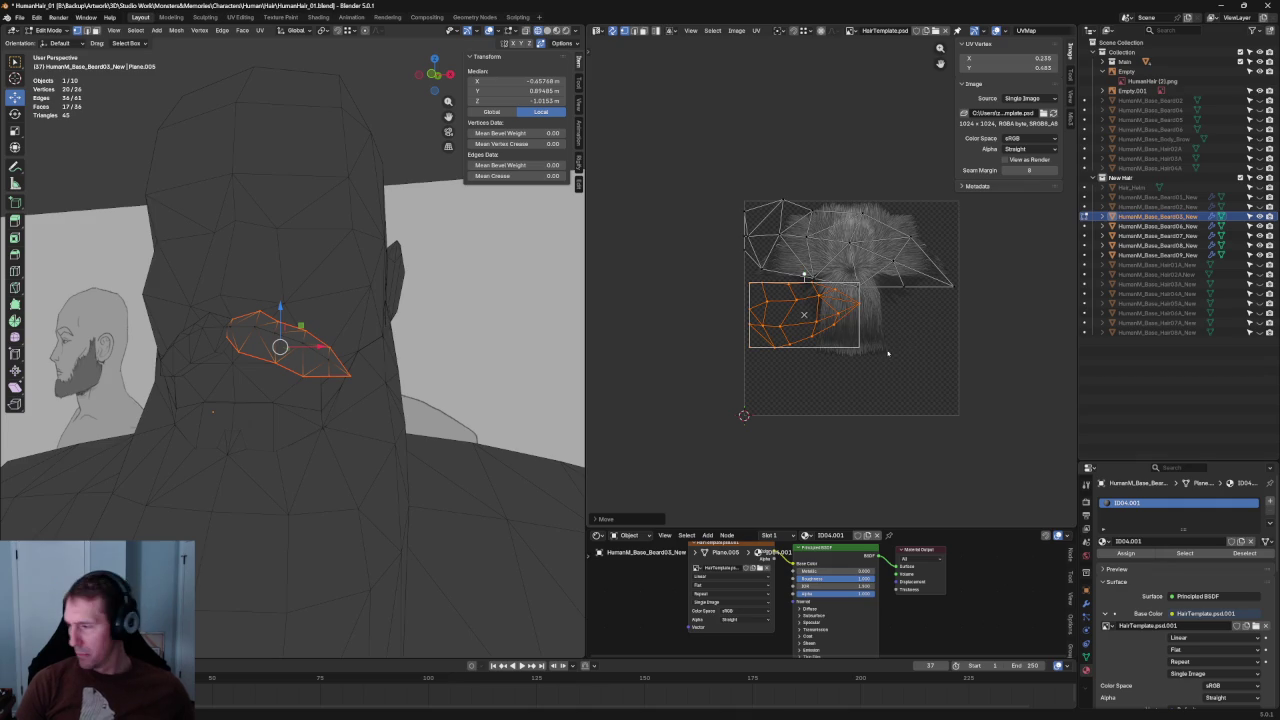
key(s)
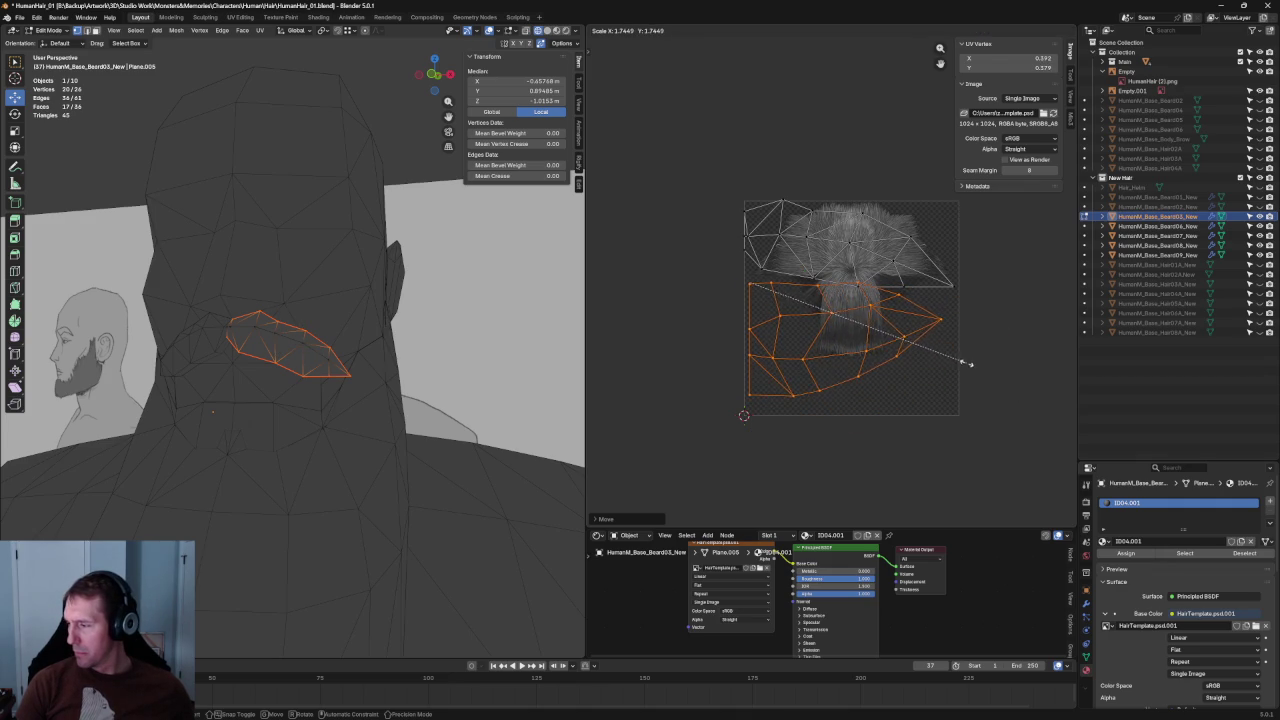
click(951, 346)
drag(837, 334, 845, 342)
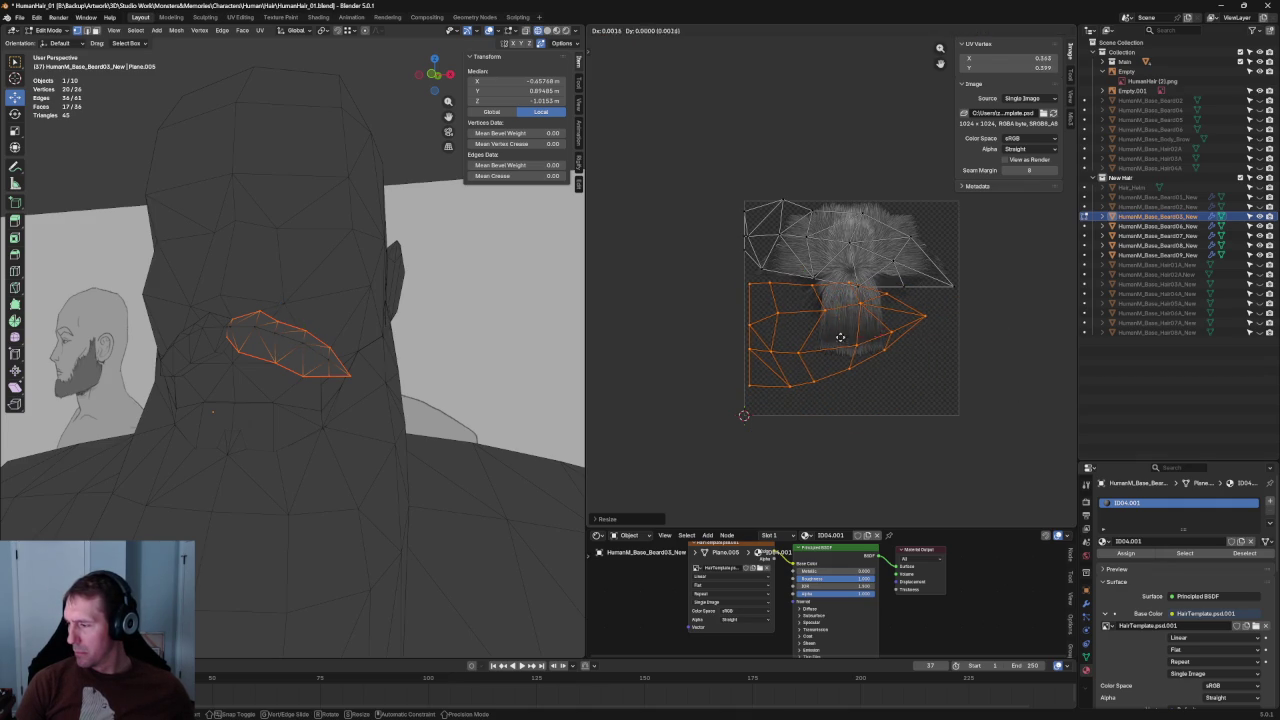
click(845, 342)
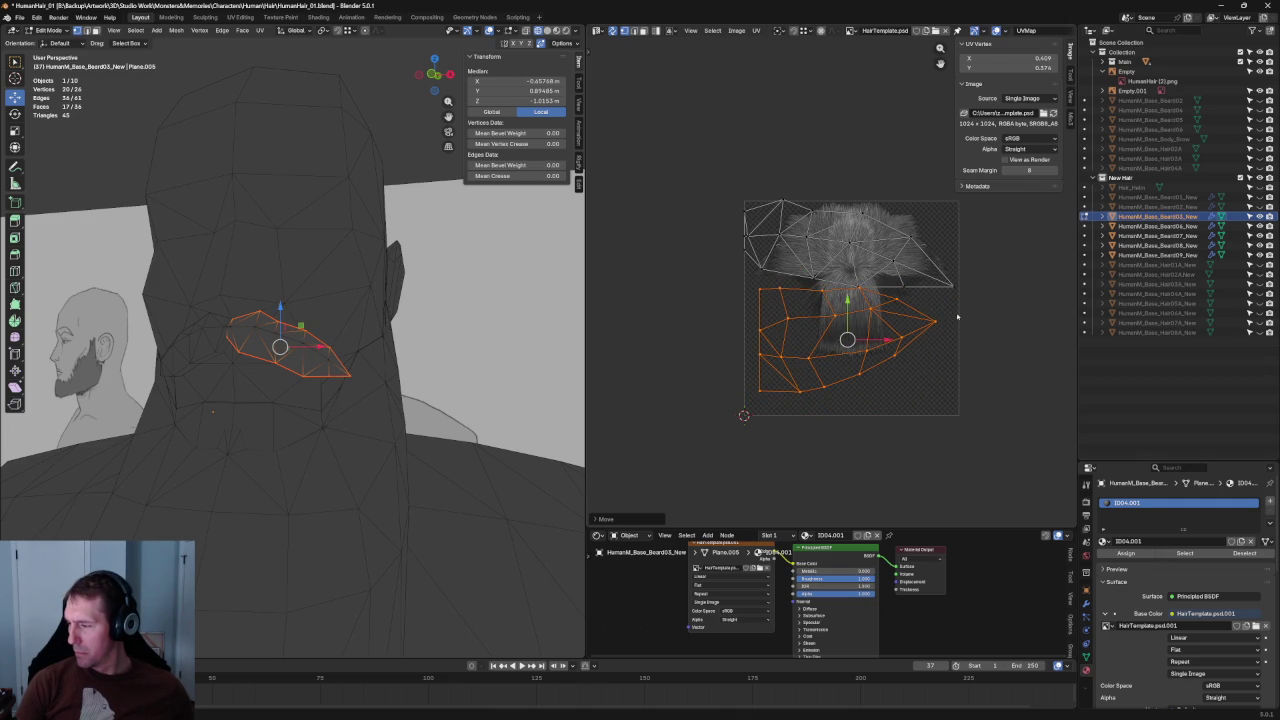
scroll(957, 317, up, 2)
scroll(900, 390, up, 2)
scroll(841, 455, up, 1)
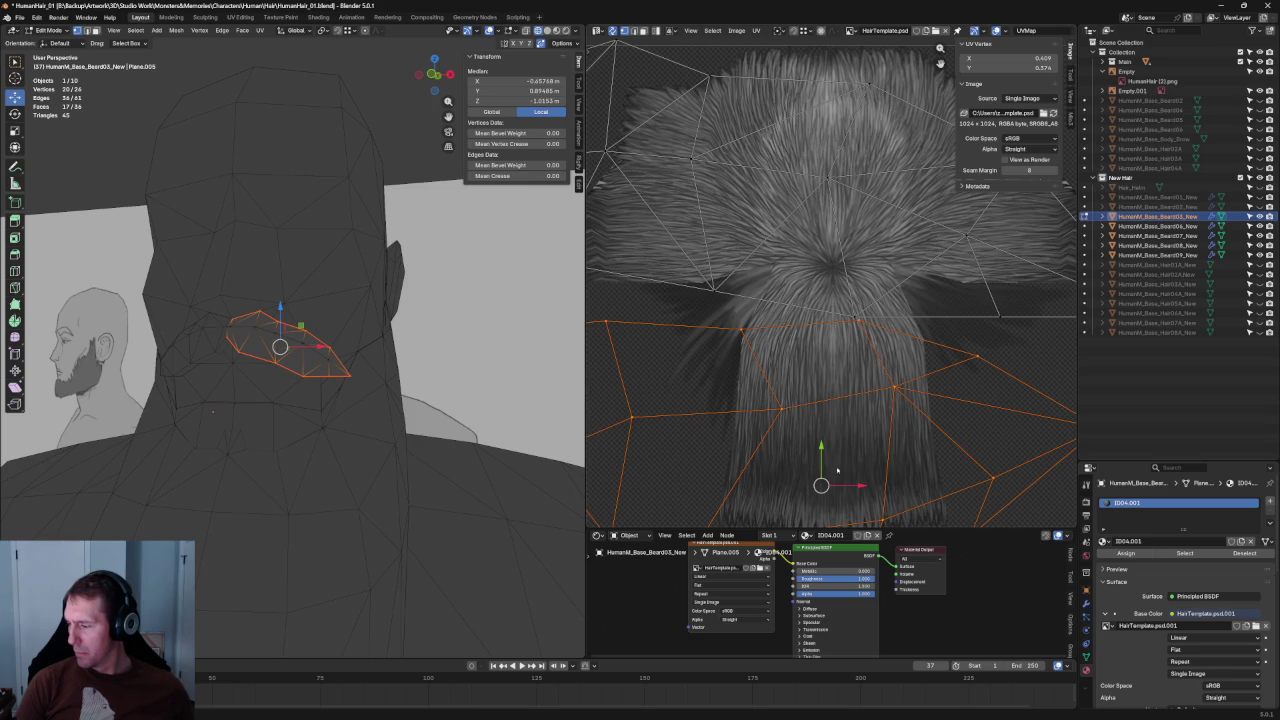
drag(820, 485, 817, 485)
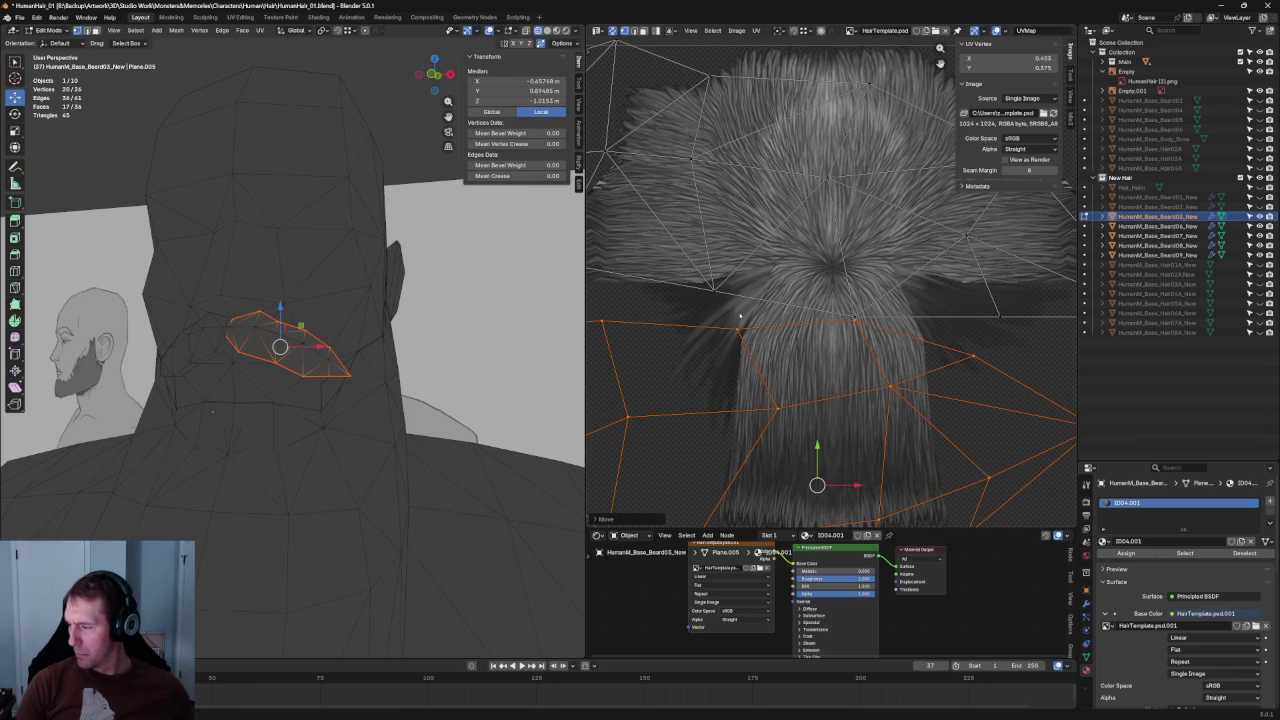
click(740, 316)
scroll(815, 338, down, 5)
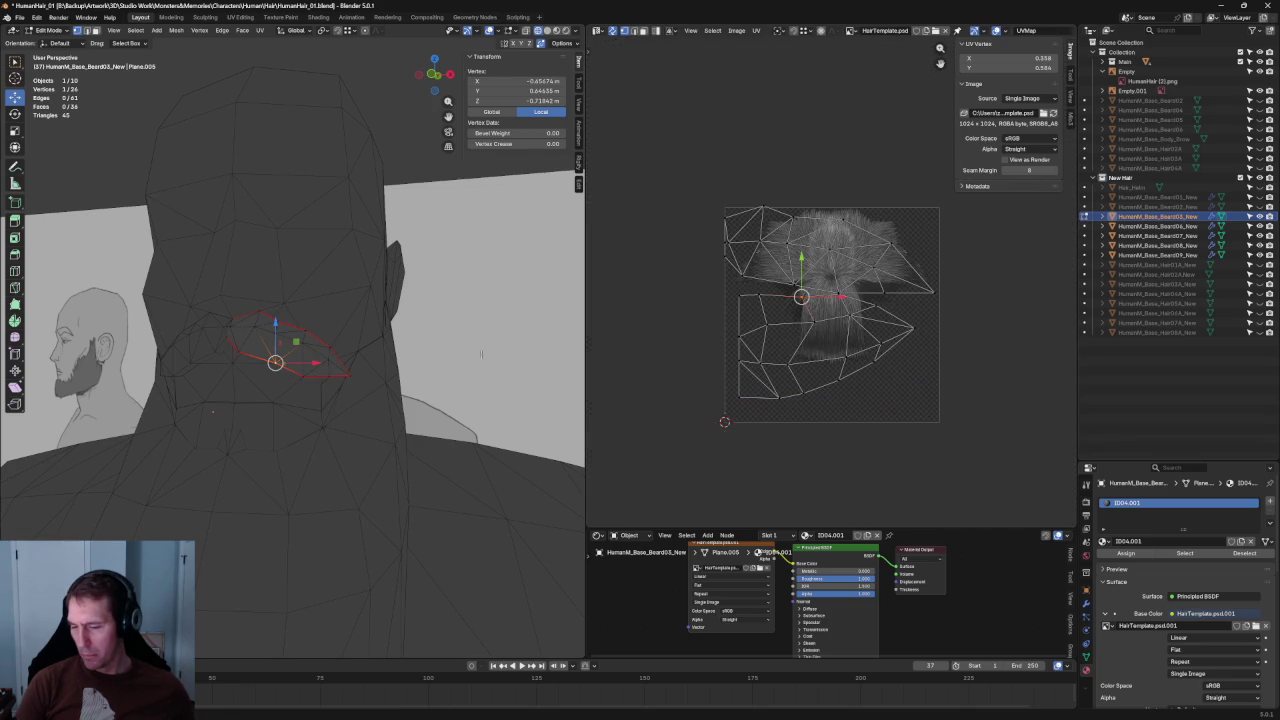
Straighten the middle row of edges in the lower UV island.
middle_drag(559, 348, 423, 326)
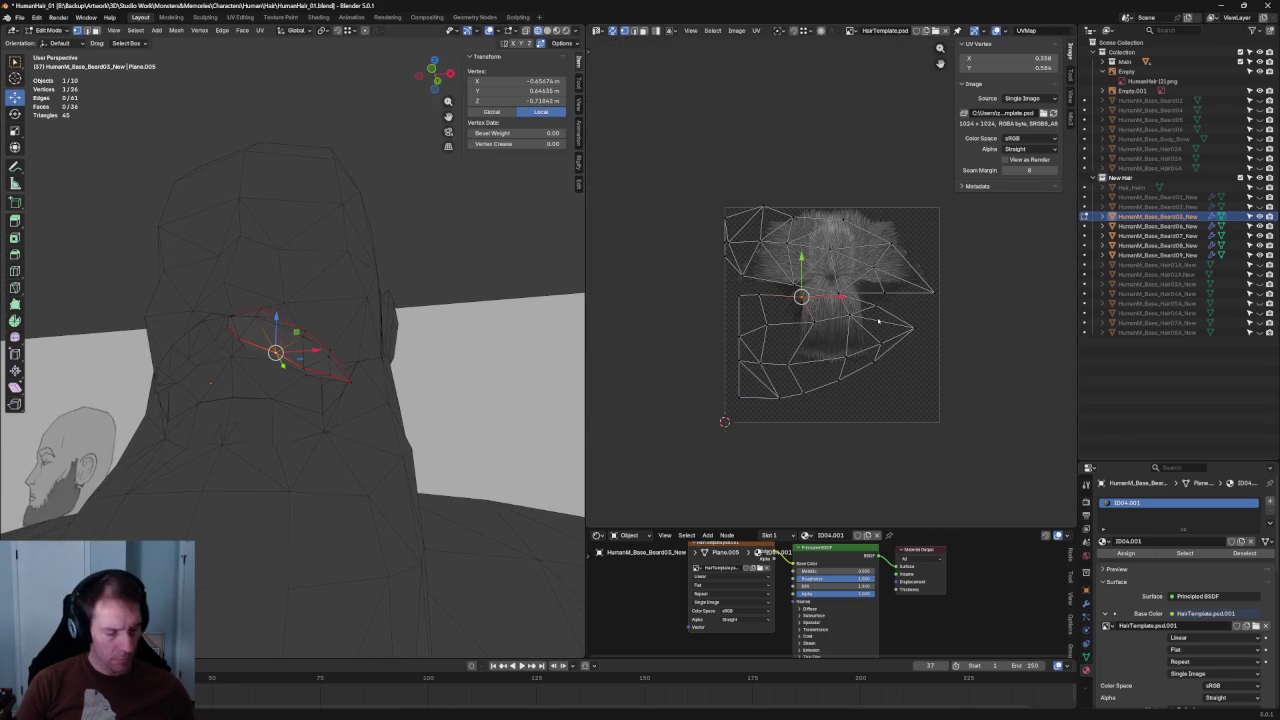
alt+click(768, 330)
key(shift+w)
click(842, 297)
scroll(842, 297, up, 3)
scroll(842, 297, up, 2)
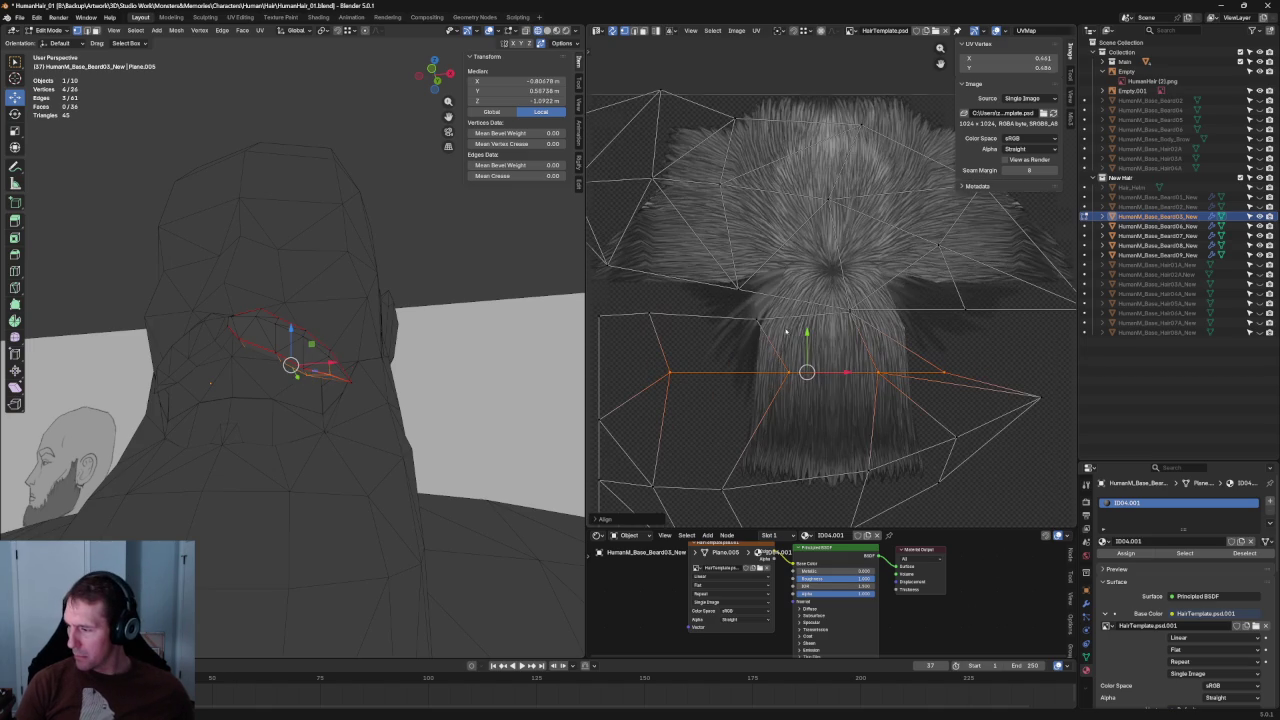
shift+click(706, 314)
shift+click(706, 314)
scroll(706, 314, down, 3)
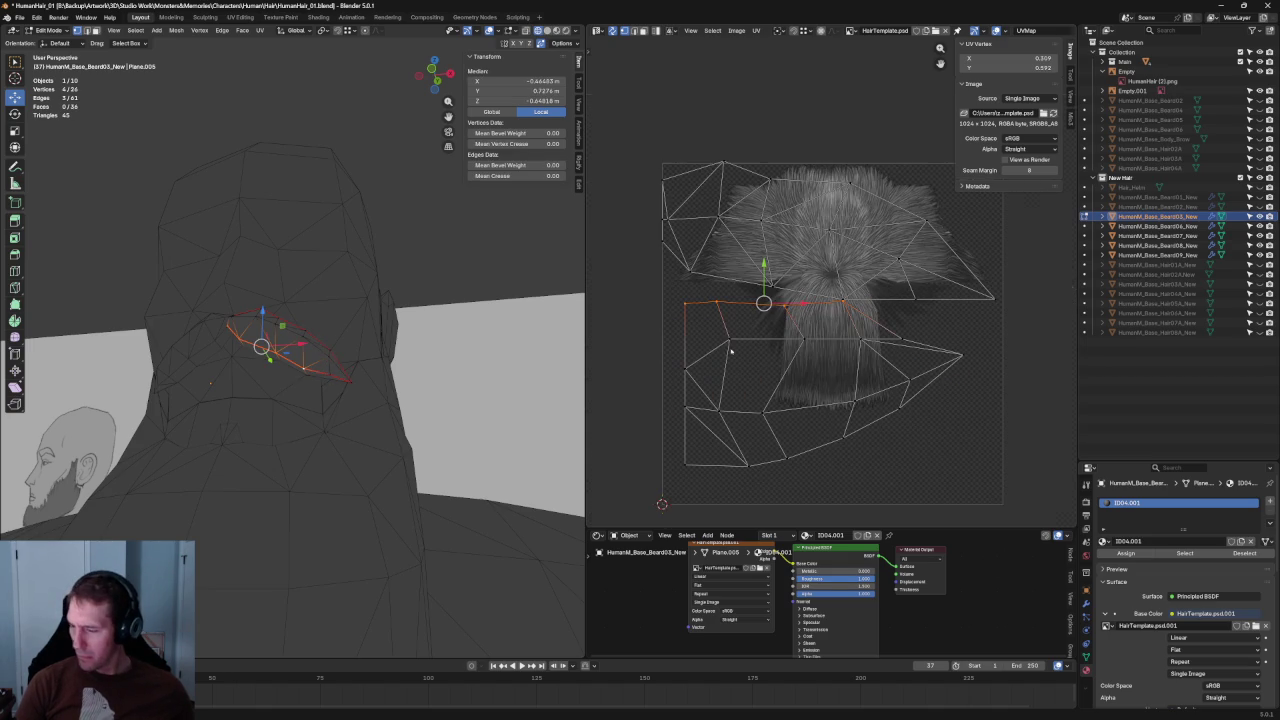
key(shift+w)
click(925, 436)
Re-unwrap the mustache card's UVs and clear the selection.
click(930, 428)
click(905, 338)
right_click(903, 340)
click(876, 289)
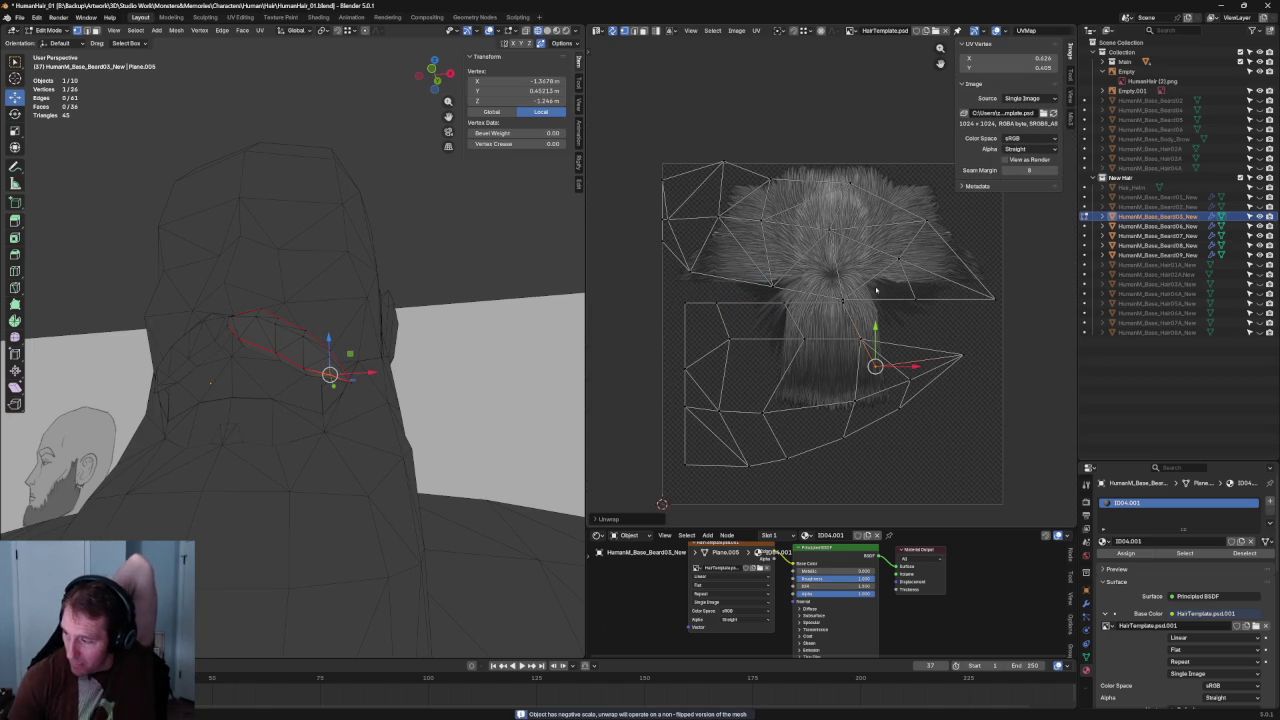
click(901, 338)
click(903, 320)
click(901, 338)
click(903, 320)
Reselect the full middle row of UV edges, including its end vertex.
alt+click(903, 322)
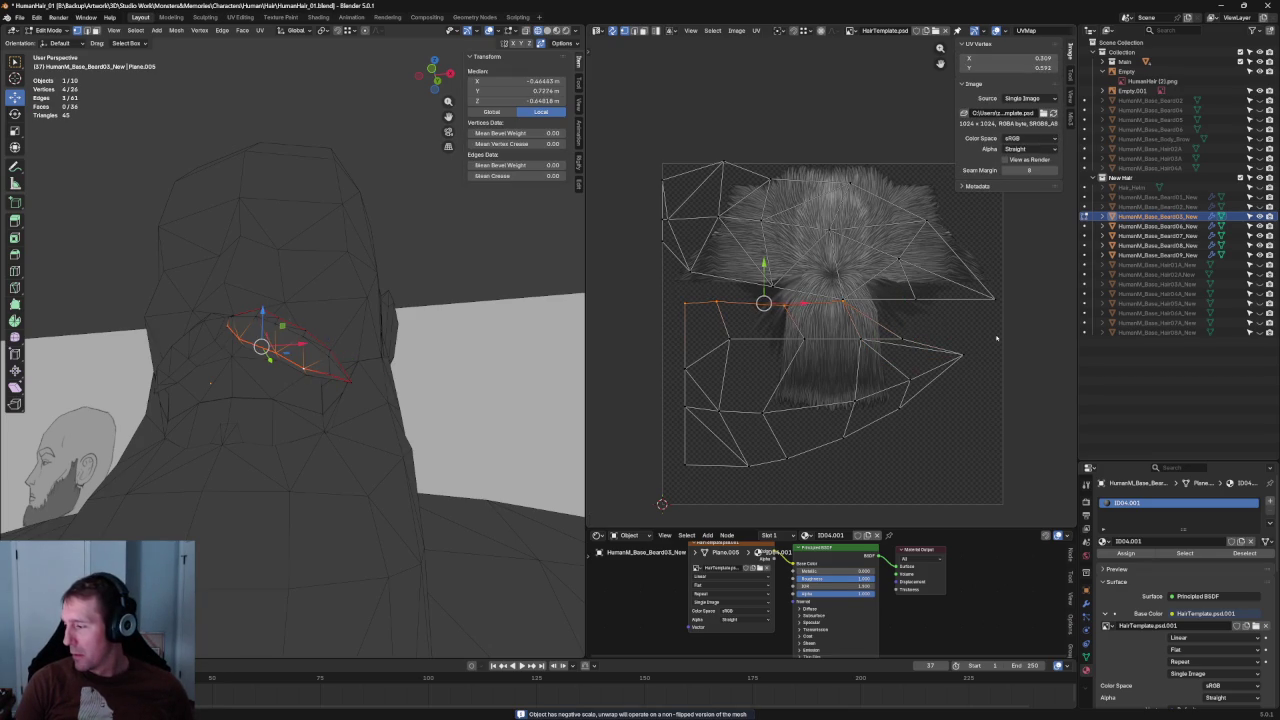
shift+click(903, 322)
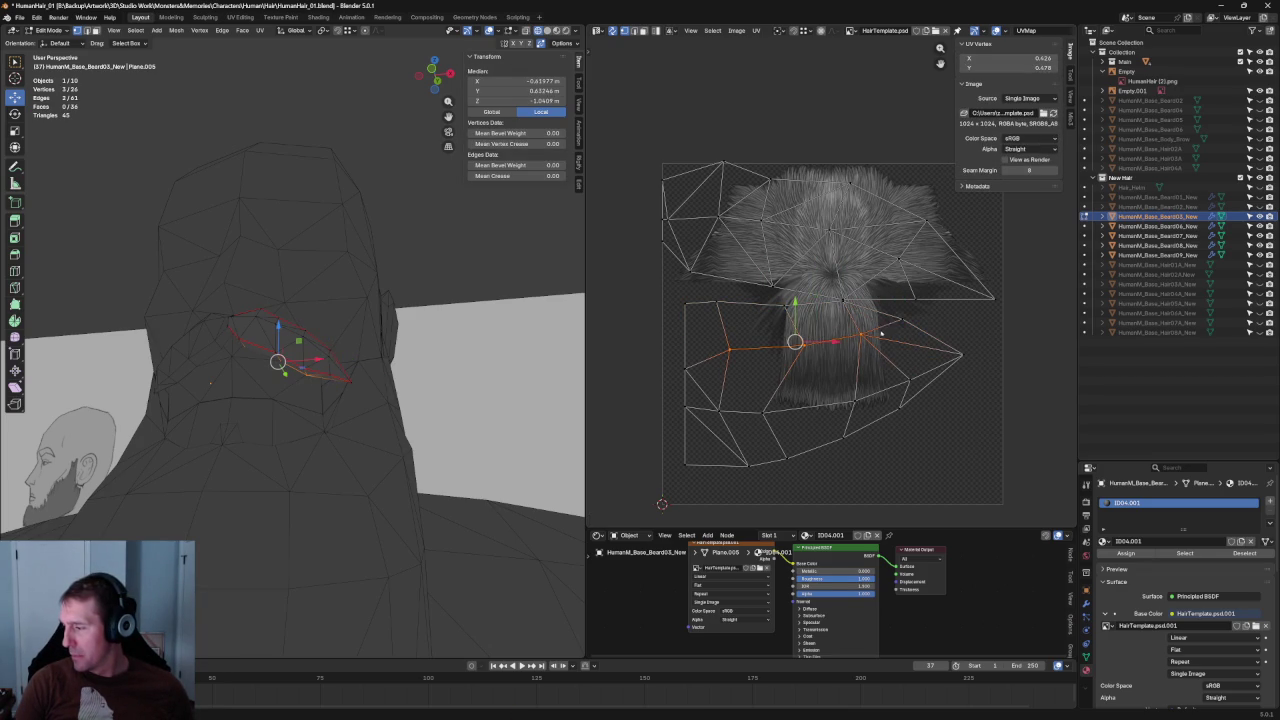
right_click(890, 331)
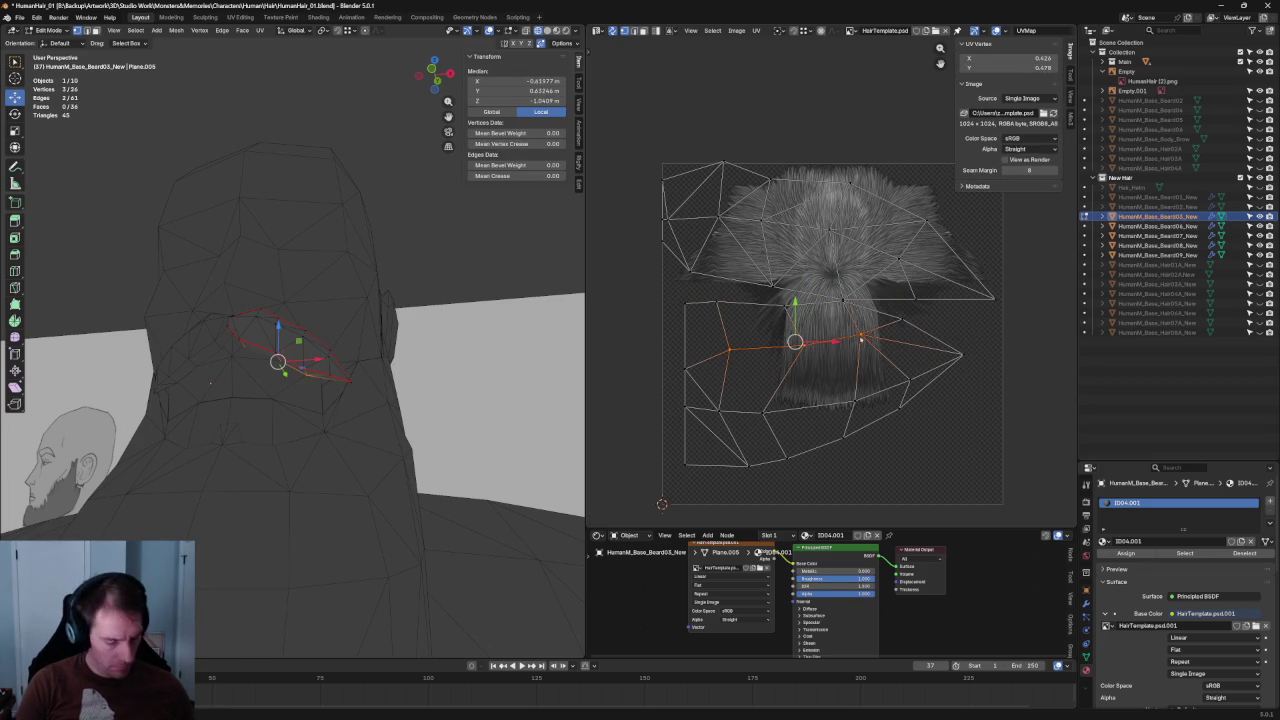
shift+click(944, 363)
click(900, 320)
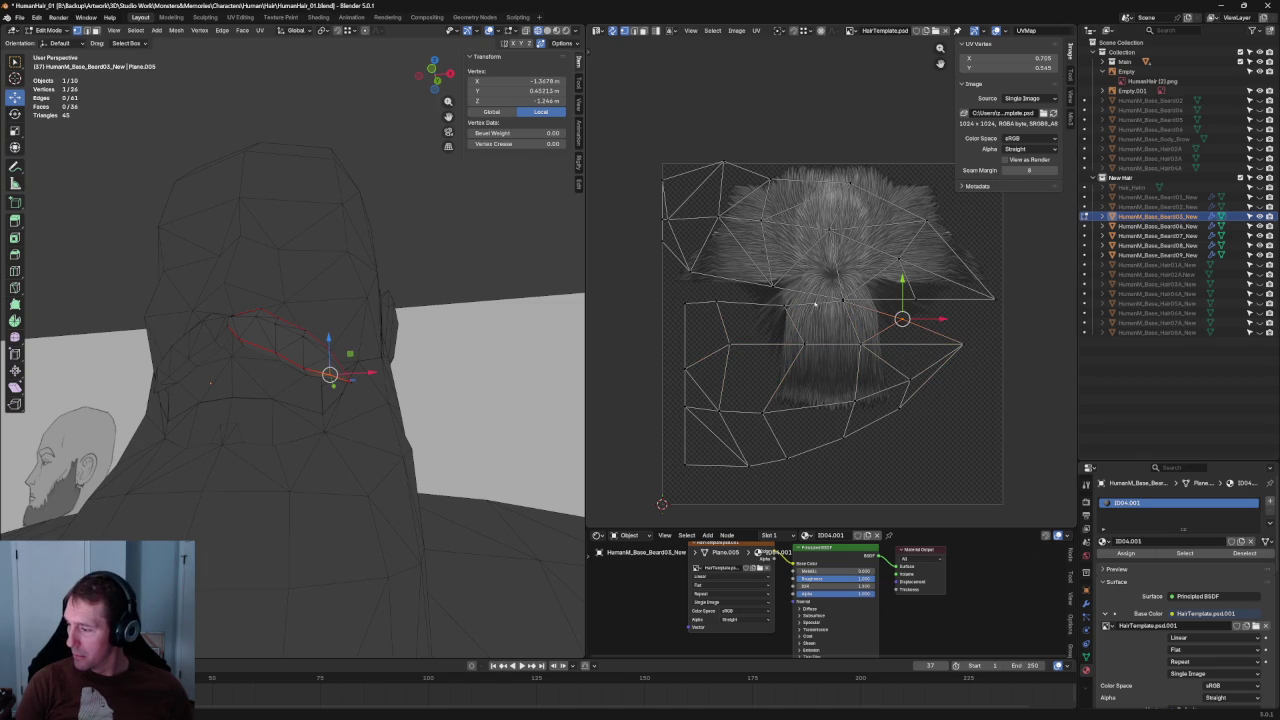
scroll(759, 321, up, 3)
scroll(759, 321, up, 2)
click(830, 330)
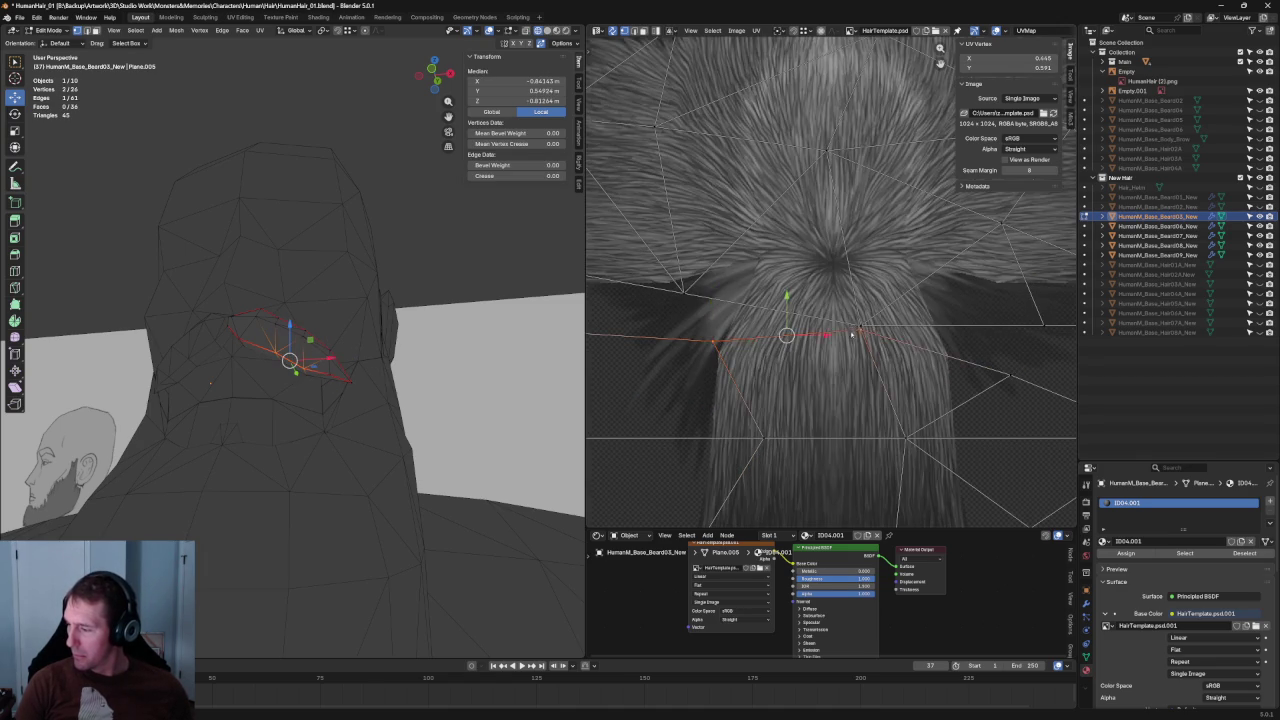
scroll(748, 324, down, 5)
ctrl+click(740, 304)
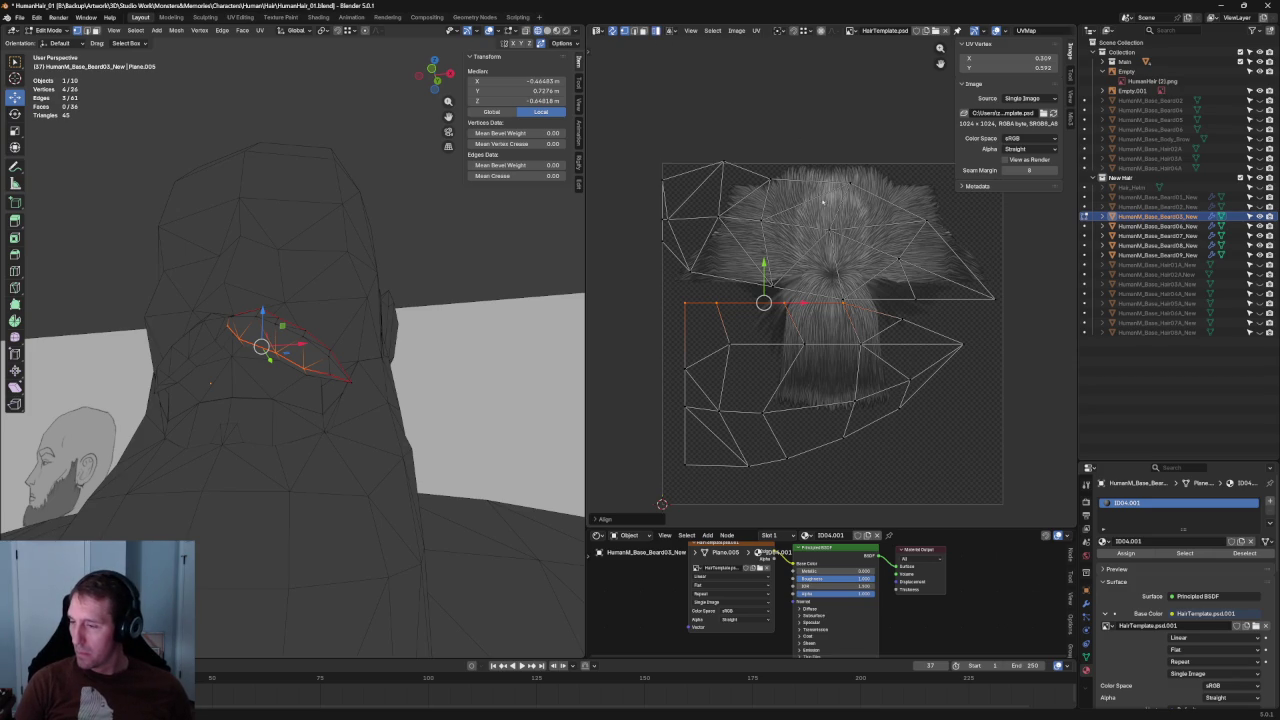
Reposition the whole lower island and stretch it wider to the right.
key(l)
key(g)
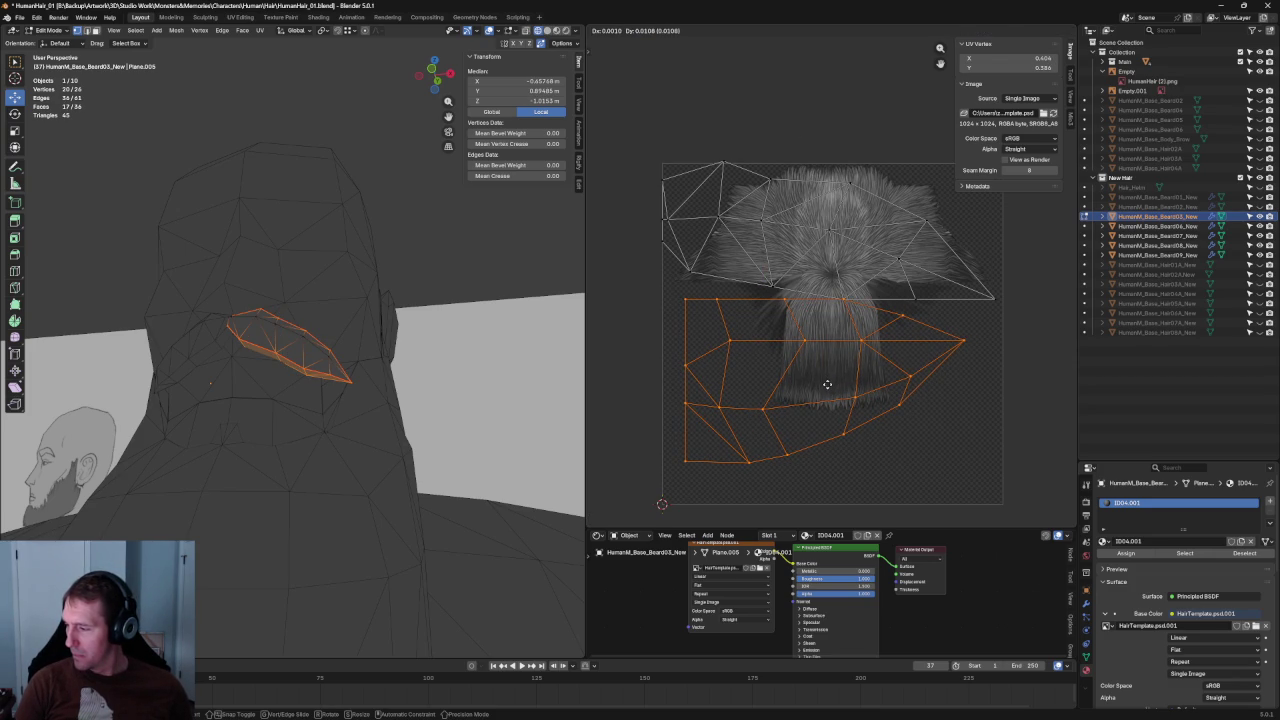
click(827, 384)
key(shift+space)
key(t)
drag(963, 367, 966, 364)
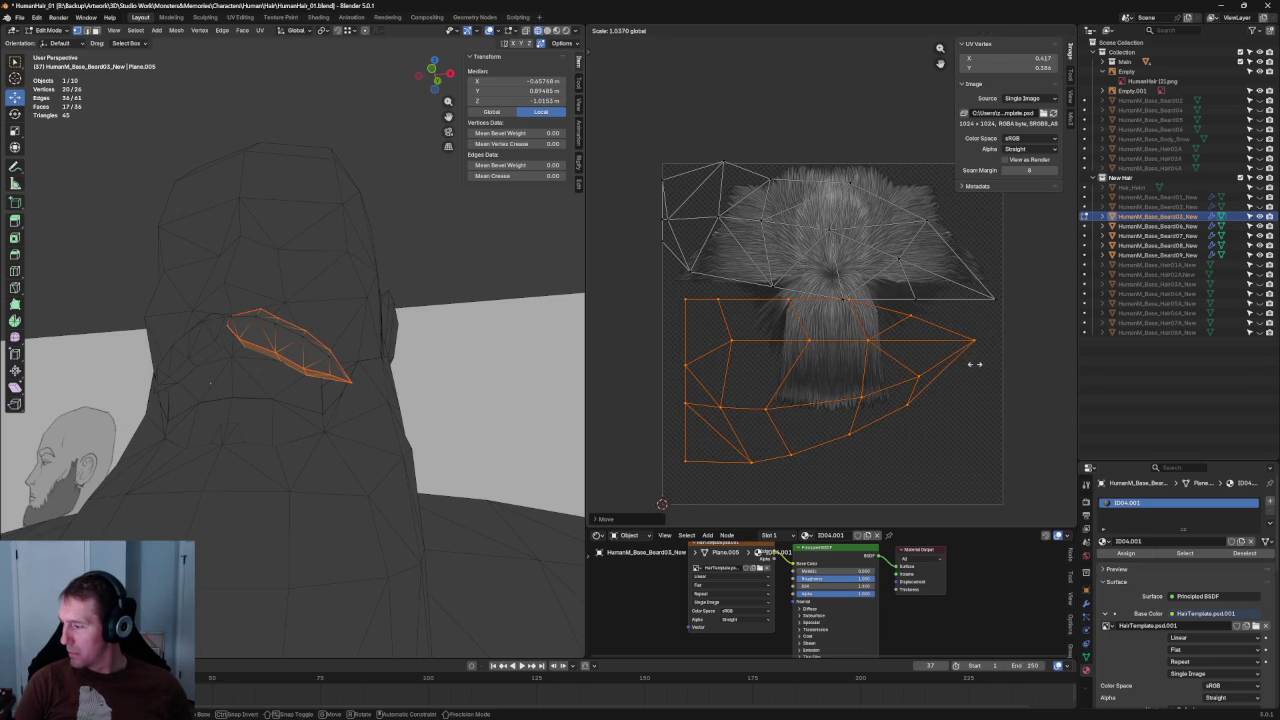
drag(966, 364, 975, 364)
Stretch the island out to the left and further right, then nudge it down slightly.
drag(685, 372, 662, 367)
click(990, 330)
click(985, 366)
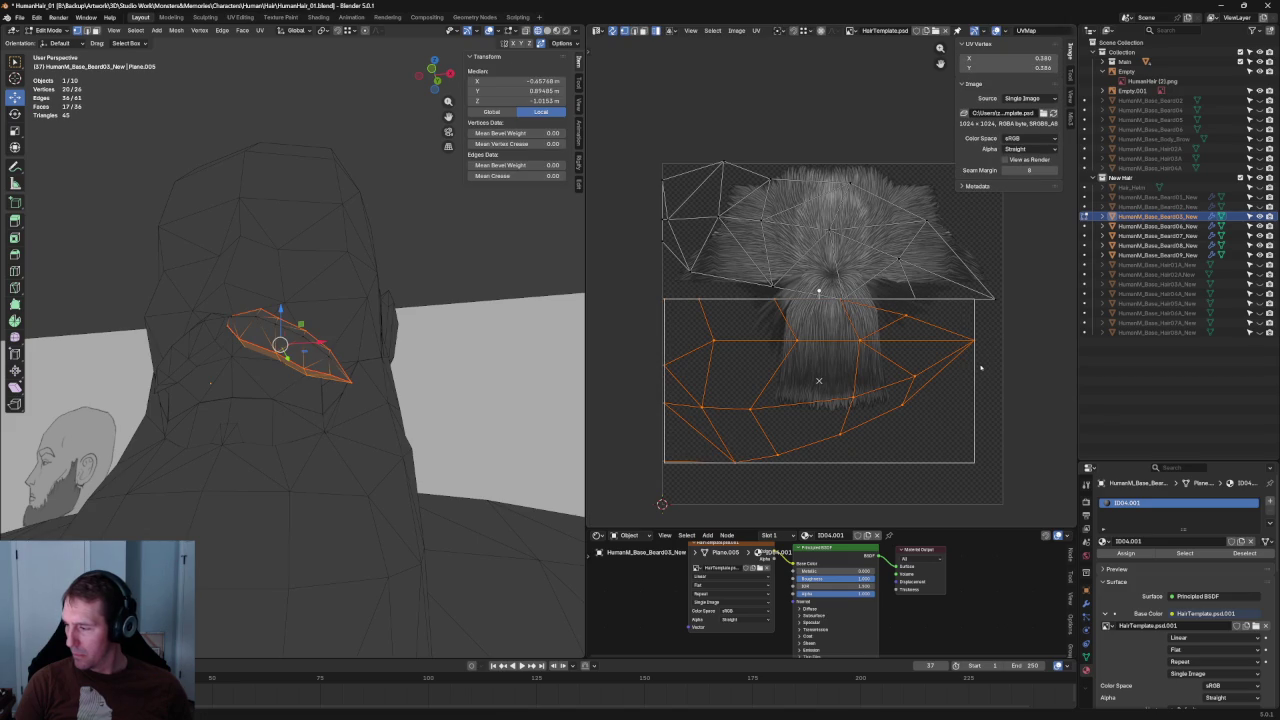
drag(978, 370, 981, 368)
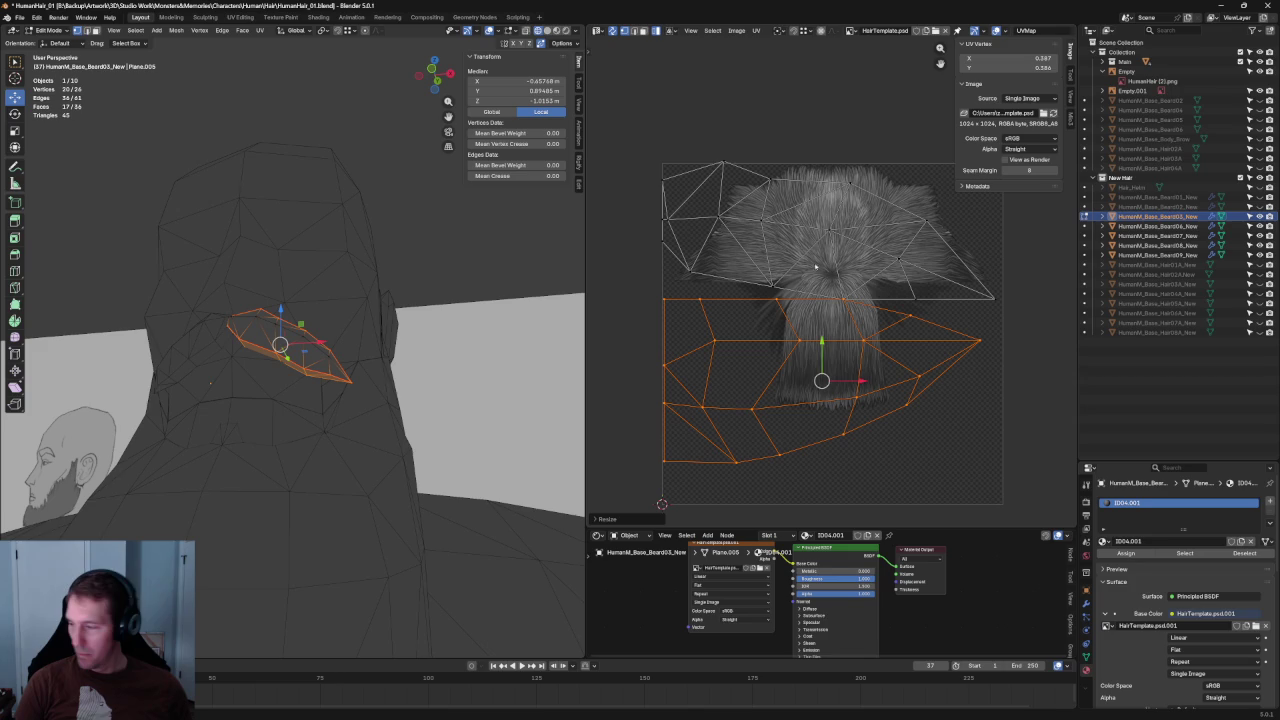
drag(821, 350, 818, 357)
key(alt+a)
scroll(914, 374, down, 4)
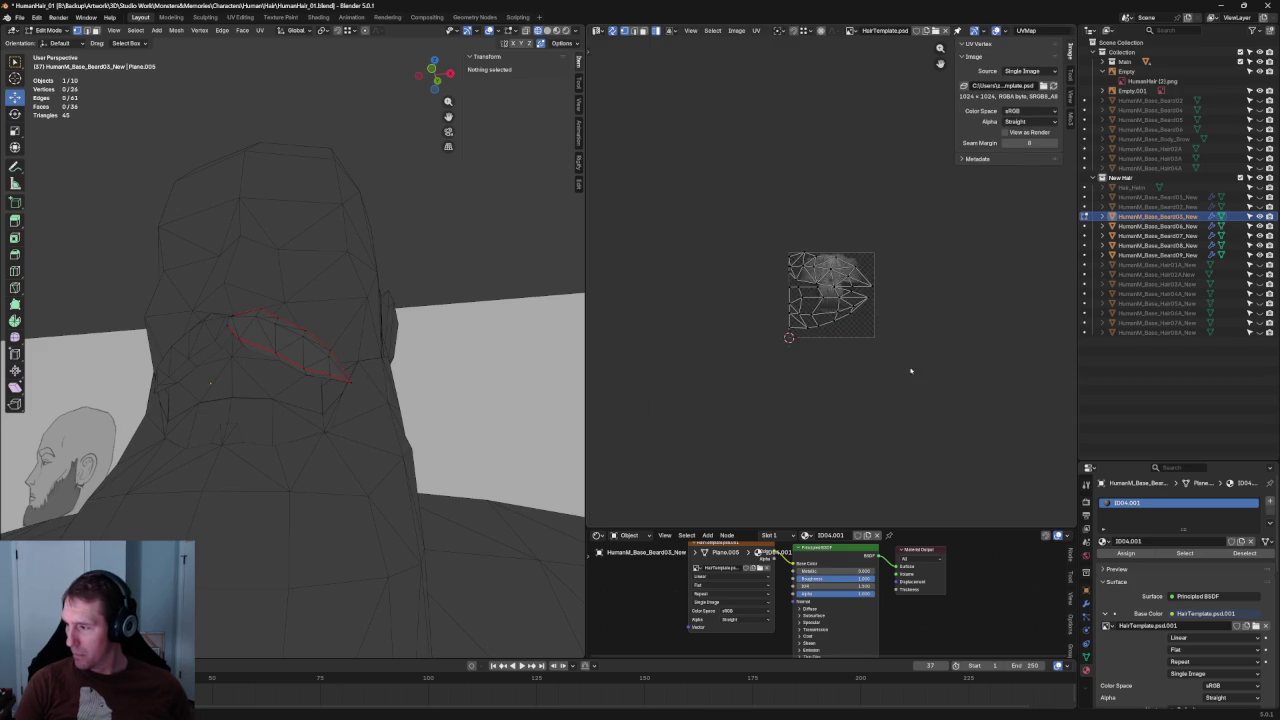
Straighten the lower island's right tip edge and raise it along Y to the middle row.
scroll(893, 289, up, 5)
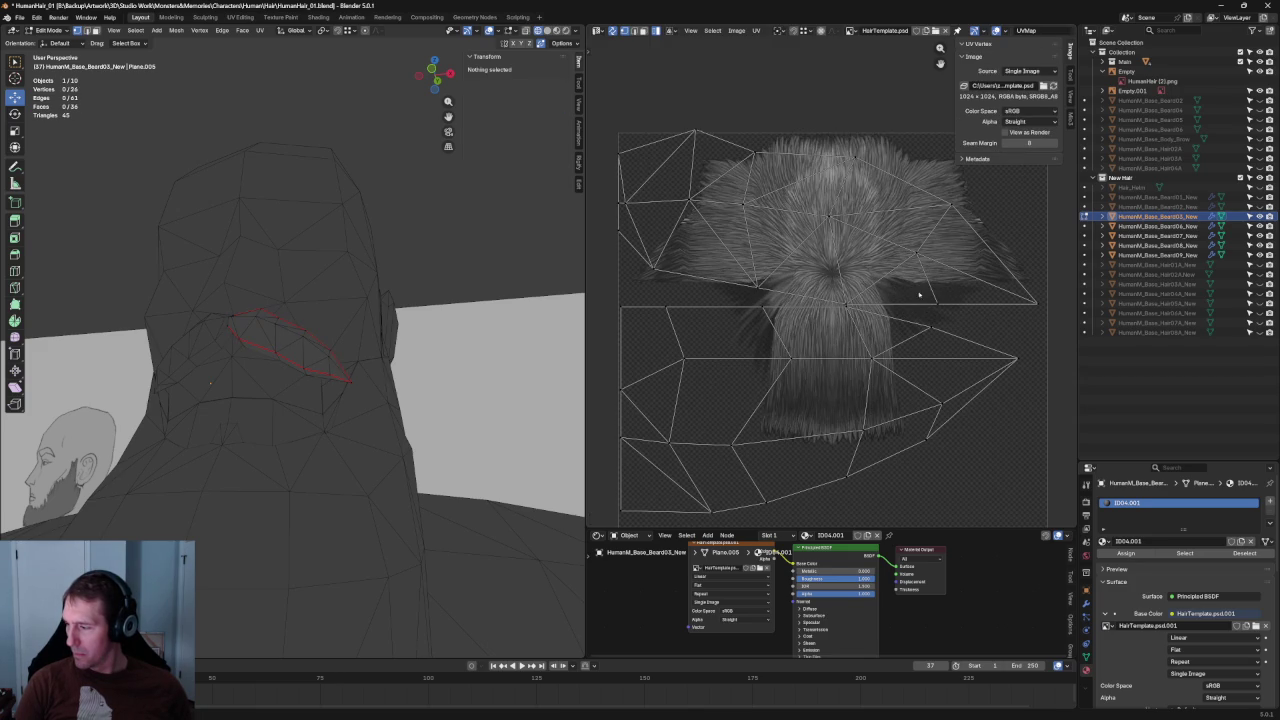
click(973, 332)
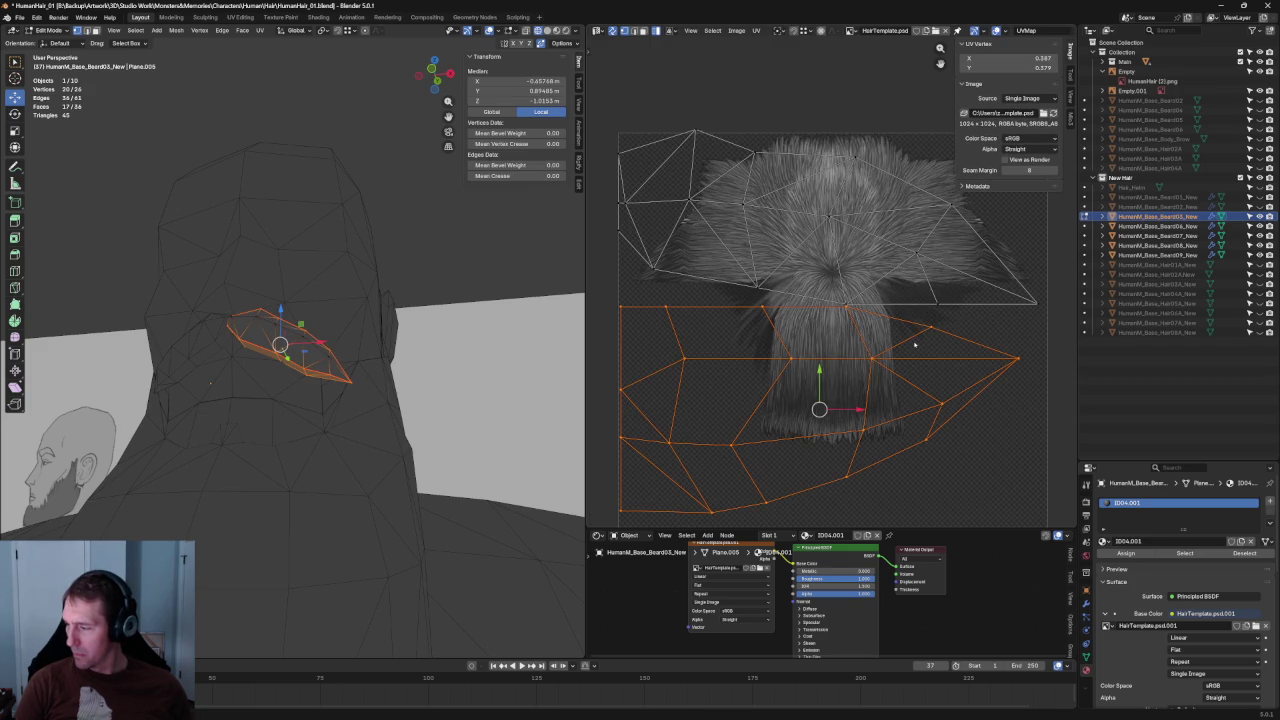
click(992, 322)
click(992, 375)
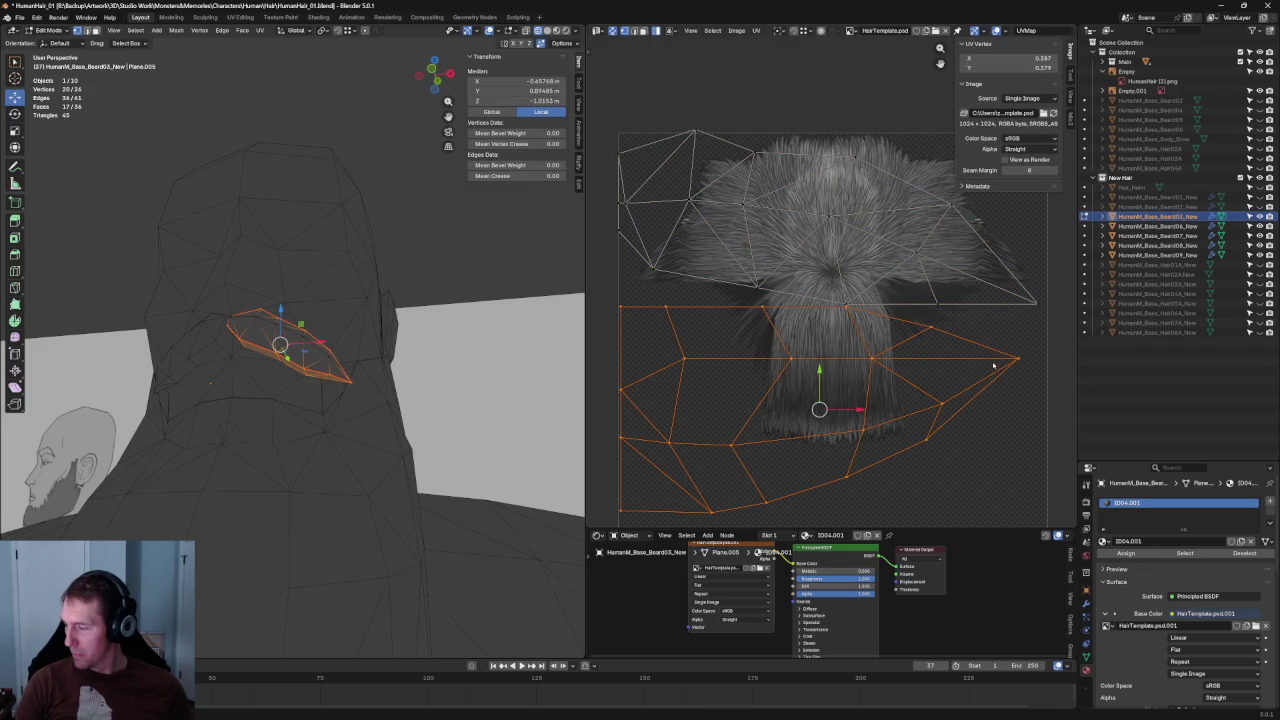
drag(1042, 342, 995, 371)
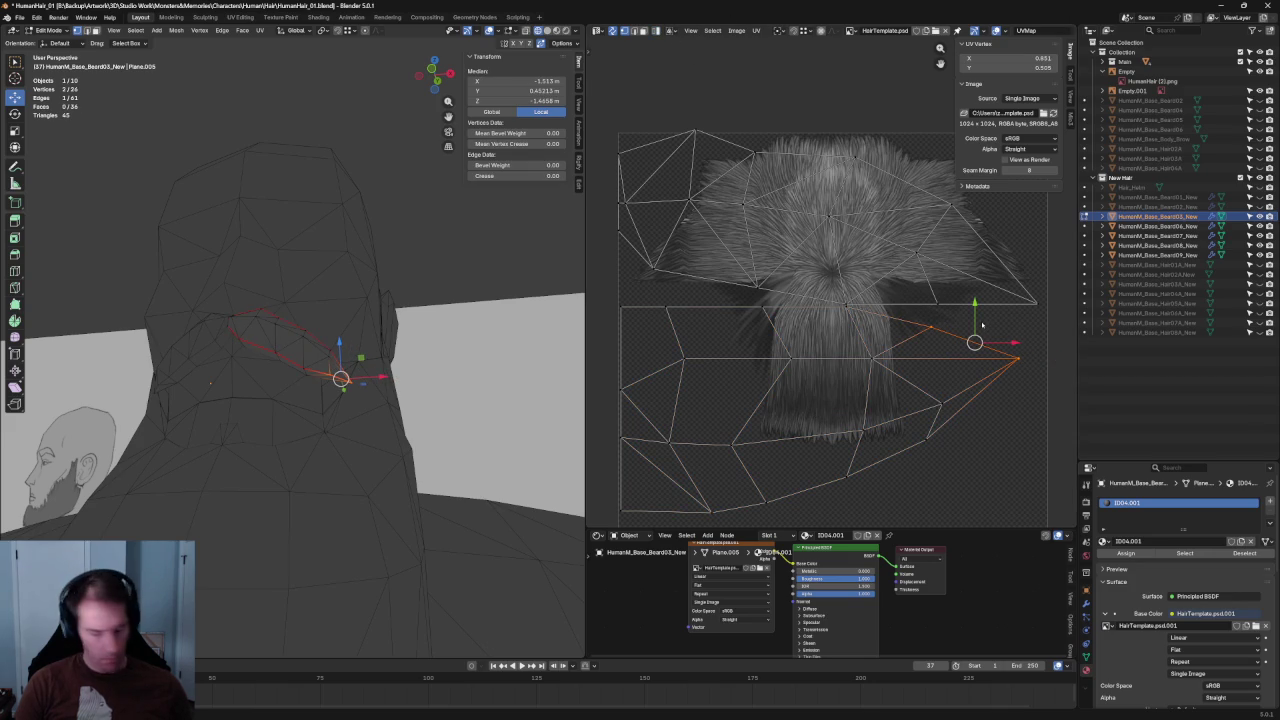
key(shift+w)
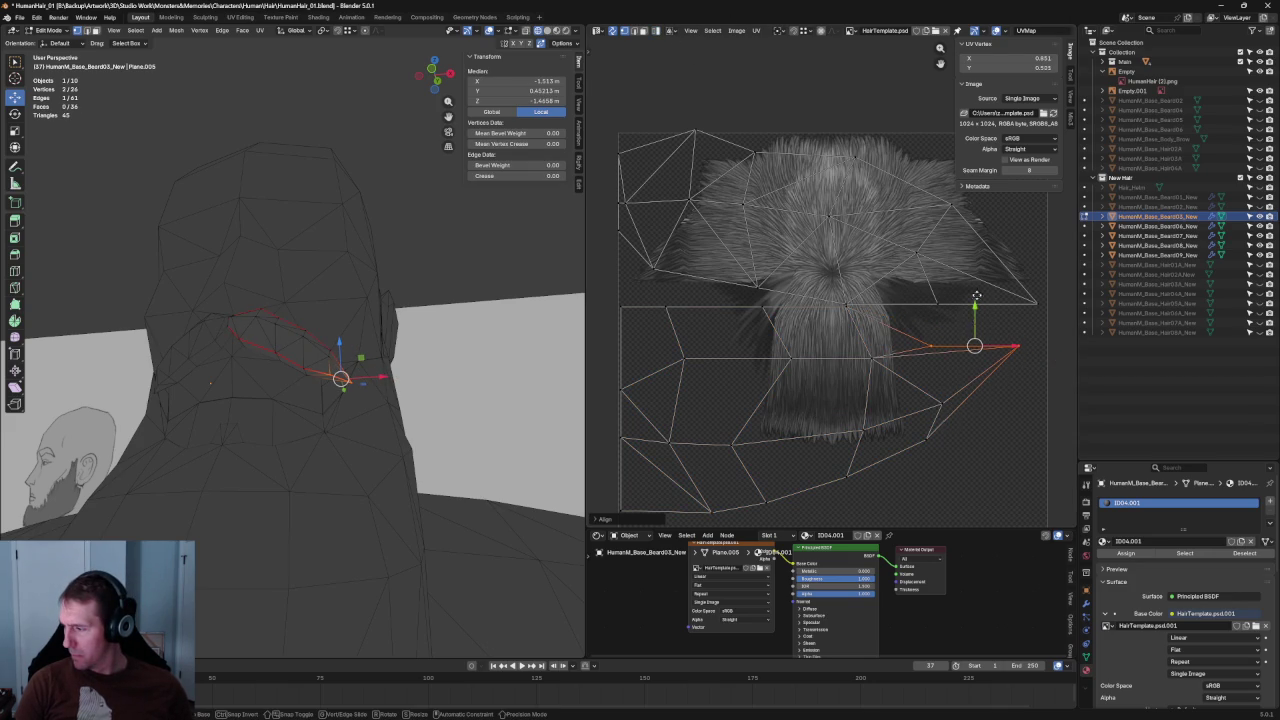
key(g)
key(y)
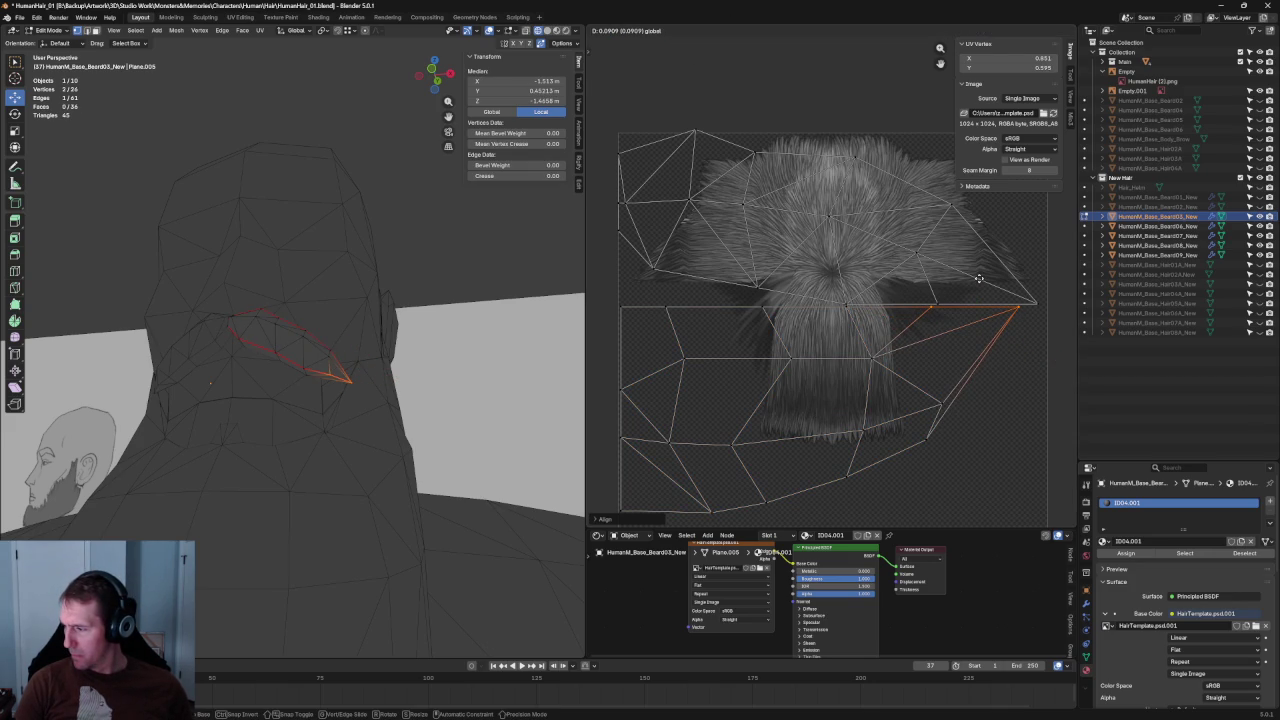
click(979, 278)
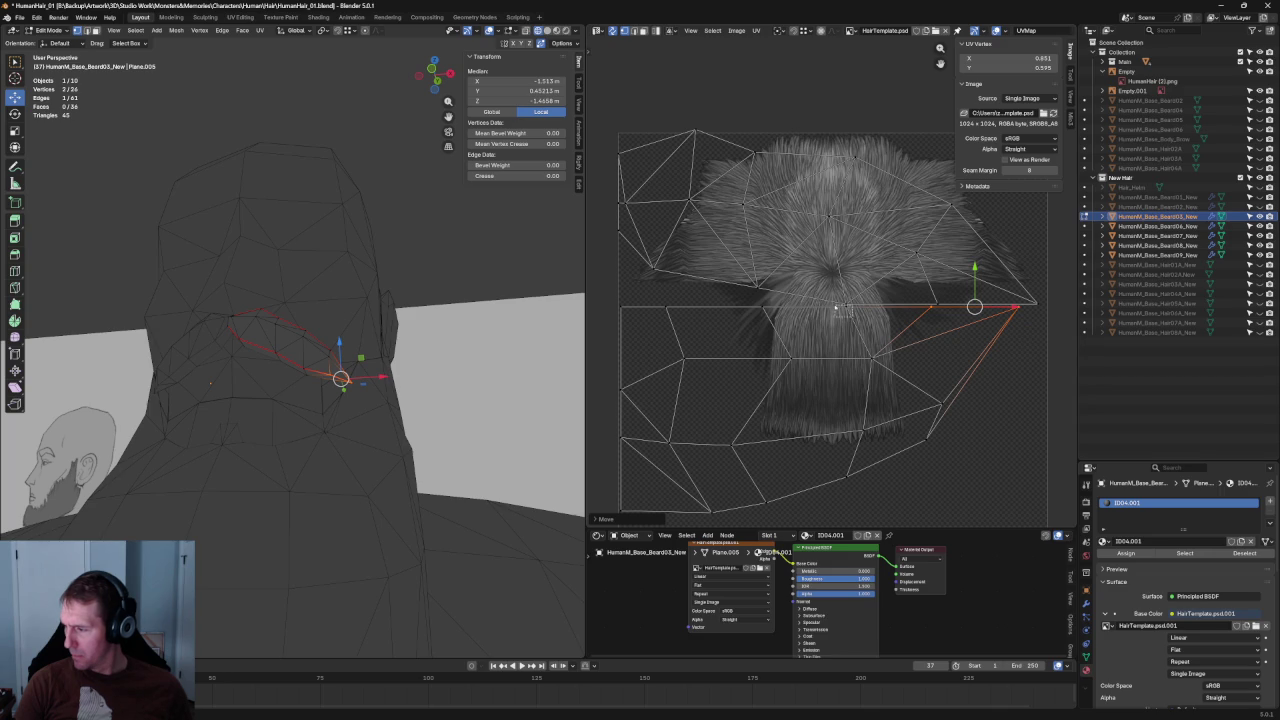
Slide the tip vertex slightly right toward the upper island's corner.
alt+shift+click(759, 330)
click(957, 331)
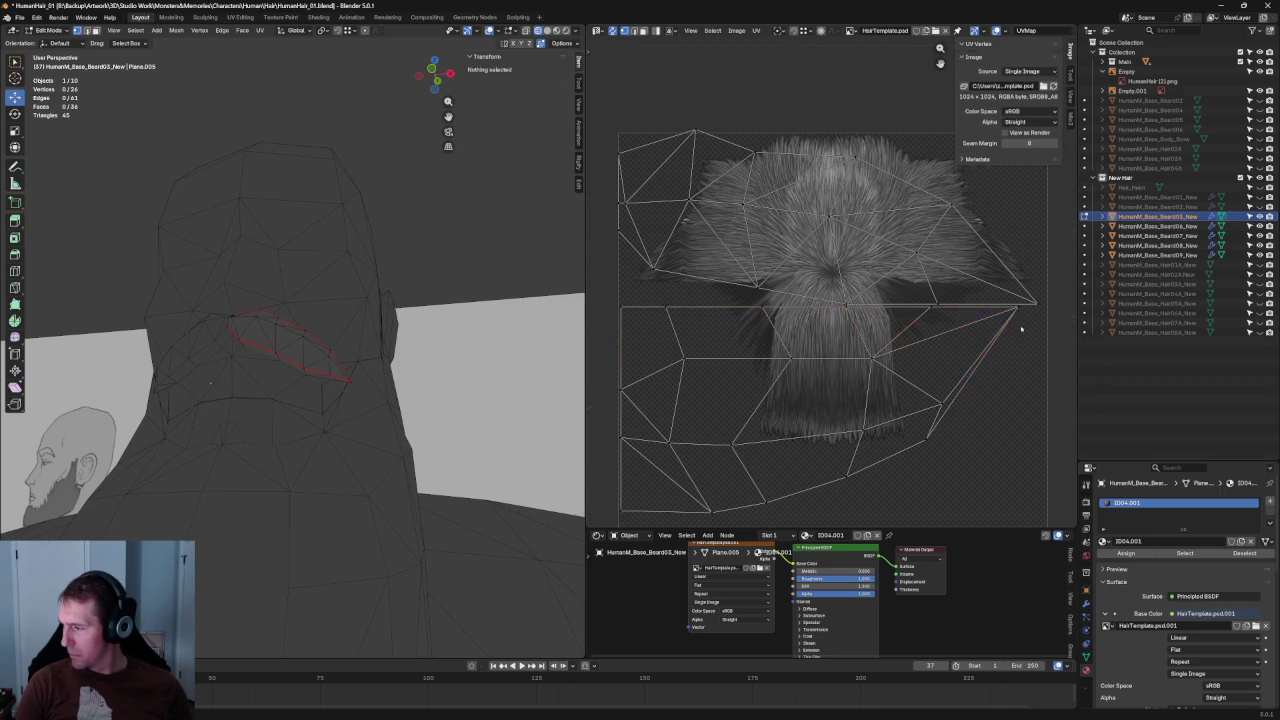
scroll(900, 320, up, 3)
click(849, 322)
drag(897, 316, 908, 317)
Move the card's tip UV vertex out to the texture's outer corner.
key(g)
click(1014, 314)
scroll(913, 327, down, 3)
Select lower UV vertices and a horizontal edge and unwrap them onto the hair texture.
click(846, 357)
key(u)
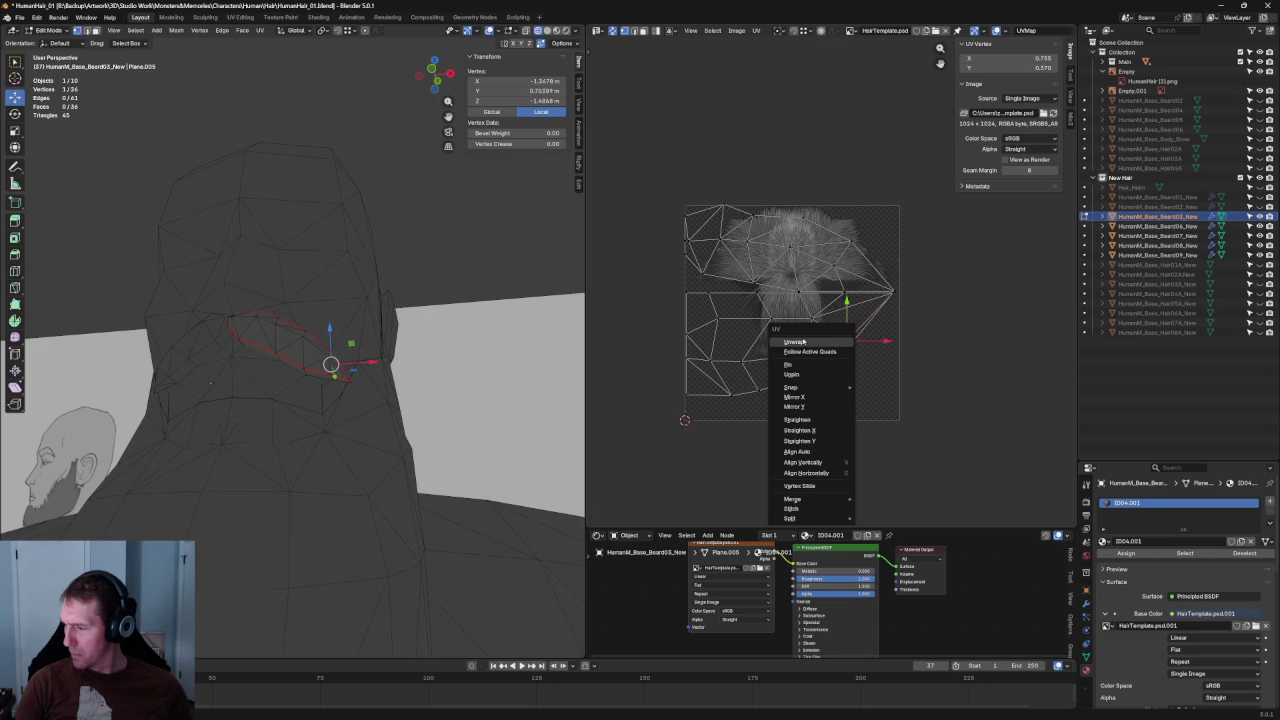
click(815, 332)
click(806, 354)
key(u)
click(806, 326)
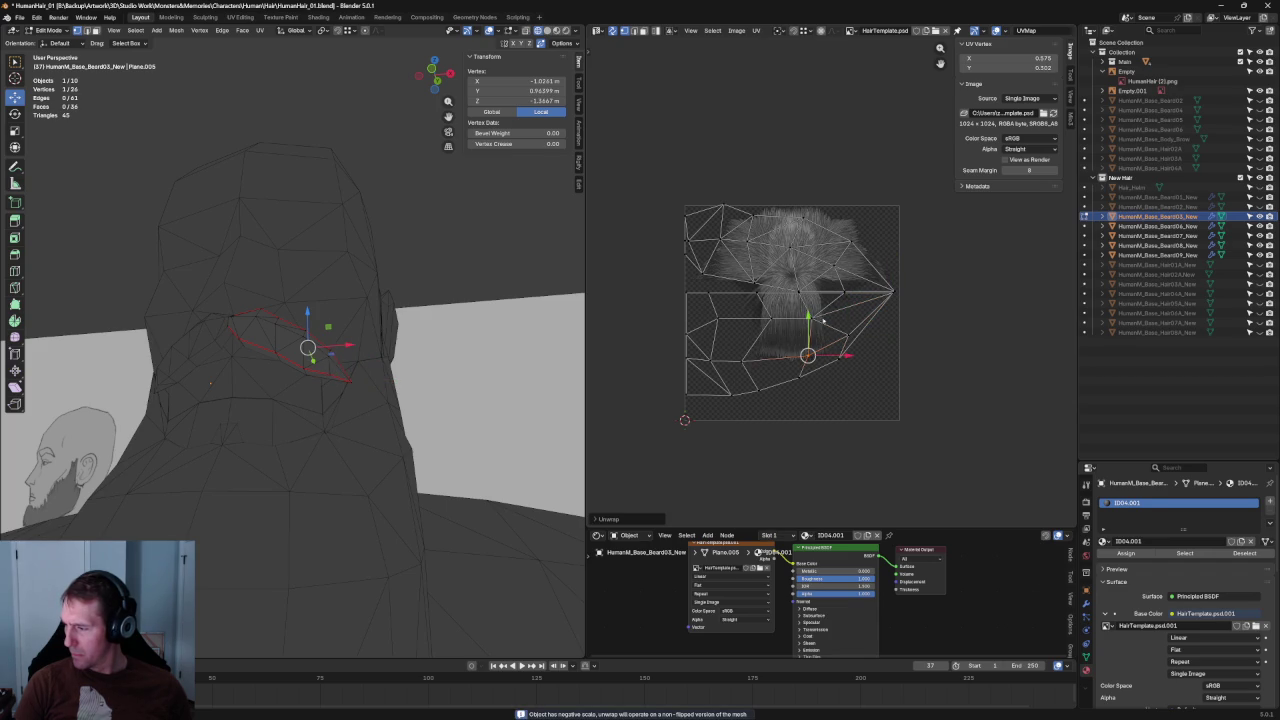
click(797, 322)
key(u)
click(758, 327)
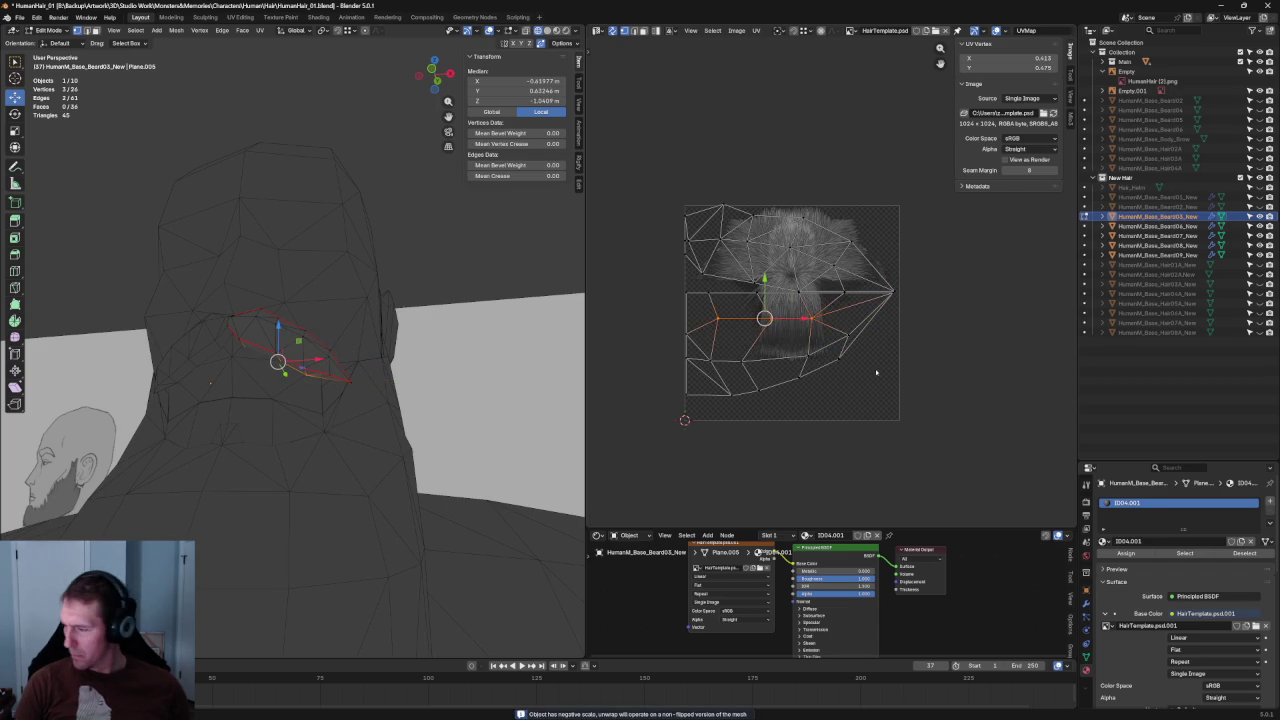
Clear the selection, pick the bottom UV edges and re-unwrap the card faces.
click(713, 337)
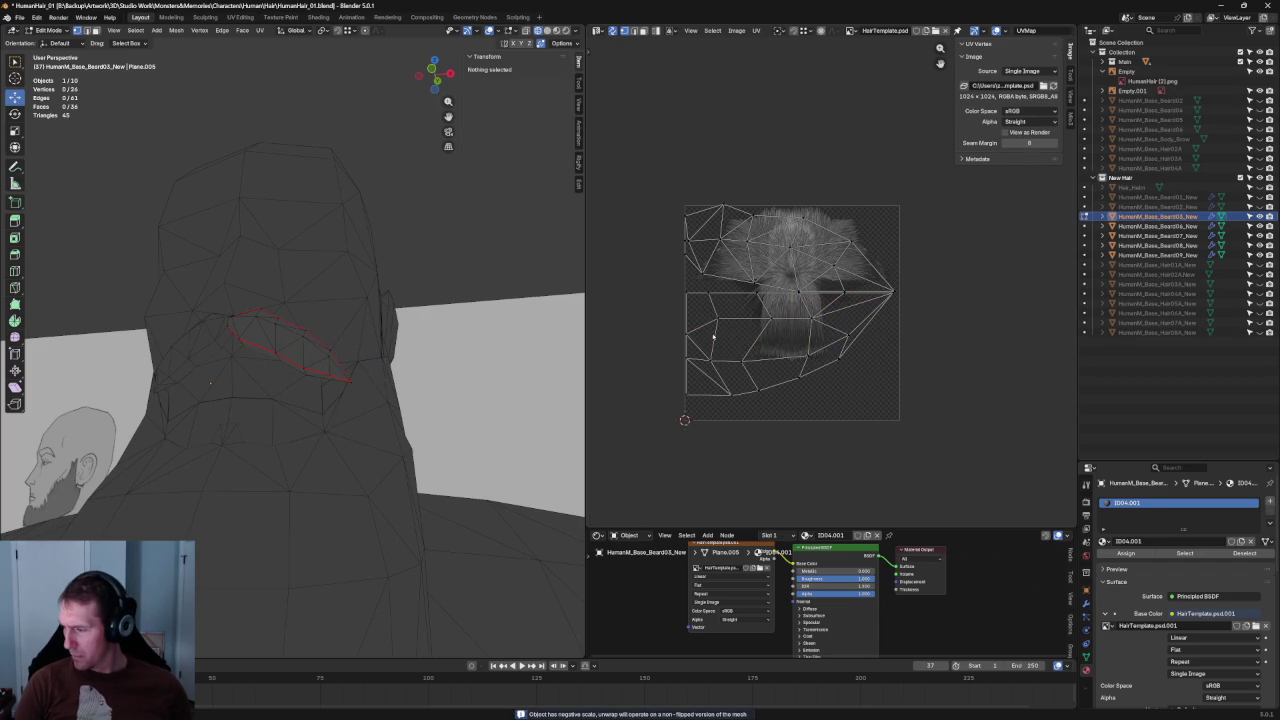
click(763, 350)
click(799, 356)
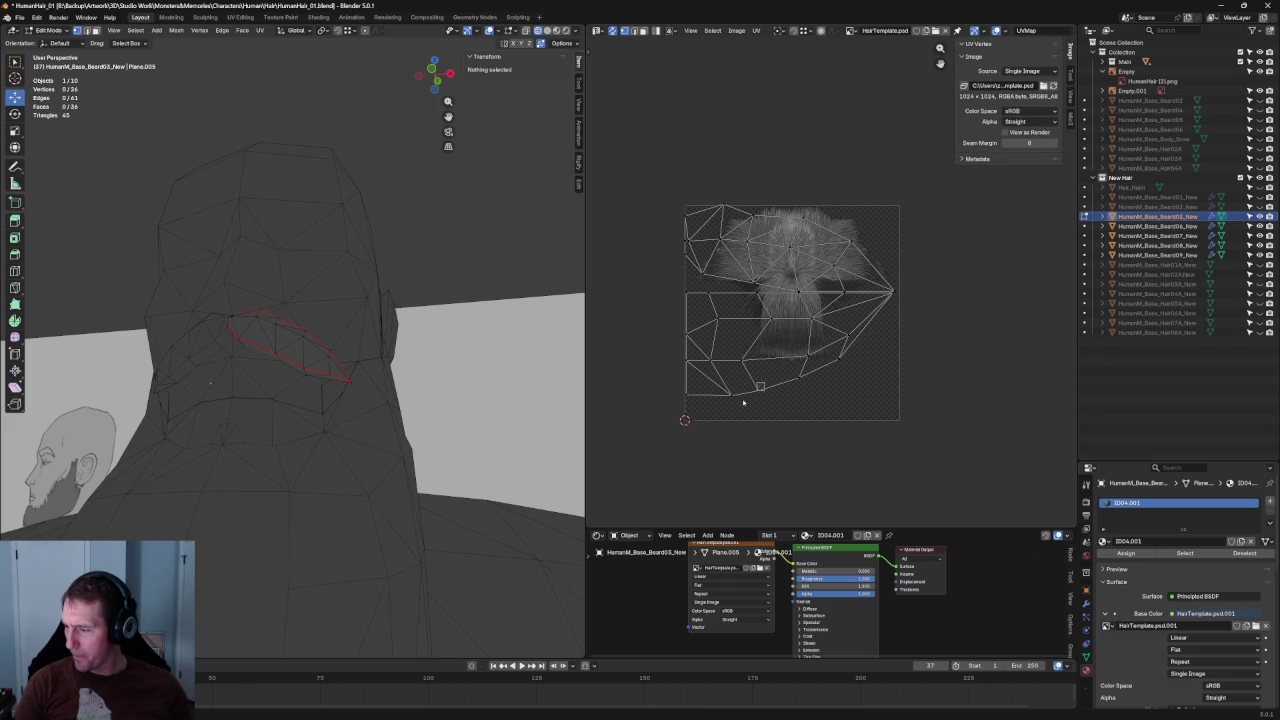
click(760, 391)
key(u)
click(760, 388)
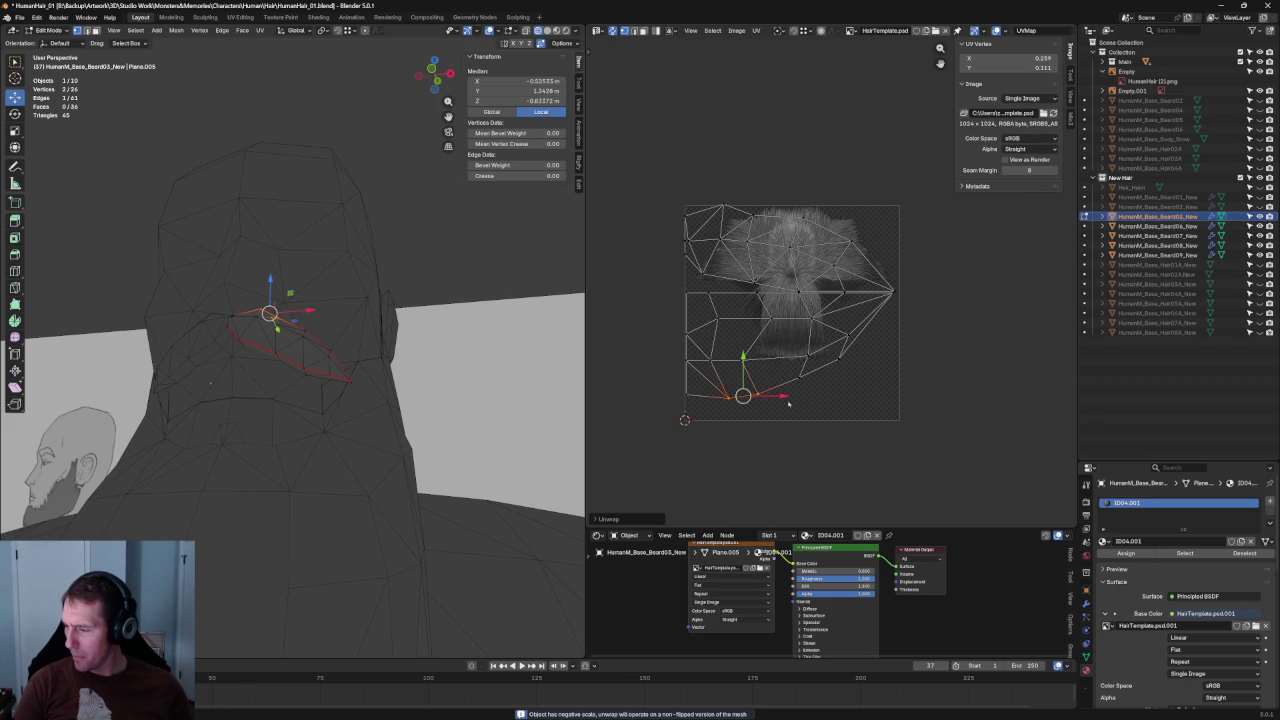
click(842, 363)
click(830, 366)
key(u)
click(790, 385)
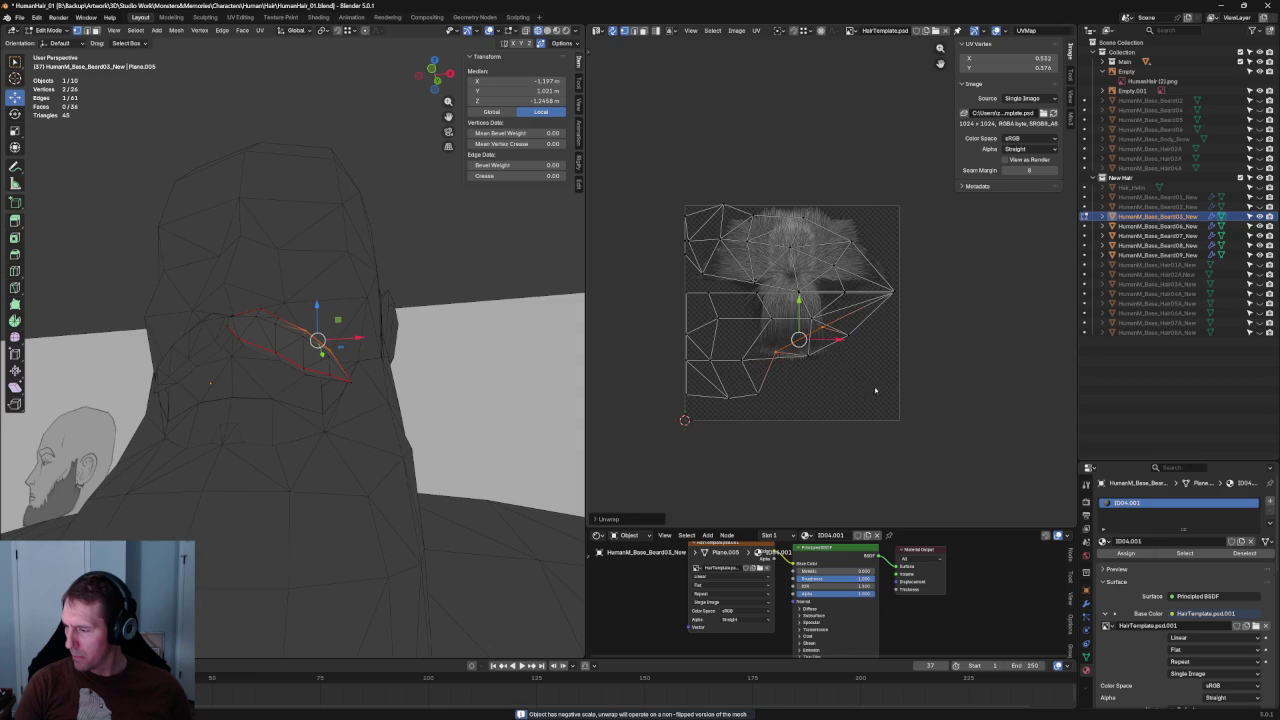
Unwrap the selected card faces again from different UV vertices, then clear the selection.
click(820, 378)
click(796, 379)
key(u)
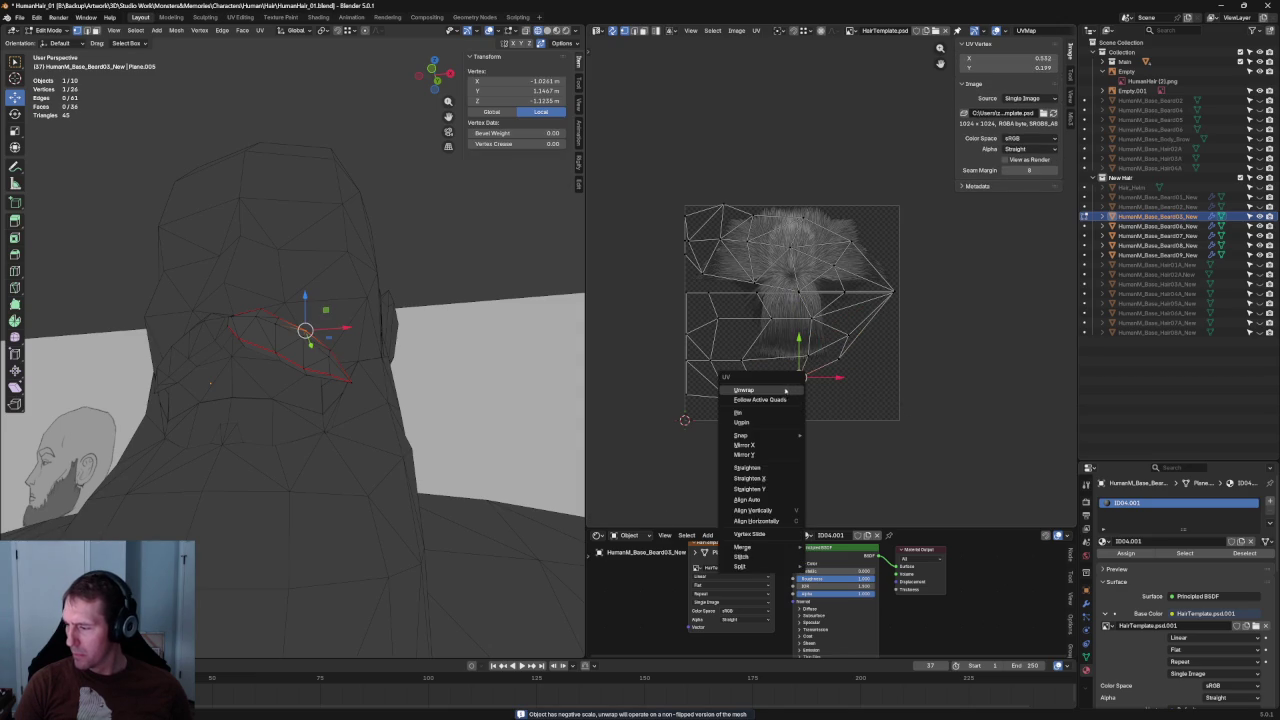
click(777, 391)
click(843, 360)
key(u)
click(846, 370)
click(835, 386)
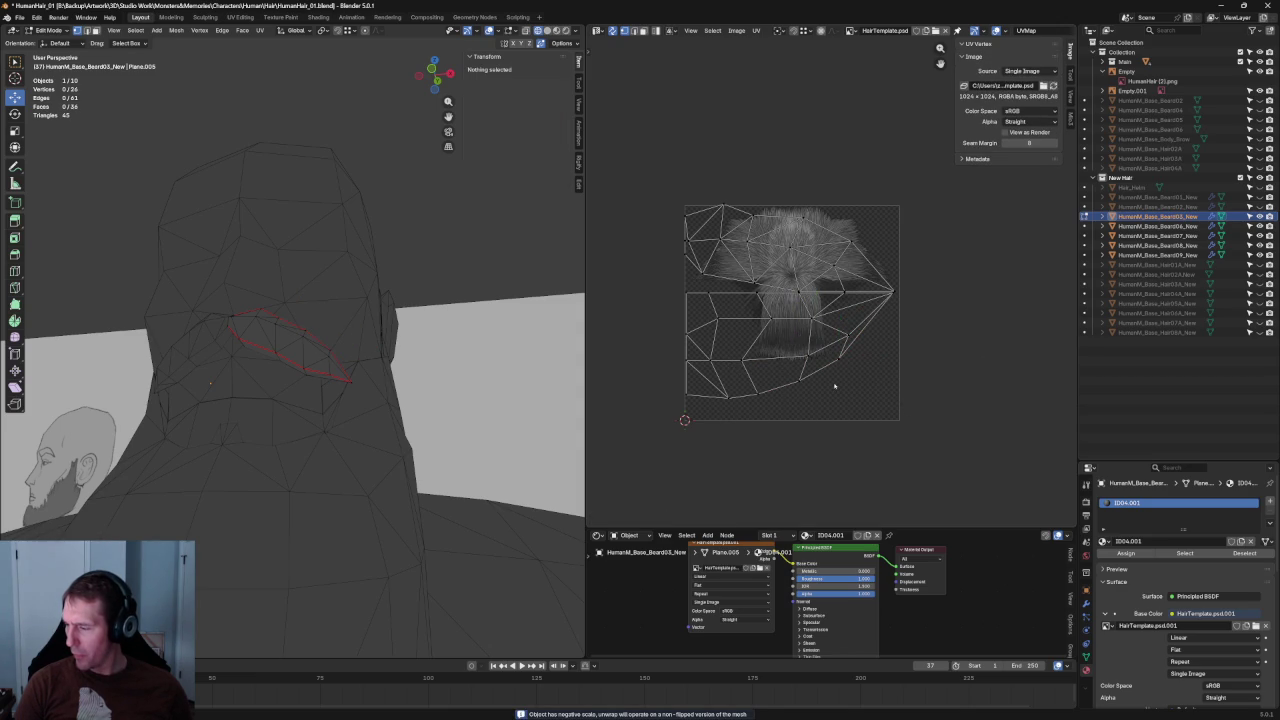
Grab one UV vertex and reposition it lower on the hair texture.
click(843, 359)
scroll(843, 362, up, 3)
scroll(843, 362, up, 2)
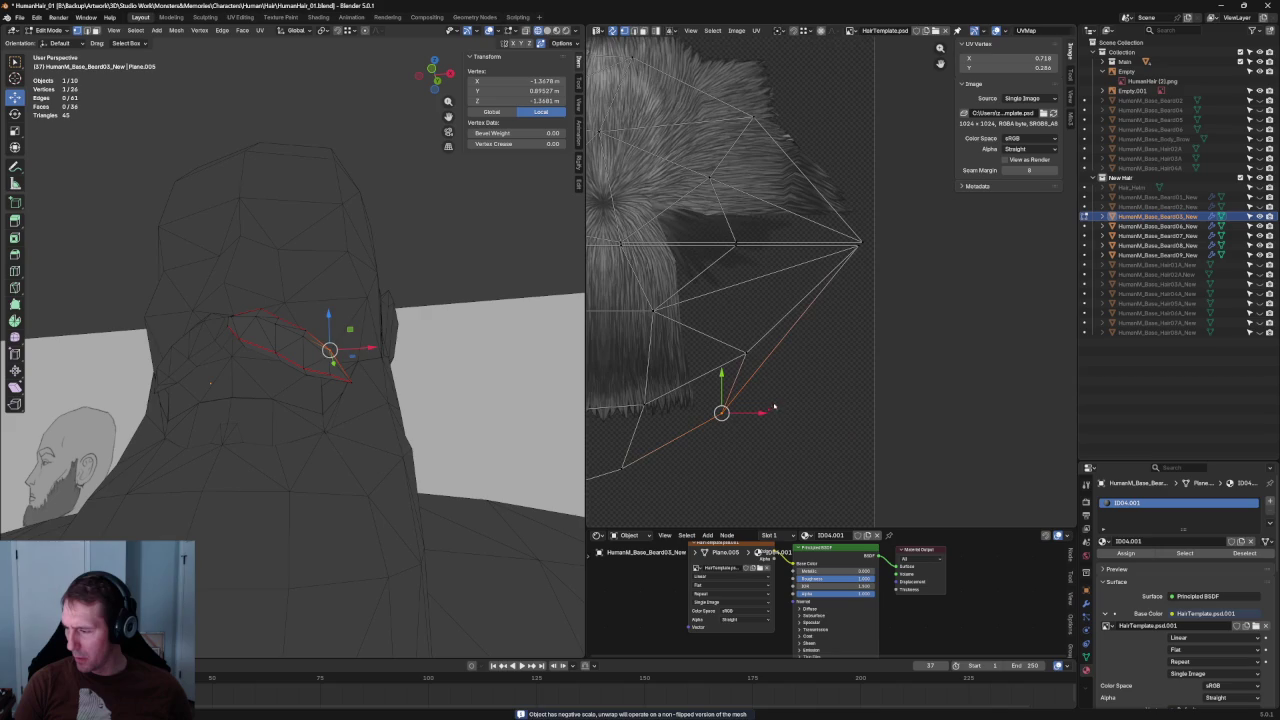
key(g)
click(779, 409)
scroll(779, 405, down, 5)
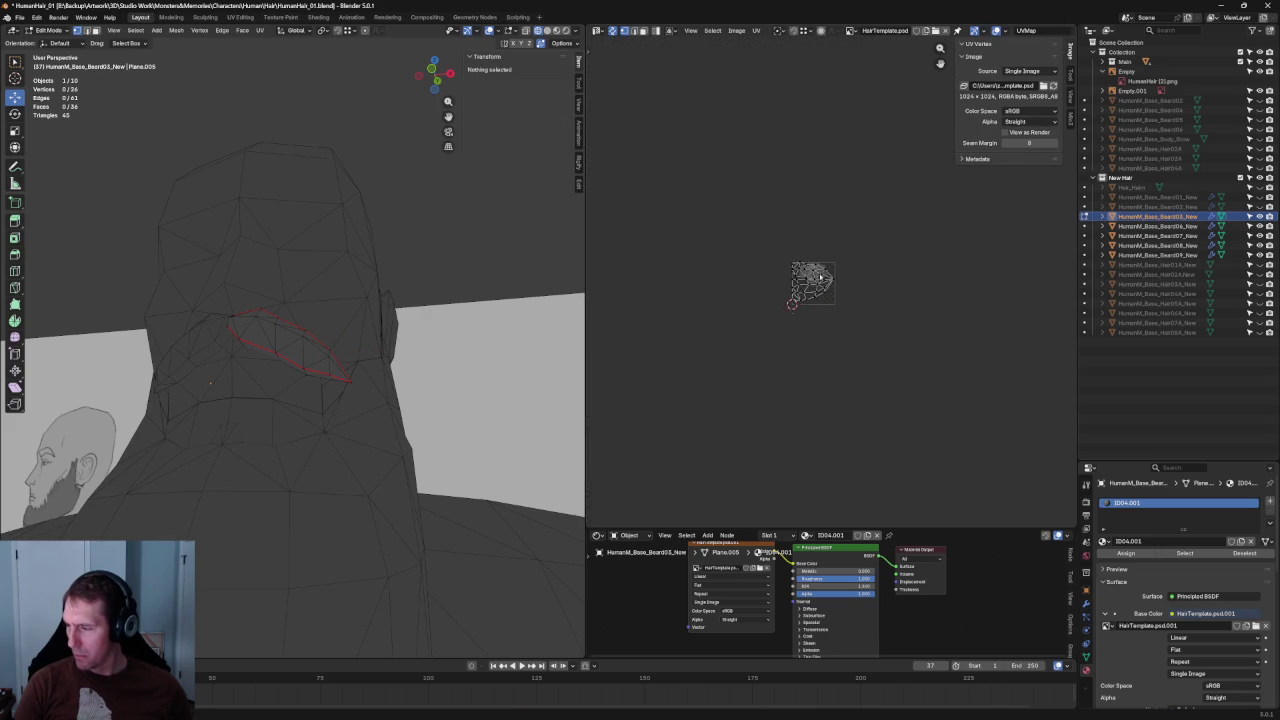
Box-select groups of UV edges, then clear and recentre the UV and 3D views on the card.
scroll(779, 400, up, 2)
drag(848, 368, 800, 301)
drag(827, 384, 780, 299)
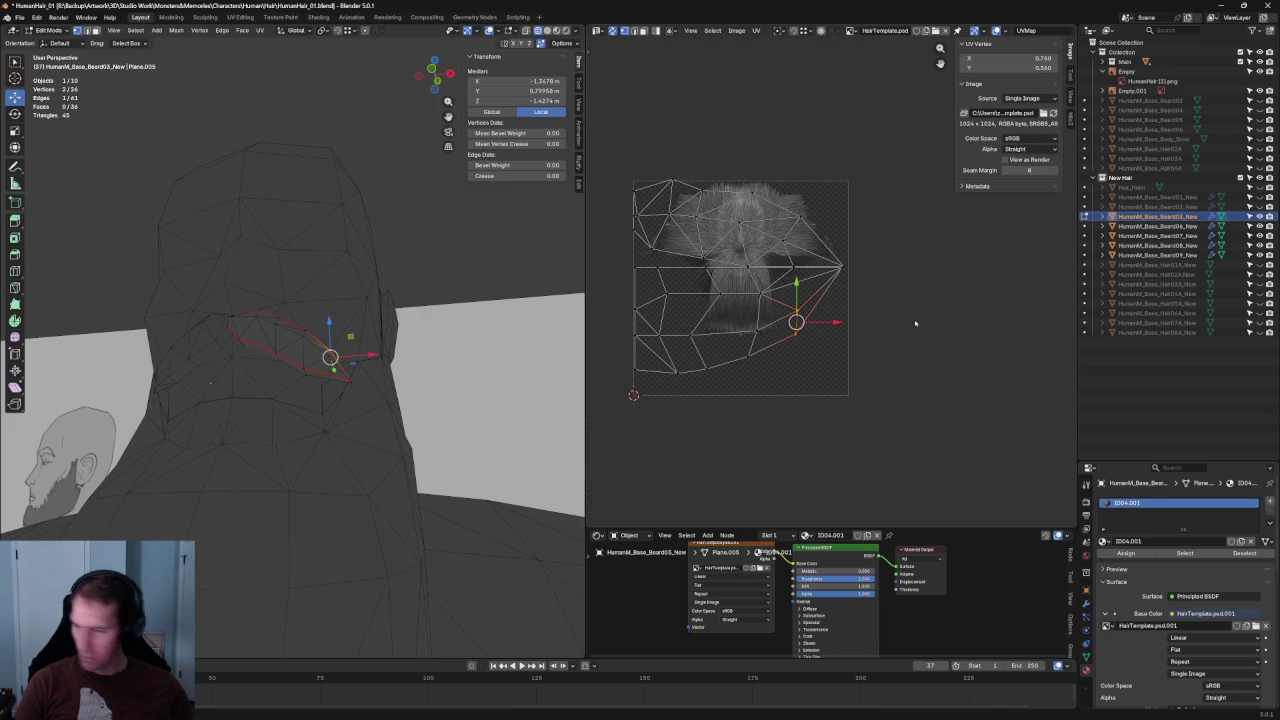
scroll(846, 407, down, 1)
click(841, 334)
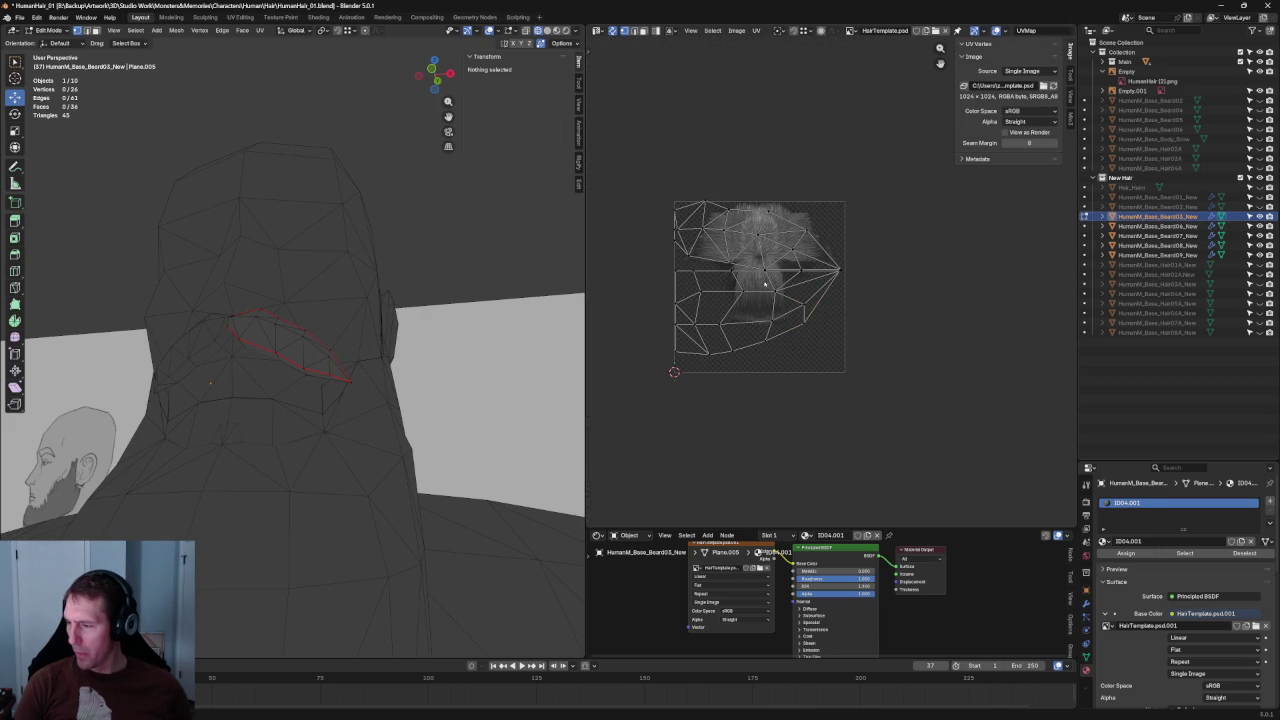
middle_drag(738, 304, 758, 332)
scroll(714, 253, up, 4)
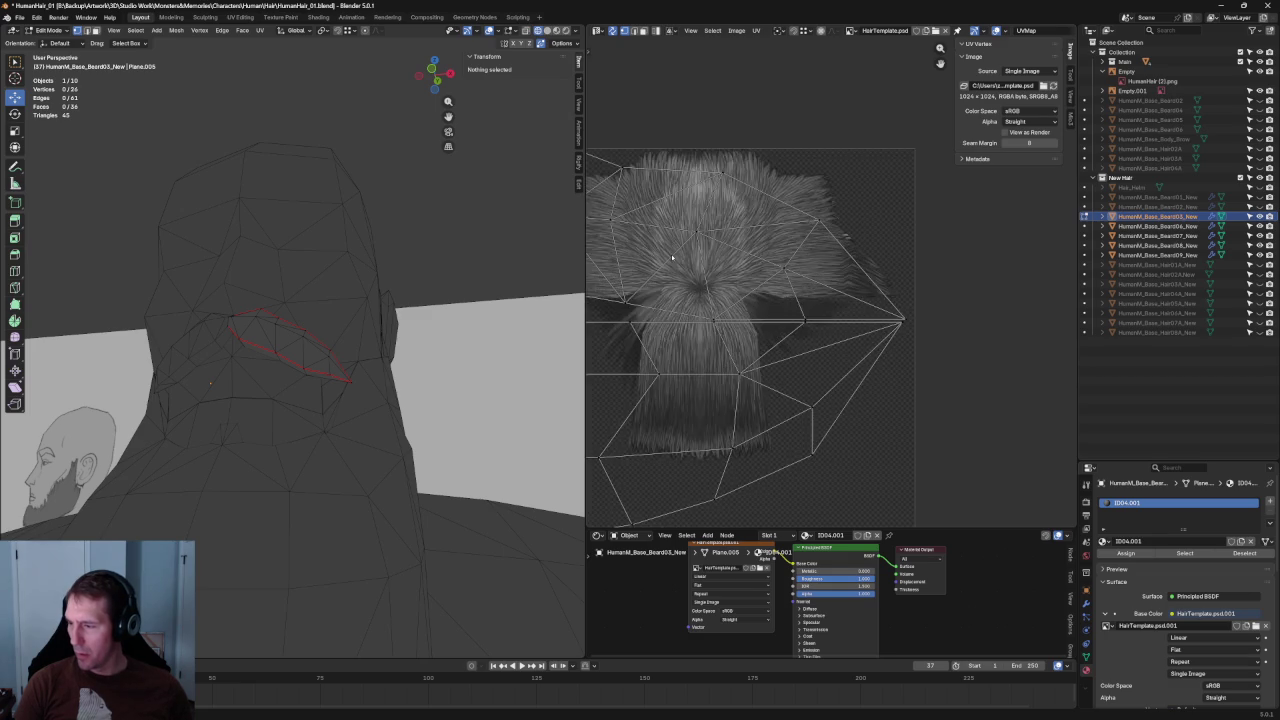
mouse_move(231, 319)
middle_down()
mouse_move(266, 323)
mouse_move(254, 357)
middle_up()
middle_drag(382, 324, 400, 322)
scroll(850, 300, up, 5)
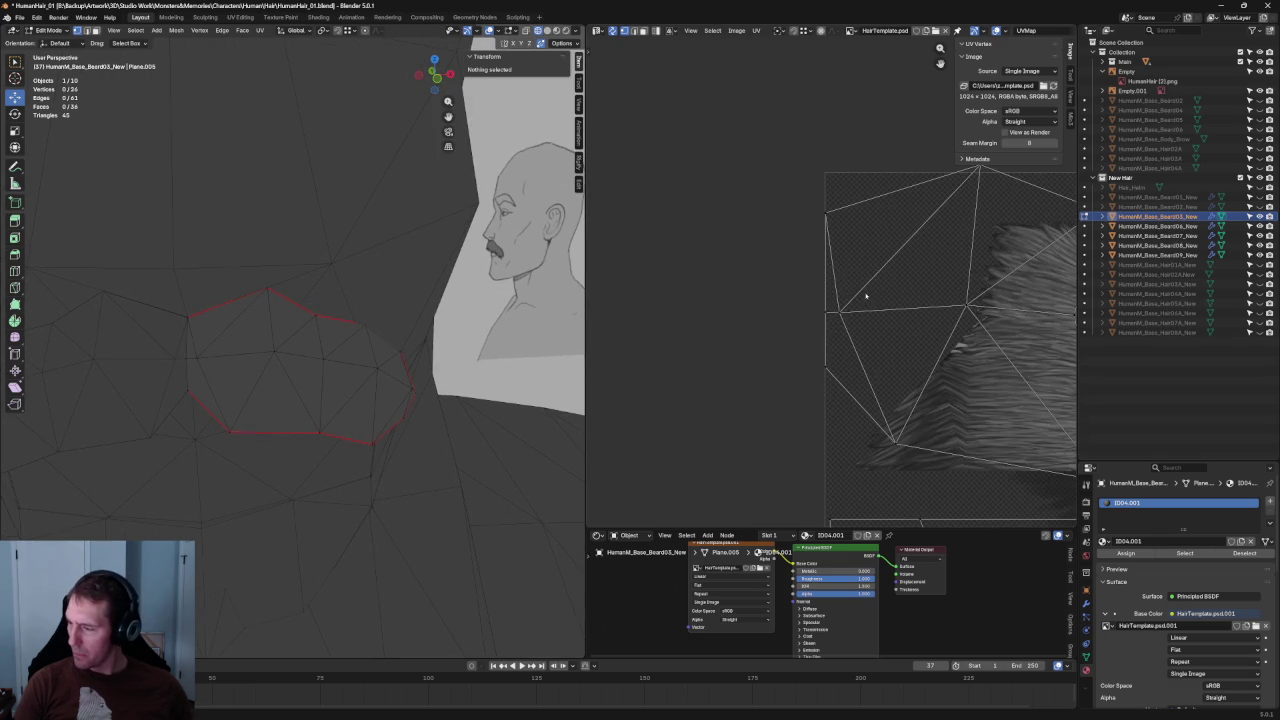
Move the UV vertex at the card's edge to the right over the hair strands.
click(846, 311)
key(g)
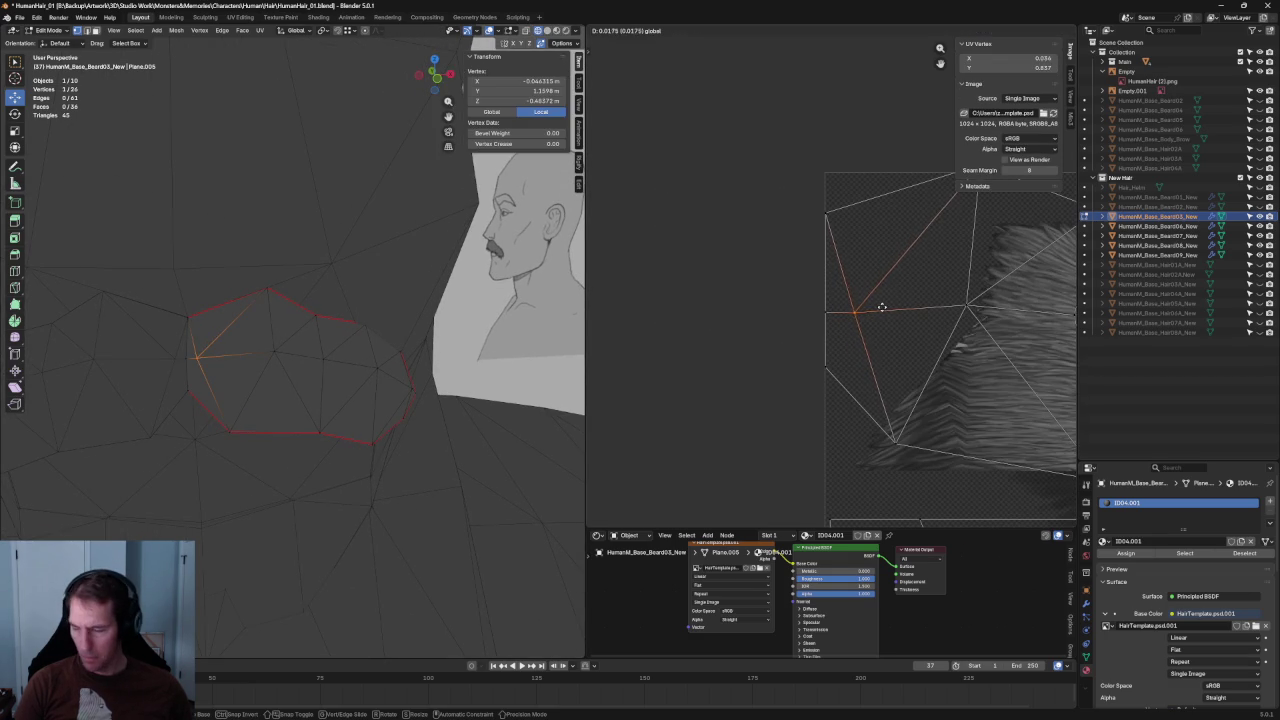
click(876, 307)
click(903, 337)
scroll(900, 340, down, 5)
scroll(860, 400, down, 3)
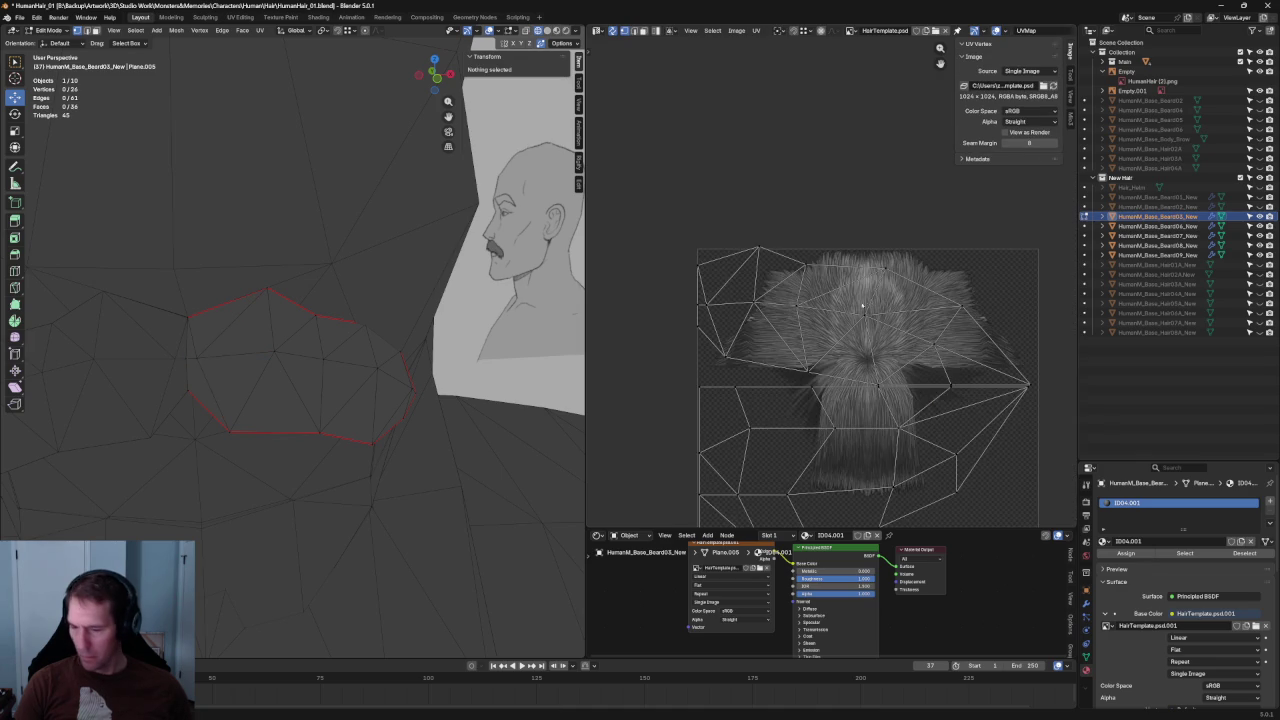
Select UV edges and the central edges of the card, then clear the whole selection.
middle_drag(763, 295, 781, 299)
middle_drag(400, 320, 352, 331)
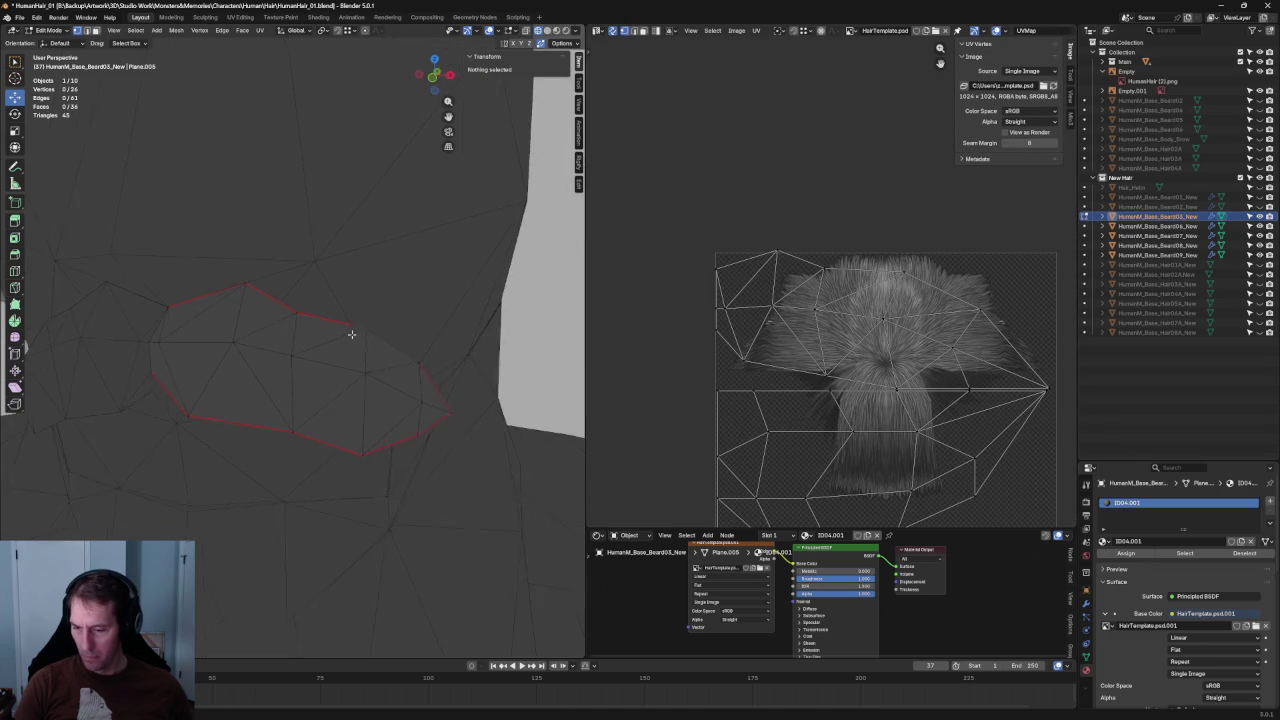
middle_drag(887, 276, 812, 280)
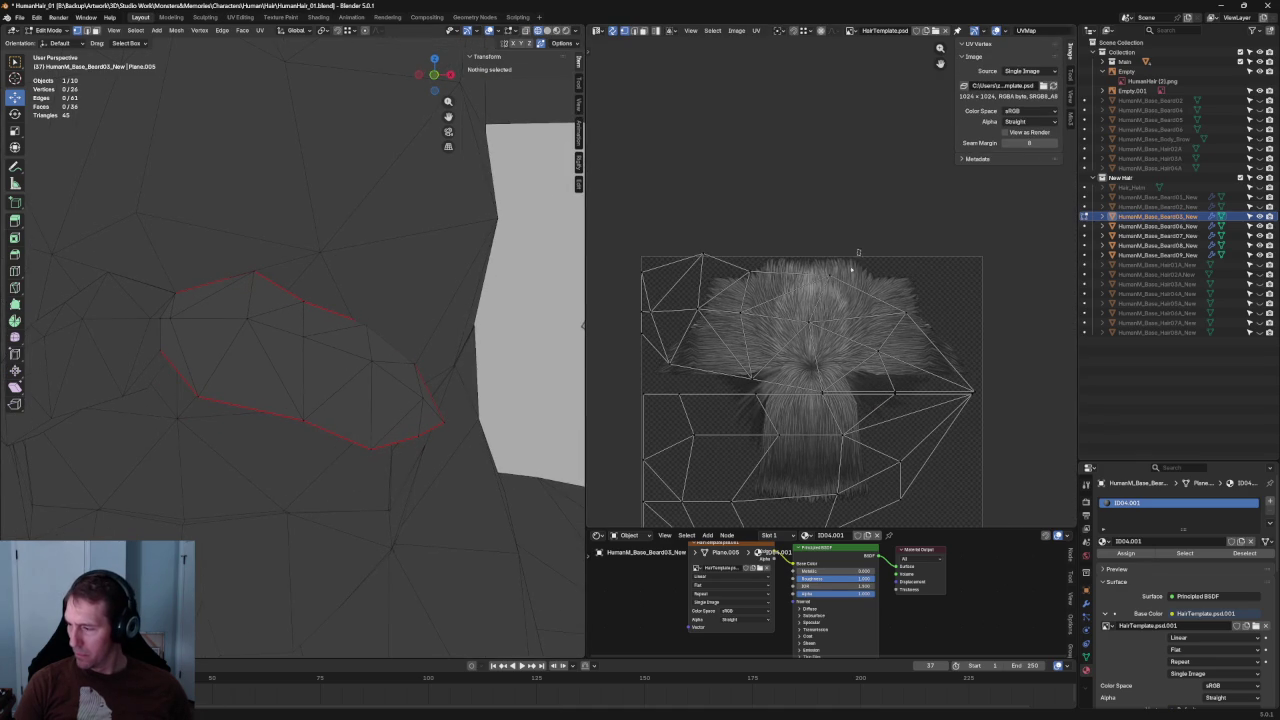
click(880, 320)
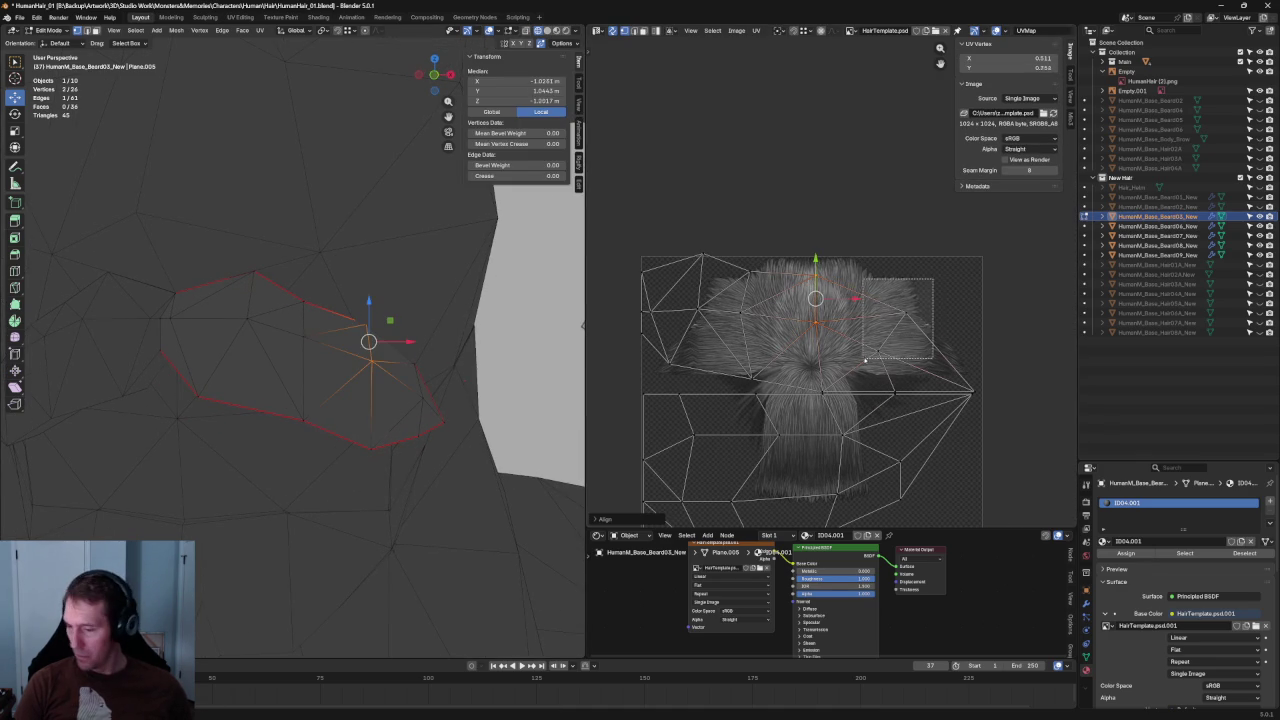
click(895, 330)
middle_drag(496, 344, 478, 346)
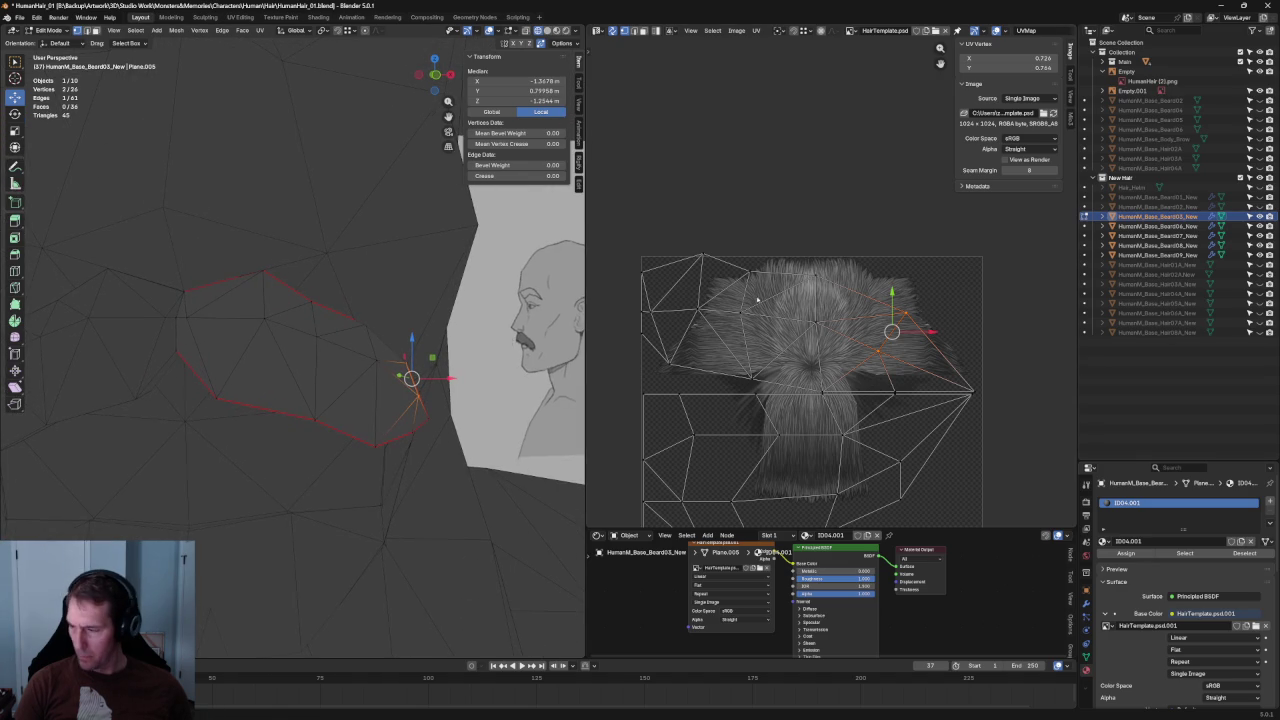
drag(851, 401, 847, 398)
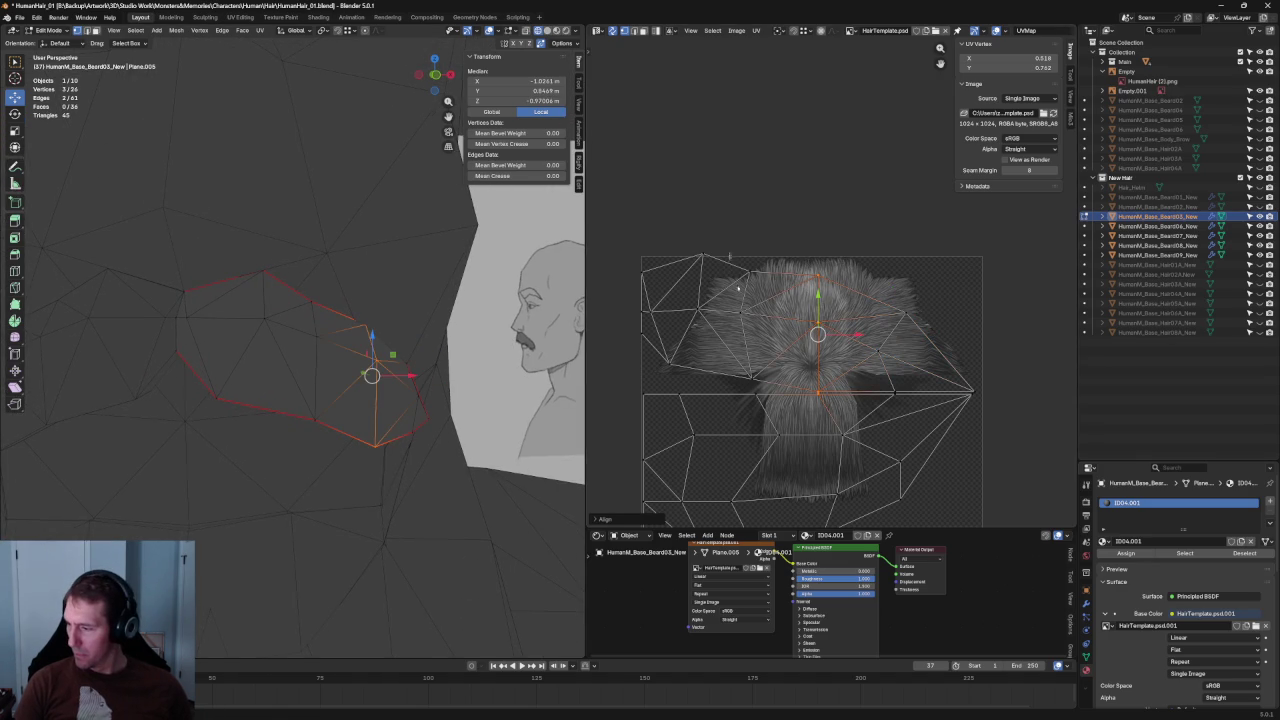
key(alt+a)
Switch the viewport to the front orthographic view of the head.
scroll(820, 330, down, 3)
scroll(409, 318, down, 4)
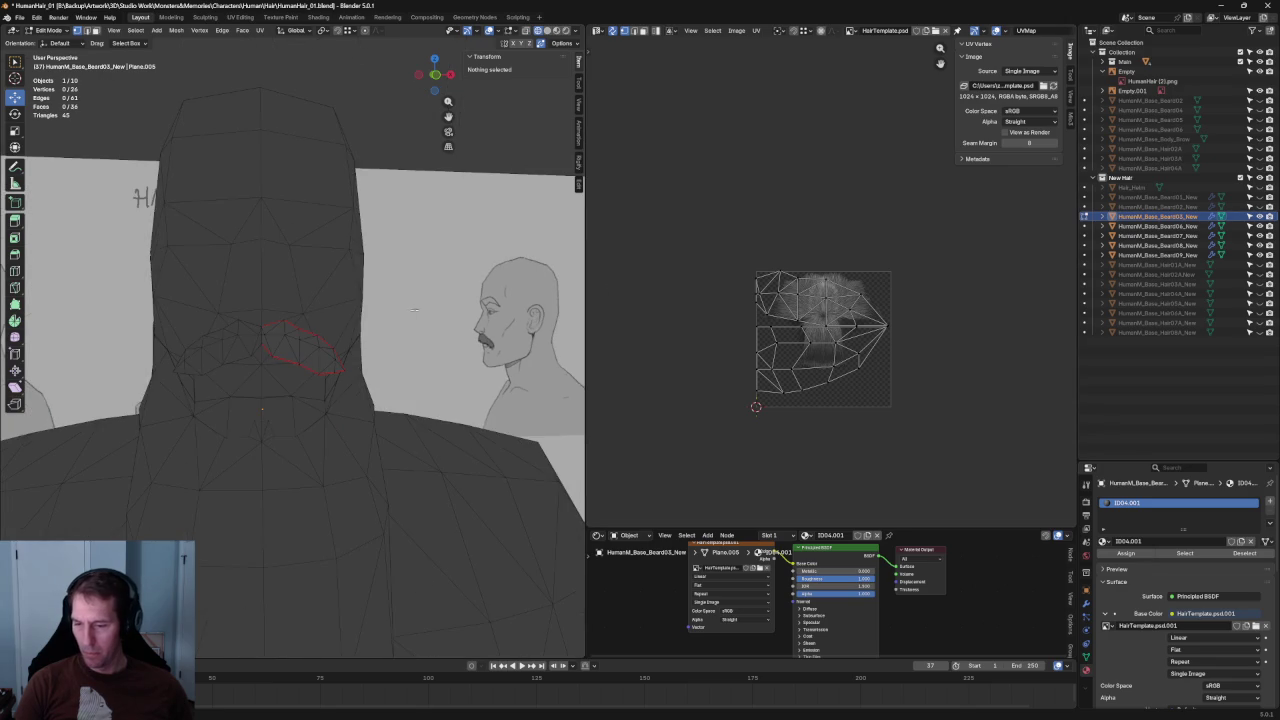
mouse_move(420, 303)
middle_down()
mouse_move(380, 309)
mouse_move(412, 272)
middle_up()
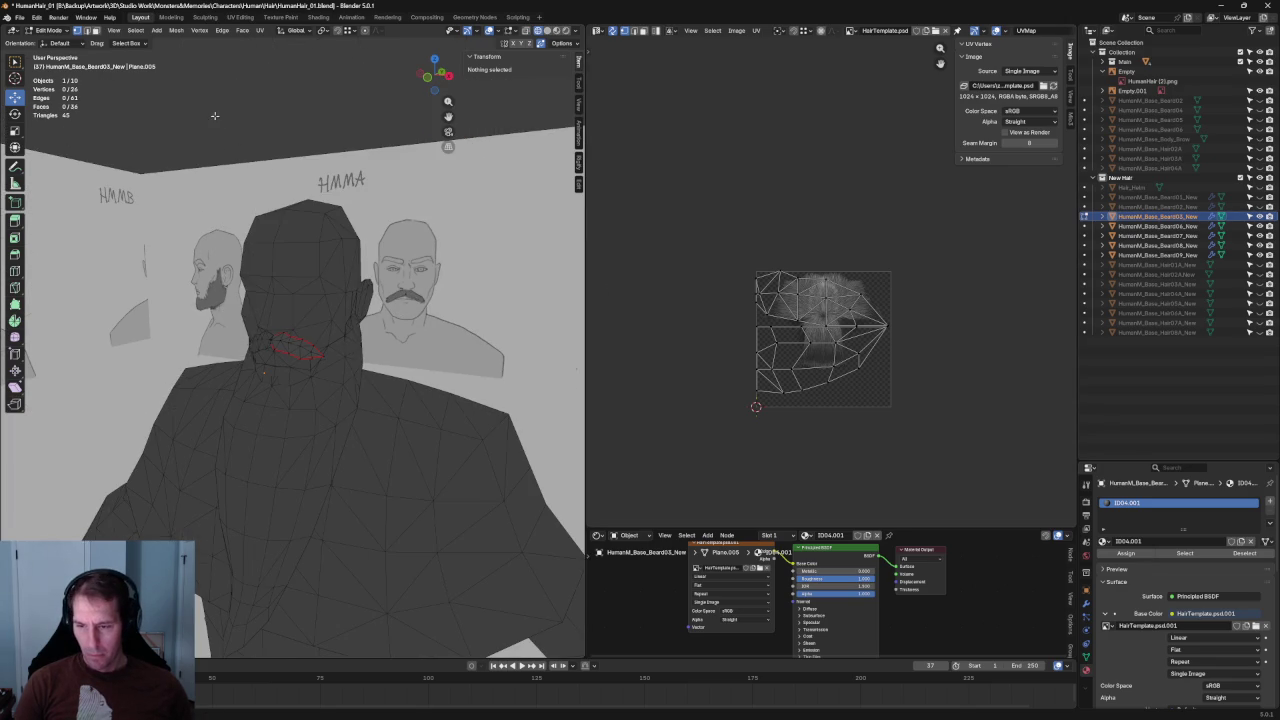
middle_drag(214, 115, 337, 212)
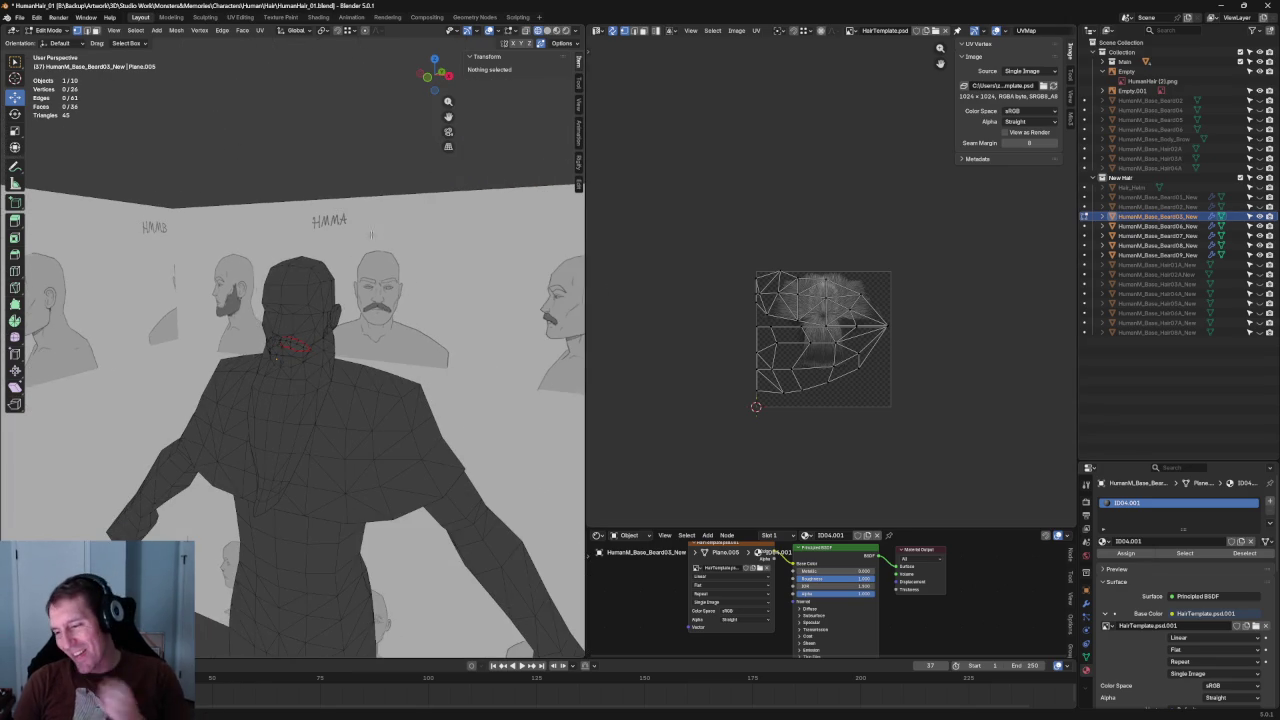
scroll(366, 240, down, 5)
key(grave)
click(306, 196)
In Object Mode, select the reference-image empty Empty.001 and move it behind the face.
key(Tab)
click(321, 373)
scroll(339, 341, down, 1)
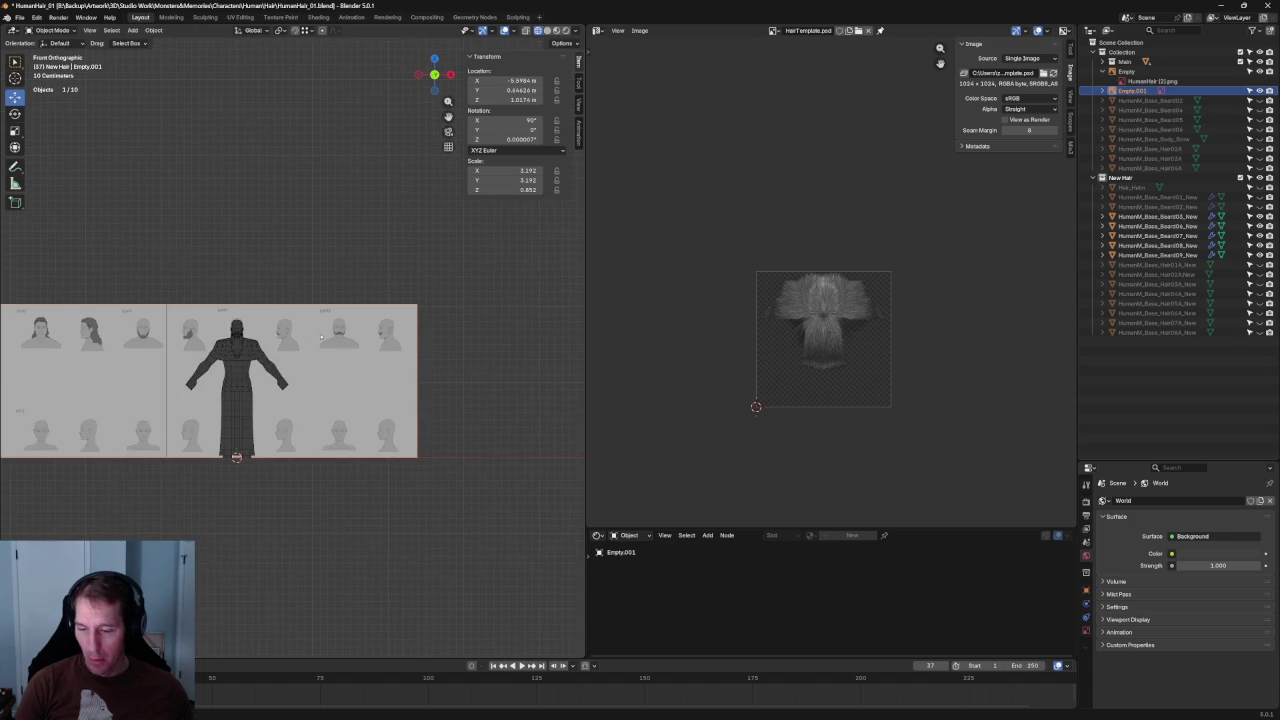
ctrl+scroll(300, 333, up, 5)
scroll(300, 333, down, 3)
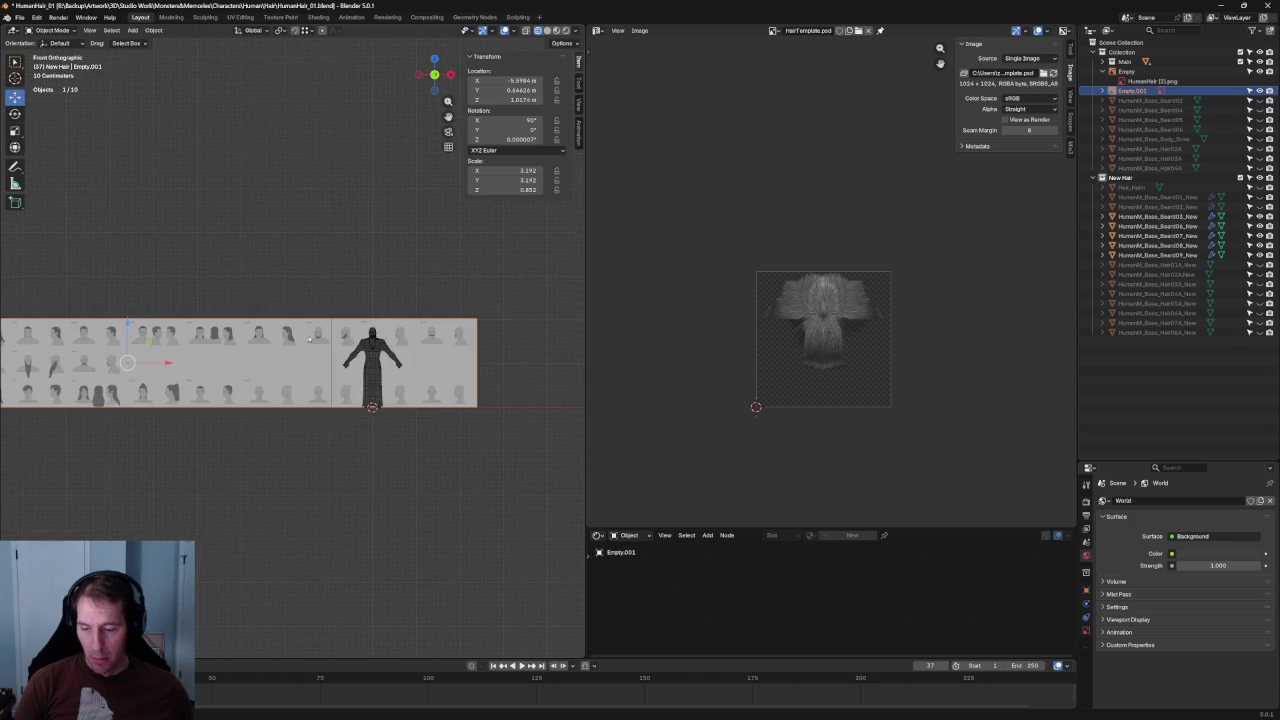
scroll(305, 320, up, 2)
scroll(310, 313, up, 1)
scroll(315, 315, up, 1)
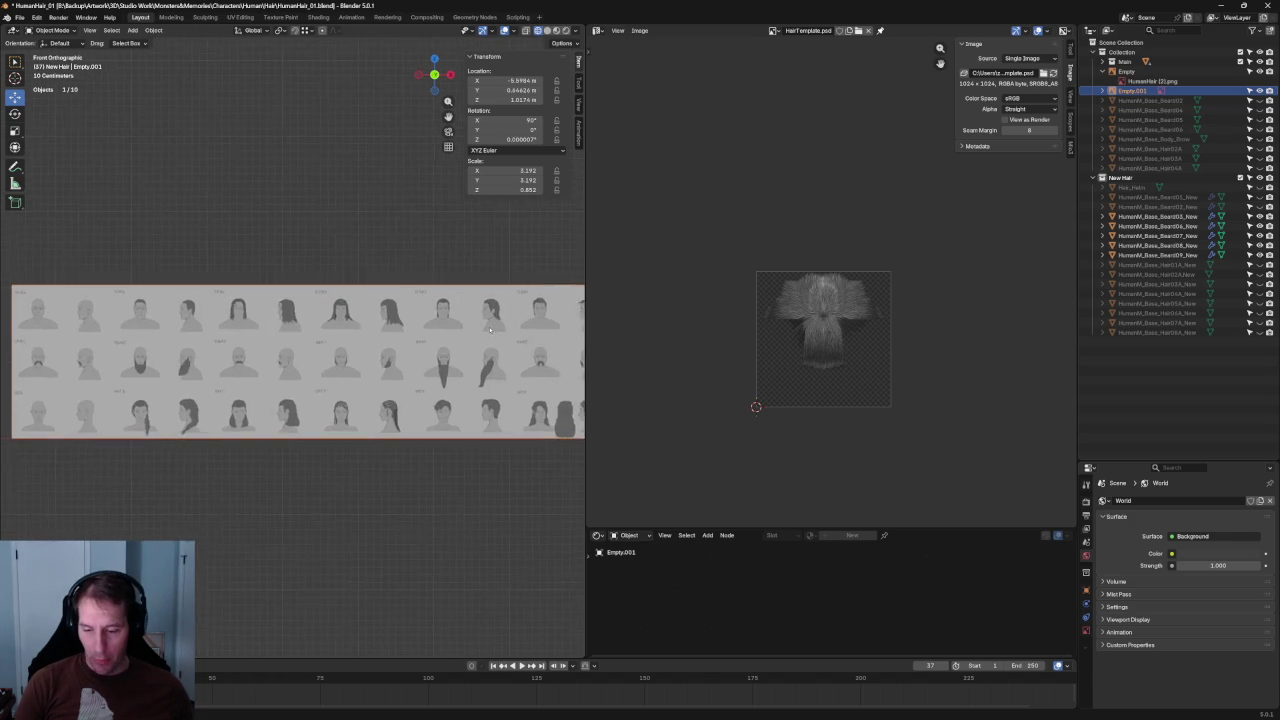
scroll(320, 316, down, 3)
ctrl+scroll(337, 320, down, 2)
scroll(339, 320, down, 3)
key(g)
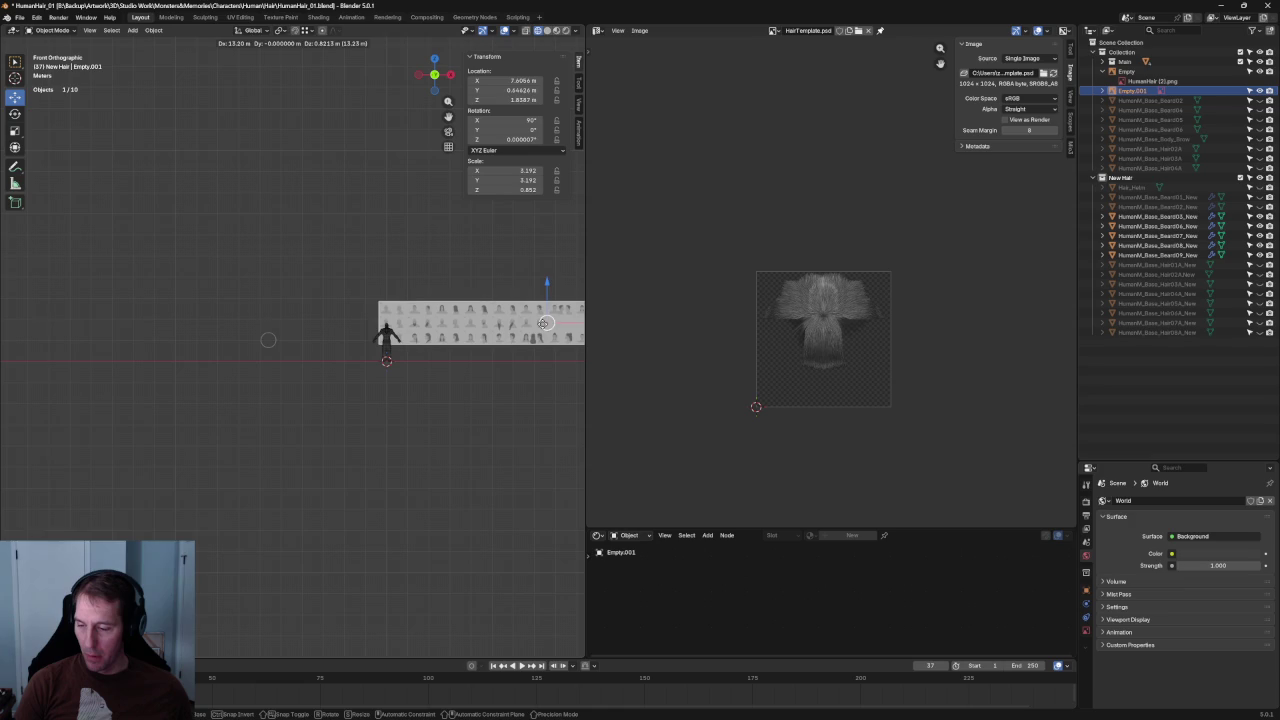
click(481, 308)
With see-through display on, fine-tune the reference image's position behind the head, then toggle X-ray.
scroll(481, 308, up, 3)
scroll(481, 308, down, 5)
scroll(500, 200, up, 2)
scroll(520, 60, up, 1)
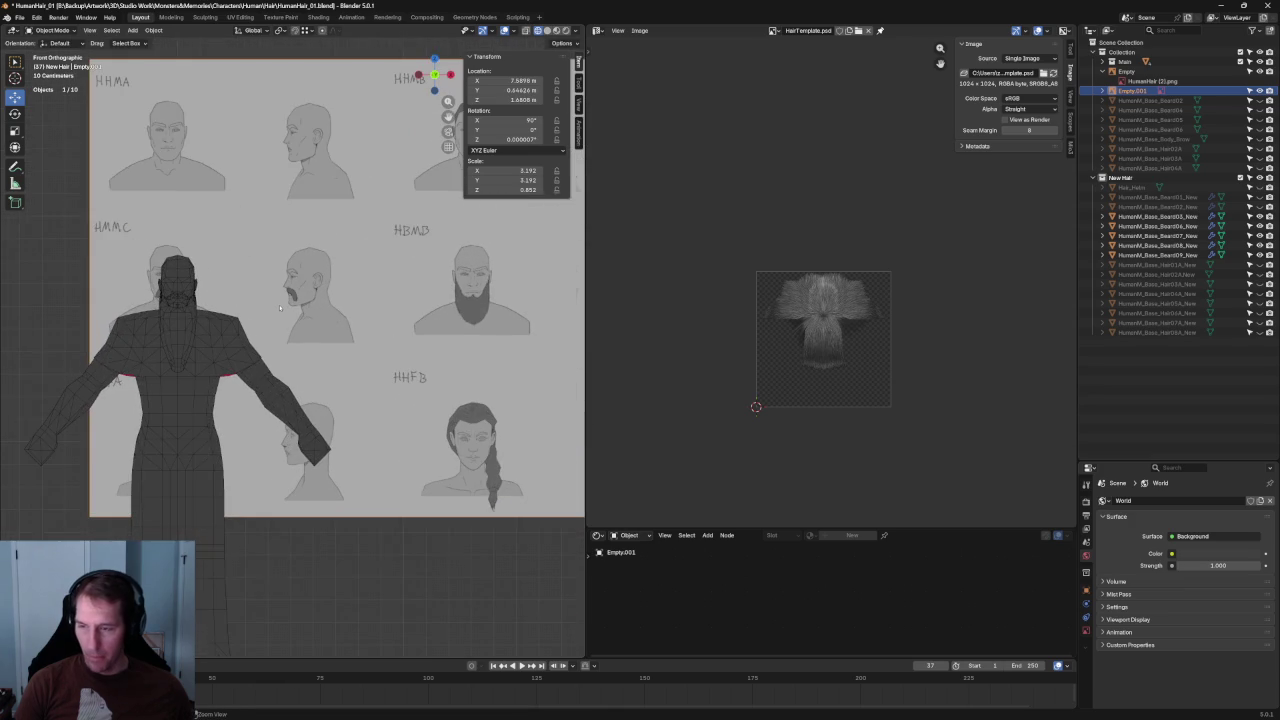
key(shift+z)
scroll(405, 325, up, 2)
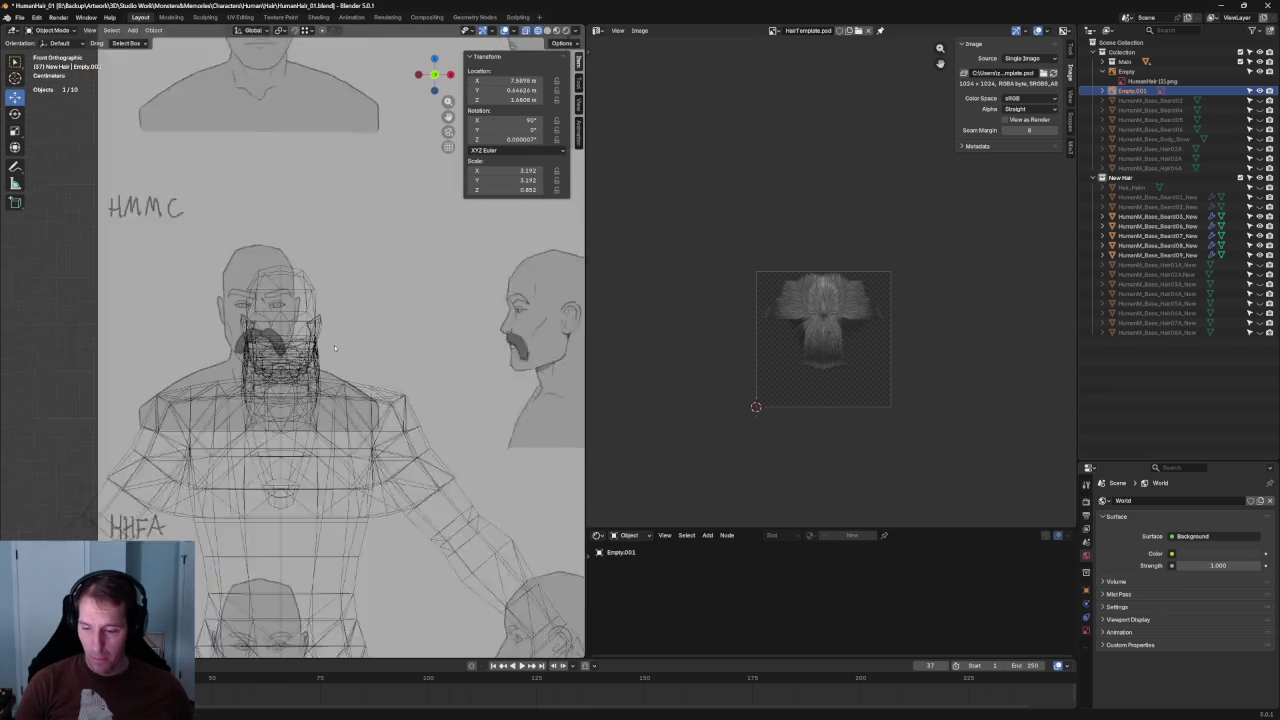
scroll(405, 325, up, 2)
scroll(405, 325, up, 1)
key(g)
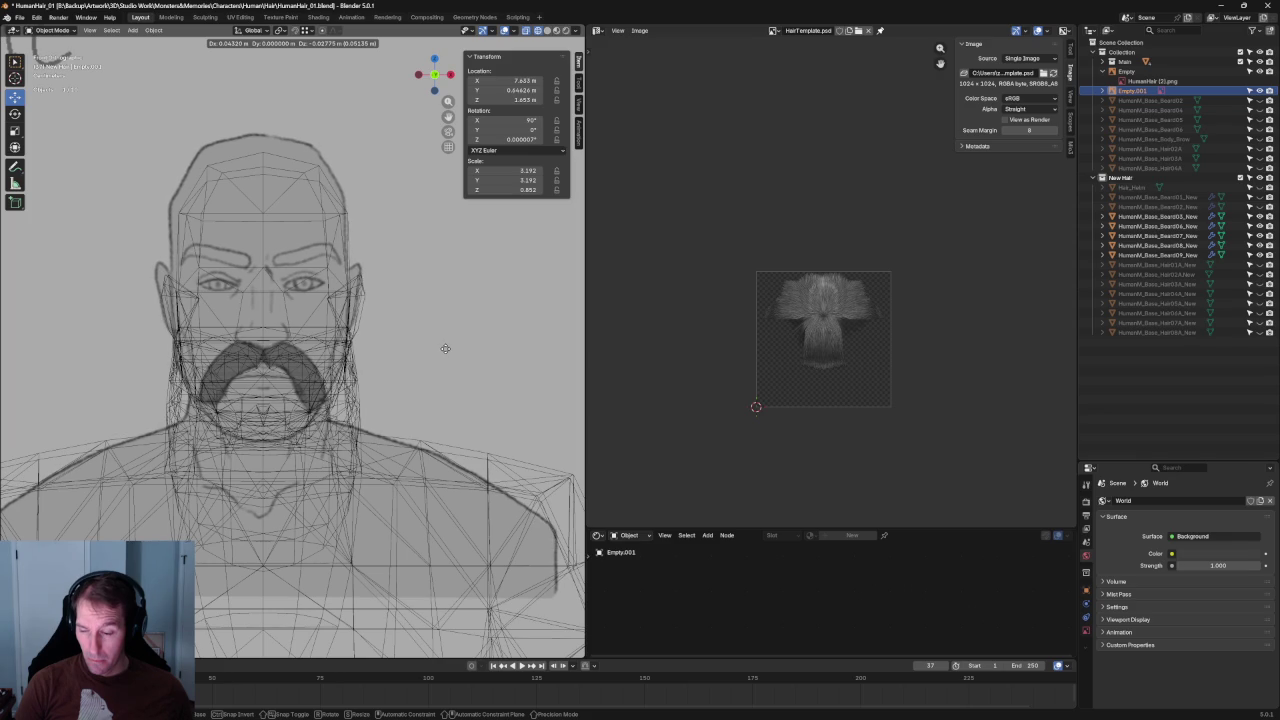
click(446, 346)
key(alt+z)
key(alt+z)
key(alt+z)
key(alt+z)
key(alt+z)
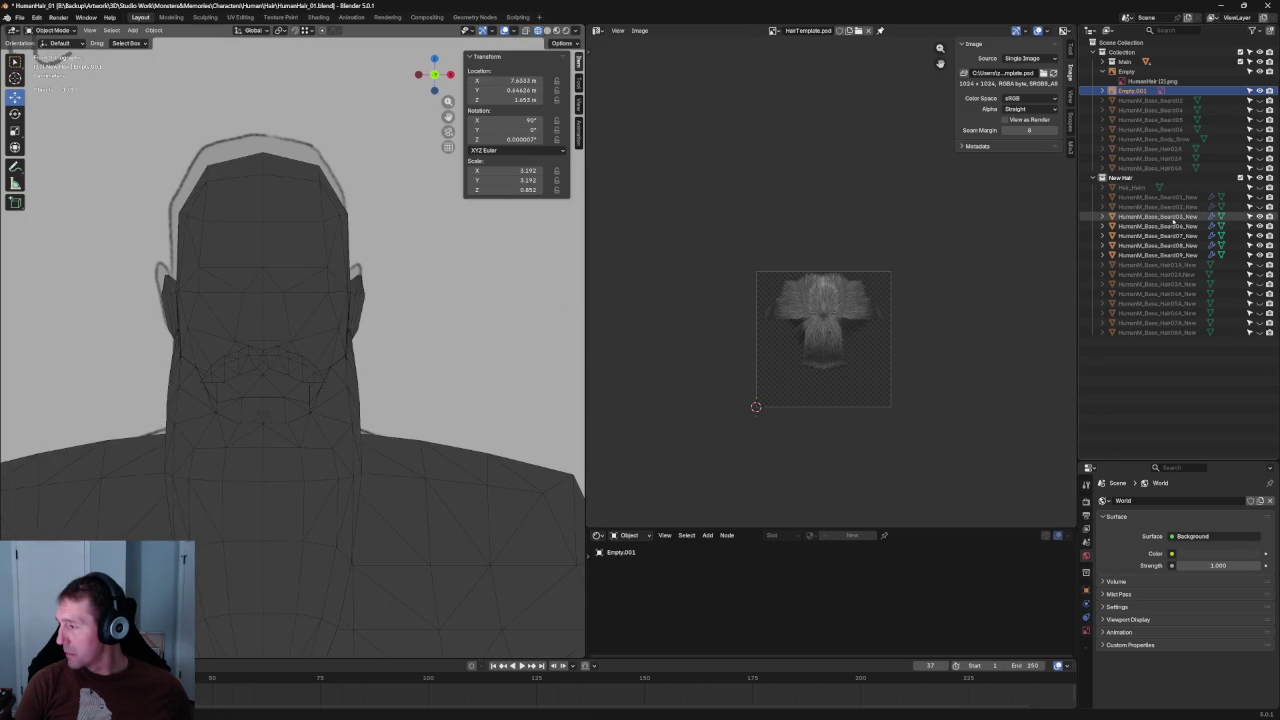
click(1173, 218)
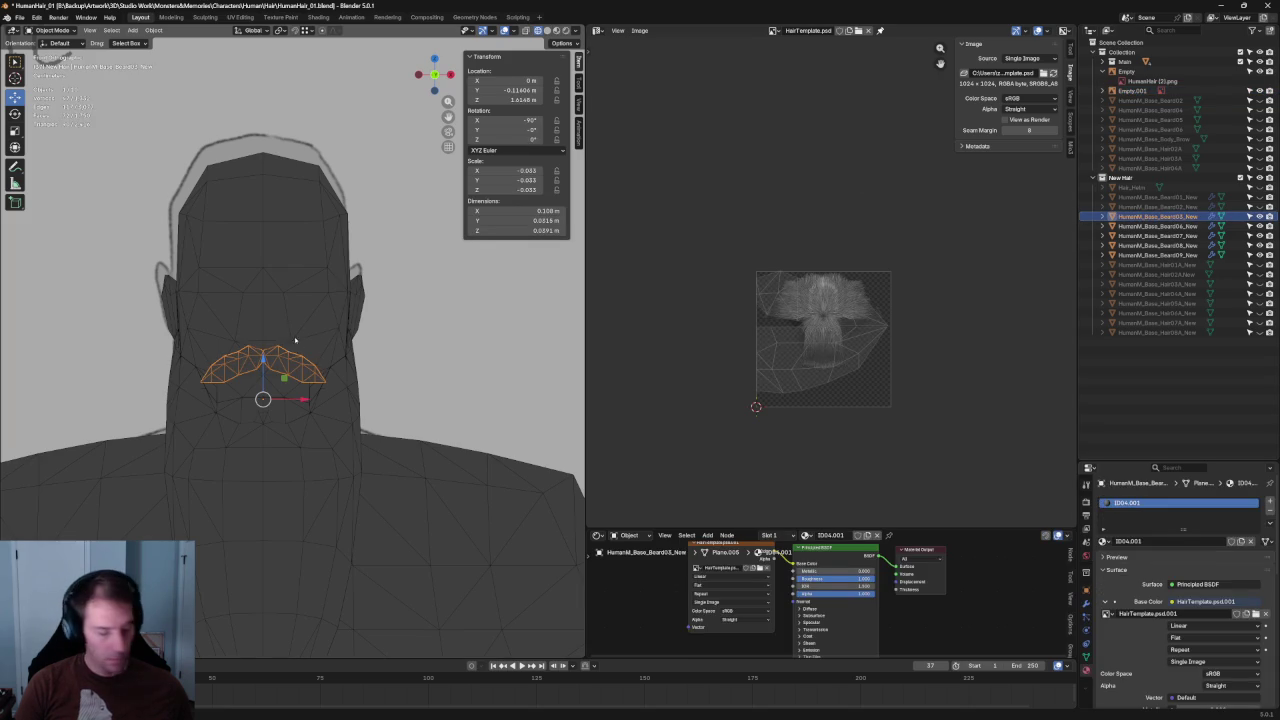
Copy and paste the Beard03 object to create a duplicate mustache card.
right_click(1160, 220)
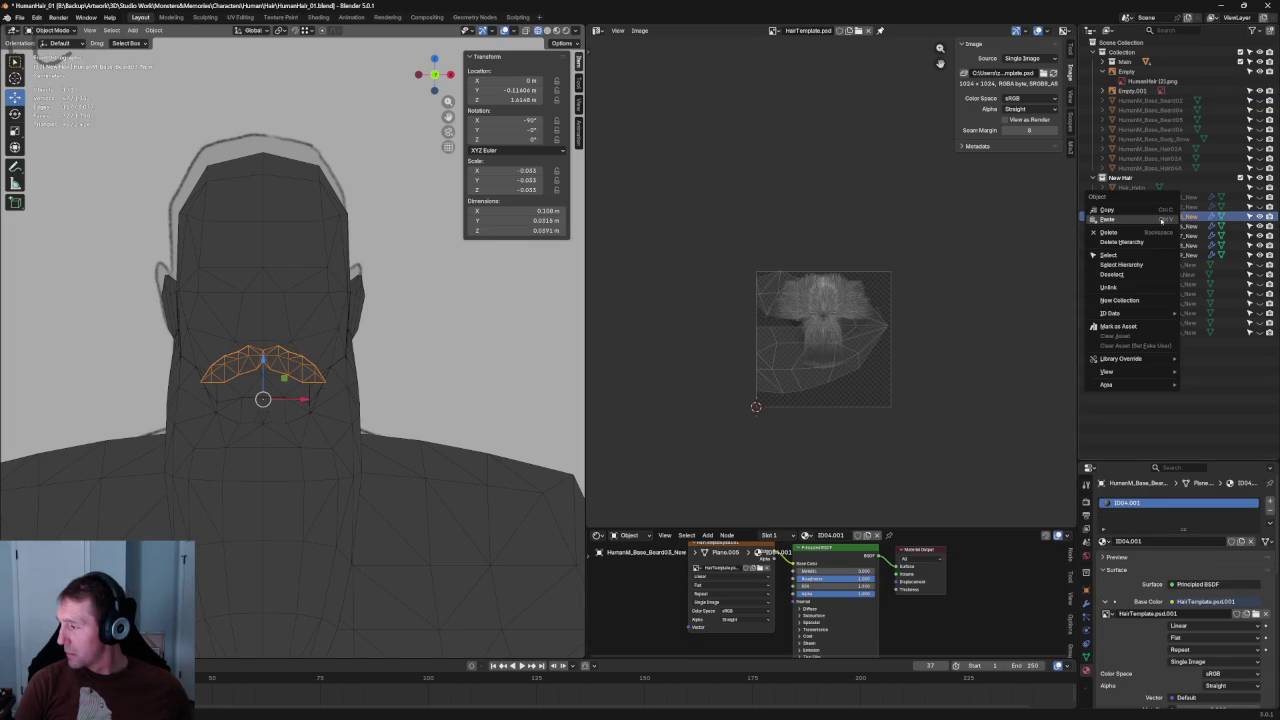
click(1141, 211)
right_click(1160, 221)
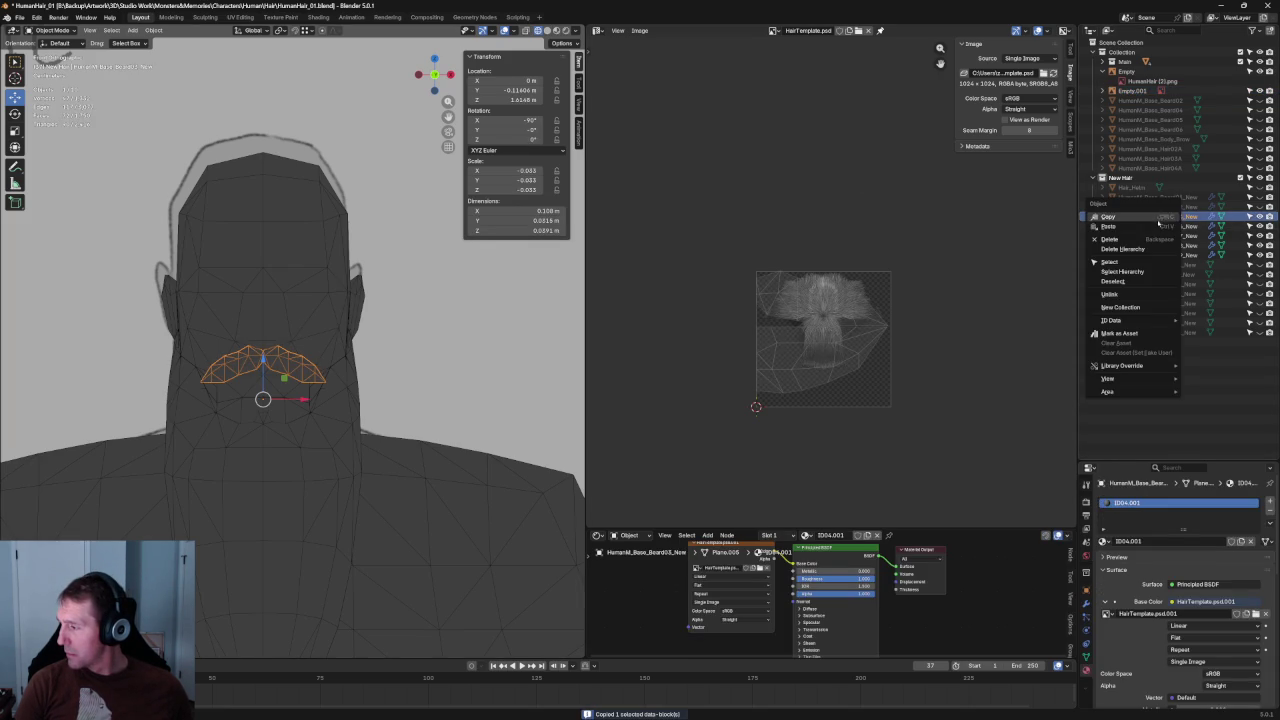
click(1145, 228)
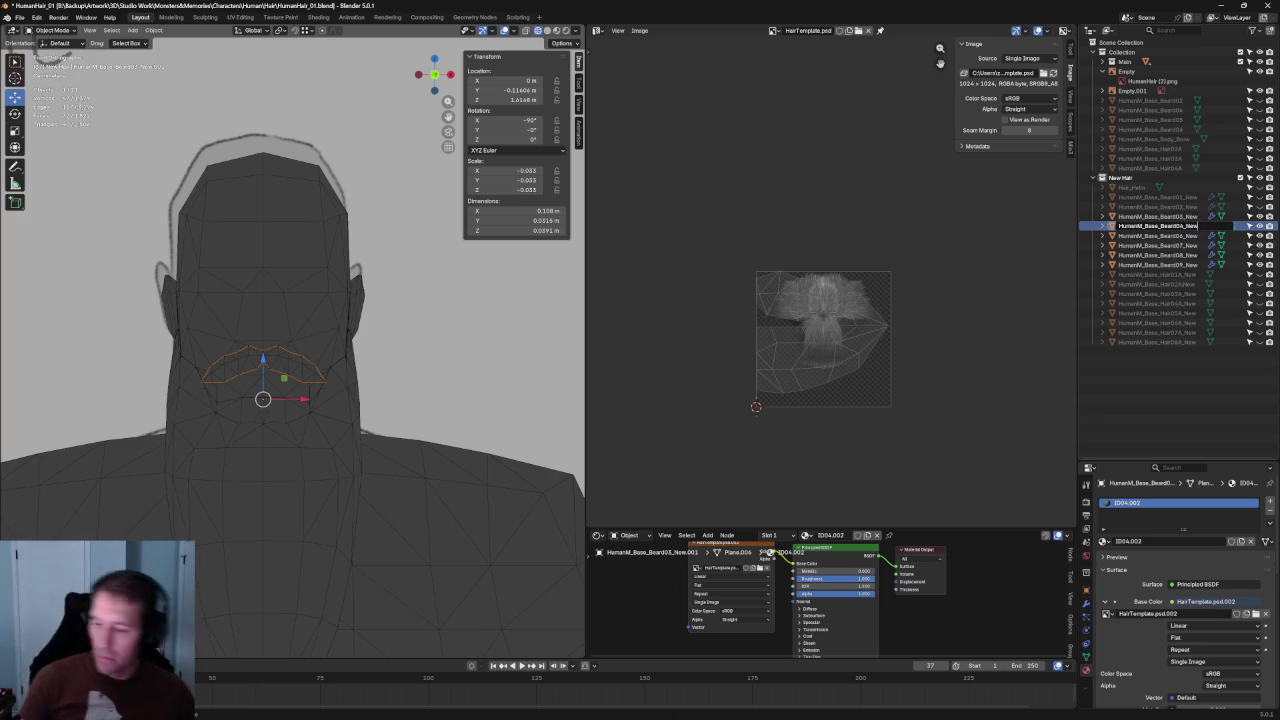
Frame the duplicated mustache card in see-through view and enter Edit Mode.
key(shift+z)
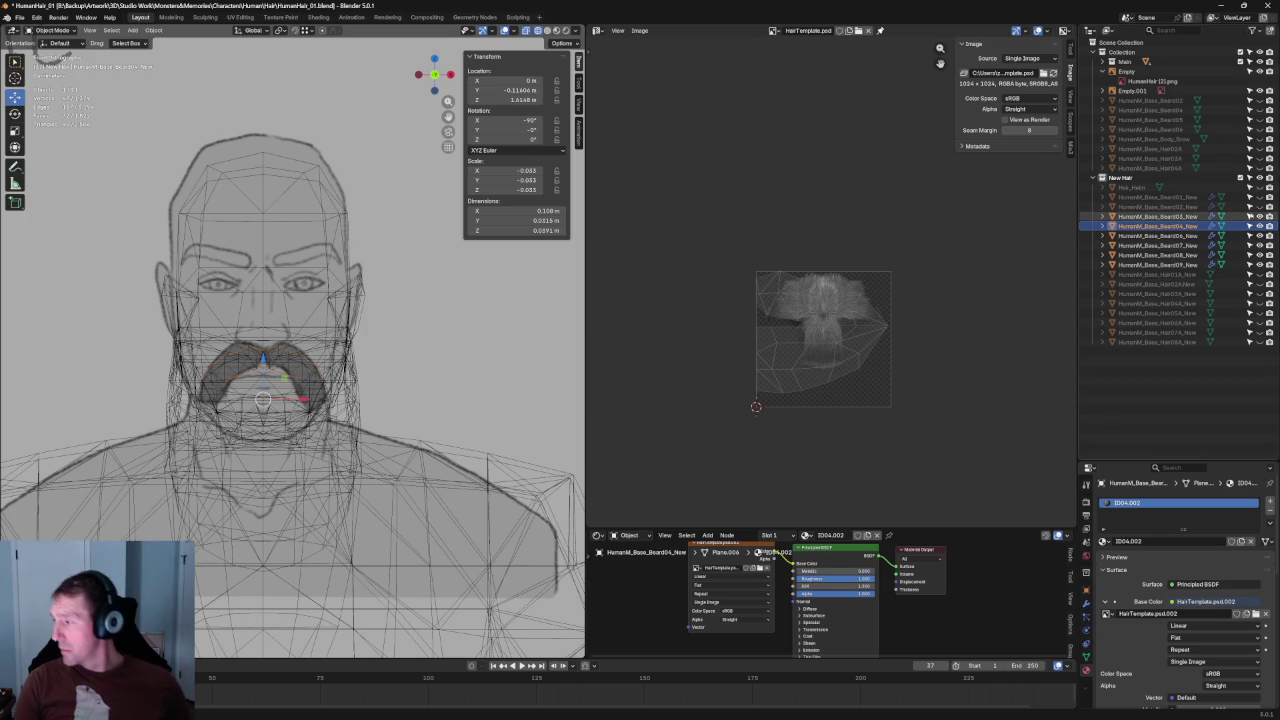
key(KP_Decimal)
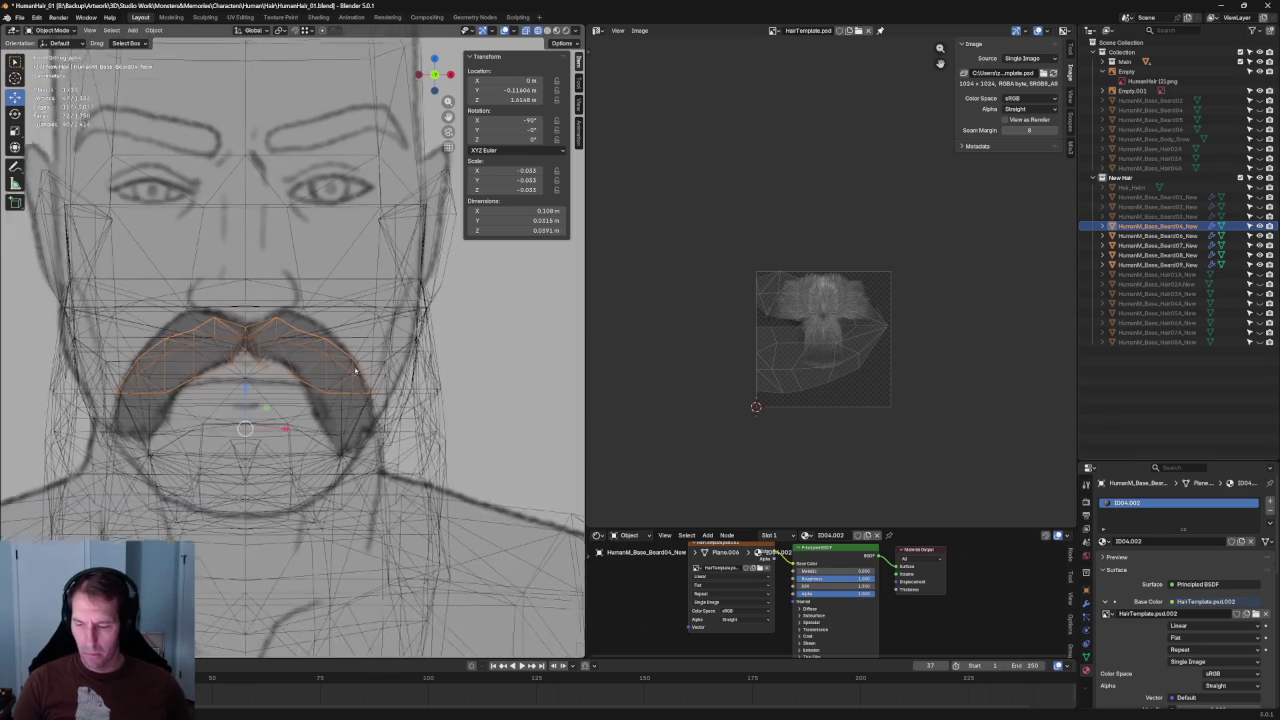
key(Tab)
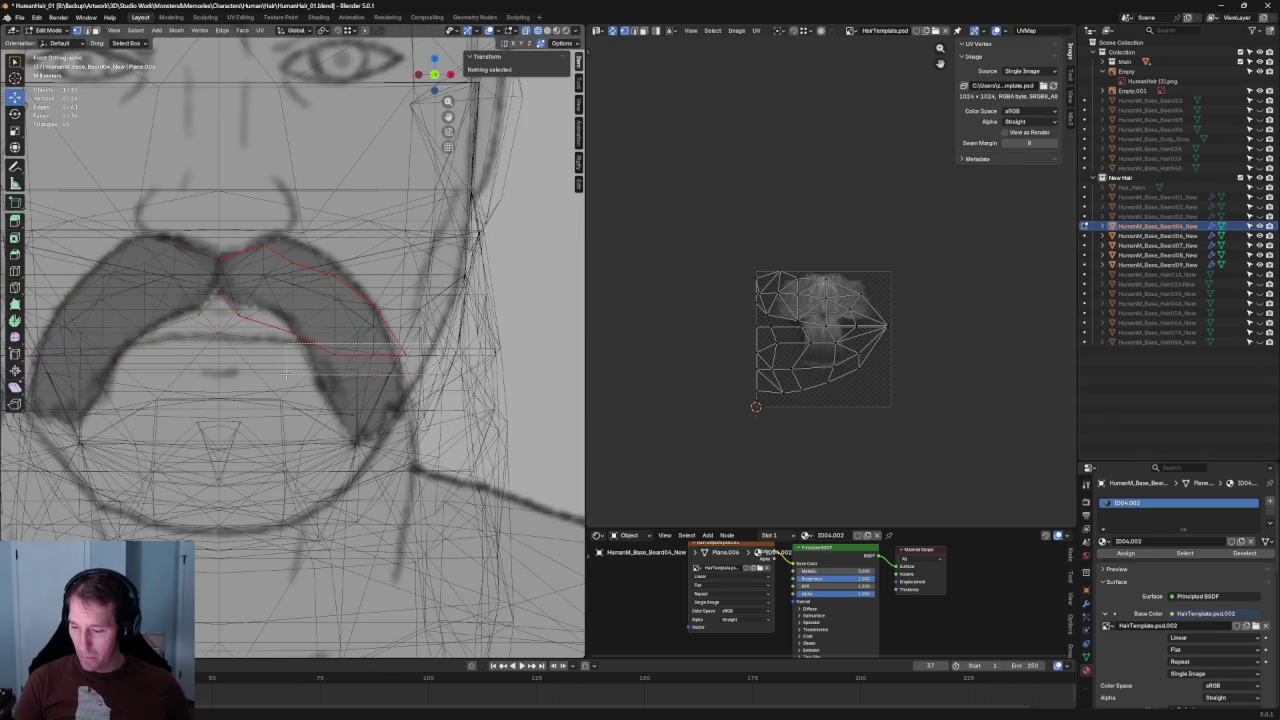
Reposition a right-side vertex and the bottom-right vertex of the card onto the drawing.
click(363, 332)
key(g)
key(z)
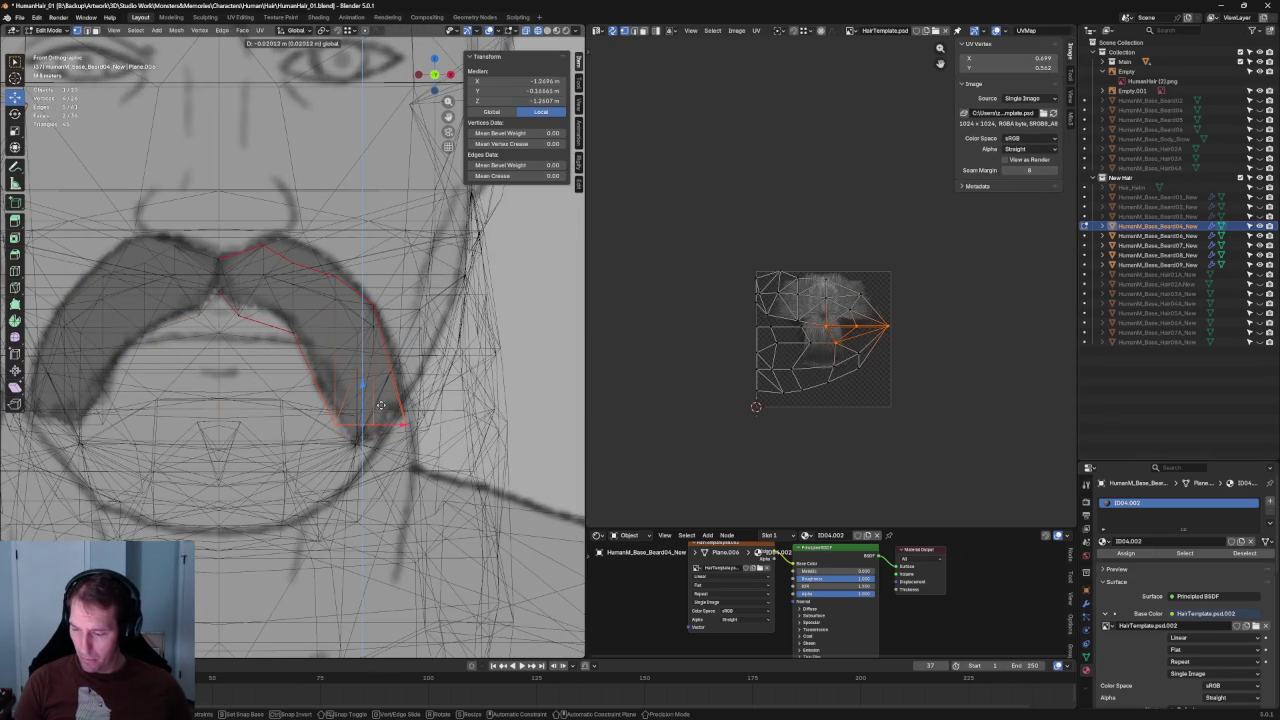
click(381, 405)
click(420, 425)
key(g)
click(406, 396)
Move two lower vertices vertically along Z, then check alignment in front view with X-ray.
shift+click(335, 436)
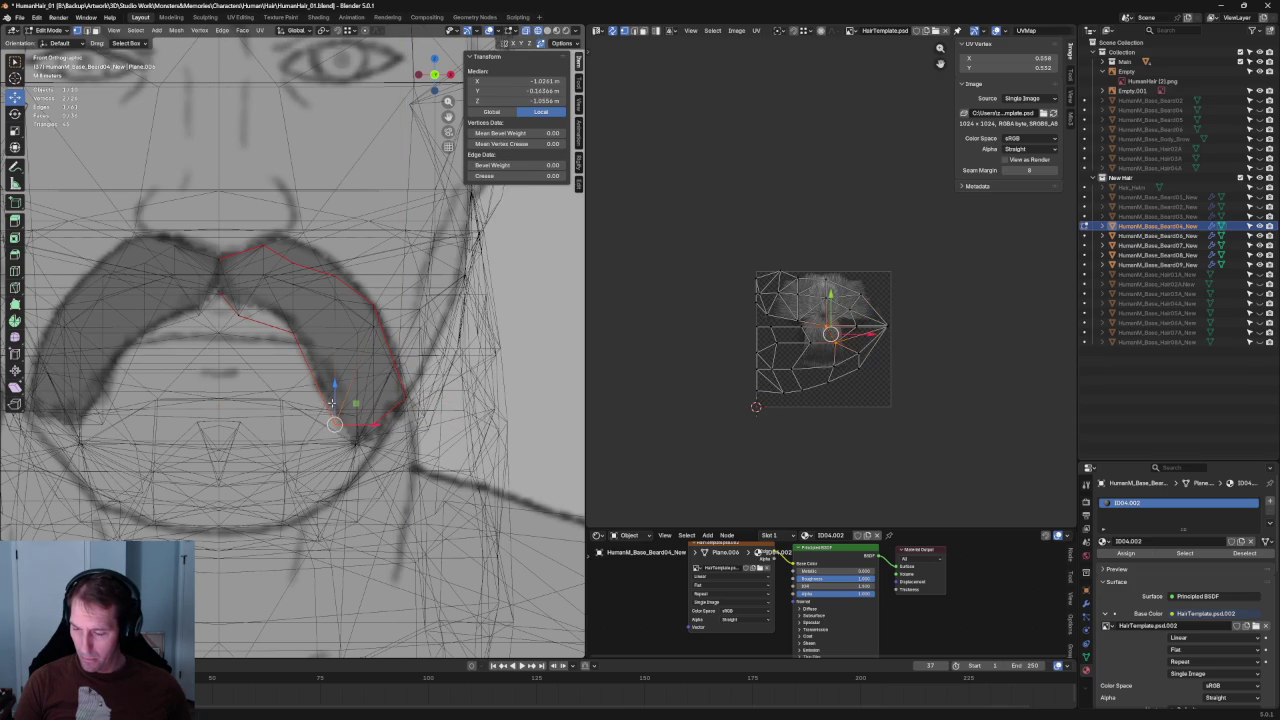
key(g)
key(z)
click(339, 436)
scroll(339, 436, down, 5)
scroll(339, 436, down, 3)
mouse_move(339, 436)
middle_down()
mouse_move(311, 380)
mouse_move(402, 411)
middle_up()
scroll(311, 380, up, 4)
key(KP_1)
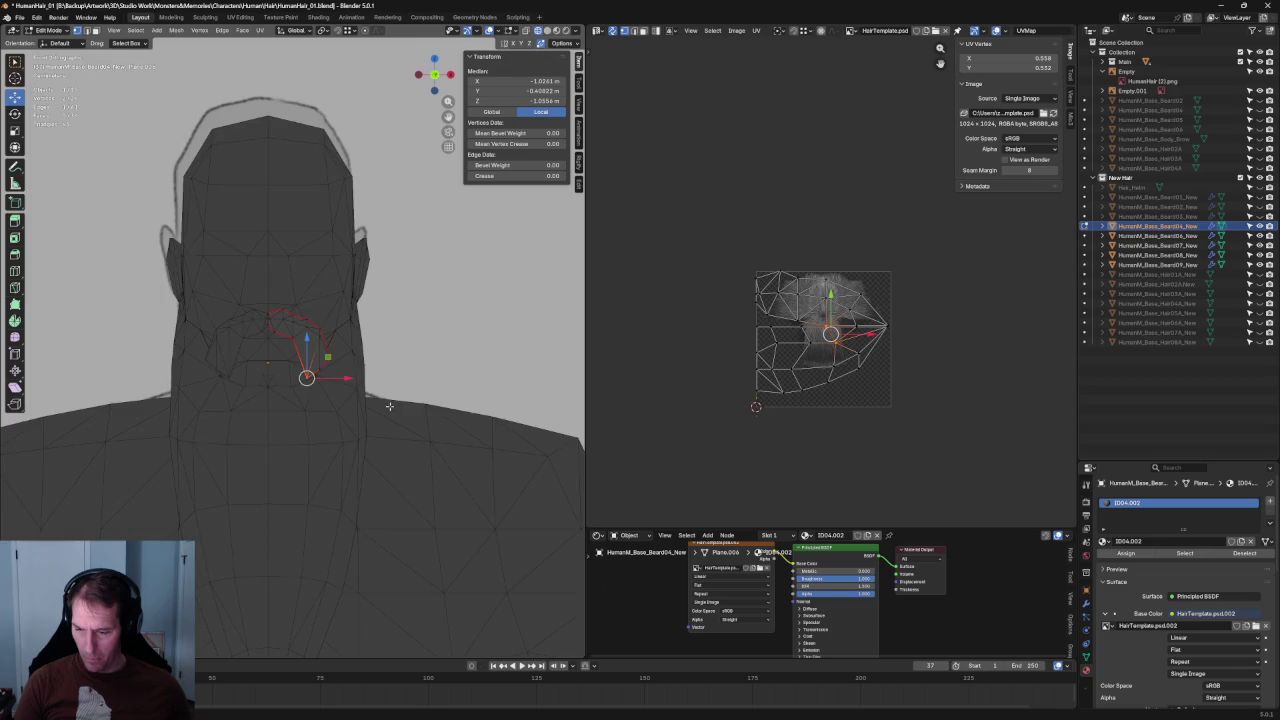
key(alt+z)
scroll(348, 370, up, 2)
scroll(348, 370, up, 4)
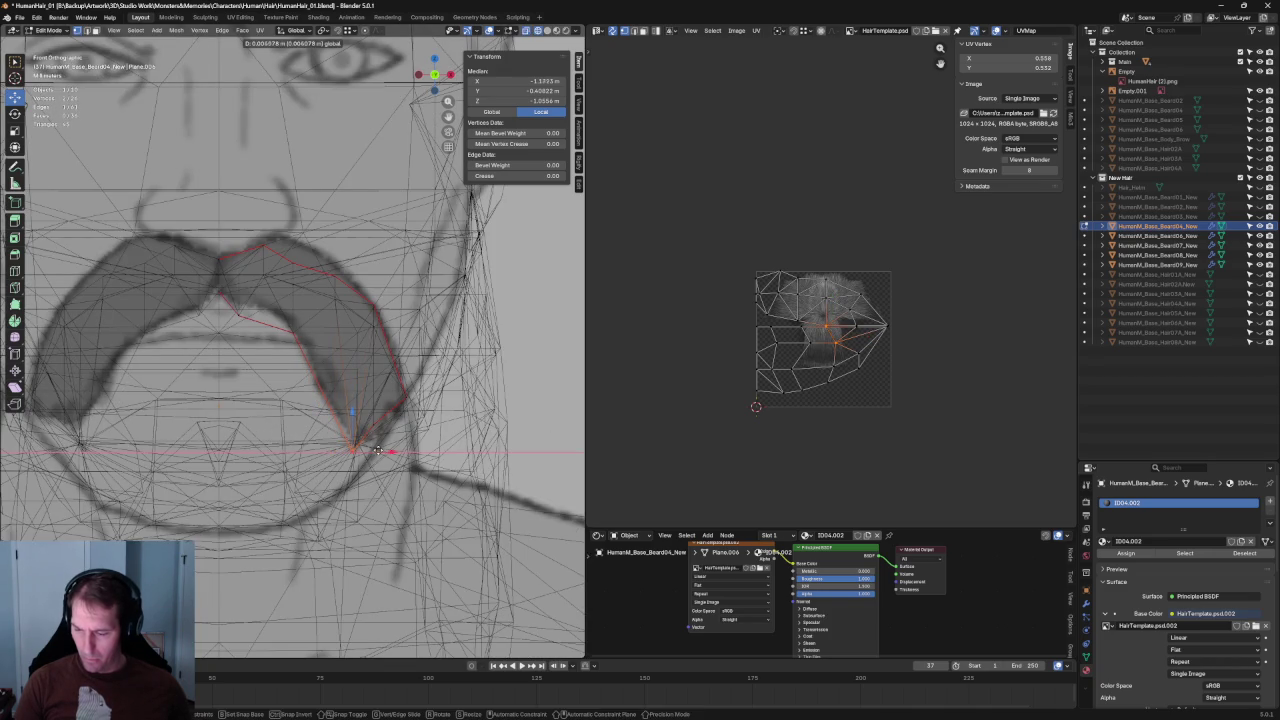
Select the three vertices of the lower-right tip face and bring up its face options.
key(alt+a)
middle_drag(357, 453, 300, 430)
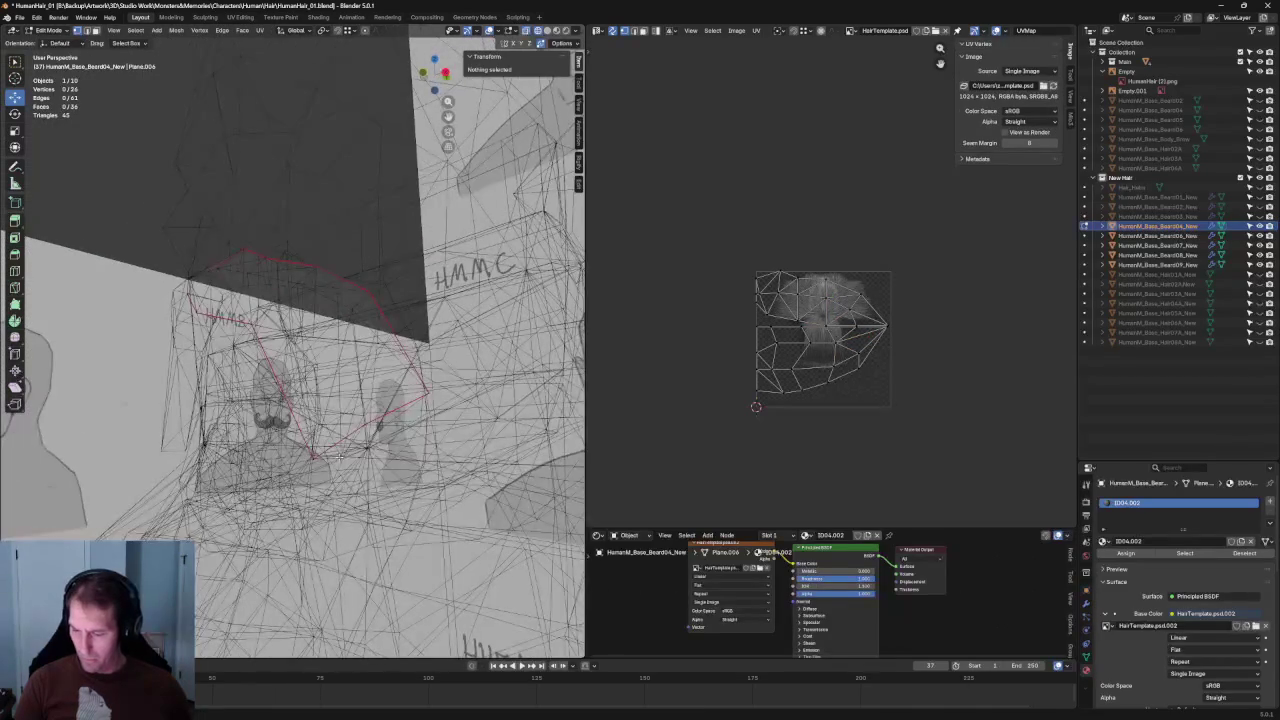
click(340, 458)
key(KP_1)
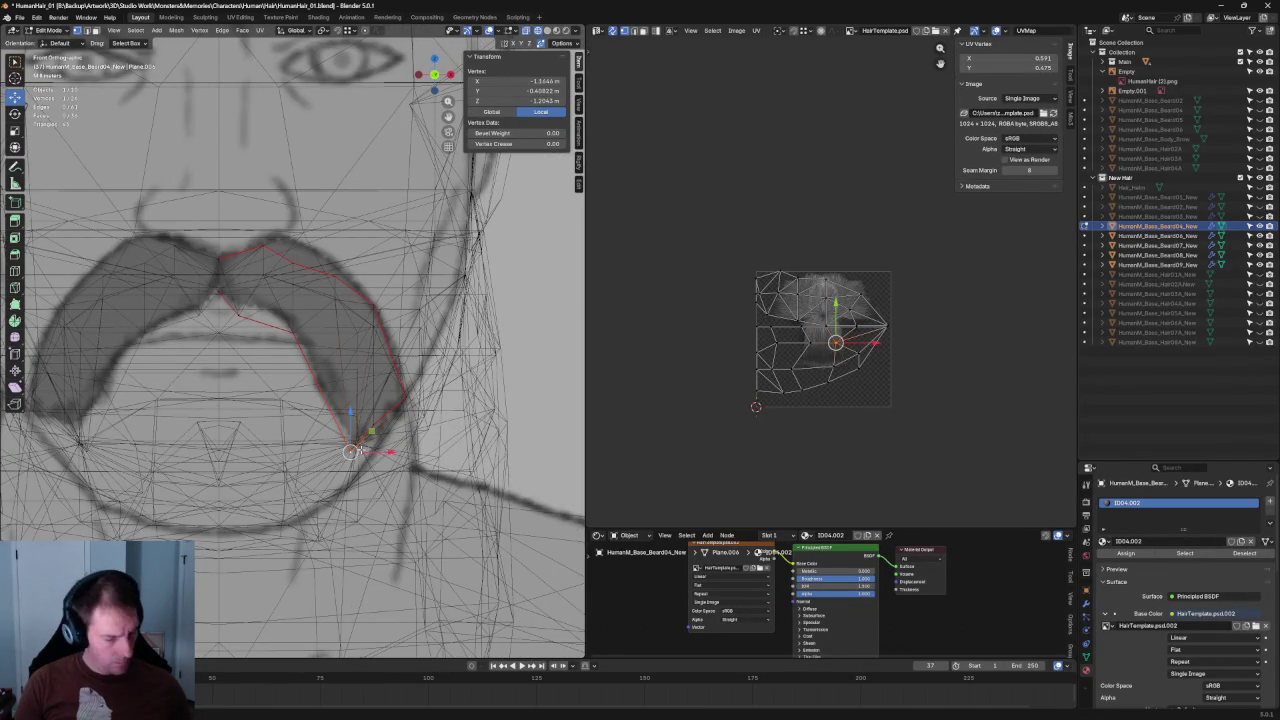
key(alt+a)
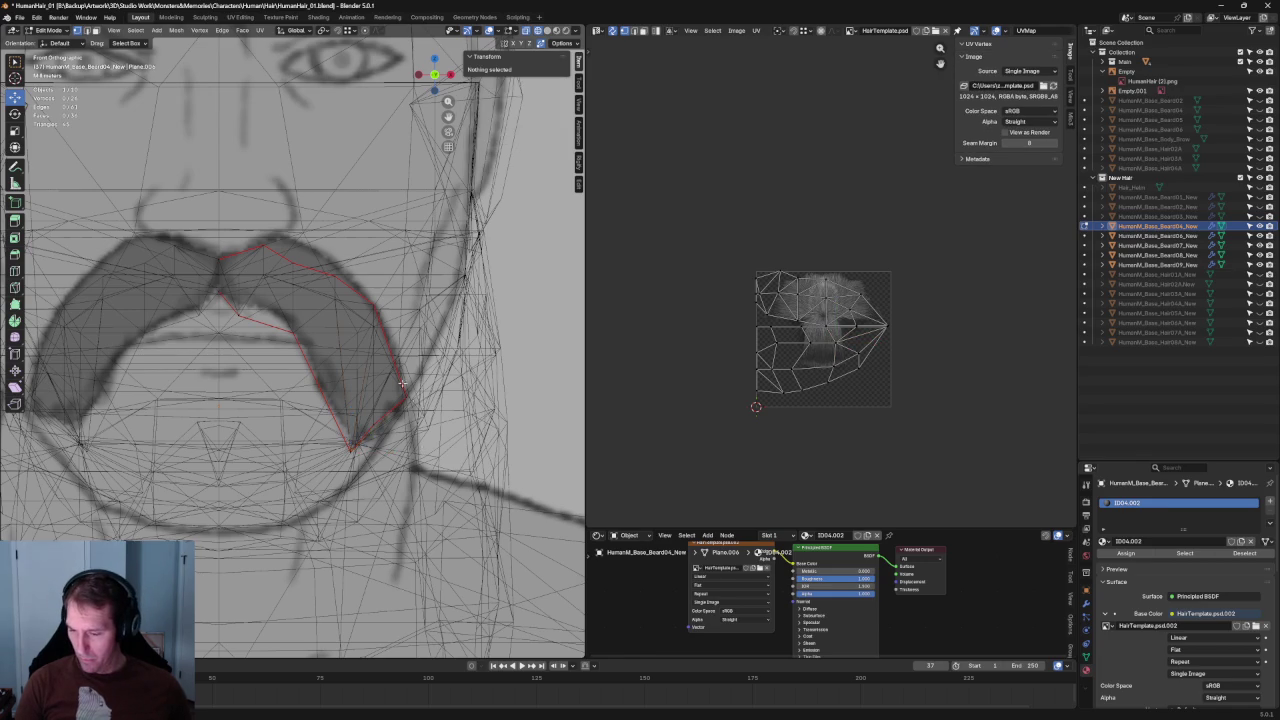
middle_drag(350, 452, 370, 400)
click(376, 452)
mouse_move(378, 450)
middle_down()
mouse_move(322, 428)
mouse_move(398, 414)
middle_up()
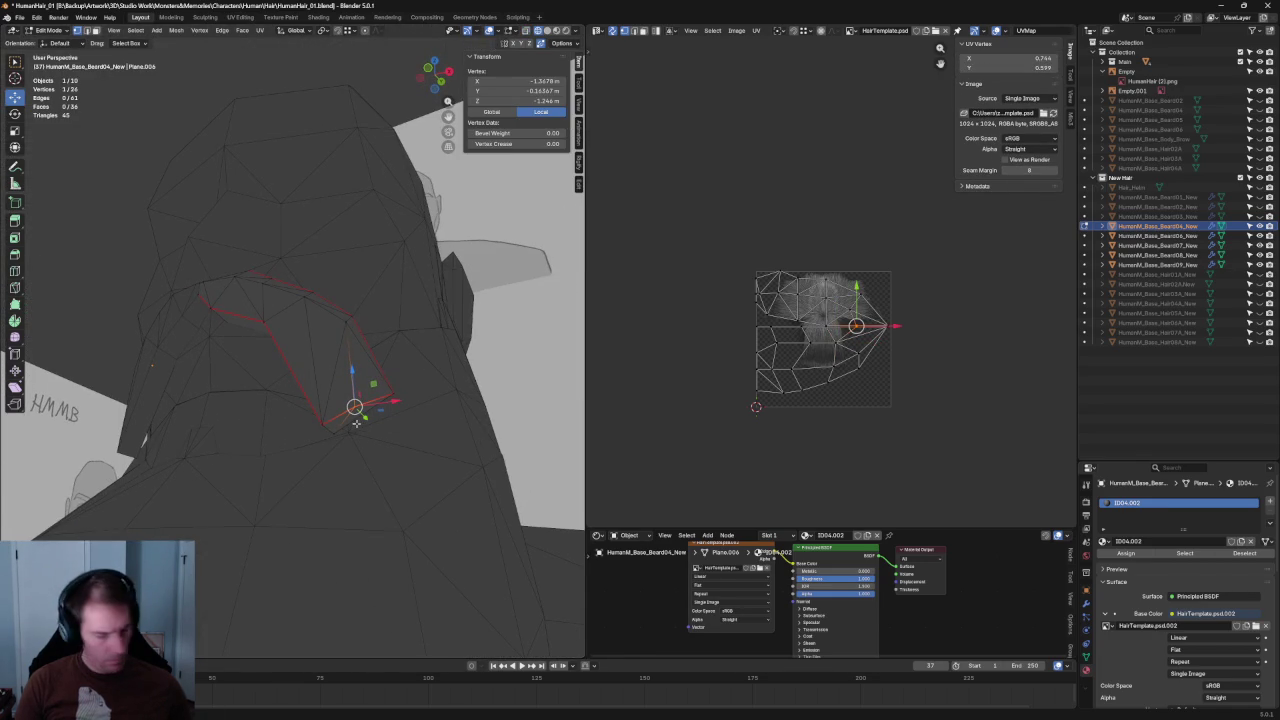
shift+click(352, 420)
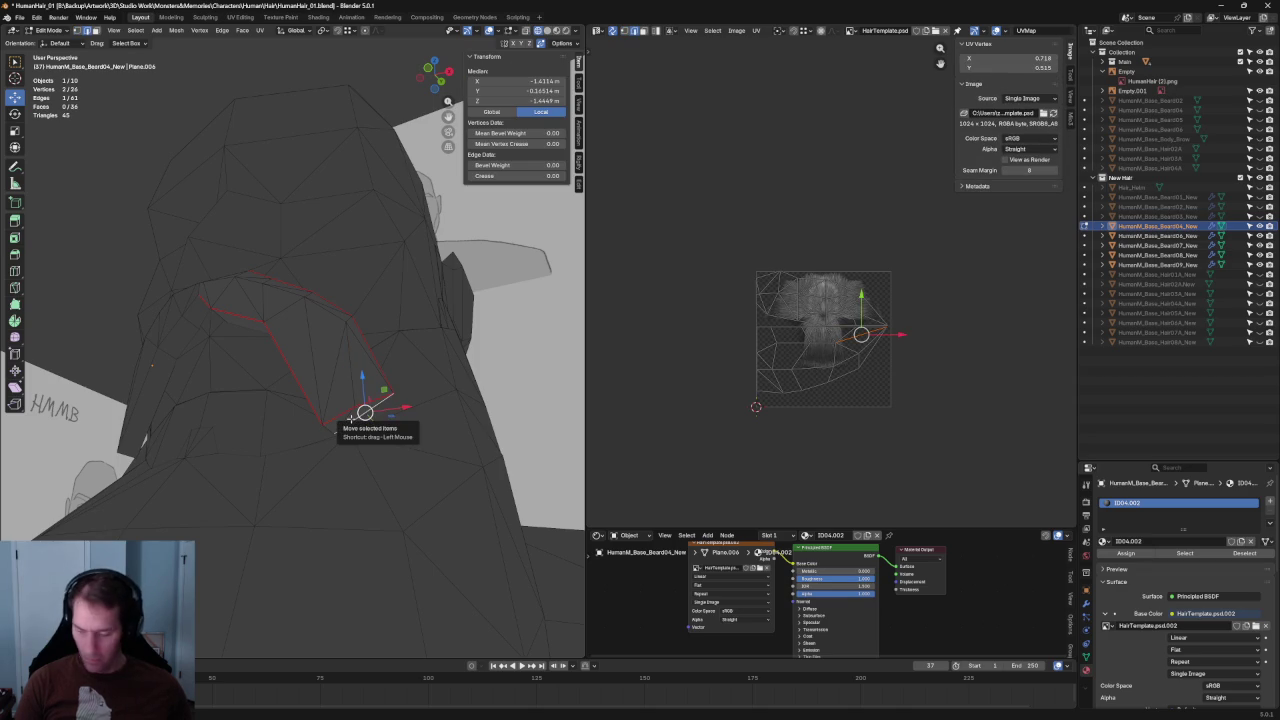
shift+click(332, 420)
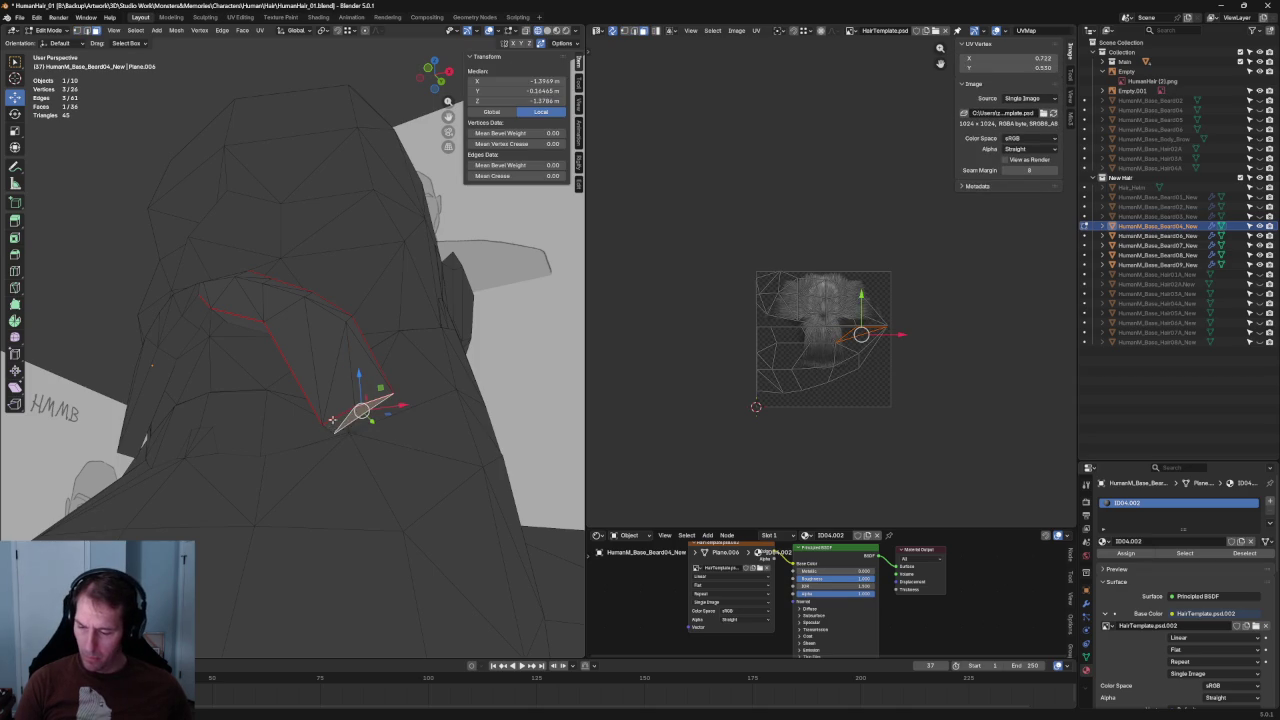
right_click(345, 422)
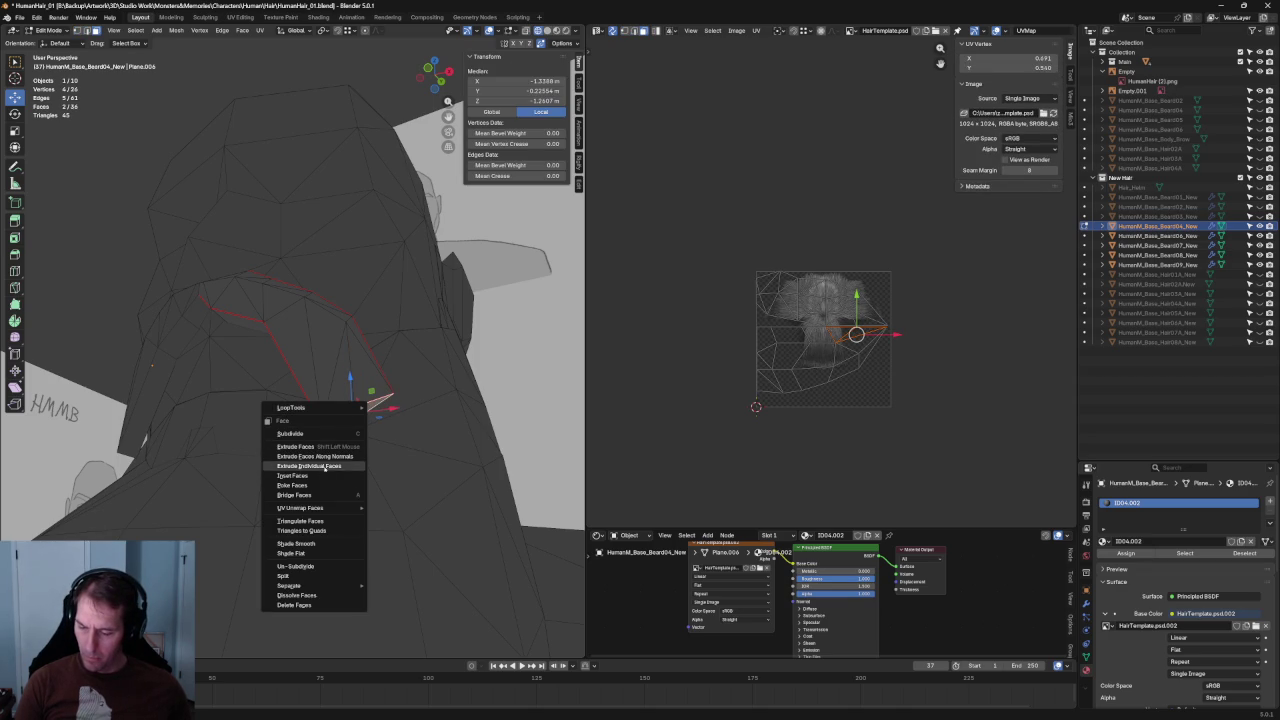
Add an extra vertex inside the mustache's right-tip triangle face with a Face menu operation.
click(323, 468)
click(349, 395)
key(x)
click(353, 397)
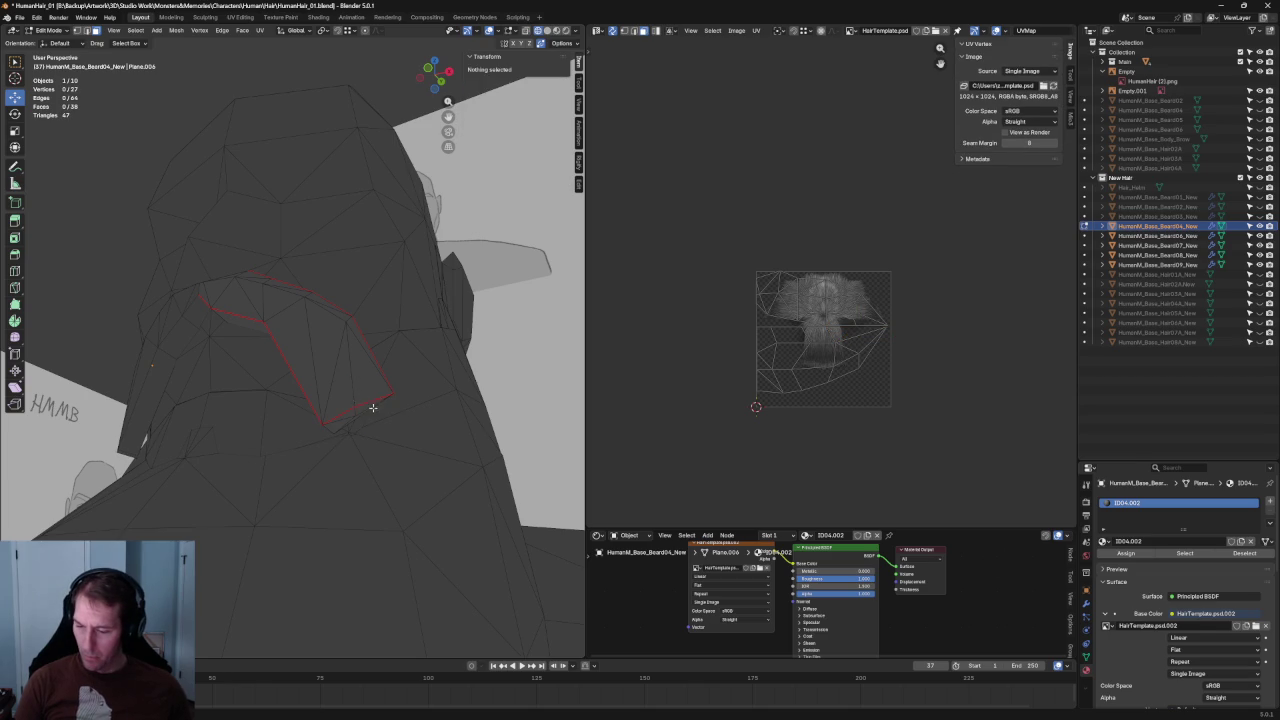
Isolate the mustache card in front view, nudge the tip vertex, and adjust its depth along Y.
key(KP_1)
scroll(358, 413, up, 3)
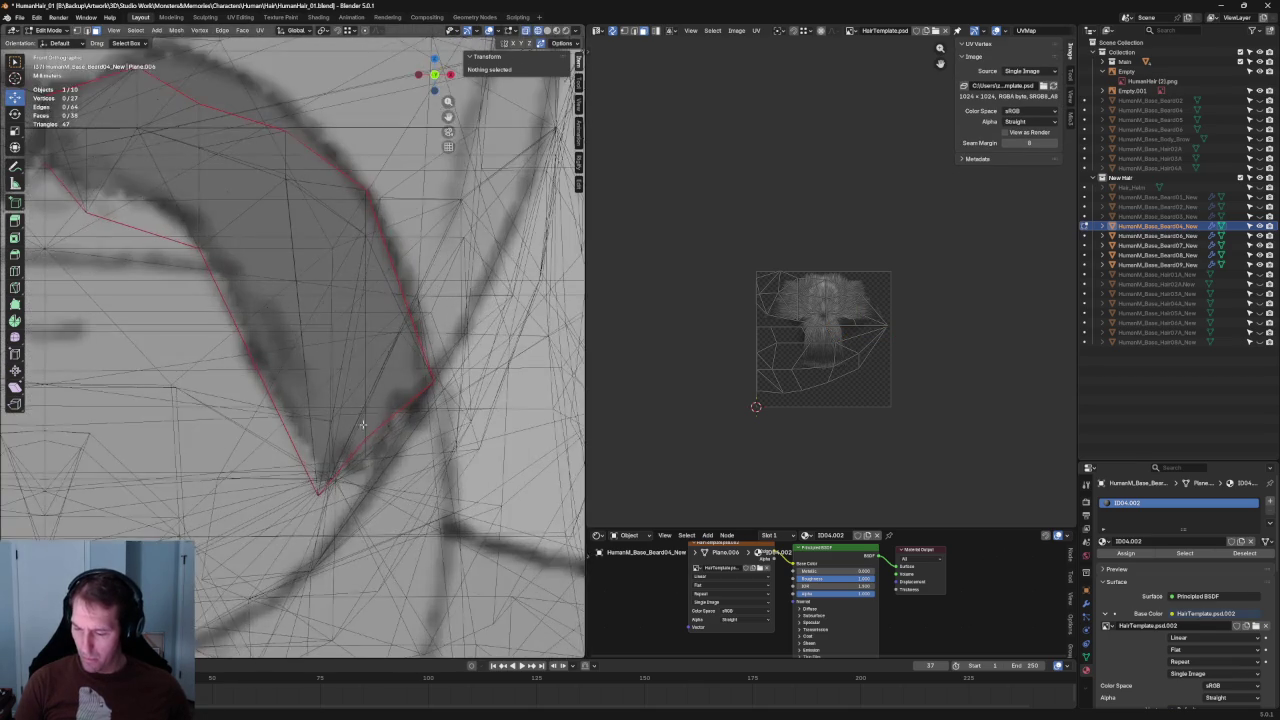
key(KP_Divide)
click(366, 458)
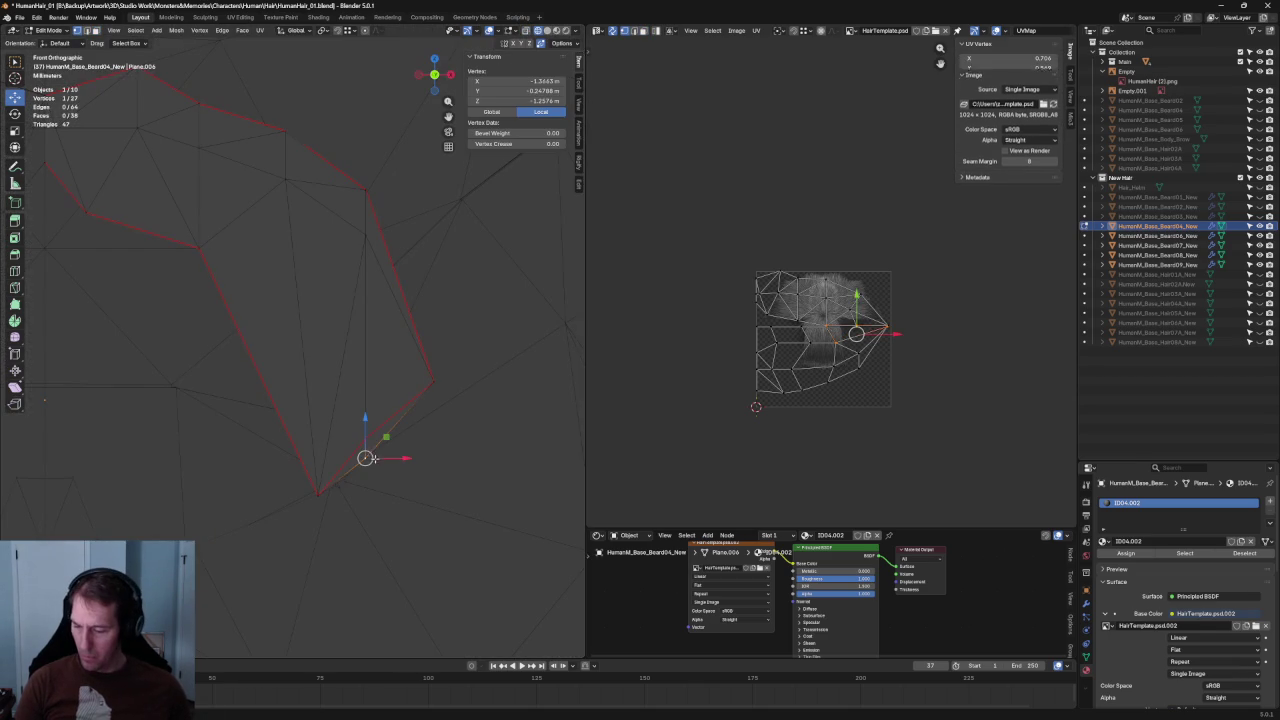
drag(366, 458, 368, 456)
mouse_move(368, 456)
middle_down()
mouse_move(337, 386)
mouse_move(300, 389)
middle_up()
key(g)
key(y)
click(305, 390)
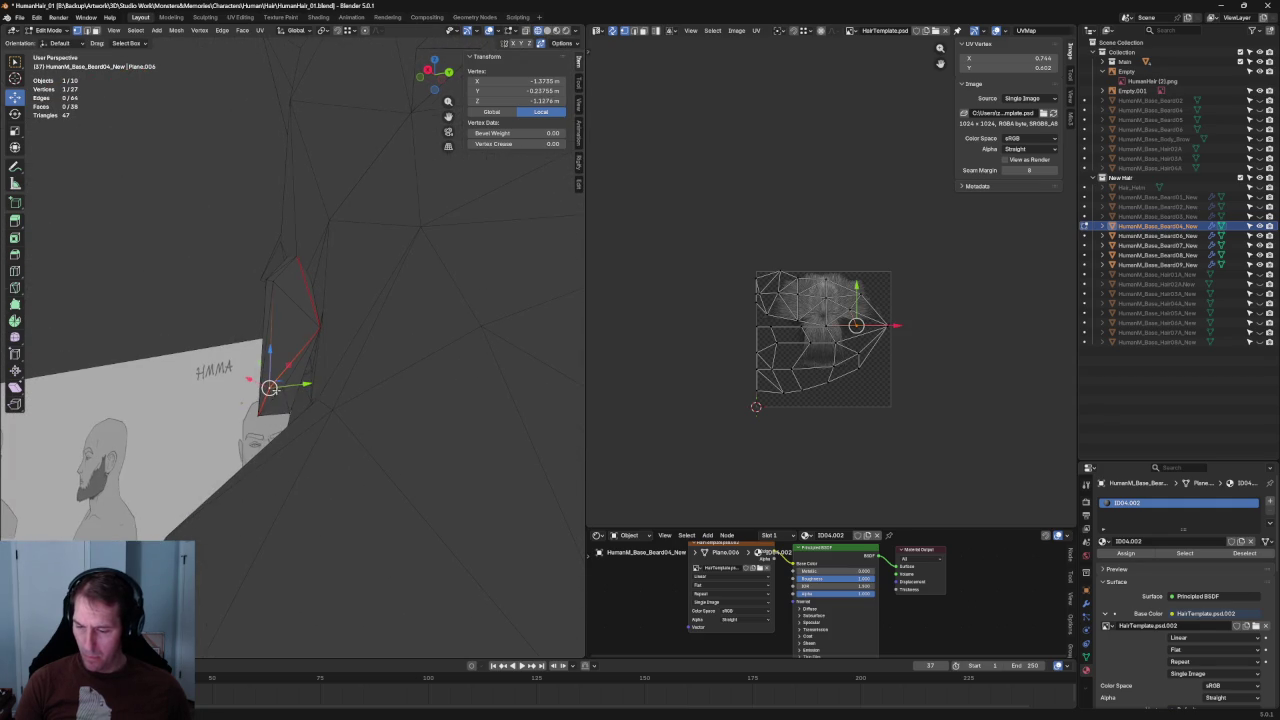
Refine the tip vertex's depth along the Y axis, checking it from several orbit angles.
key(KP_1)
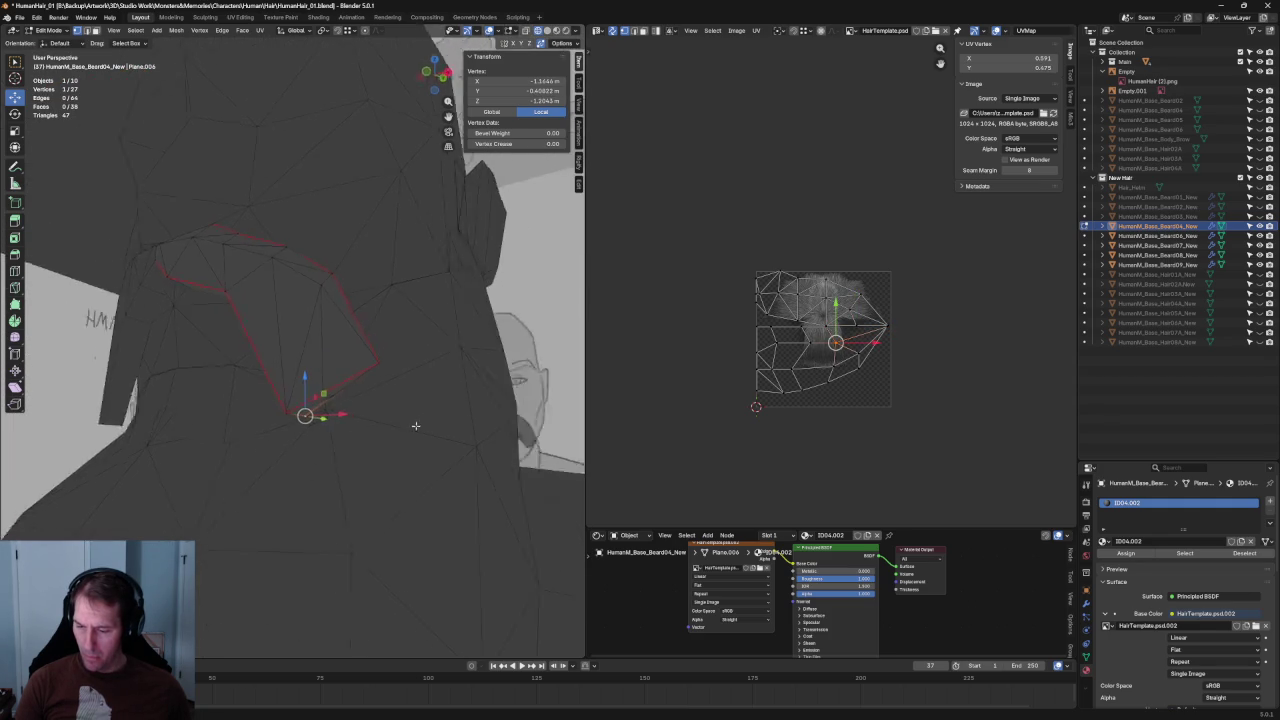
middle_drag(352, 414, 348, 470)
key(g)
key(y)
click(348, 474)
key(KP_1)
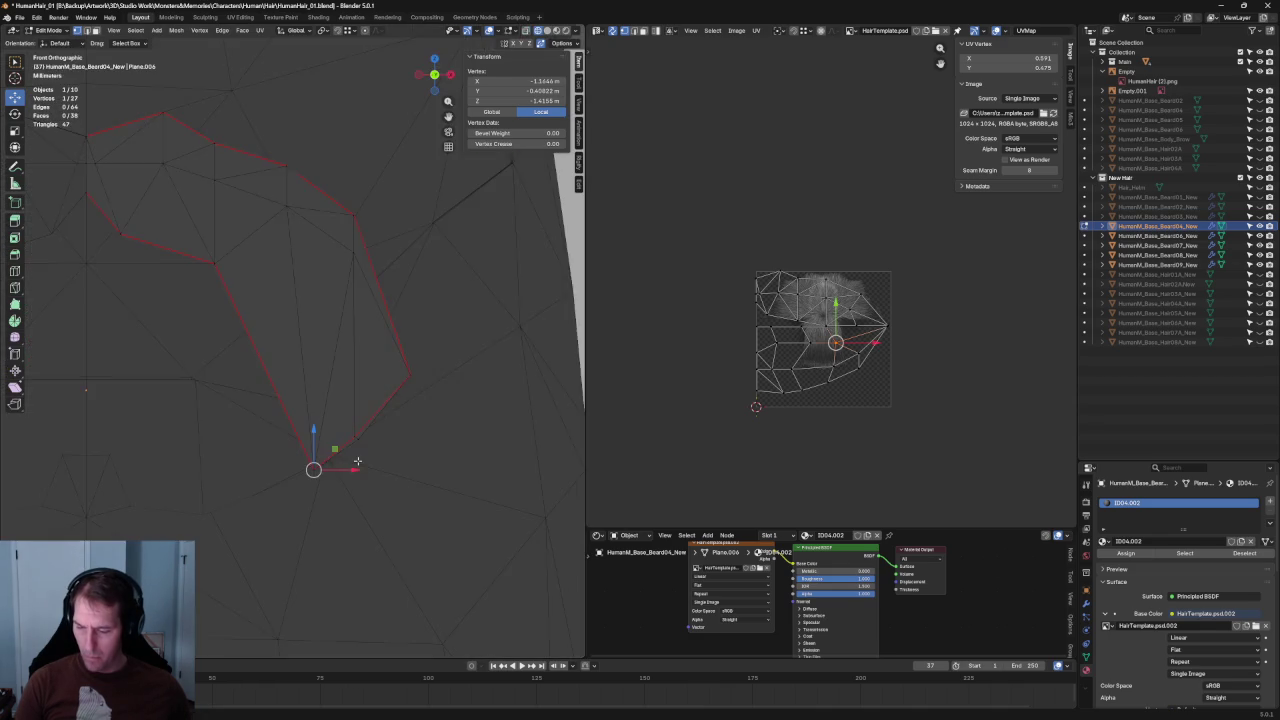
mouse_move(357, 462)
middle_down()
mouse_move(265, 427)
mouse_move(305, 432)
mouse_move(300, 420)
middle_up()
key(g)
key(y)
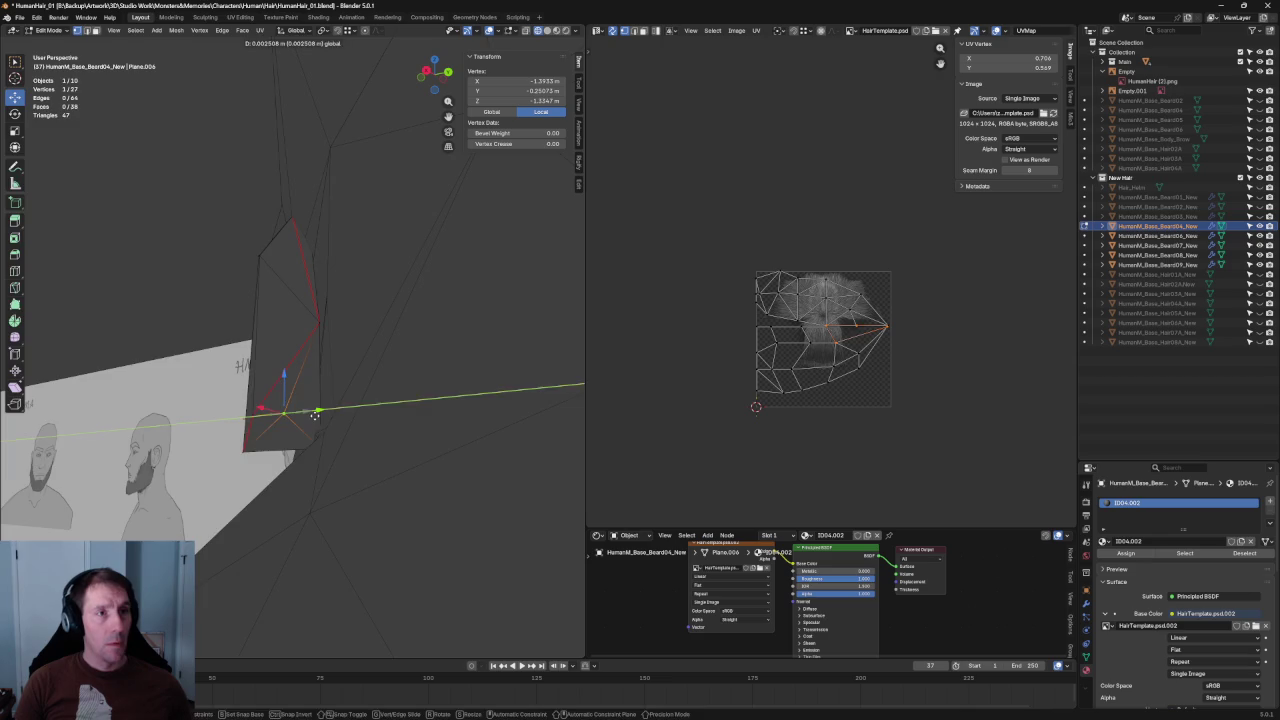
click(344, 418)
In orthographic front view with the reference drawing restored, move the tip vertex onto the outline.
key(KP_5)
key(KP_1)
scroll(349, 420, up, 3)
scroll(380, 430, down, 1)
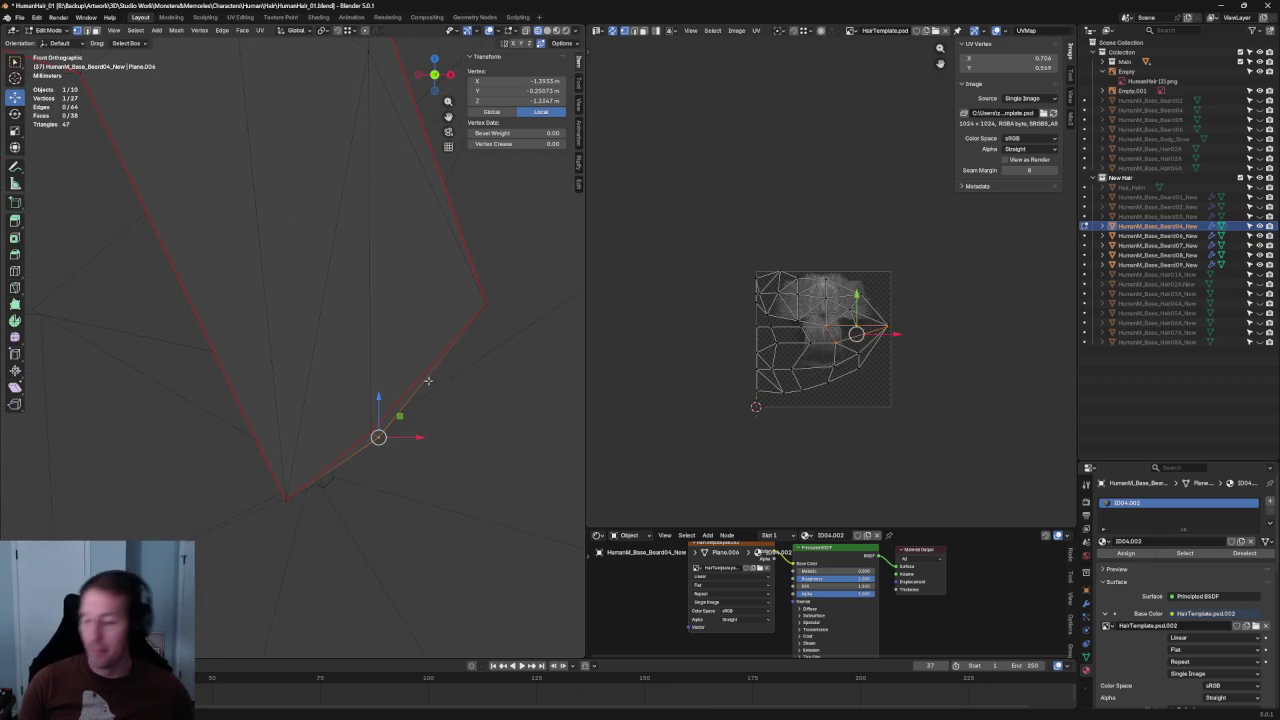
key(KP_Divide)
key(g)
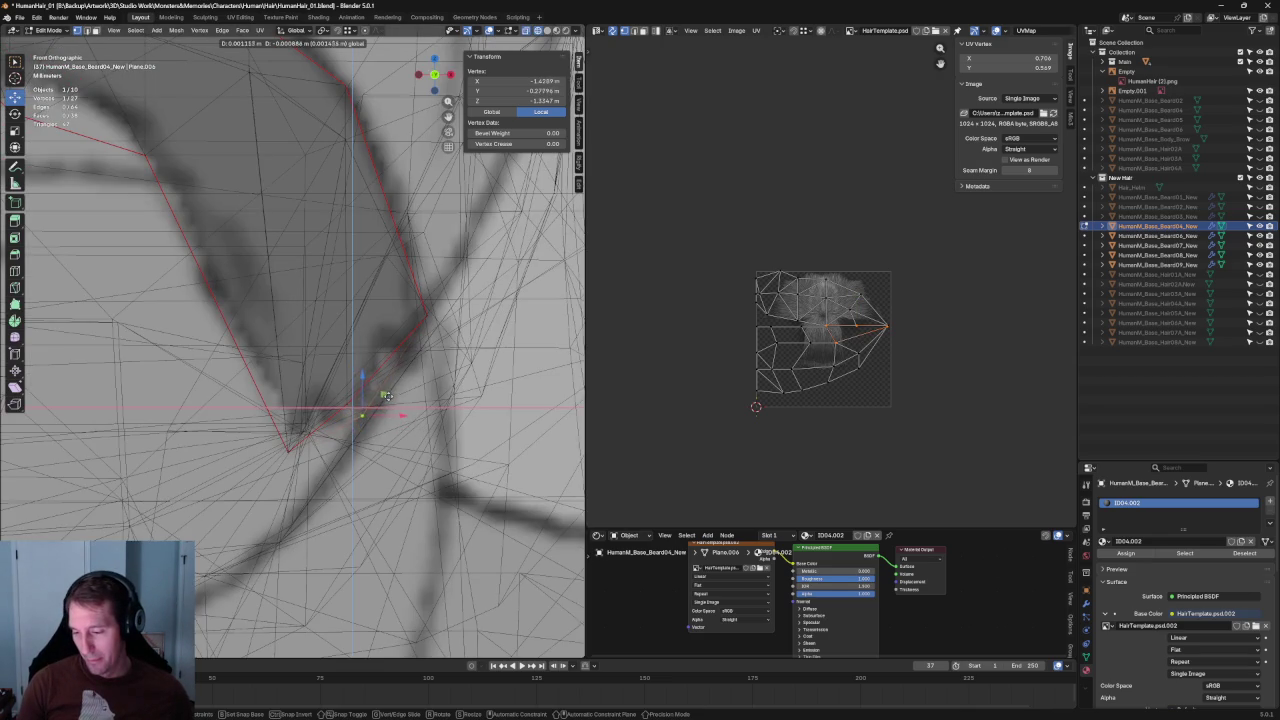
click(377, 401)
Move a vertex on the mustache's right edge to follow the reference outline.
scroll(360, 350, down, 3)
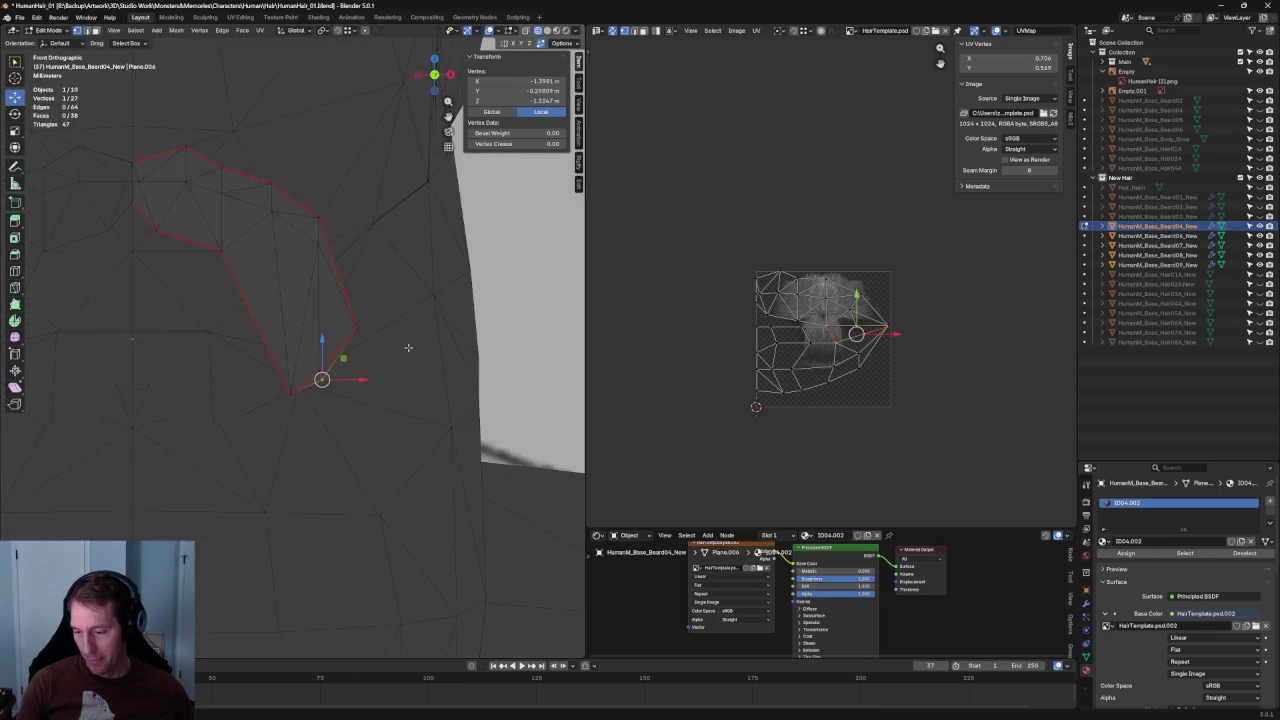
shift+middle_drag(366, 209, 413, 318)
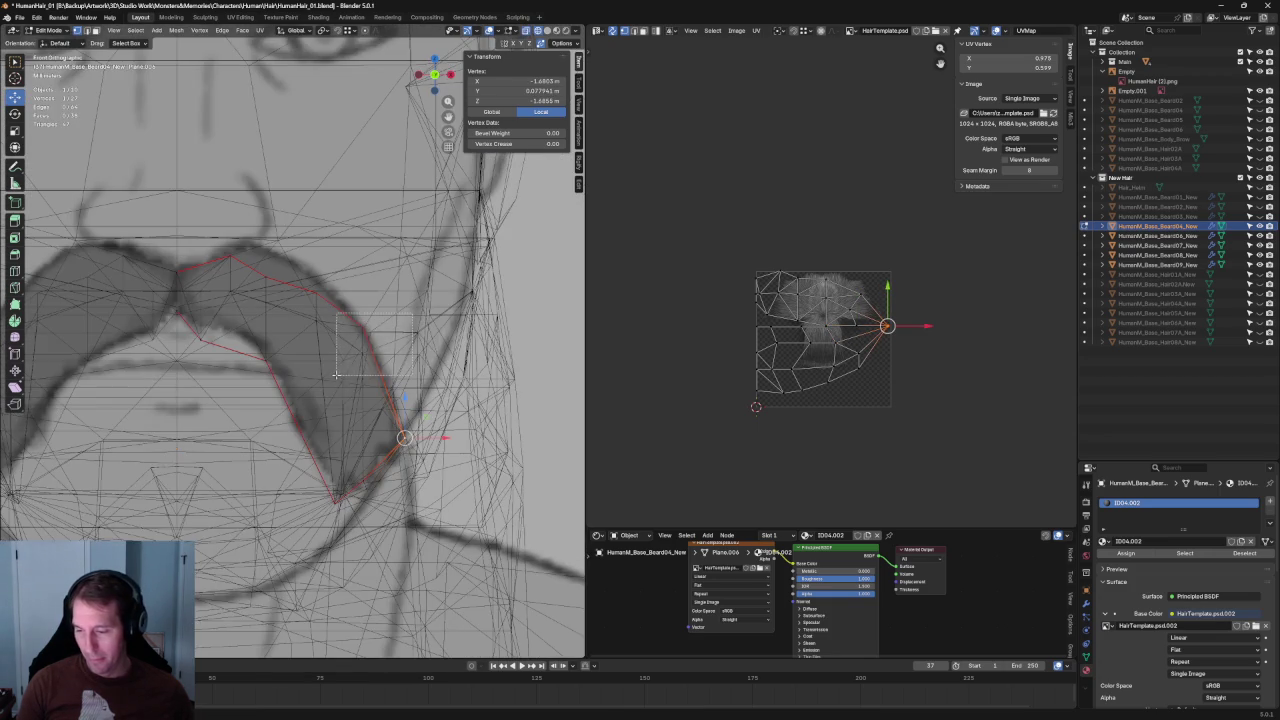
drag(413, 315, 336, 374)
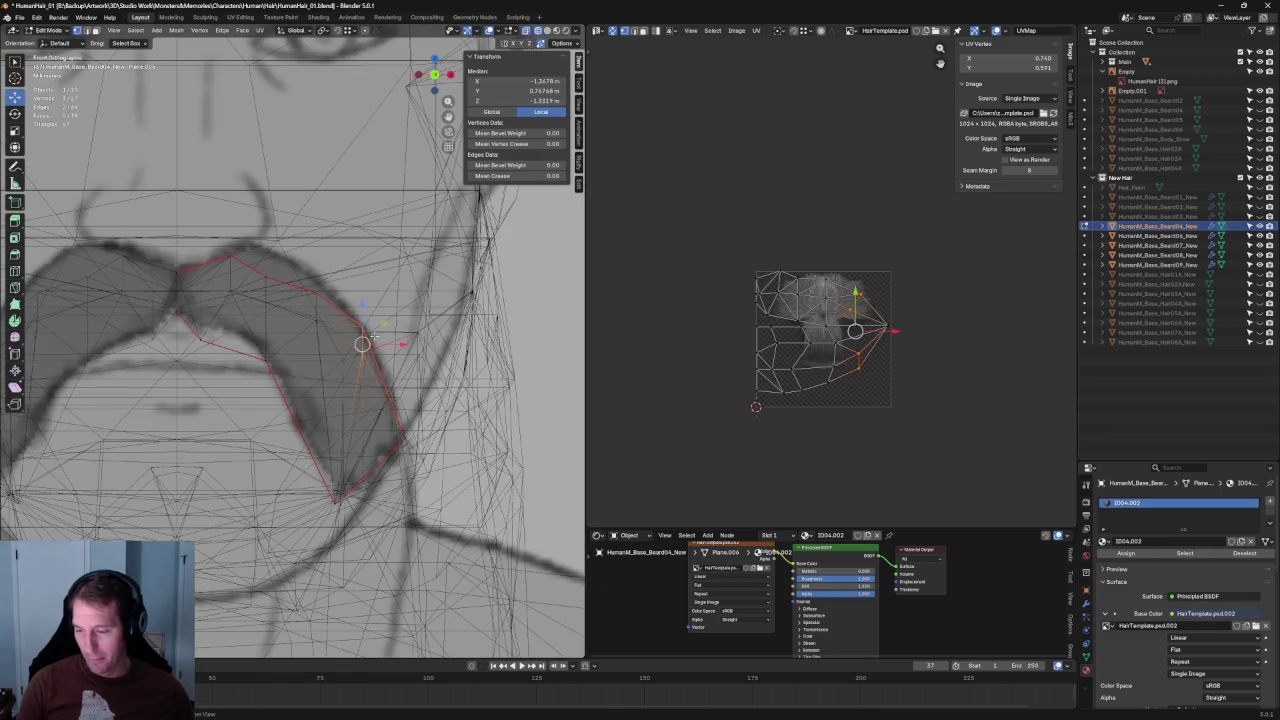
key(alt+z)
key(g)
click(390, 344)
drag(400, 340, 400, 367)
key(alt+z)
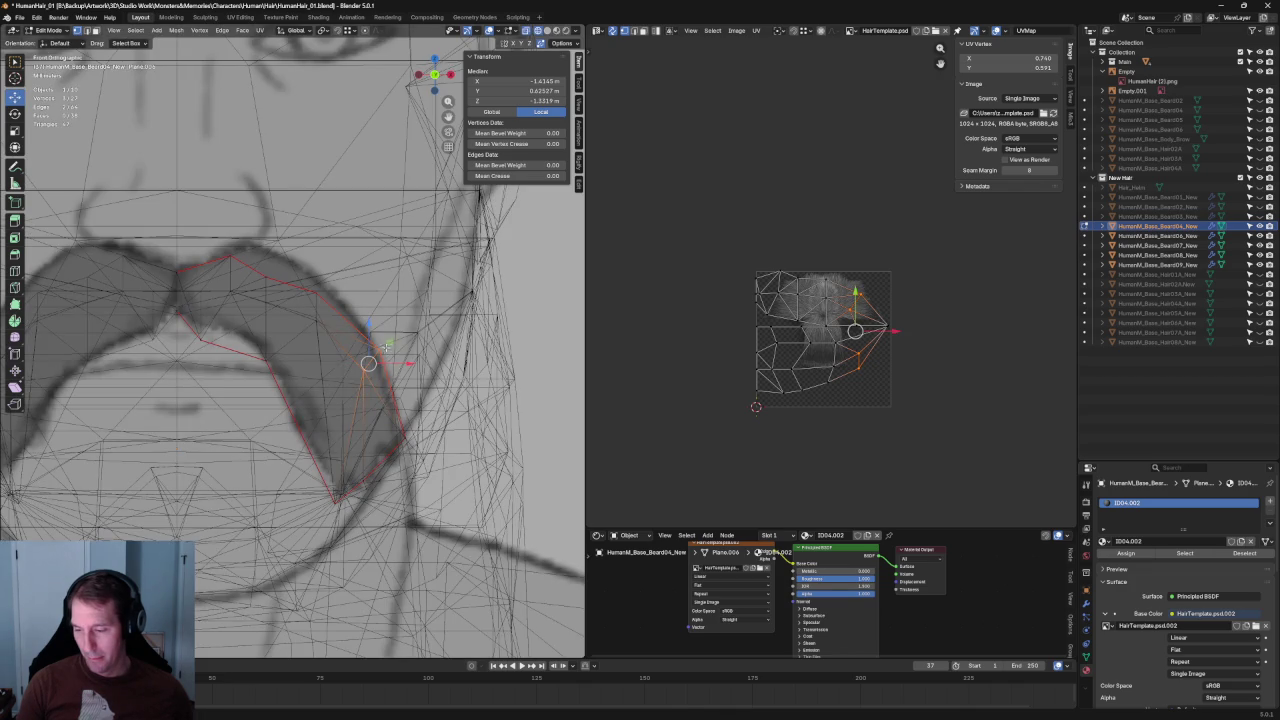